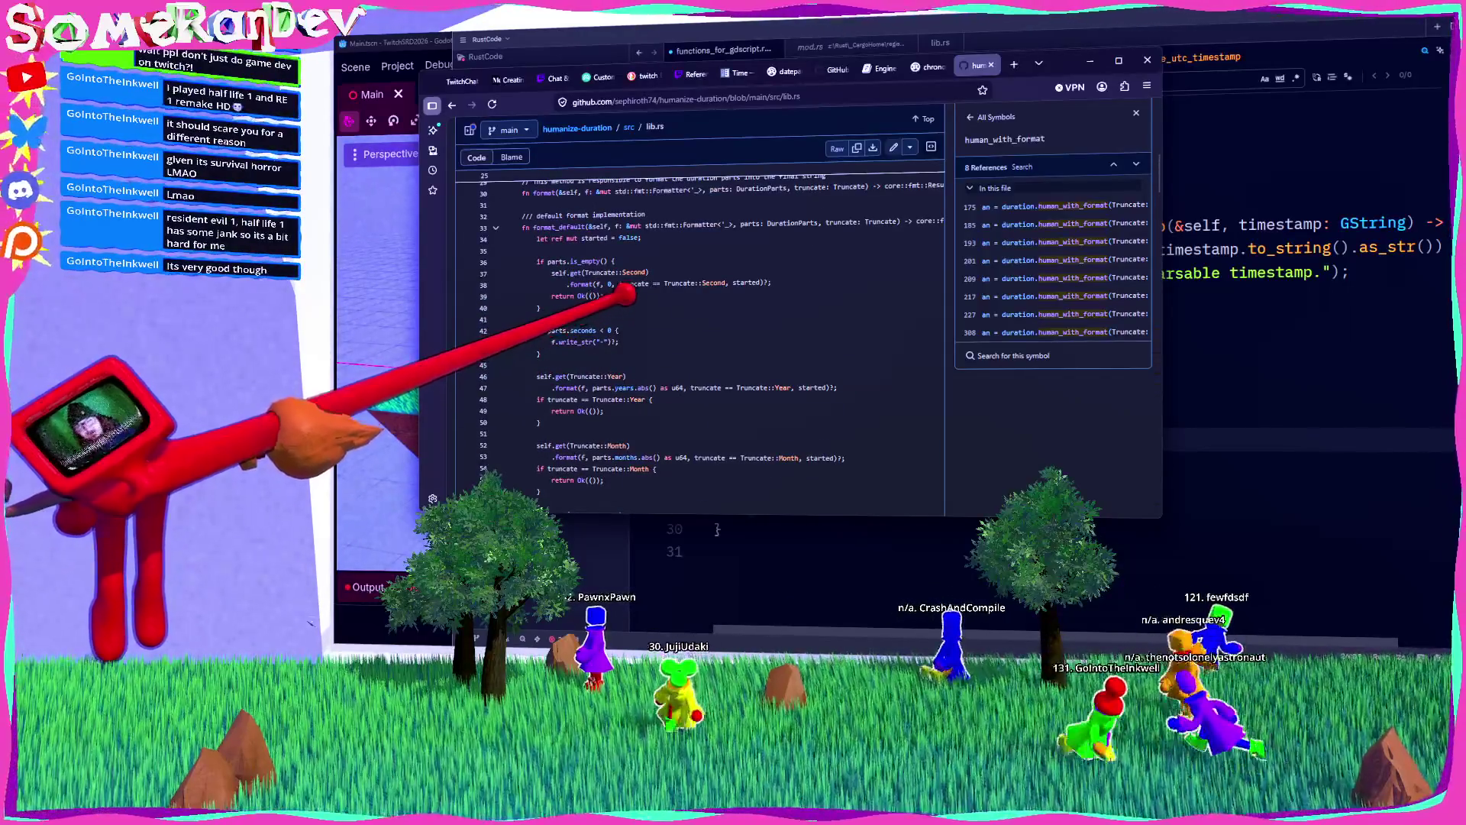
Step: Trace every DurationParts reference in lib.rs with Find, zoom out, then return to the editor
left_click(791, 222)
scroll(786, 229, "up", 3)
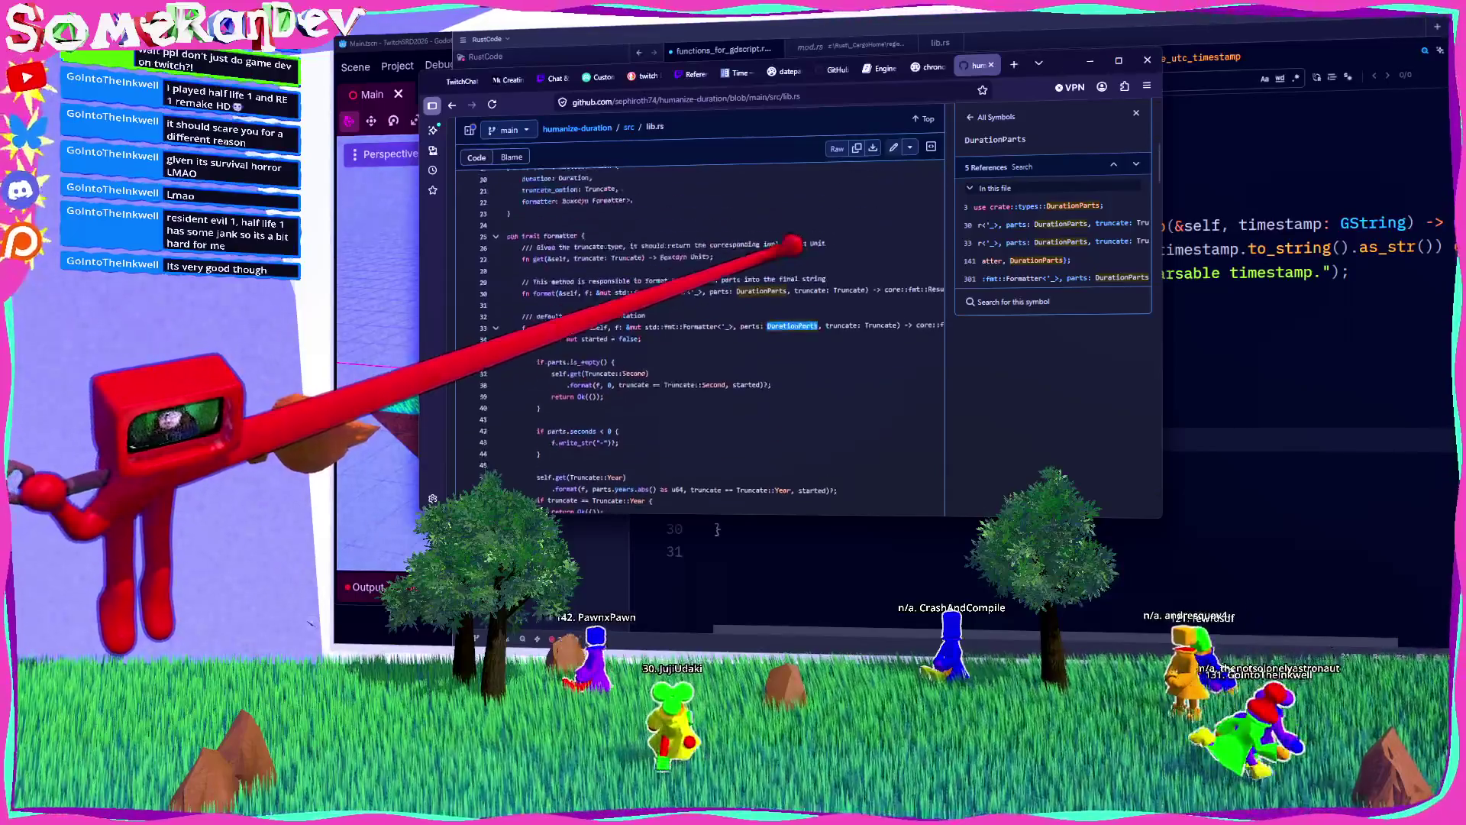
key("ctrl+f")
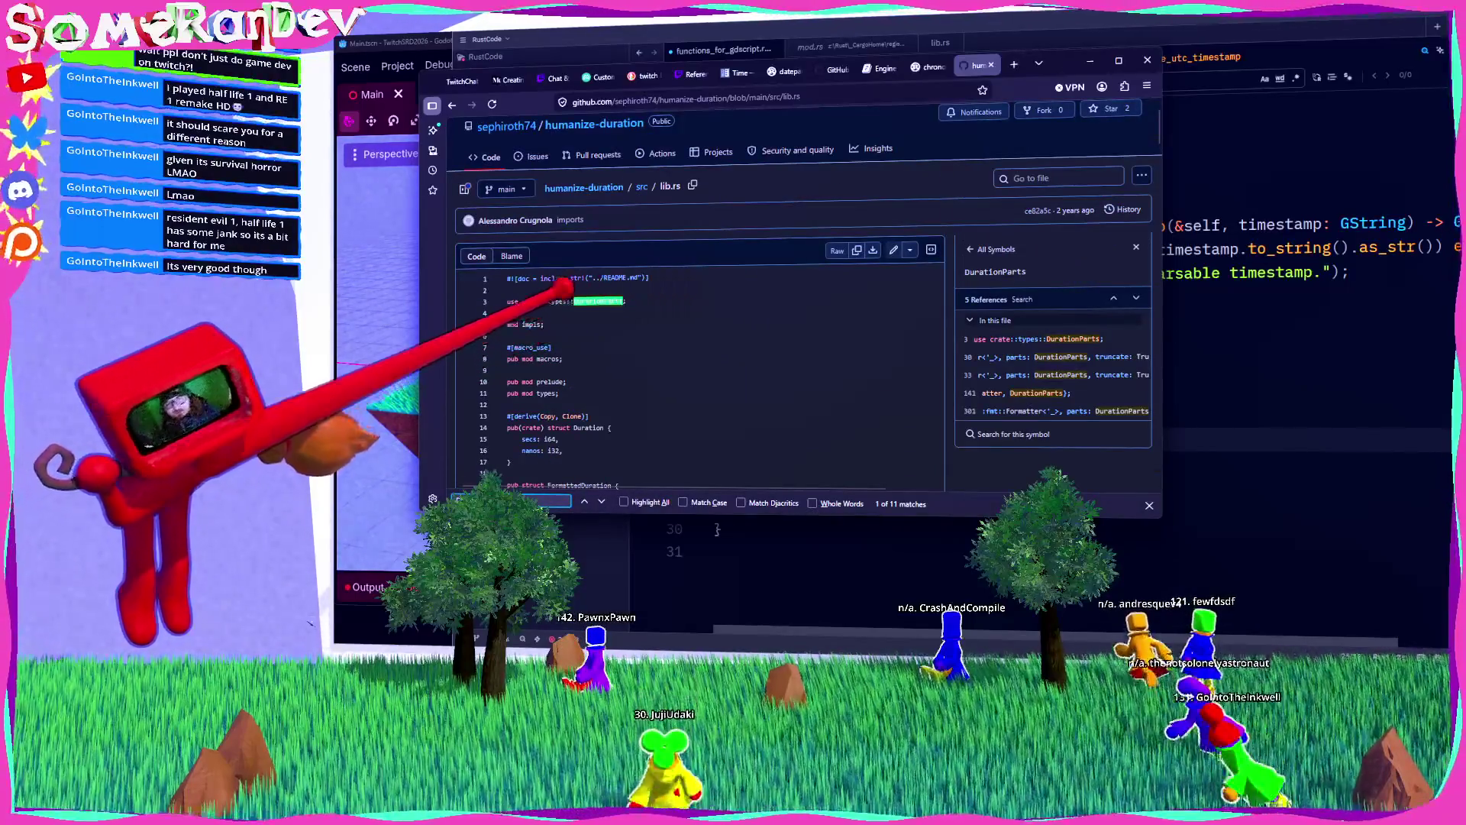
scroll(688, 306, "down", 2)
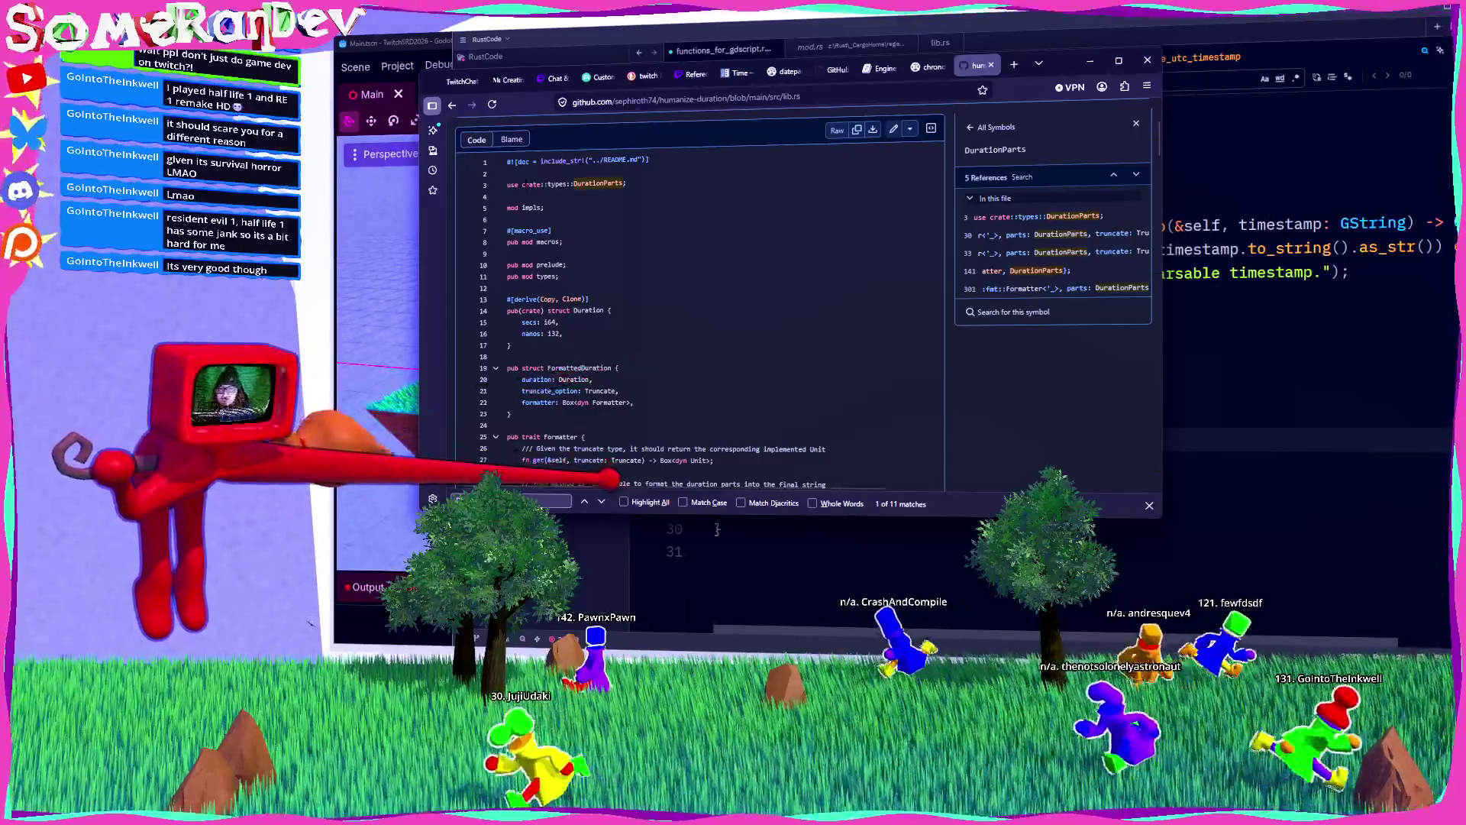
key("Return")
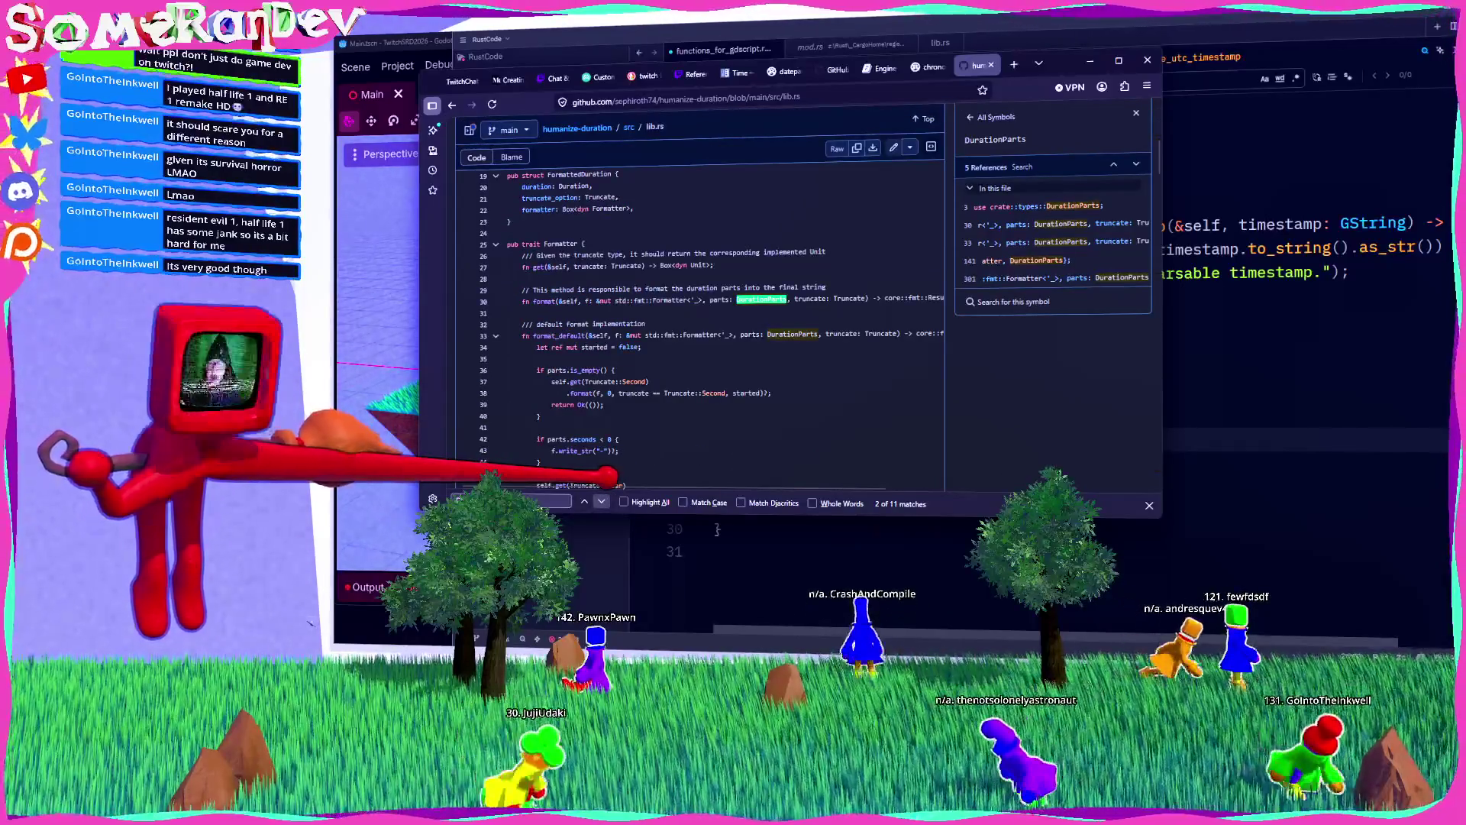
key("ctrl+minus")
key("ctrl+minus")
key("ctrl+minus")
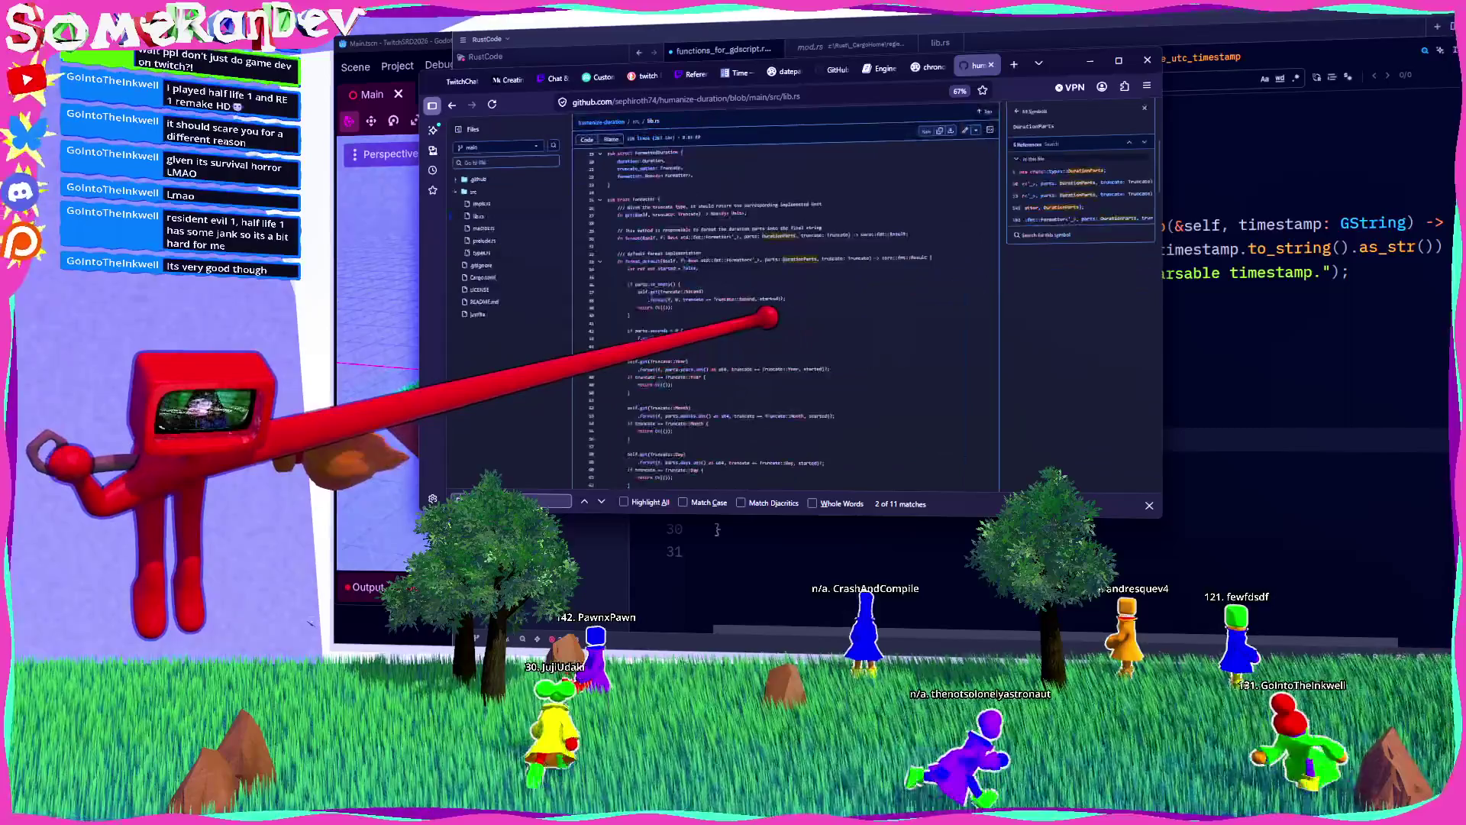
key("alt+Tab")
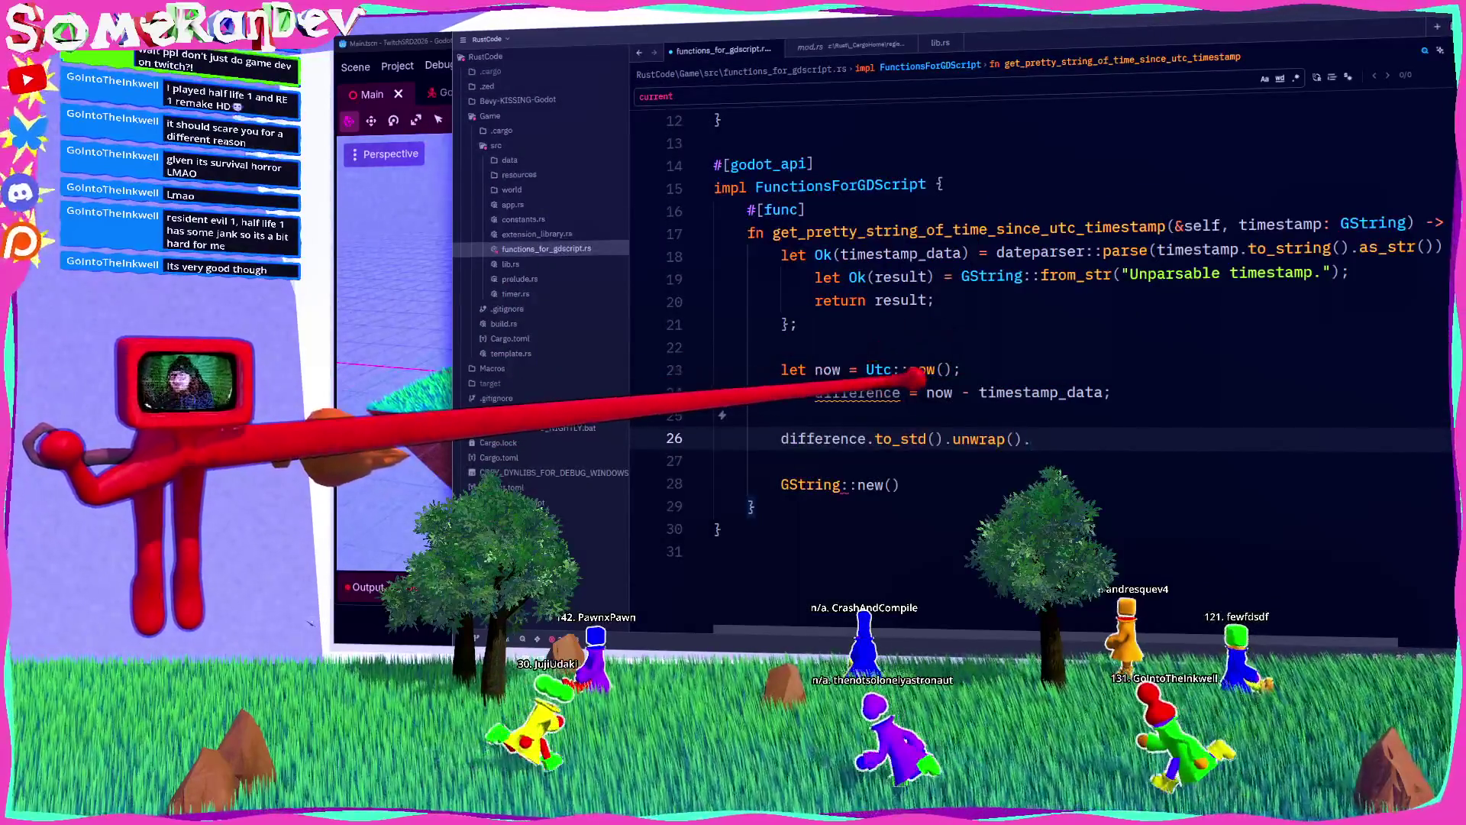
Step: Start a DurationParts line above the unwrap call, then delete it again
key("ctrl+shift+Return")
type("Dur")
type("P")
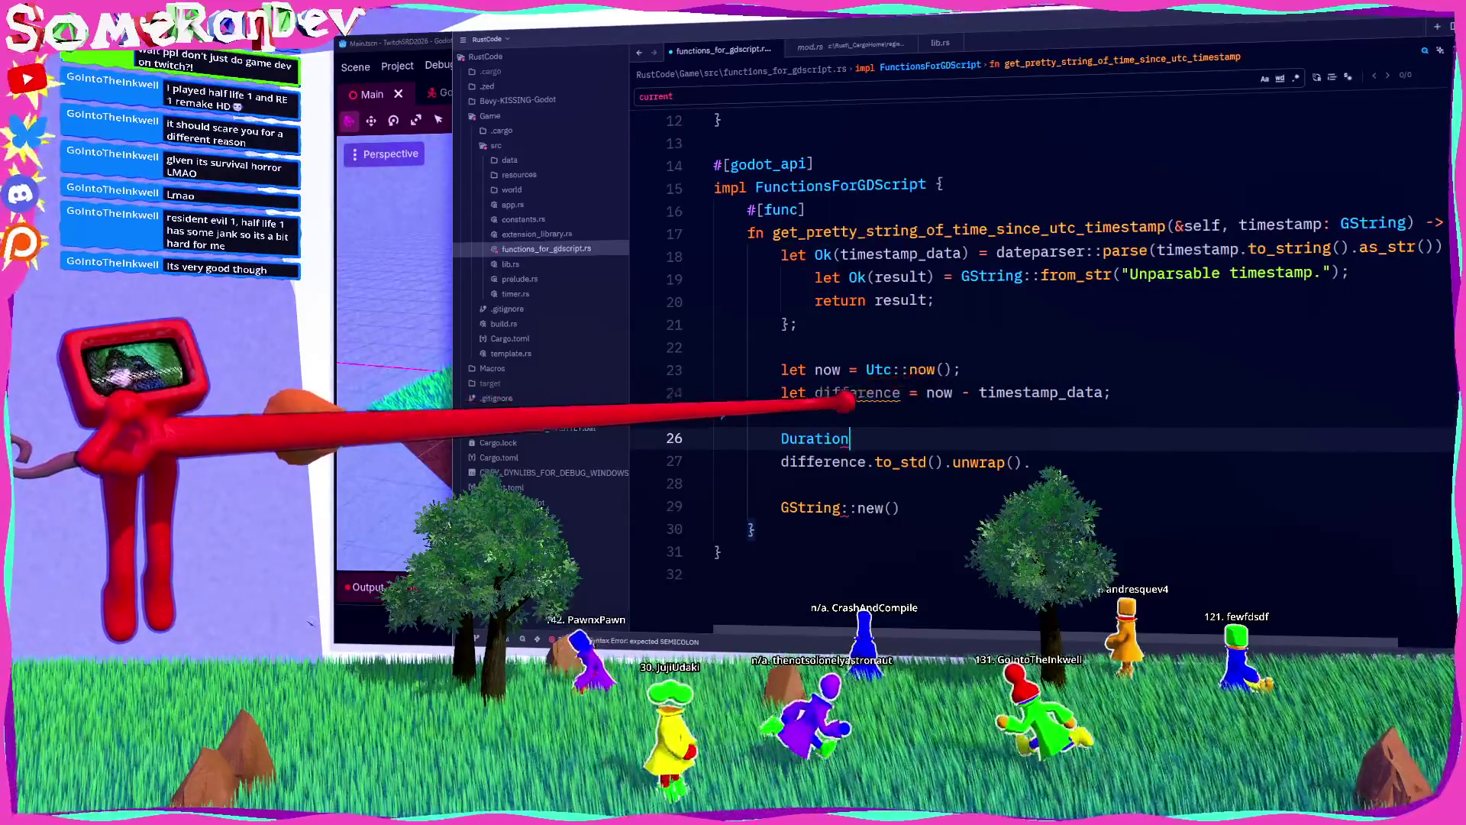
key("ctrl+shift+Left")
key("BackSpace")
key("BackSpace")
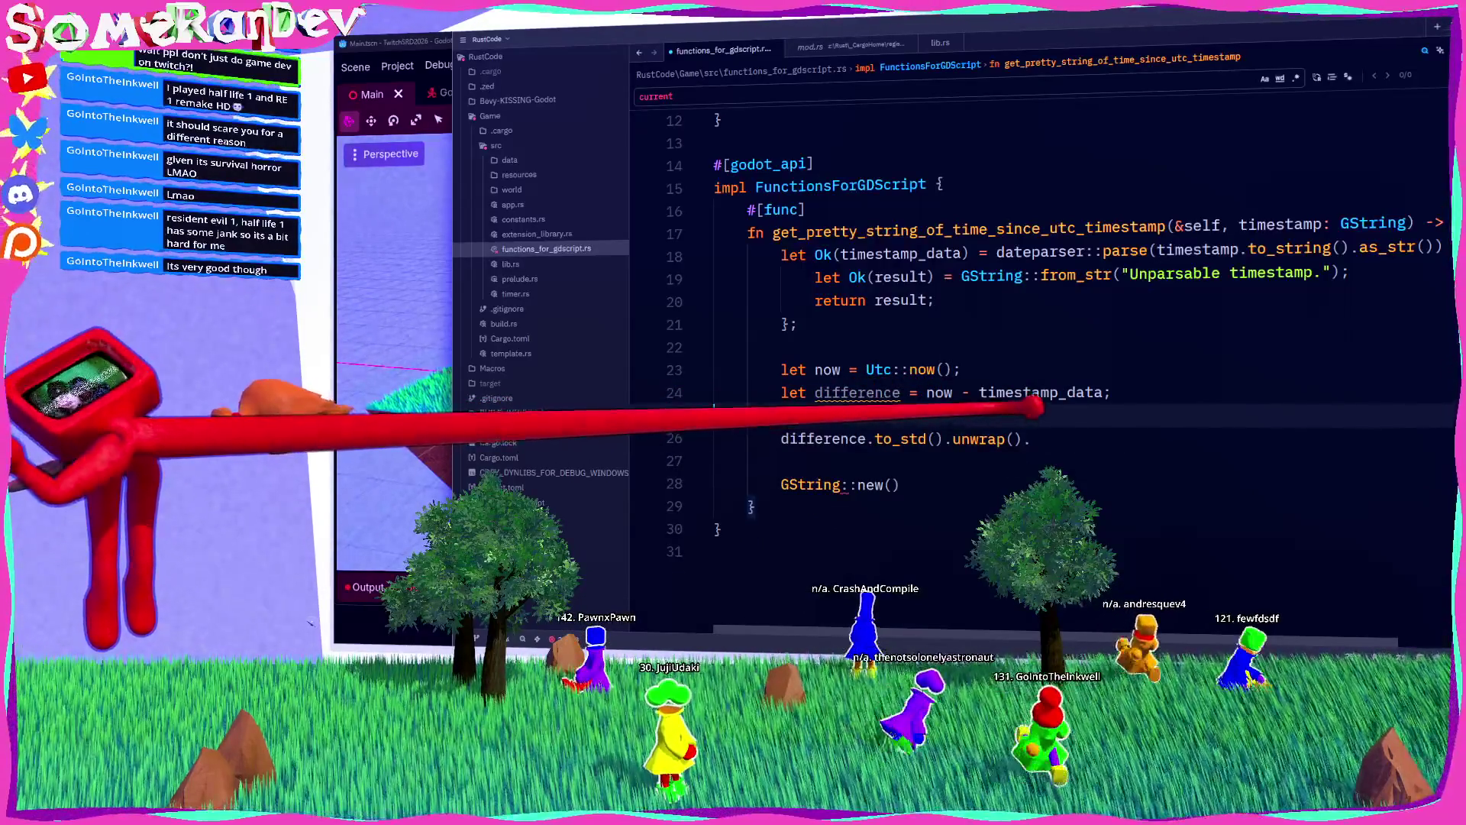
left_click(1032, 439)
Step: Browse the methods suggested after difference.to_std().unwrap(), then open a new browser tab
type(".")
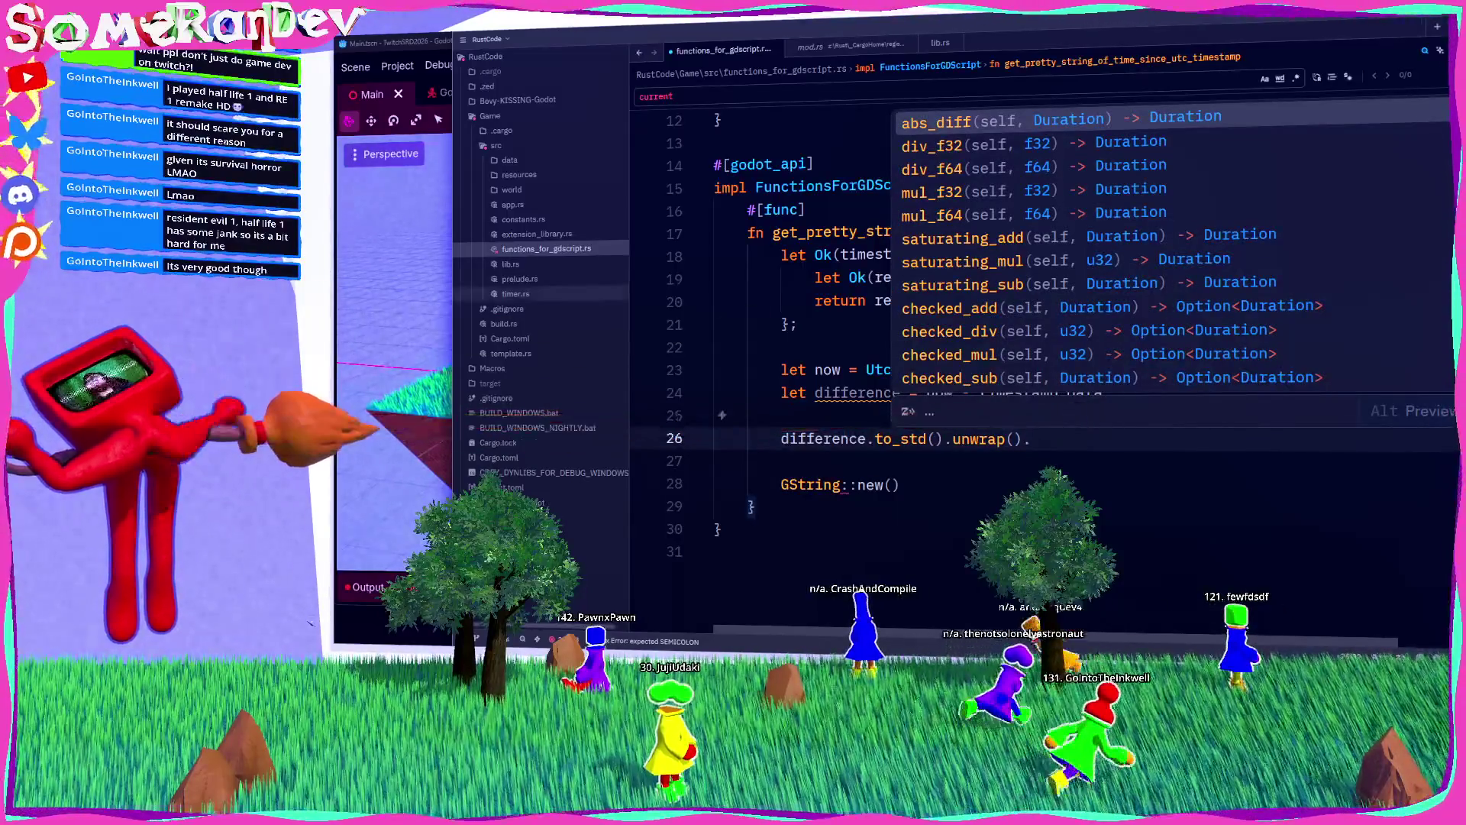
key("Escape")
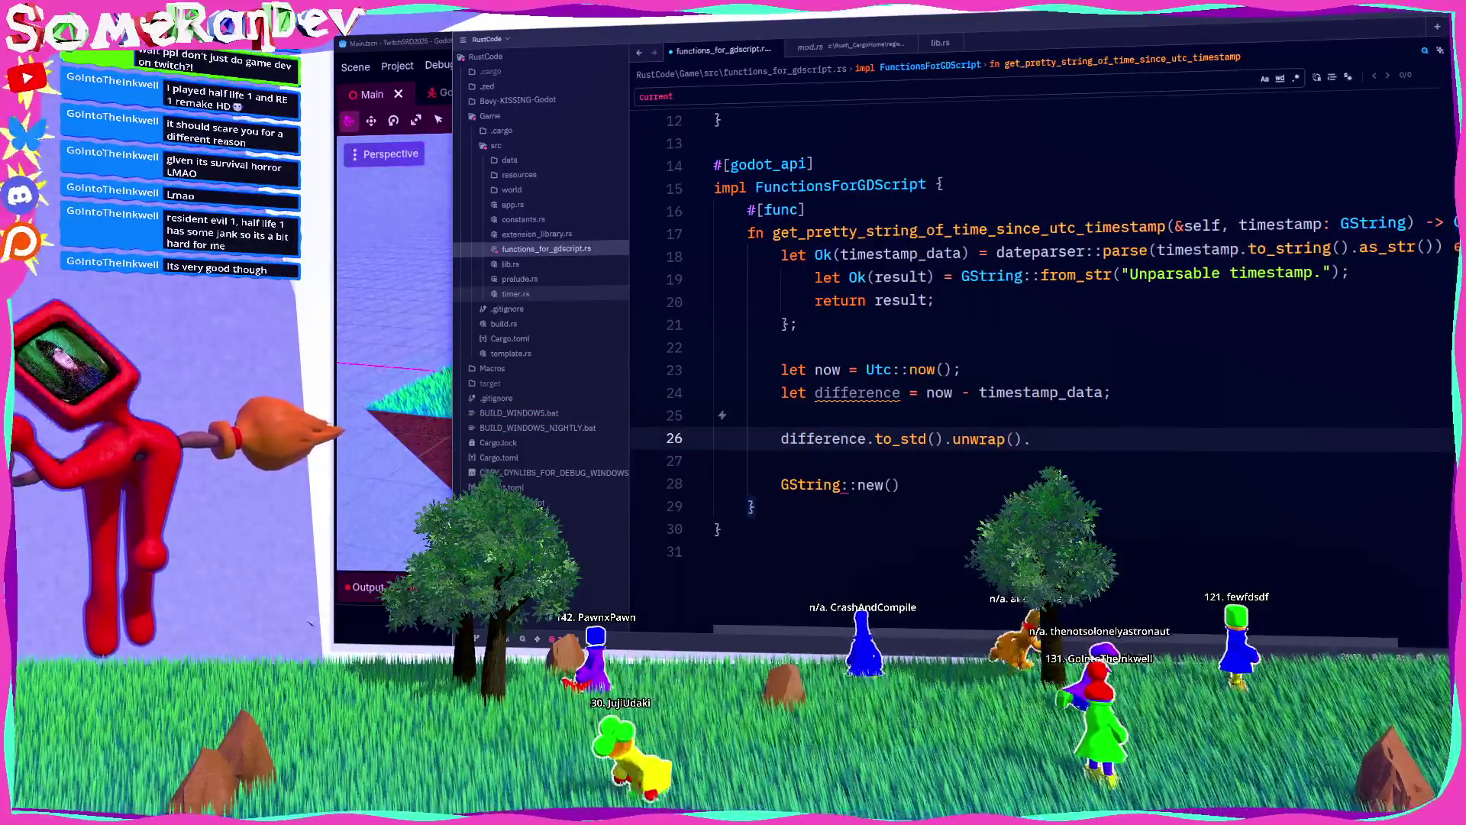
key("BackSpace")
type(".")
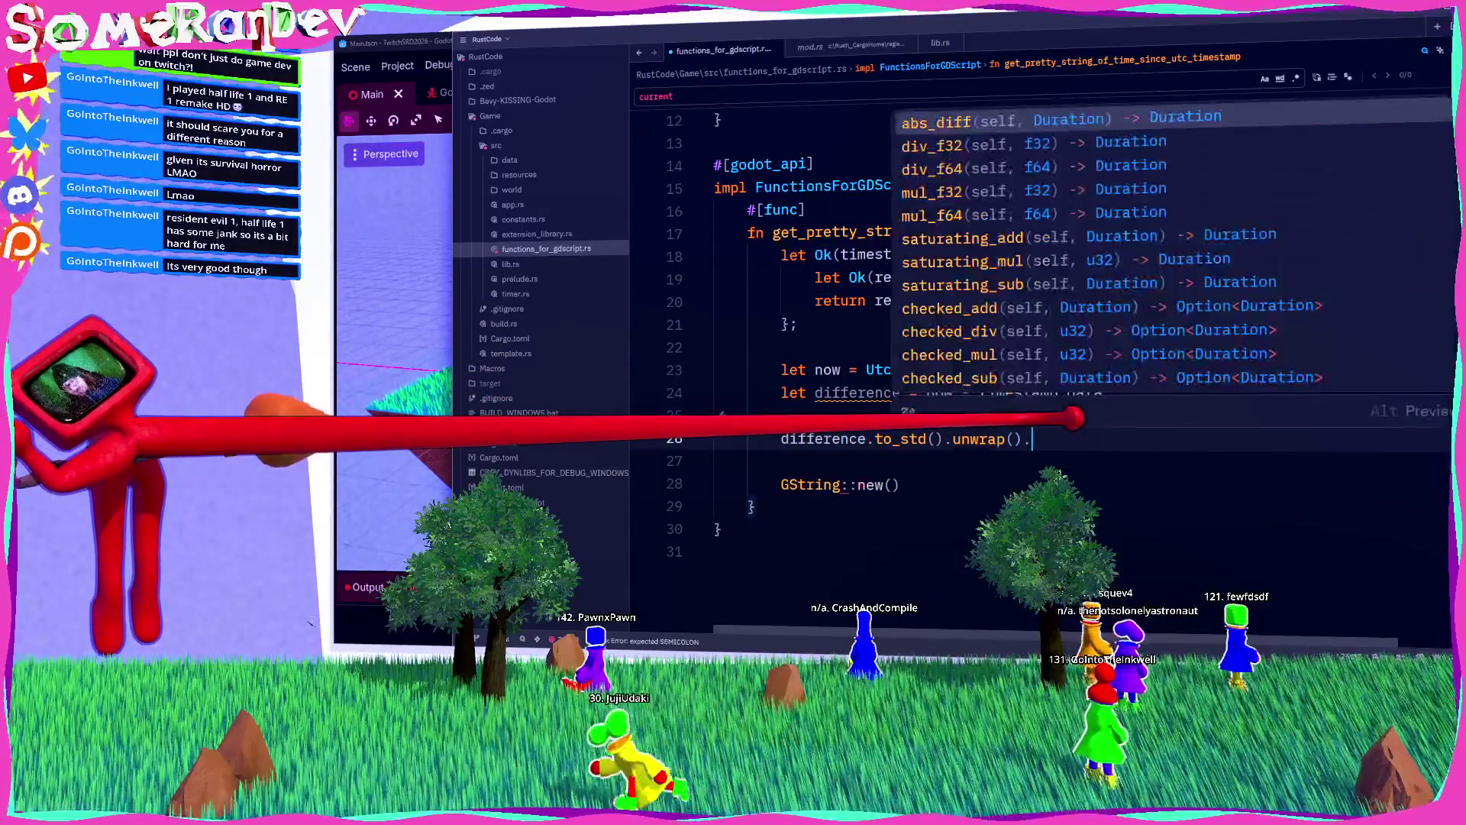
scroll(985, 177, "down", 5)
scroll(985, 177, "down", 4)
scroll(986, 176, "up", 2)
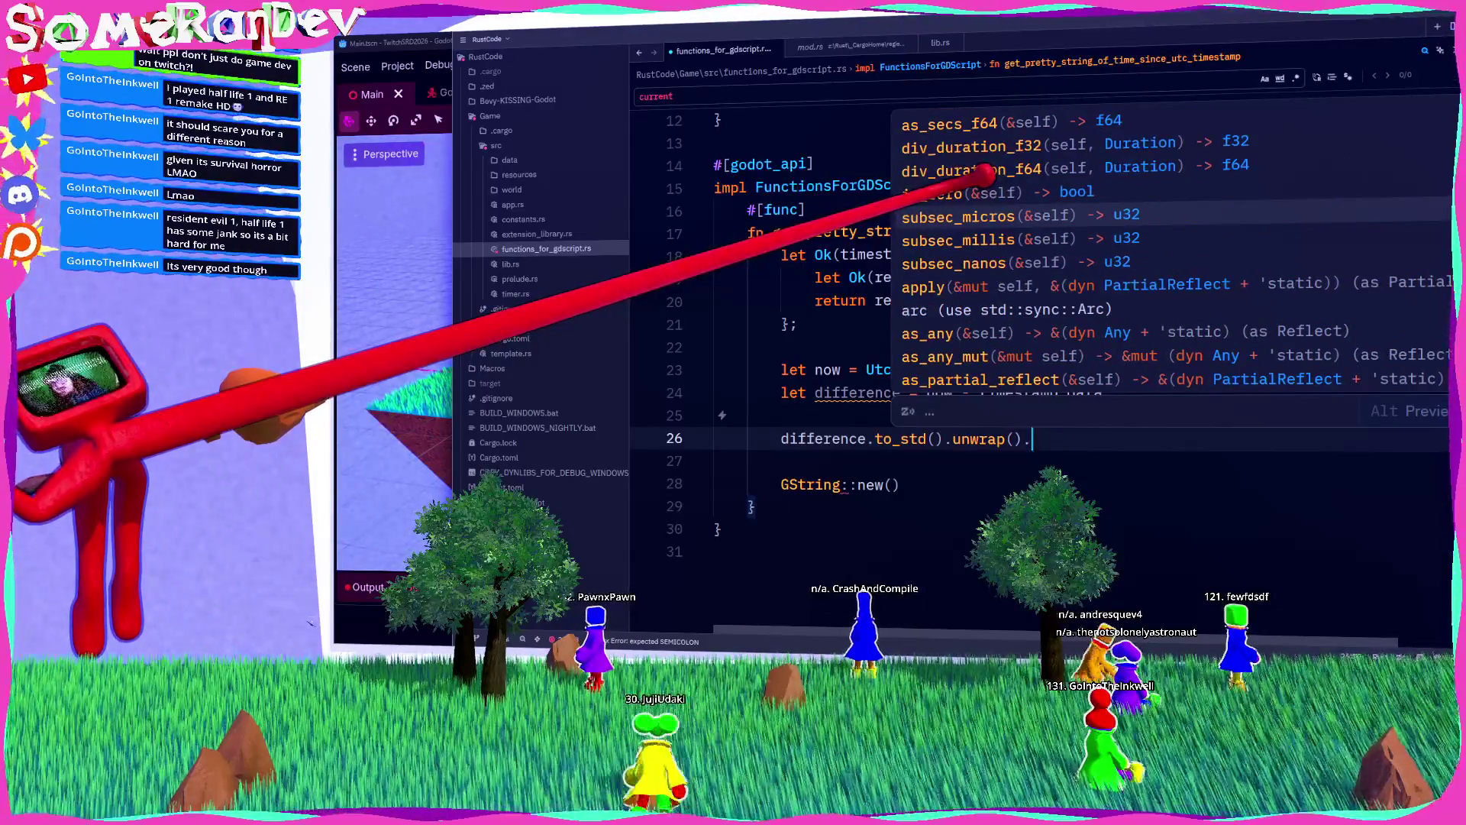
scroll(985, 177, "up", 1)
scroll(989, 183, "down", 5)
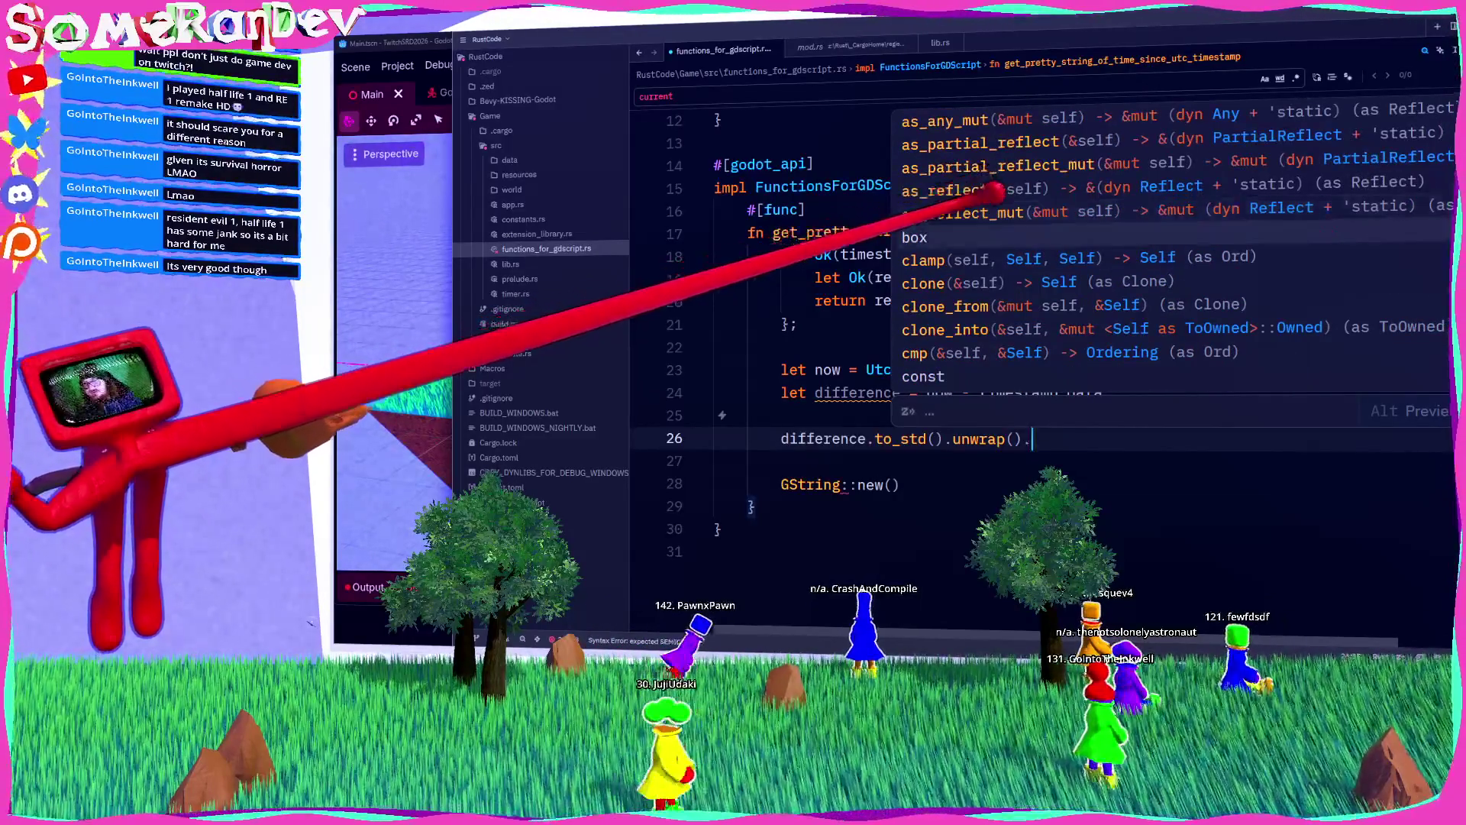
scroll(989, 190, "up", 3)
key("Escape")
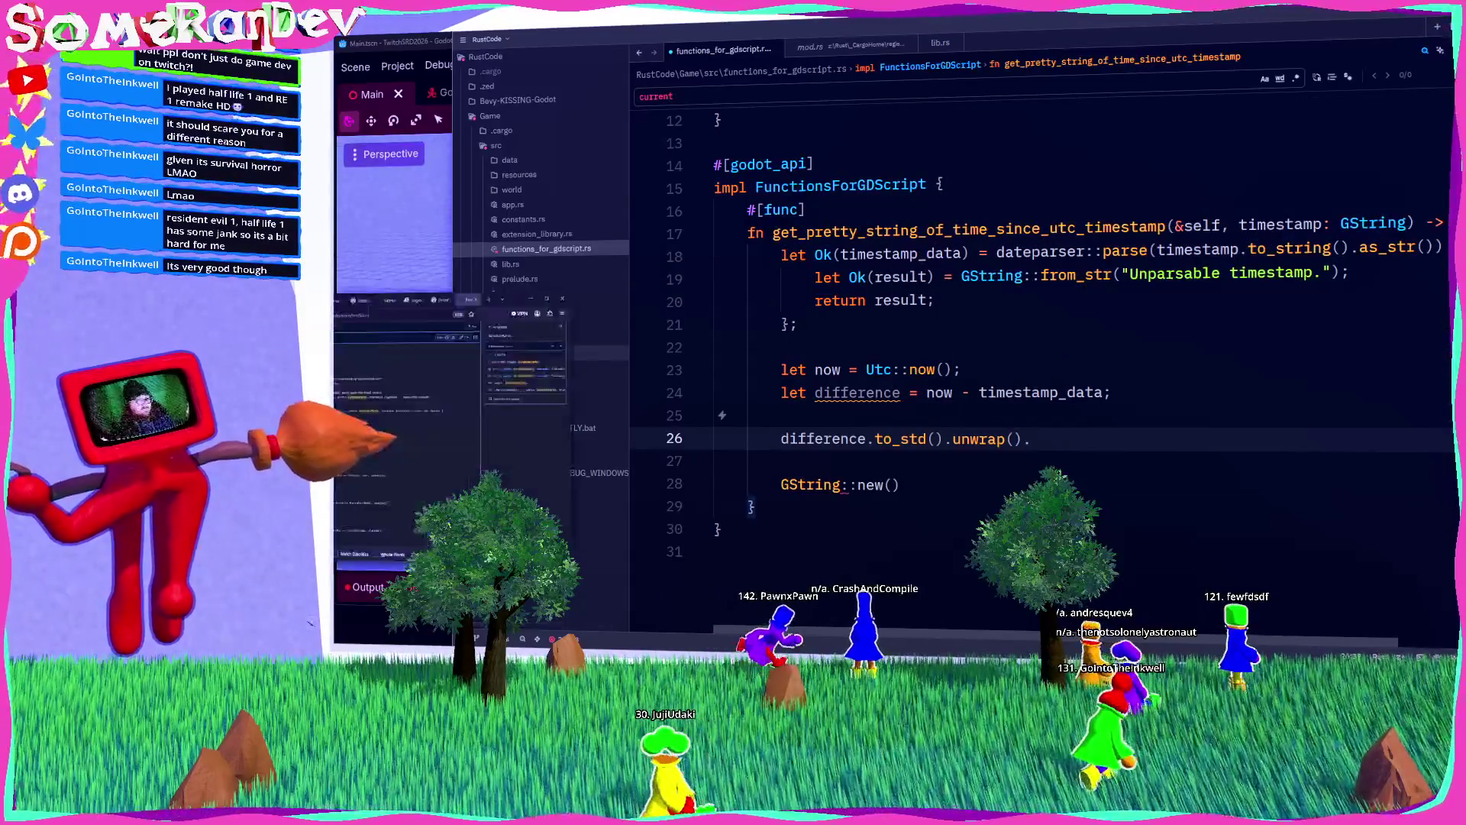
key("alt+Tab")
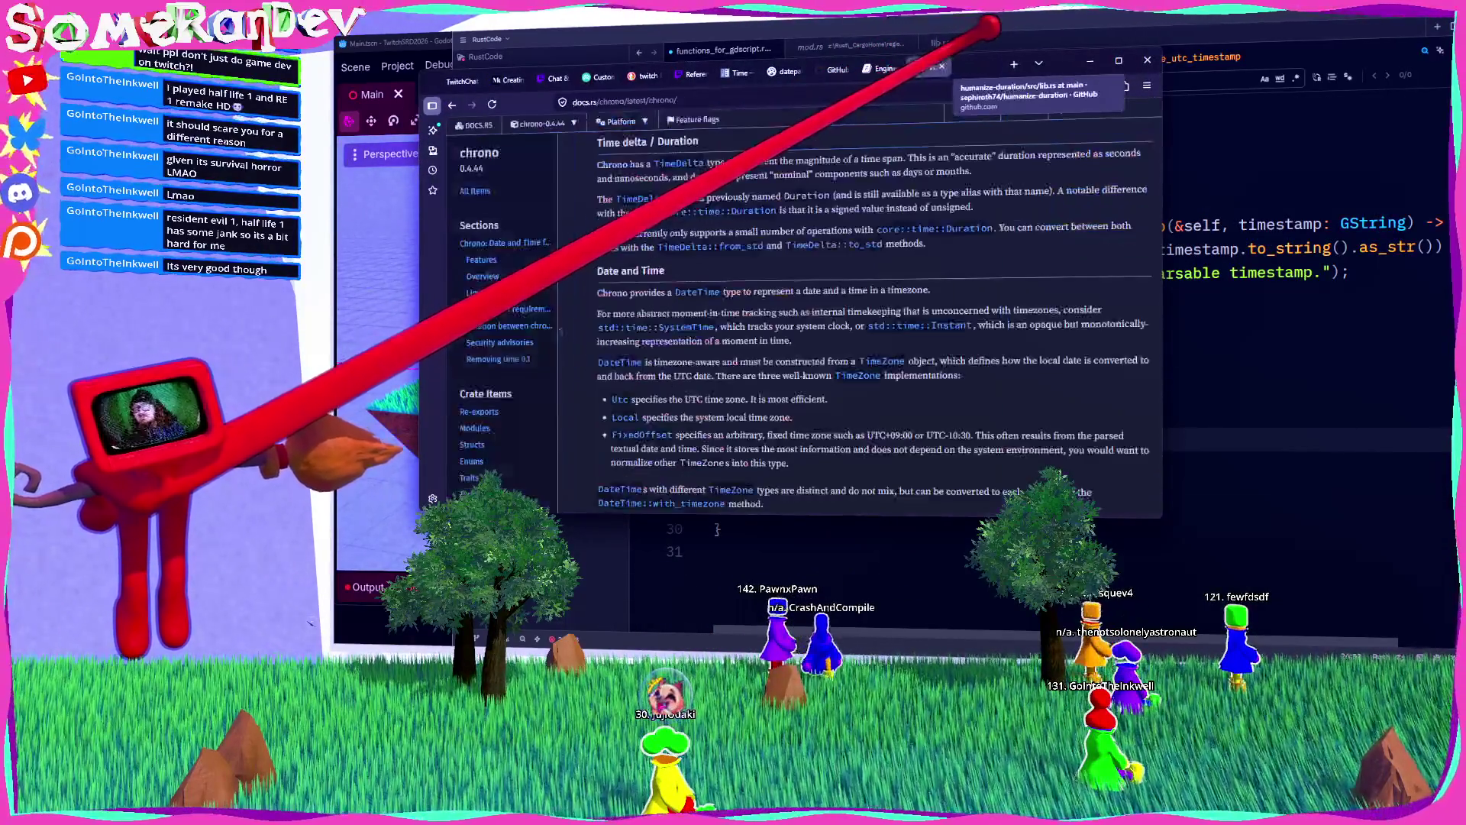
left_click(1015, 64)
Step: Search 'rust get human readable TimeDelta' and open the std::time::Duration documentation result
type("rust get human readab")
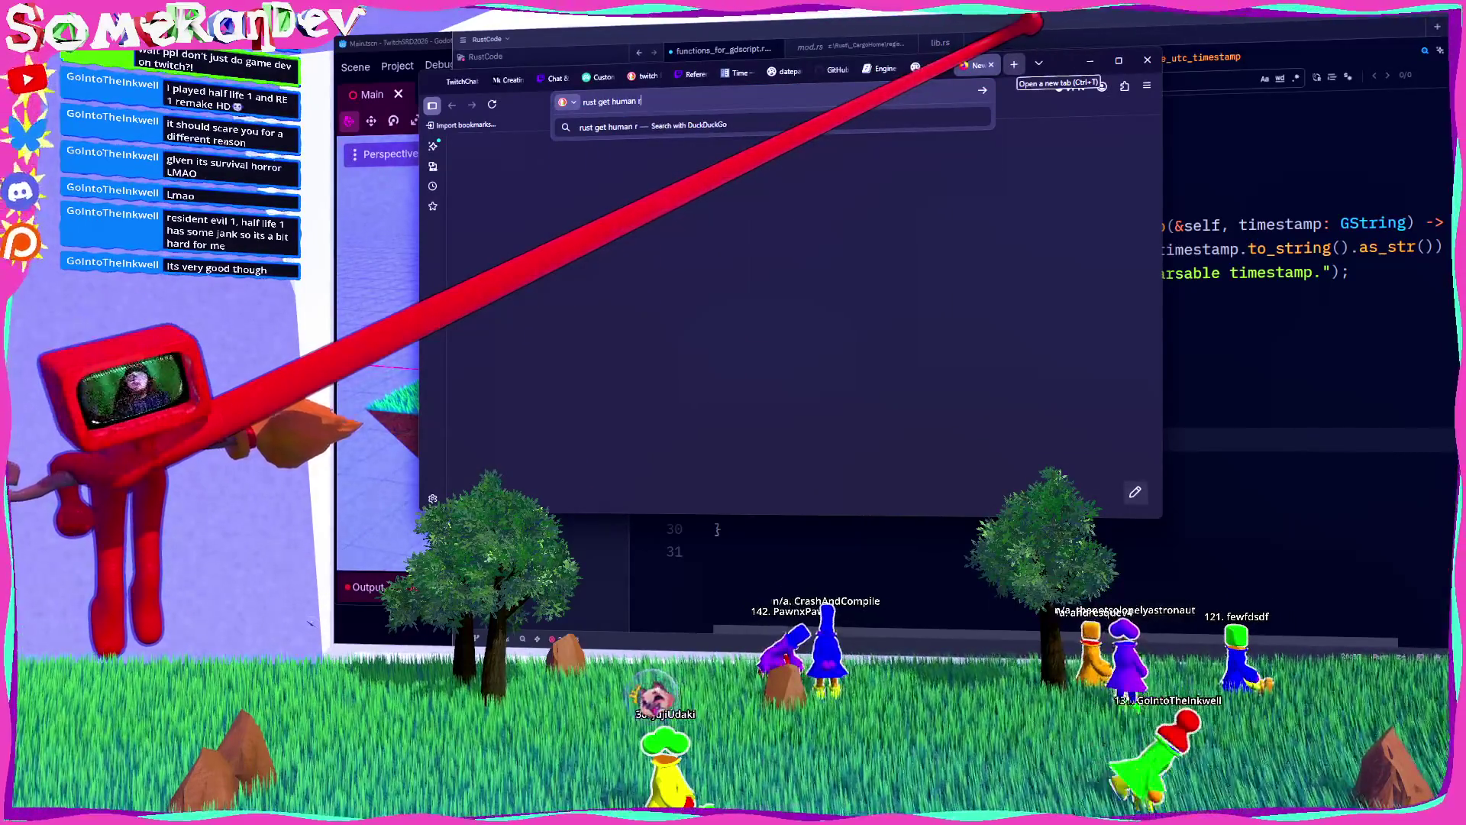
type("le Time")
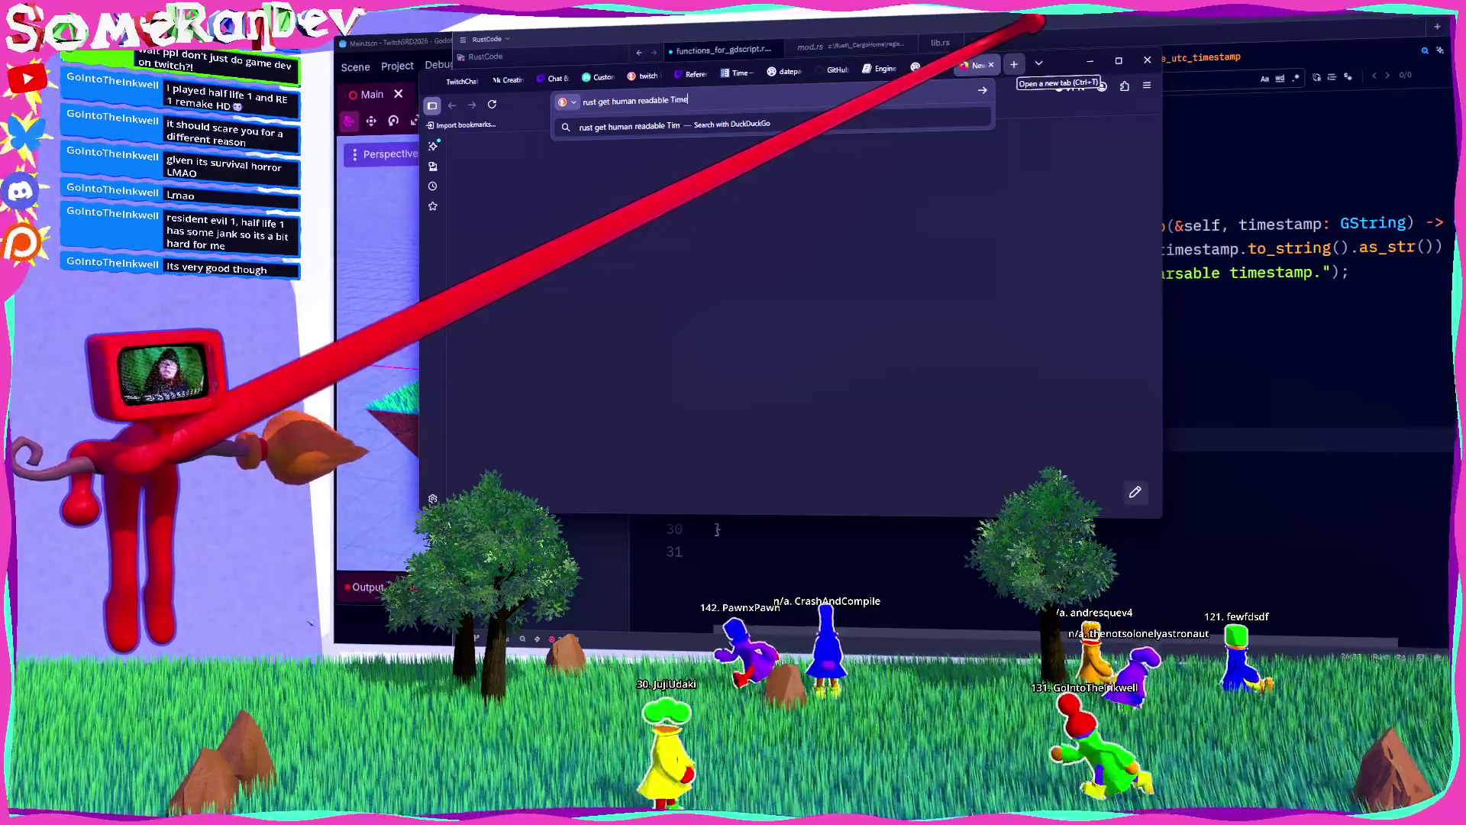
type("Delta")
key("Return")
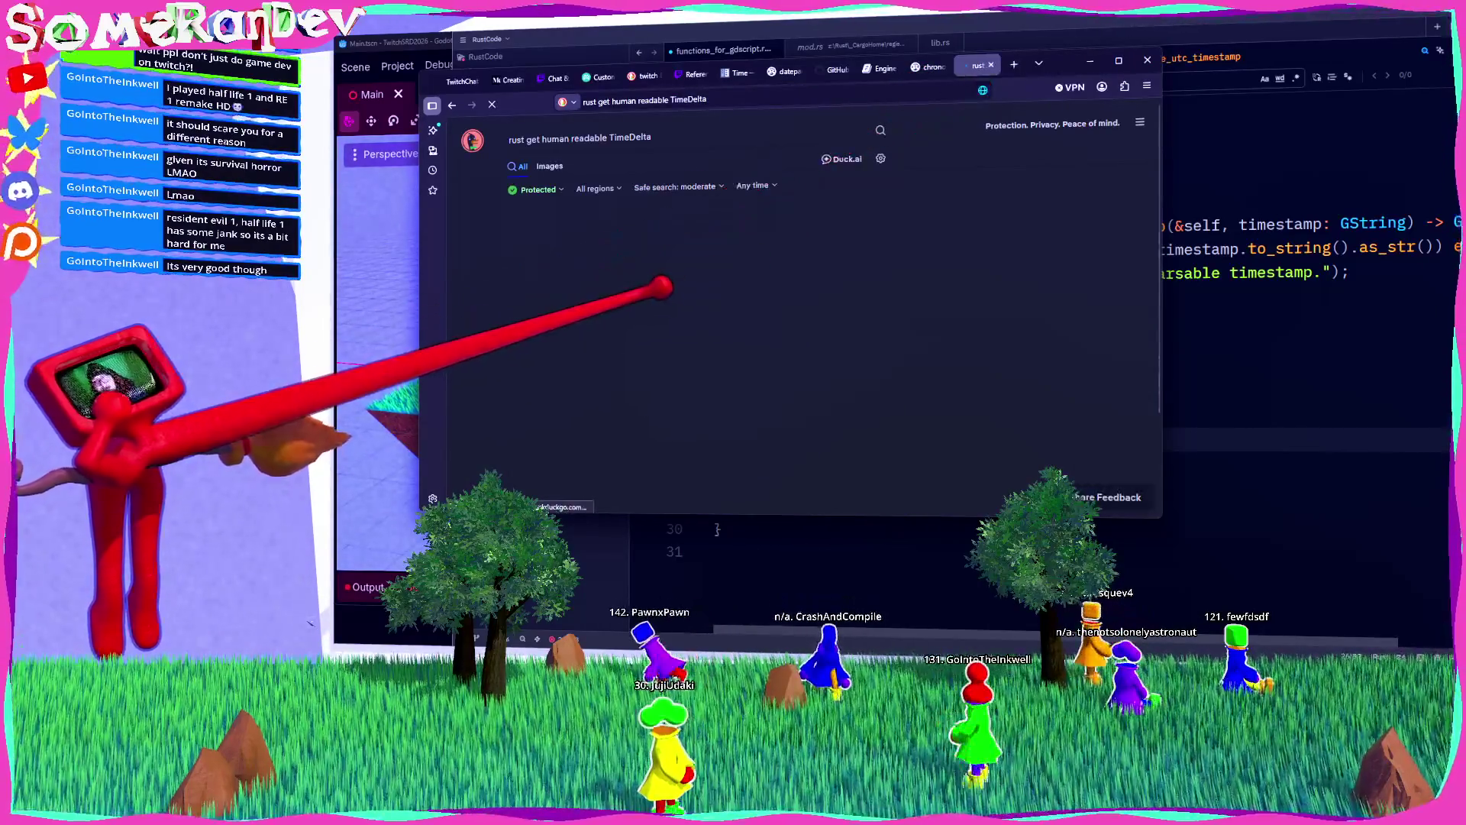
scroll(695, 321, "down", 3)
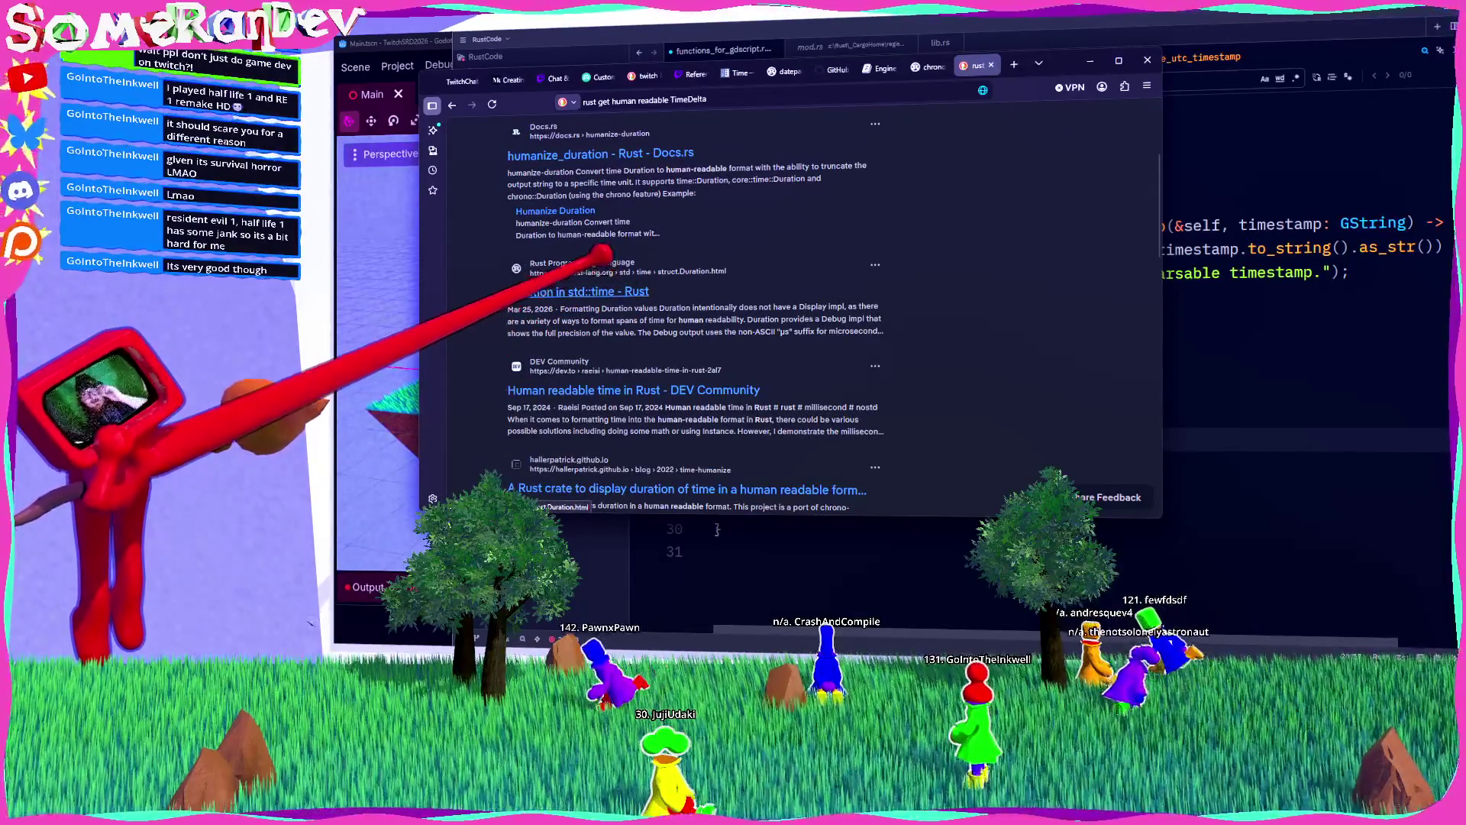
left_click(601, 254)
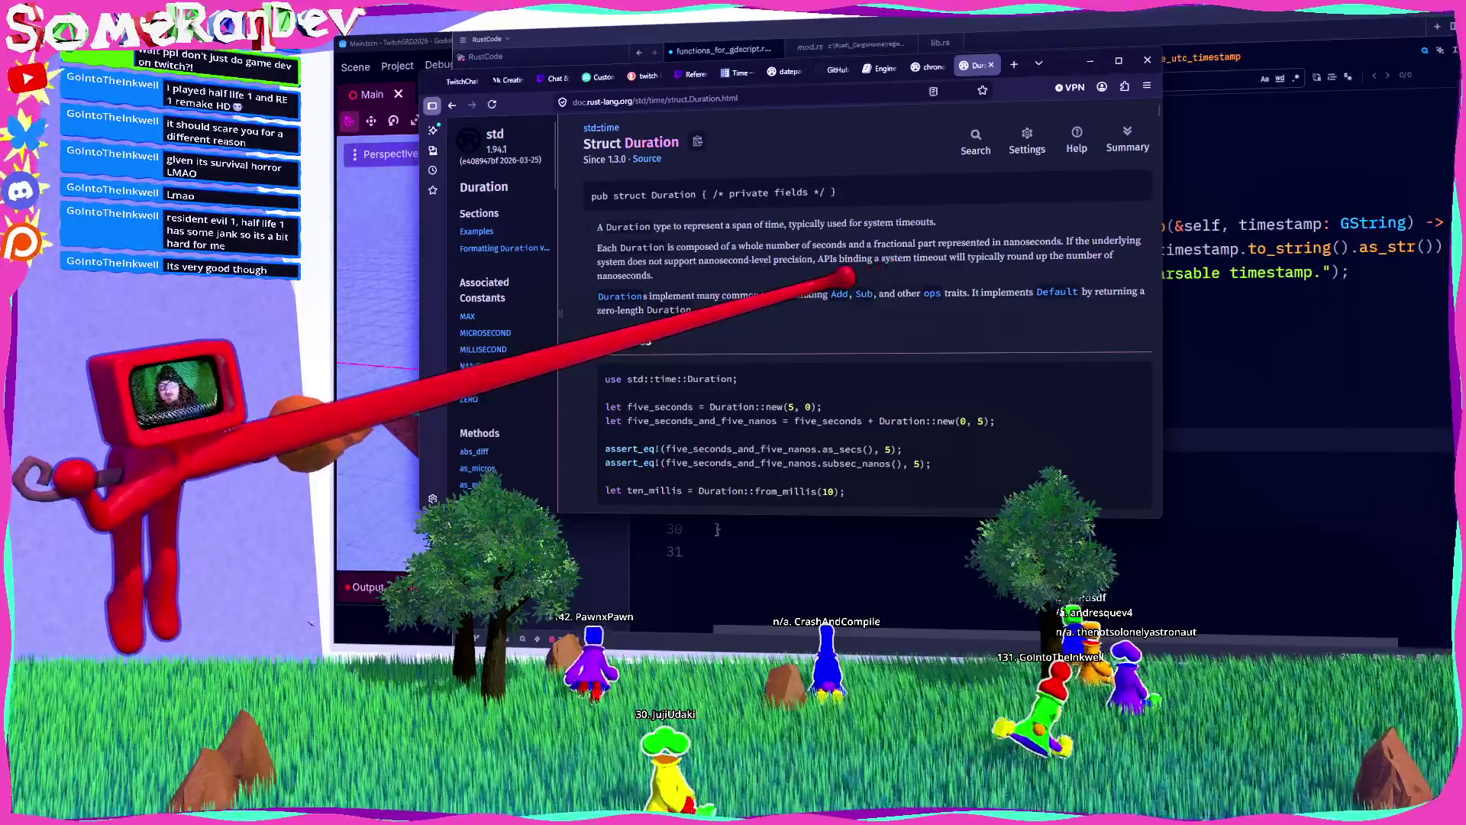
Step: Read Duration's constants and constructors in a maximized window, then open the DEV human-readable-time article
left_click(1118, 60)
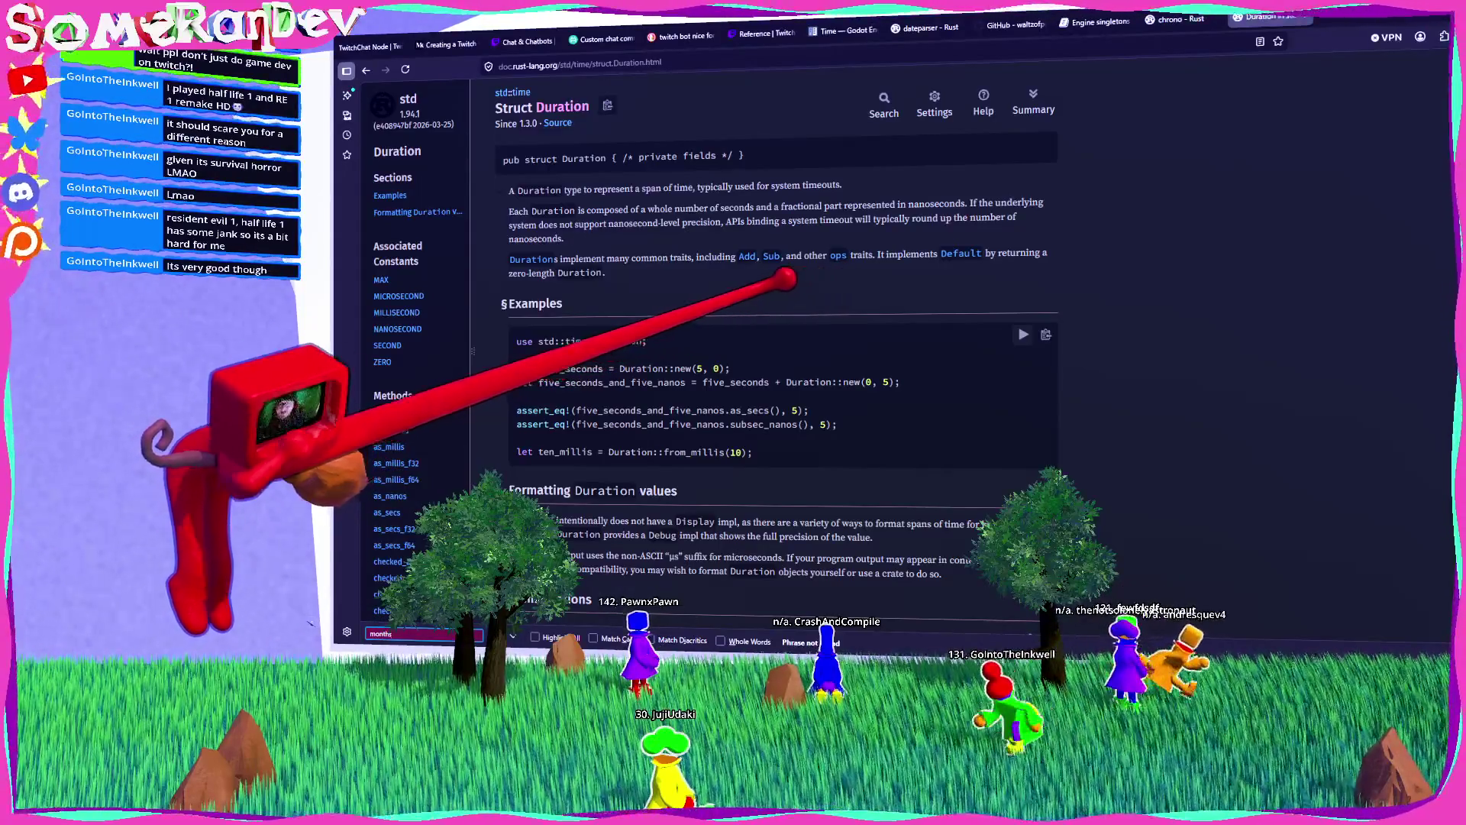
scroll(779, 305, "down", 5)
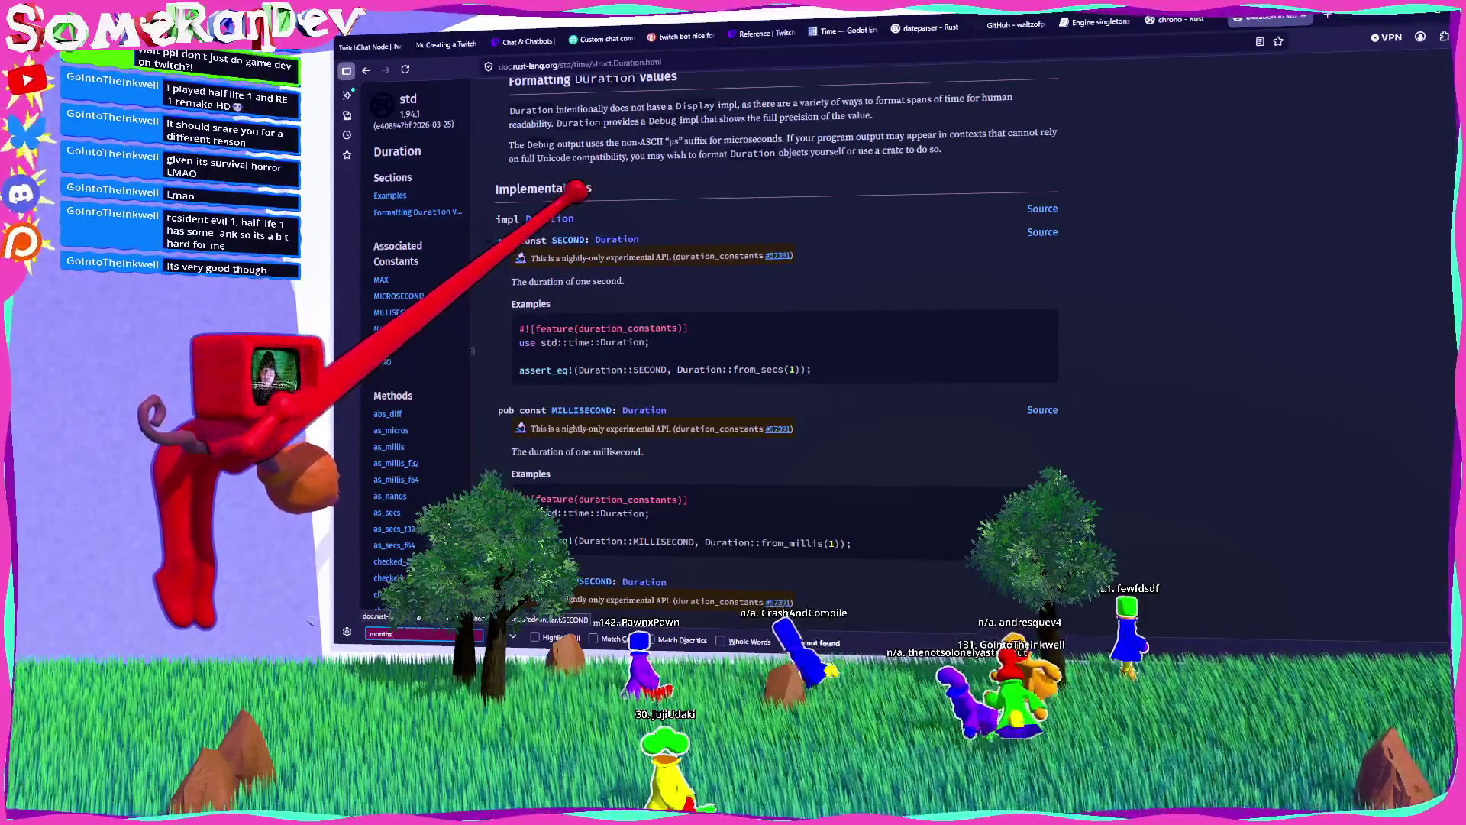
scroll(611, 229, "down", 12)
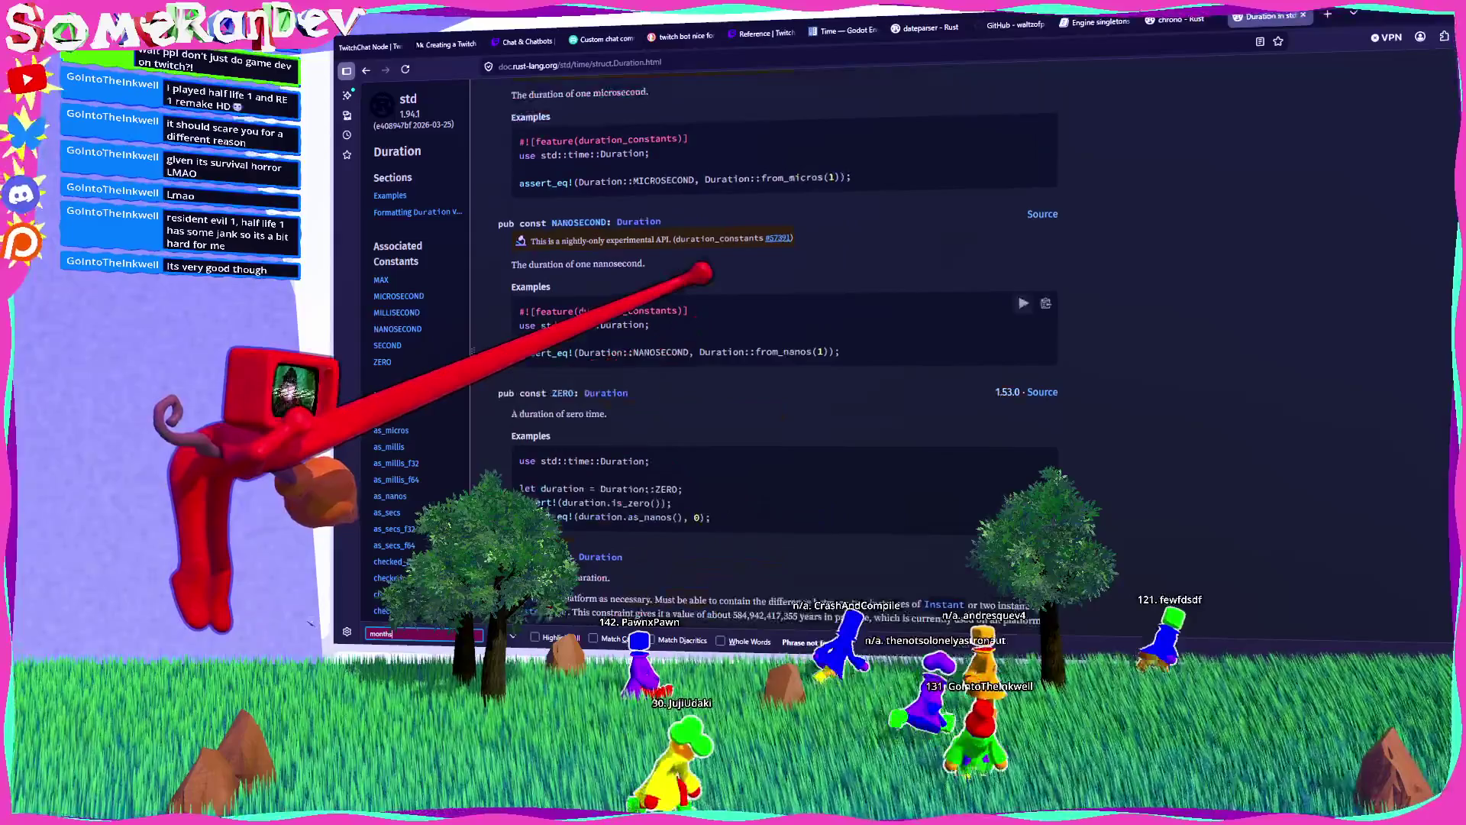
scroll(698, 275, "down", 10)
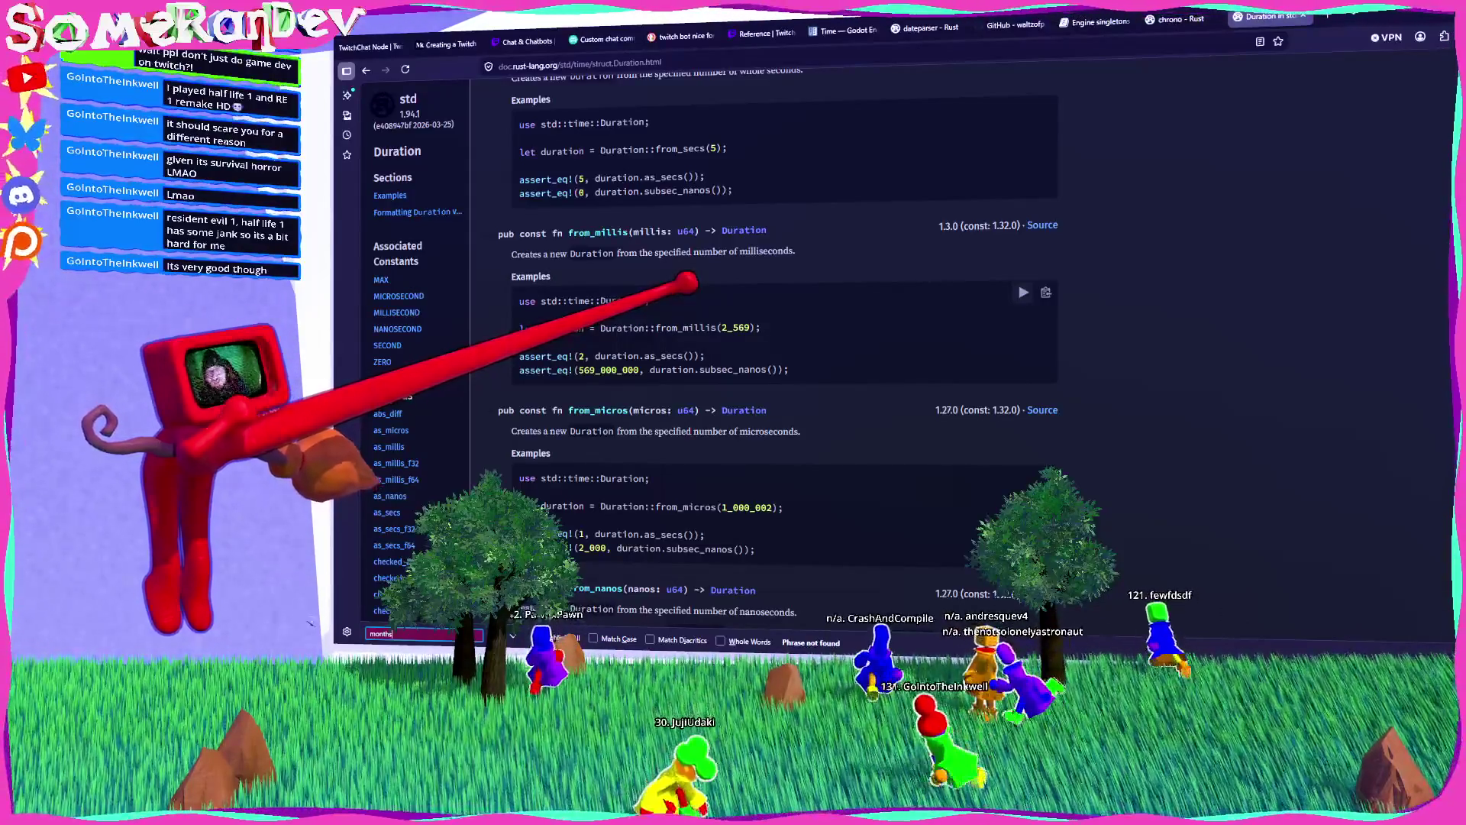
scroll(695, 287, "down", 5)
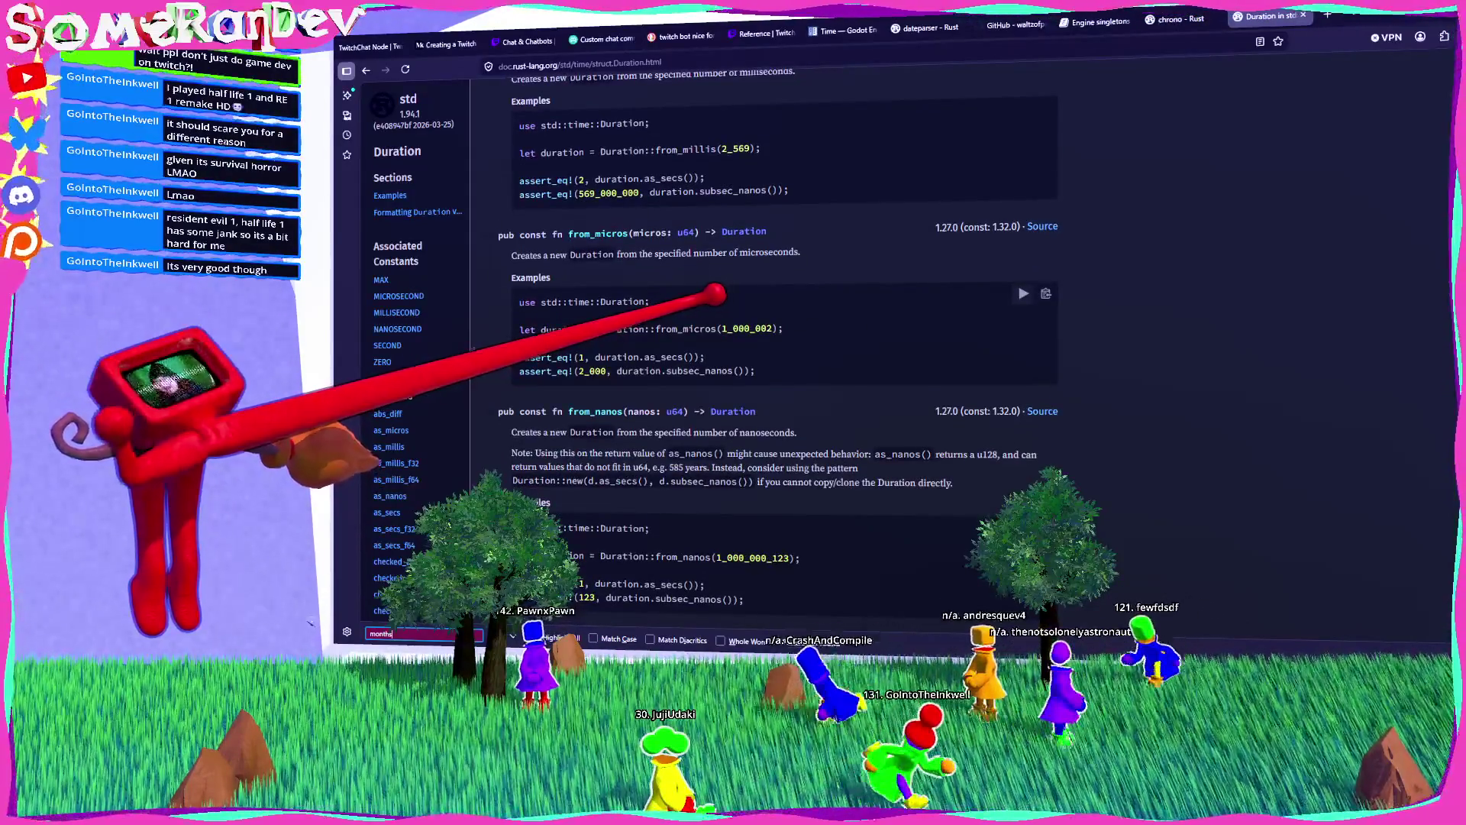
scroll(714, 294, "down", 10)
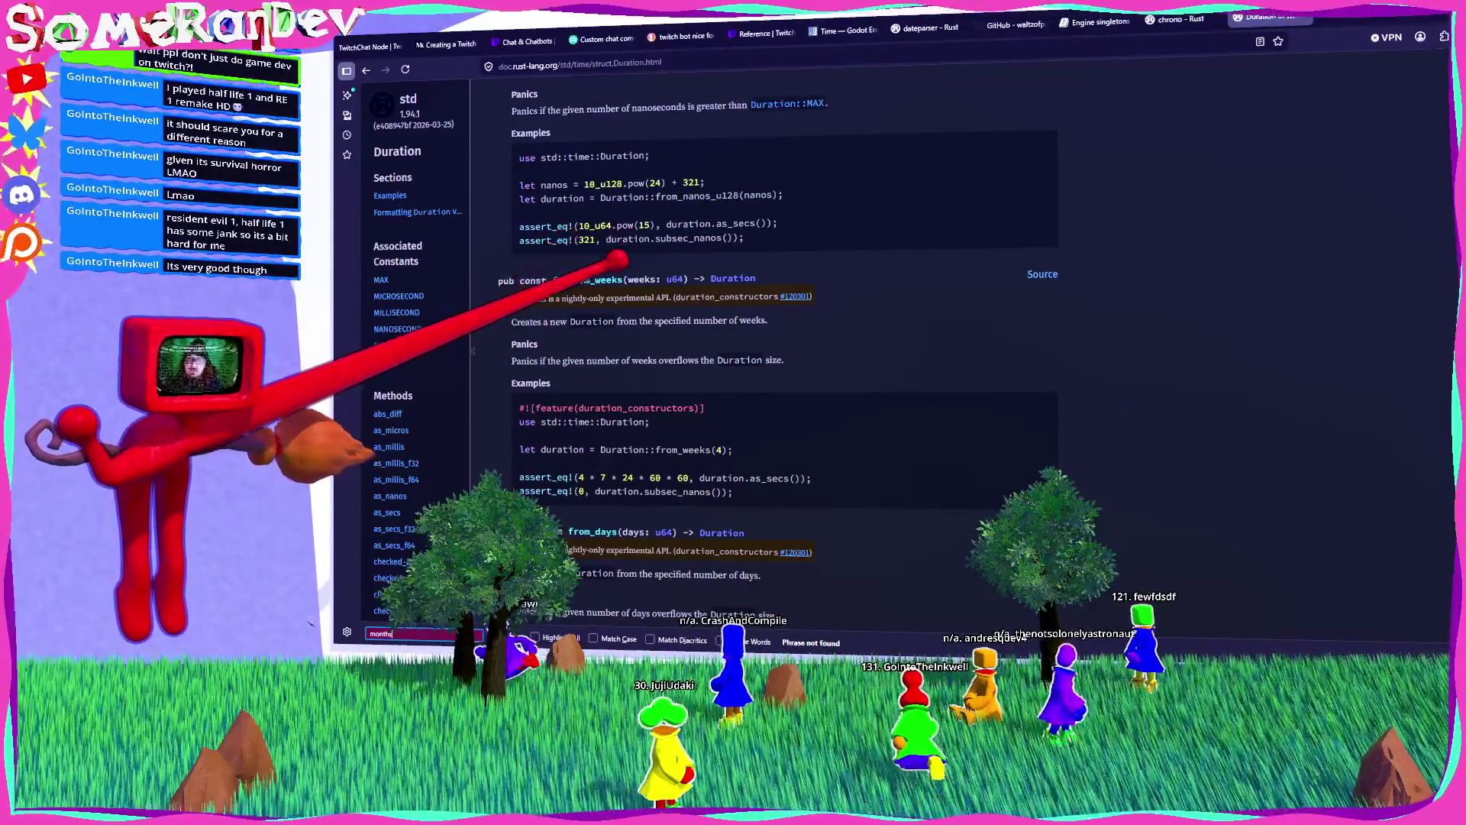
scroll(714, 294, "down", 10)
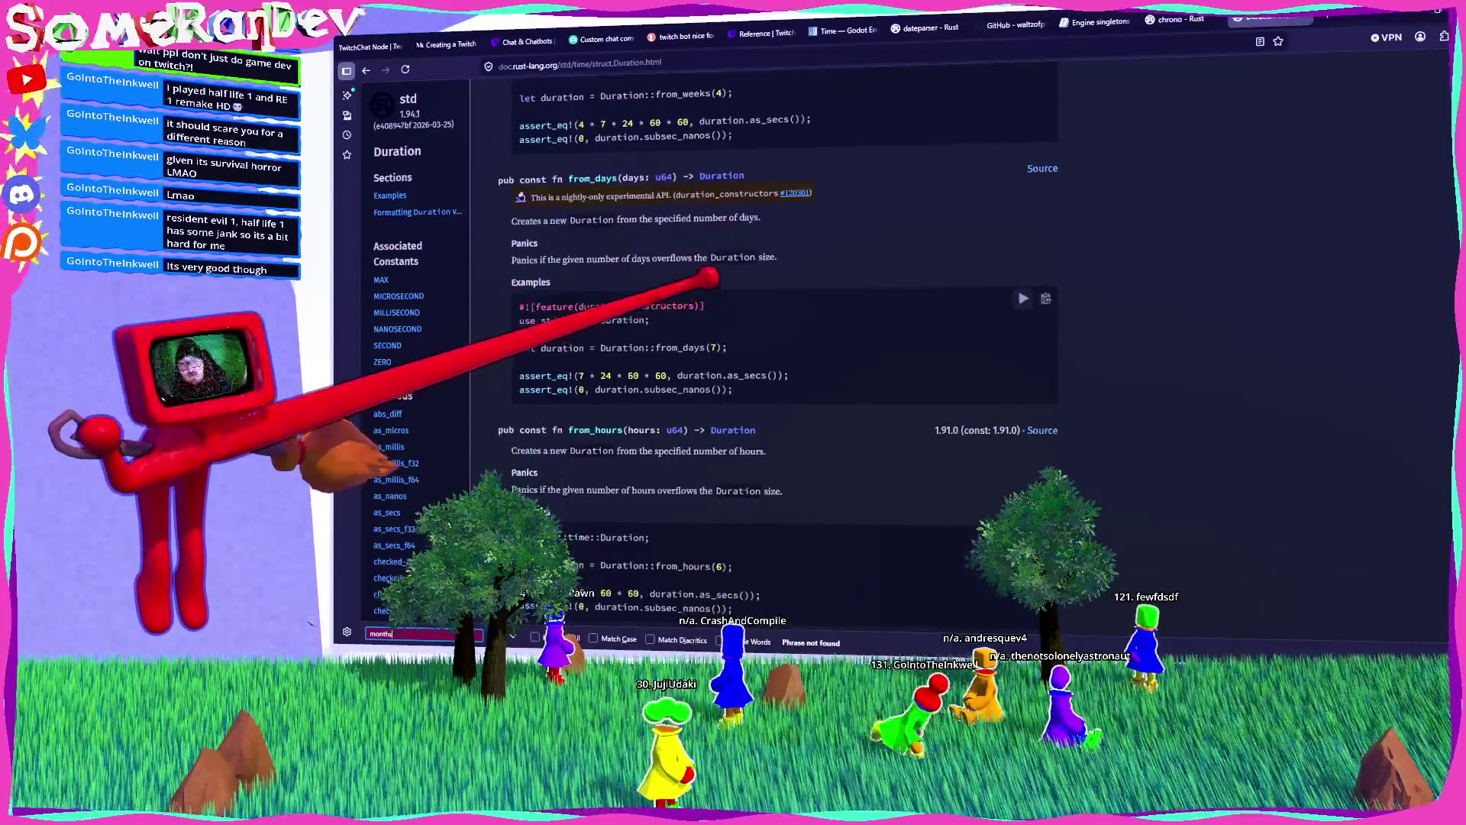
scroll(718, 281, "up", 5)
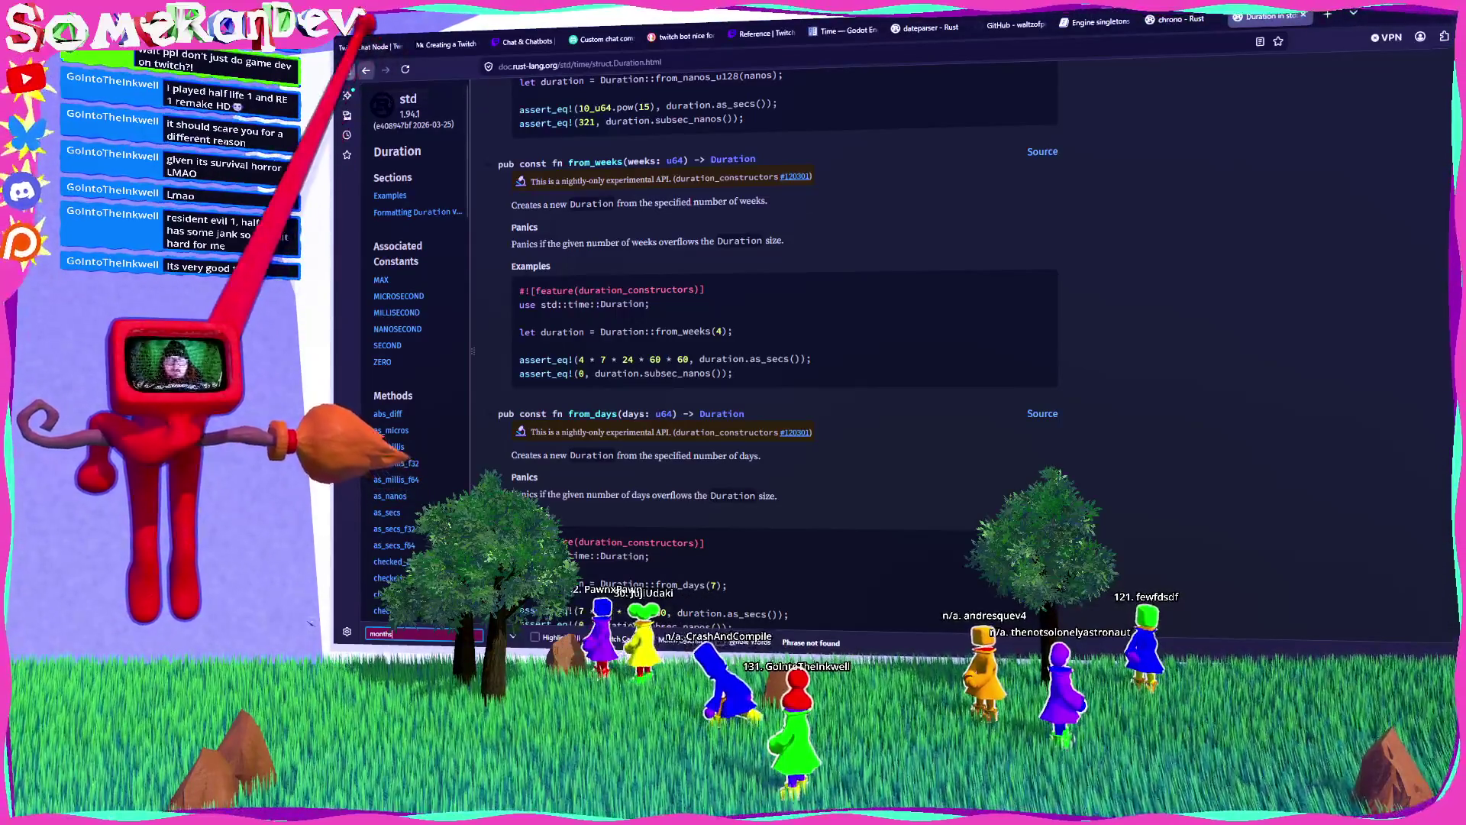
key("alt+Left")
left_click(573, 336)
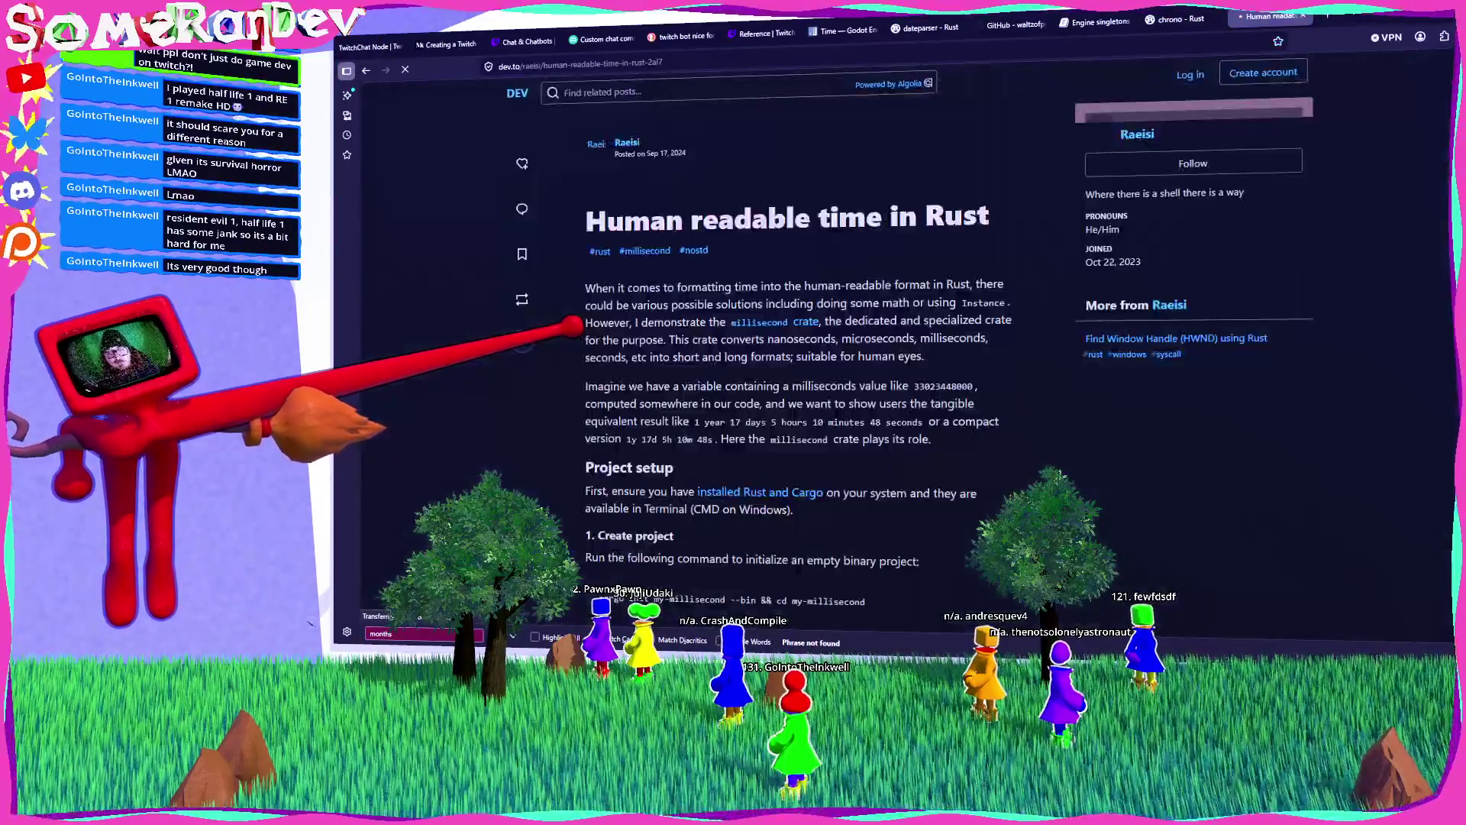
Step: Skim the DEV article past its banner, then go back and open the time-humanize blog post
scroll(573, 321, "down", 5)
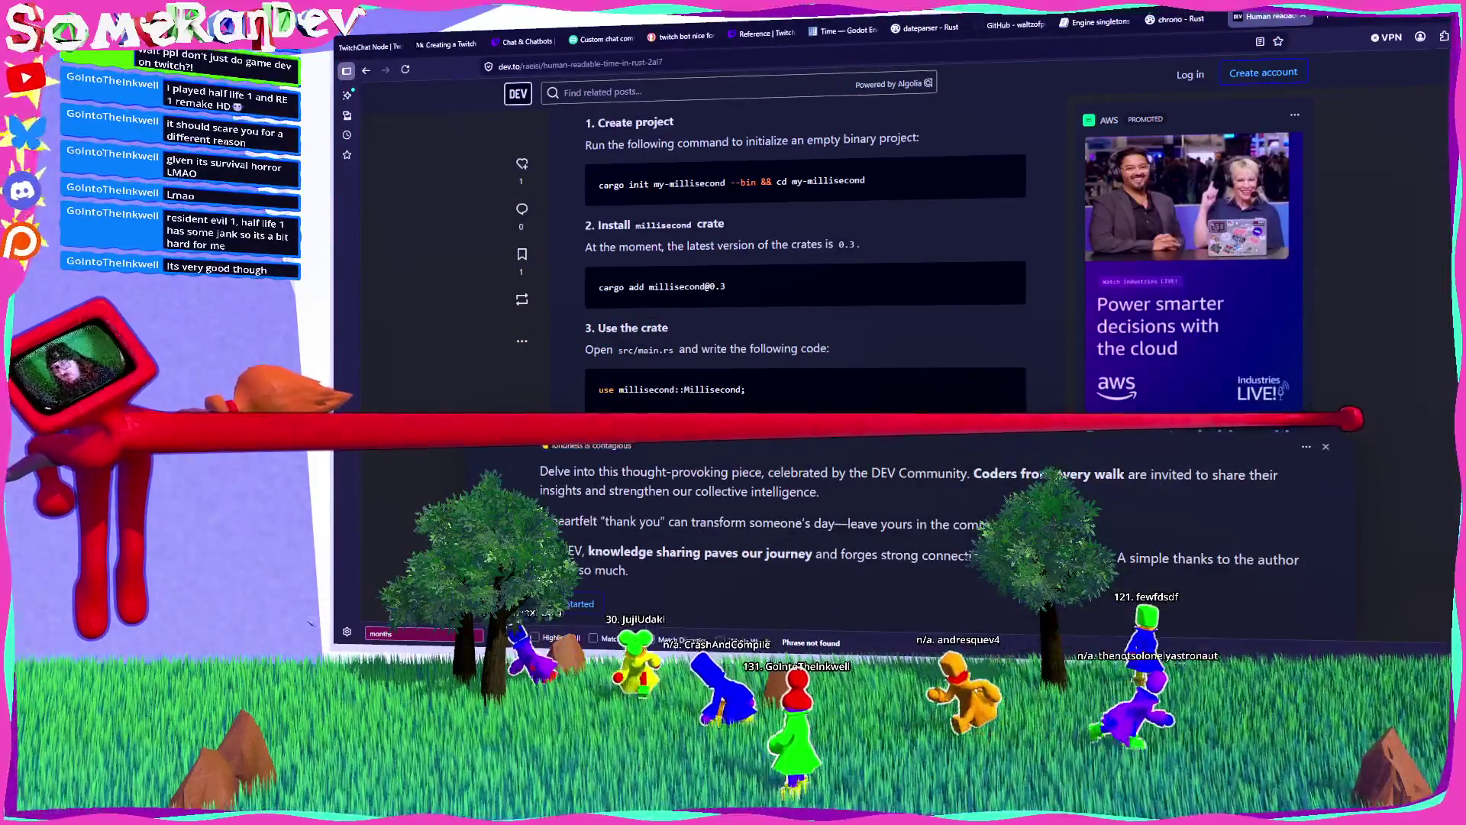
left_click(1326, 446)
scroll(638, 310, "down", 1)
scroll(638, 309, "down", 5)
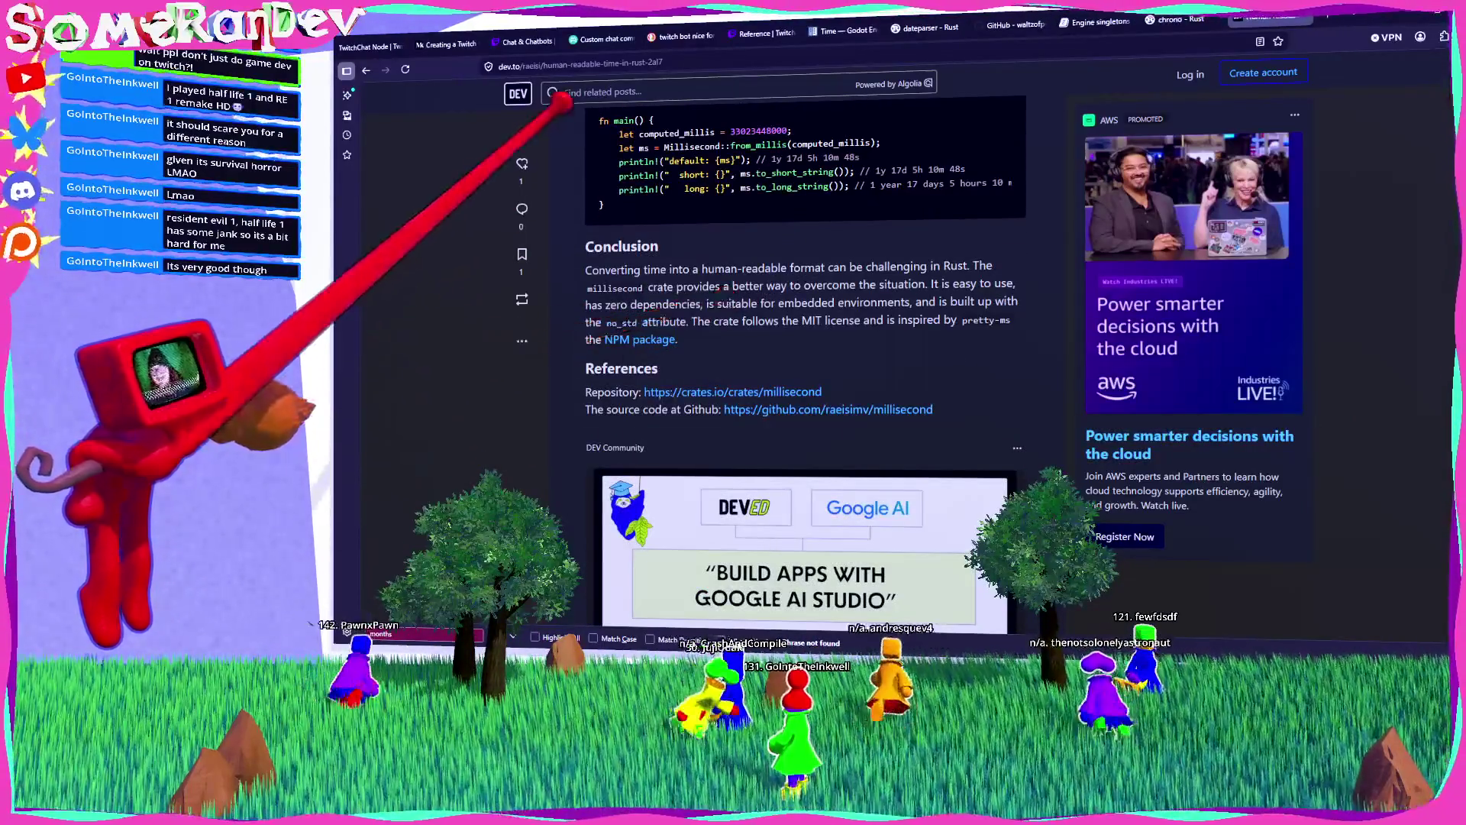
left_click(366, 70)
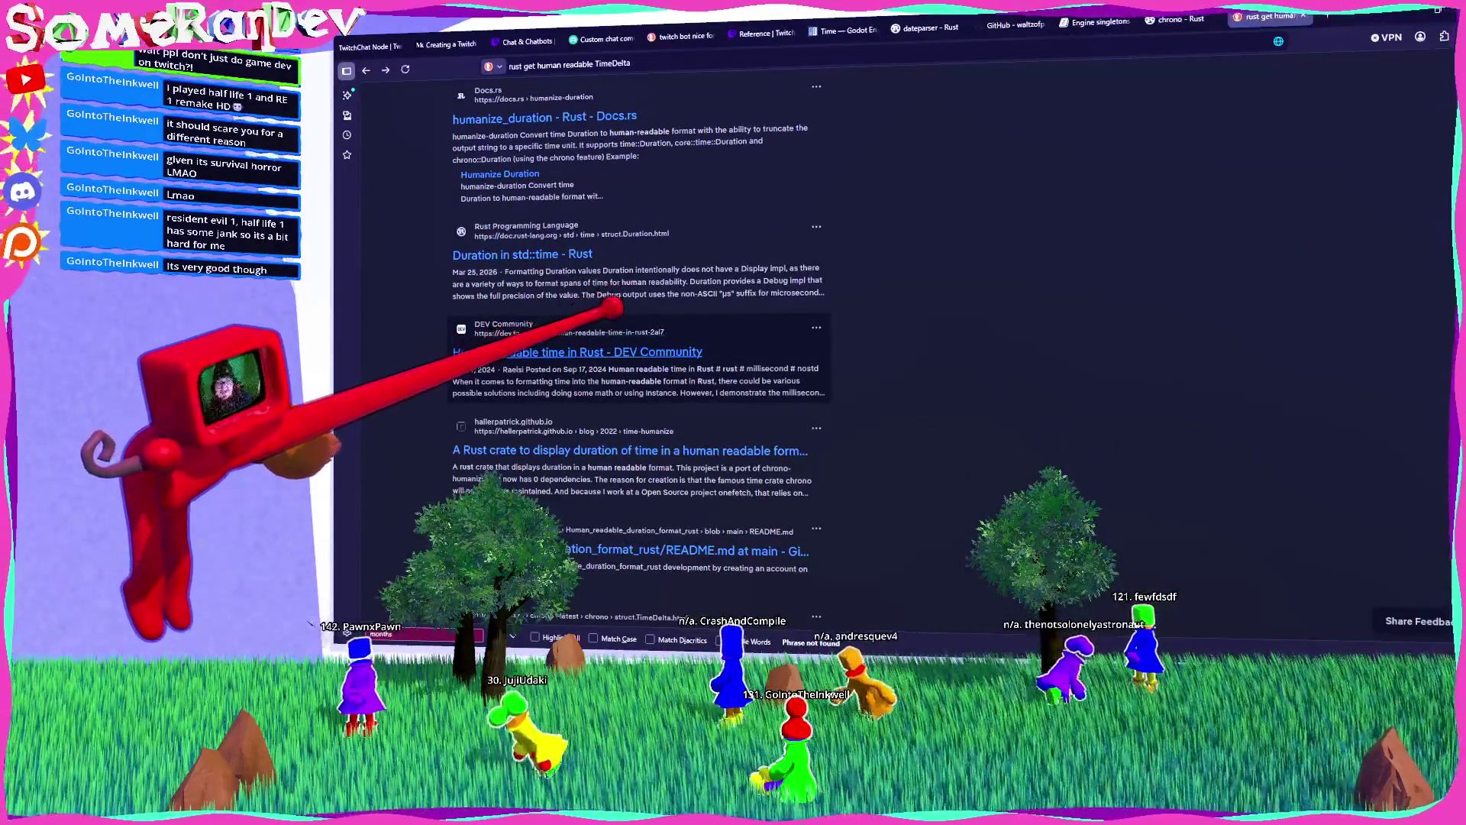
left_click(582, 443)
Step: Study the time-humanize usage example and drag 'time_humanize' into the address bar to search
scroll(672, 351, "down", 1)
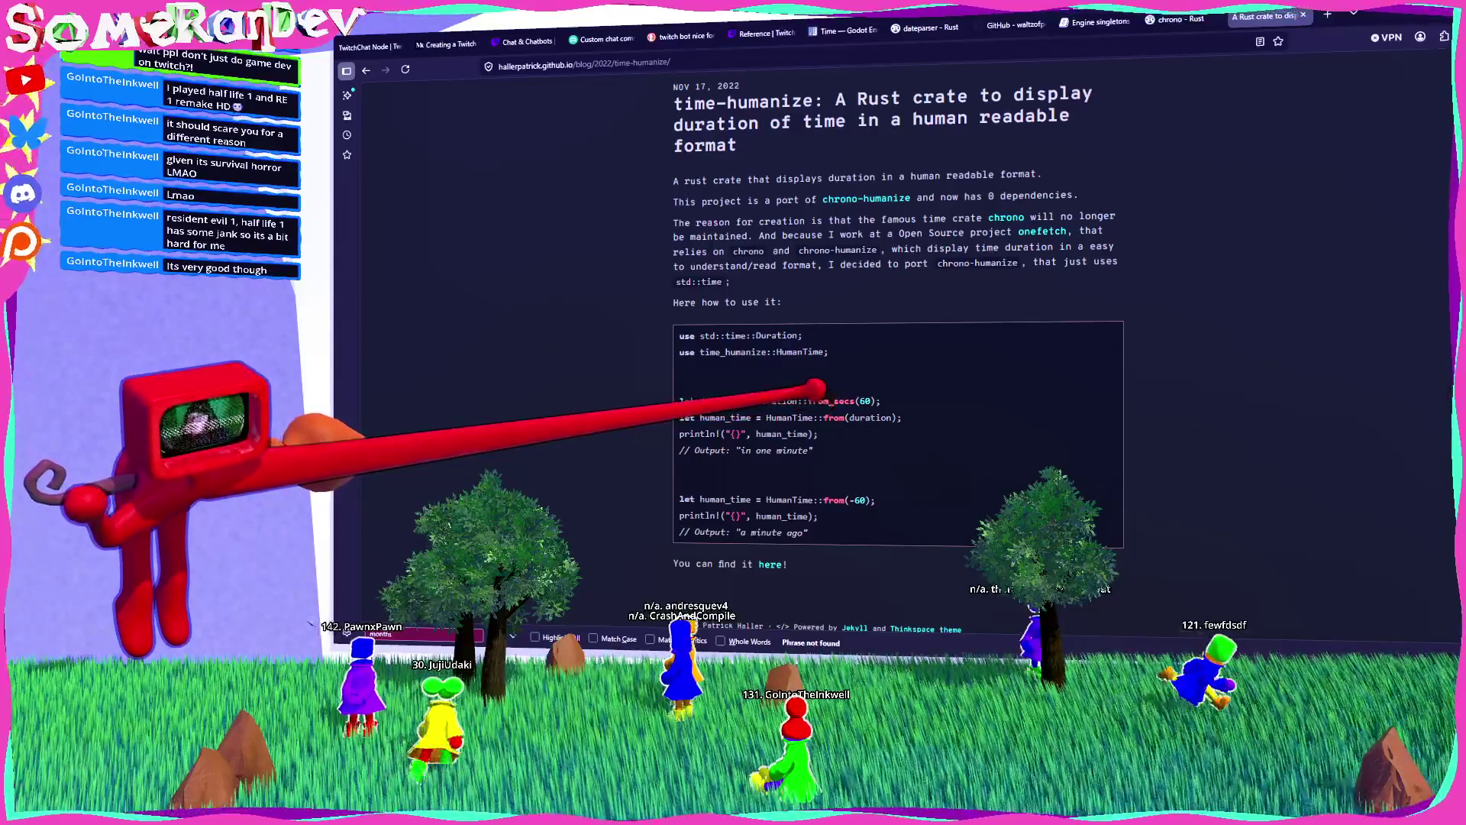
scroll(825, 405, "down", 1)
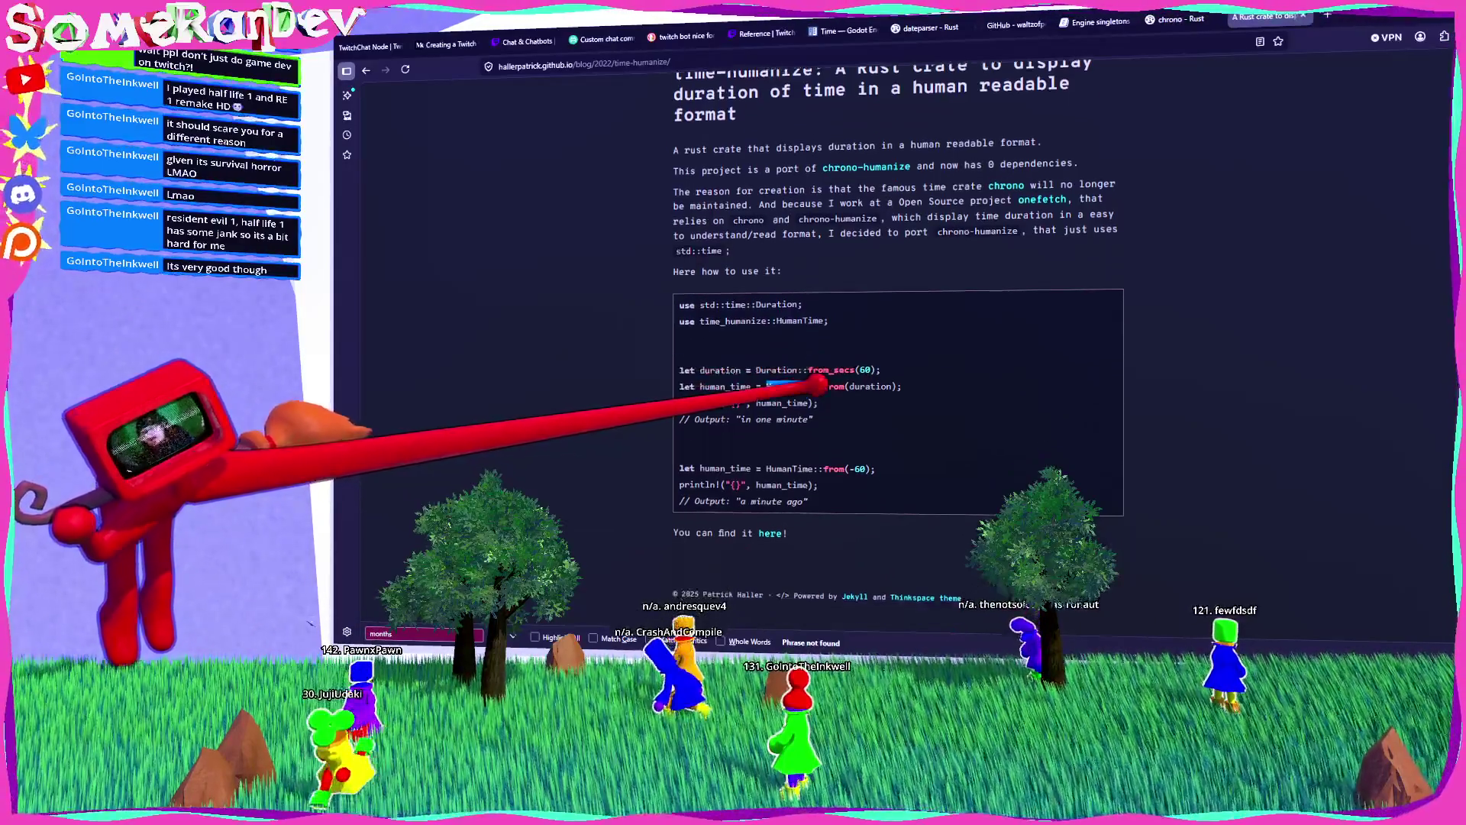
left_click_drag(751, 501, 804, 501)
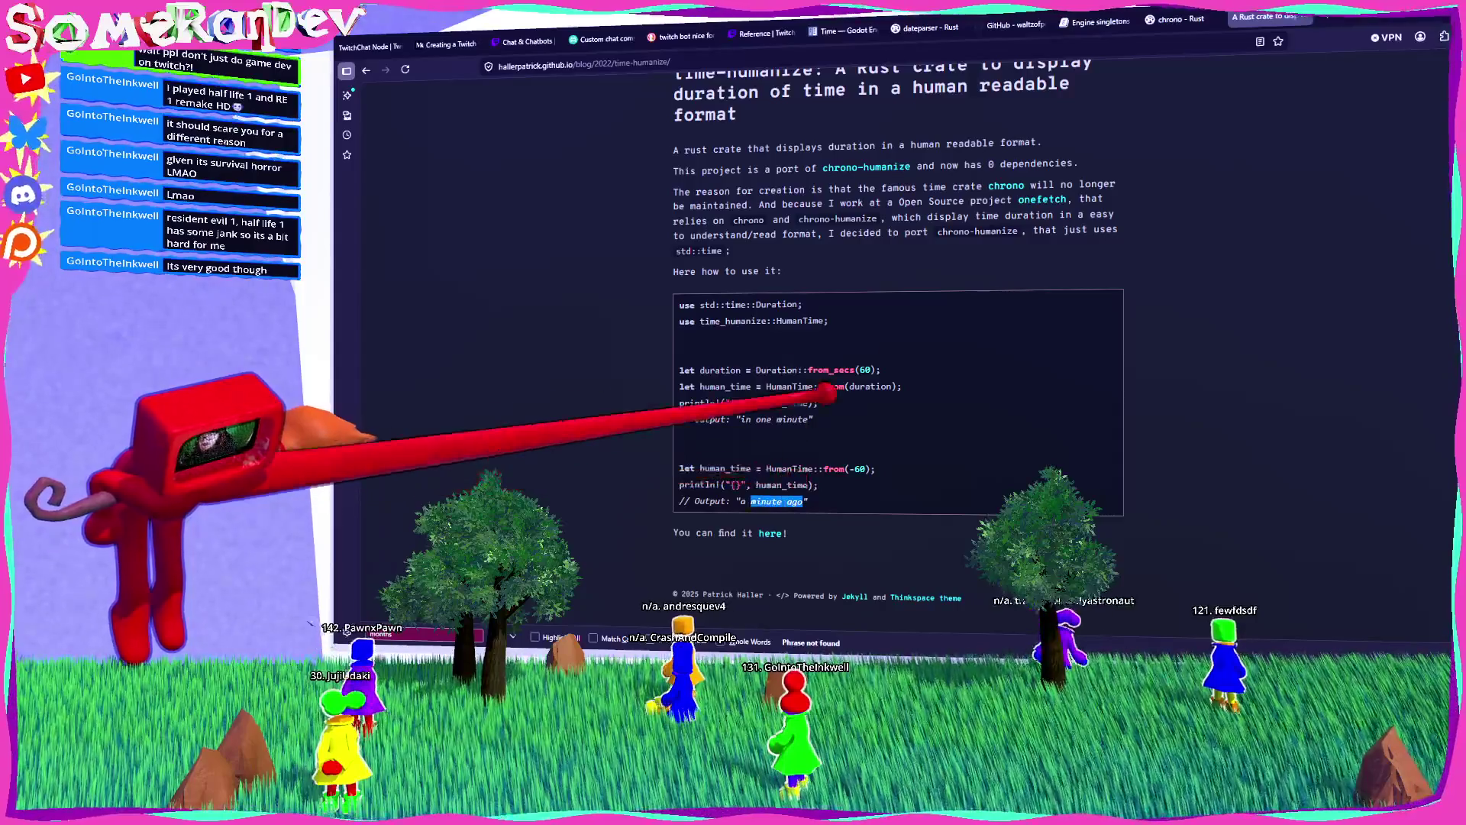
scroll(901, 305, "up", 2)
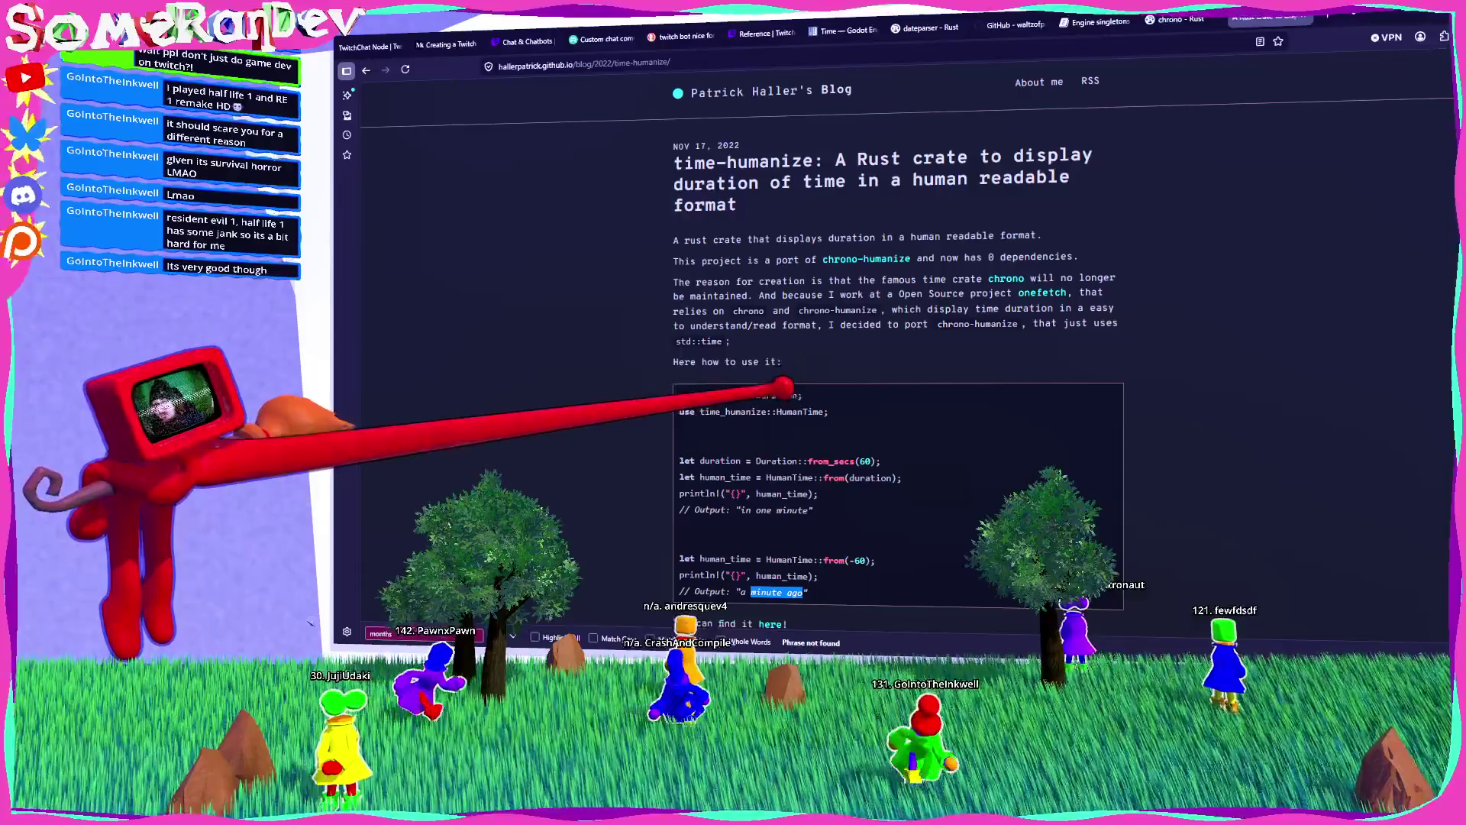
double_click(733, 412)
mouse_move(737, 405)
left_mouse_down()
mouse_move(654, 39)
mouse_move(638, 31)
mouse_move(642, 65)
left_mouse_up()
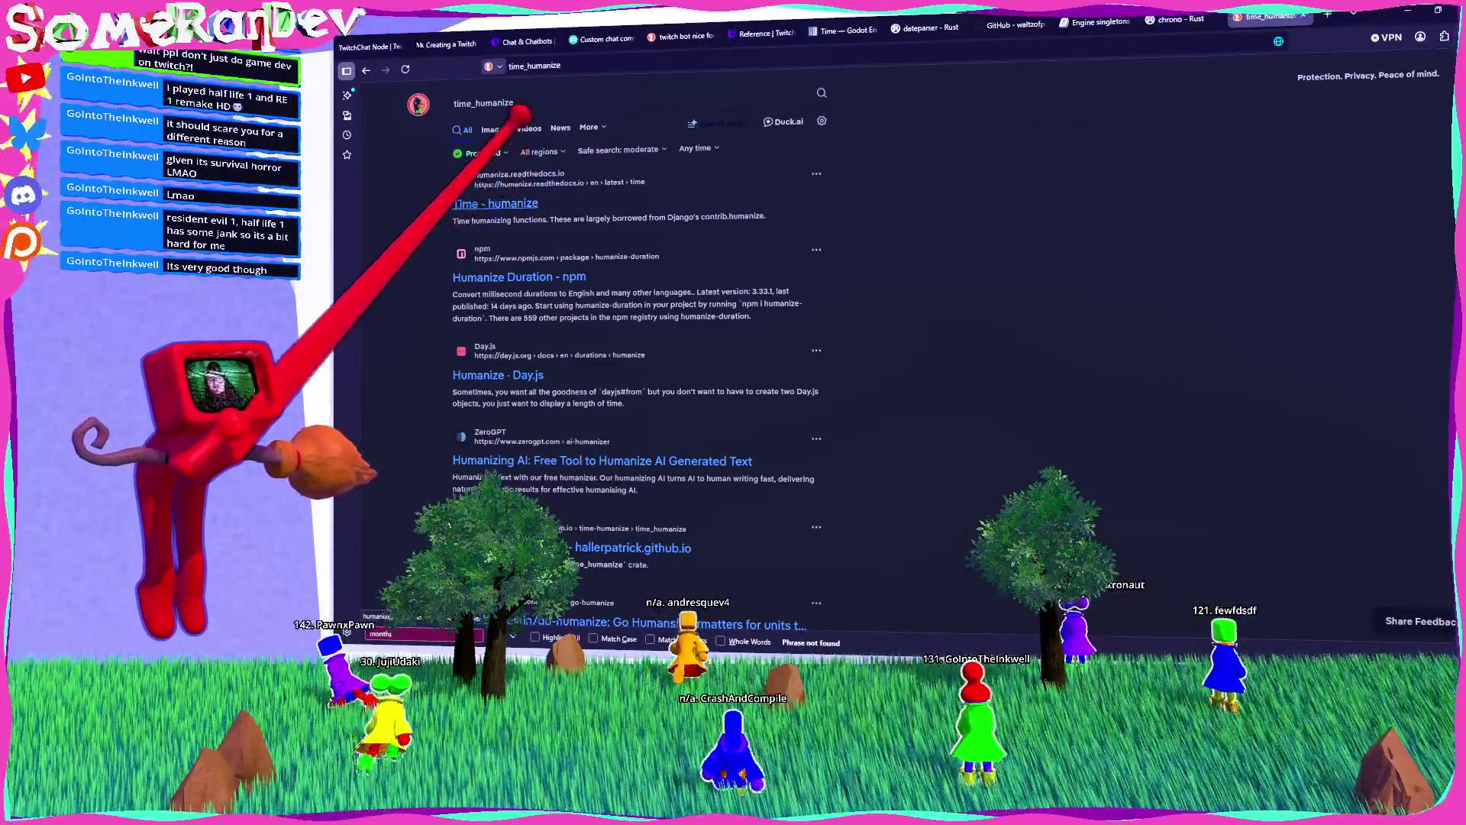
Step: Search 'time_humanize rust', open the docs.rs crate page and its GitHub repository at 133% zoom
type("rust")
key("Return")
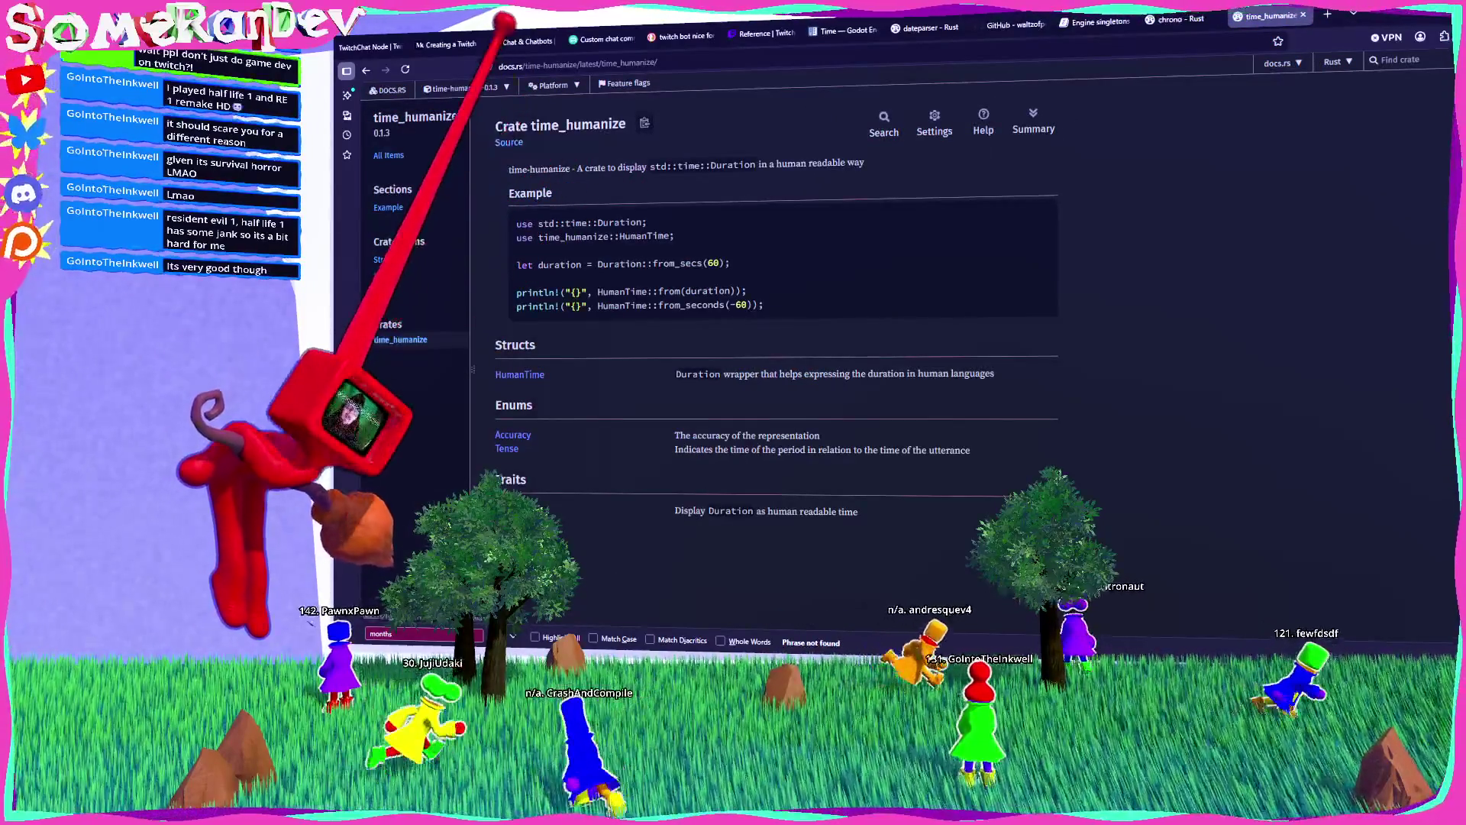
left_click(464, 87)
left_click(447, 213)
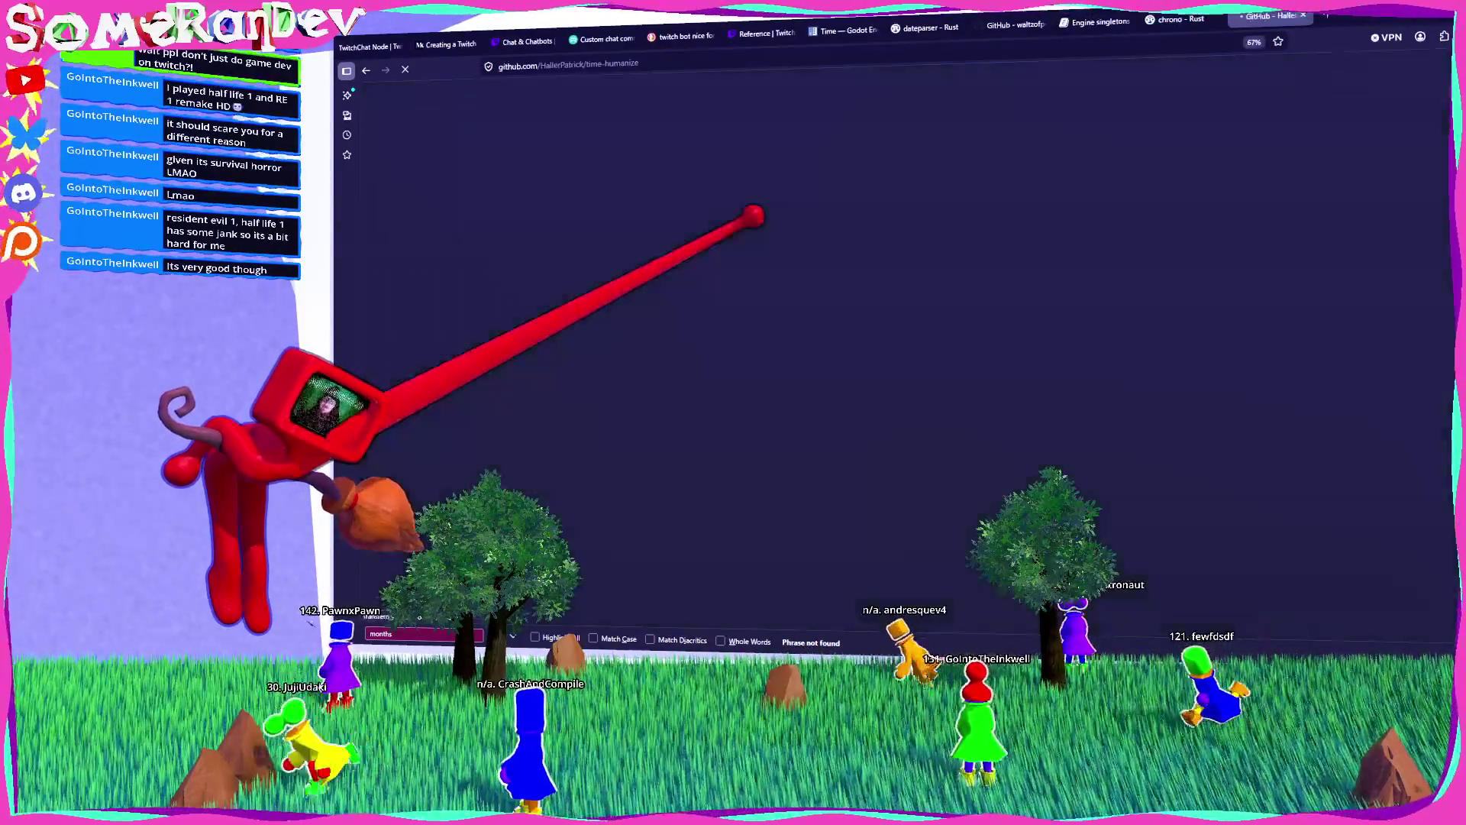
key("ctrl+plus")
key("ctrl+plus")
key("ctrl+plus")
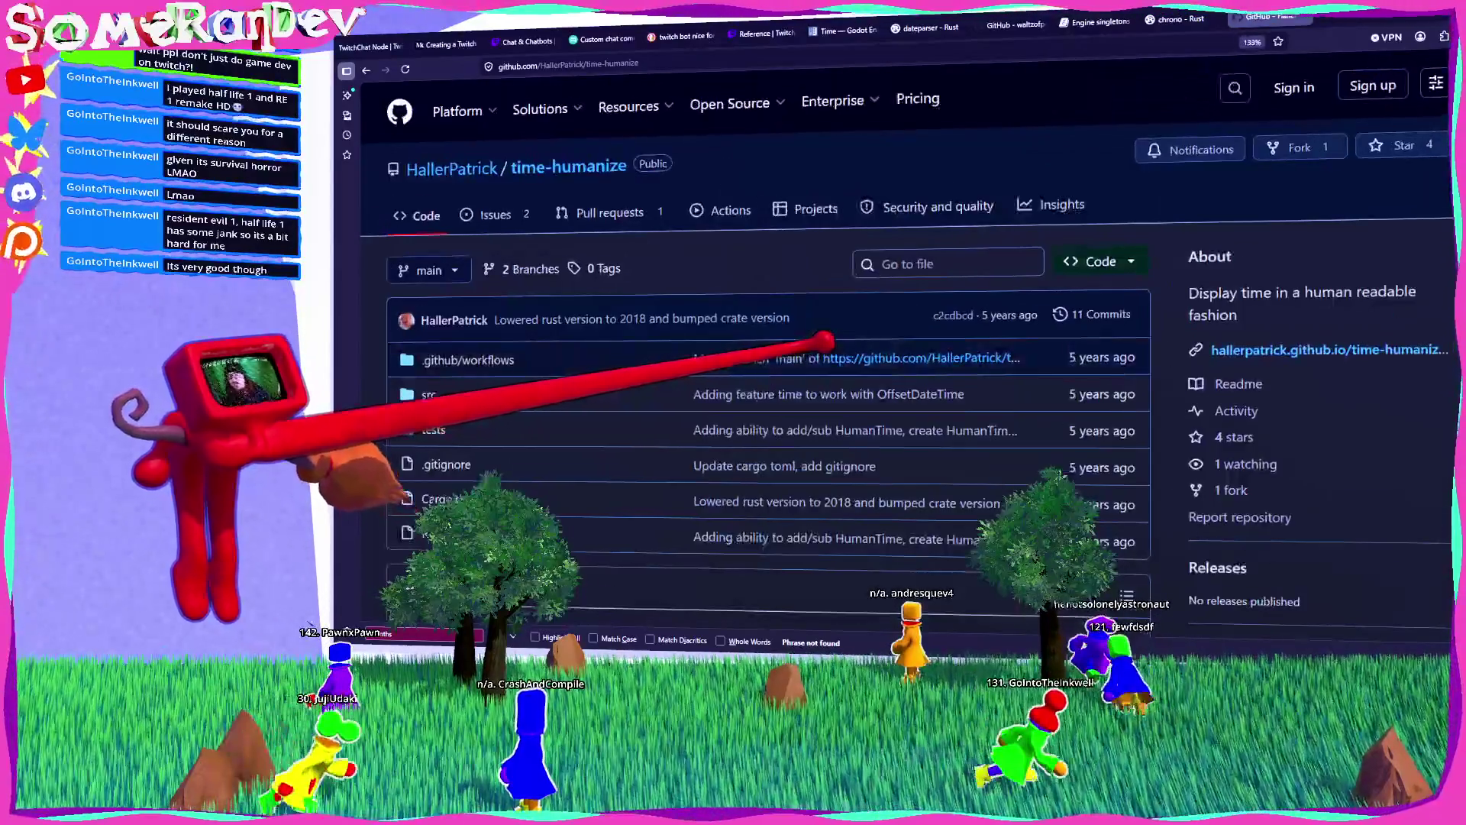
scroll(764, 343, "down", 5)
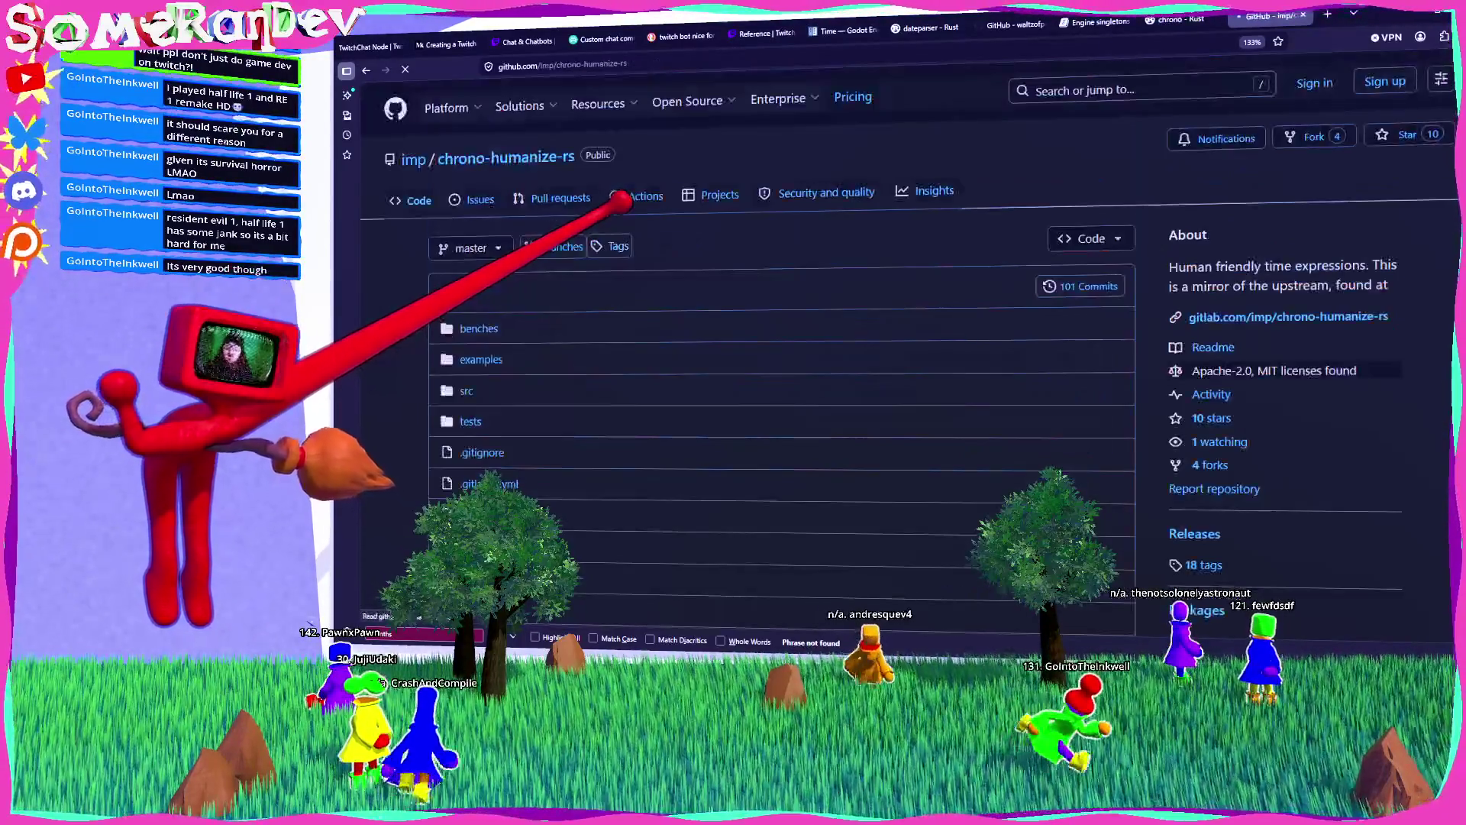
Step: Scroll through the chrono-humanize-rs README on GitHub
scroll(489, 245, "down", 5)
scroll(779, 305, "down", 2)
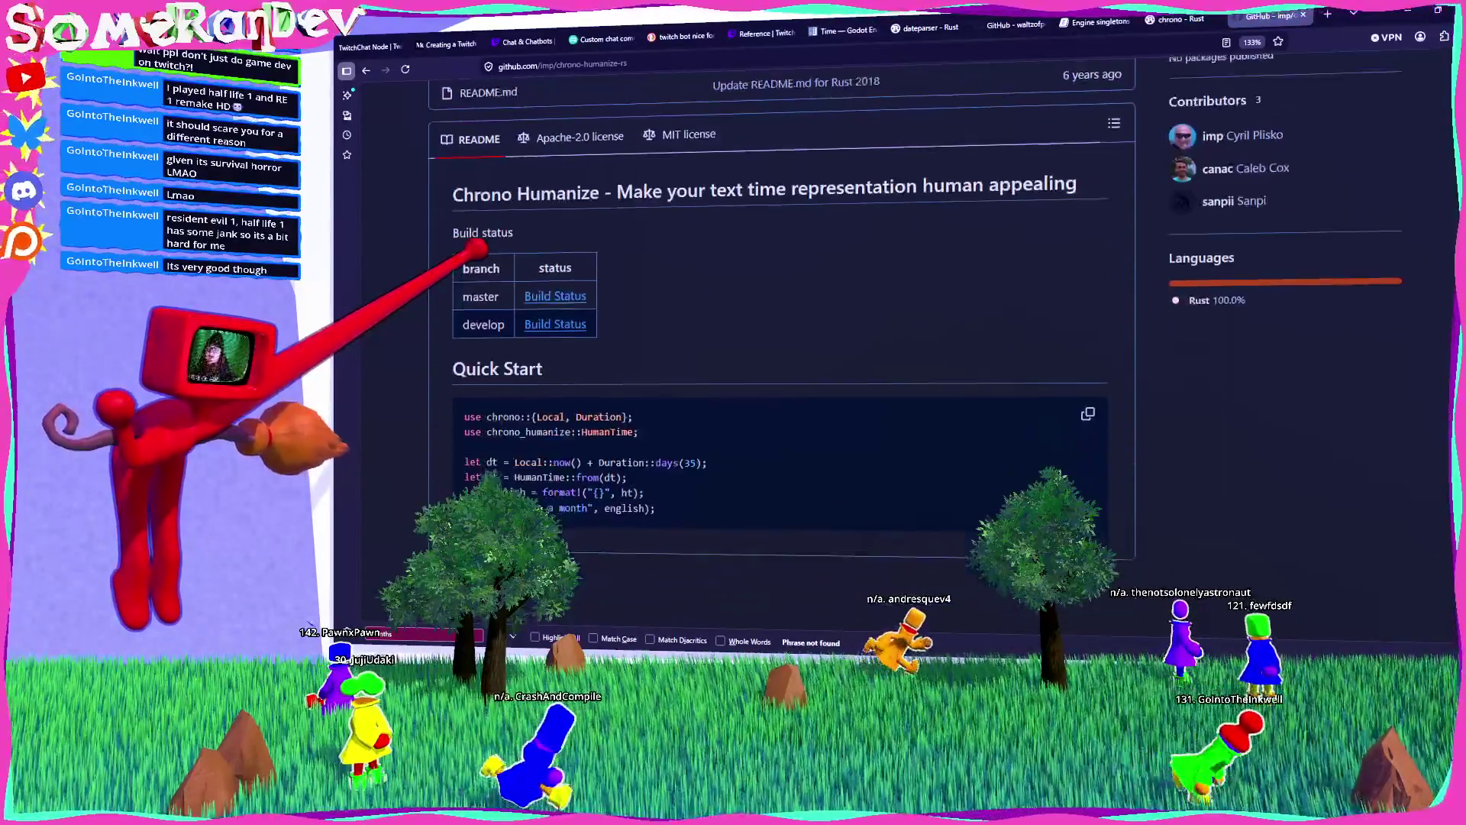
scroll(685, 305, "up", 6)
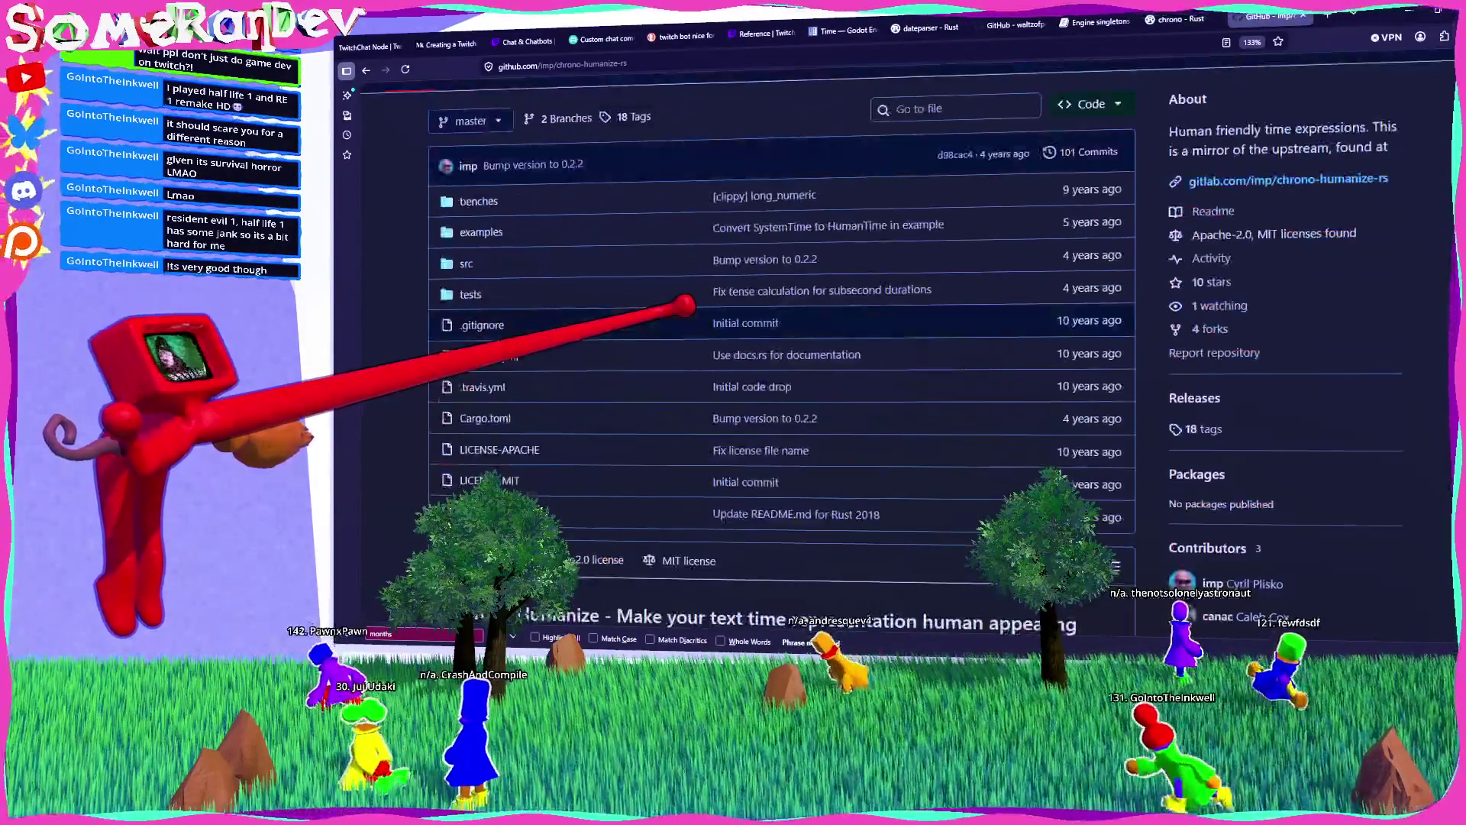
scroll(729, 269, "up", 2)
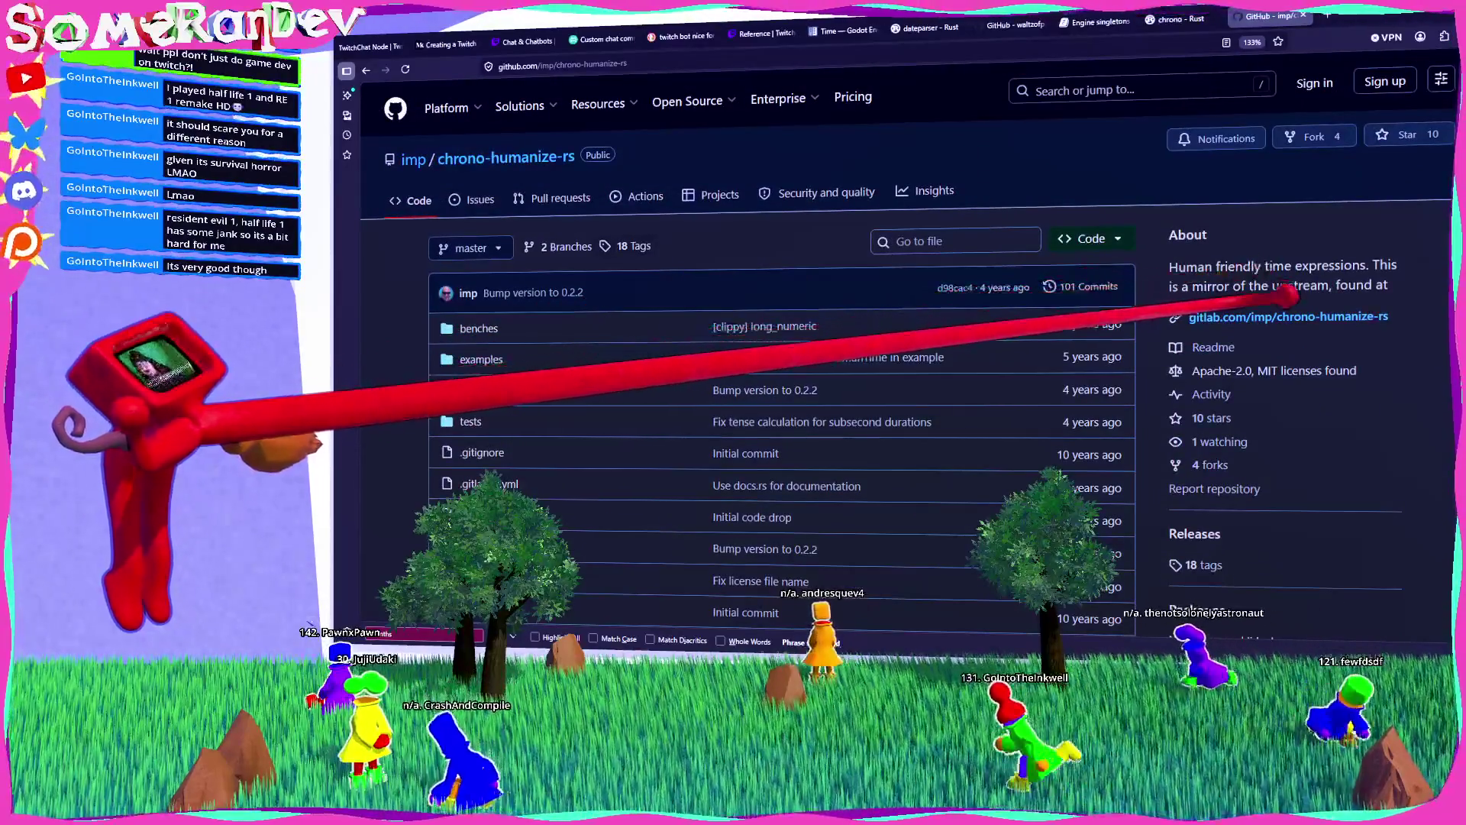
scroll(622, 203, "down", 5)
scroll(622, 212, "up", 5)
scroll(634, 223, "down", 4)
scroll(634, 224, "down", 3)
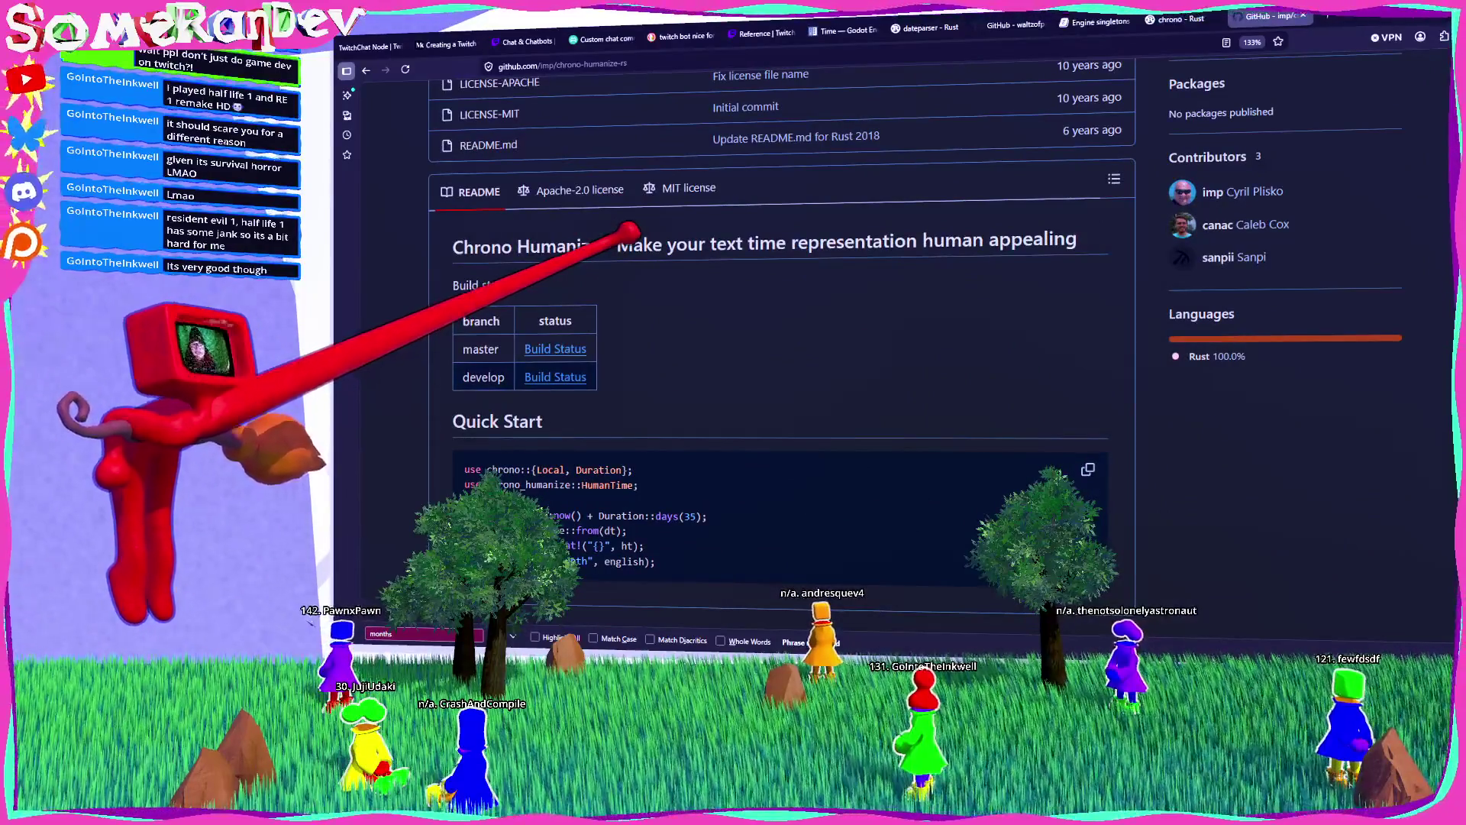
scroll(628, 229, "up", 7)
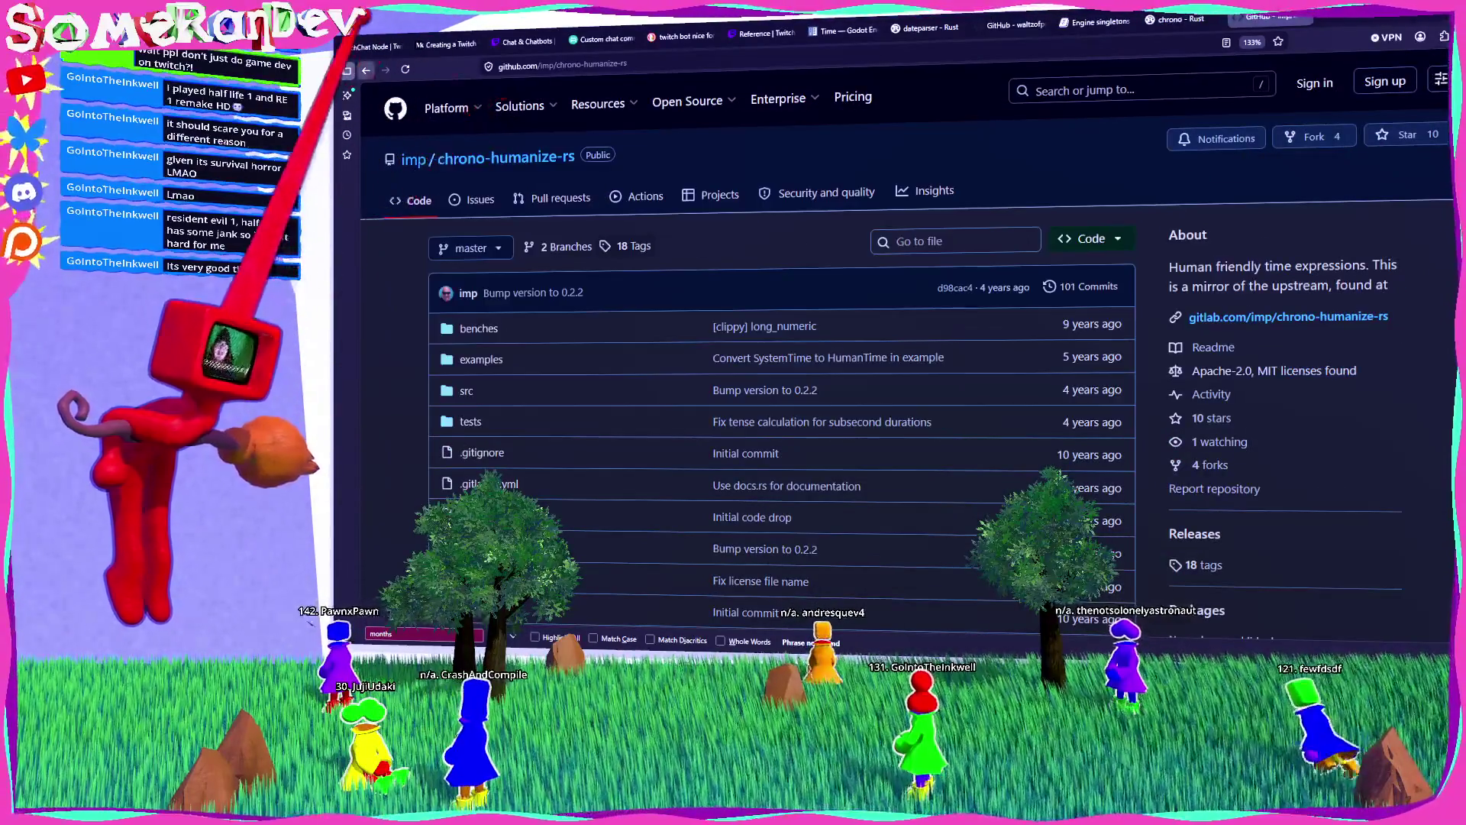
Step: Compare the time-humanize repo and GitLab copy, then select chrono_humanize in Quick Start
key("alt+Left")
scroll(779, 321, "up", 3)
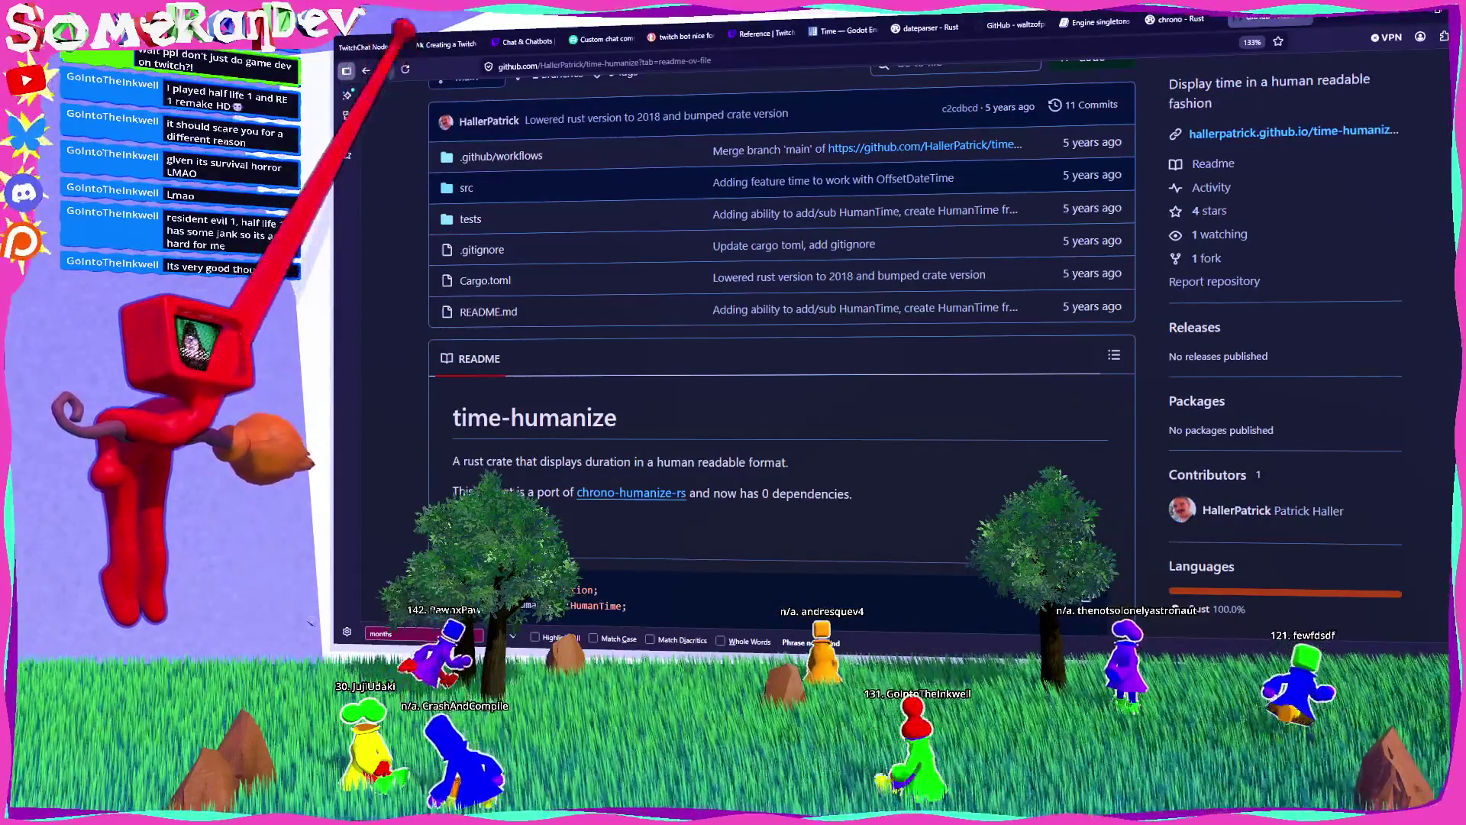
key("alt+Right")
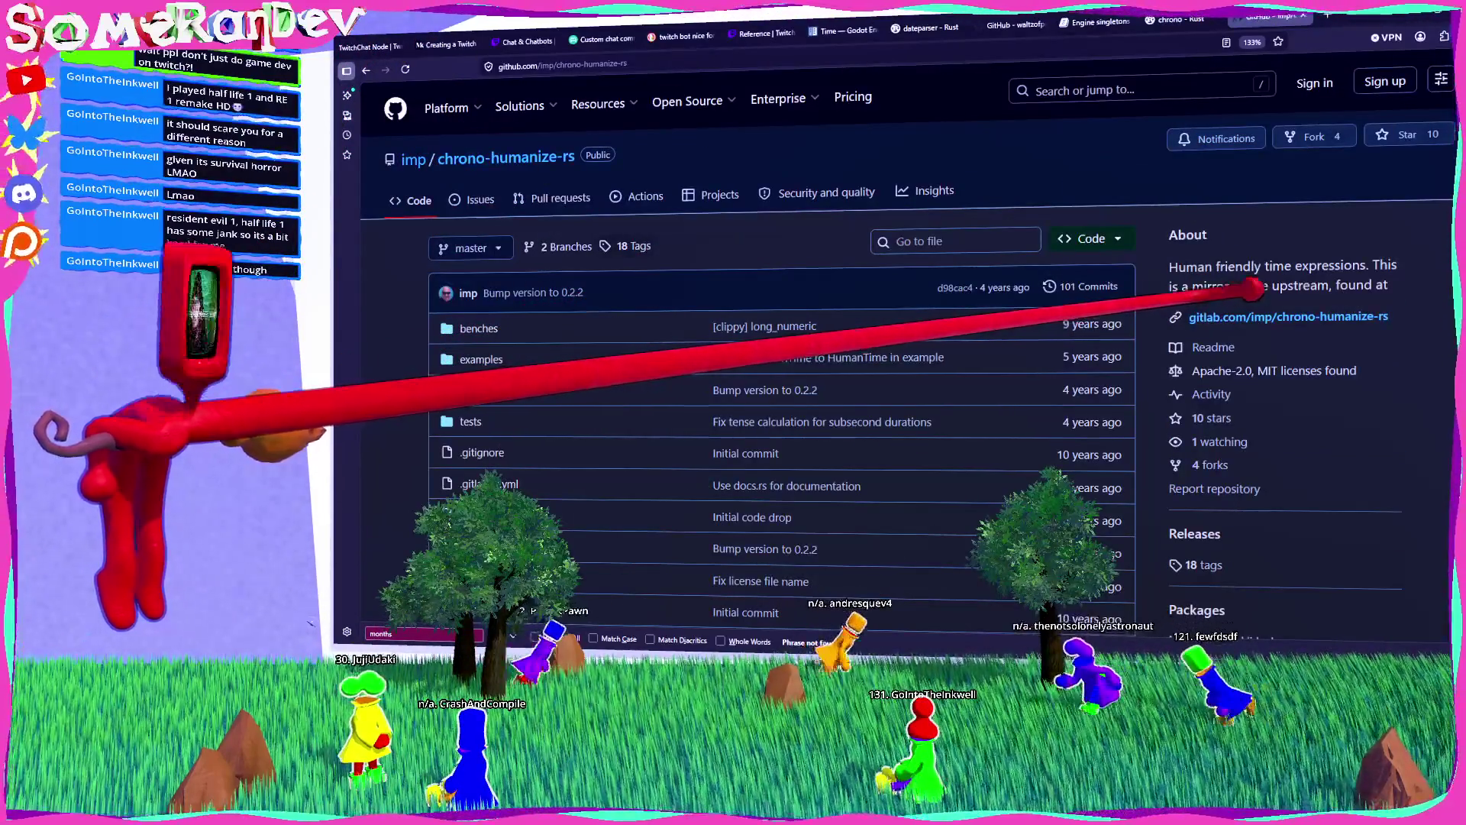
left_click(1268, 316)
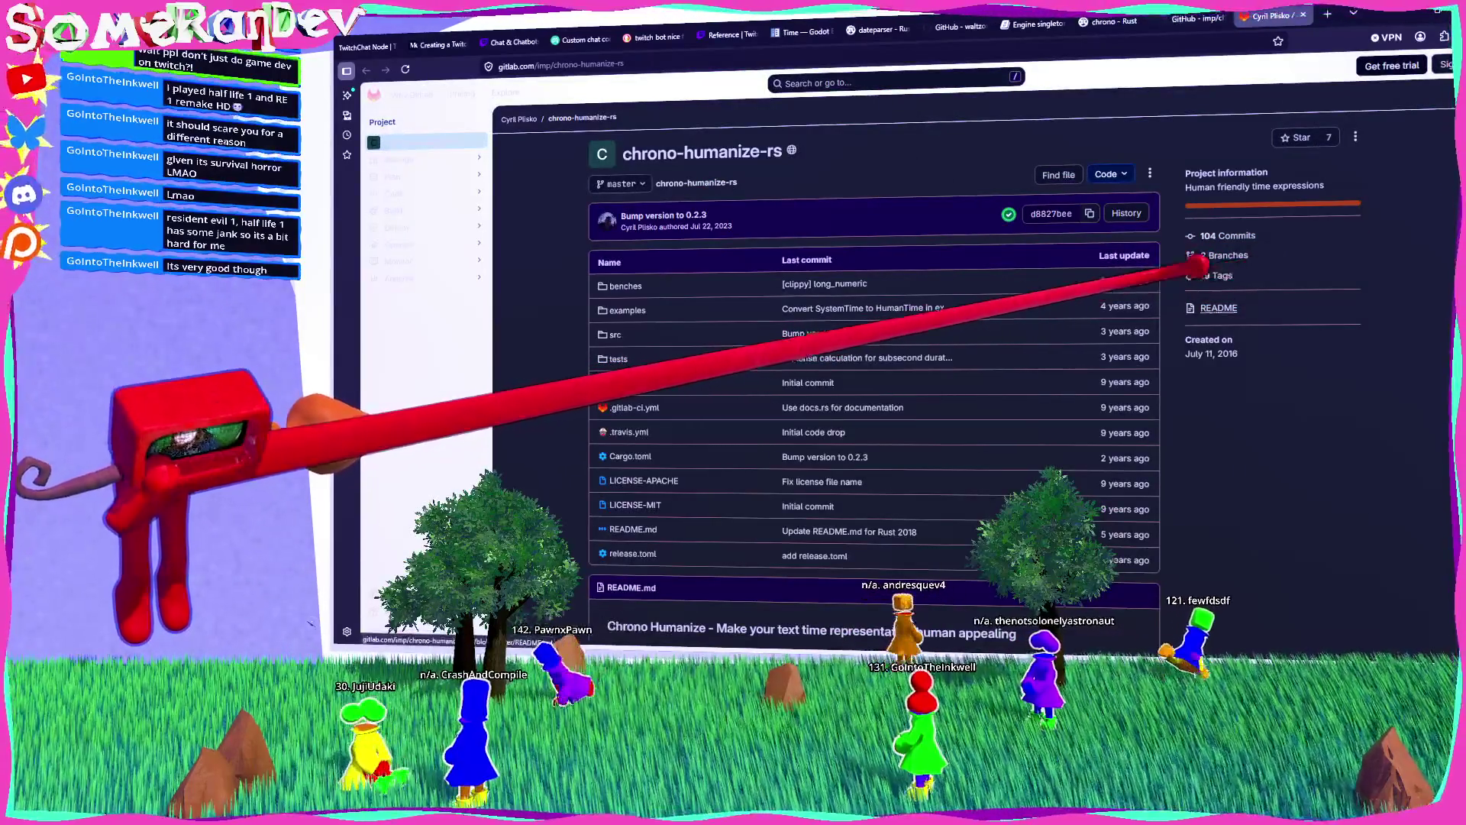
key("alt+Left")
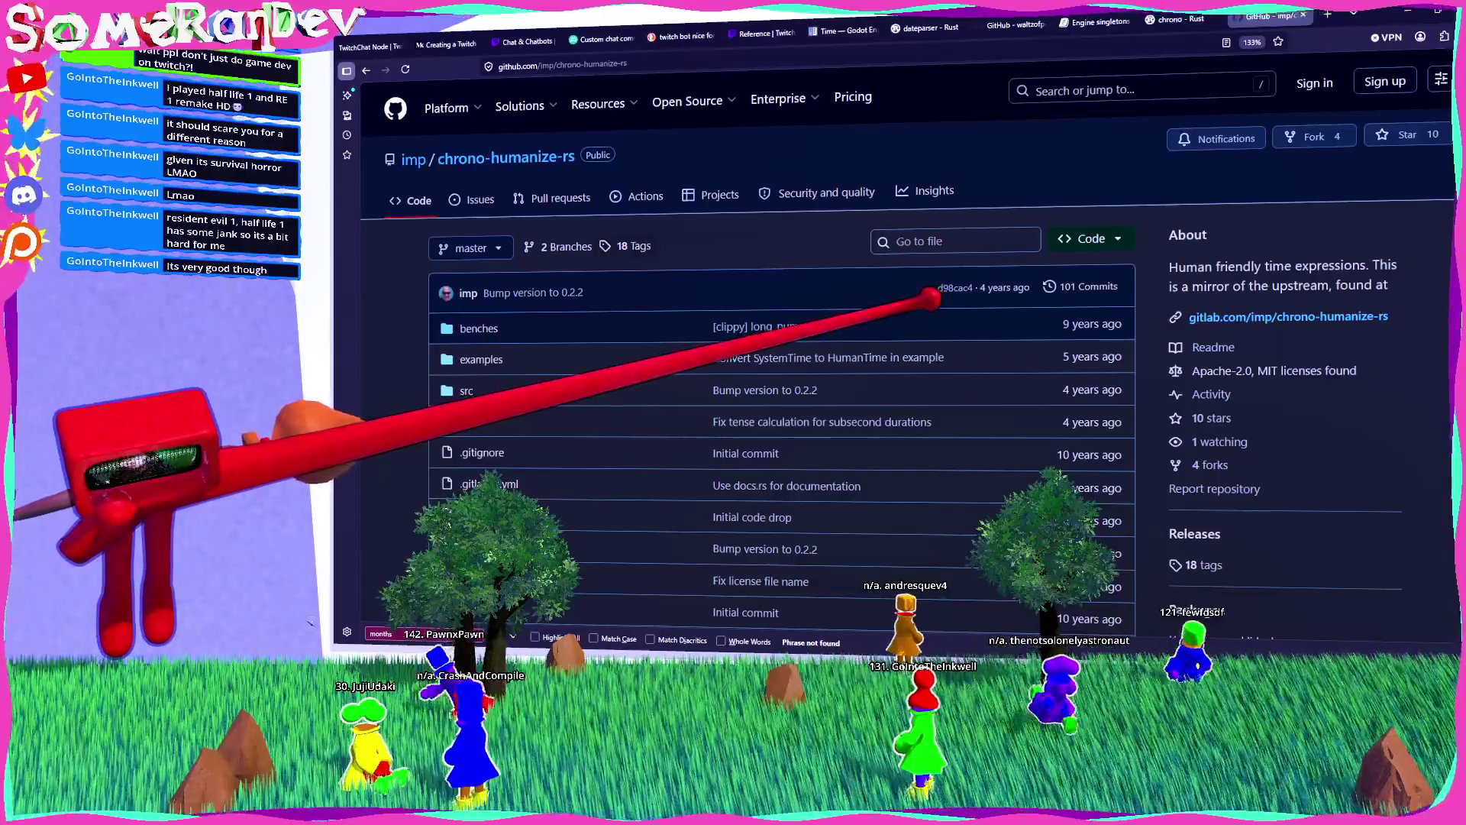
scroll(763, 344, "down", 10)
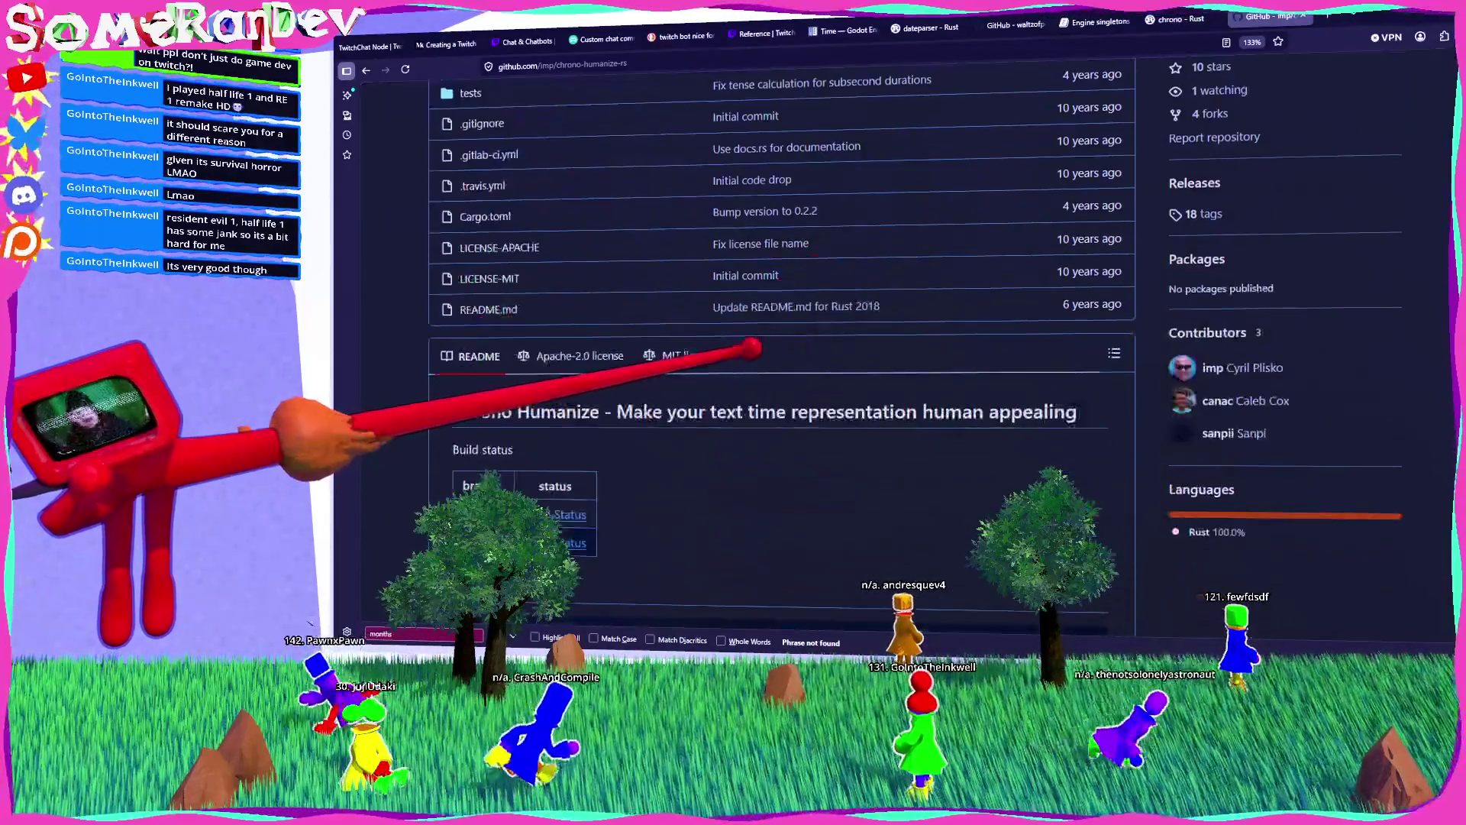
double_click(534, 356)
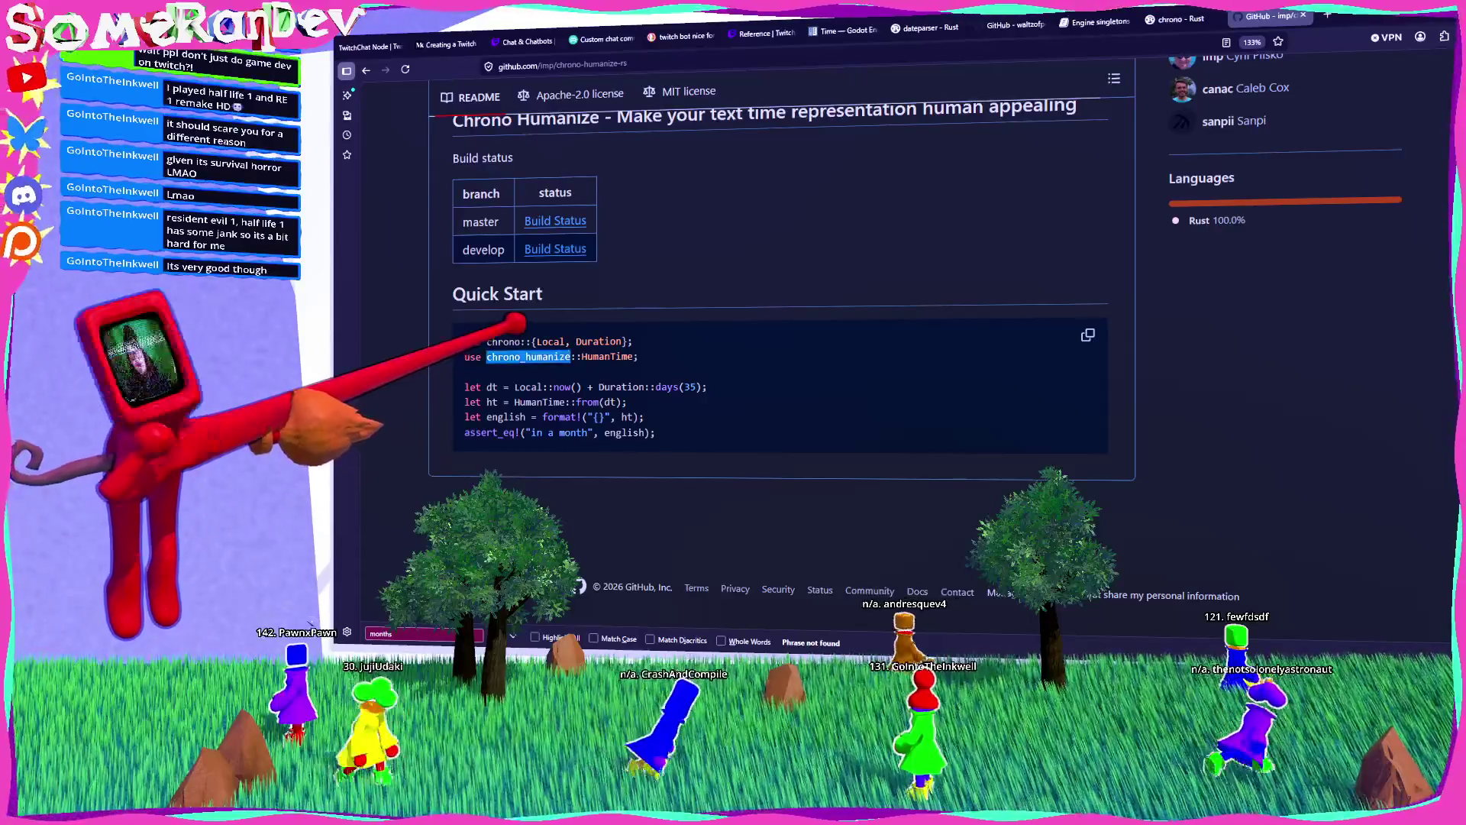
key("alt+Tab")
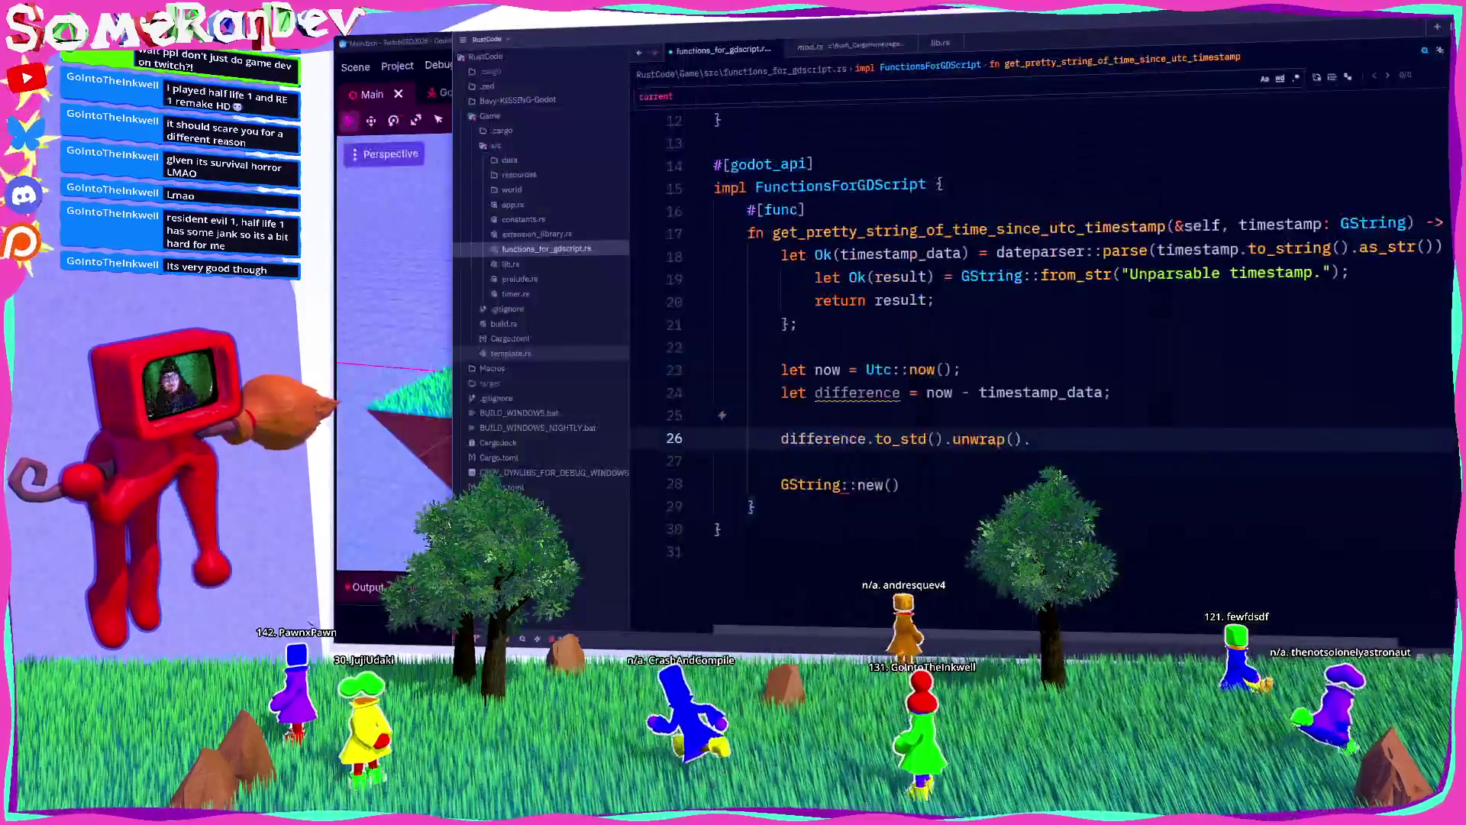
Step: In the terminal run cd Game, cargo add chrono_humanize, then cd .. and return to Zed
key("alt+Tab")
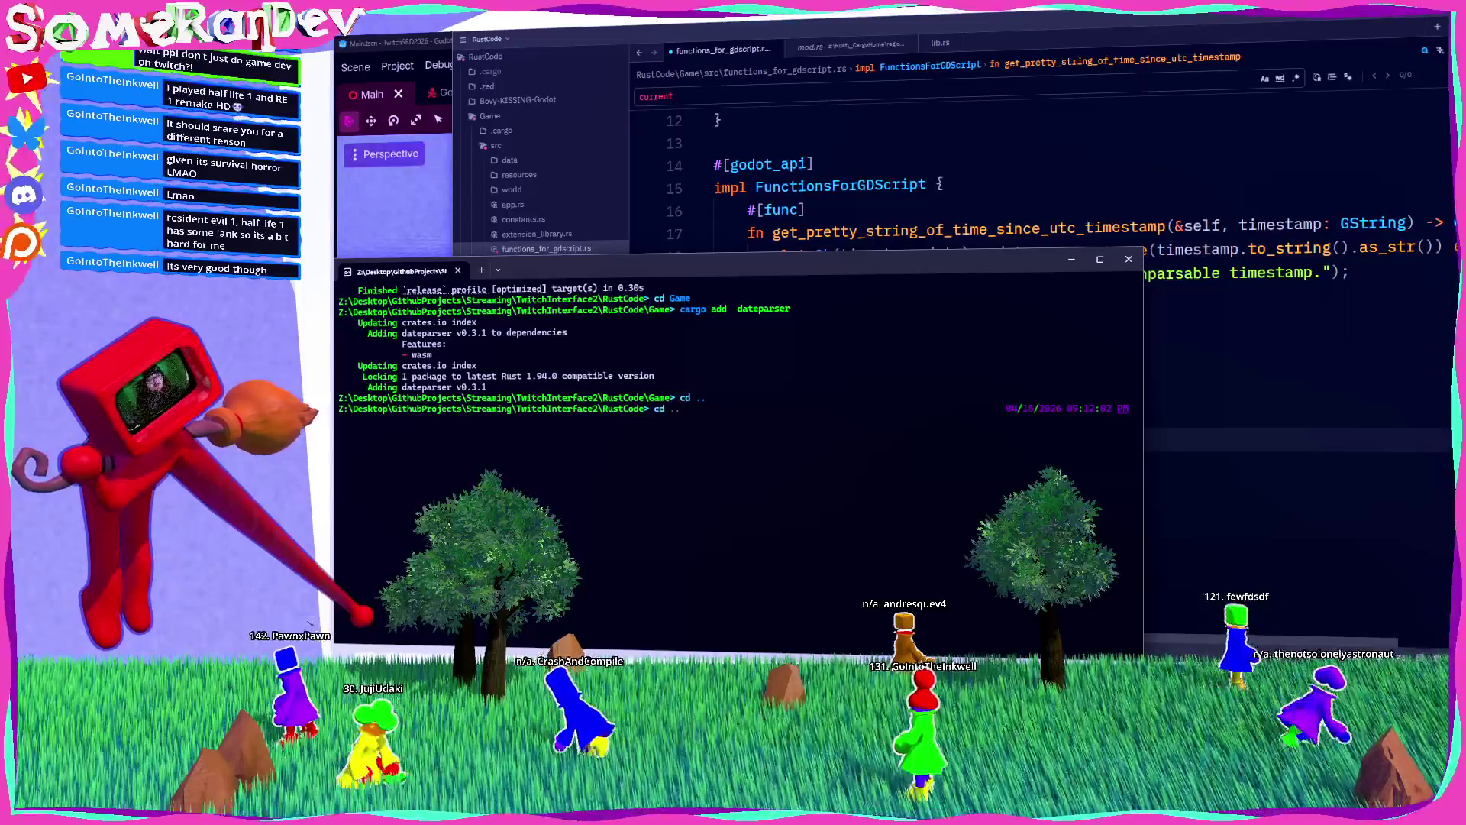
key("Return")
type("c")
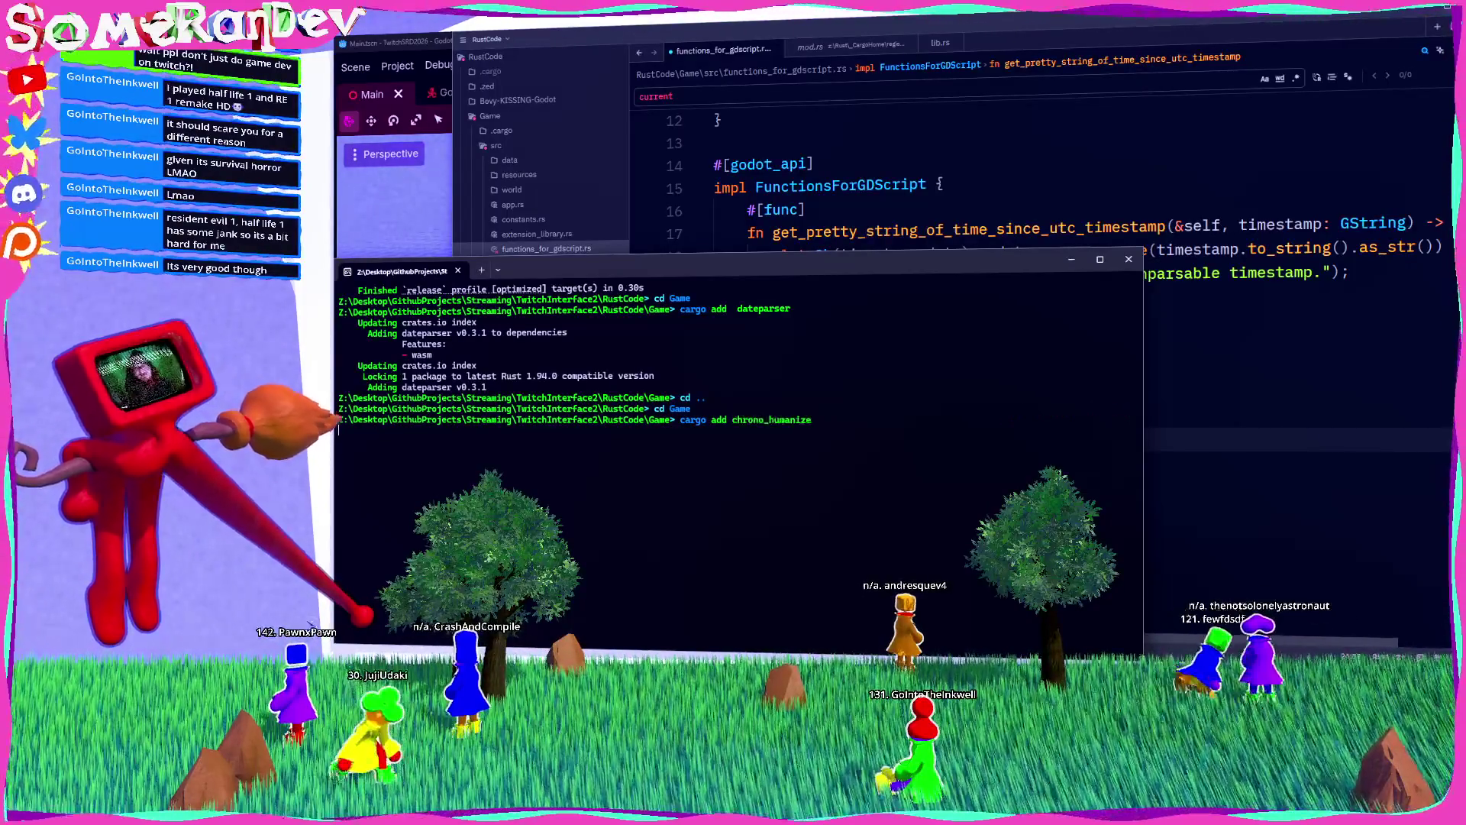
key("Return")
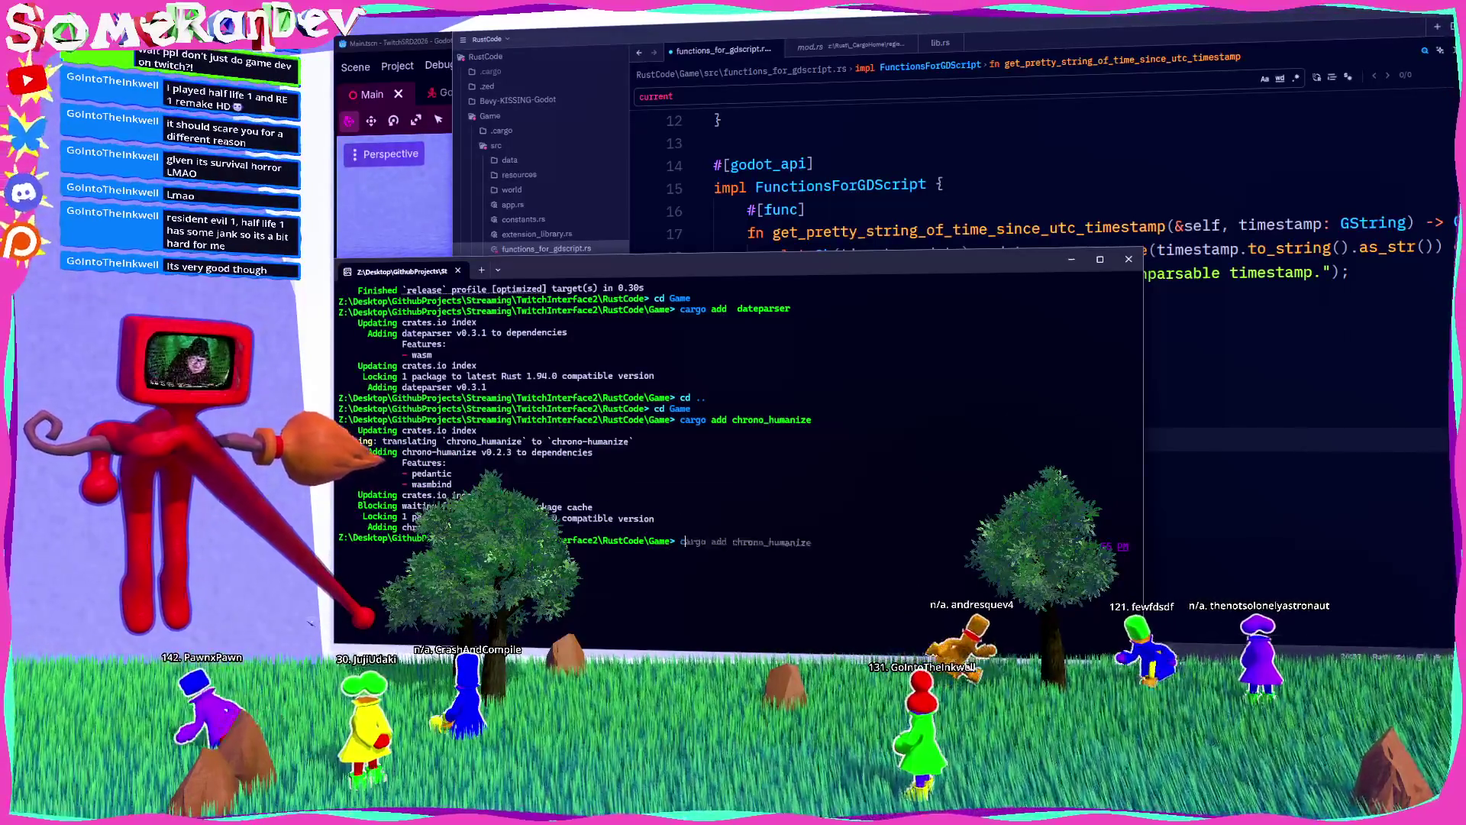
type("cd ..")
key("Return")
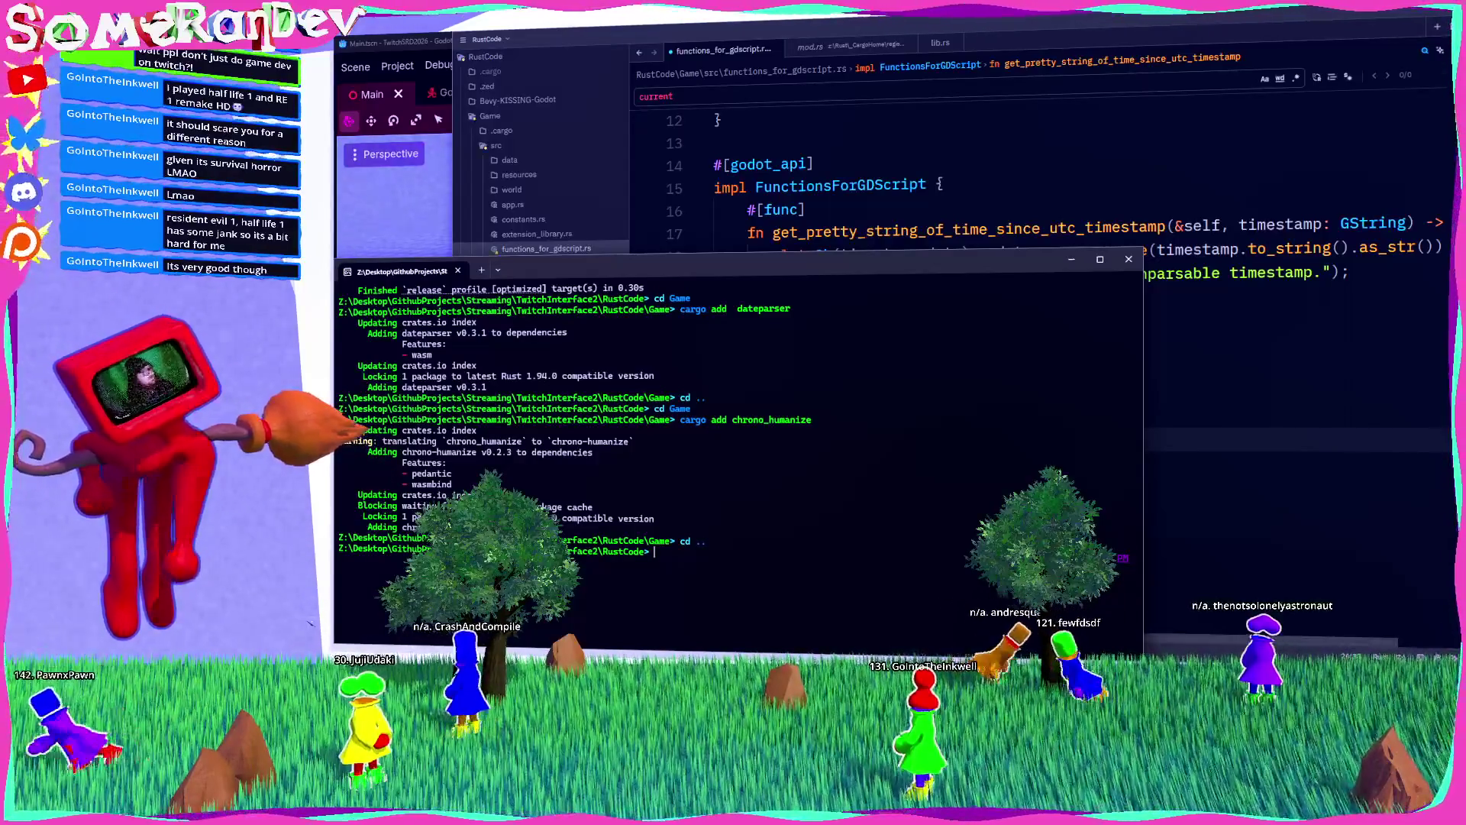
left_click(939, 184)
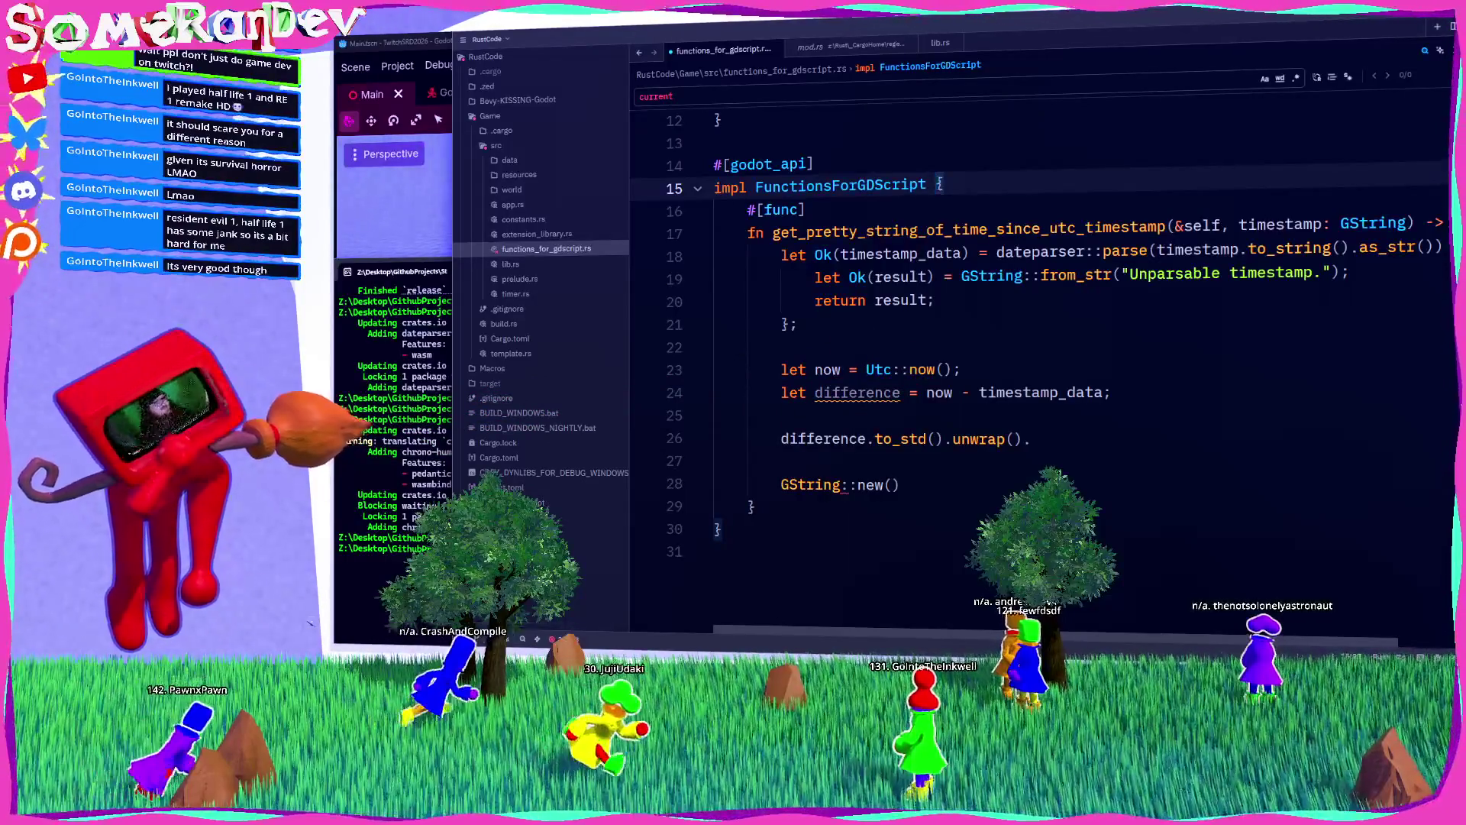
Step: Start a HumanTime::from call and merge the to_std().unwrap() expression into it
left_click(997, 408)
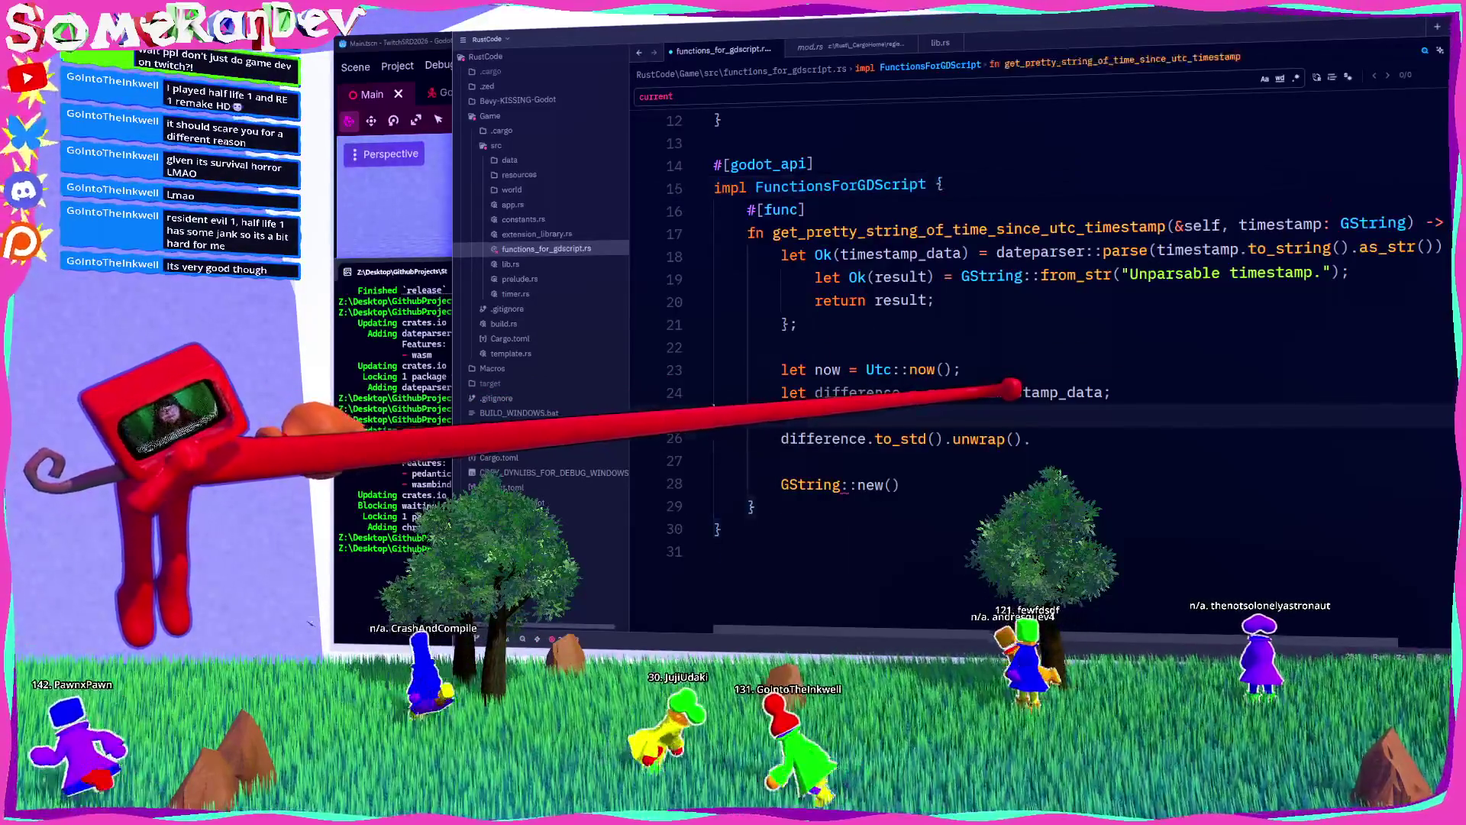
key("Return")
type("Time::from(")
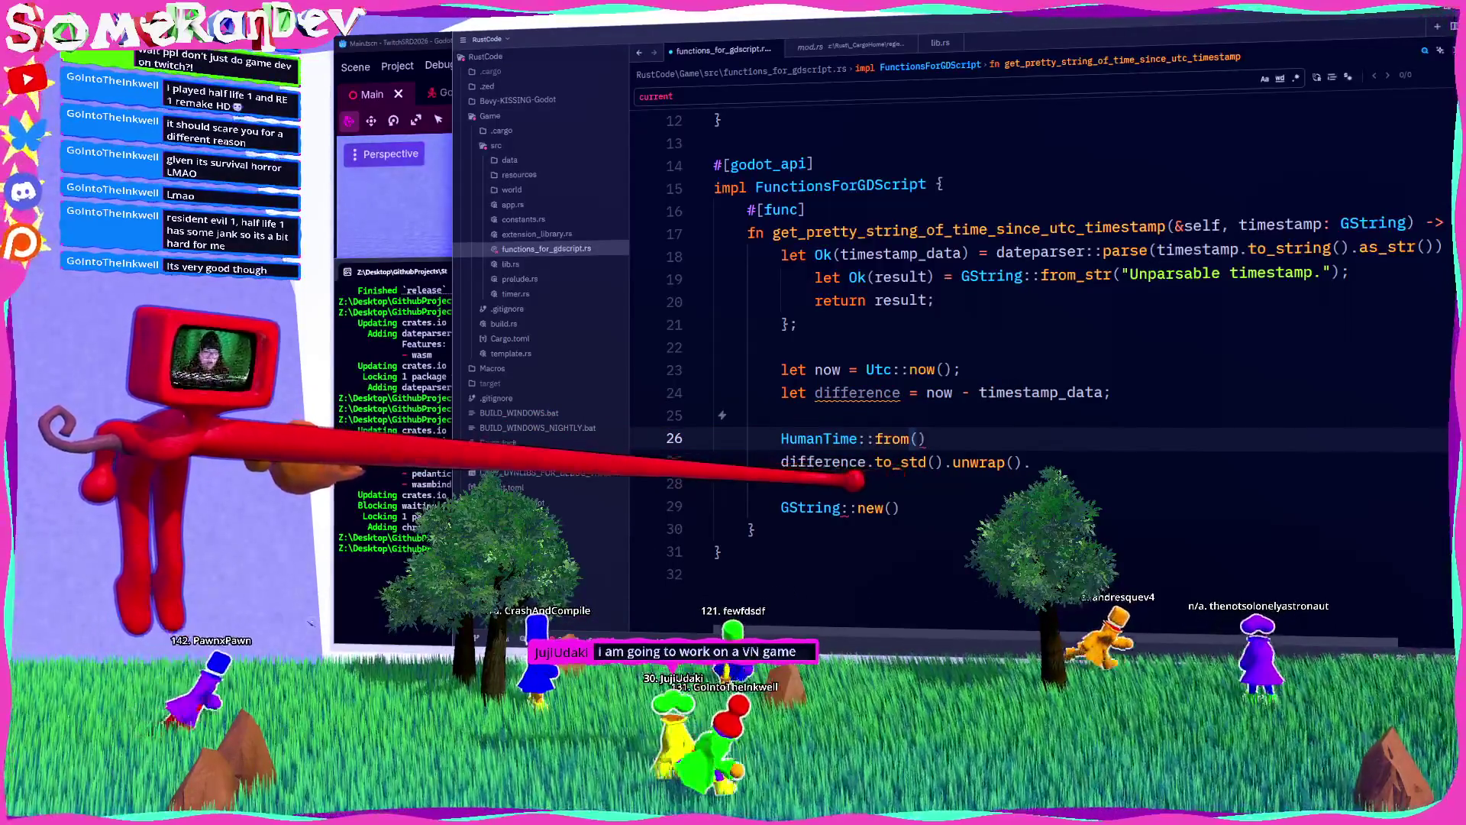
left_click(868, 438)
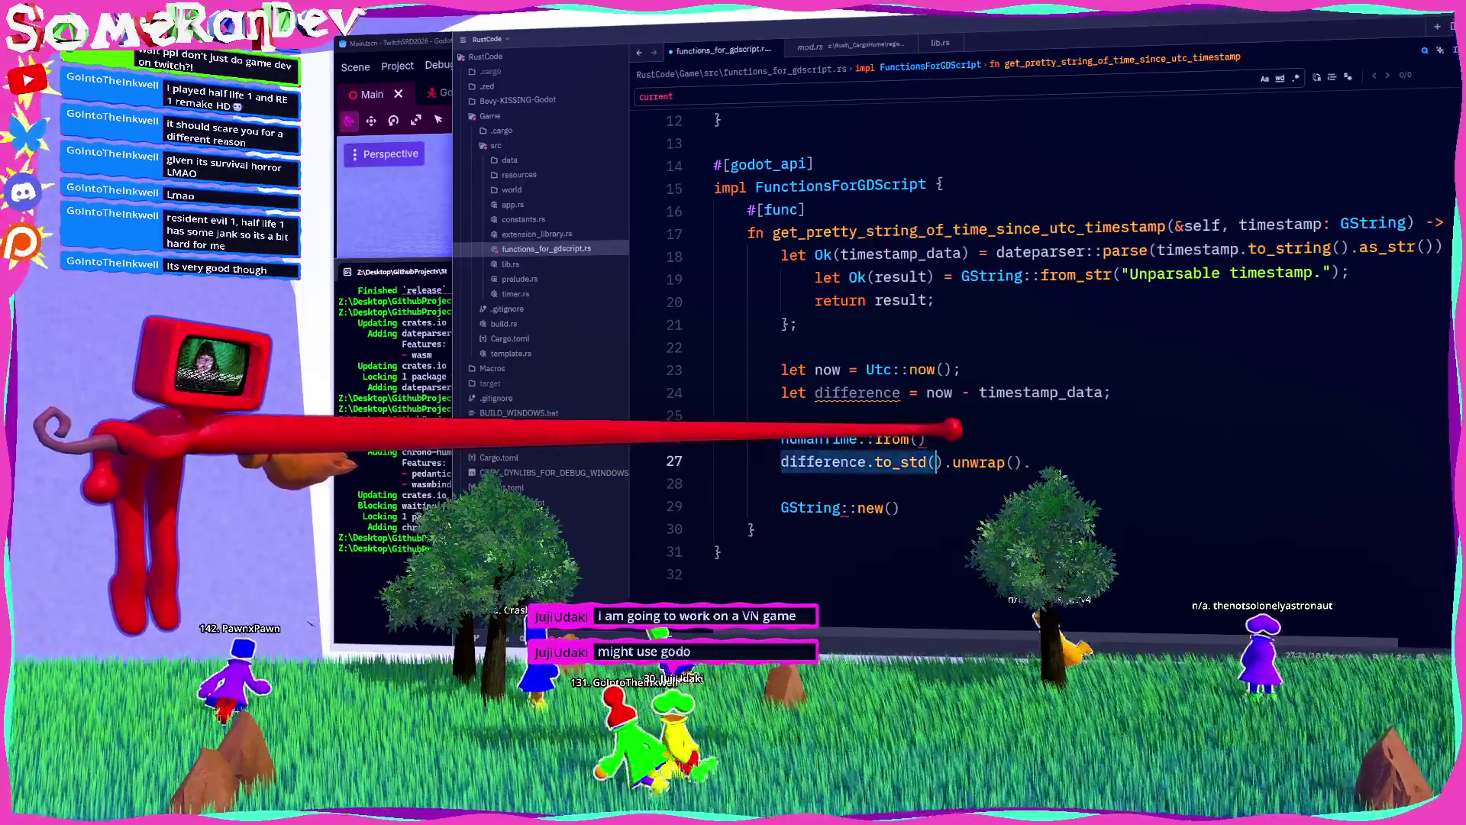
key("Delete")
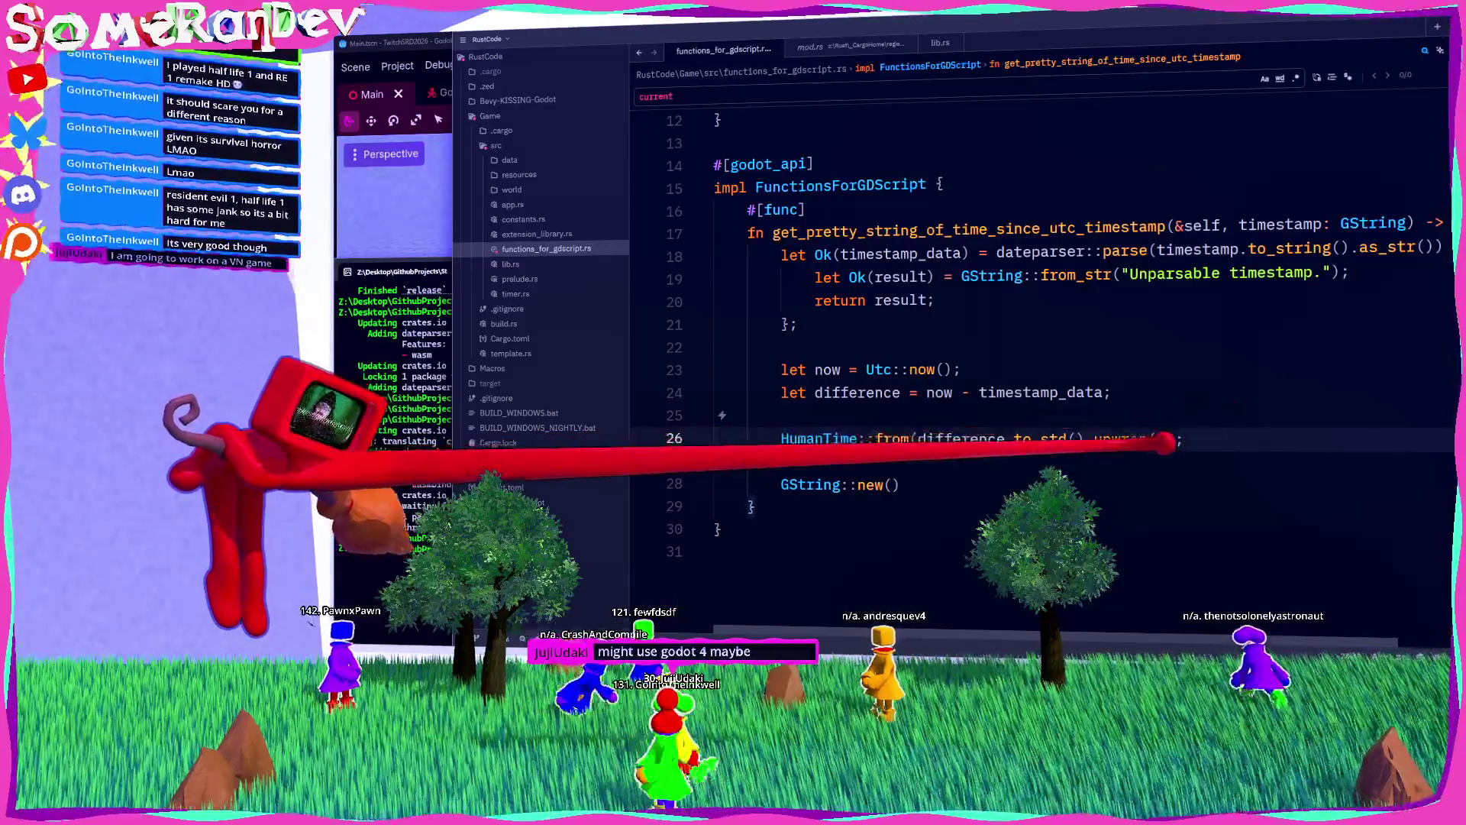
Step: Retype HumanTime to bring up its import suggestion
double_click(821, 439)
type("Human")
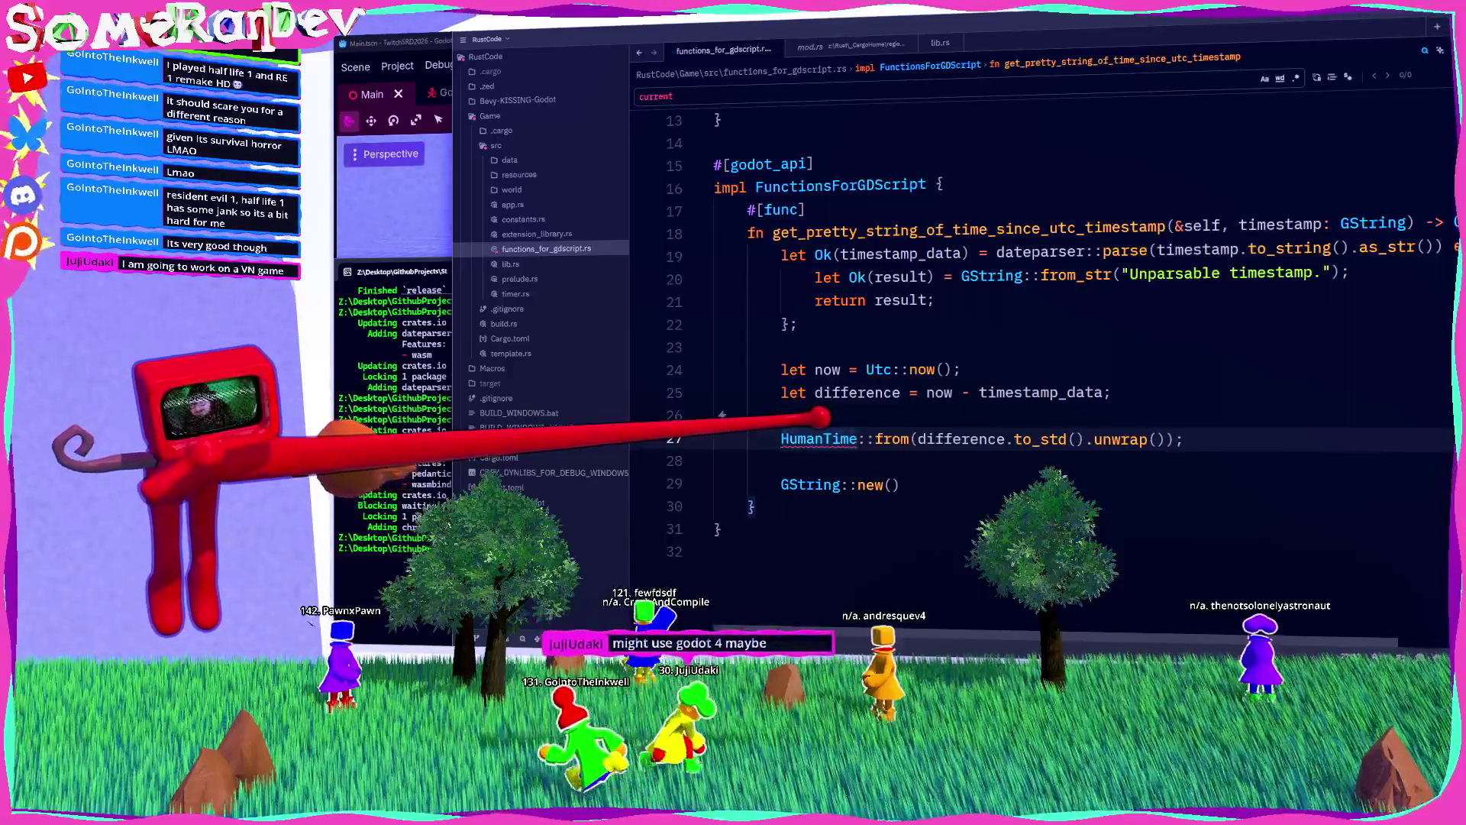
mouse_move(892, 439)
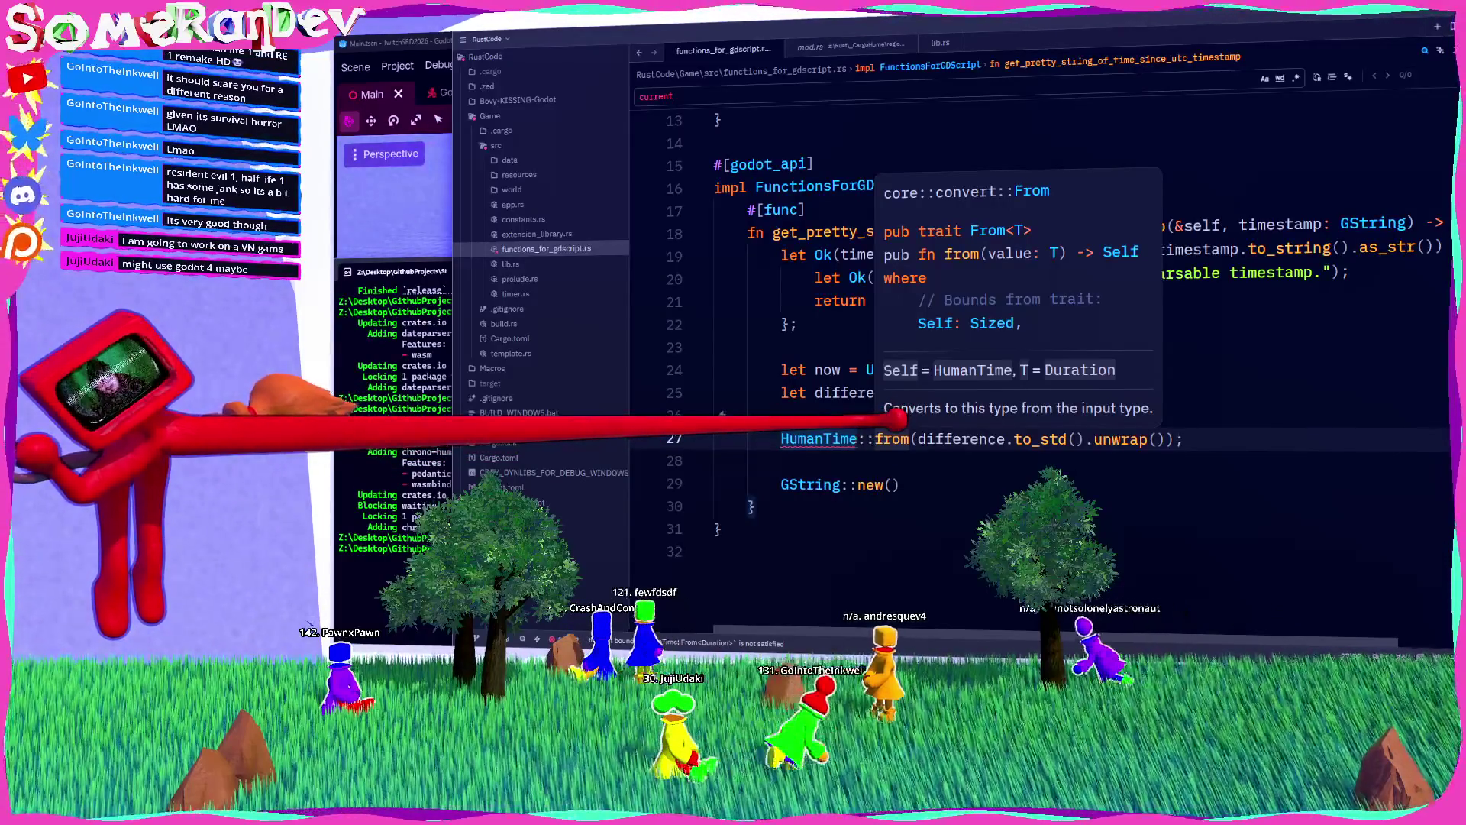
mouse_move(829, 416)
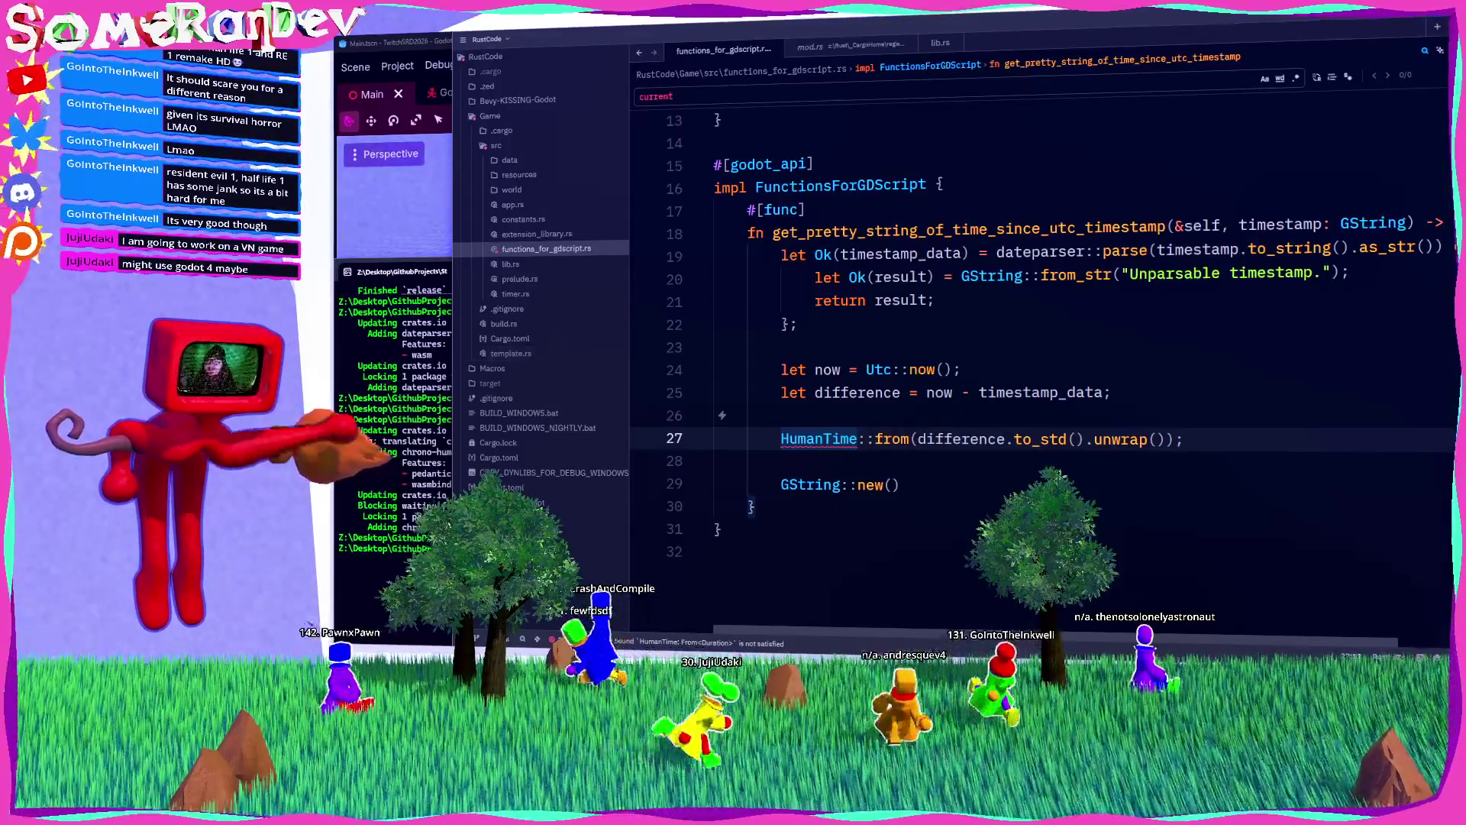
Step: Move the conversion into a 'let difference =' line and pass difference to HumanTime::from
mouse_move(1149, 416)
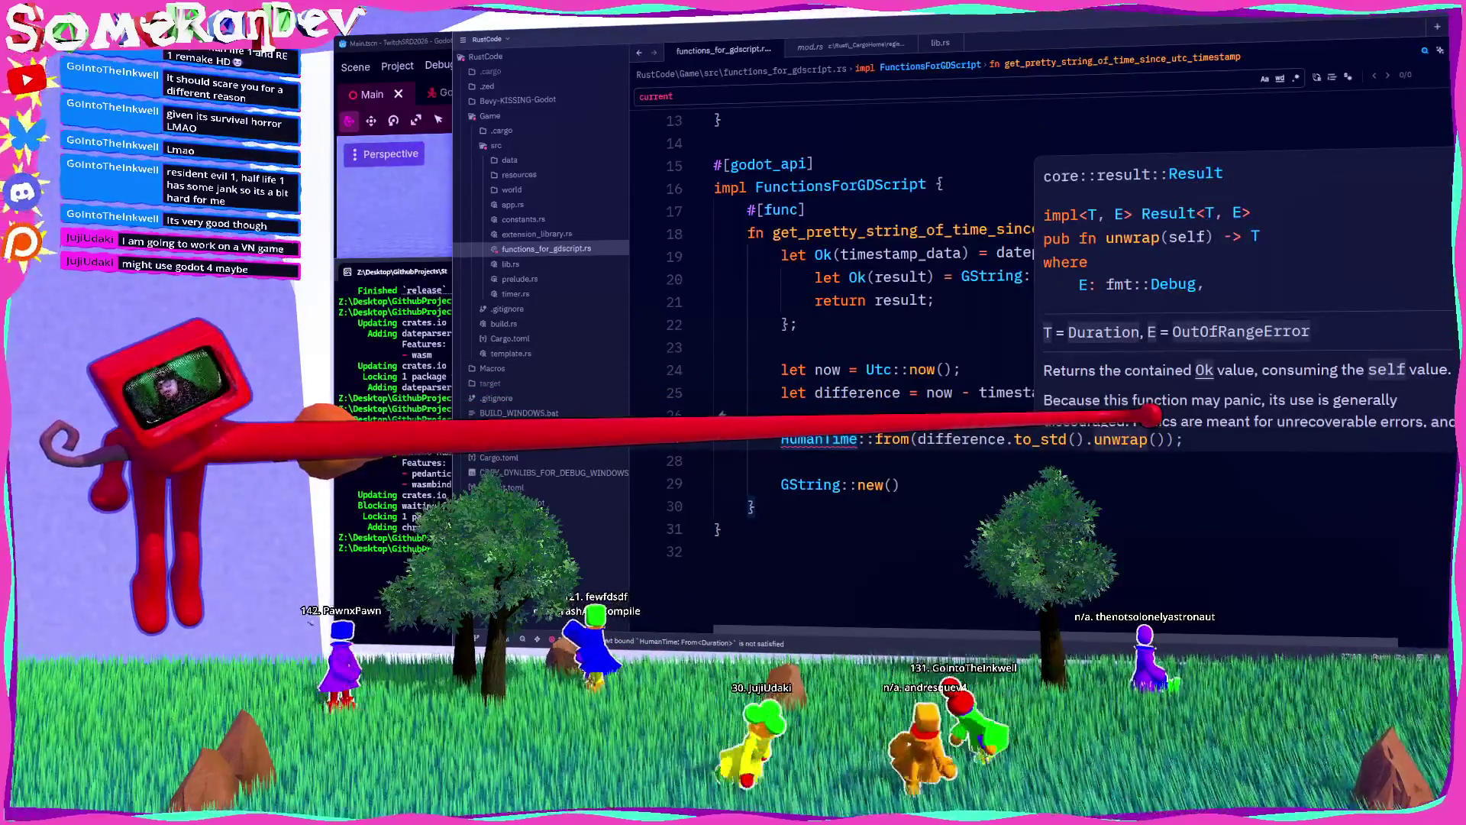
left_click_drag(1145, 439, 921, 439)
key("ctrl+c")
key("BackSpace")
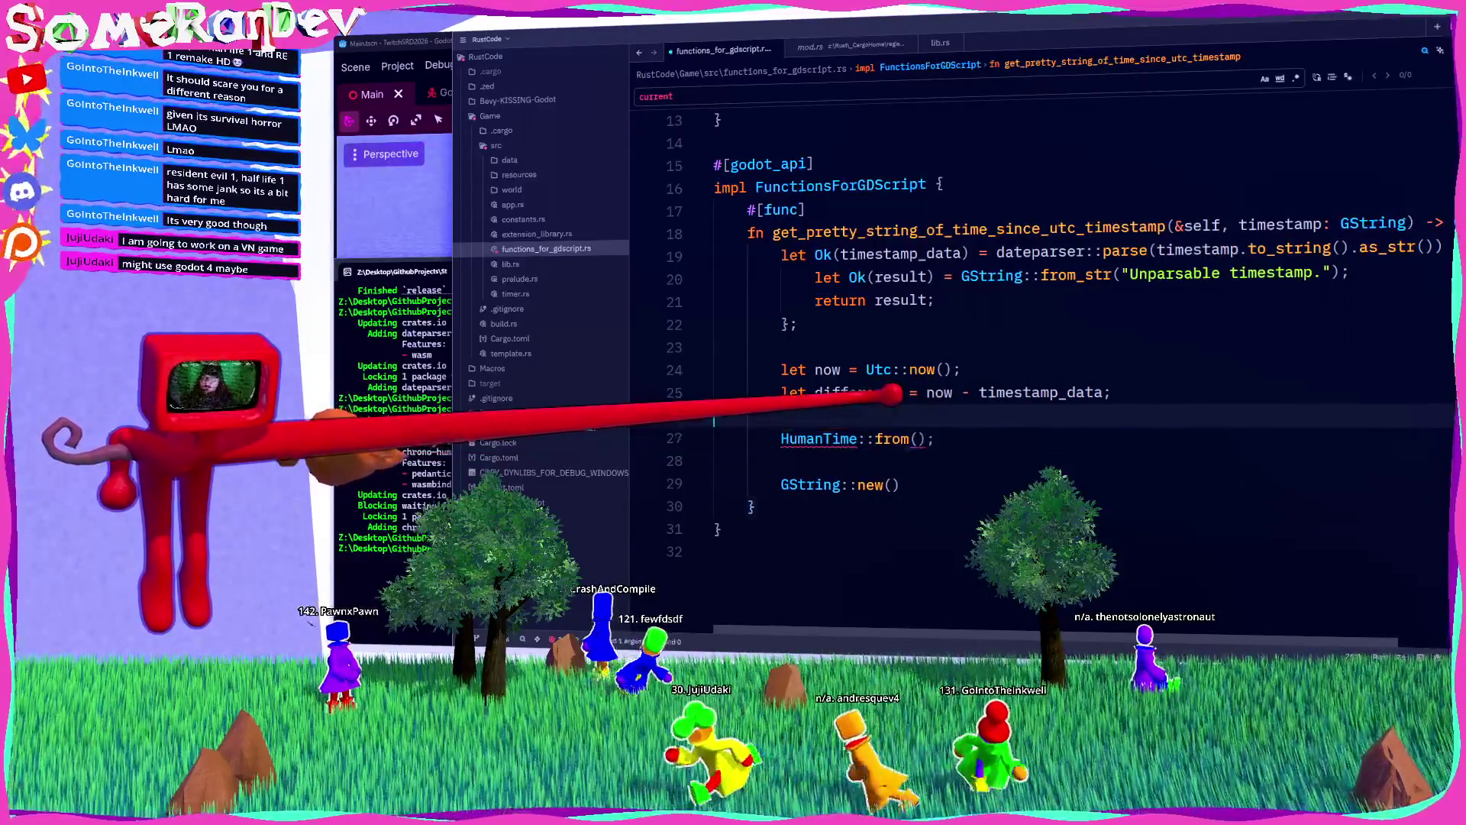
key("Return")
type("l")
type("ce =")
key("ctrl+v")
type(";")
left_click(922, 462)
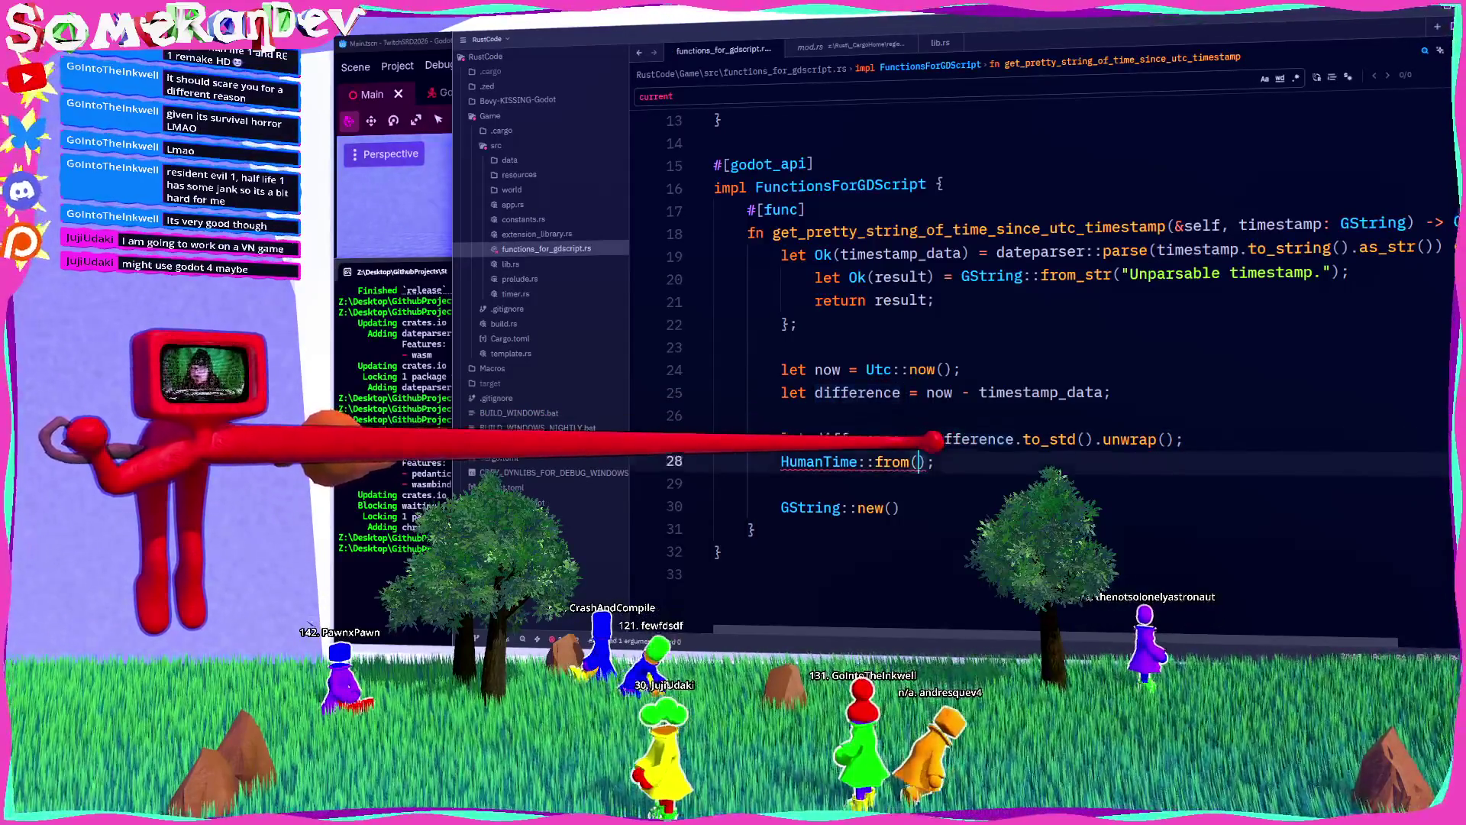
type("difference")
mouse_move(857, 439)
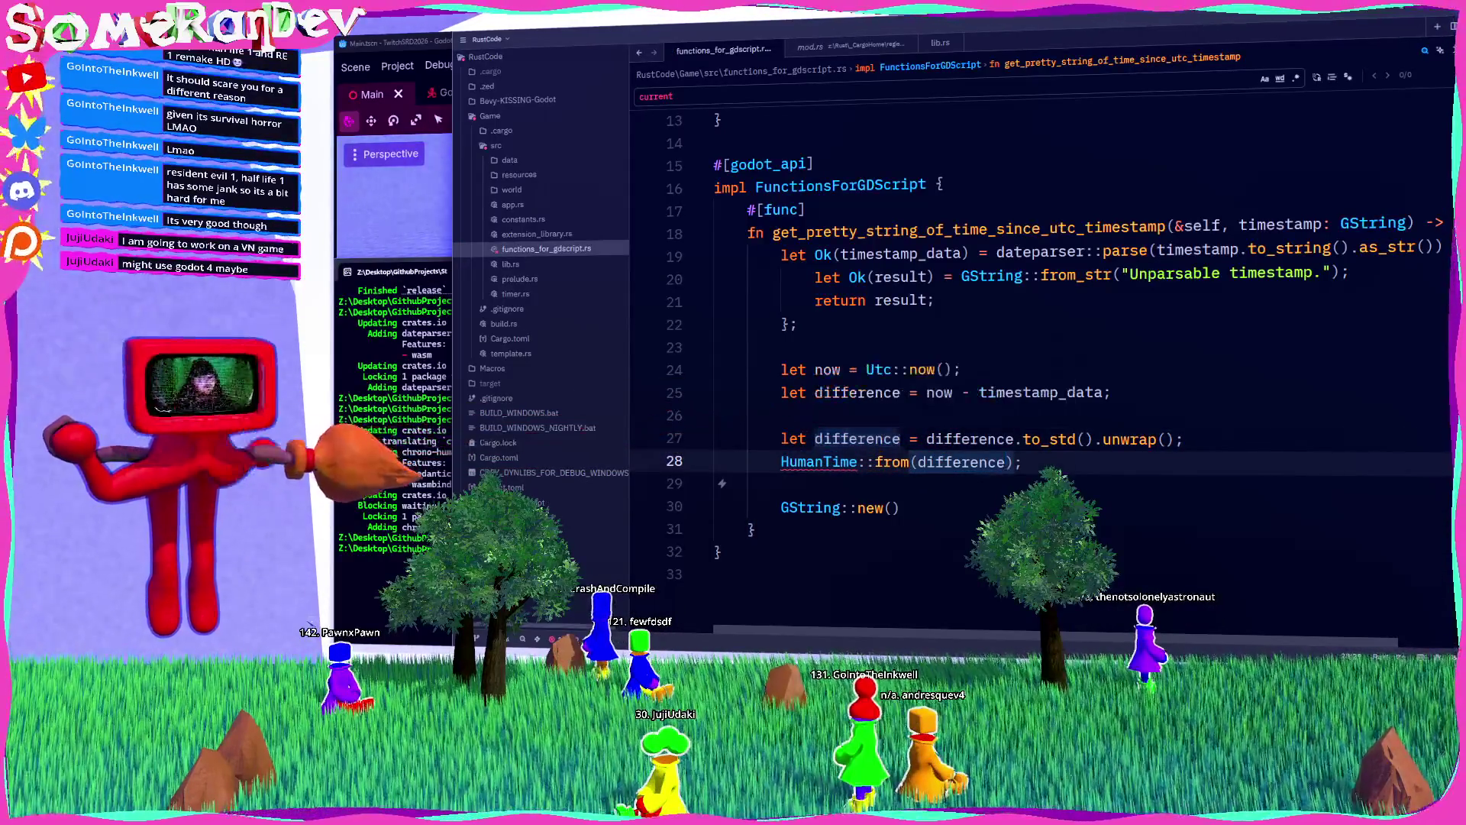
Step: Check the README's Duration::days example, then comment out the to_std().unwrap() line
key("alt+Tab")
double_click(611, 296)
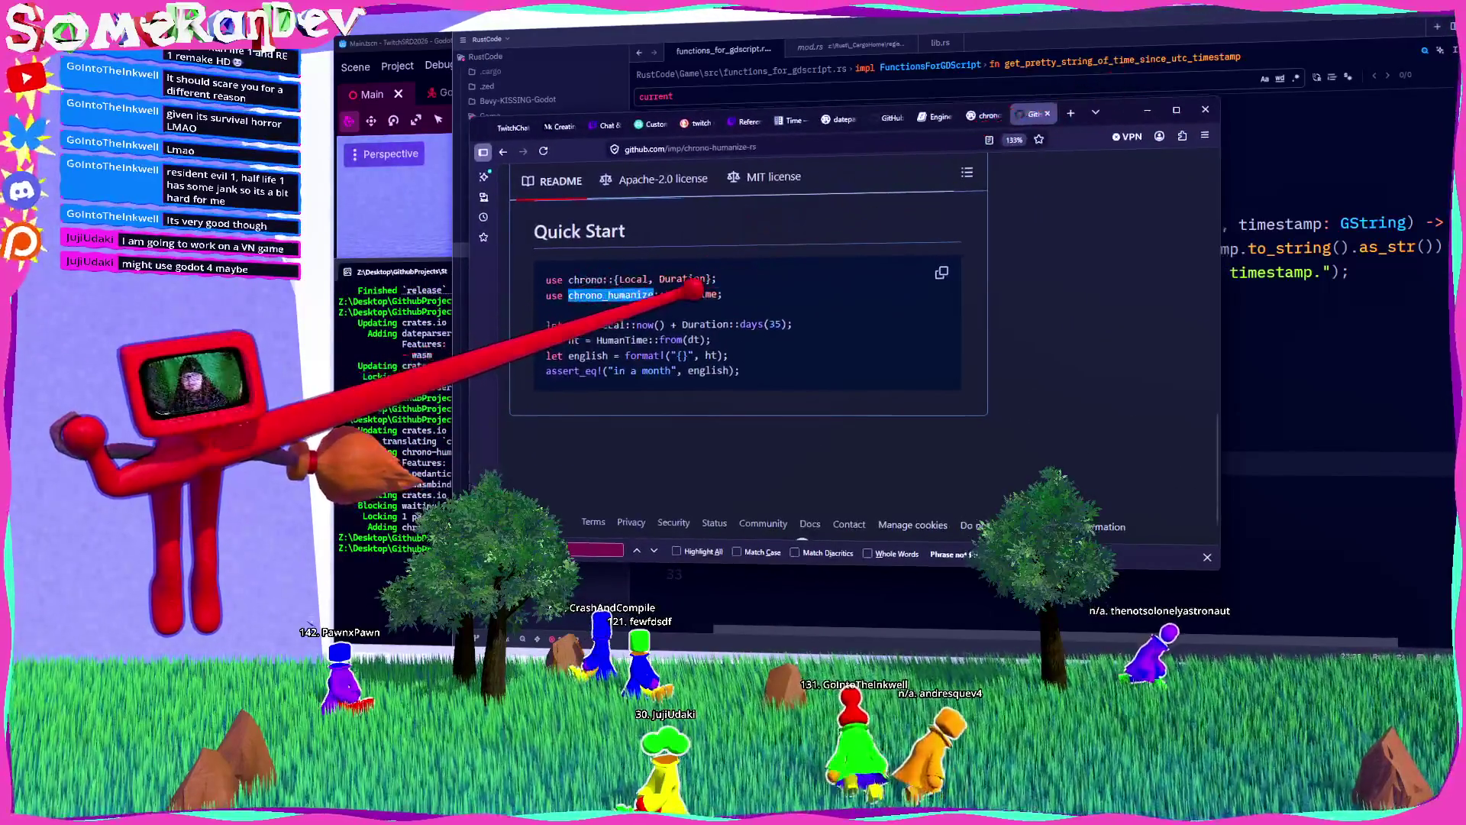
left_click_drag(682, 324, 763, 325)
key("alt+Tab")
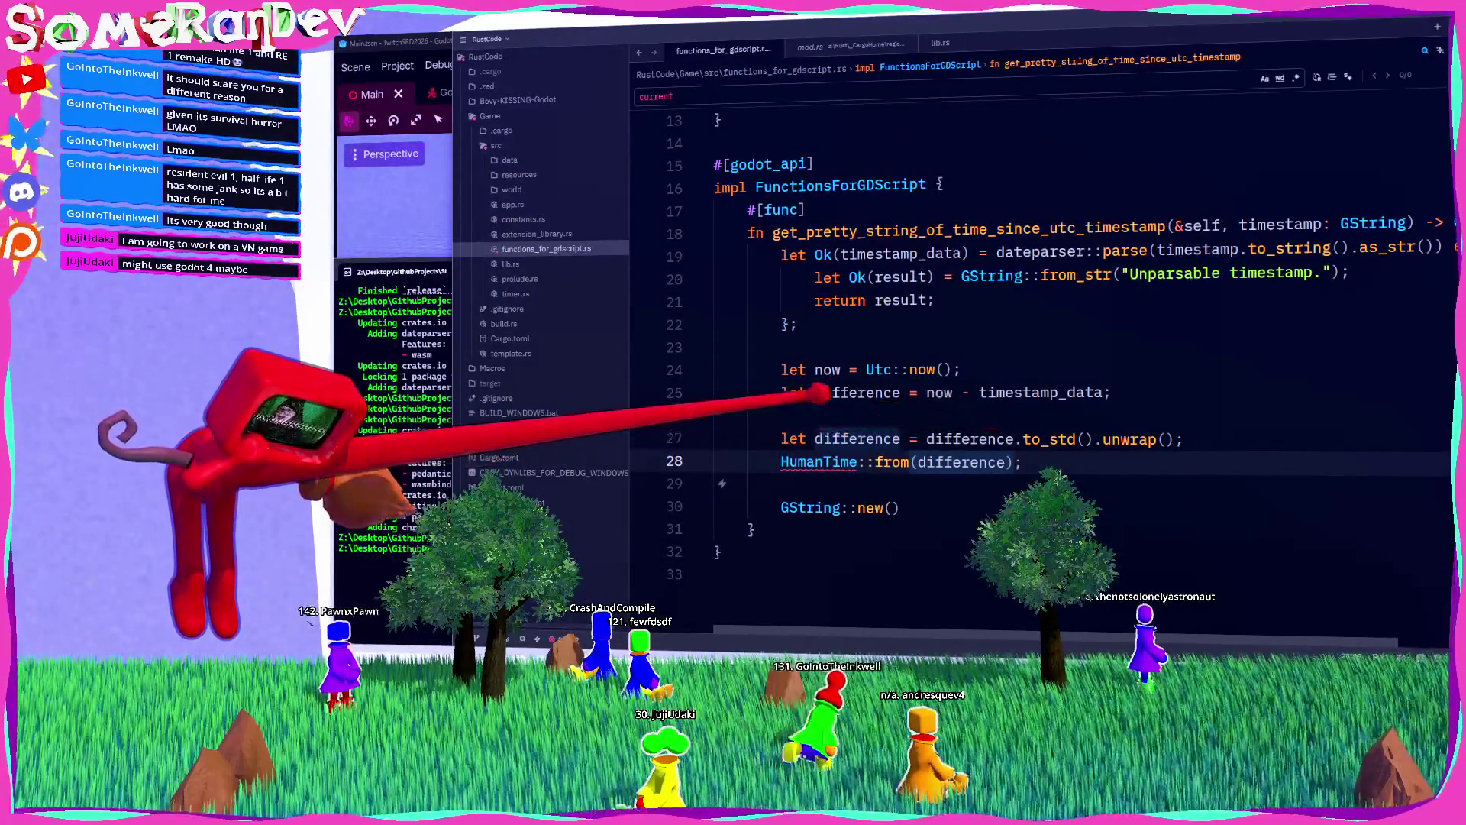
left_click(782, 439)
key("ctrl+slash")
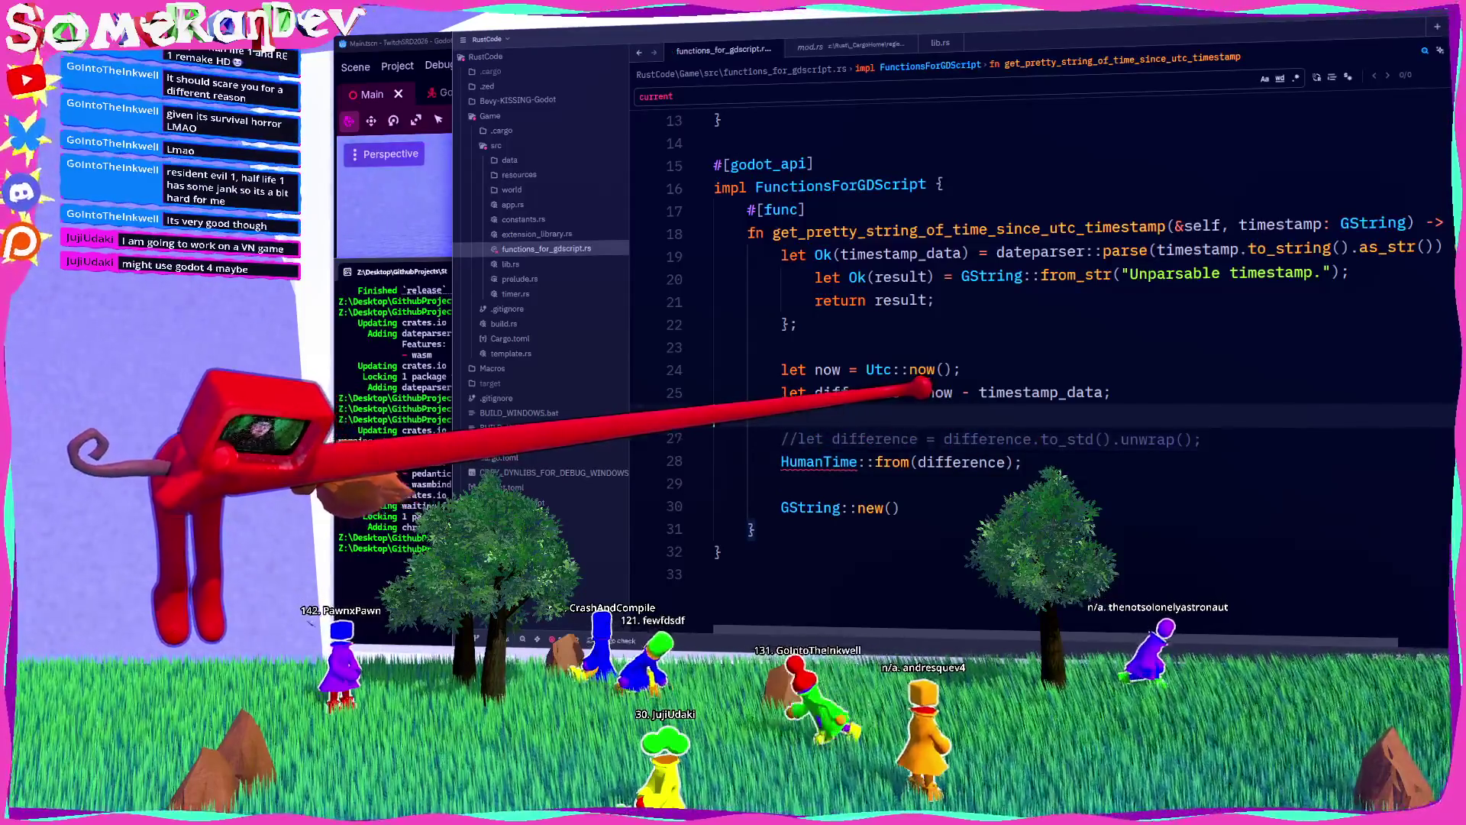
key("Up")
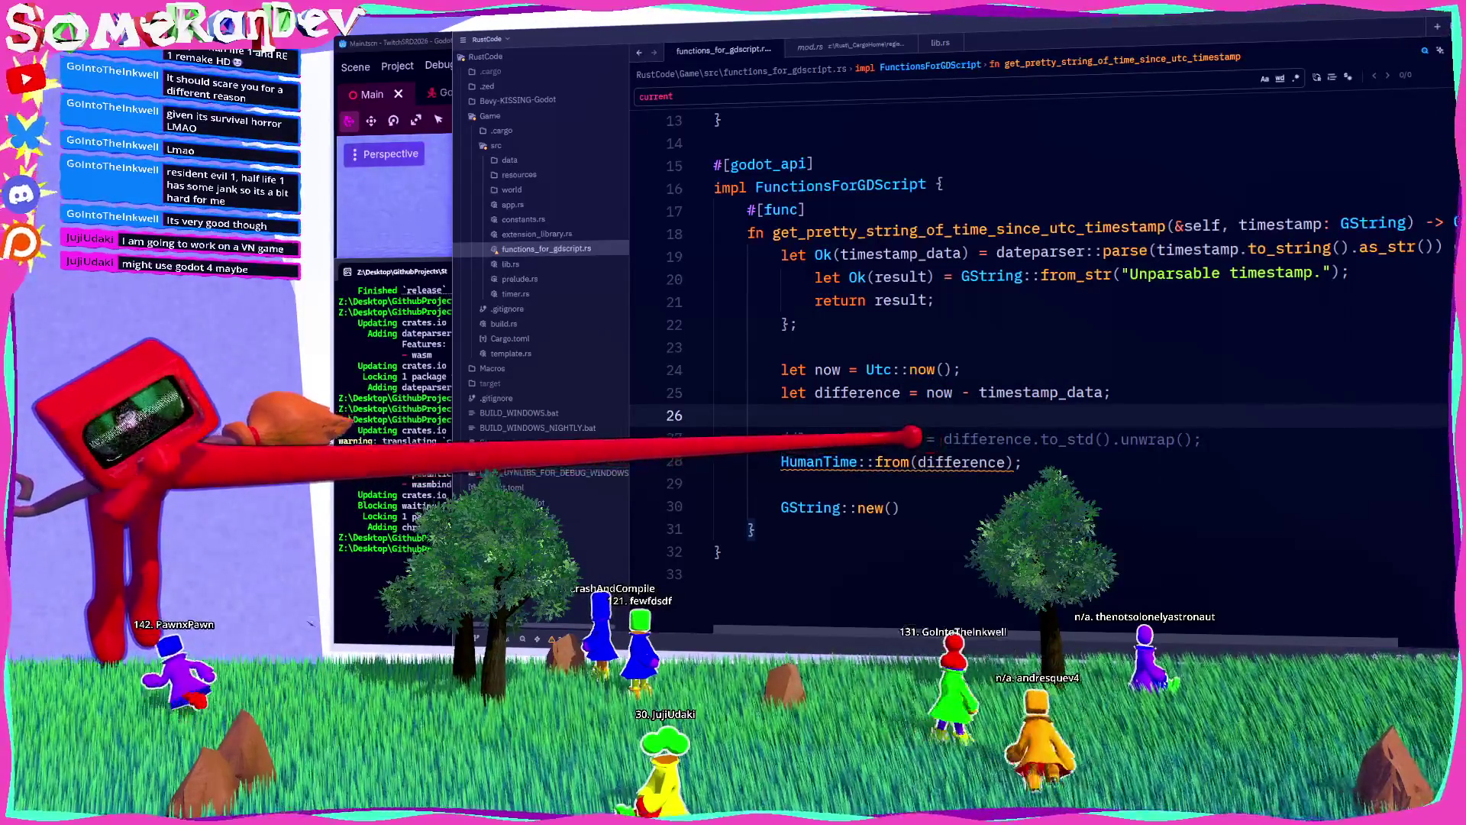
mouse_move(913, 435)
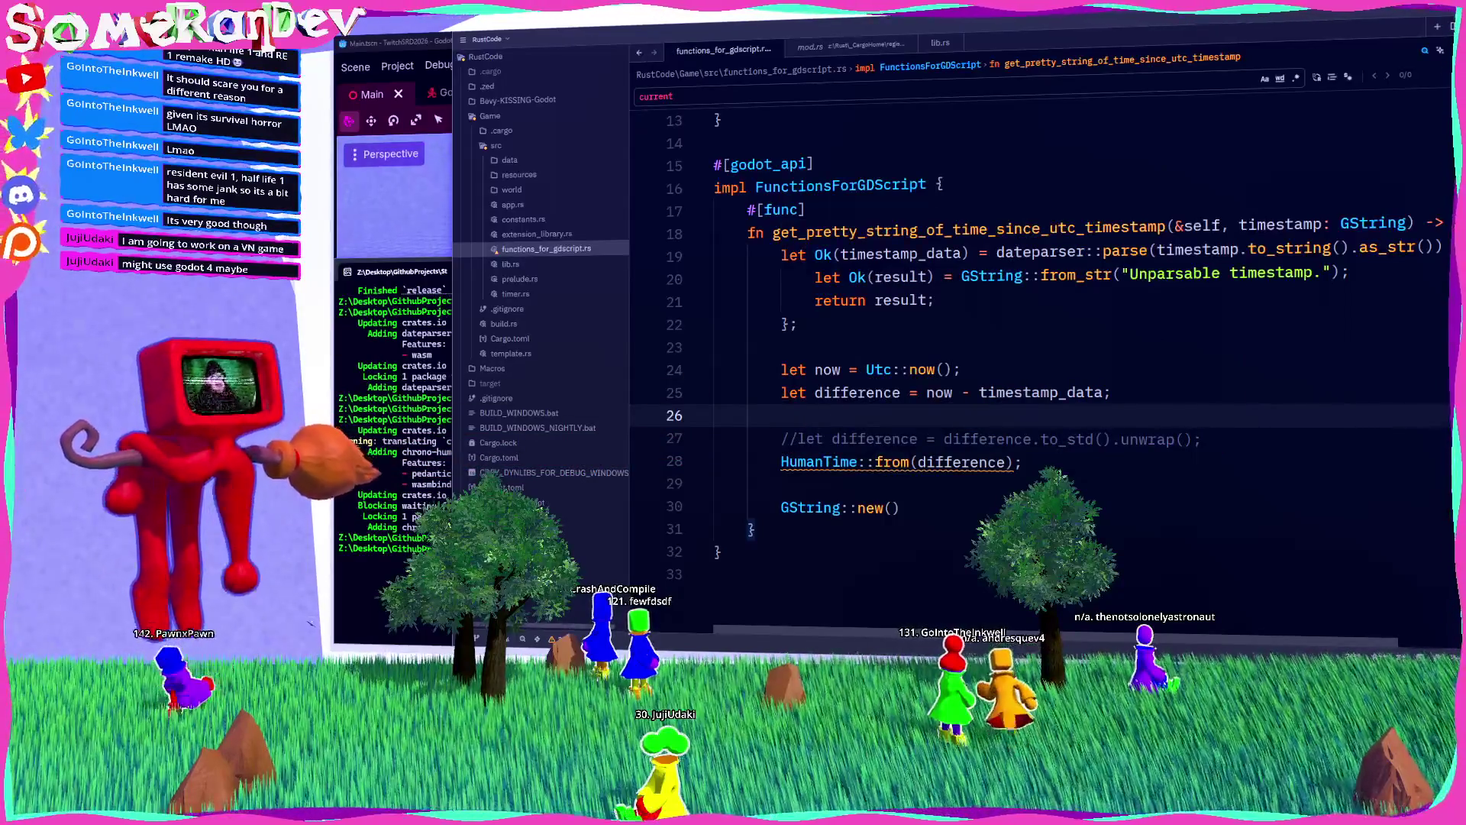
key("alt+Tab")
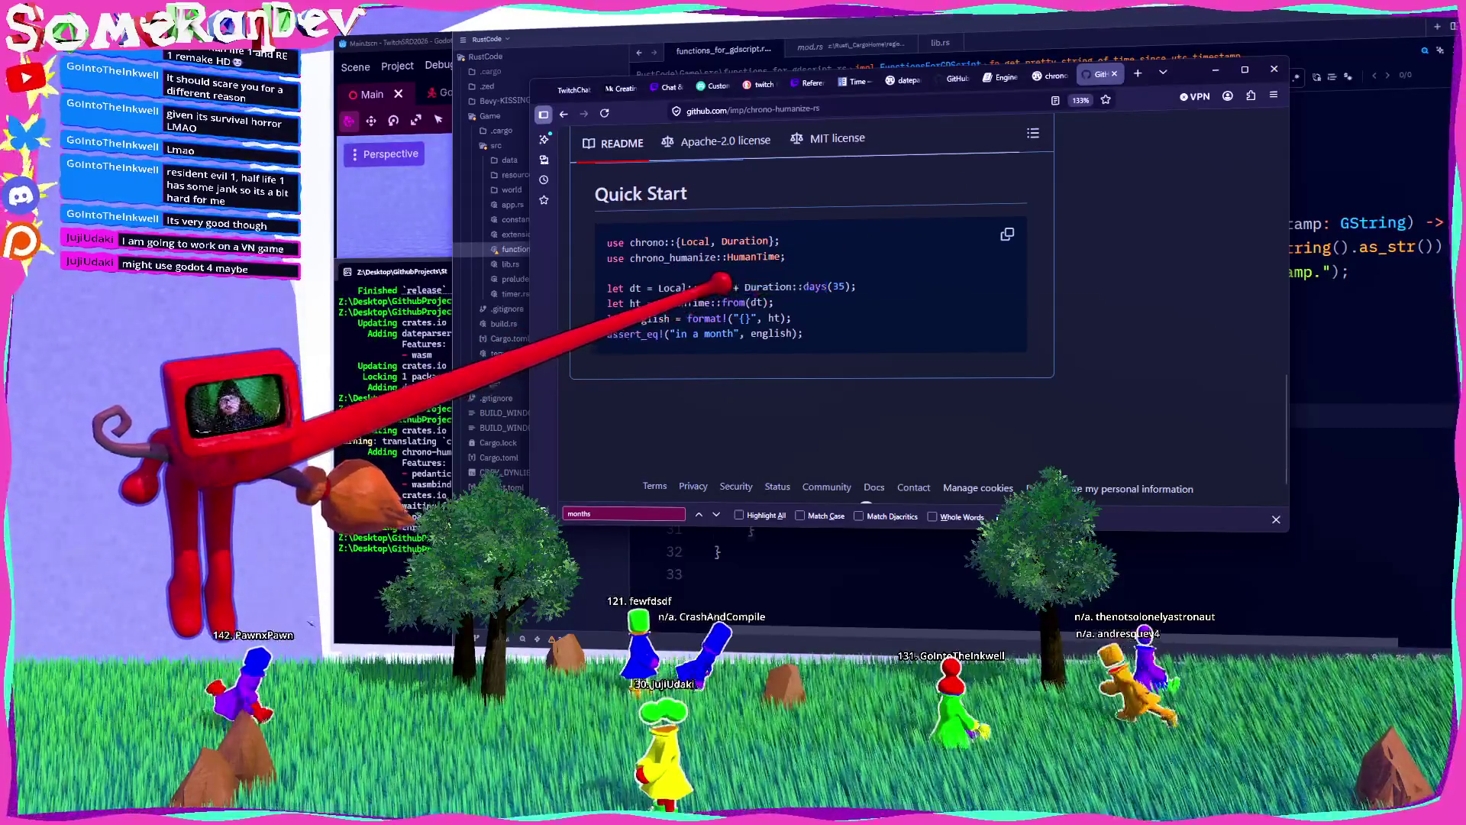
Step: Begin wrapping HumanTime::from(difference) in format!("{}", using the Quick Start sample as reference
left_click_drag(688, 318, 767, 318)
left_click(1274, 68)
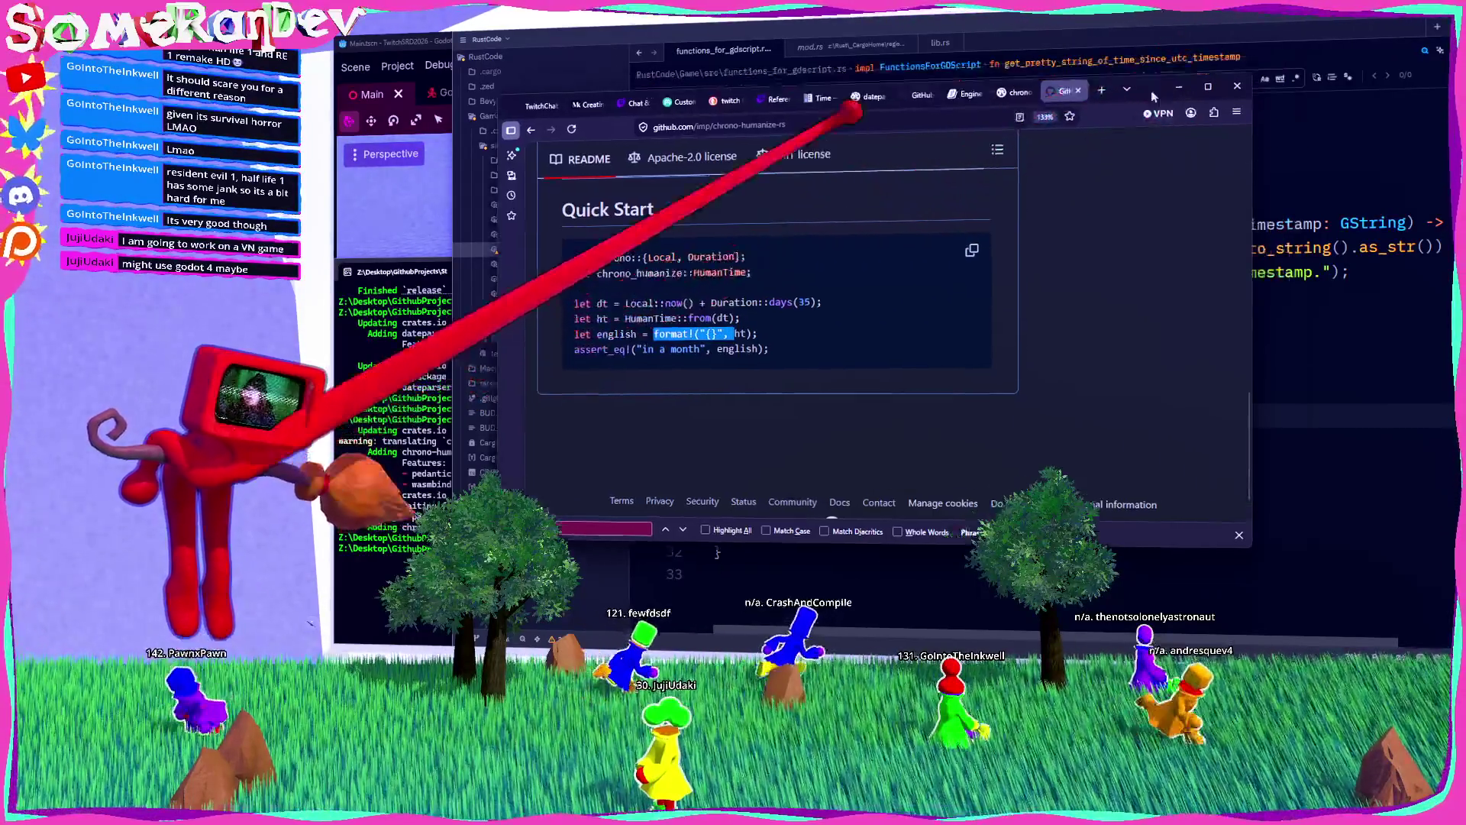
left_click(780, 462)
type("fo")
key("Return")
type("(\"{}\",")
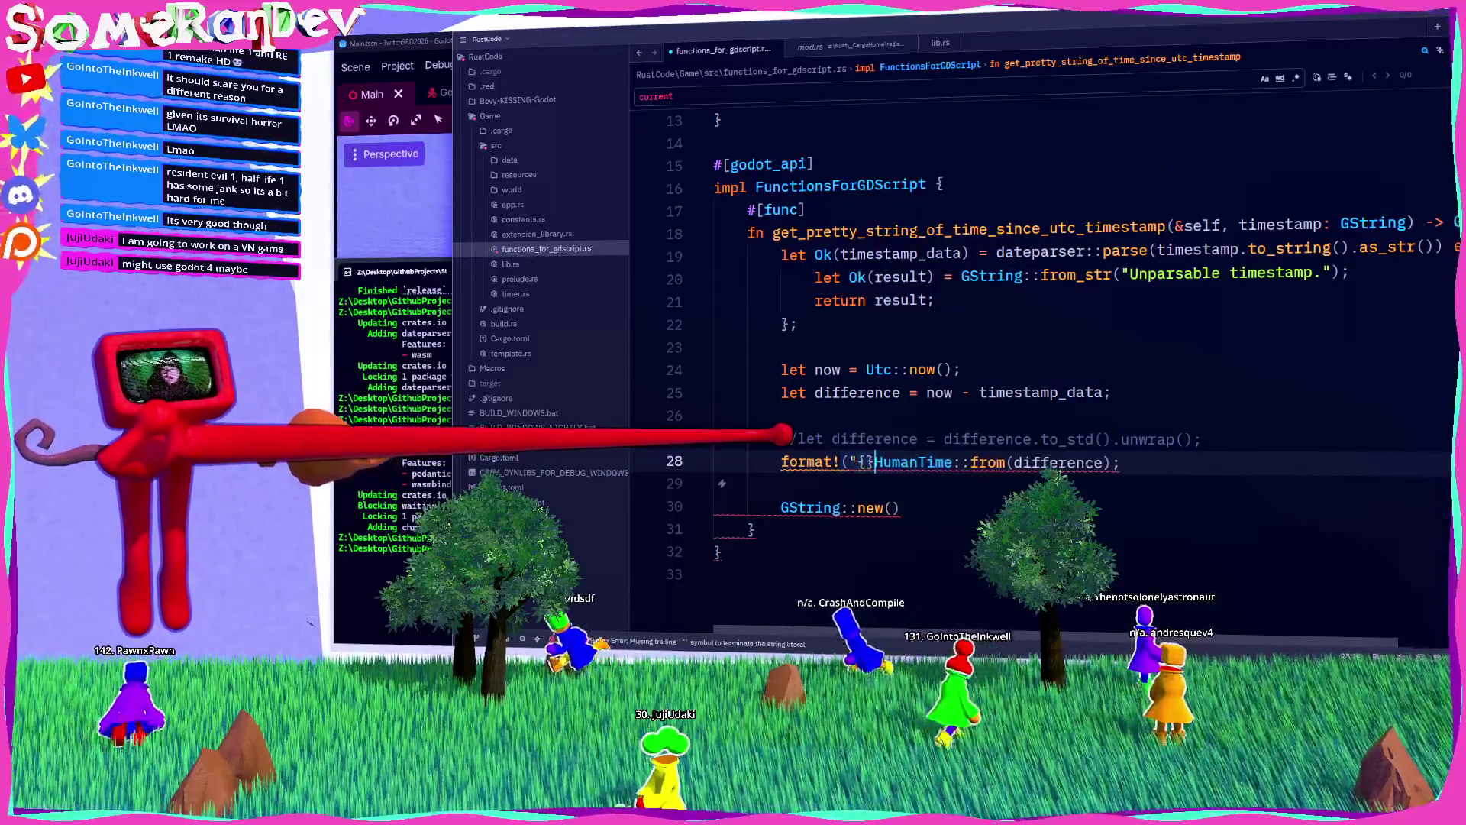
Step: Remove the semicolon and GString::new() line, close the format! call, and append .to_godot()
key("Down")
key("Down")
key("End")
key("shift+Up")
key("shift+Up")
key("shift+End")
key("shift+Left")
key("BackSpace")
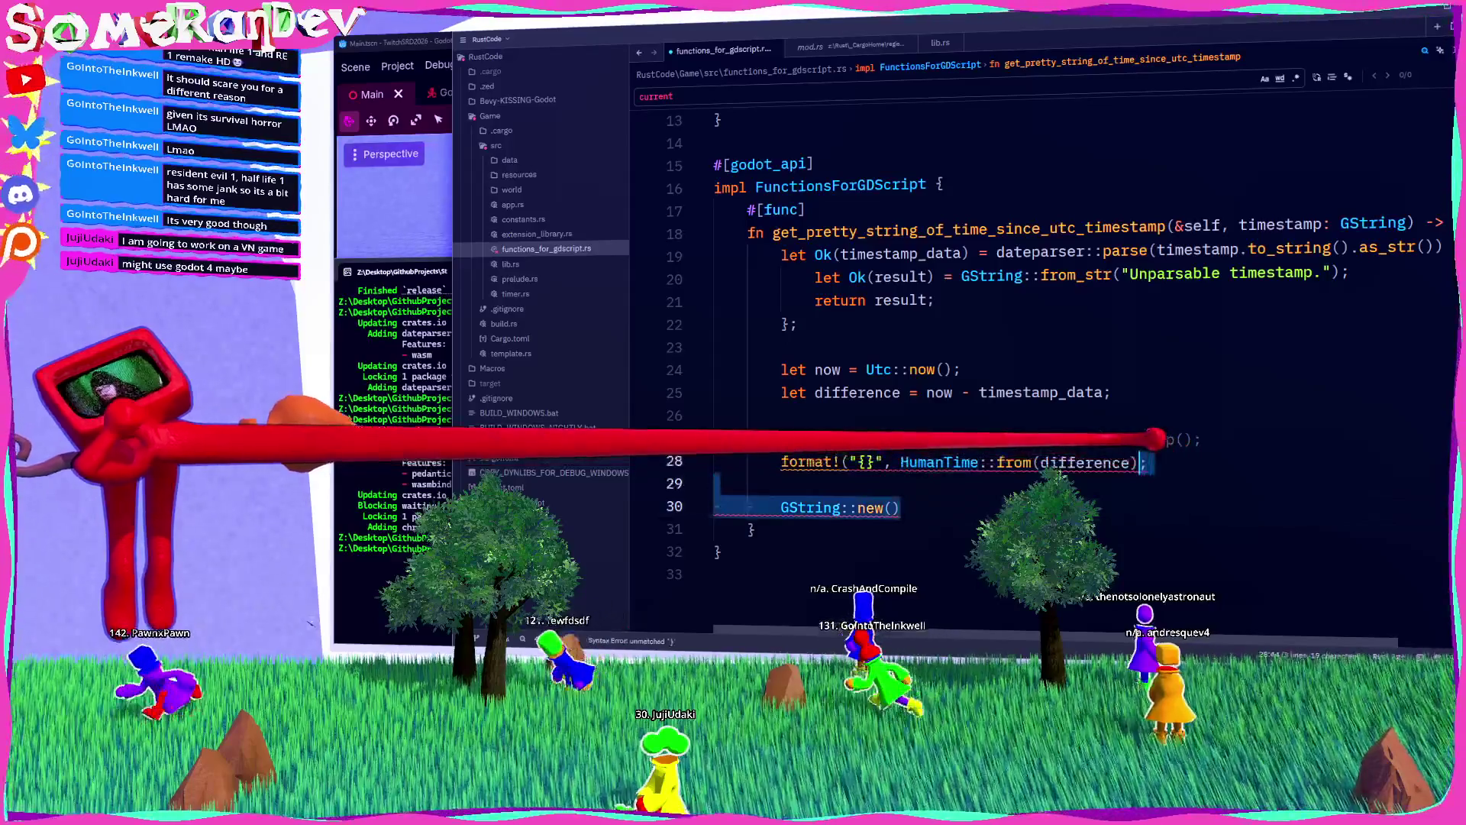
type(")")
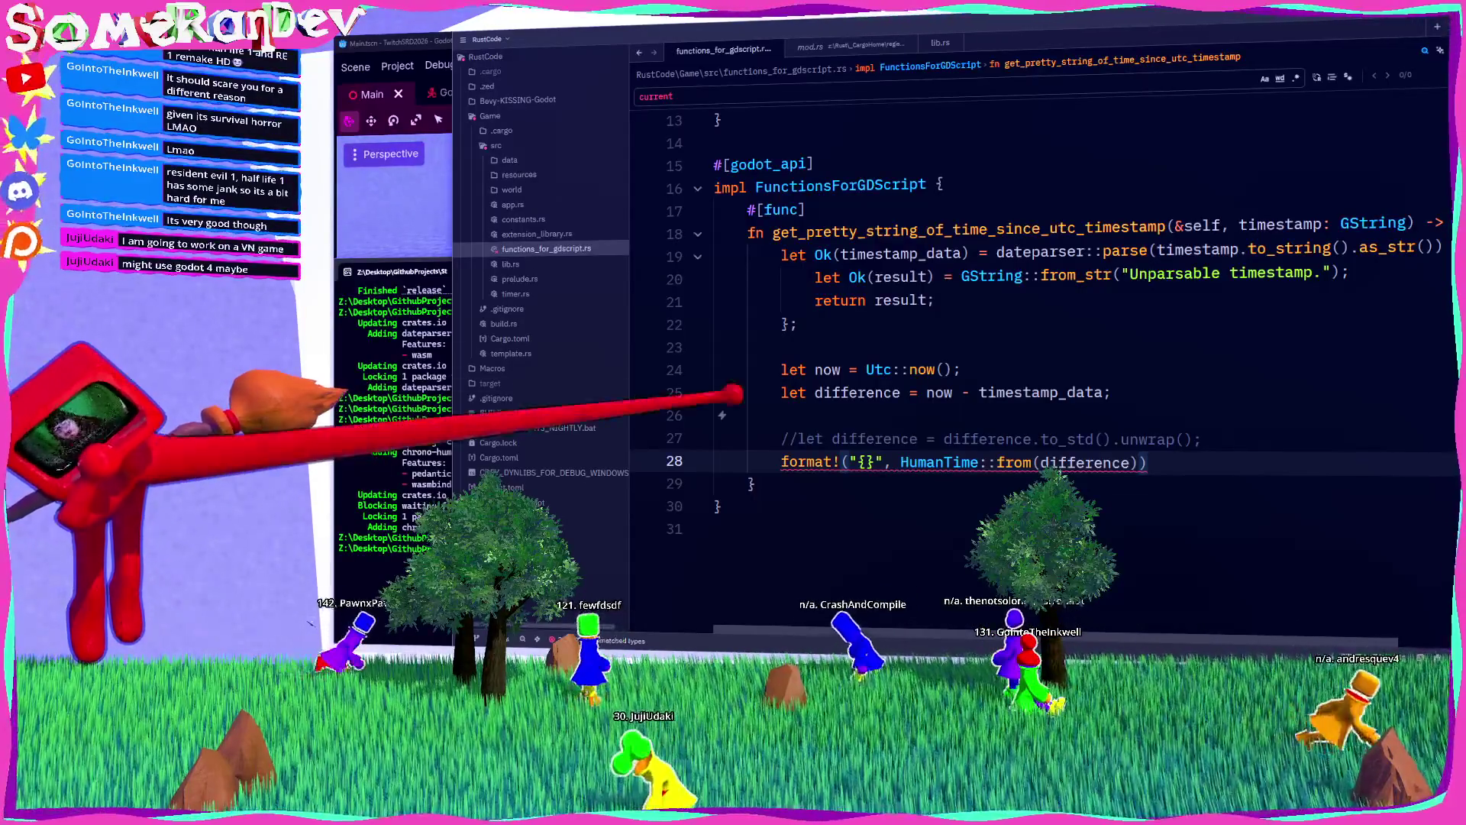
mouse_move(1019, 458)
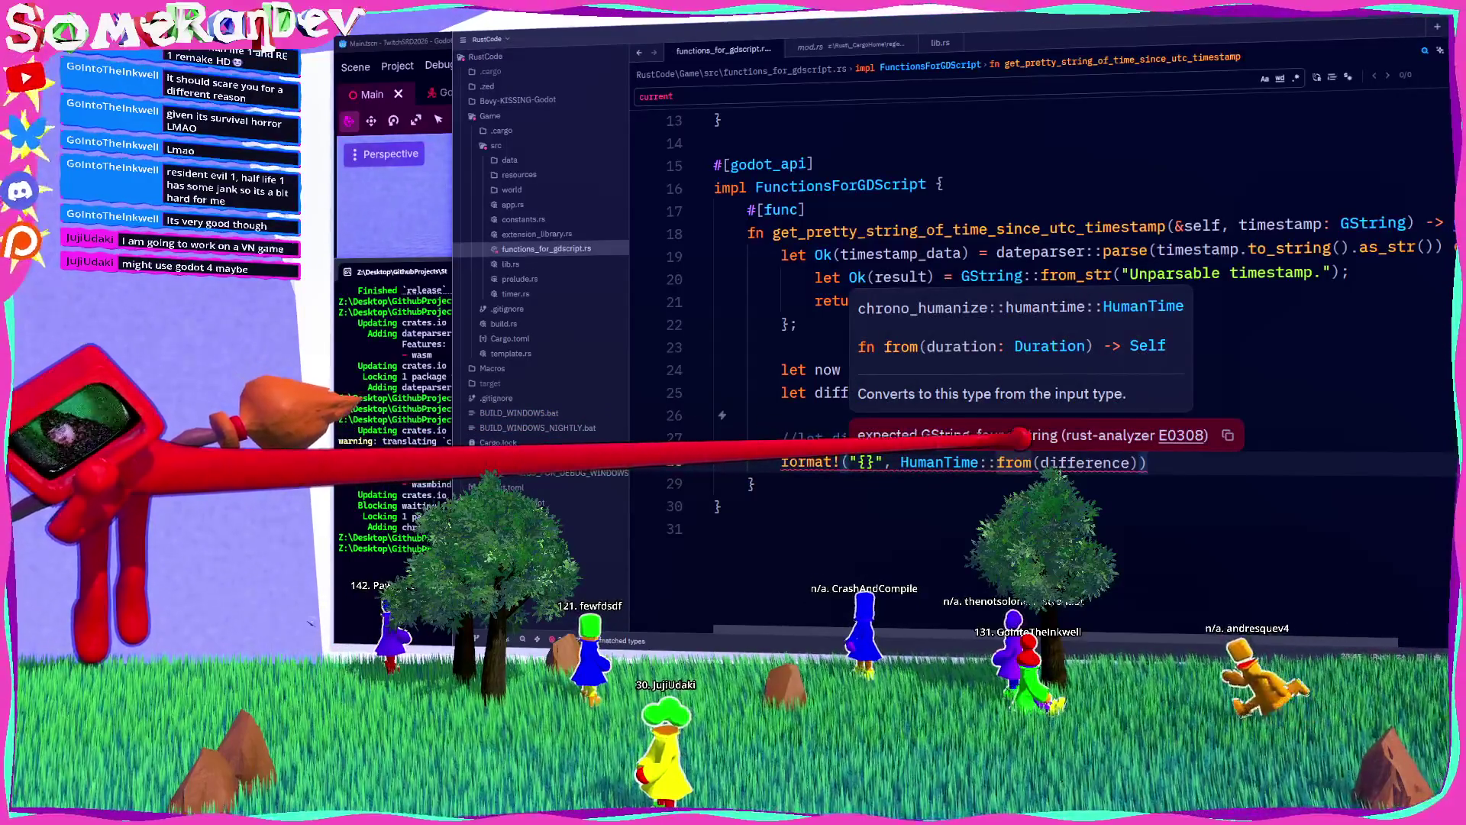
type(".to_god")
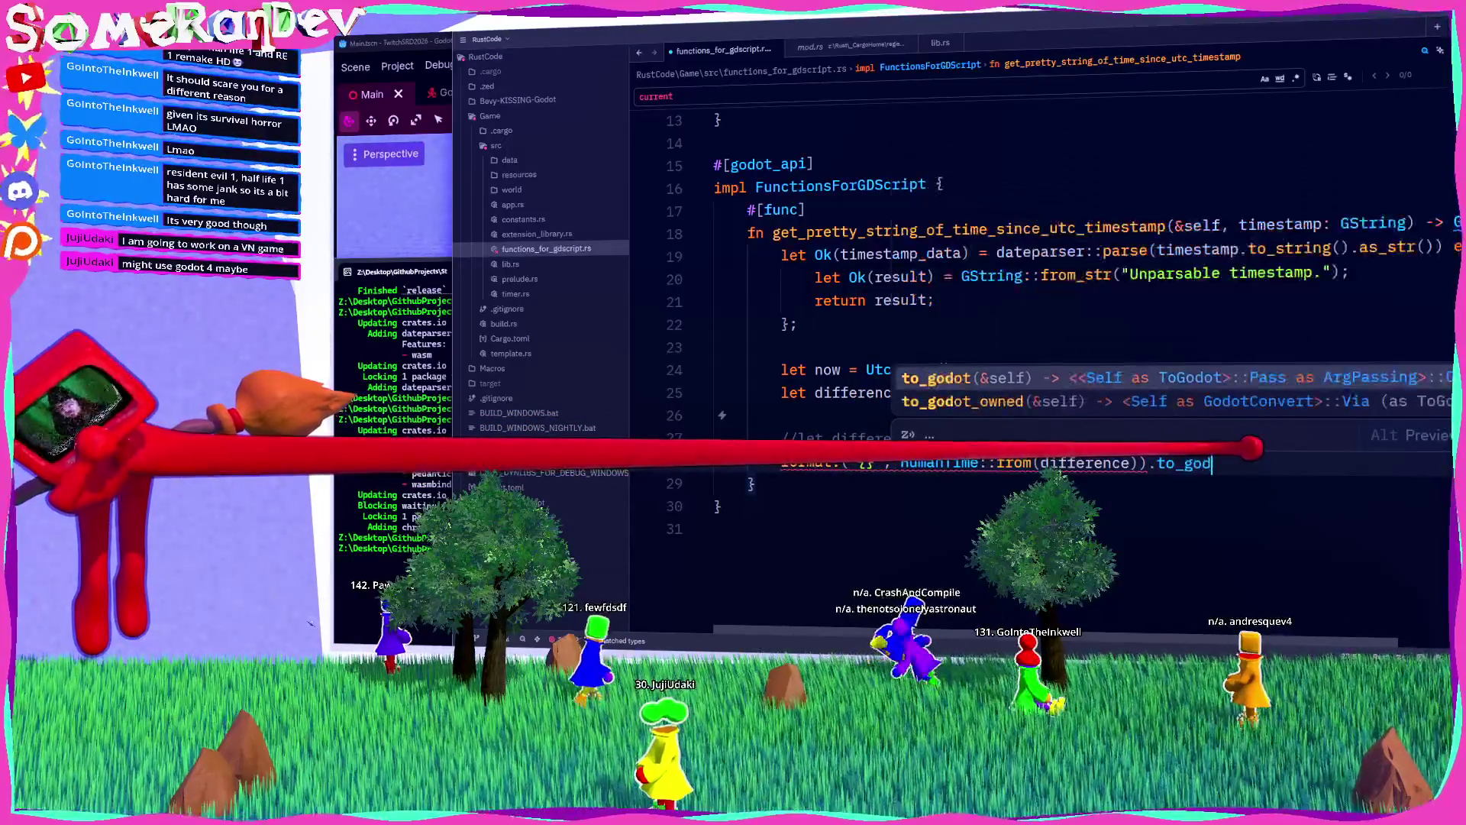
key("Return")
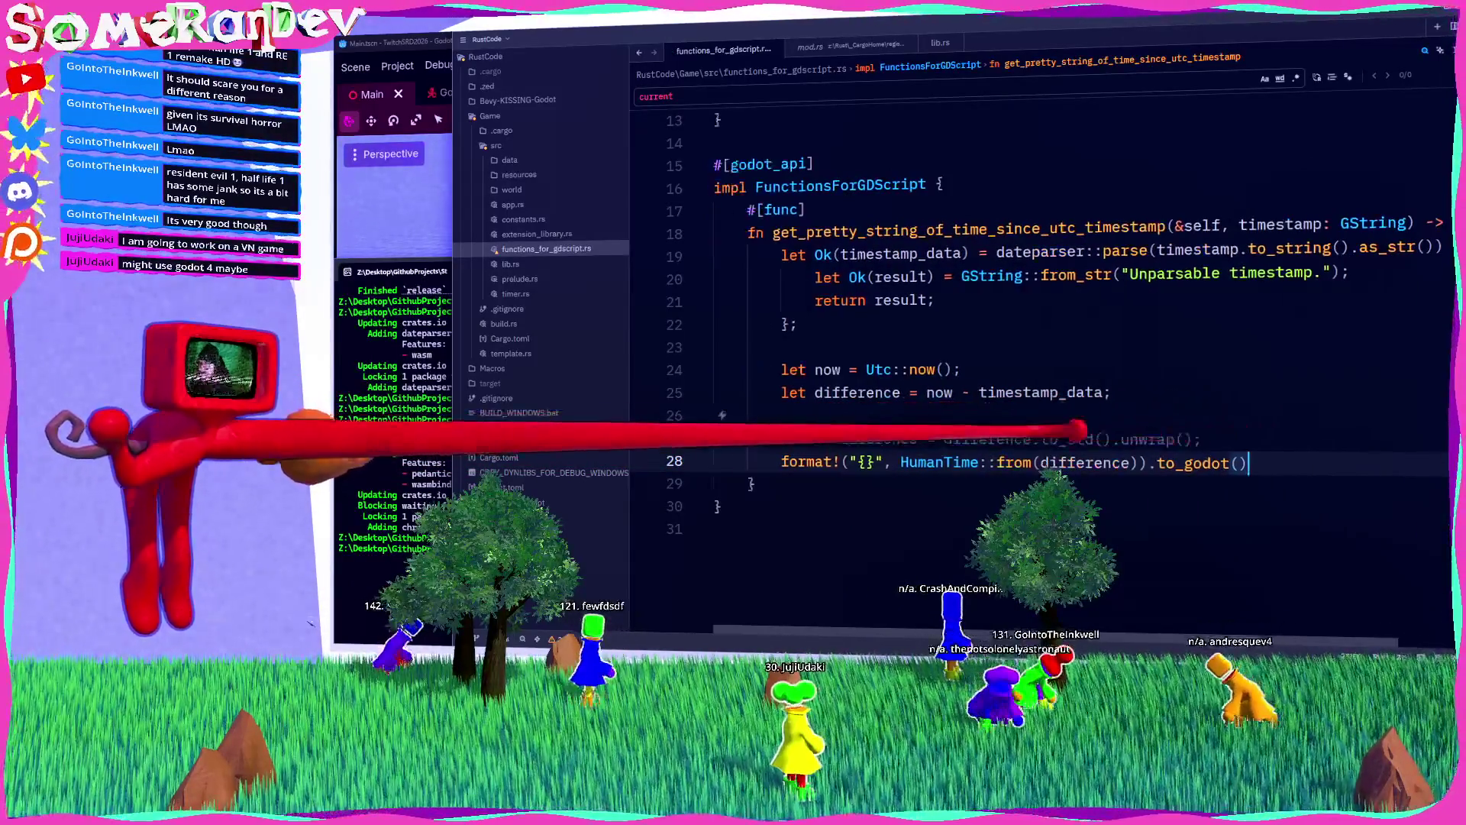
Step: In the terminal, rerun the clear and cargo build command from history
double_click(947, 227)
scroll(917, 359, "up", 2)
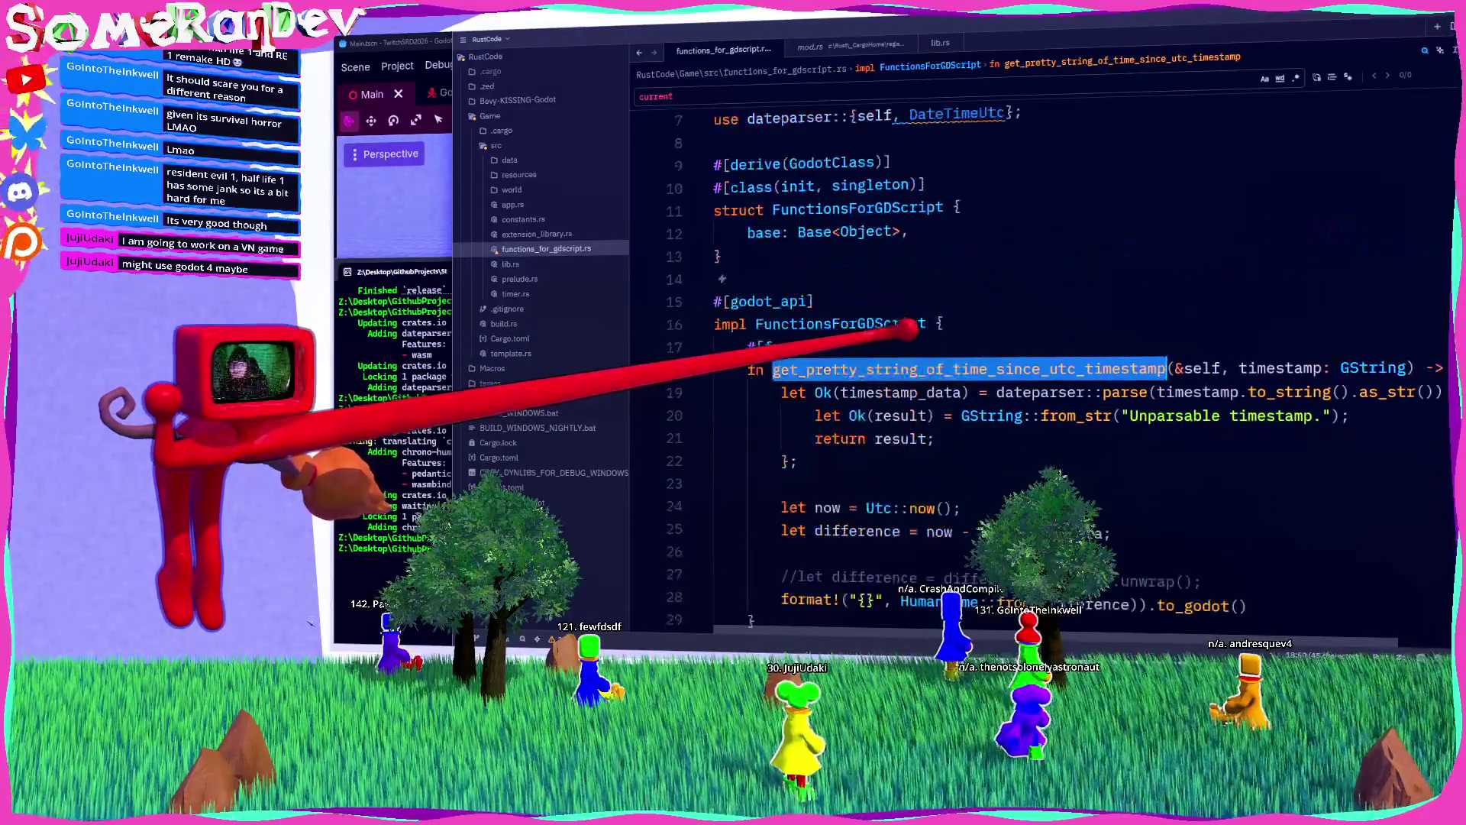
key("alt+Tab")
type("cd ..")
key("Up")
key("Up")
key("Up")
key("Up")
key("Up")
key("Return")
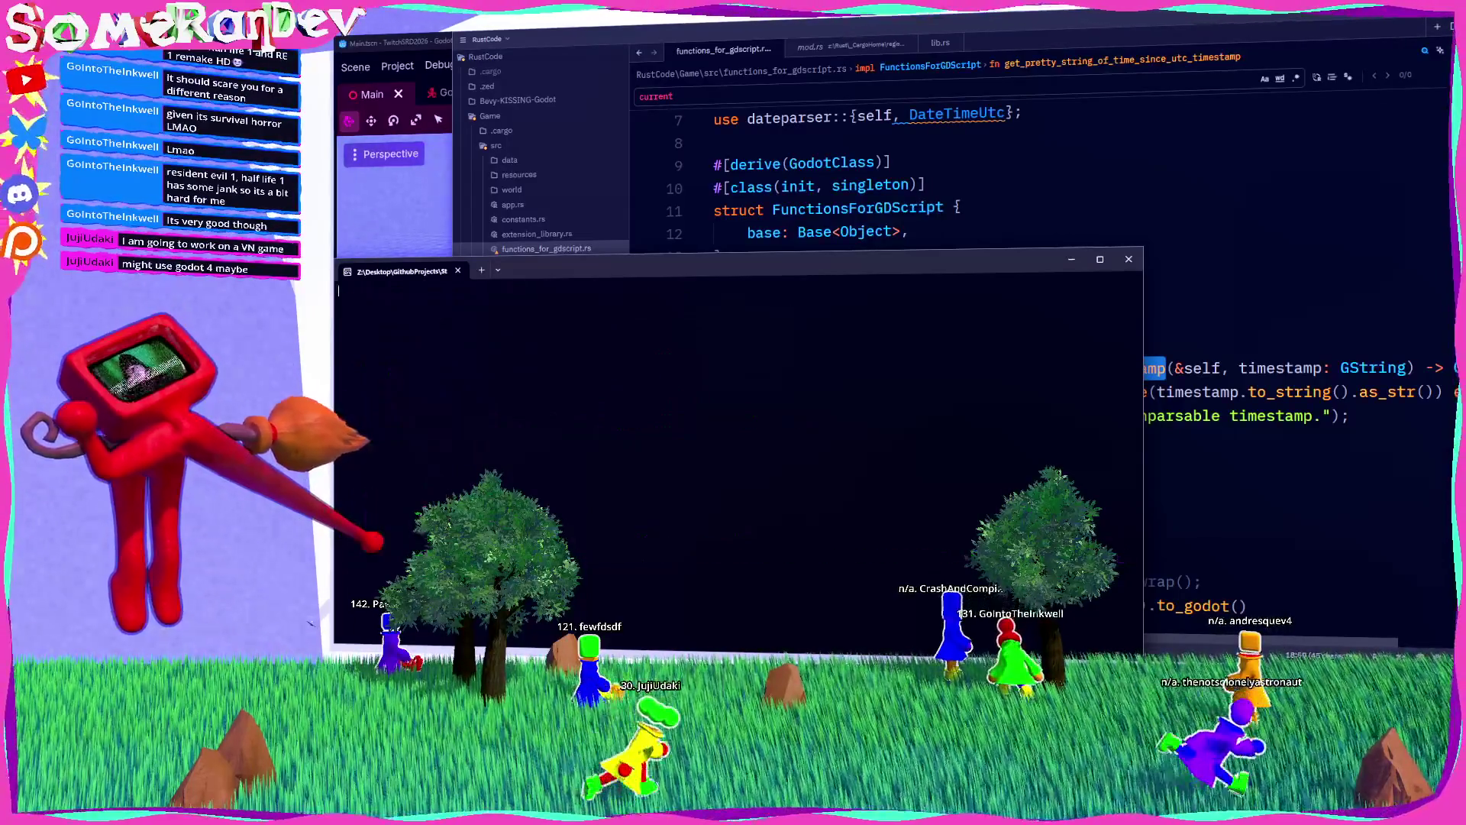
Step: Run 'clear; cargo build --target x86_64-pc-windows-msvc --release' and watch it compile
key("Up")
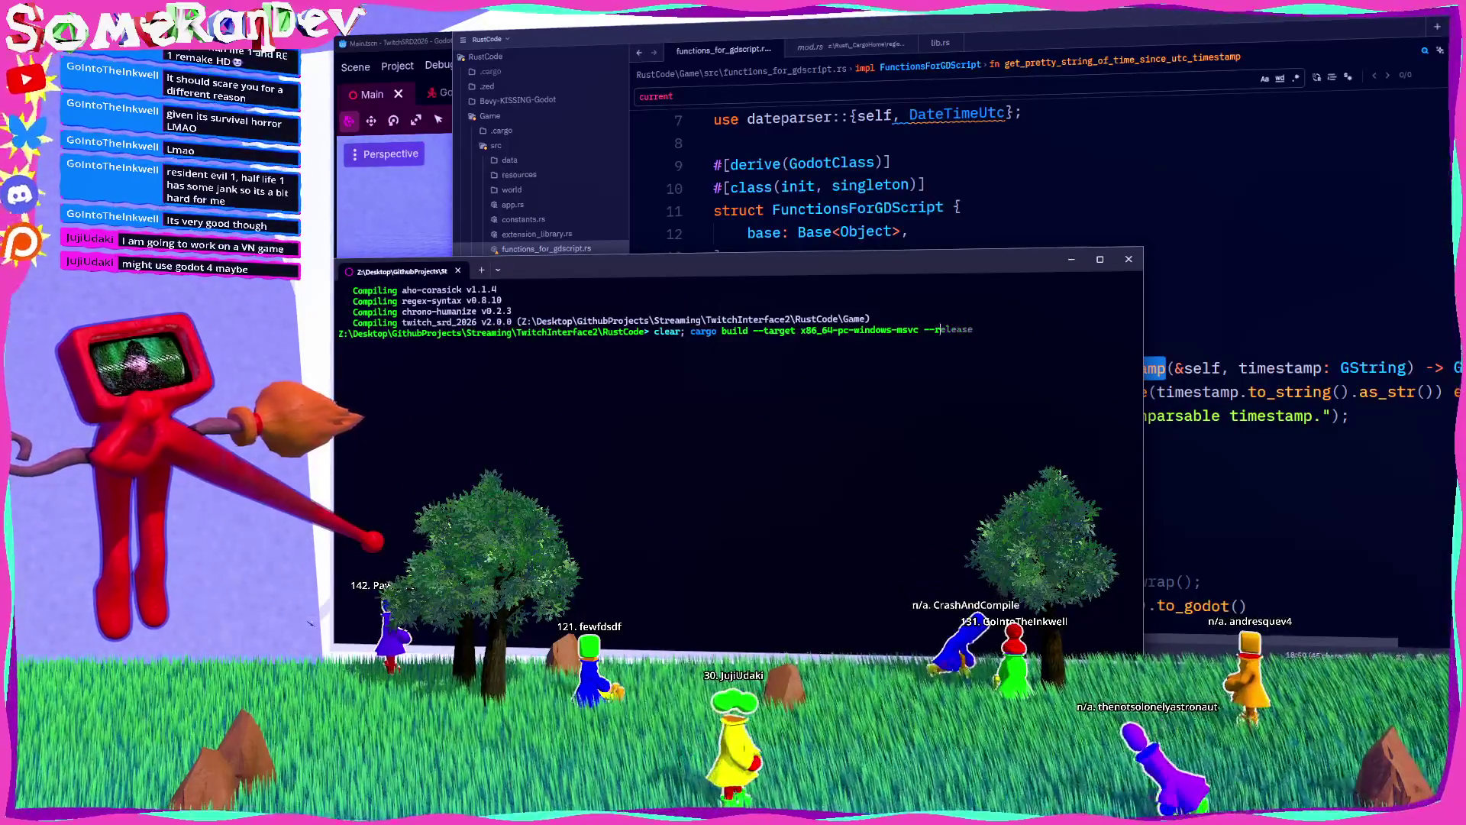
key("Return")
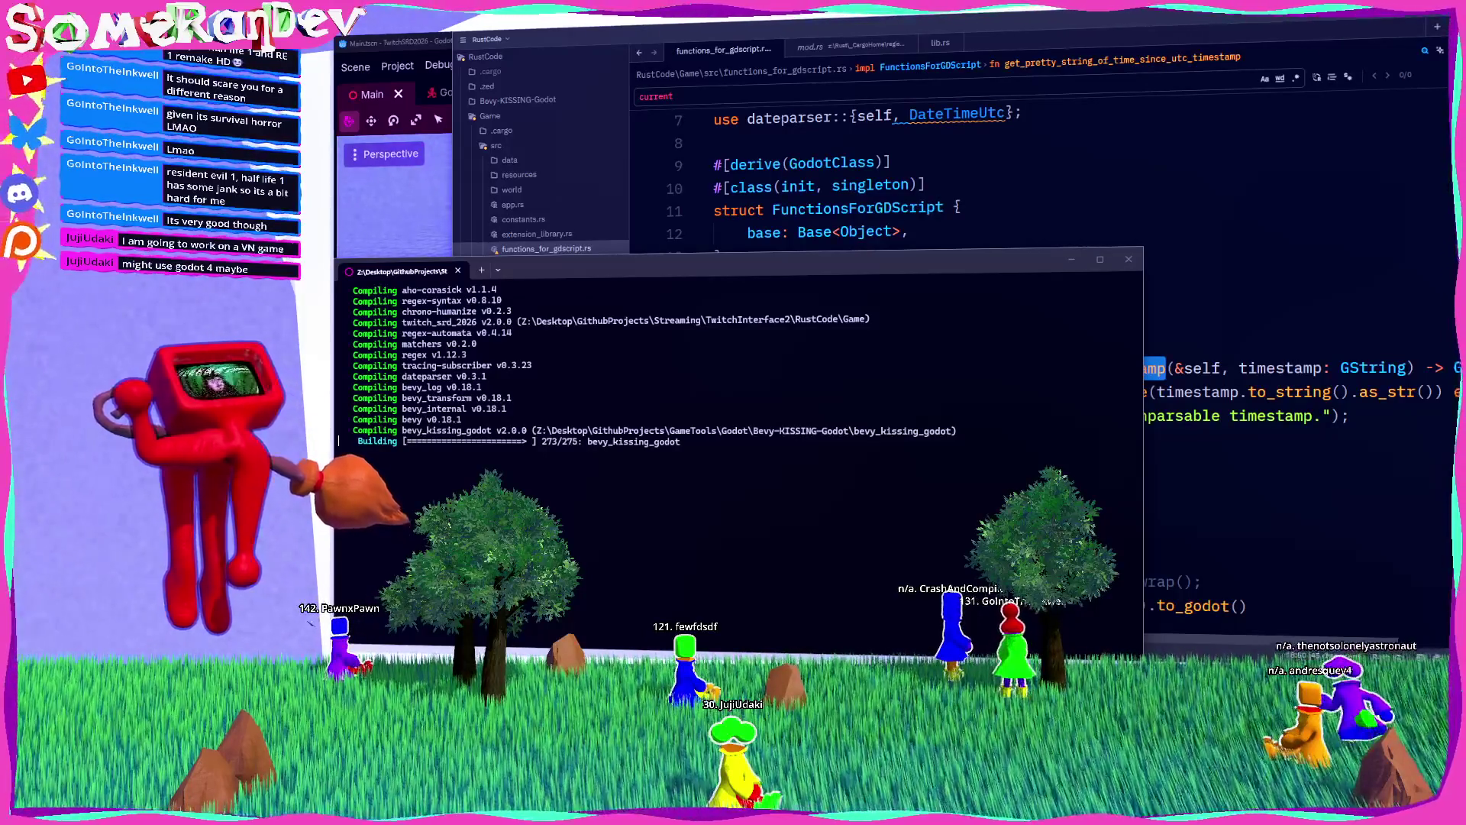
scroll(821, 275, "up", 5)
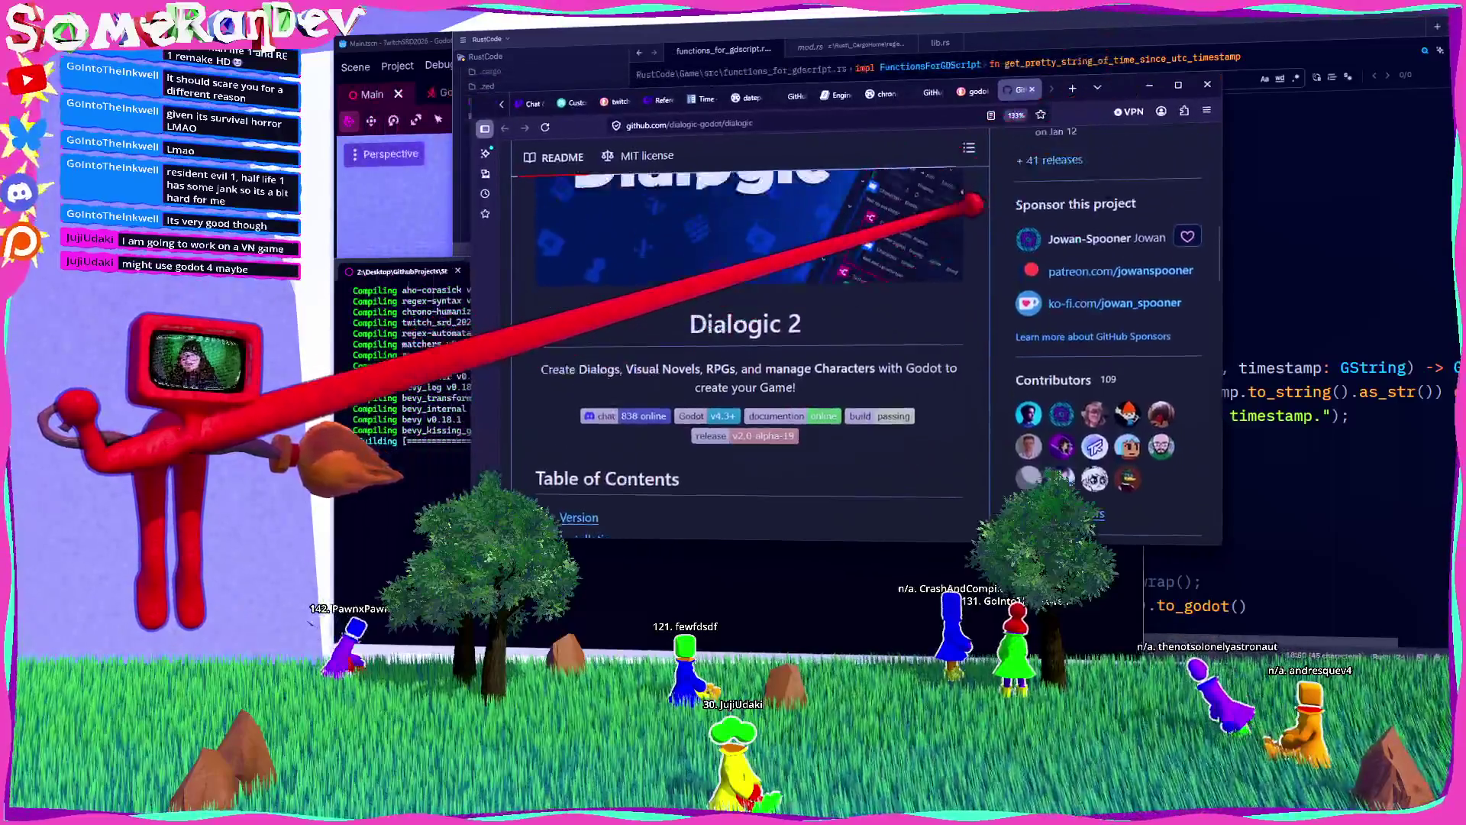
Step: Scroll the Dialogic GitHub release notes down to New Contributors, then minimize Firefox
scroll(821, 277, "down", 3)
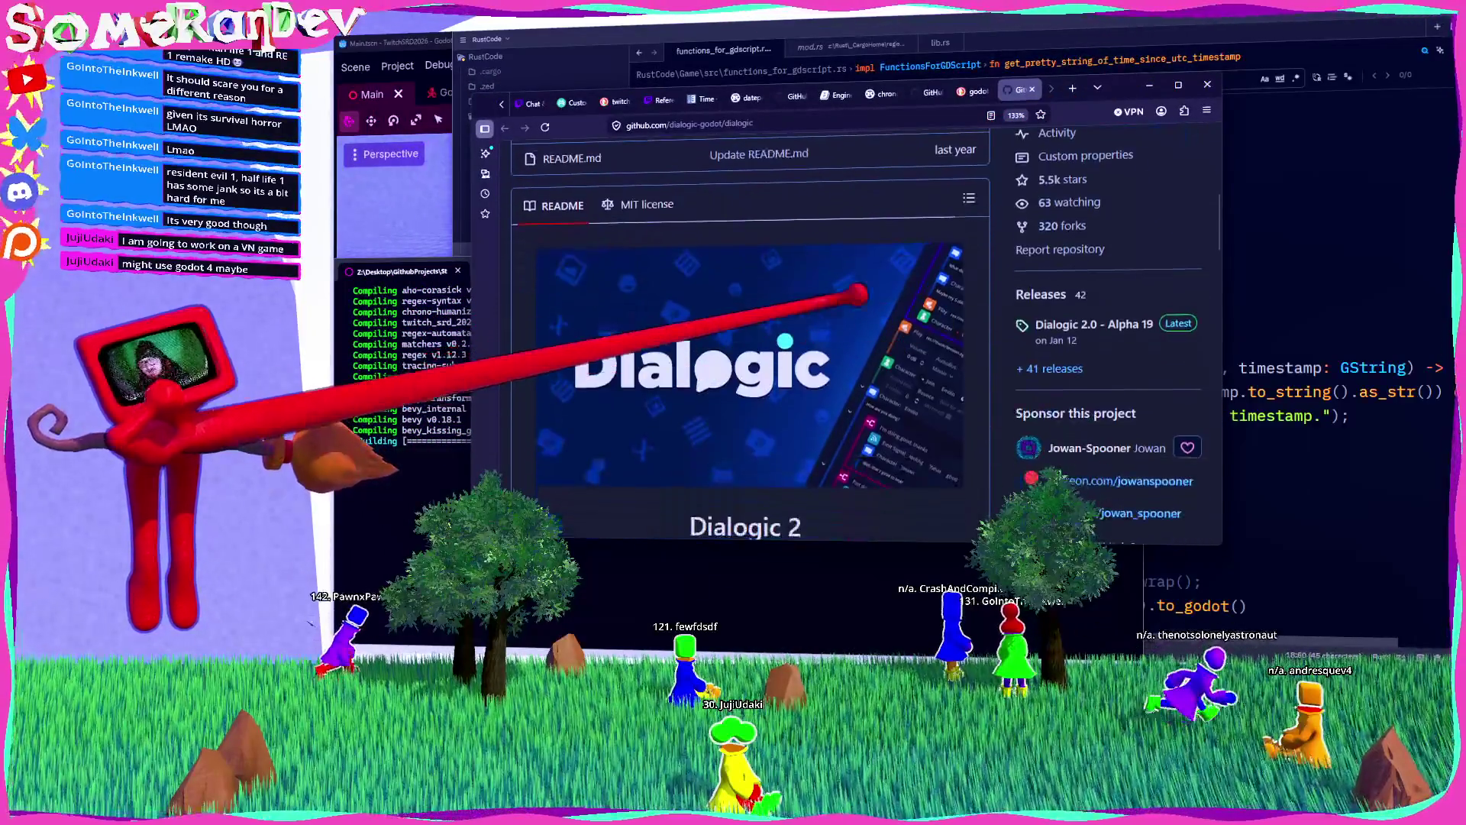
scroll(859, 297, "up", 1)
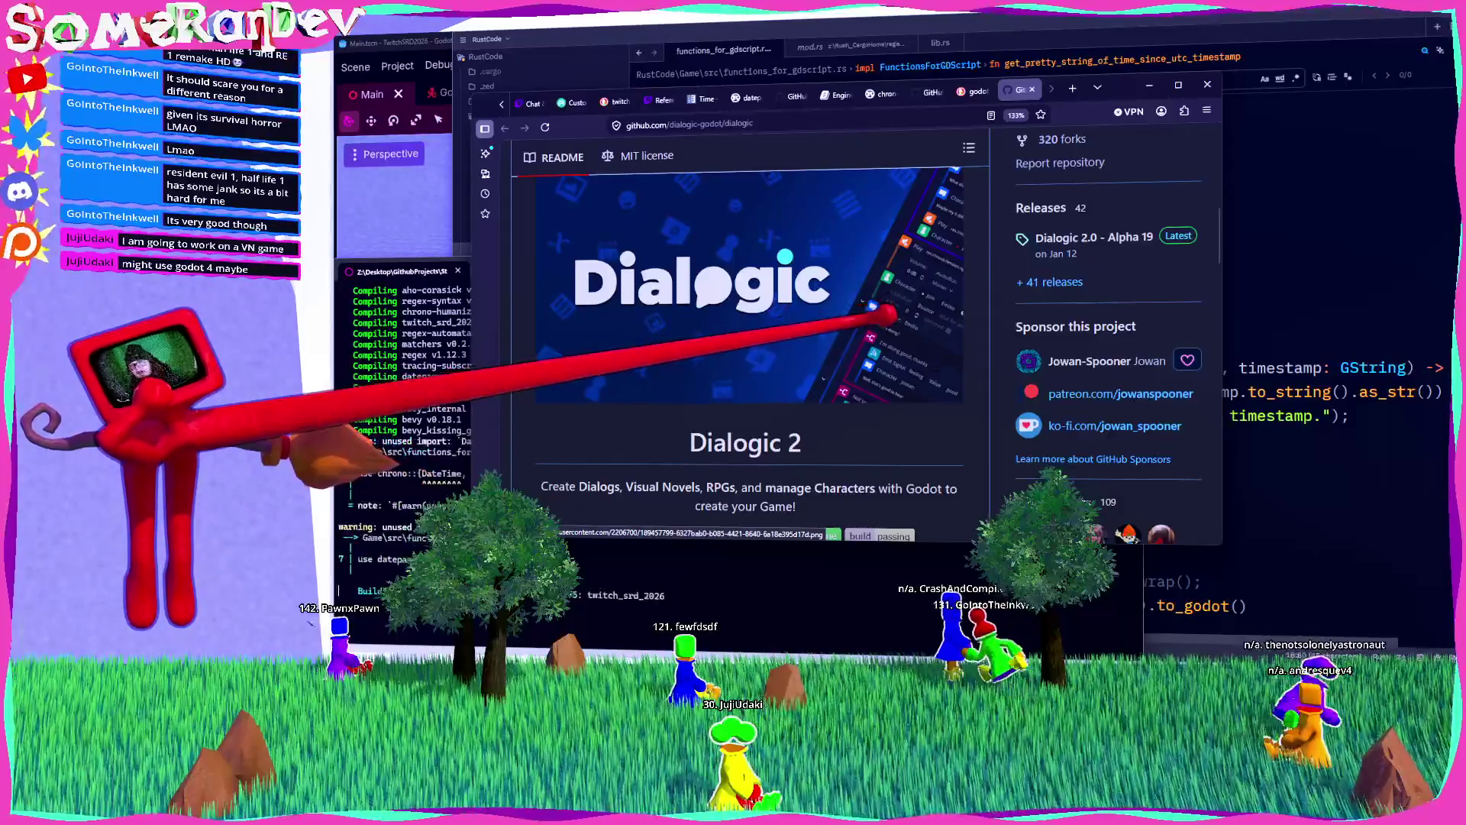
scroll(840, 290, "down", 10)
scroll(802, 280, "up", 4)
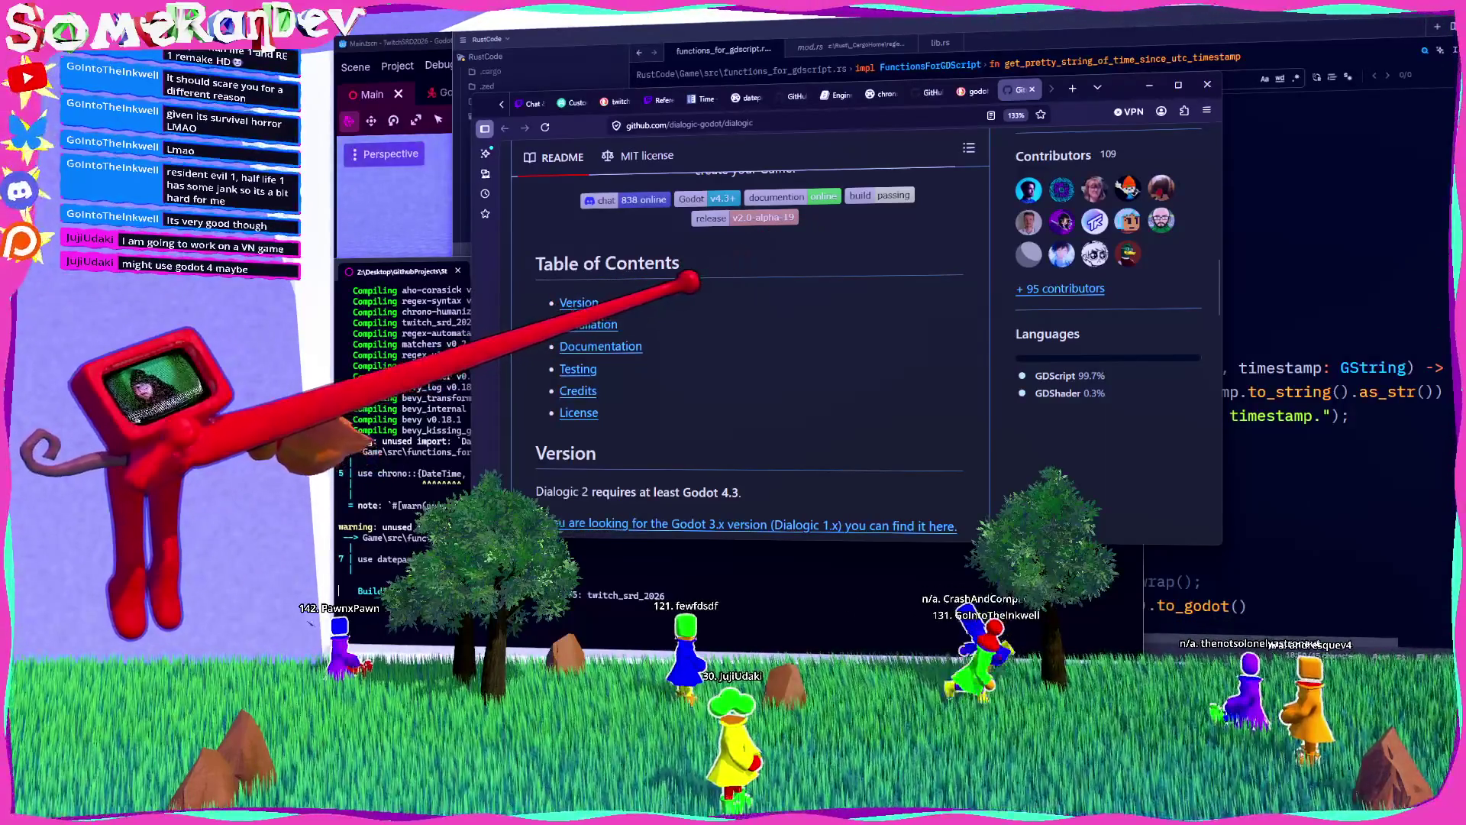
scroll(688, 282, "up", 6)
left_click_drag(1089, 267, 1039, 266)
scroll(741, 225, "up", 5)
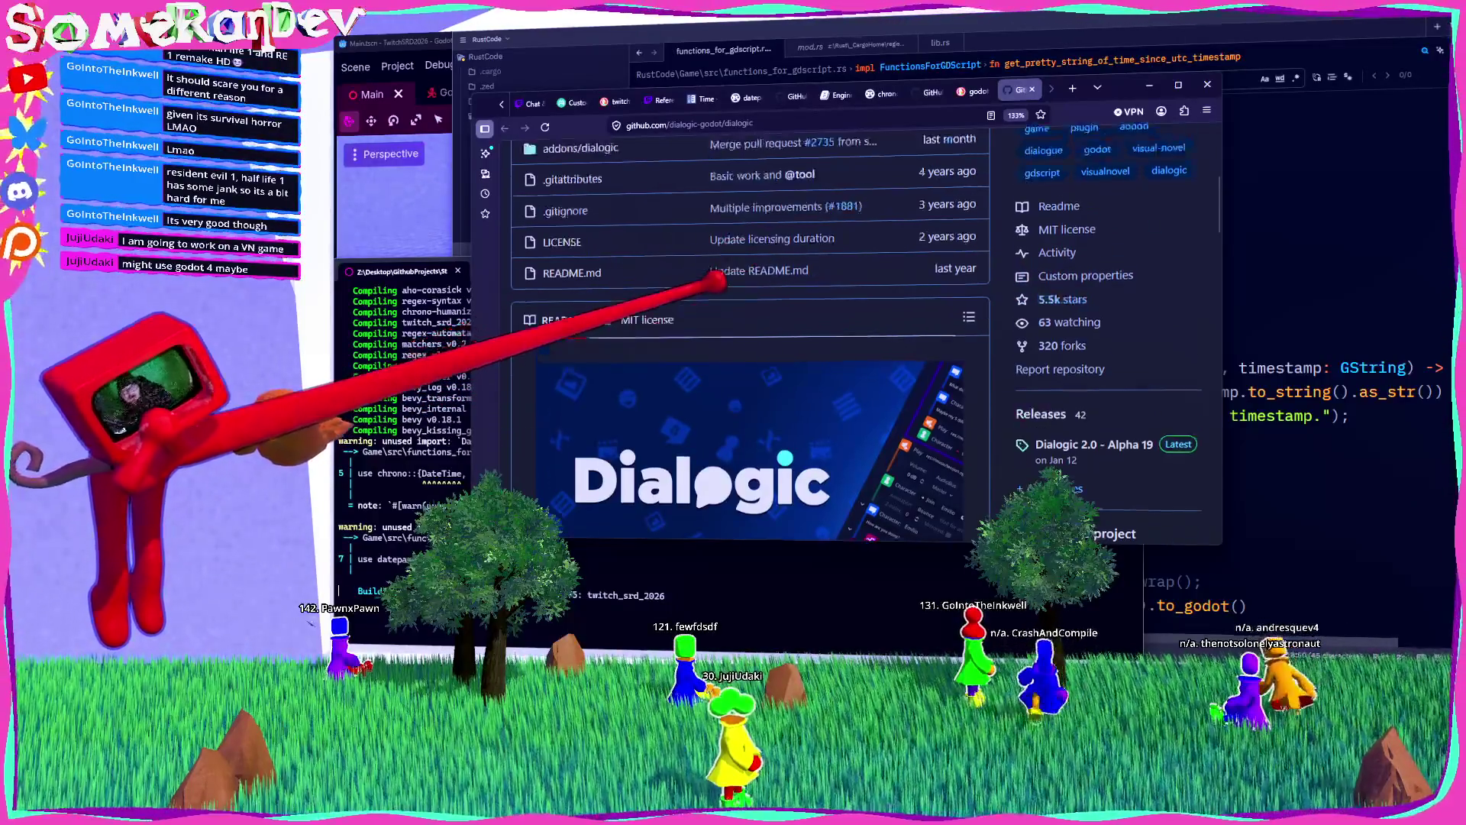
scroll(691, 290, "down", 10)
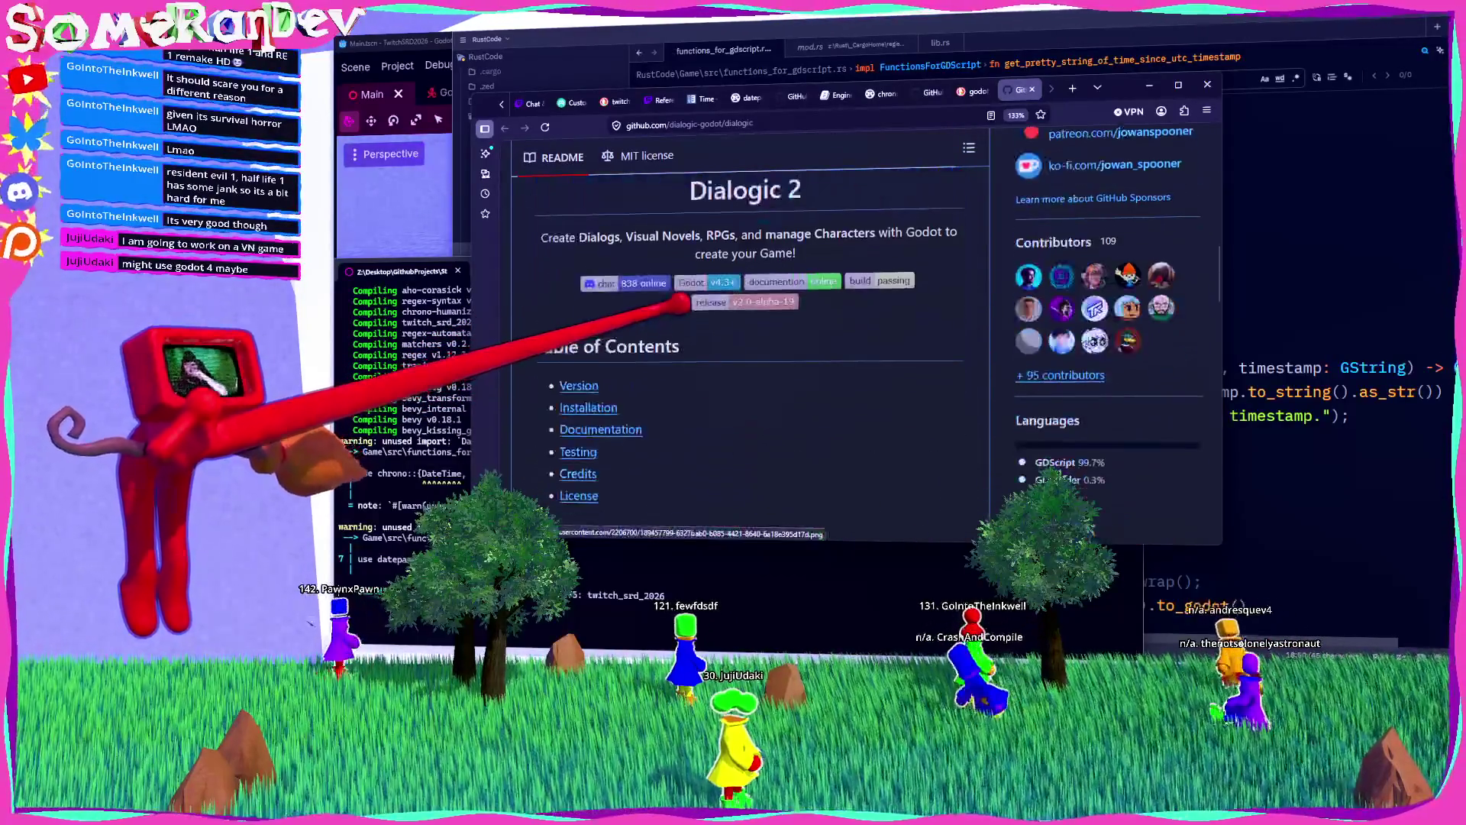
scroll(678, 308, "down", 10)
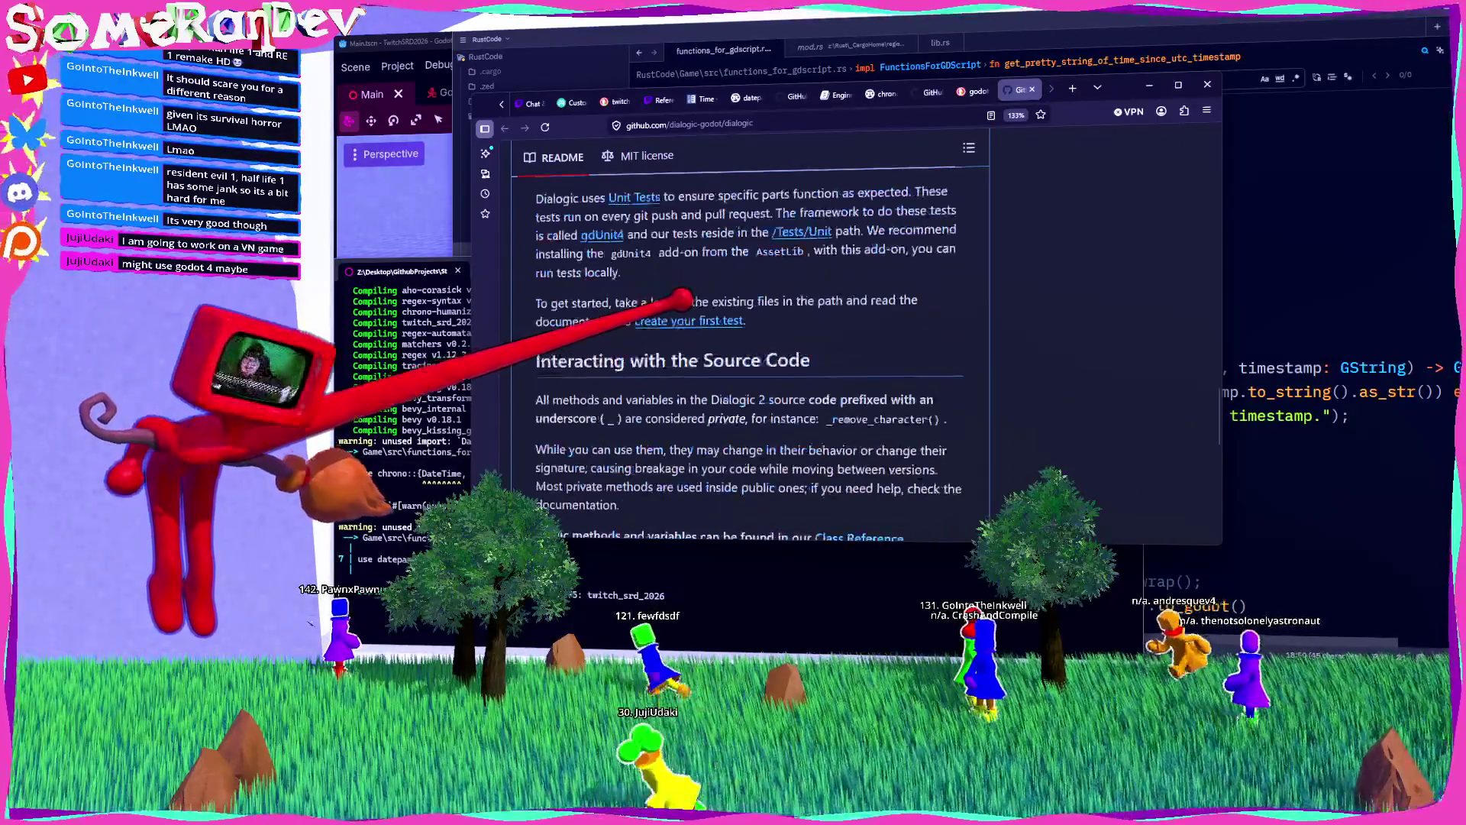
scroll(710, 367, "down", 3)
scroll(756, 297, "up", 15)
scroll(745, 289, "down", 3)
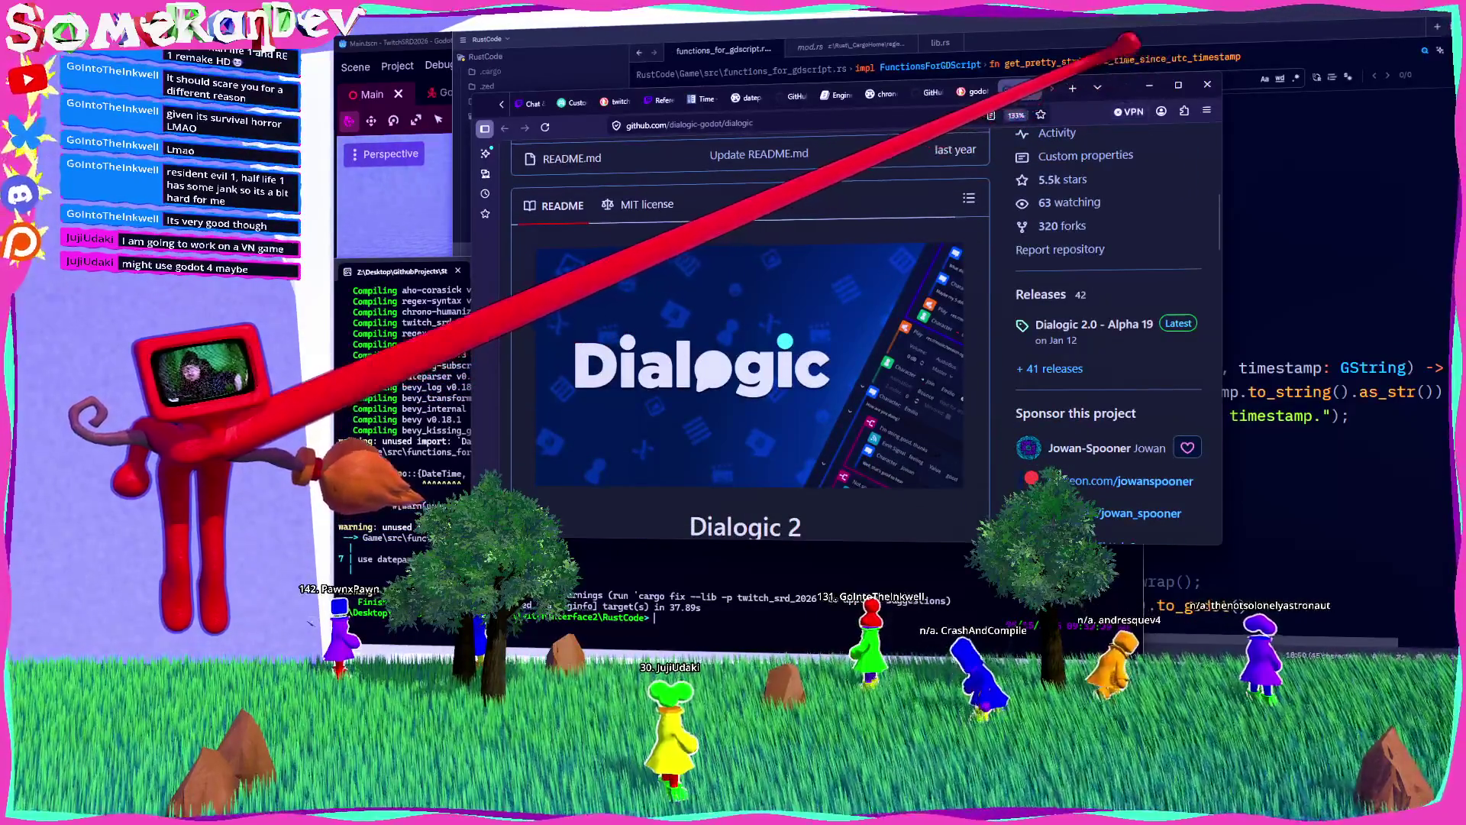
left_click(1149, 85)
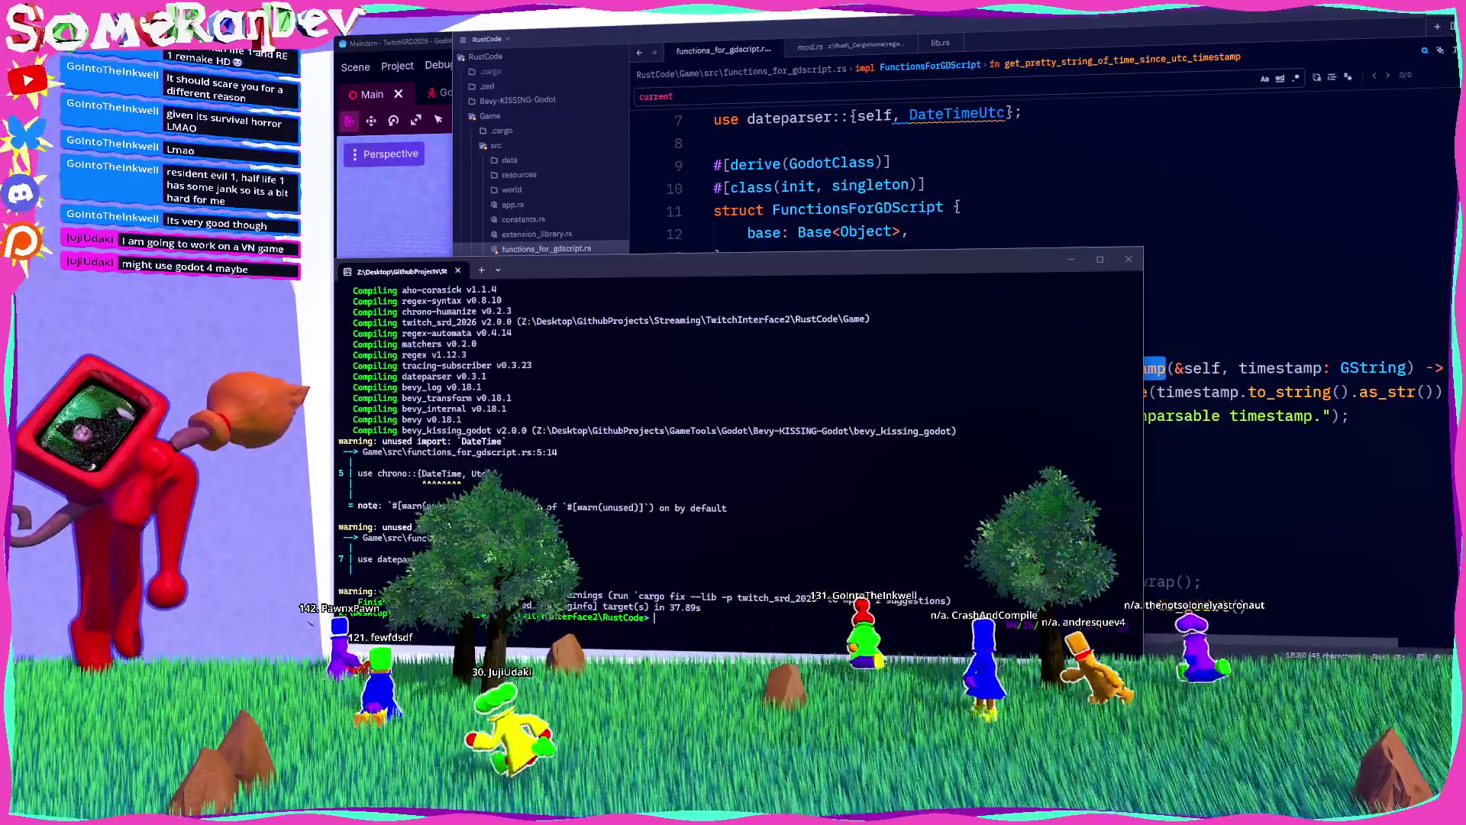
Step: Glance at the Dialogic releases page again, then hide the browser to reveal the build terminal
key("alt+Tab")
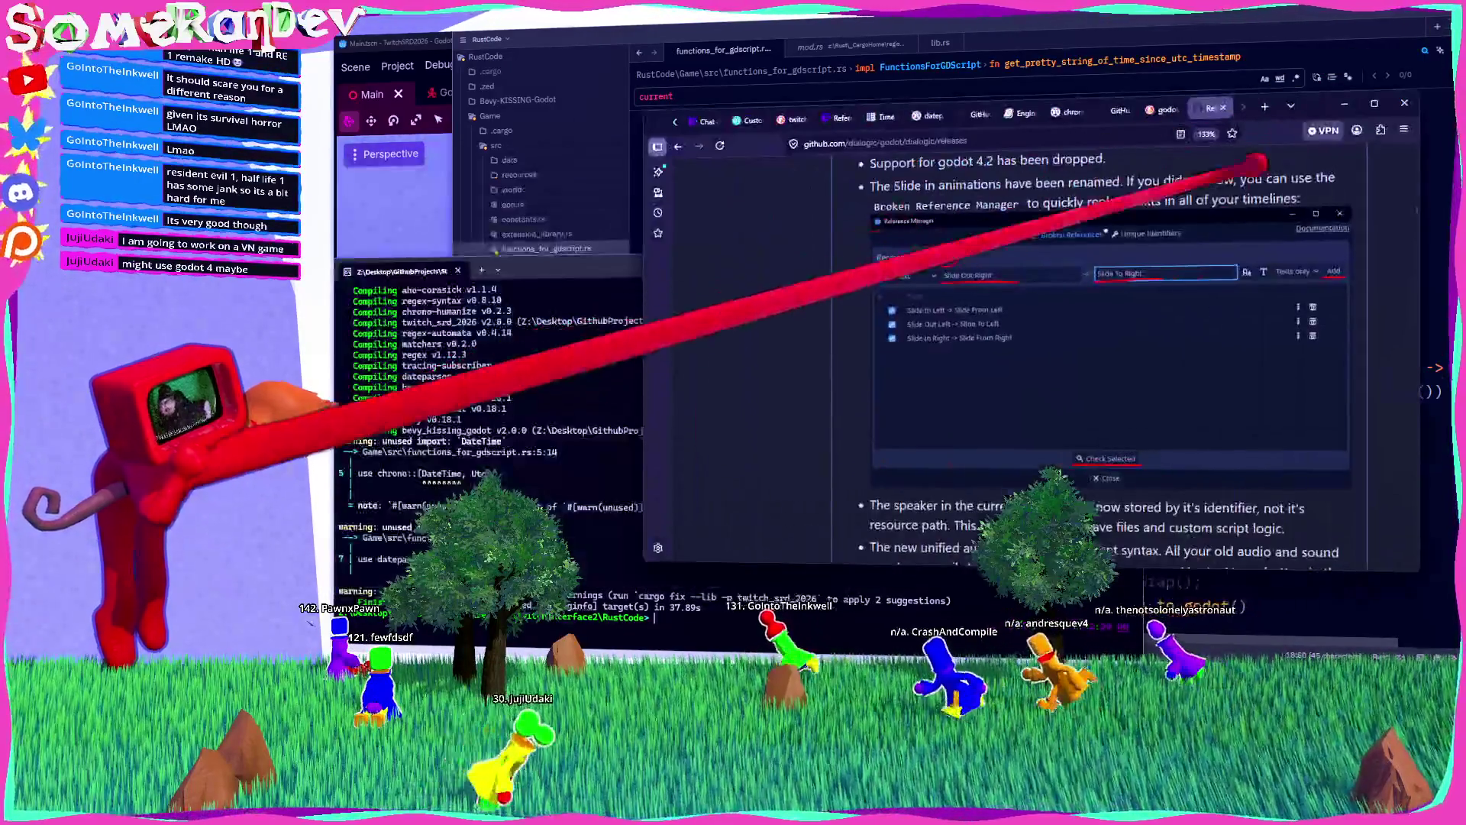
scroll(1100, 343, "down", 10)
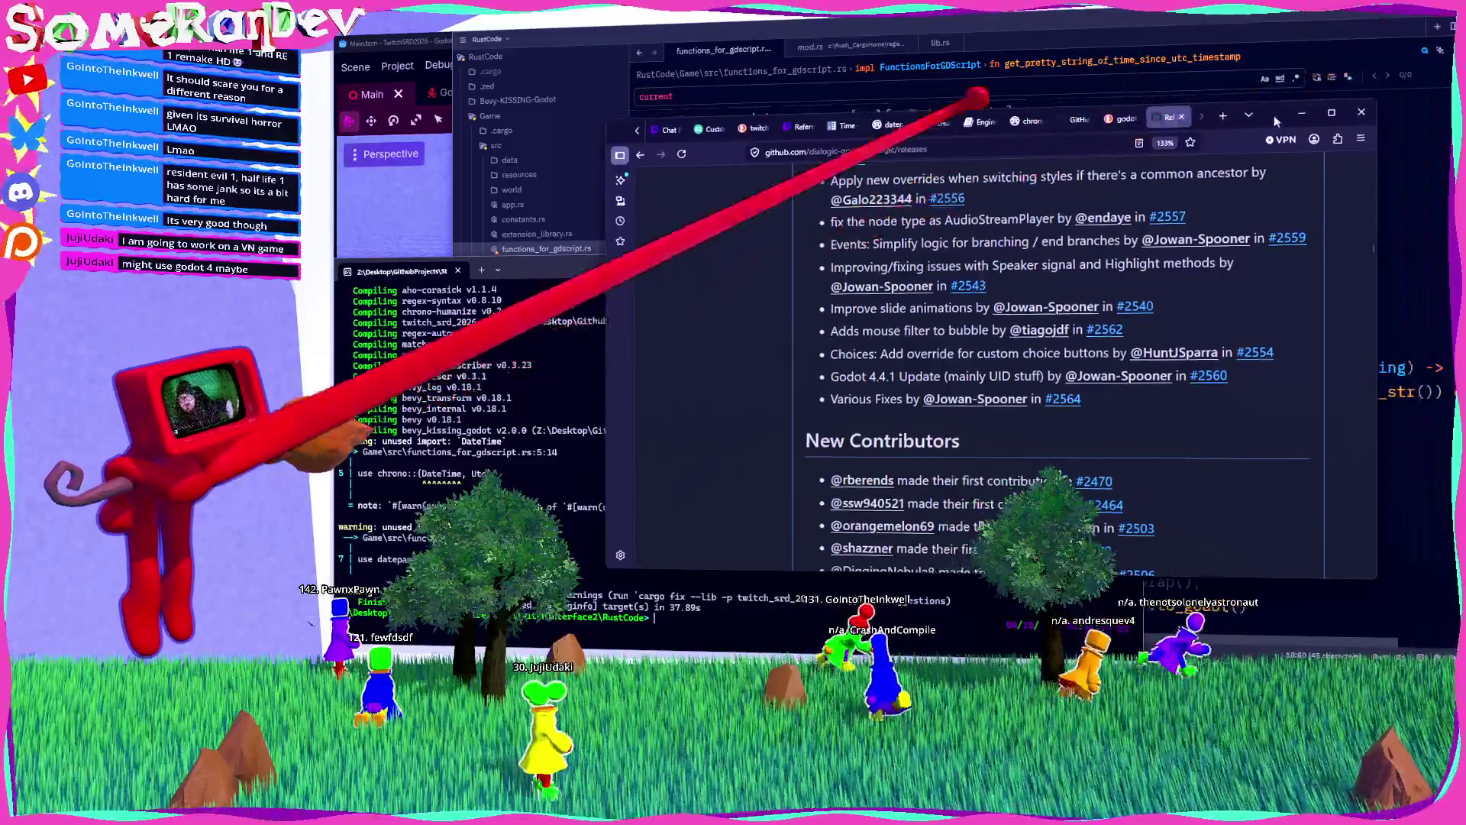
key("super+Down")
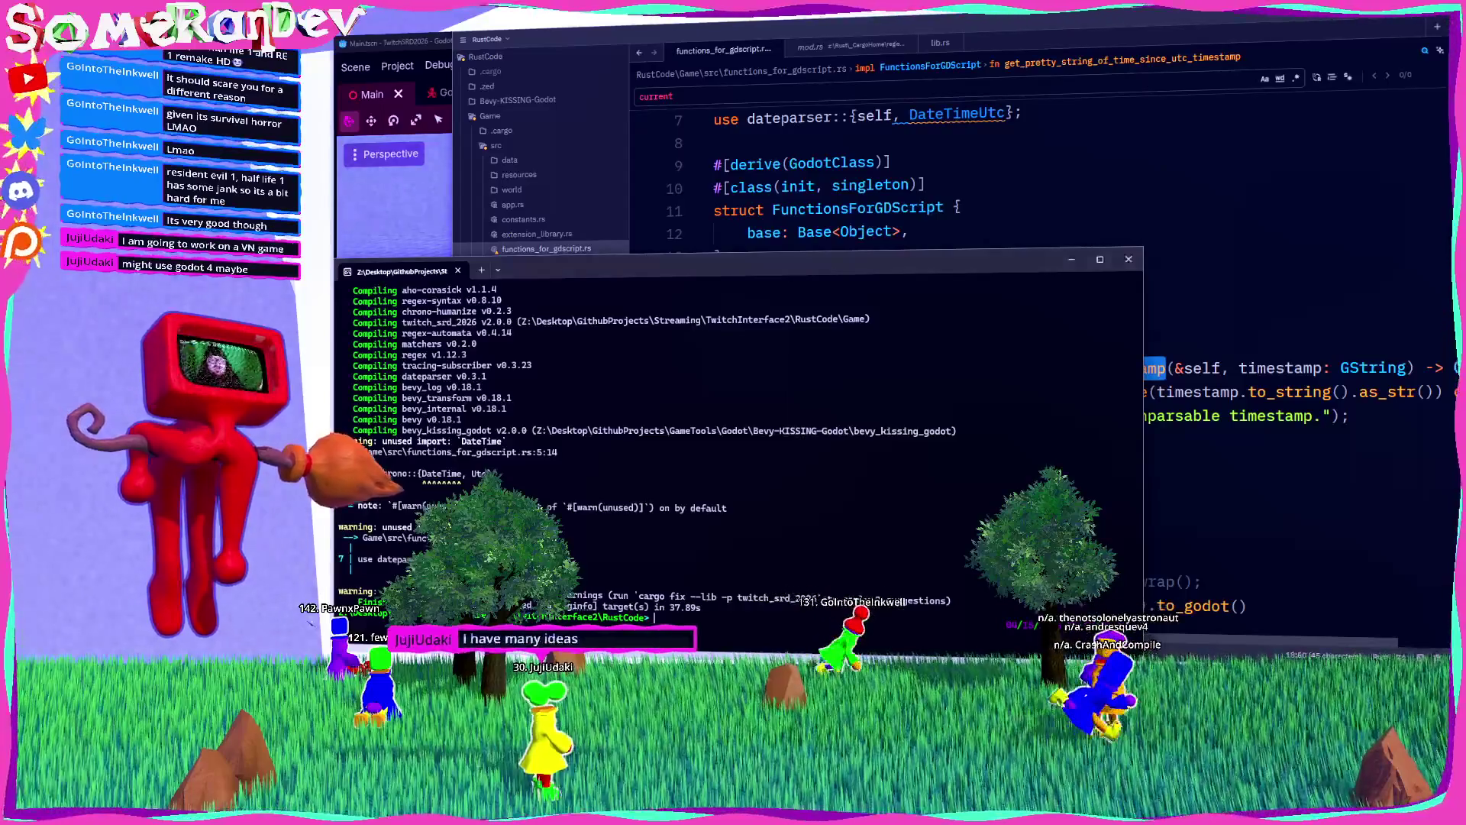
Step: In Godot, check the Output log and the Debugger's Errors list, then return to Output
key("alt+Tab")
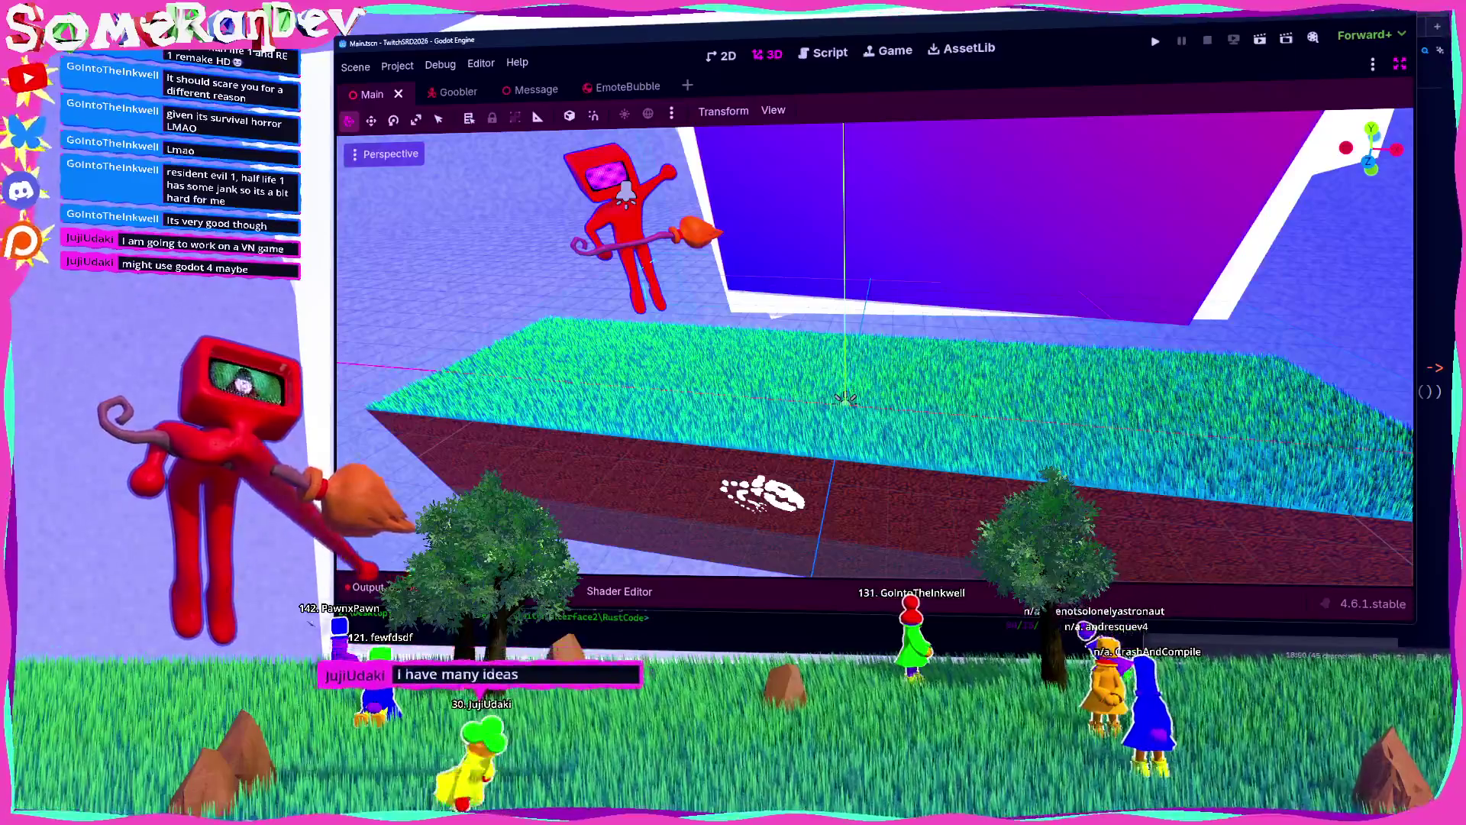
key("alt+o")
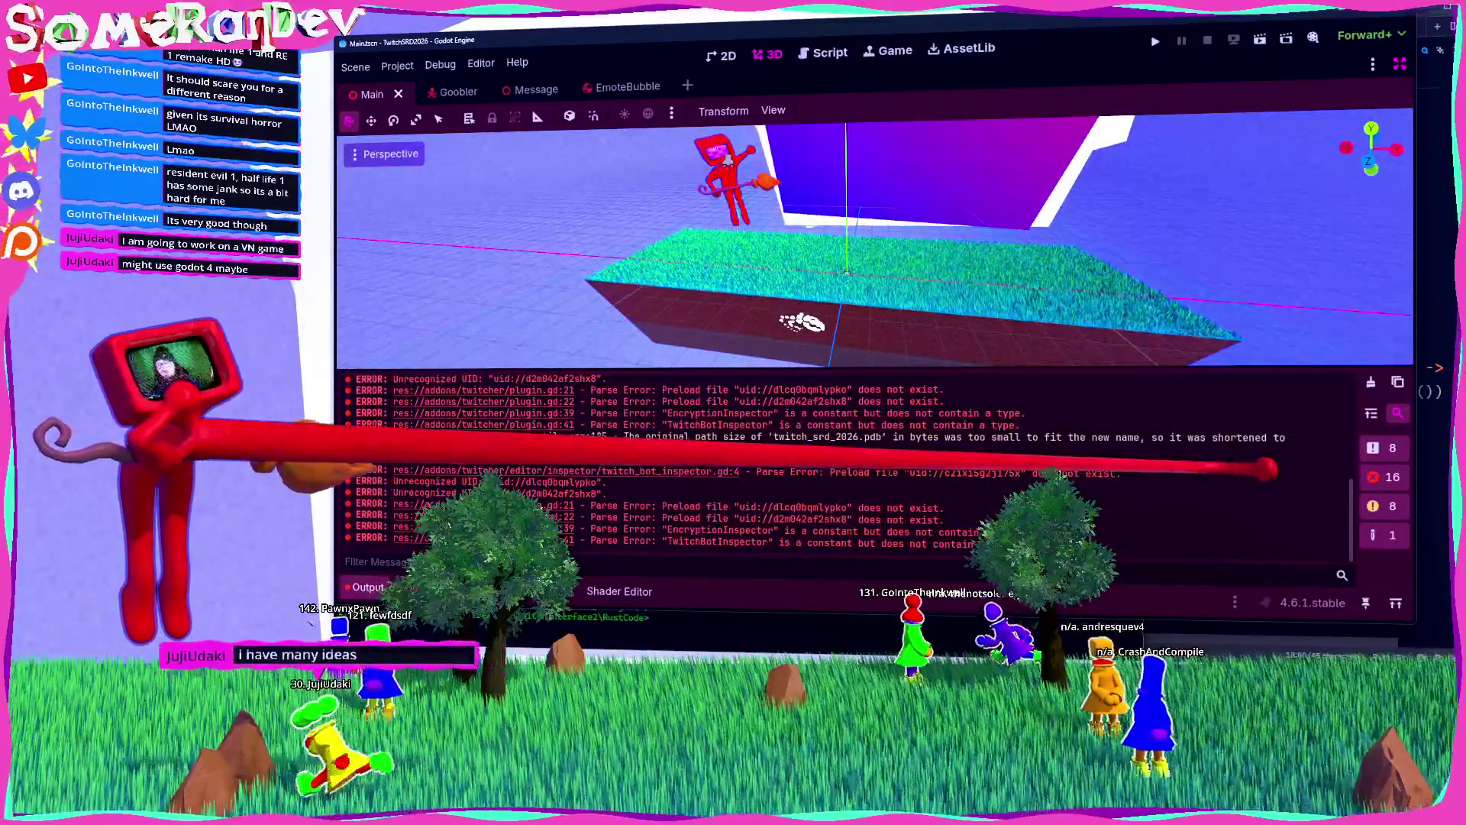
key("alt+d")
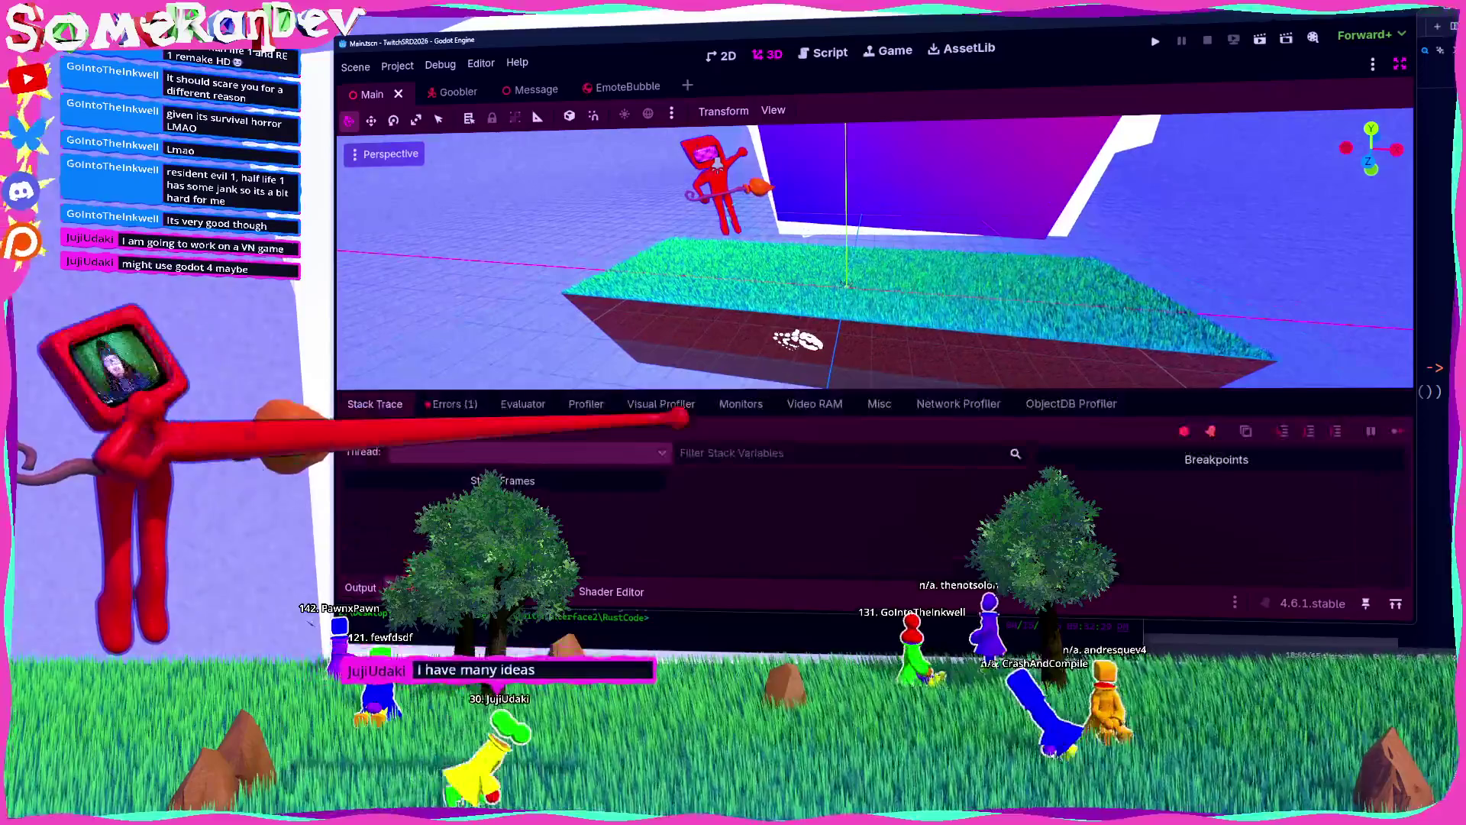
left_click(451, 404)
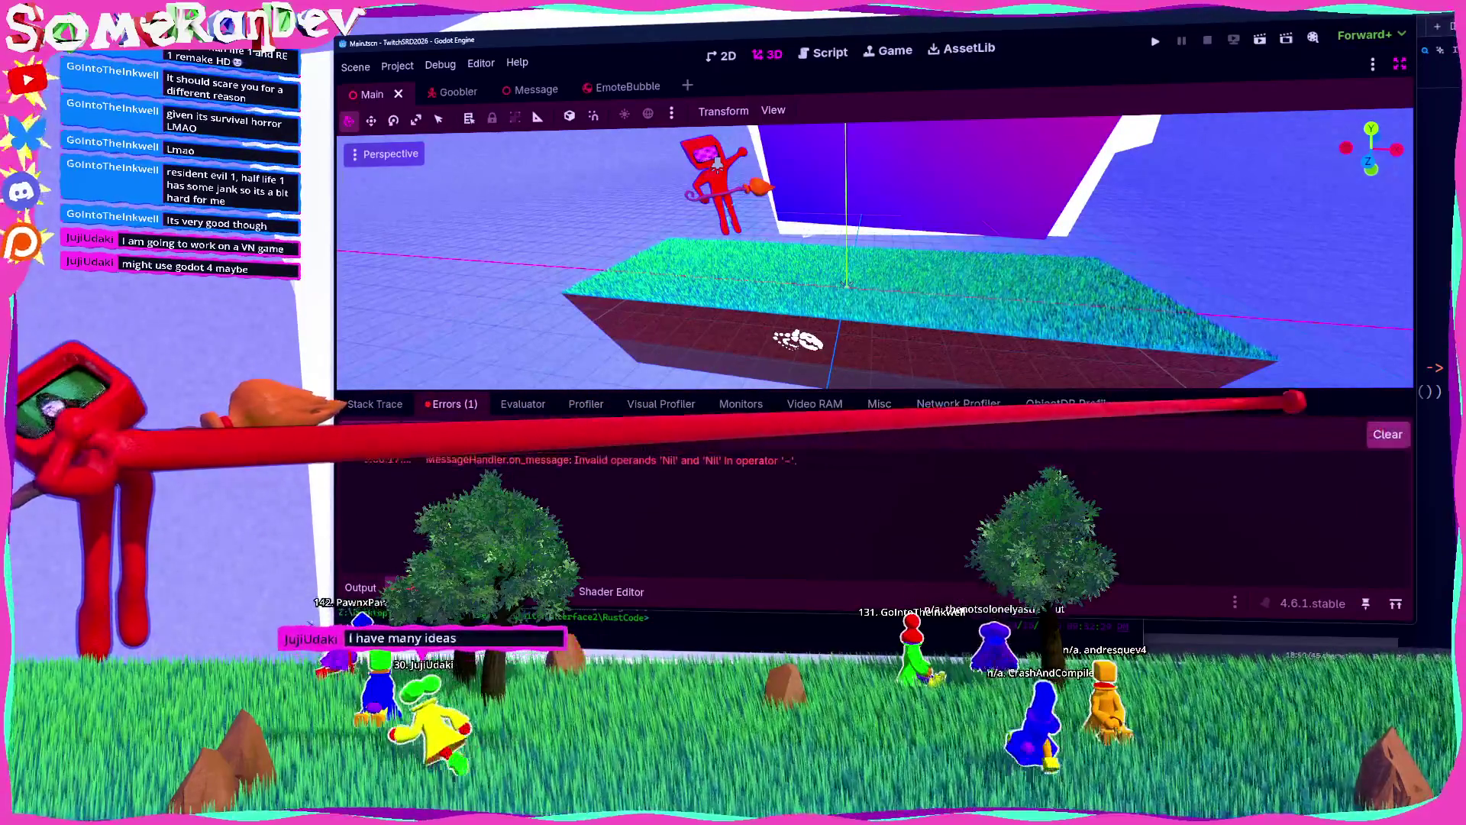
key("alt+o")
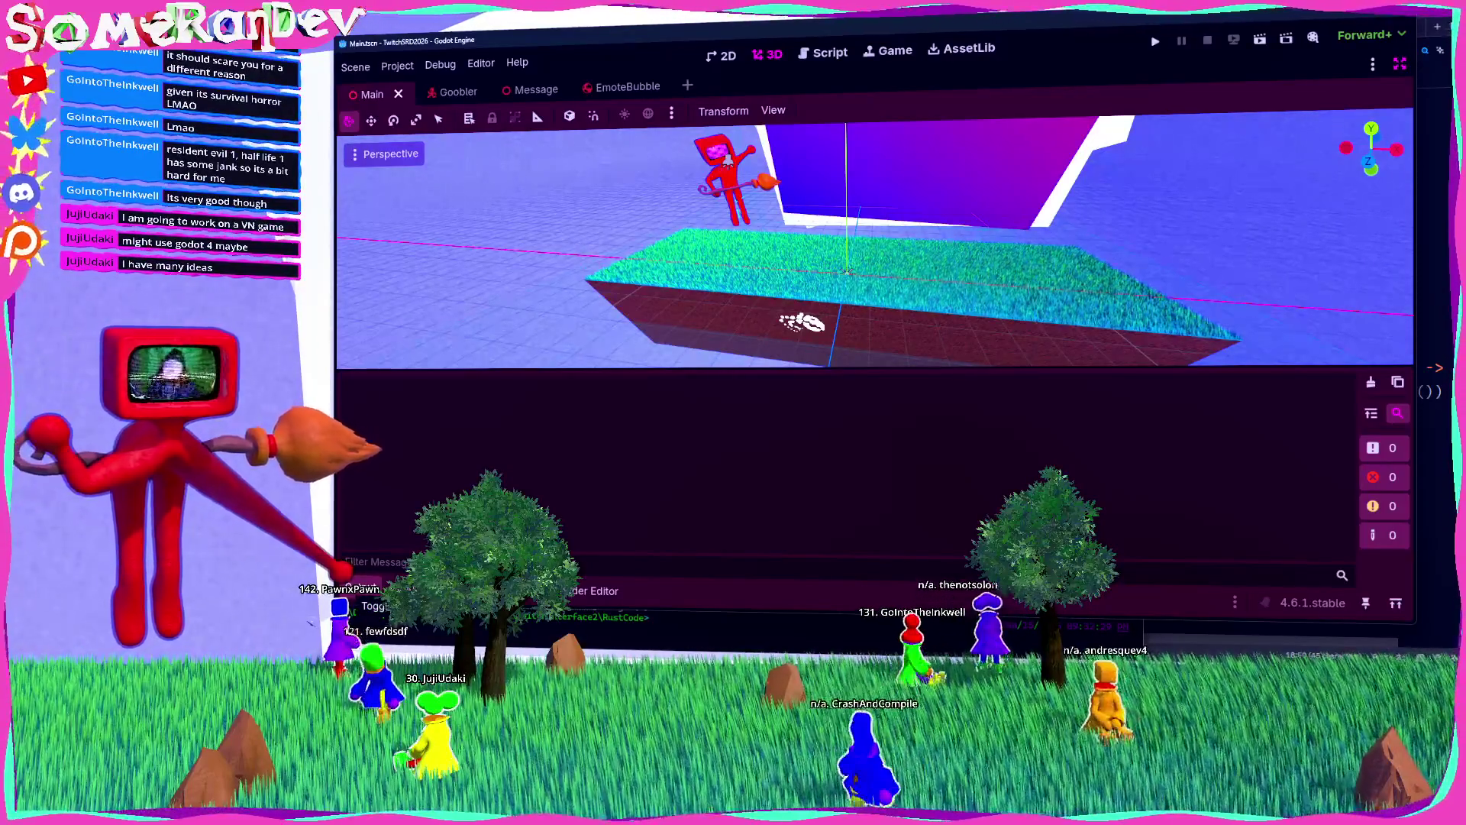
Step: Exit distraction-free mode and resize the Scene and FileSystem docks around the viewport
key("ctrl+shift+F11")
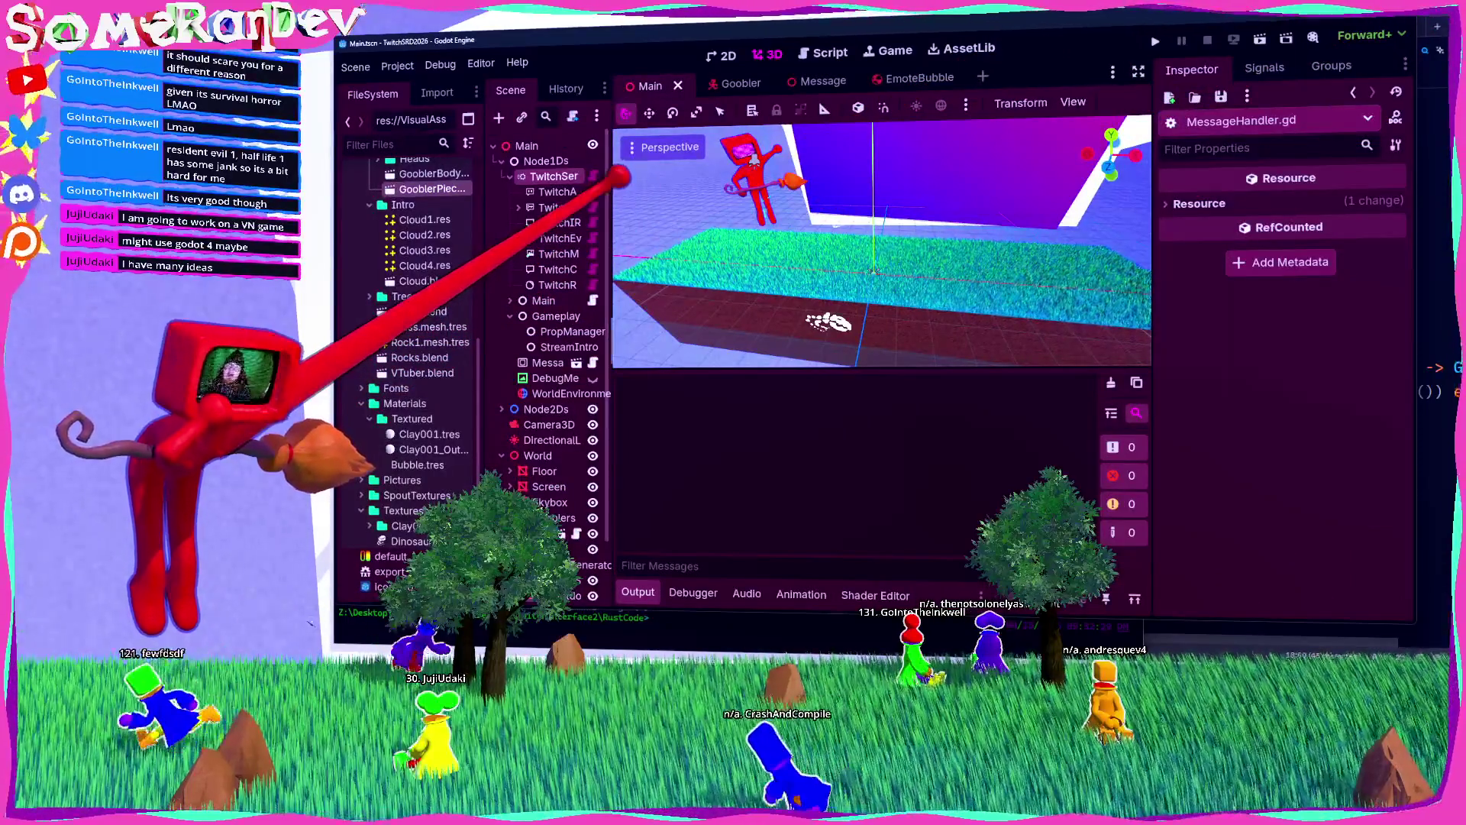
scroll(412, 344, "up", 5)
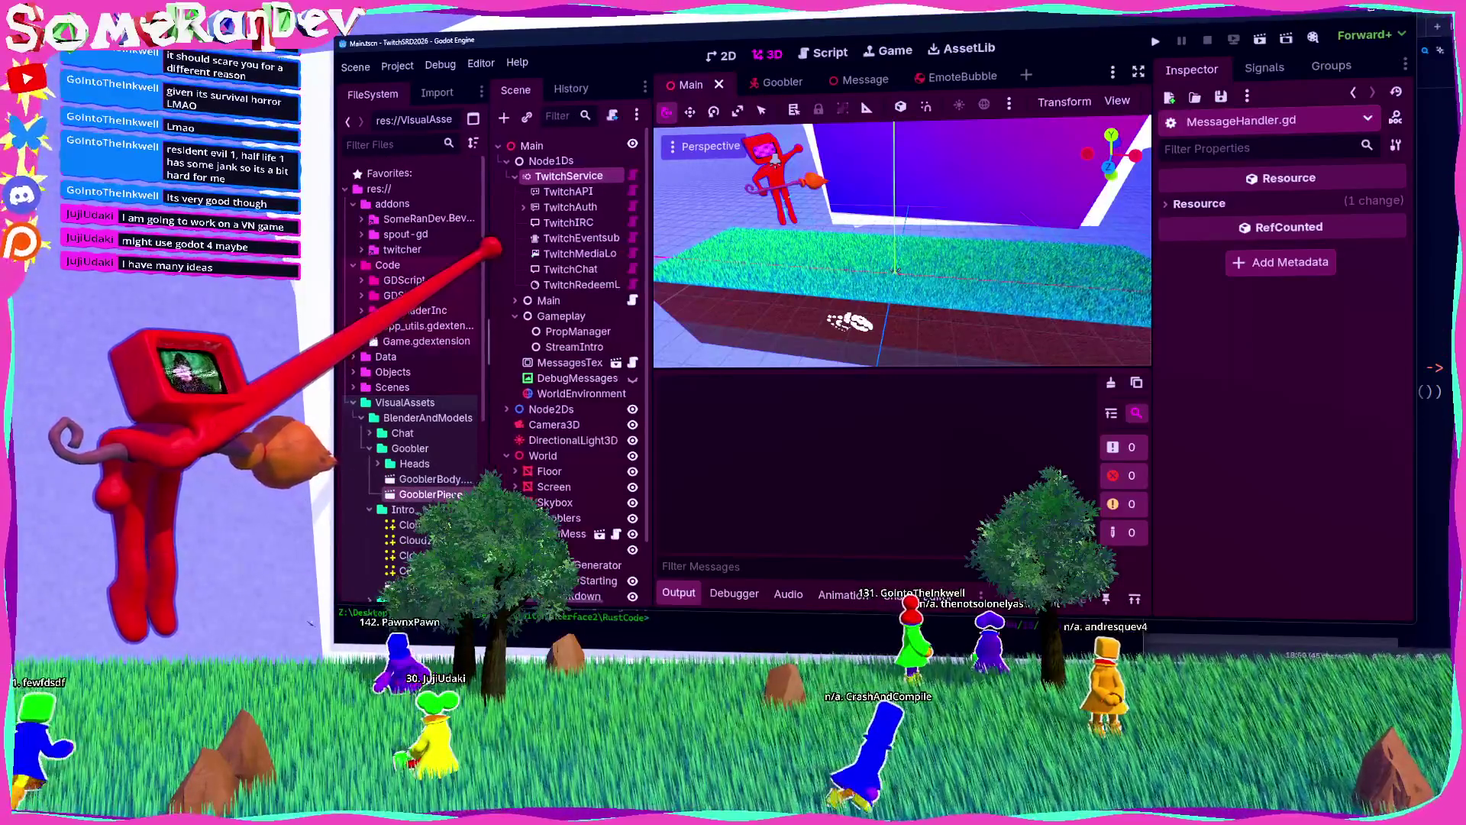
scroll(413, 366, "down", 4)
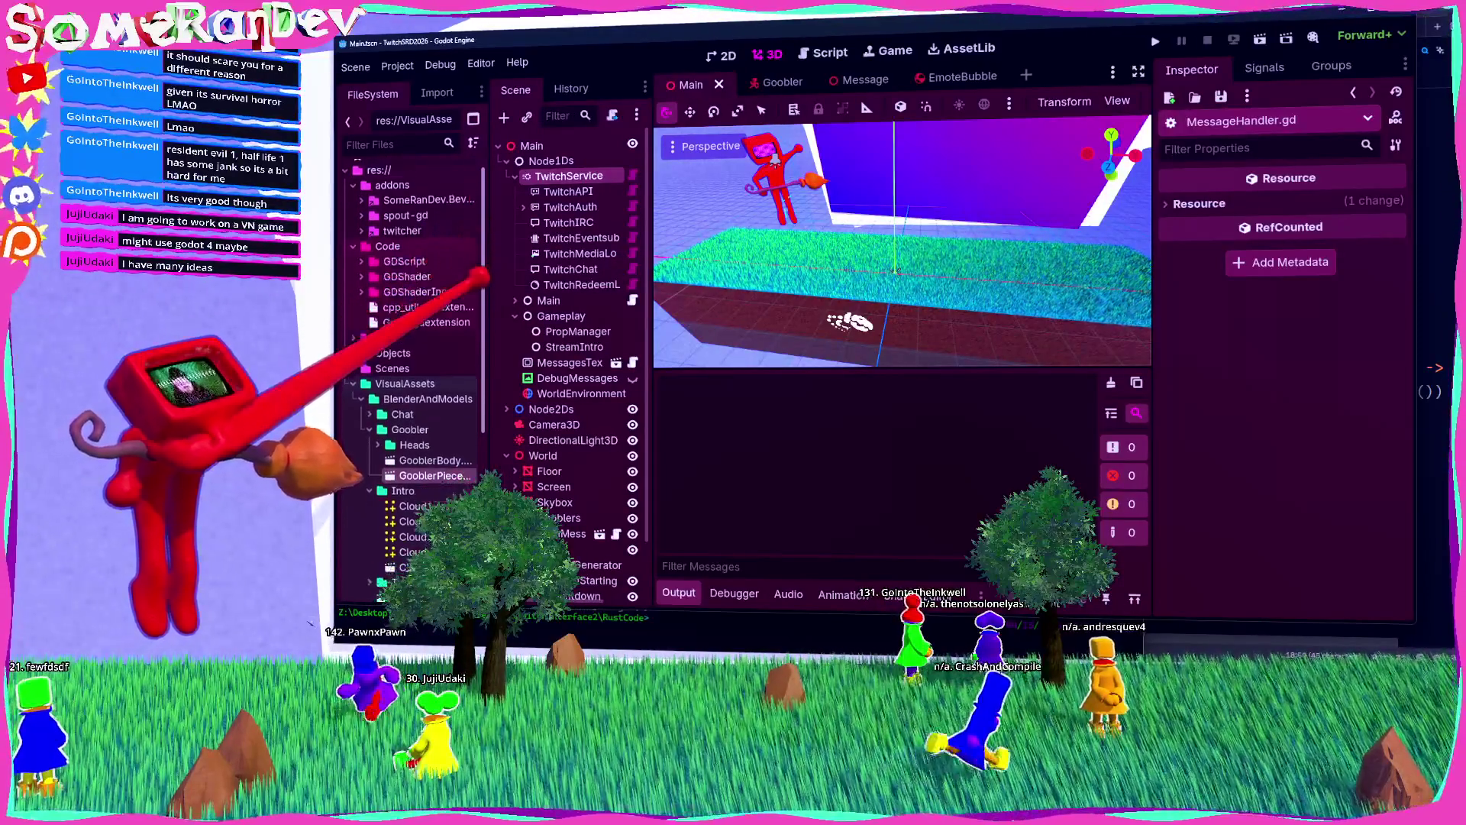
scroll(412, 367, "down", 4)
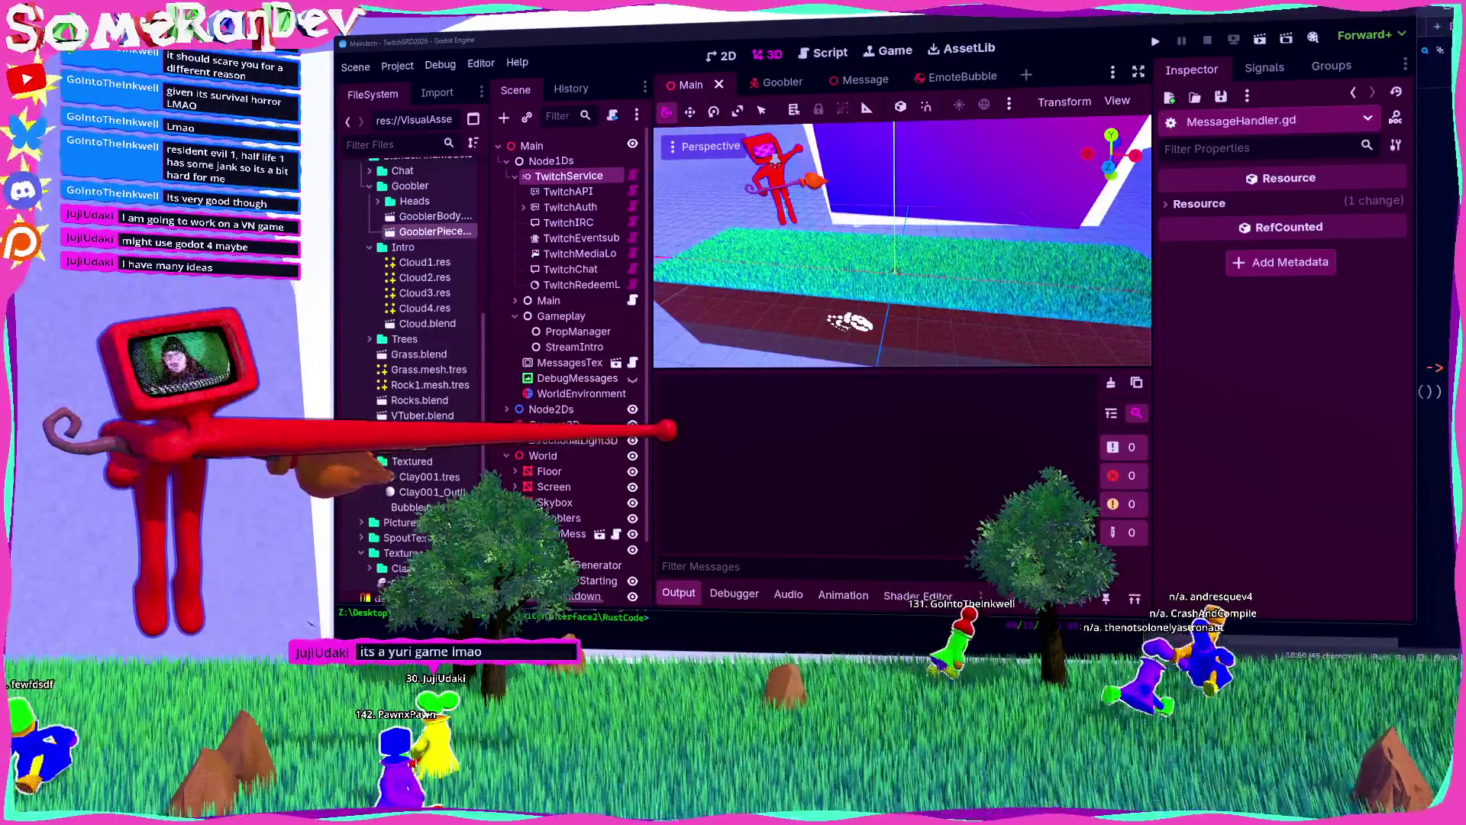
left_click_drag(649, 230, 680, 229)
left_click_drag(490, 355, 517, 356)
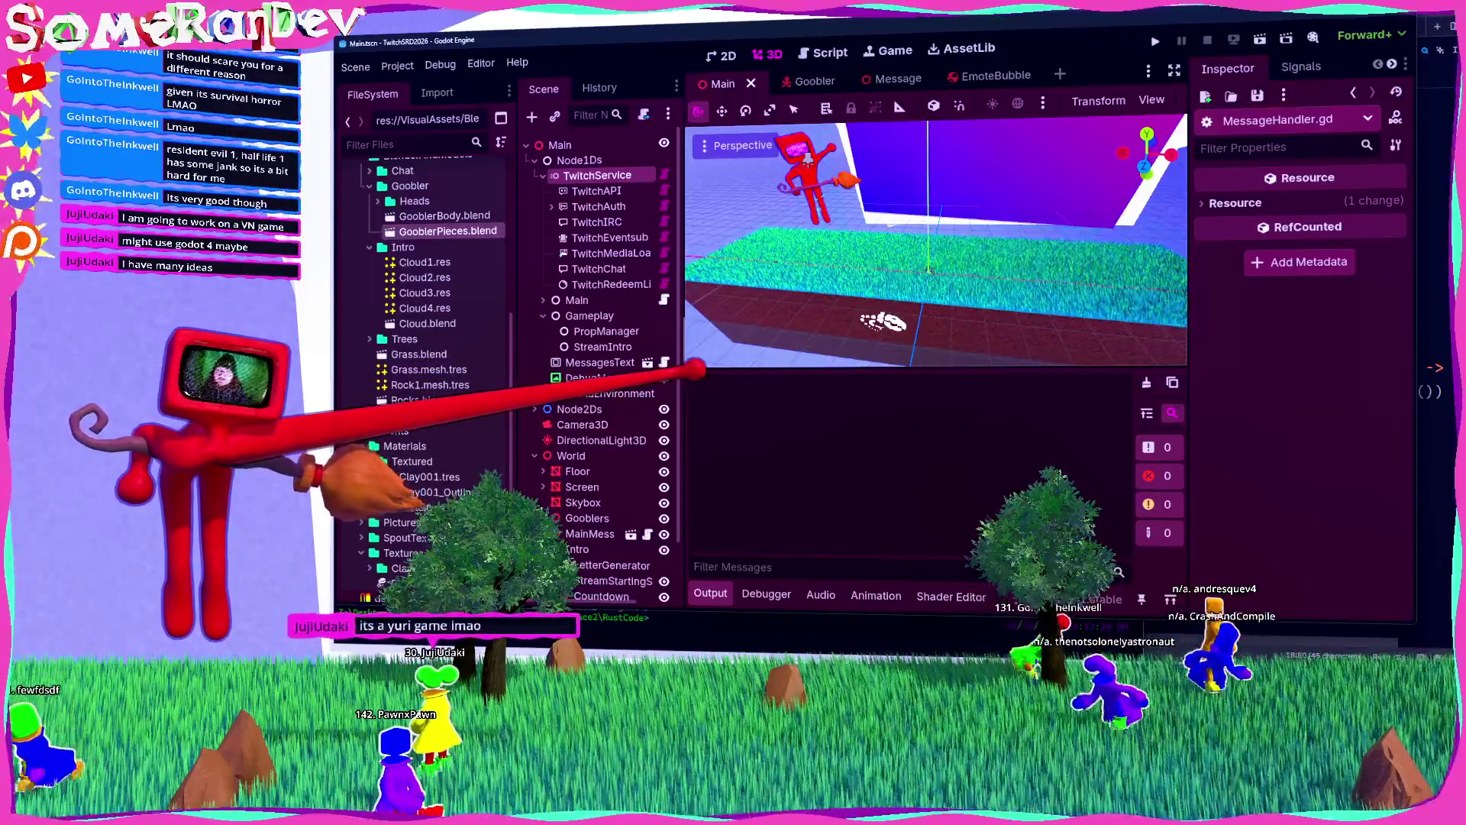
left_click_drag(680, 355, 673, 355)
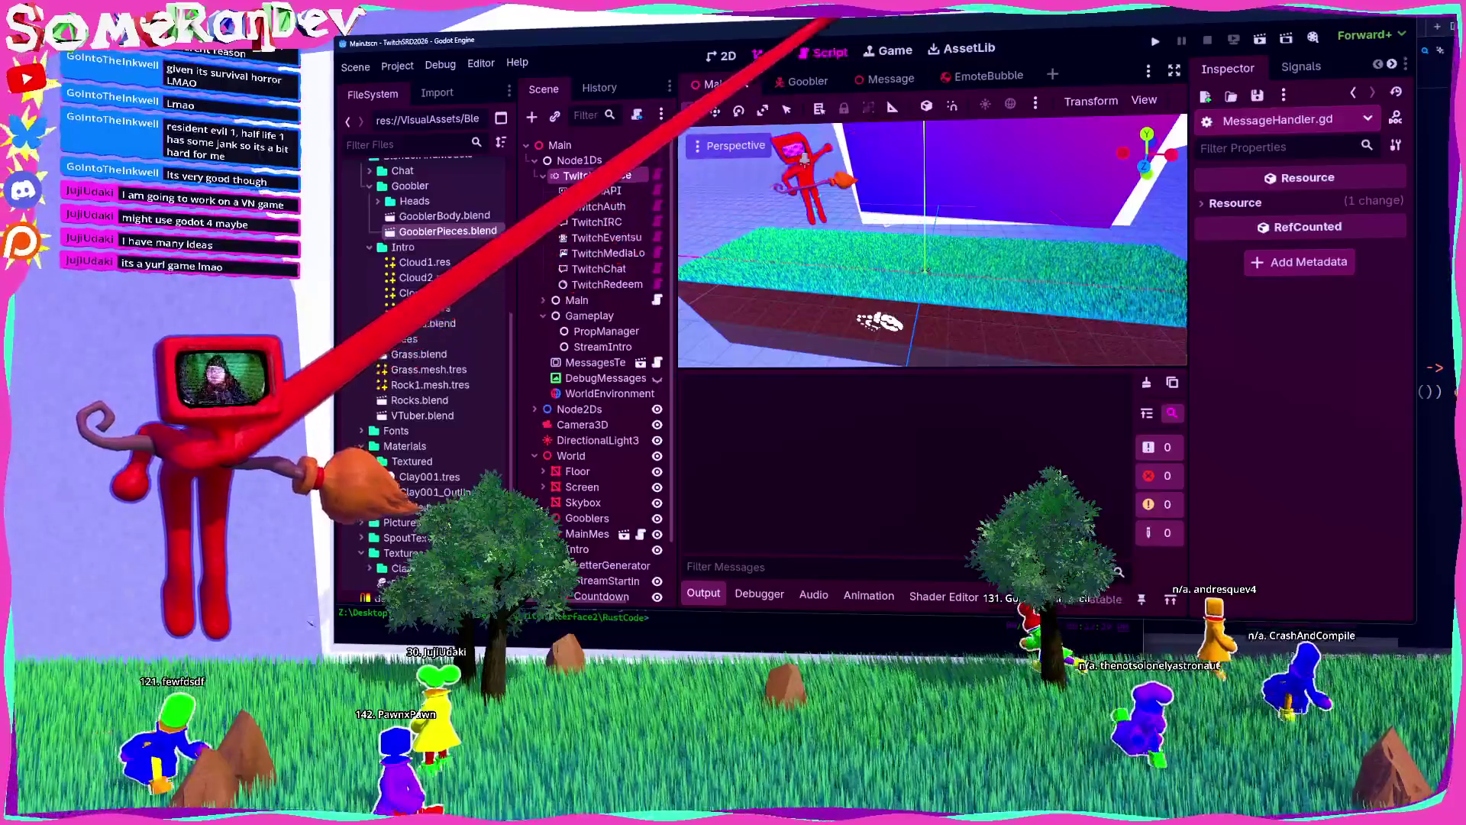
Step: Open MessageHandler.gd full-width and delete the print(time_since) and print(follow_time) debug lines
left_click(822, 52)
key("ctrl+shift+F11")
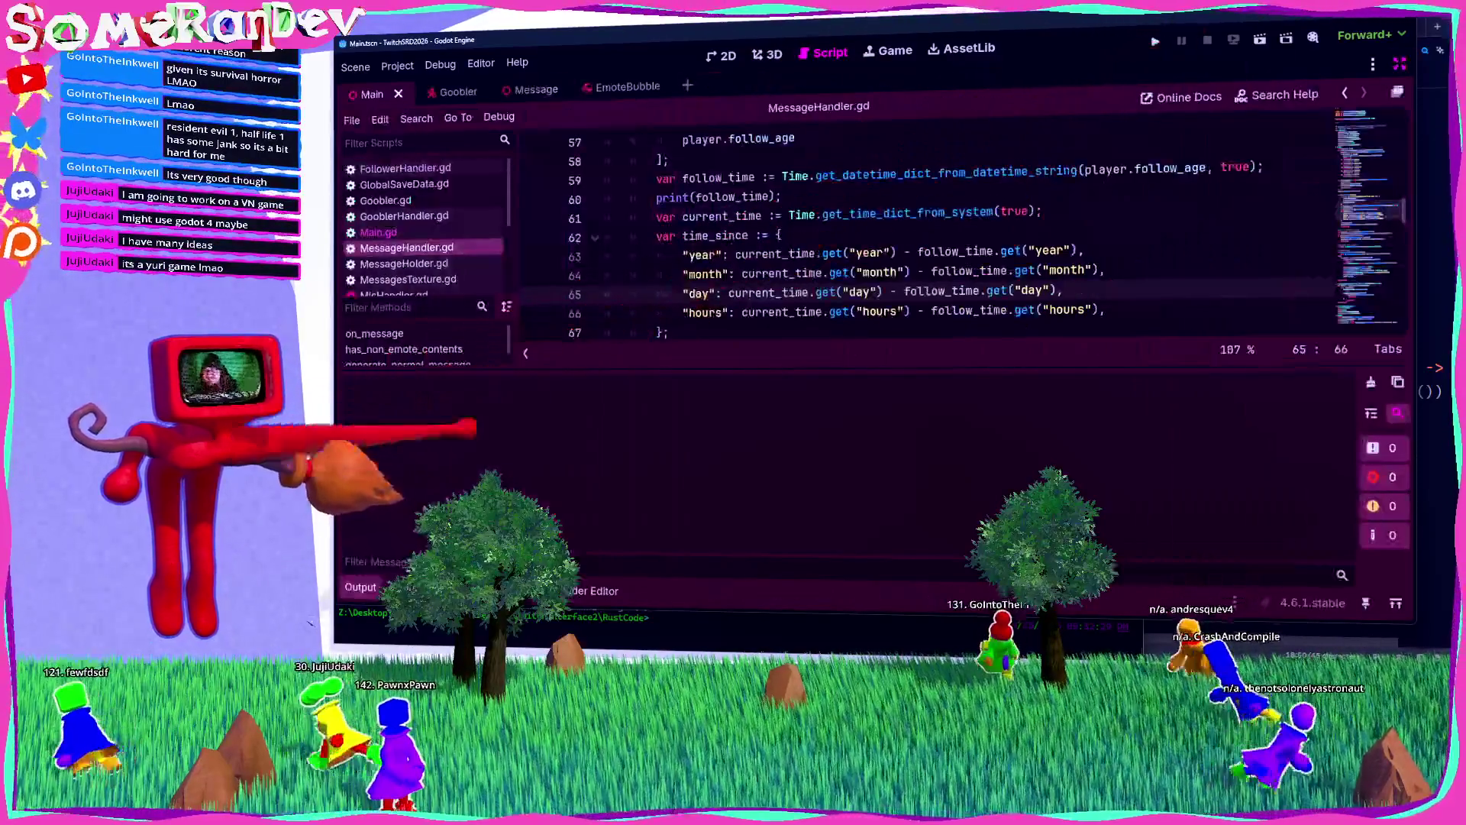
key("ctrl+j")
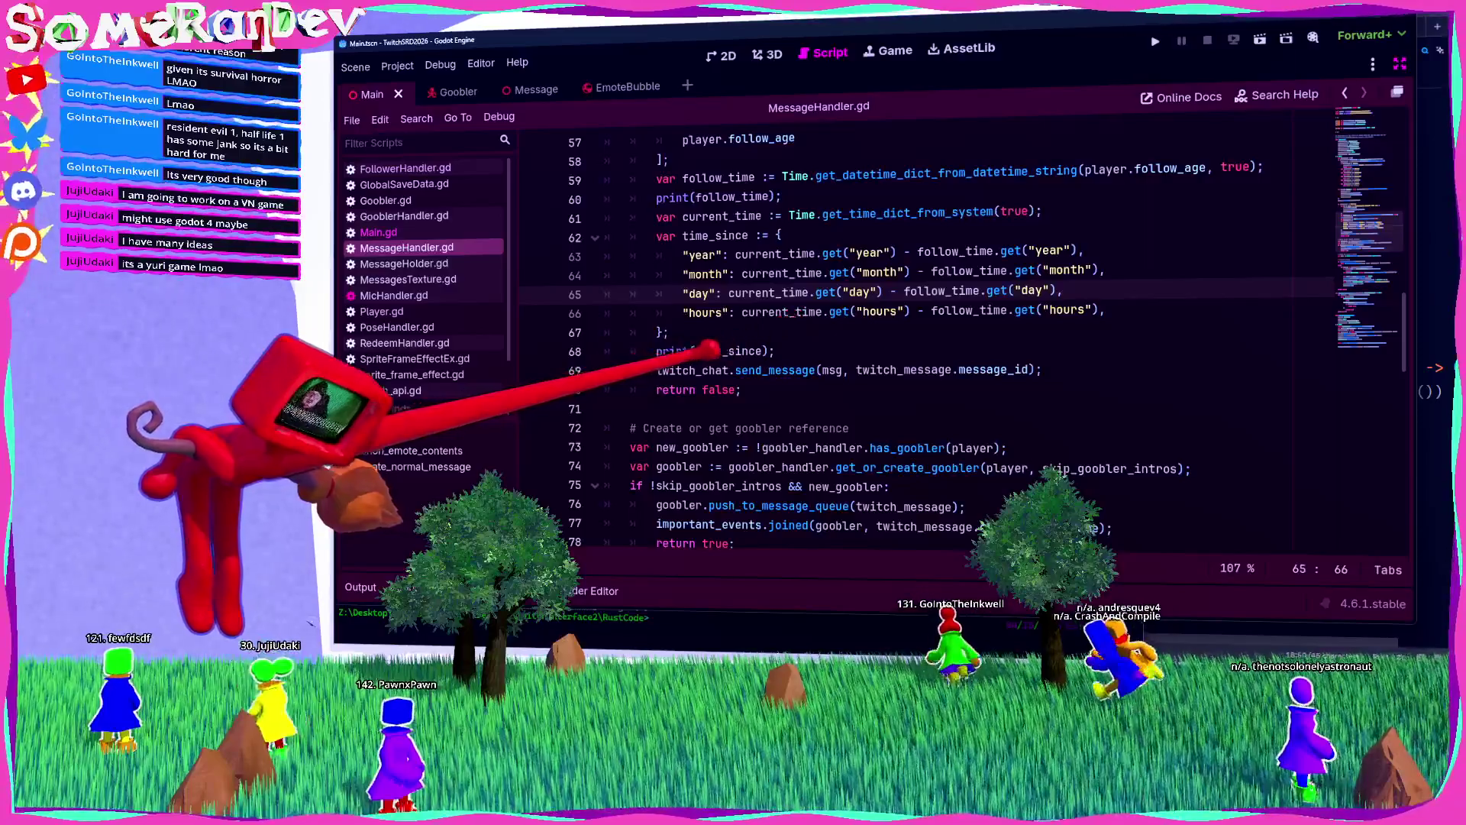
left_click_drag(775, 351, 604, 351)
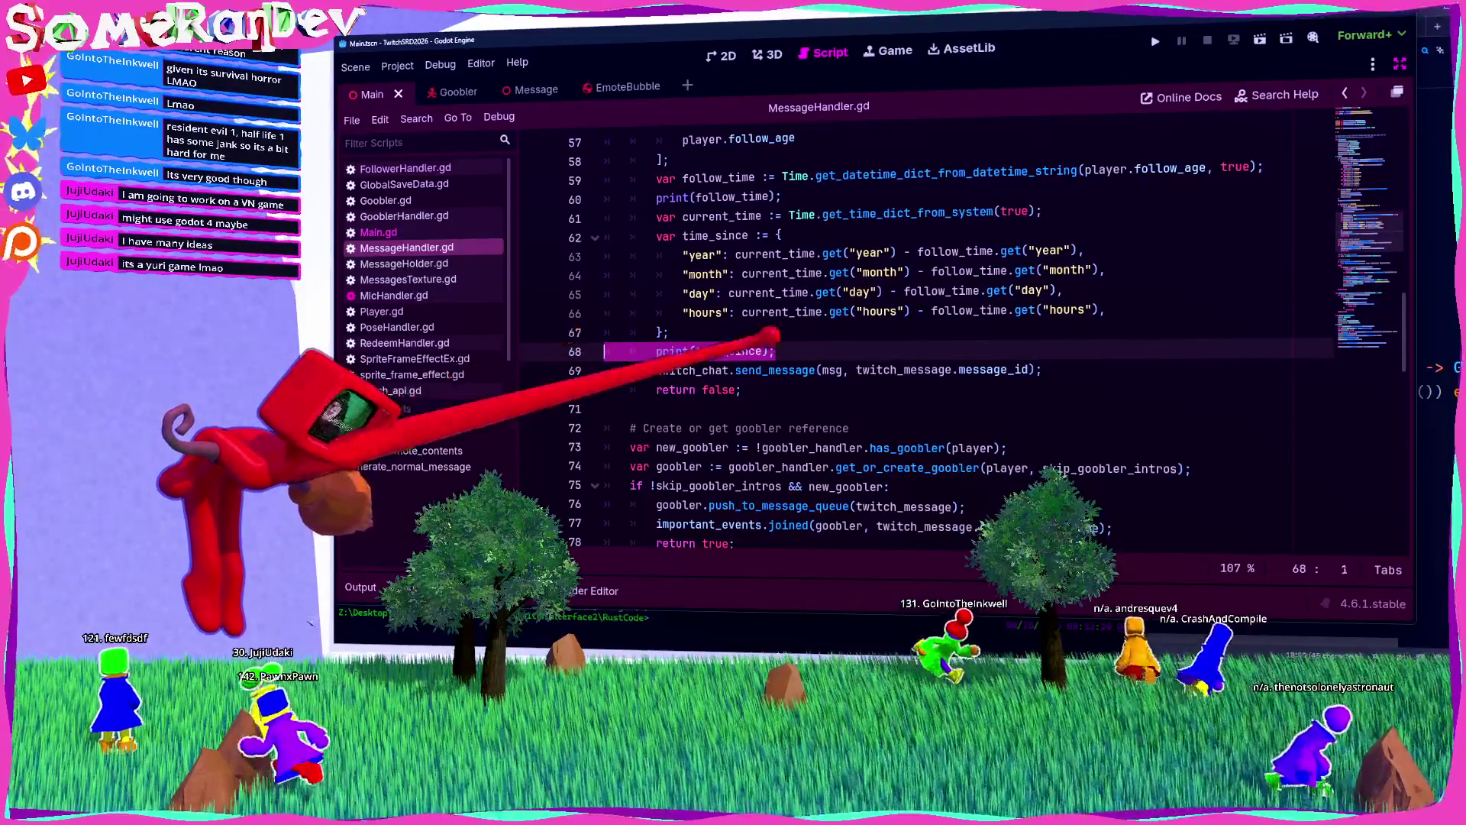
key("BackSpace")
key("BackSpace")
scroll(978, 336, "up", 1)
left_click(783, 255)
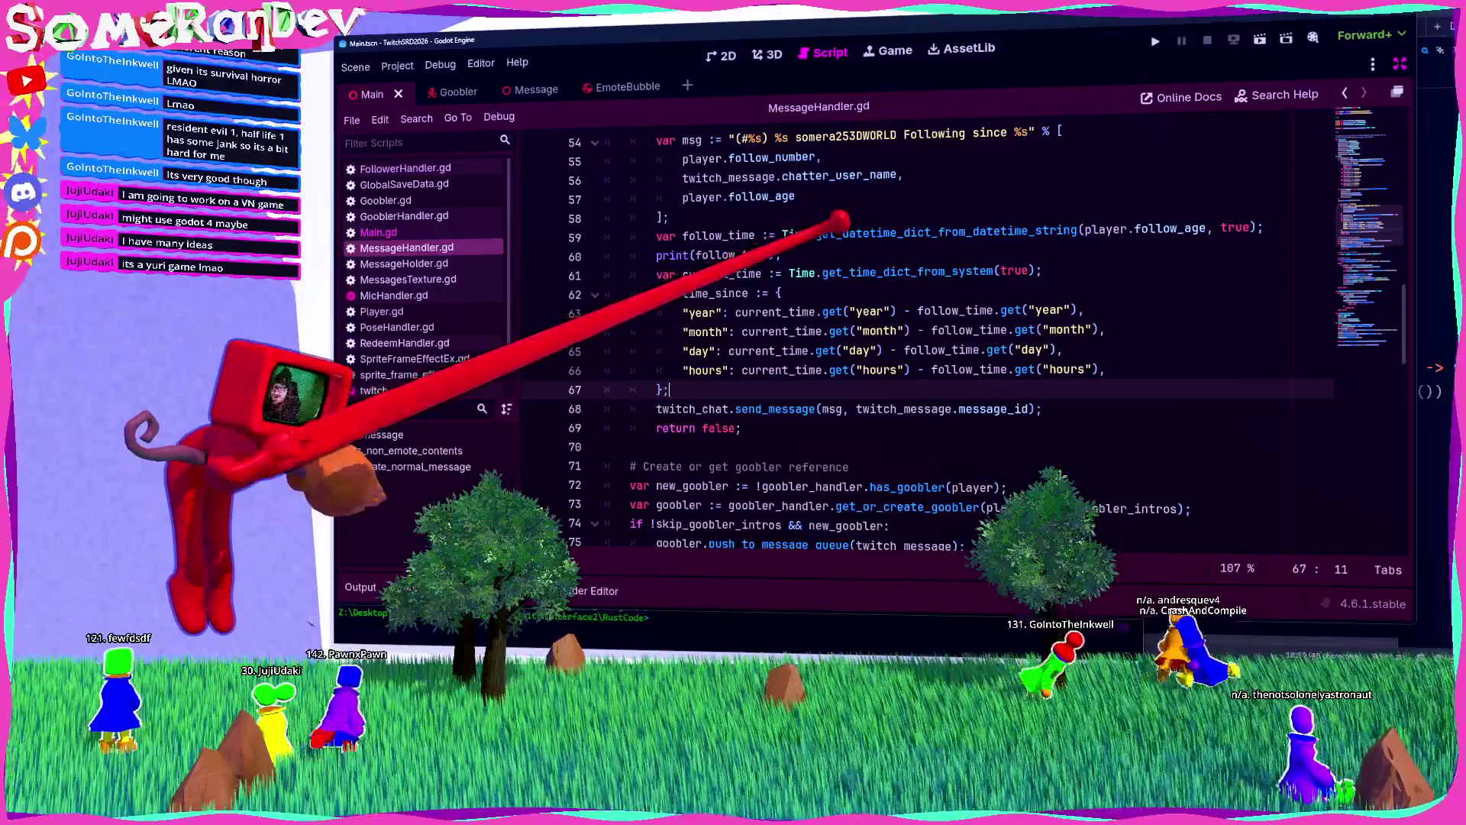
left_click_drag(783, 254, 605, 255)
key("BackSpace")
key("BackSpace")
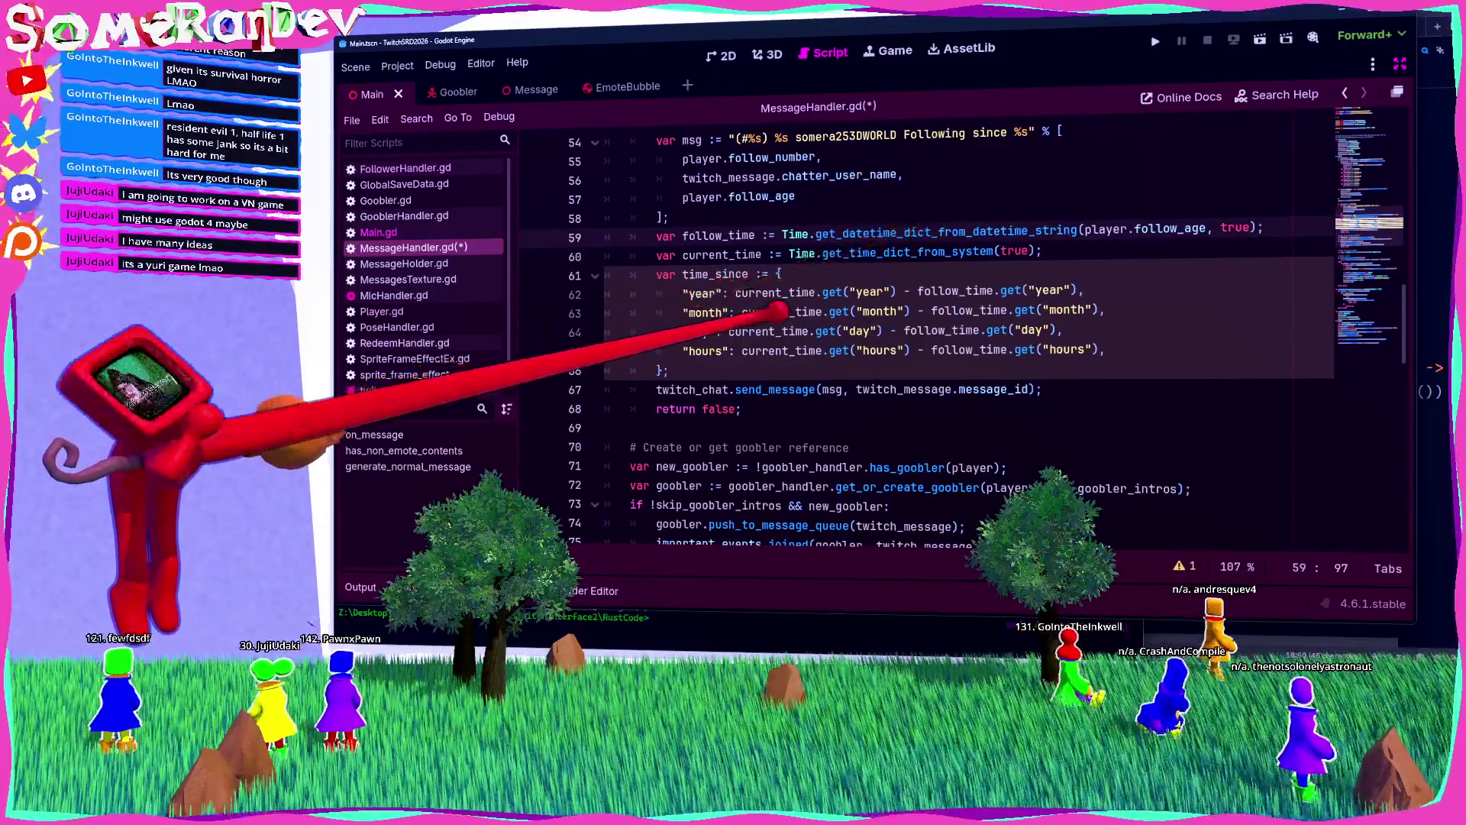
Step: Write FunctionsForGDScript.get_pretty_string_of_time_since_utc_timestamp(player.follow_age) on a new line
left_click(669, 370)
key("Return")
type("GD")
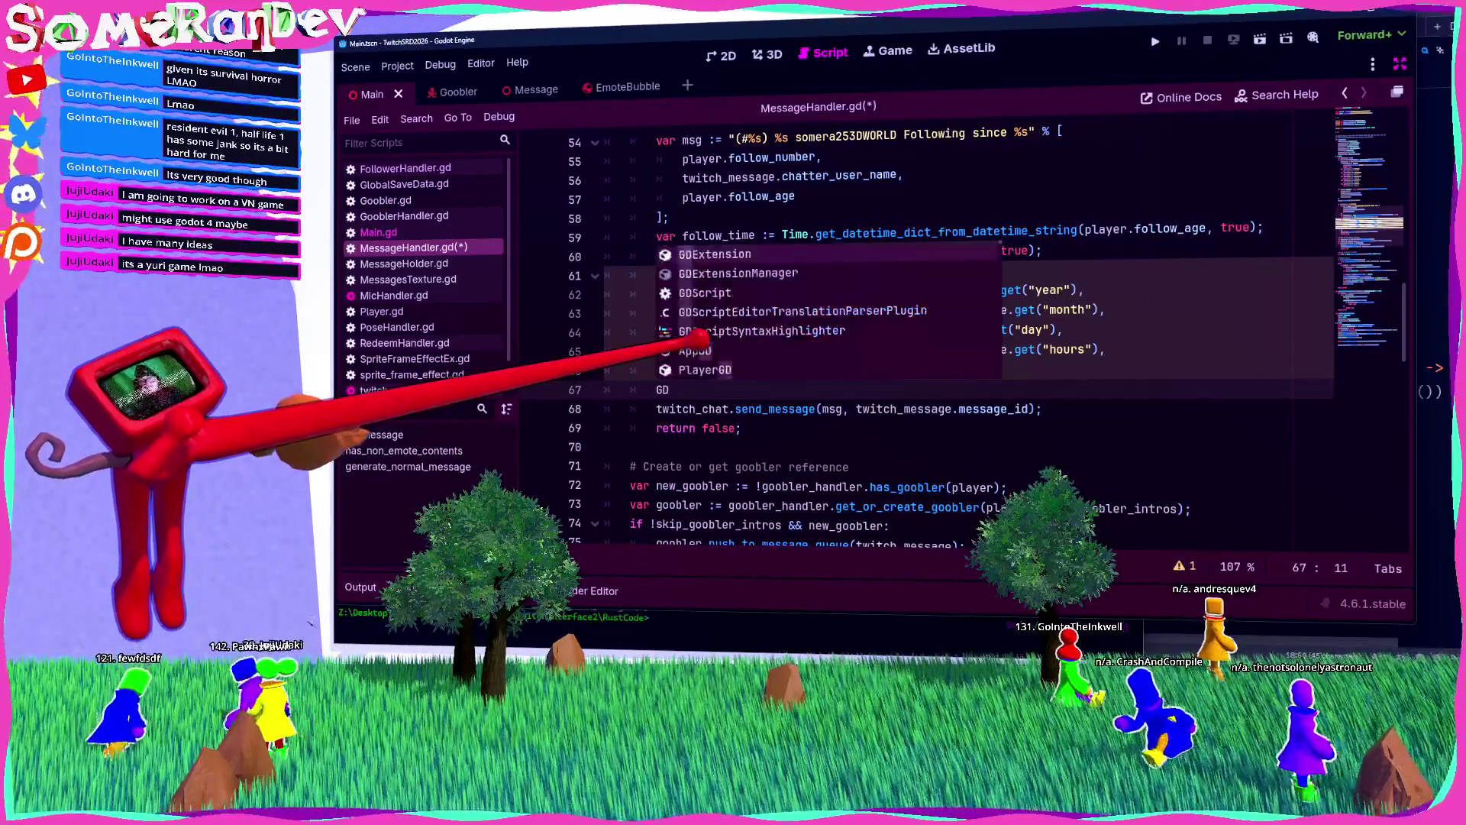
type("Sc")
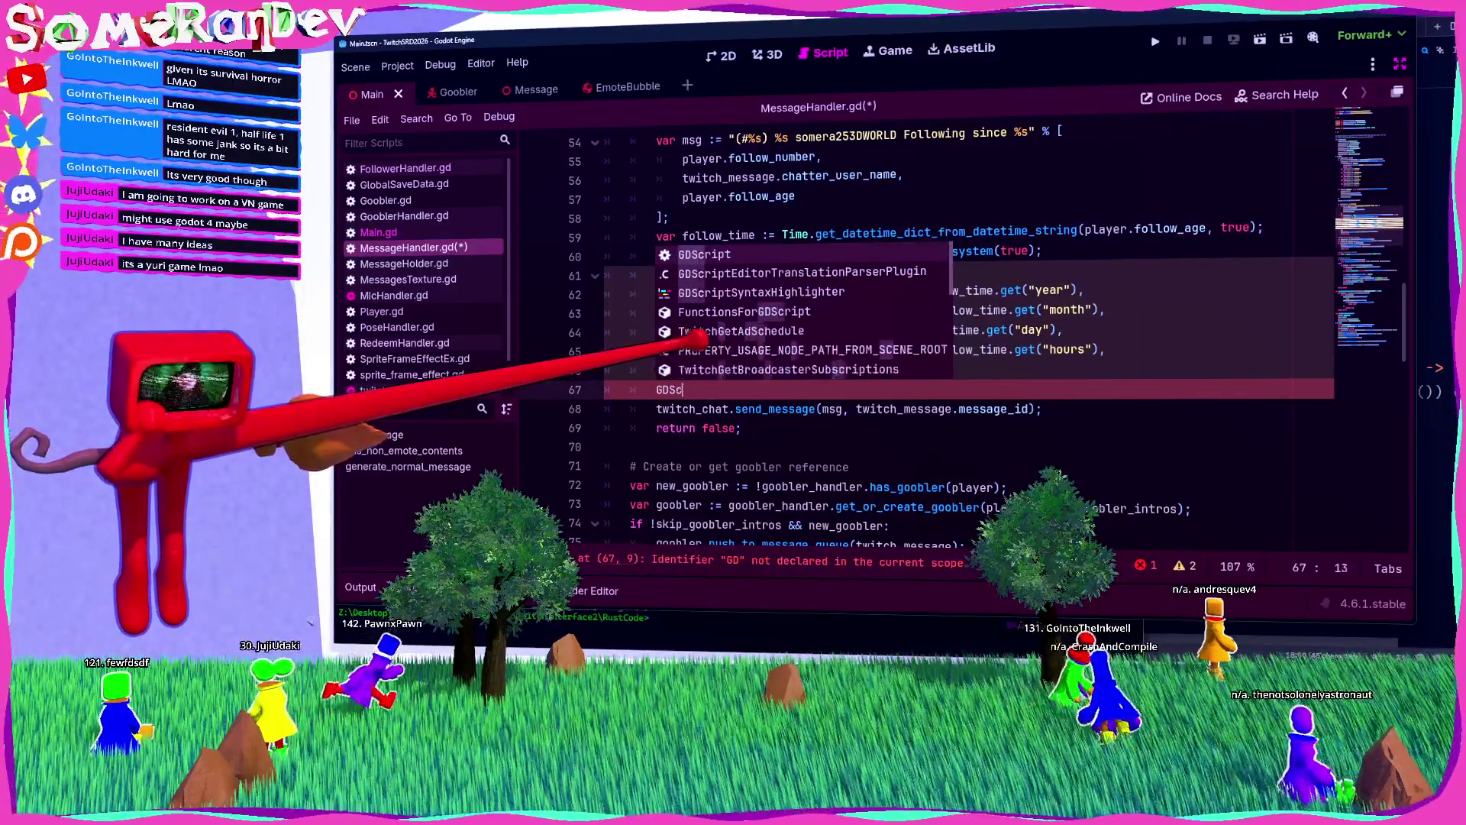
key("Down")
key("Down")
key("Down")
key("Return")
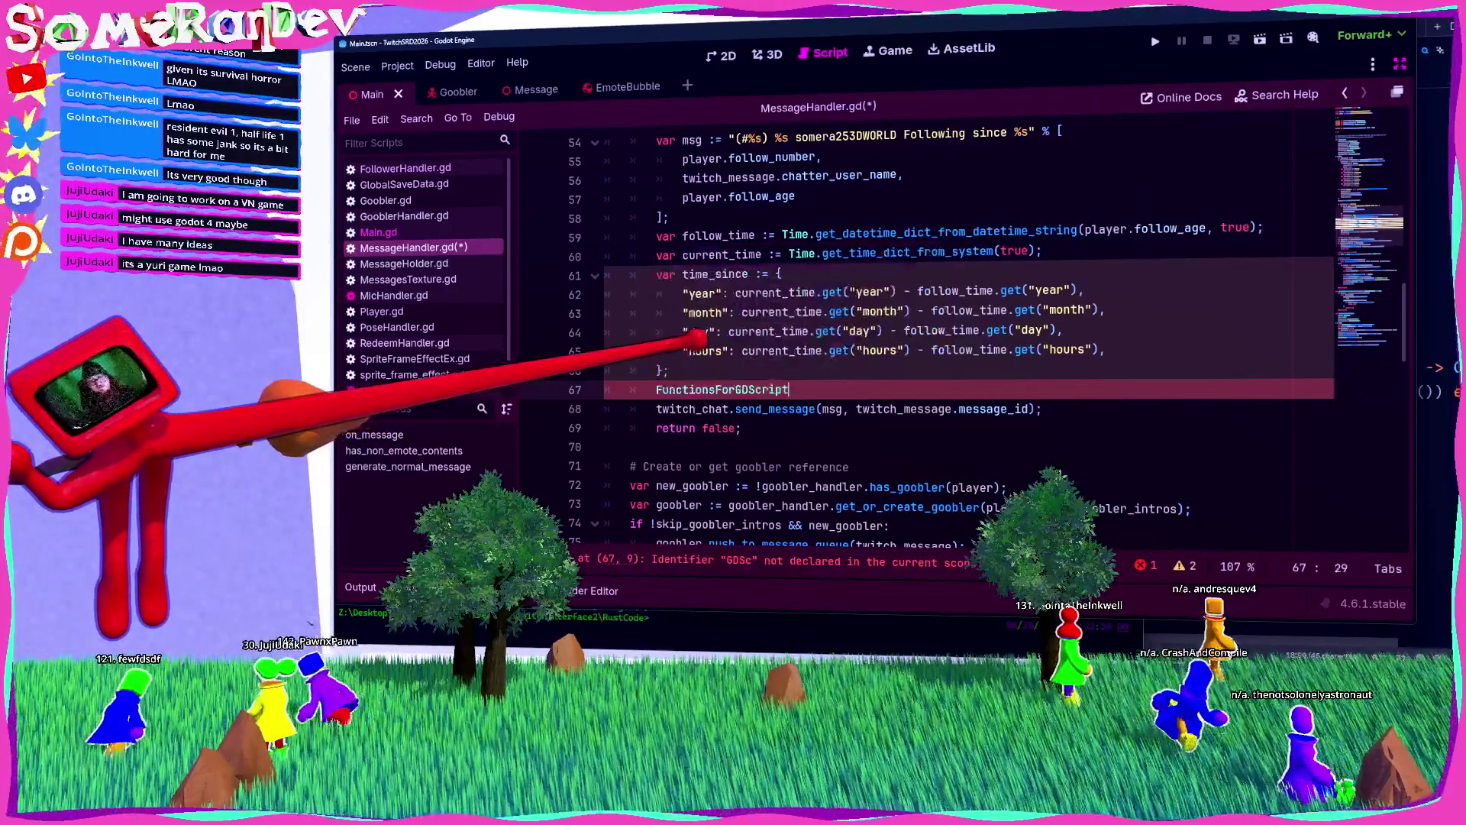
type(".")
key("Return")
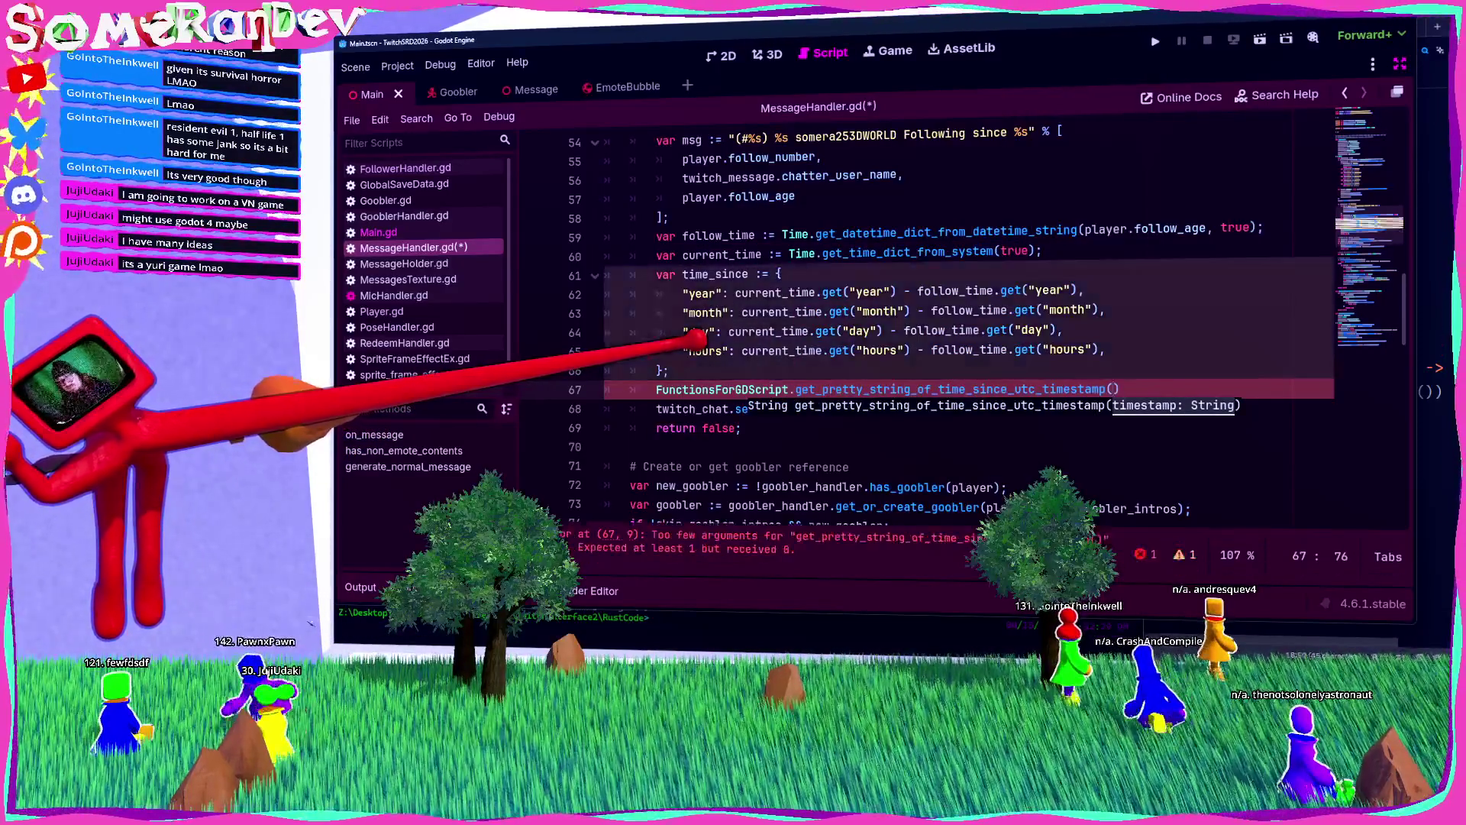
double_click(1171, 227)
left_click(1081, 229, "shift")
key("ctrl+x")
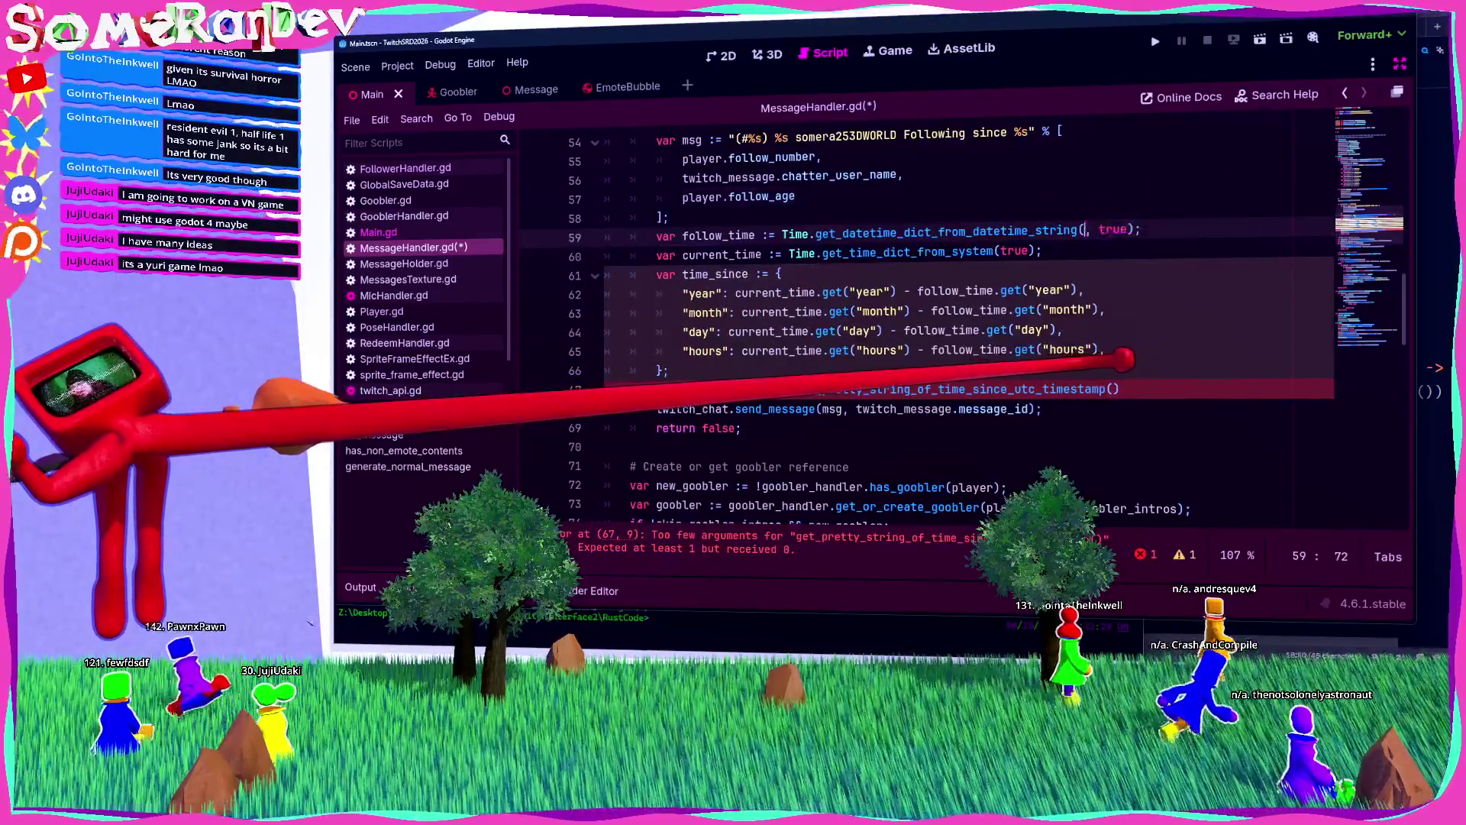
left_click(1113, 389)
key("ctrl+v")
Step: Put the helper call in place of player.follow_age in the !stats message, delete the time calculation, and save
left_click(657, 389, "shift")
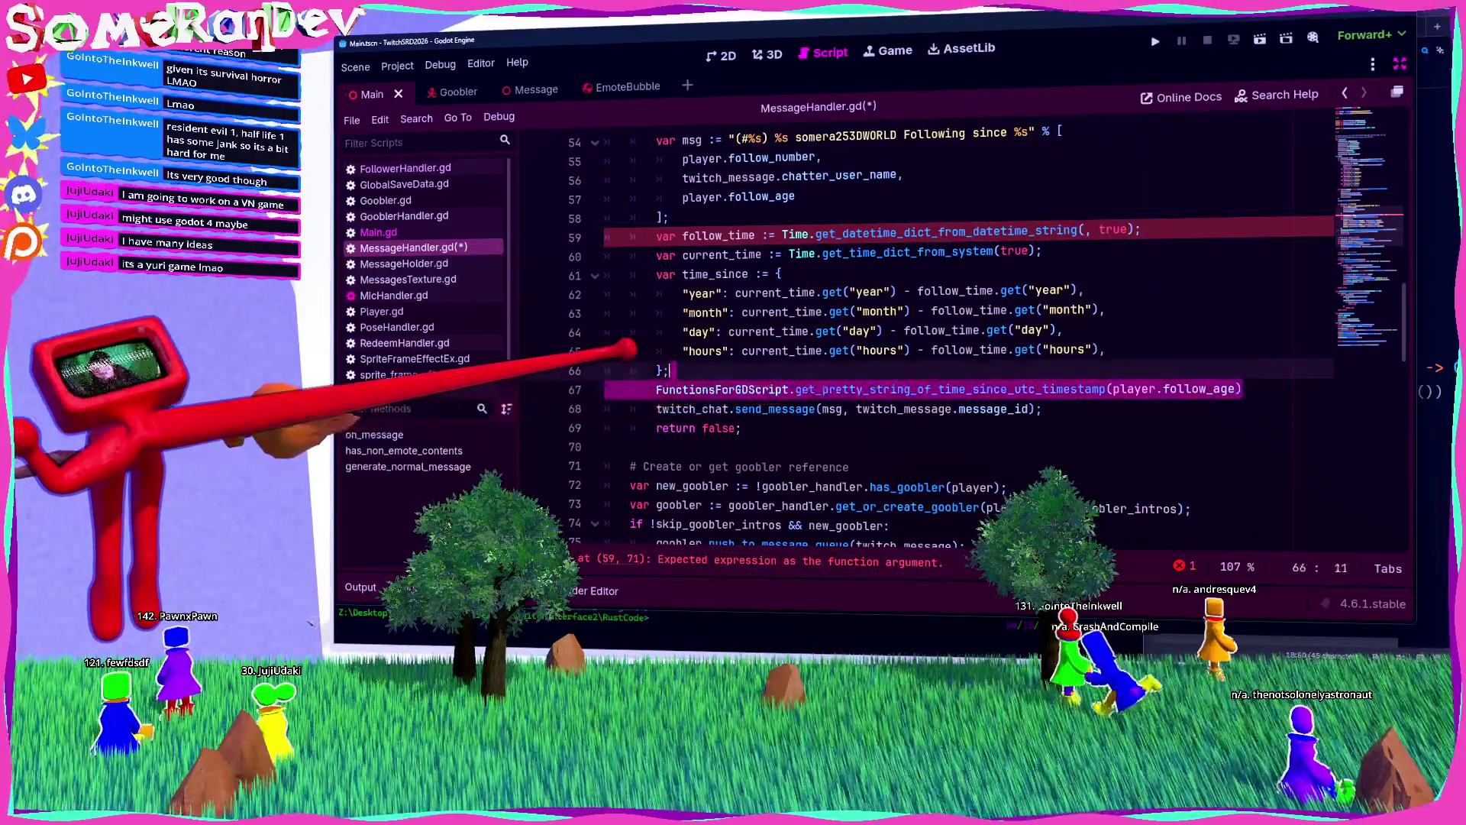
key("ctrl+x")
left_click_drag(682, 197, 795, 197)
key("ctrl+v")
left_click_drag(605, 254, 607, 409)
key("Delete")
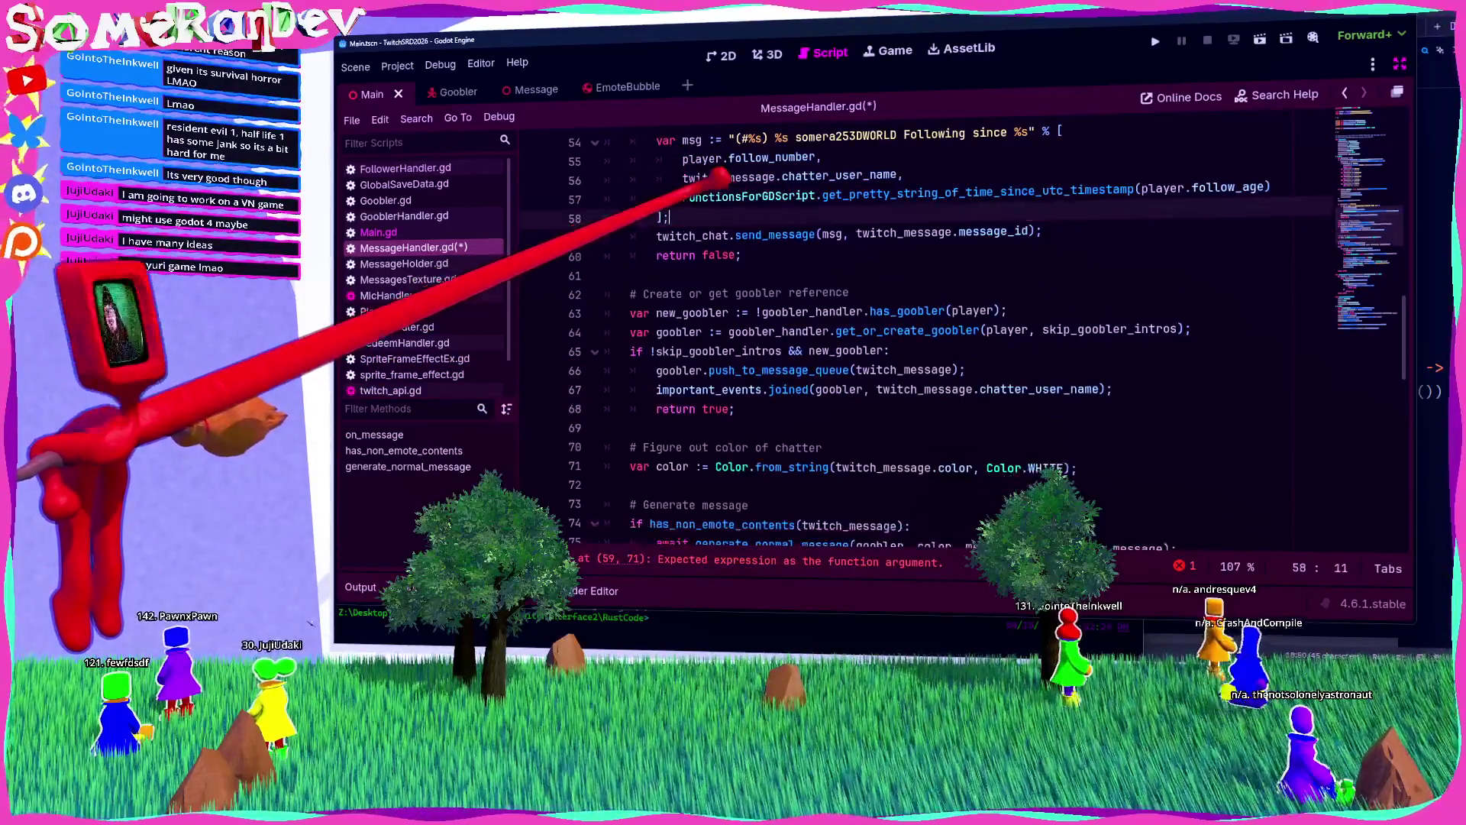
key("ctrl+s")
Step: Run the game with F5 to test the !stats reply
scroll(917, 344, "up", 3)
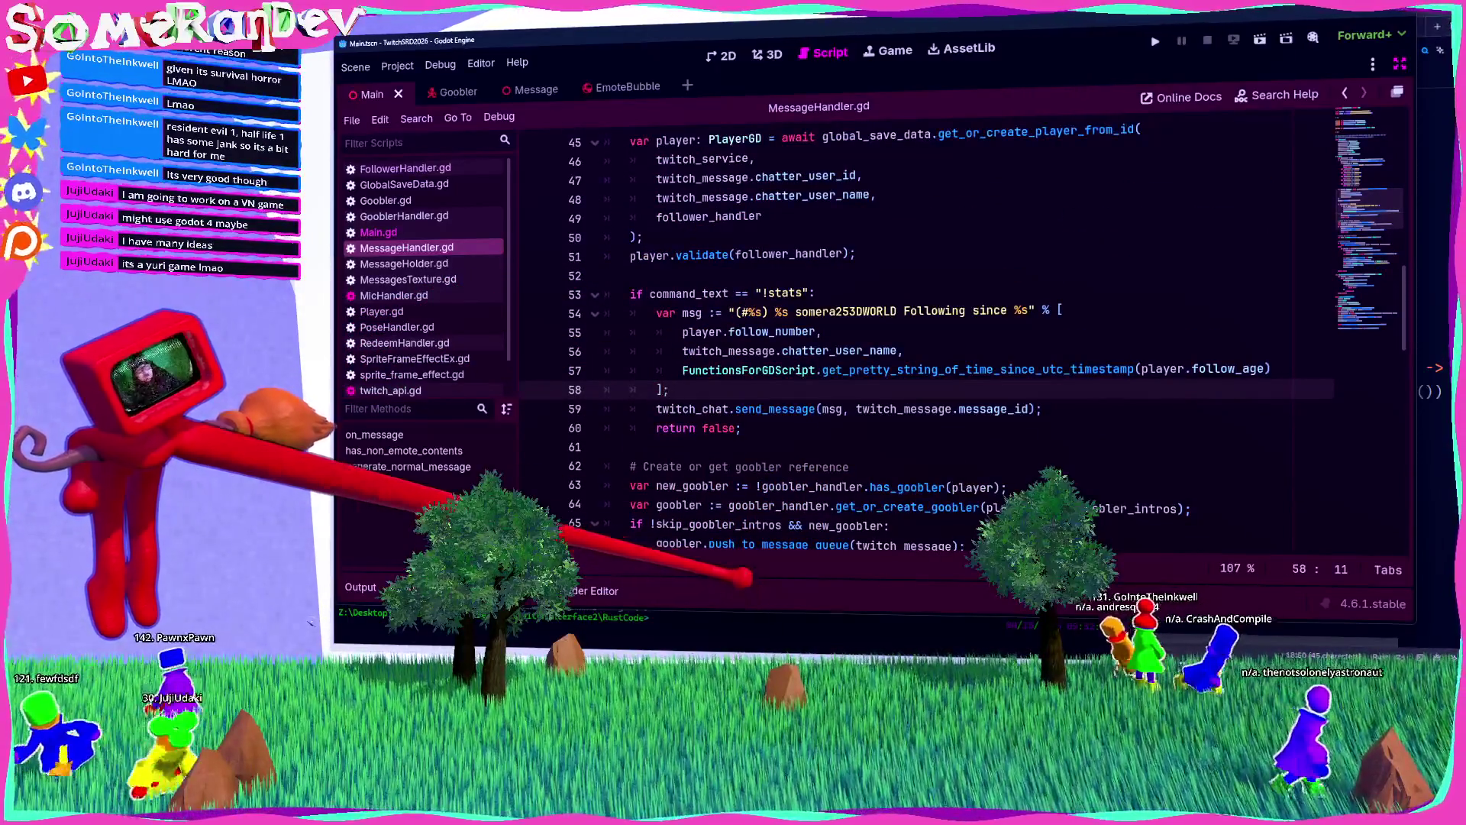
left_click(634, 446)
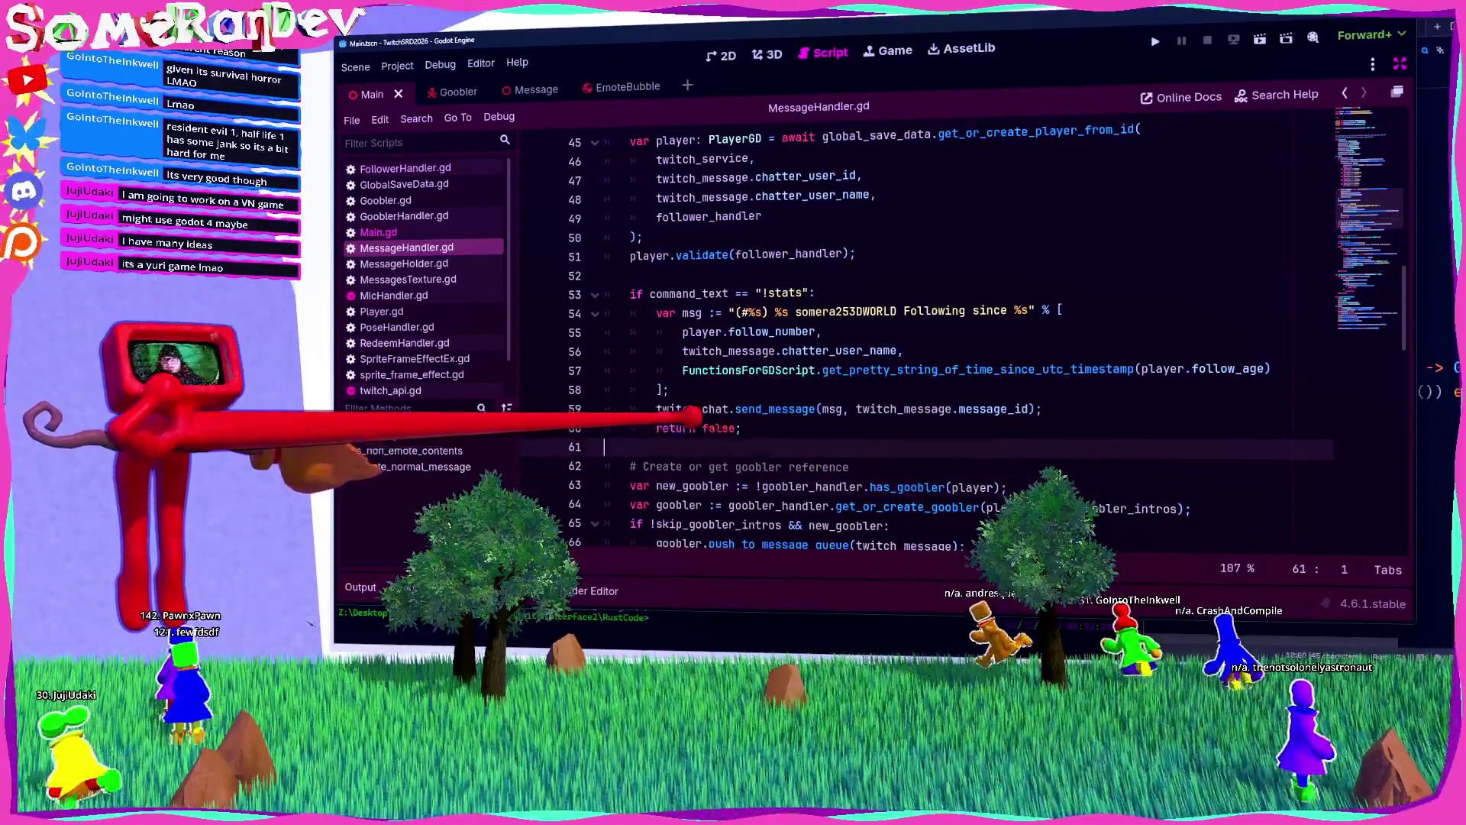
key("F5")
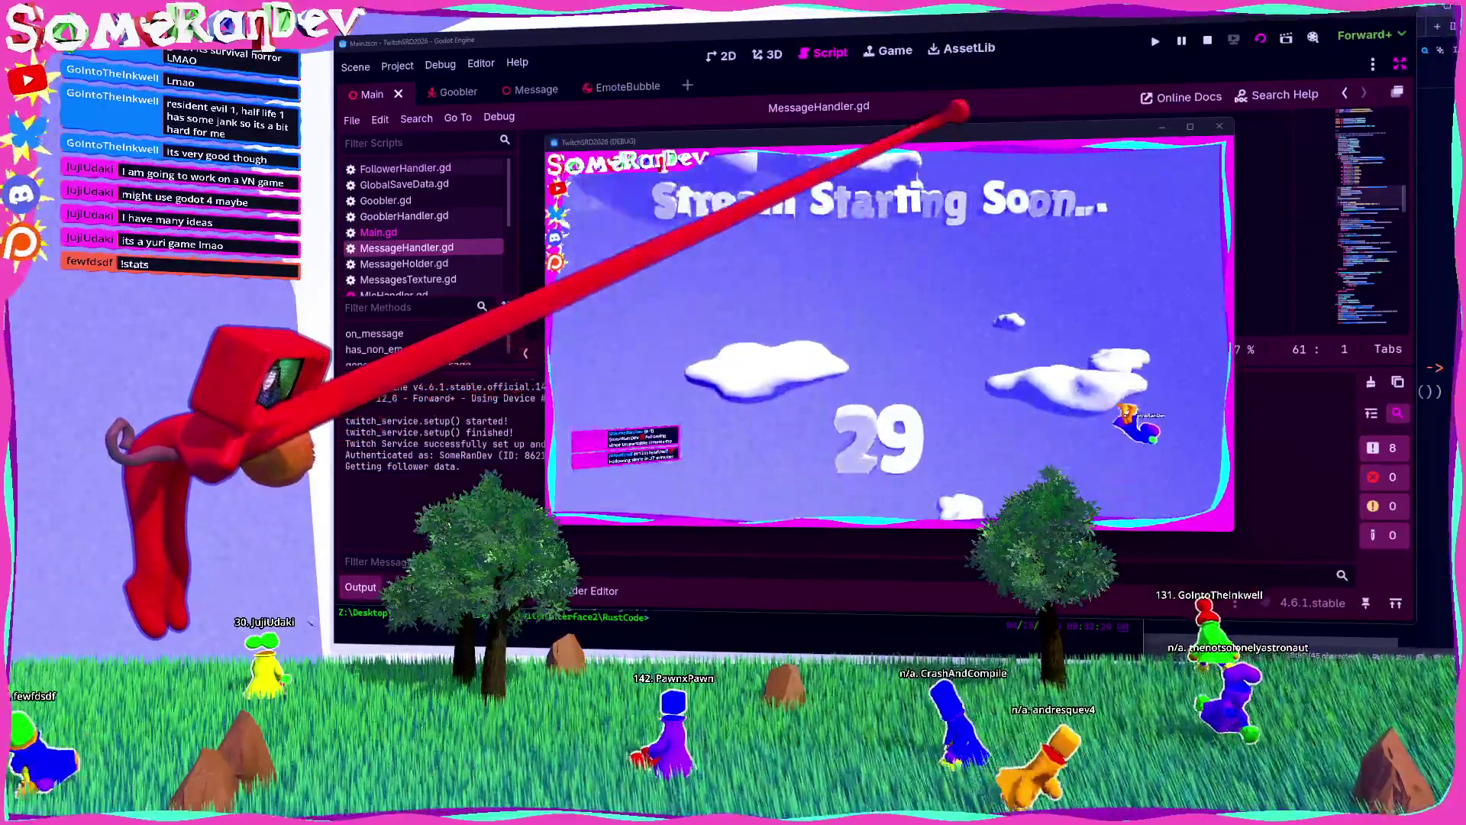
Step: Stop the running game and switch to functions_for_gdscript.rs in Zed
key("F8")
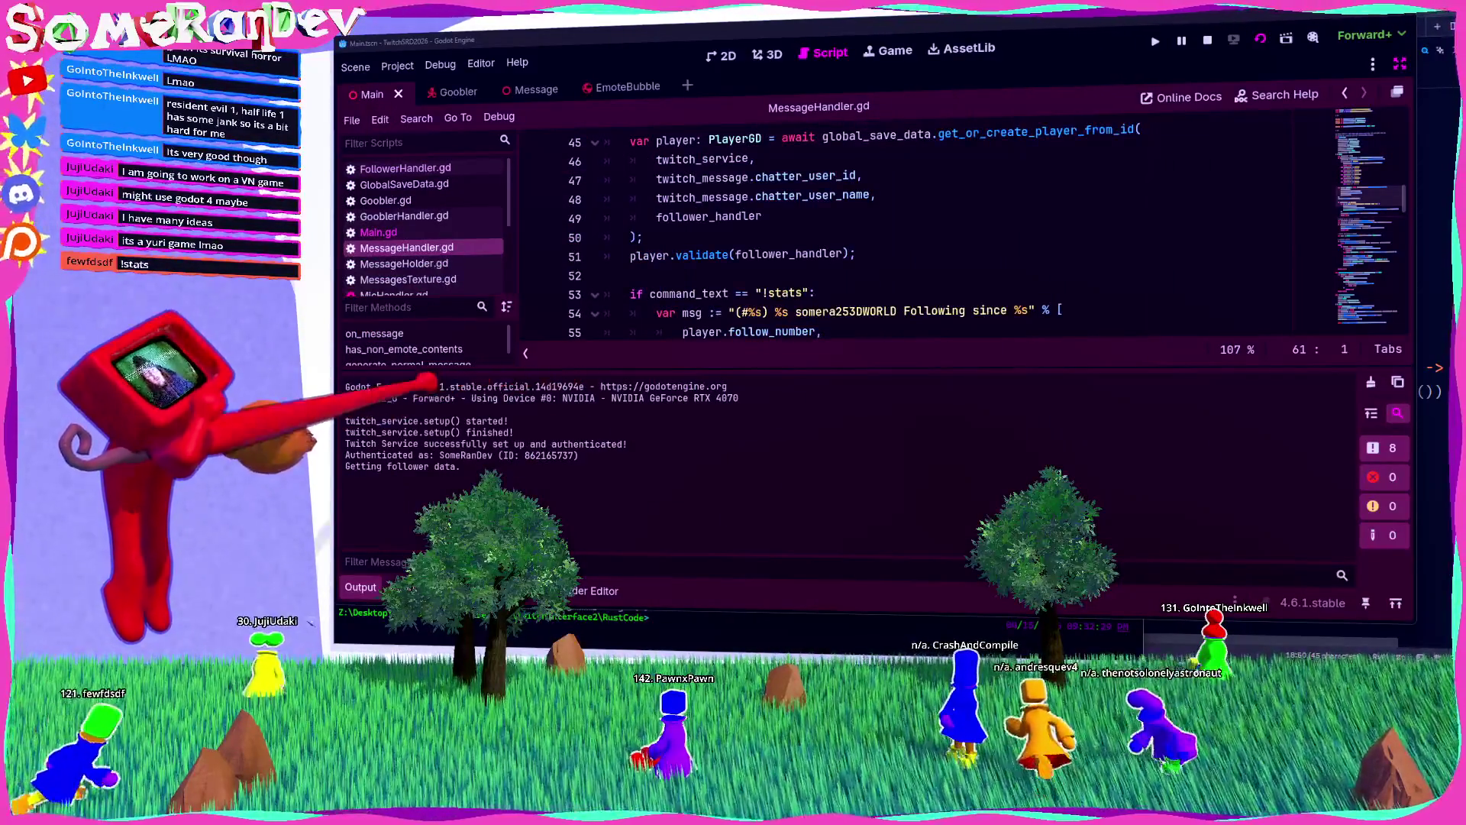
key("alt+Tab")
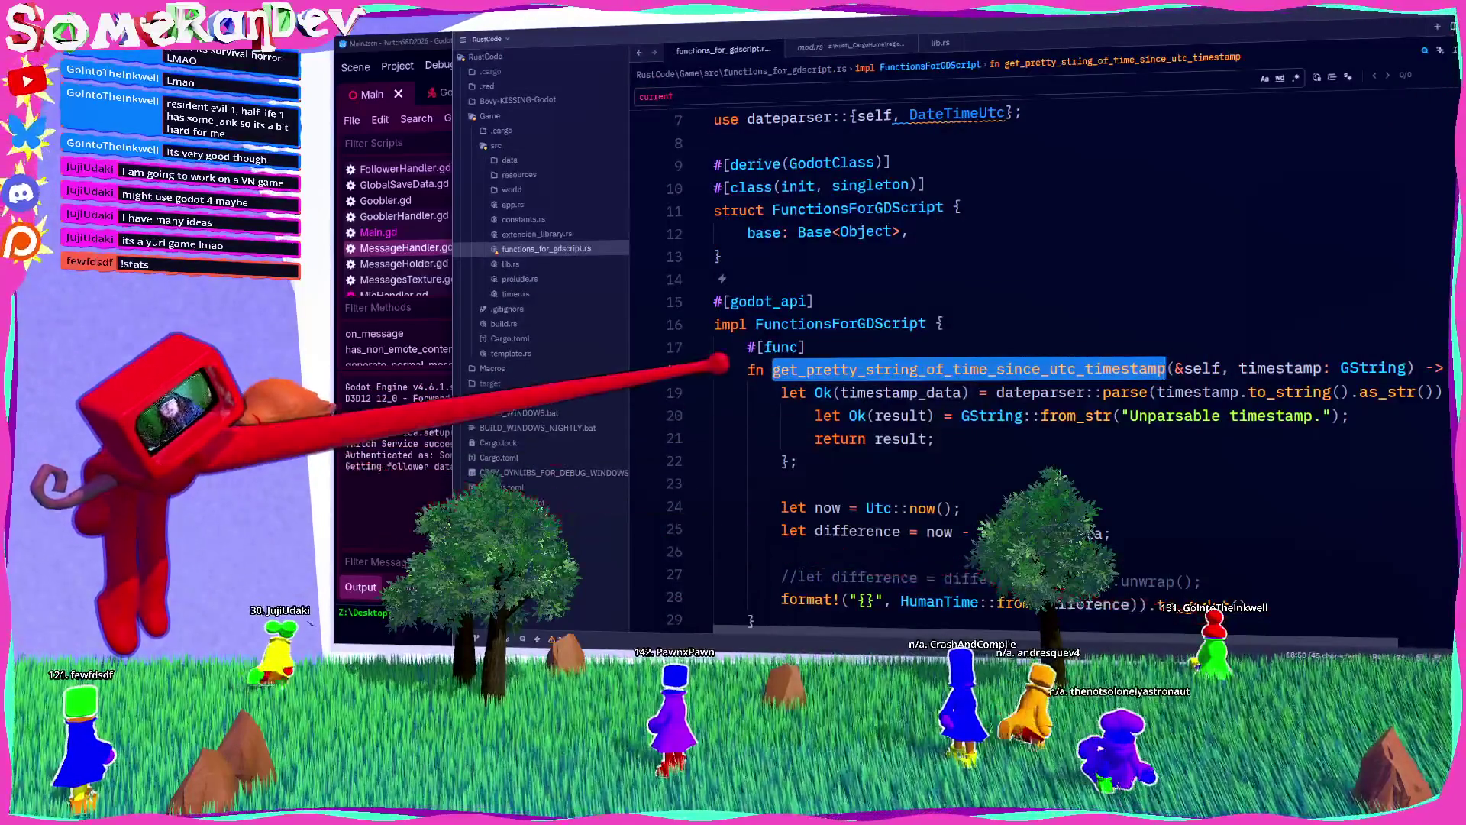
Step: Replace the "Unparsable timestamp." fallback in GString::from_str with "N/A" and save the file
left_click(1314, 416)
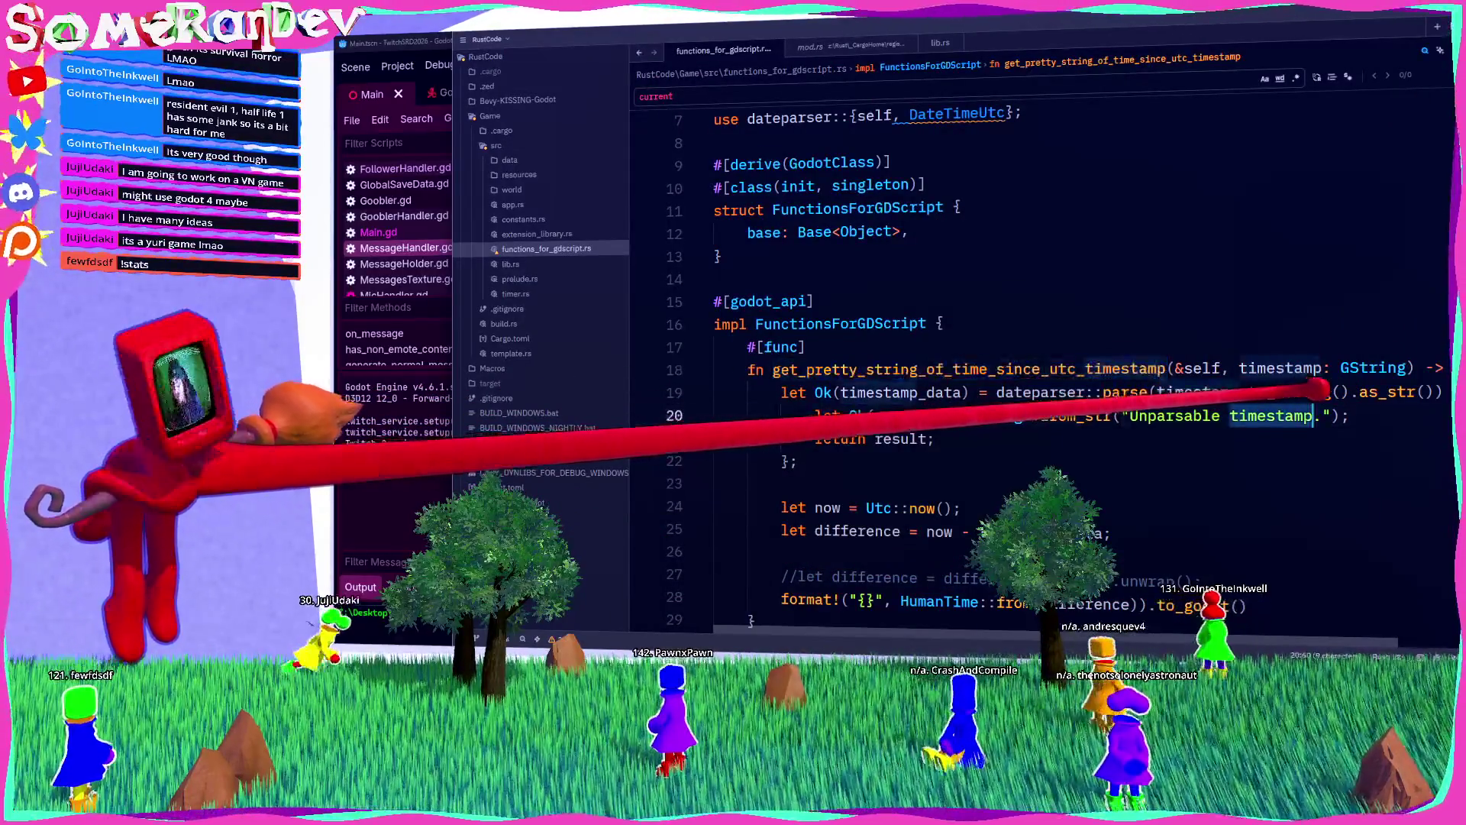
key("ctrl+BackSpace")
key("BackSpace")
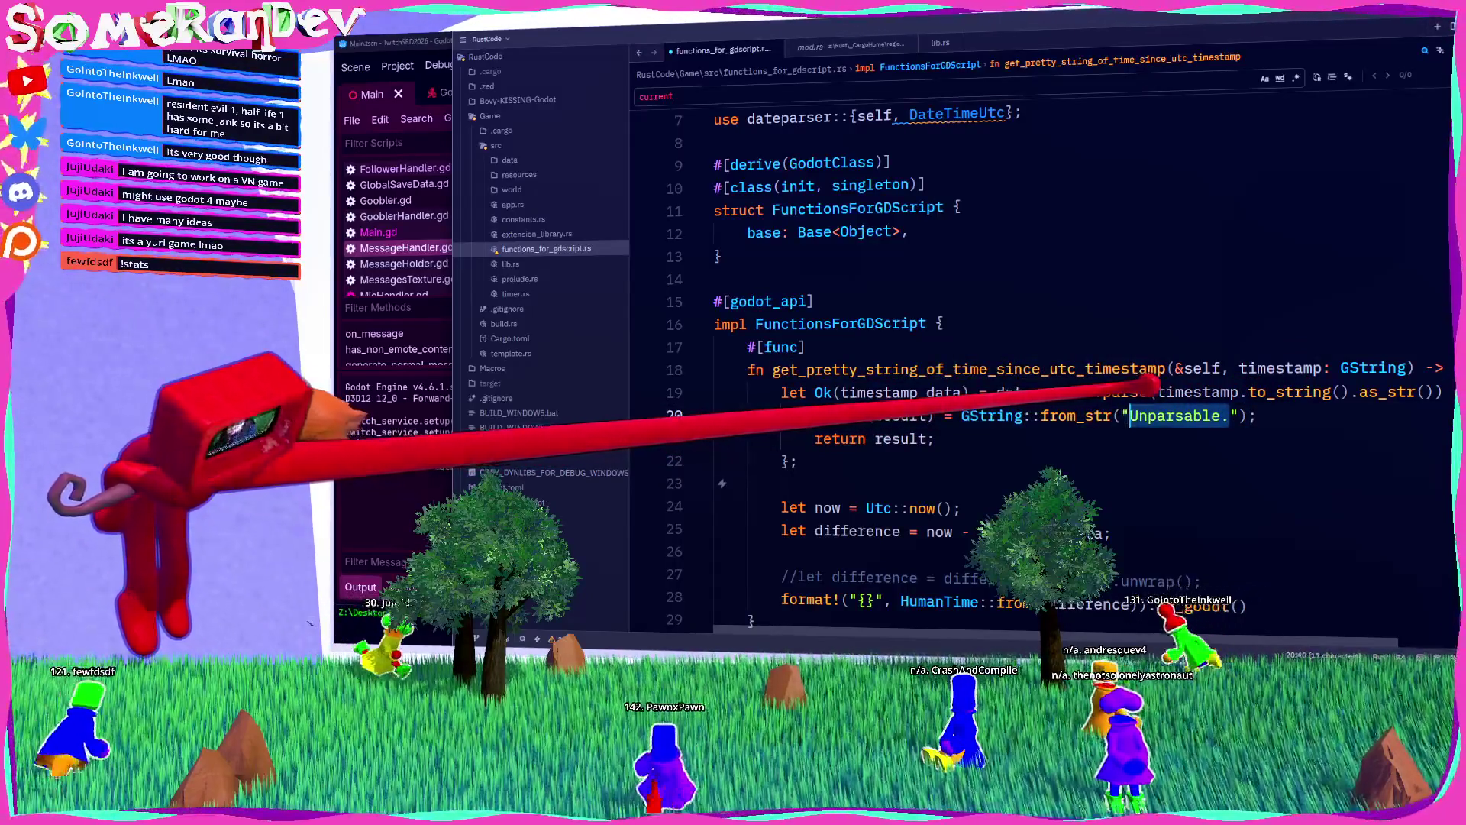
type("UBN")
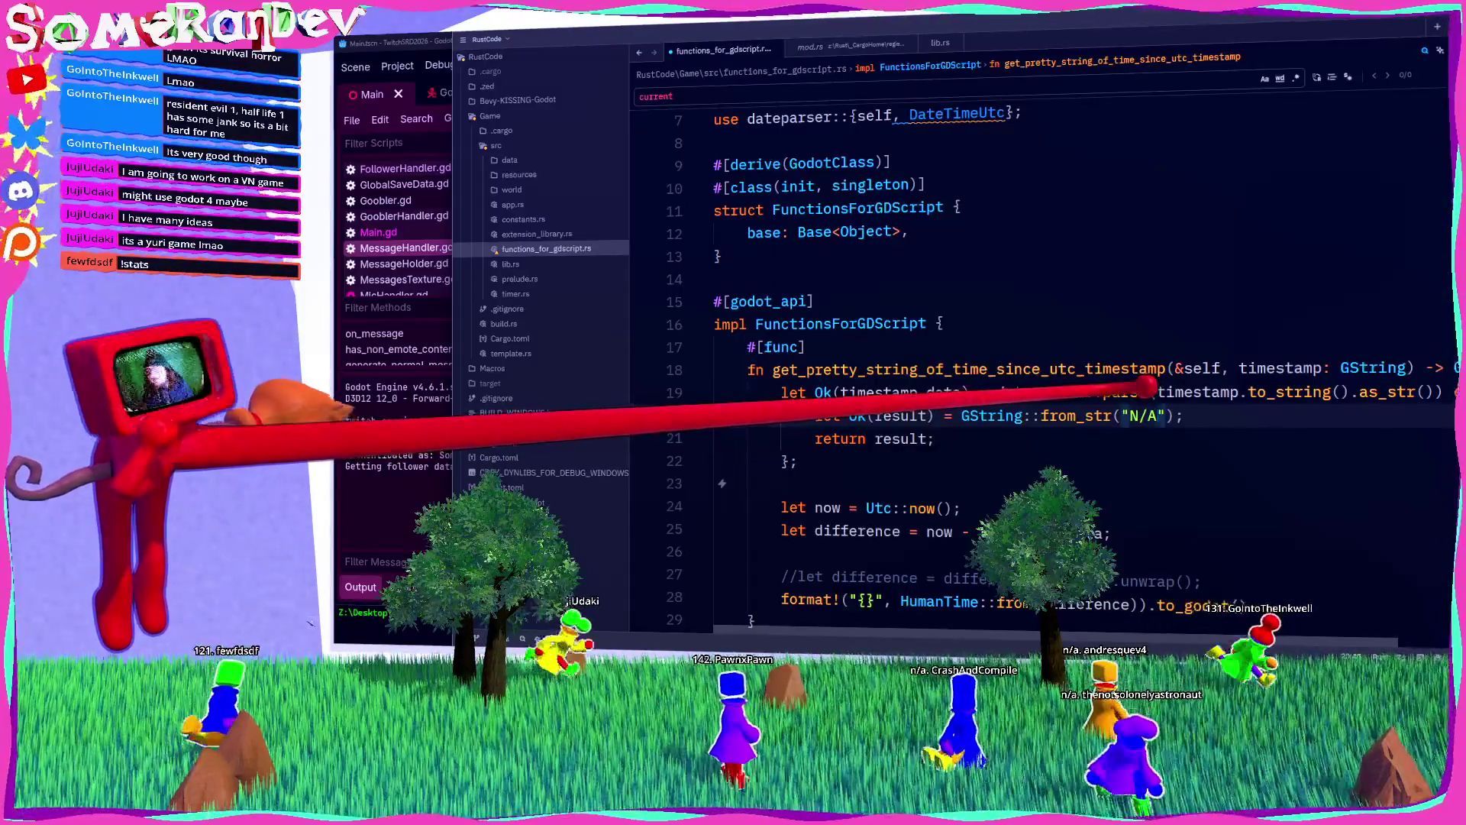
key("ctrl+s")
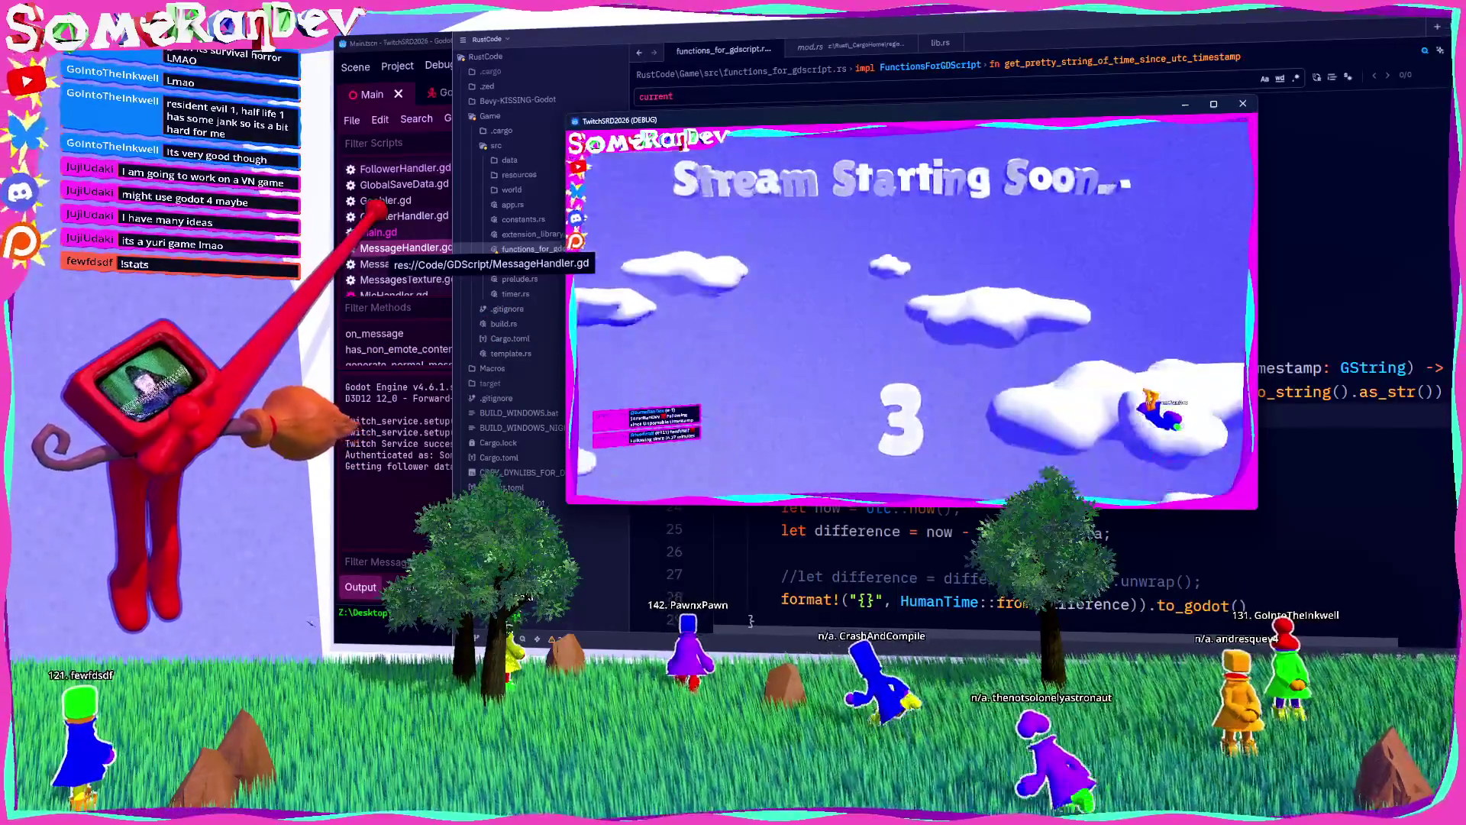
Step: Change the !stats reply wording from 'since' to 'Following for %s' and save
left_click(397, 249)
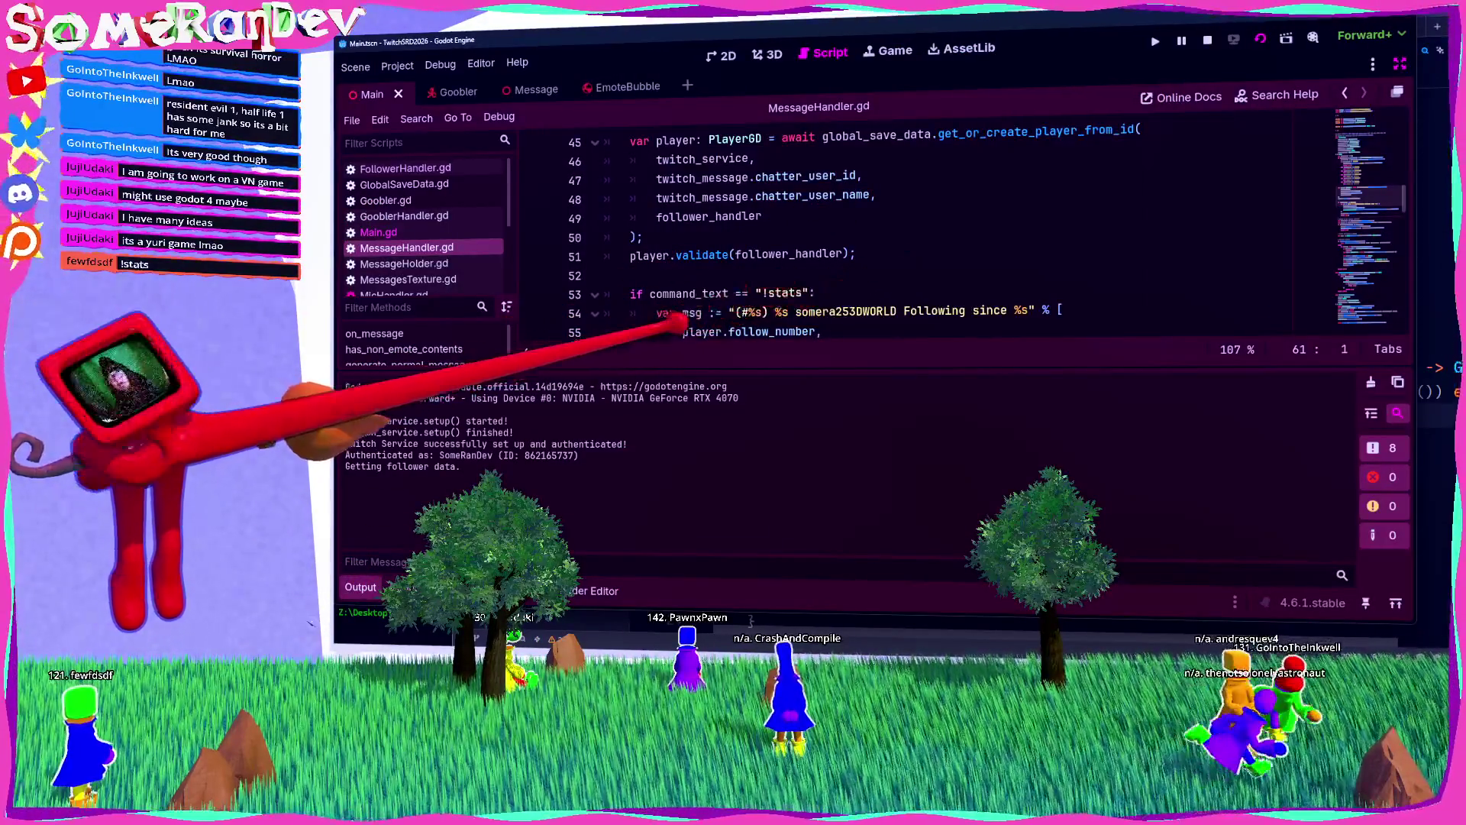
key("ctrl+j")
double_click(994, 310)
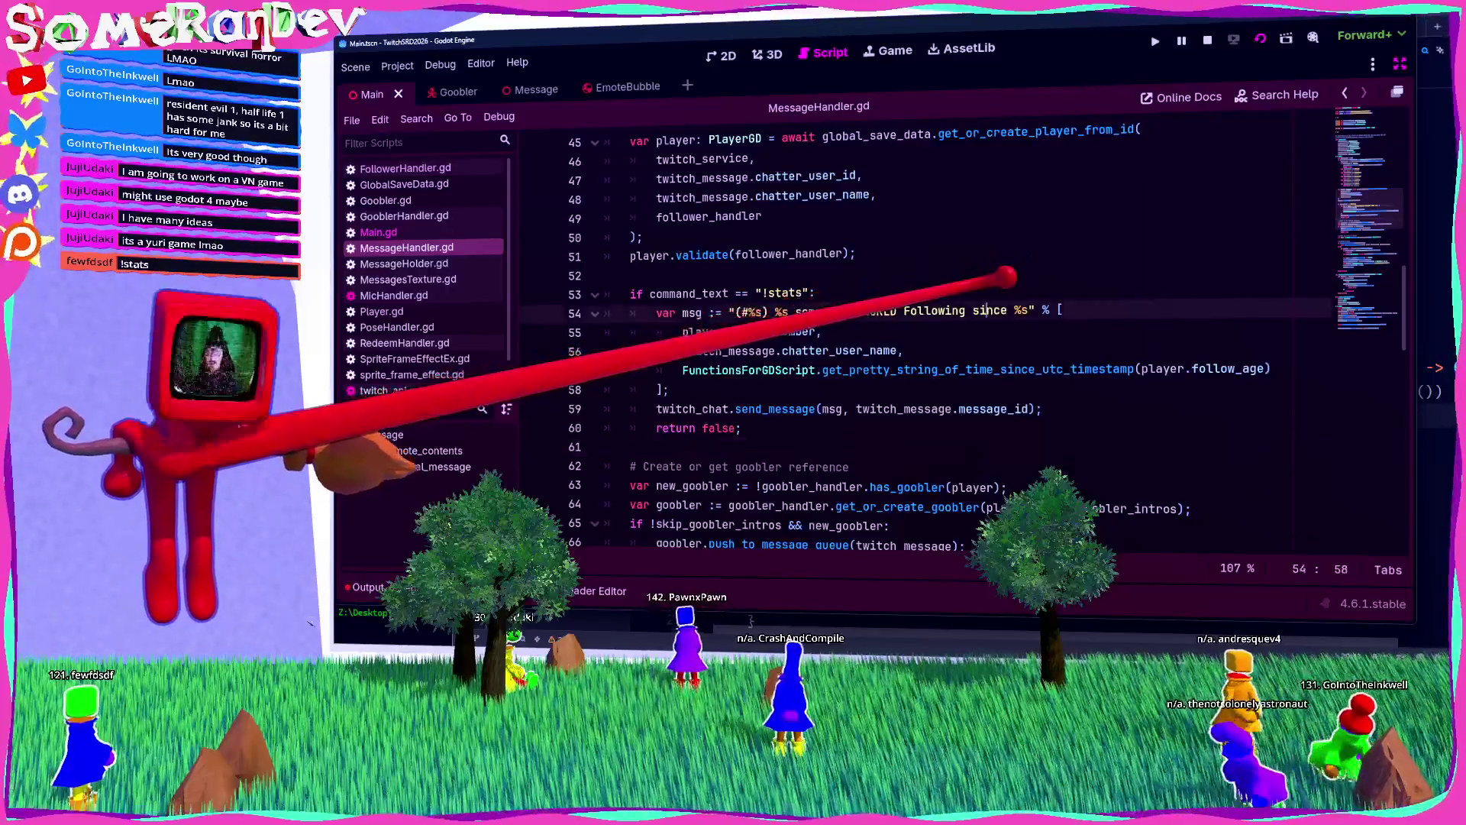
type("for")
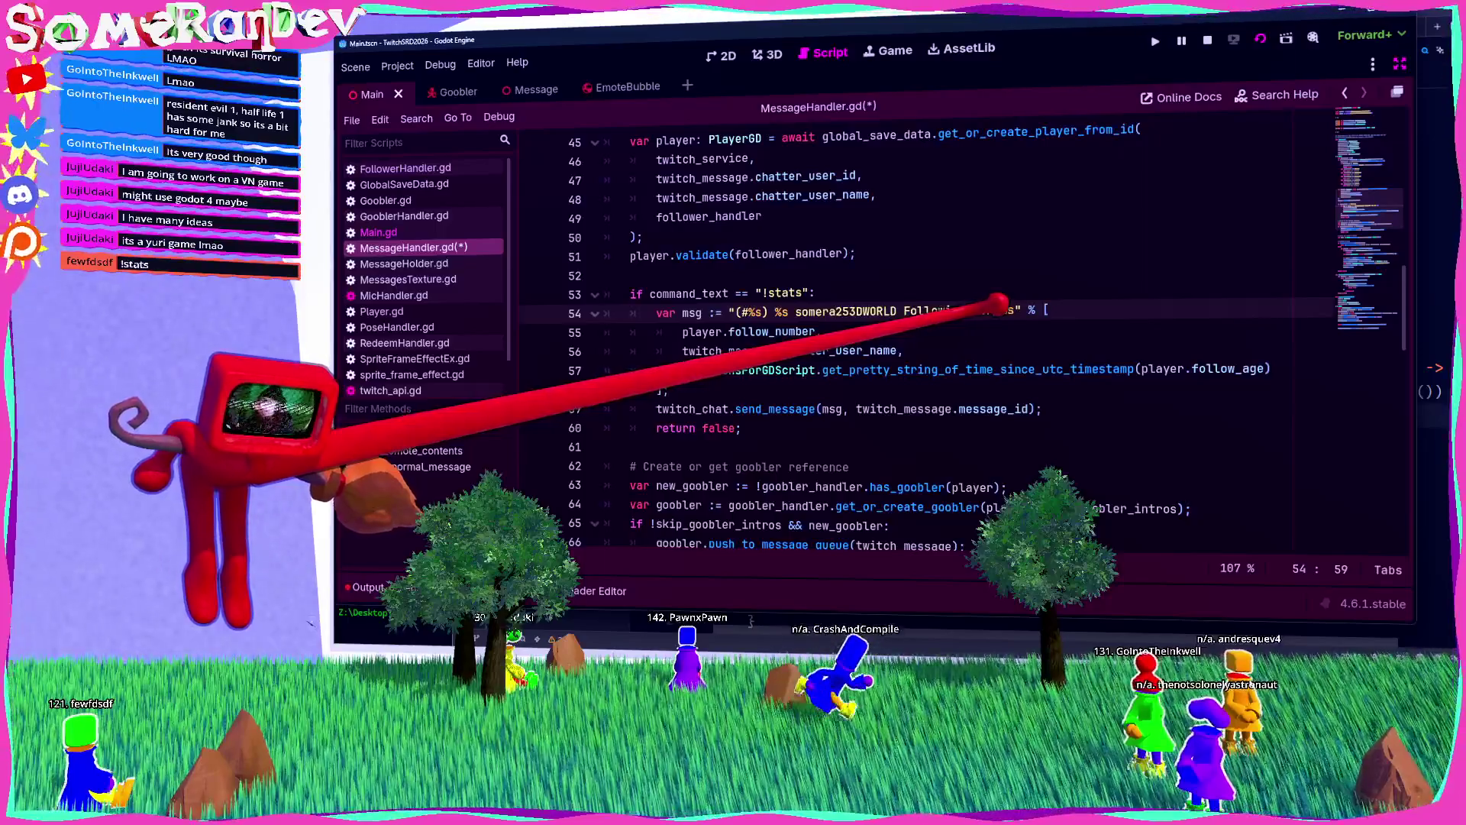
key("ctrl+s")
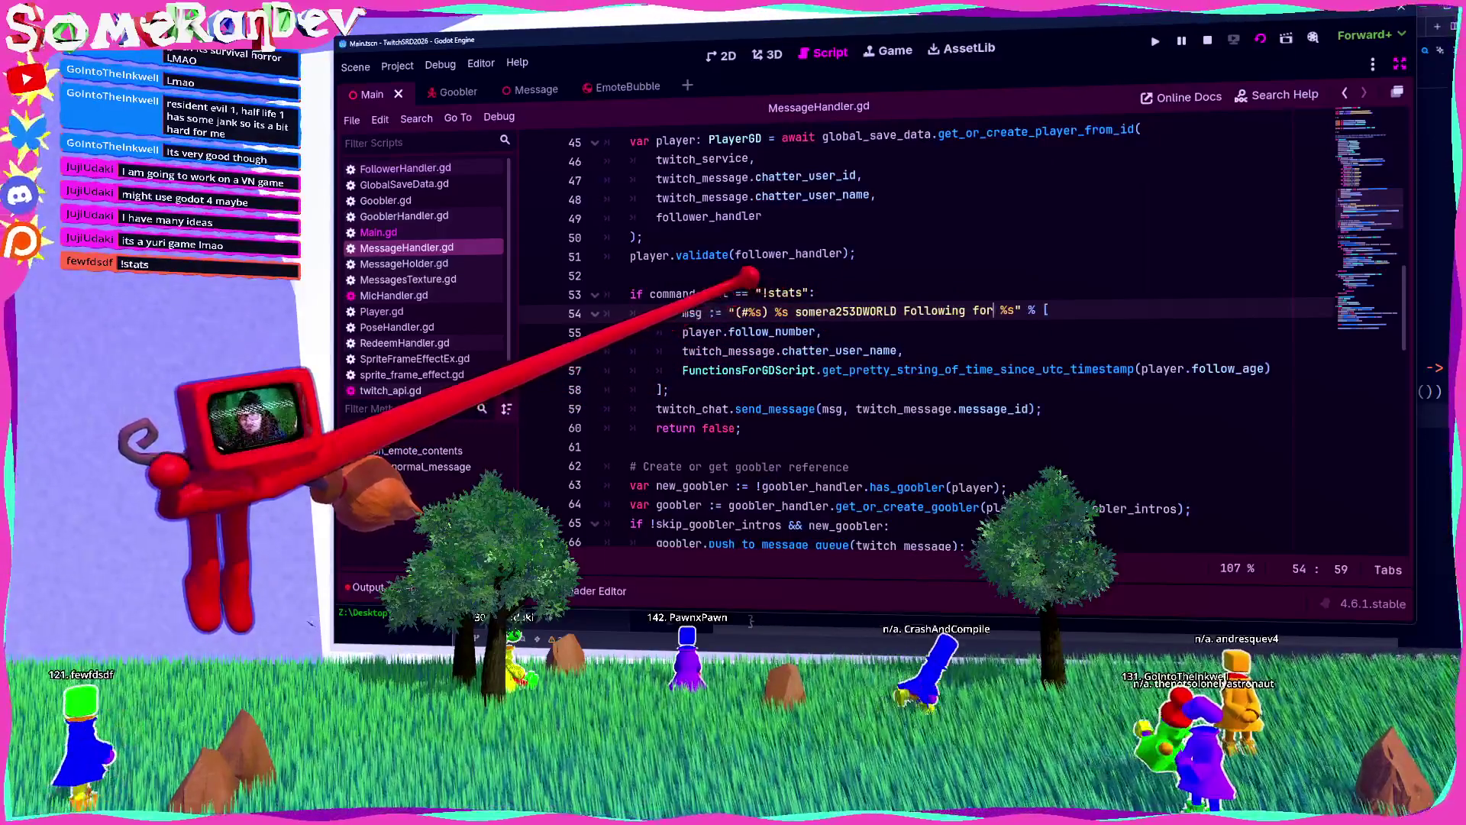
Step: Add an emote and 'Send %s messages' after the follow age, plus a new argument line after follow_age
left_click_drag(735, 312, 774, 312)
left_click(775, 312)
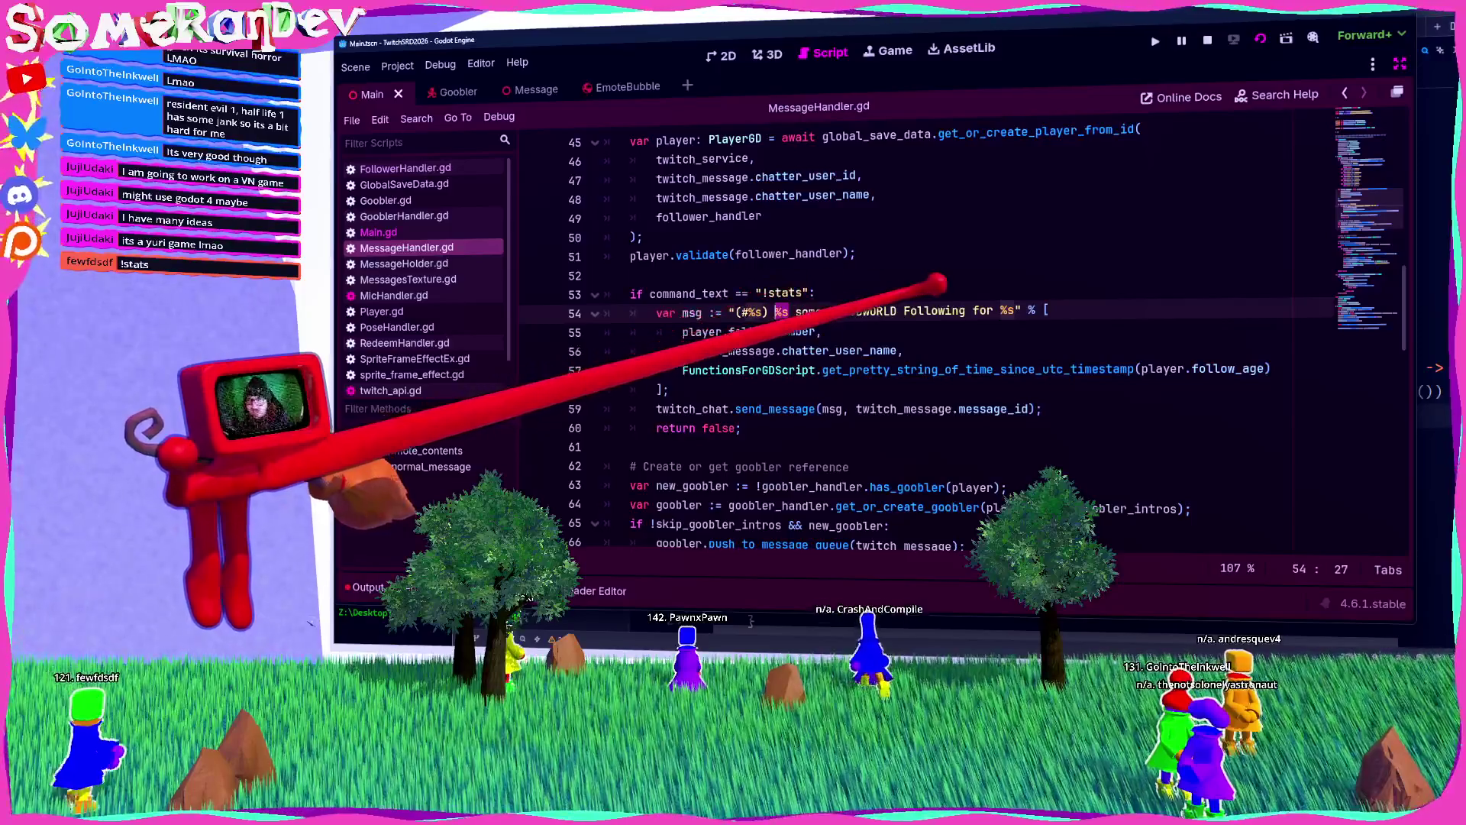
left_click_drag(907, 312, 1024, 312)
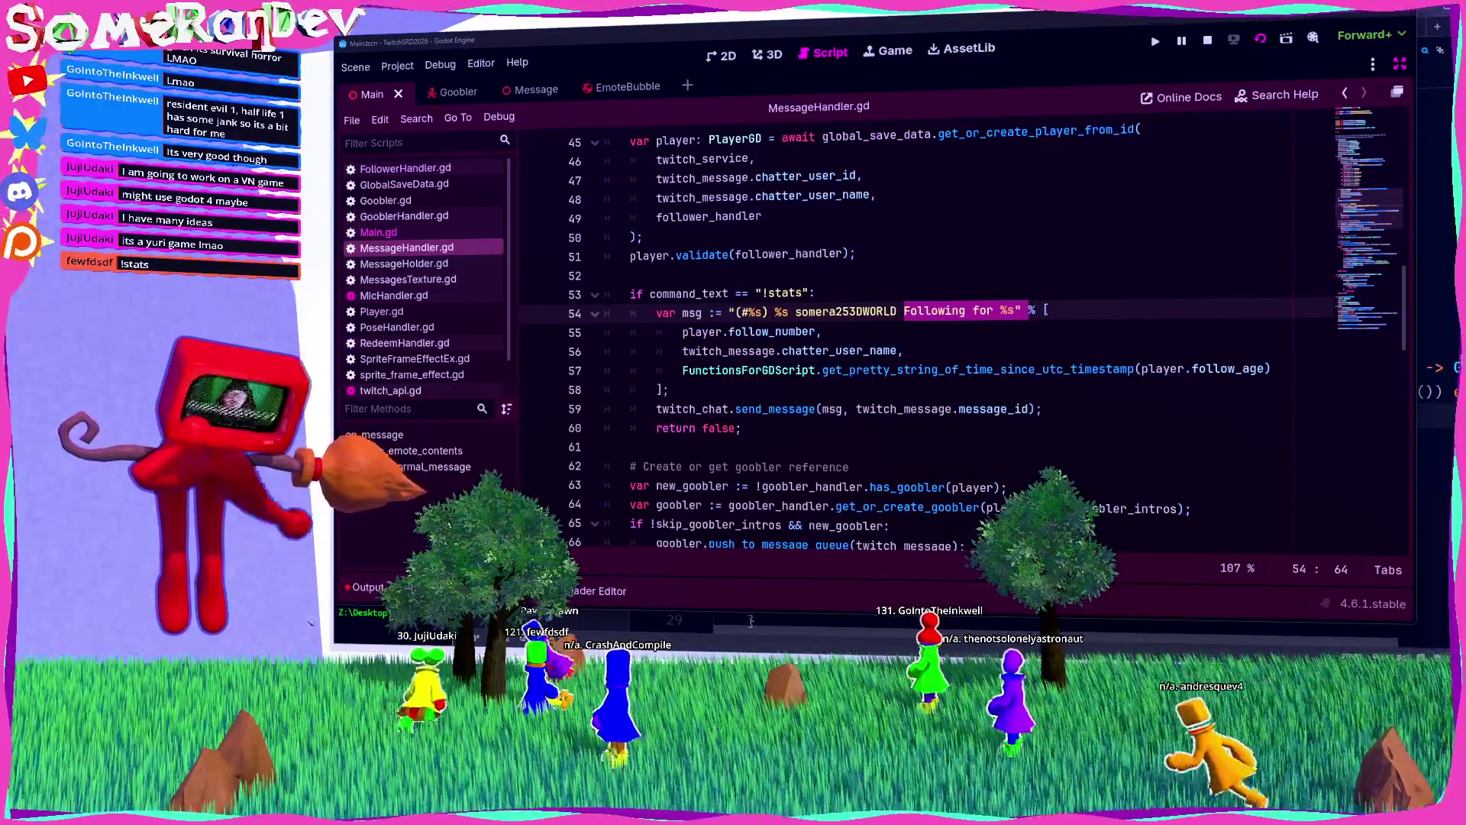
left_click(1015, 310)
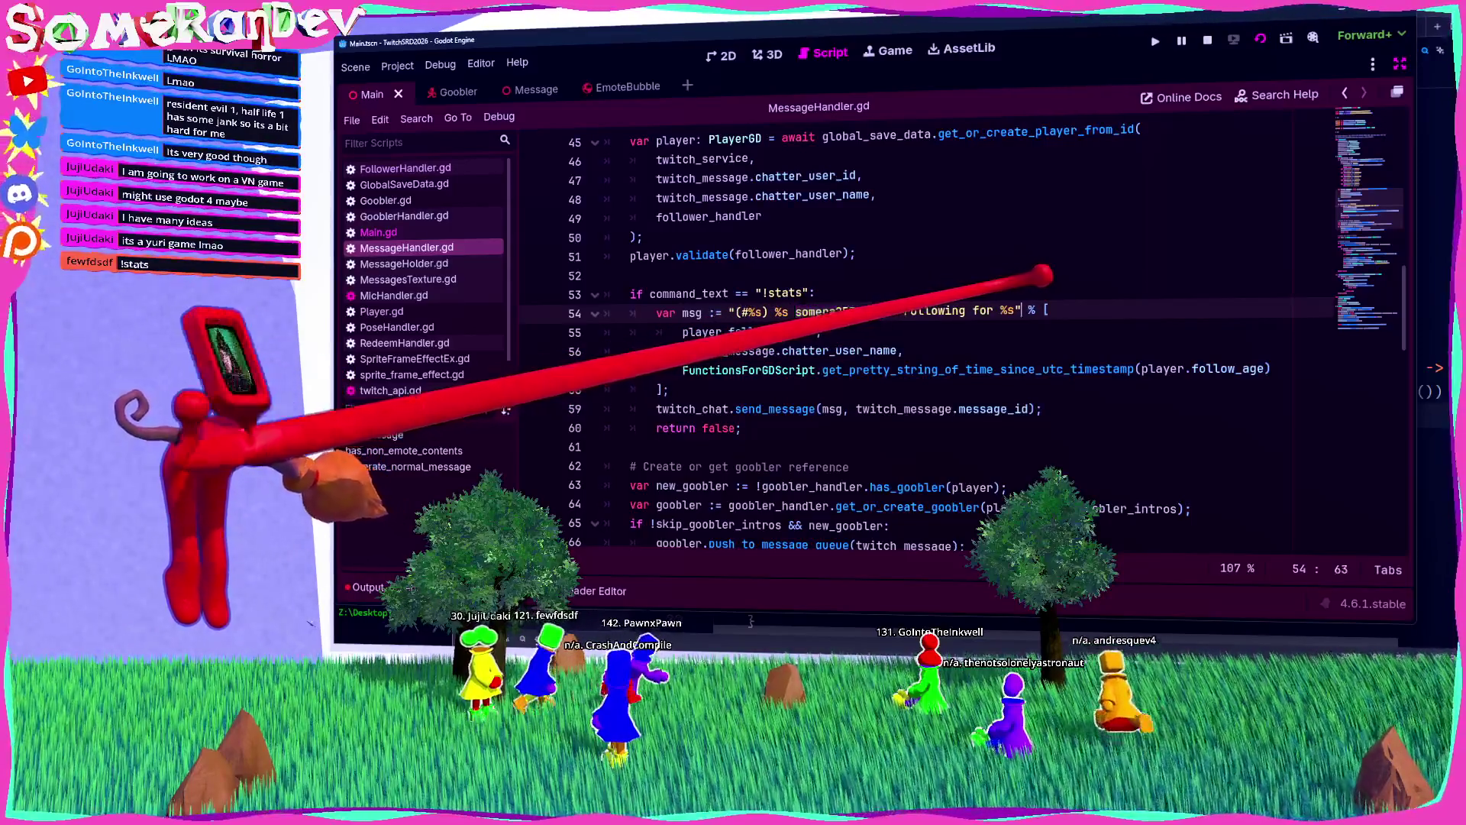
left_click(1023, 310)
type("somera253DWORLD")
type("Send %")
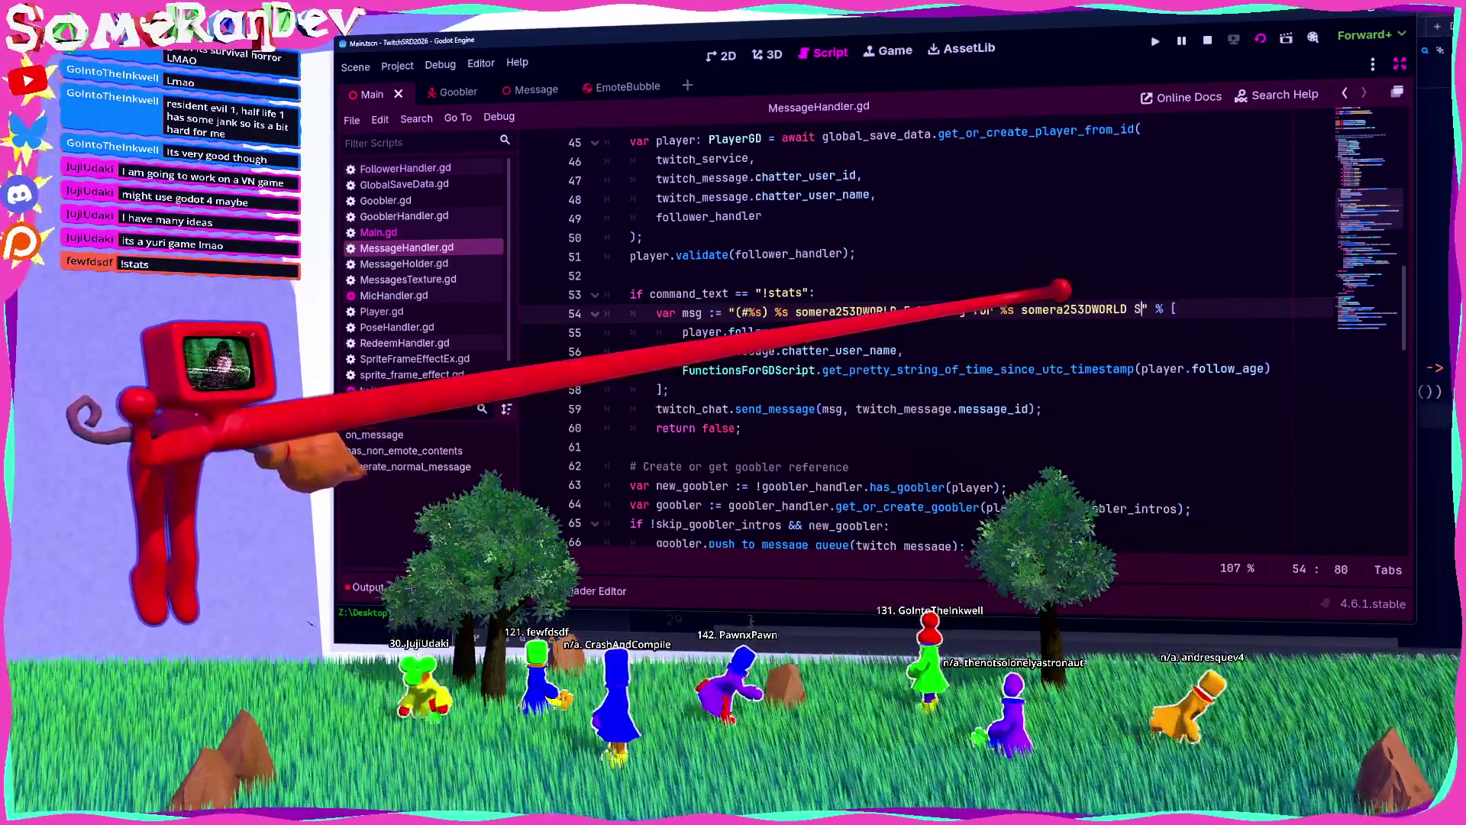
type("s messages")
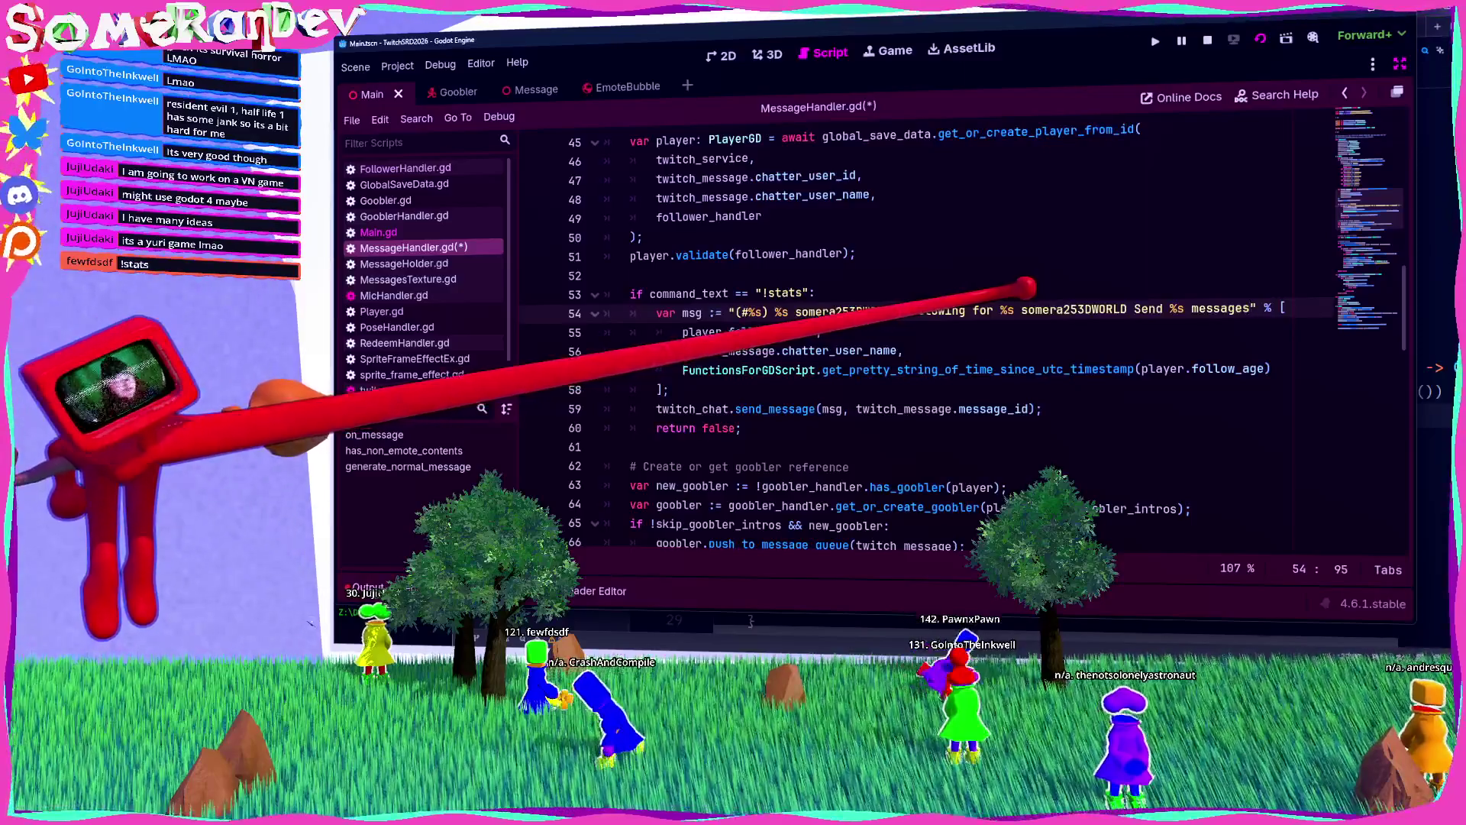
left_click(1272, 369)
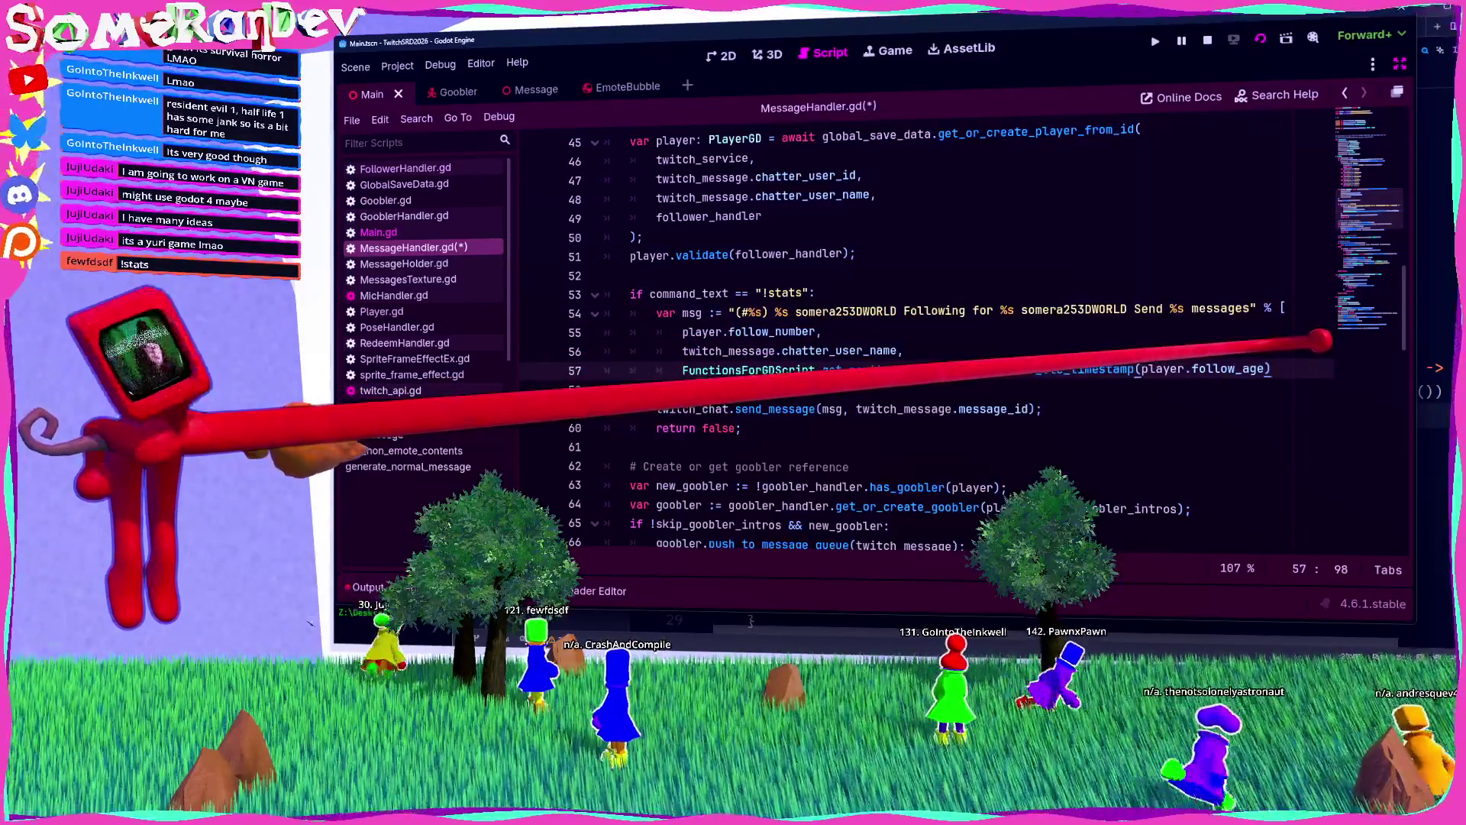
type(",")
key("Return")
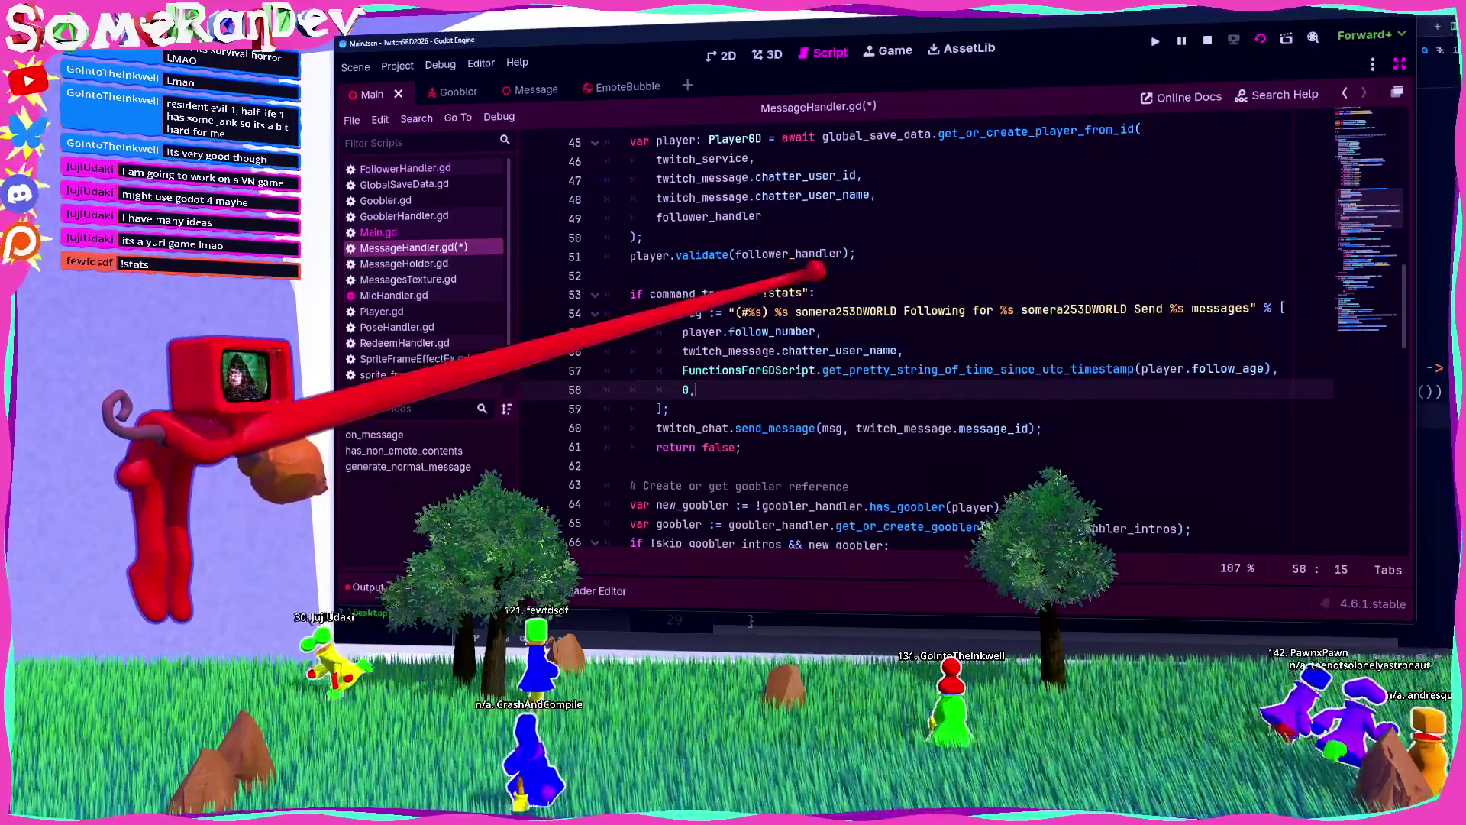
type("0,")
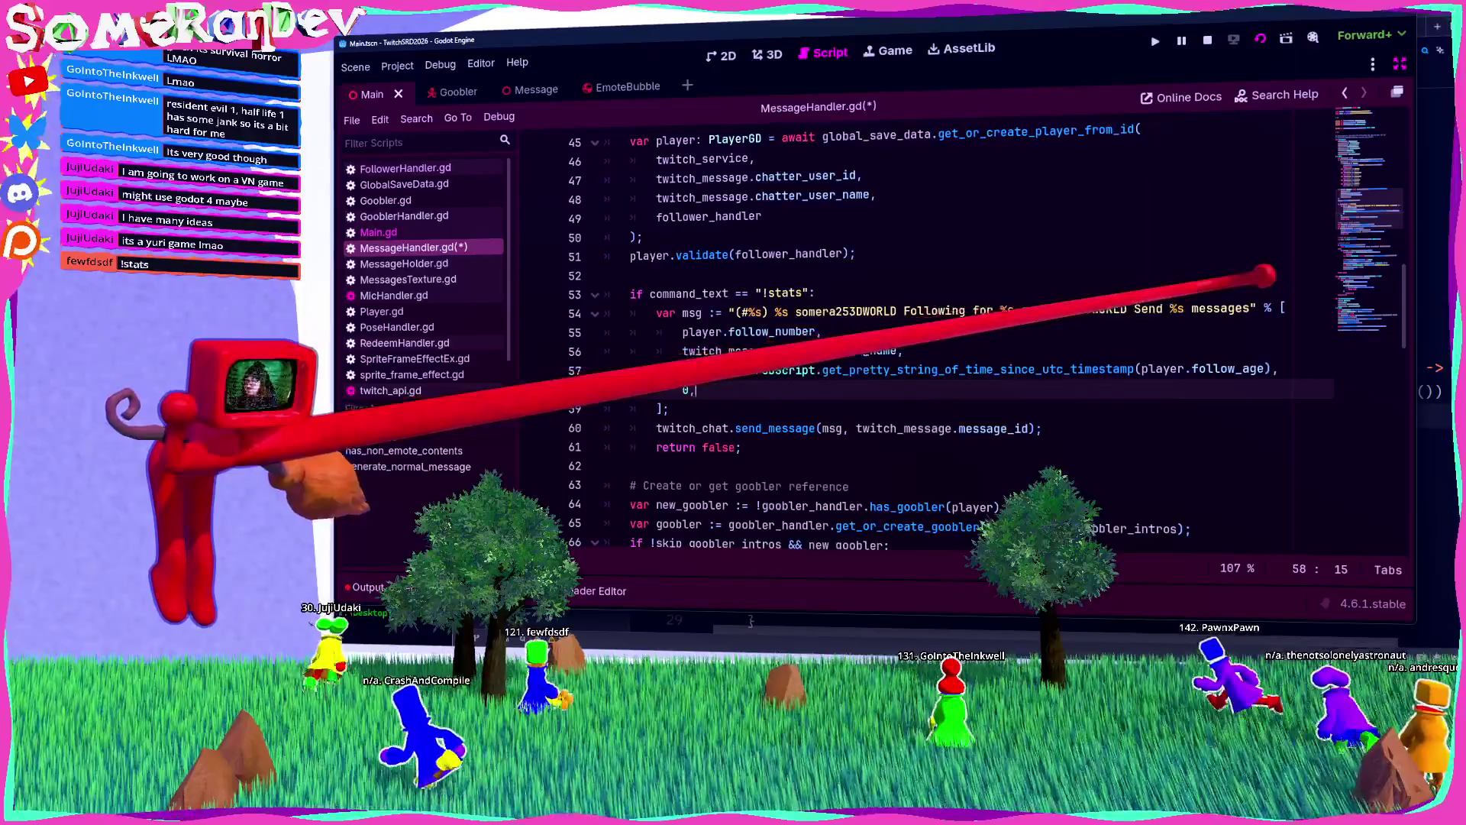
Step: Reword the messages part to 'Has sent %s messages'
left_click(1164, 309)
left_click(1149, 309)
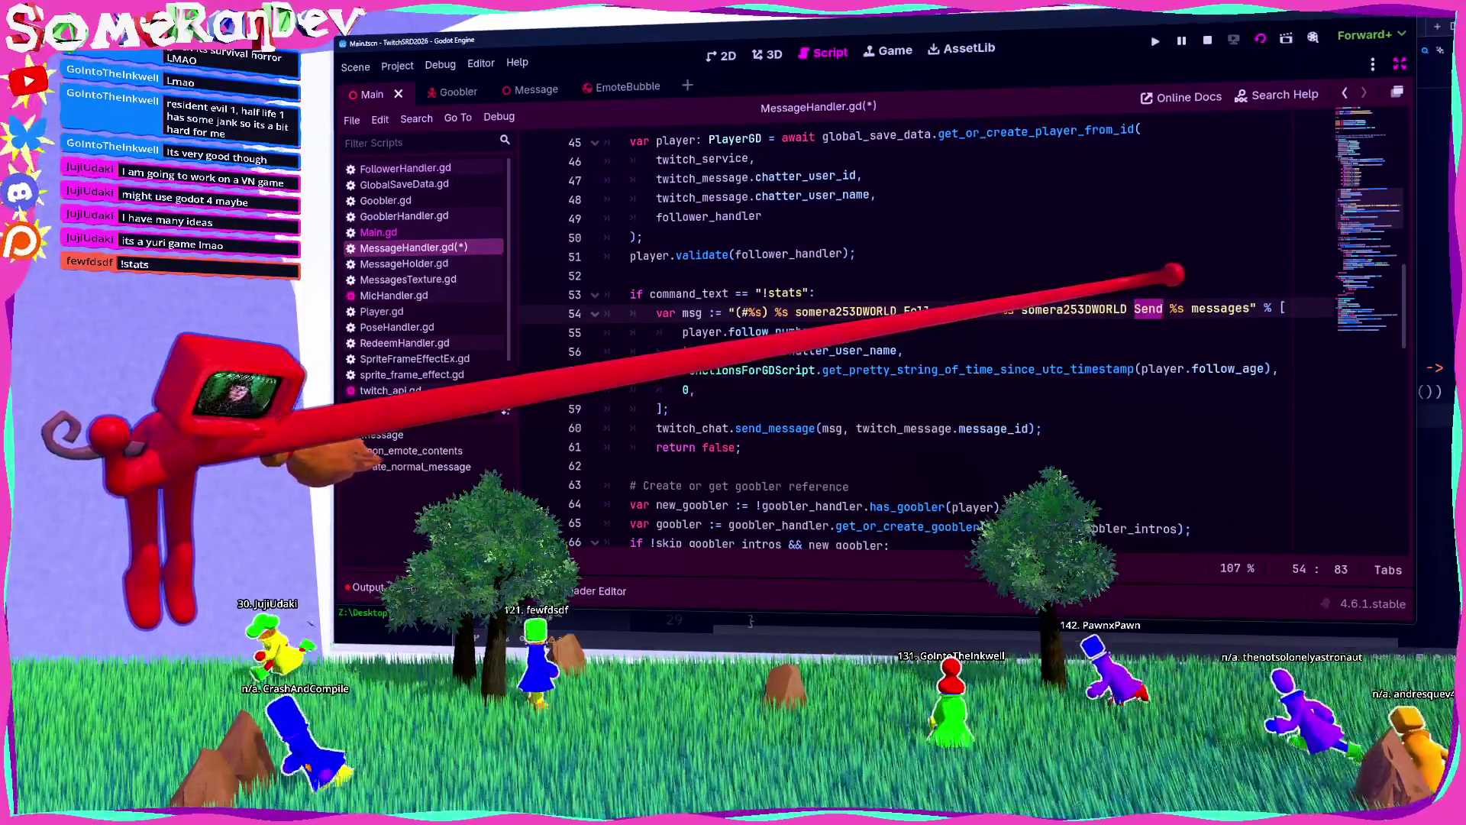
key("BackSpace")
type("t")
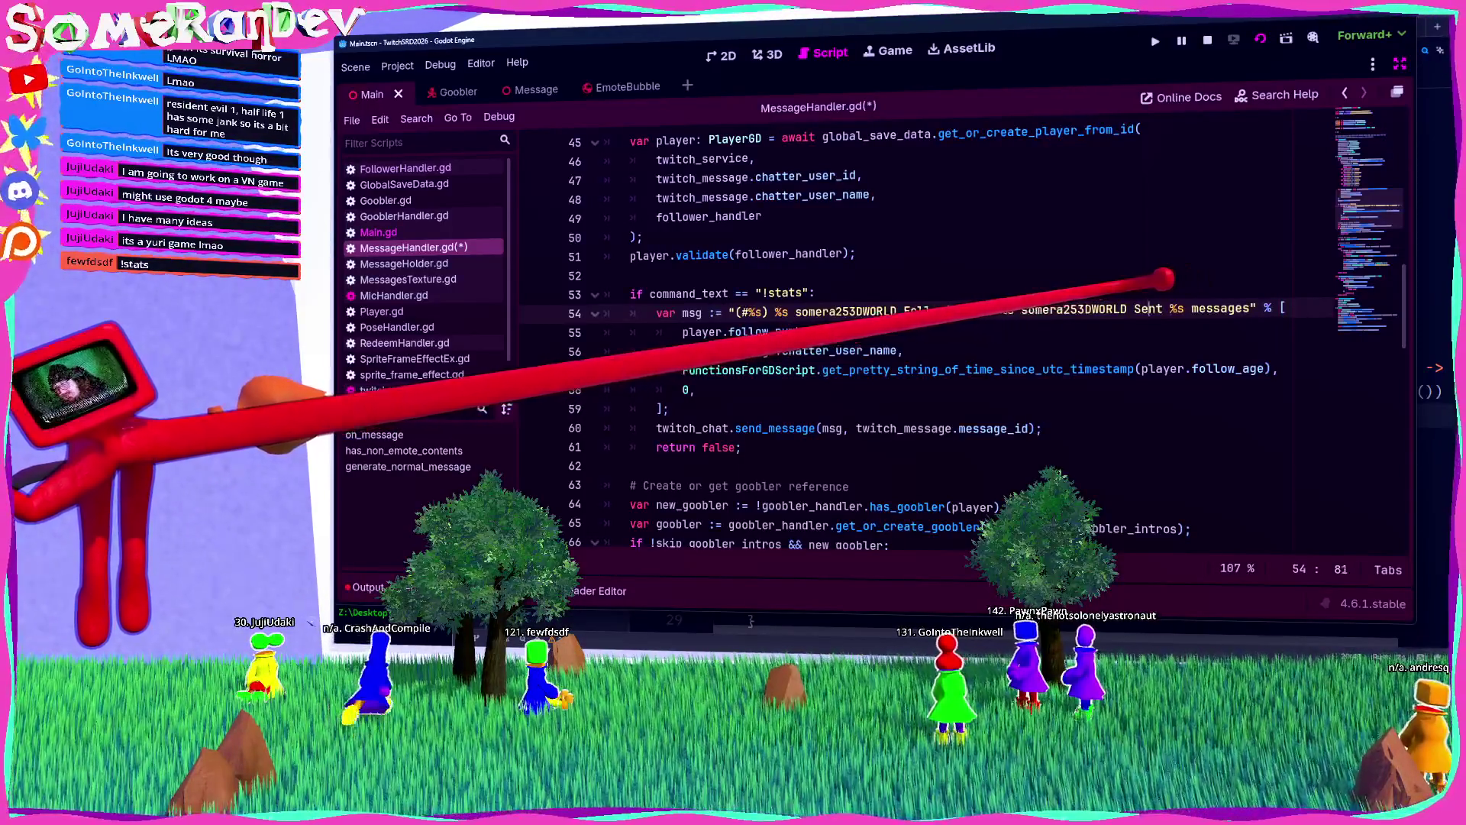
key("BackSpace")
key("BackSpace")
key("BackSpace")
type("Has send")
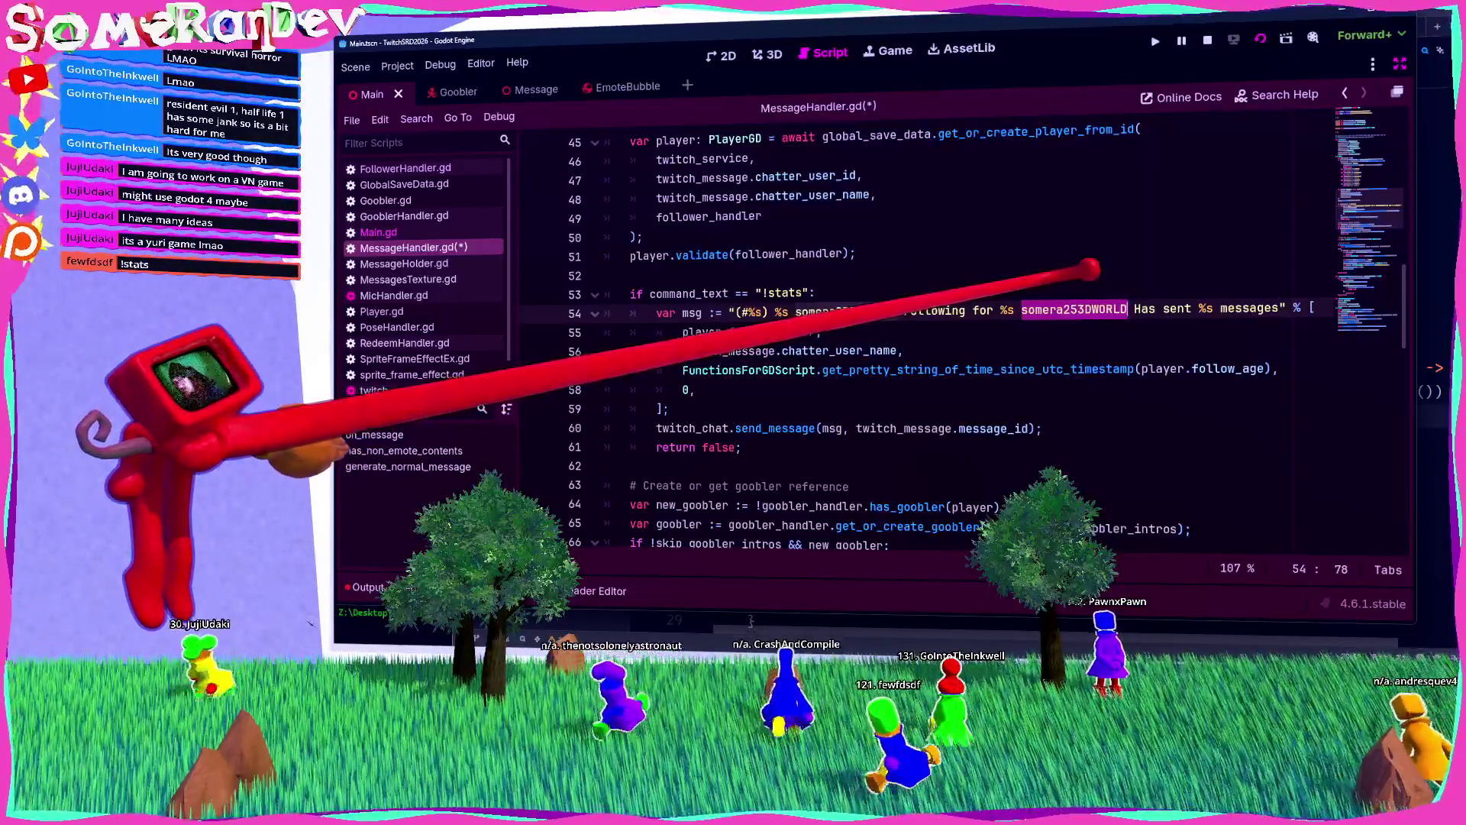
Step: Insert another emote and a 'Partipated in %s streams' part into the reply, then save
type("somera253DWORLD")
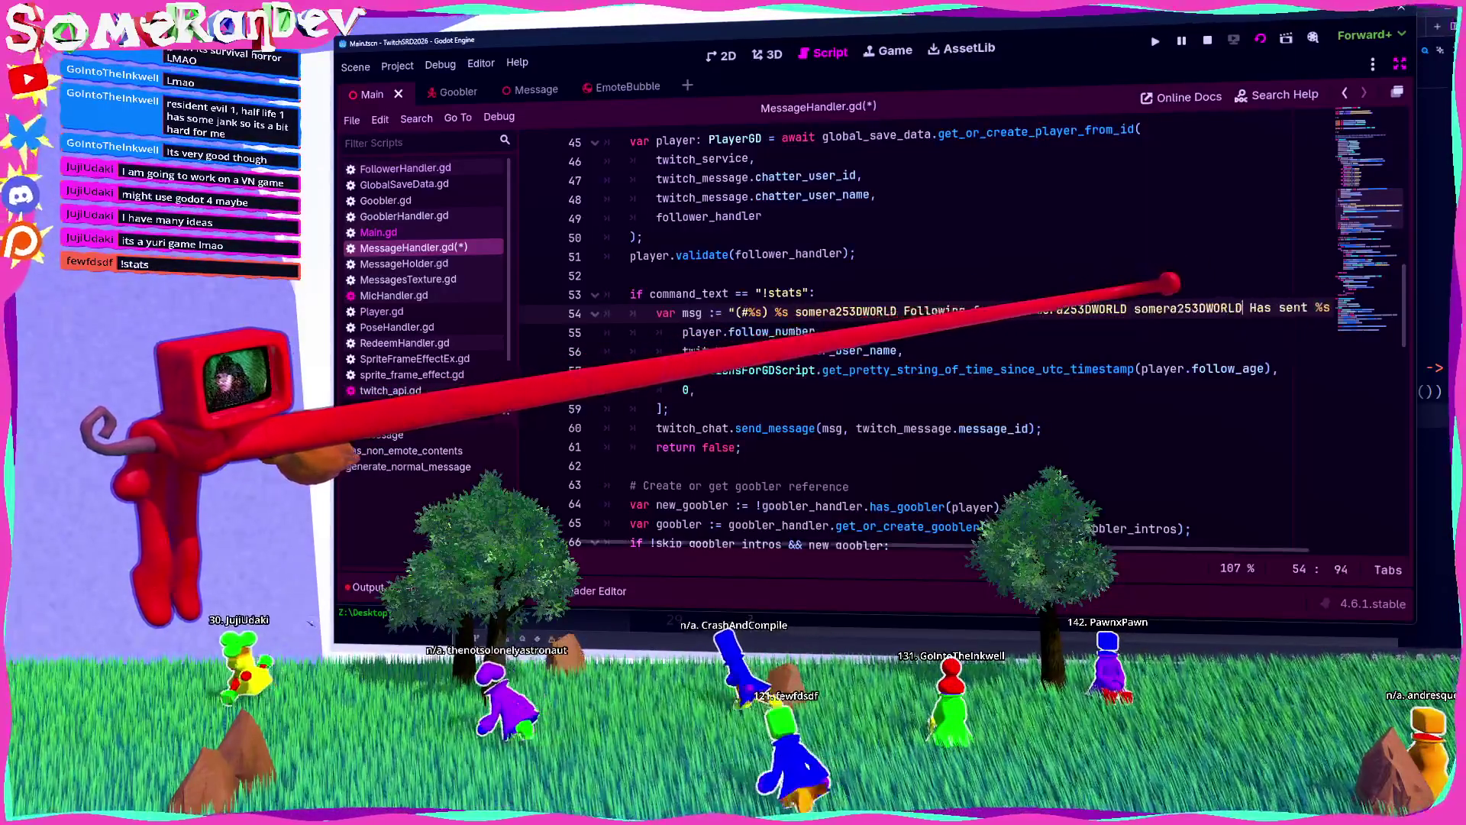
type("Partici")
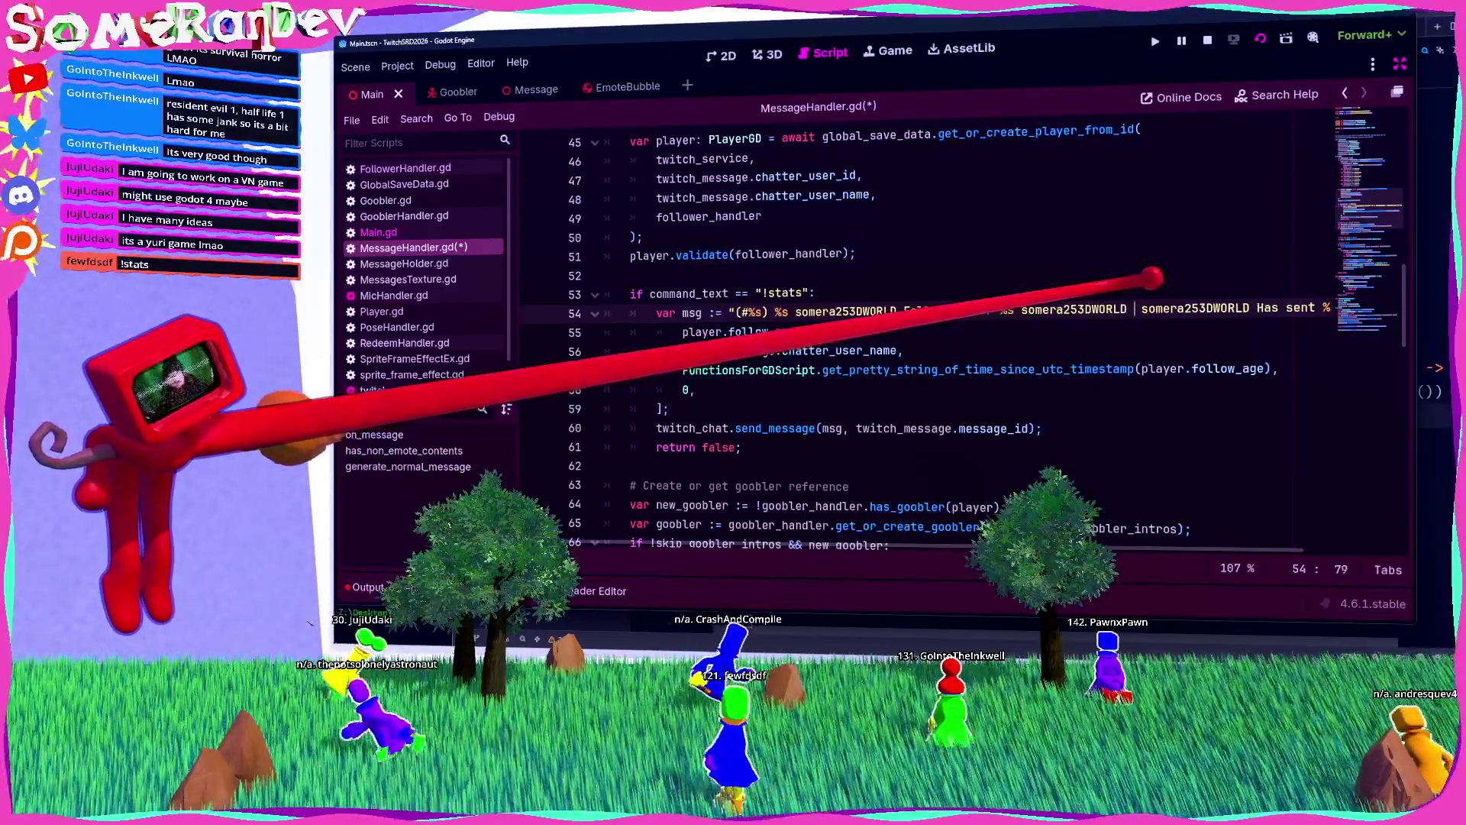
key("BackSpace")
key("BackSpace")
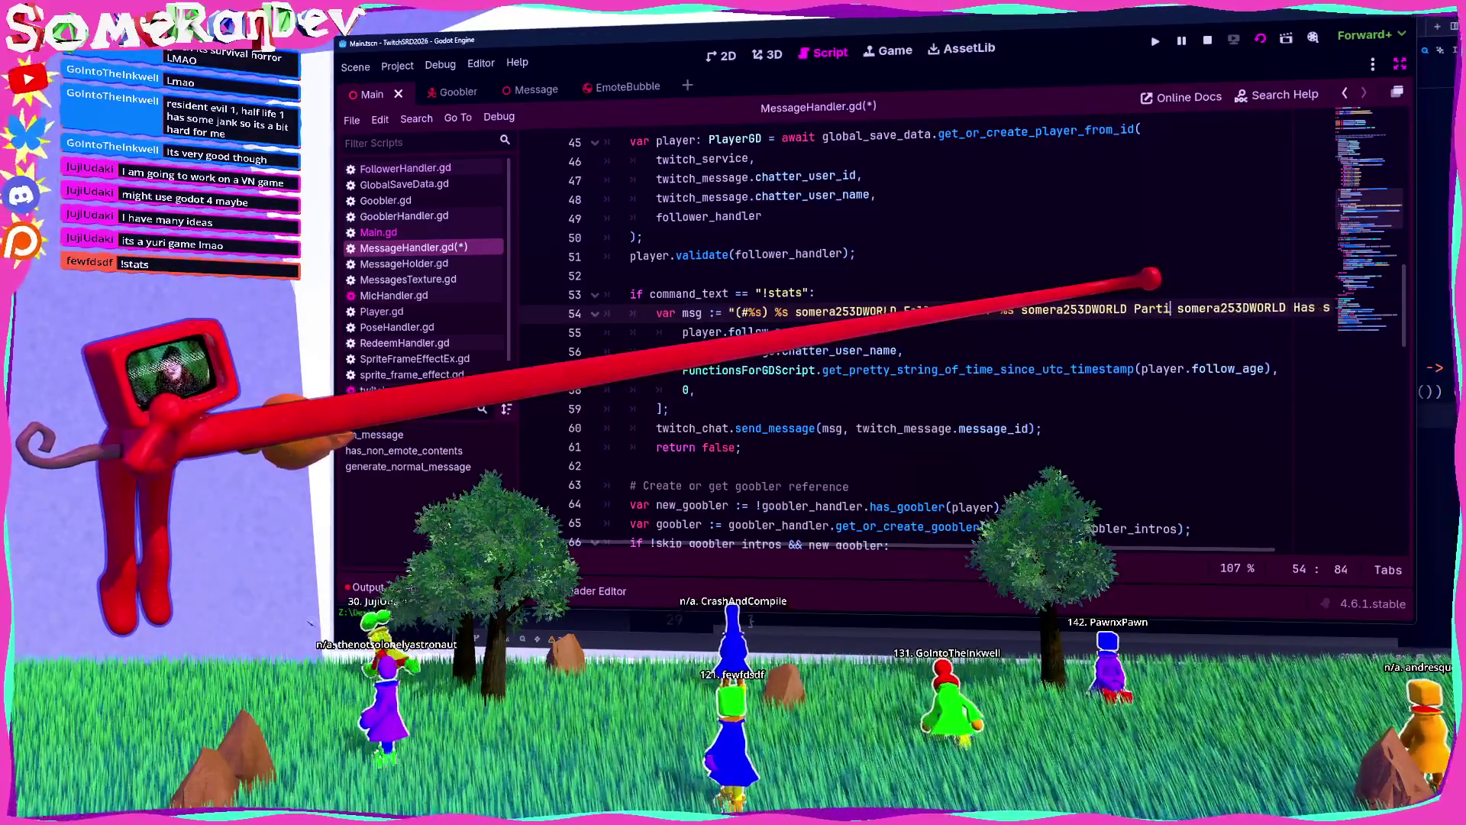
type("pated in @")
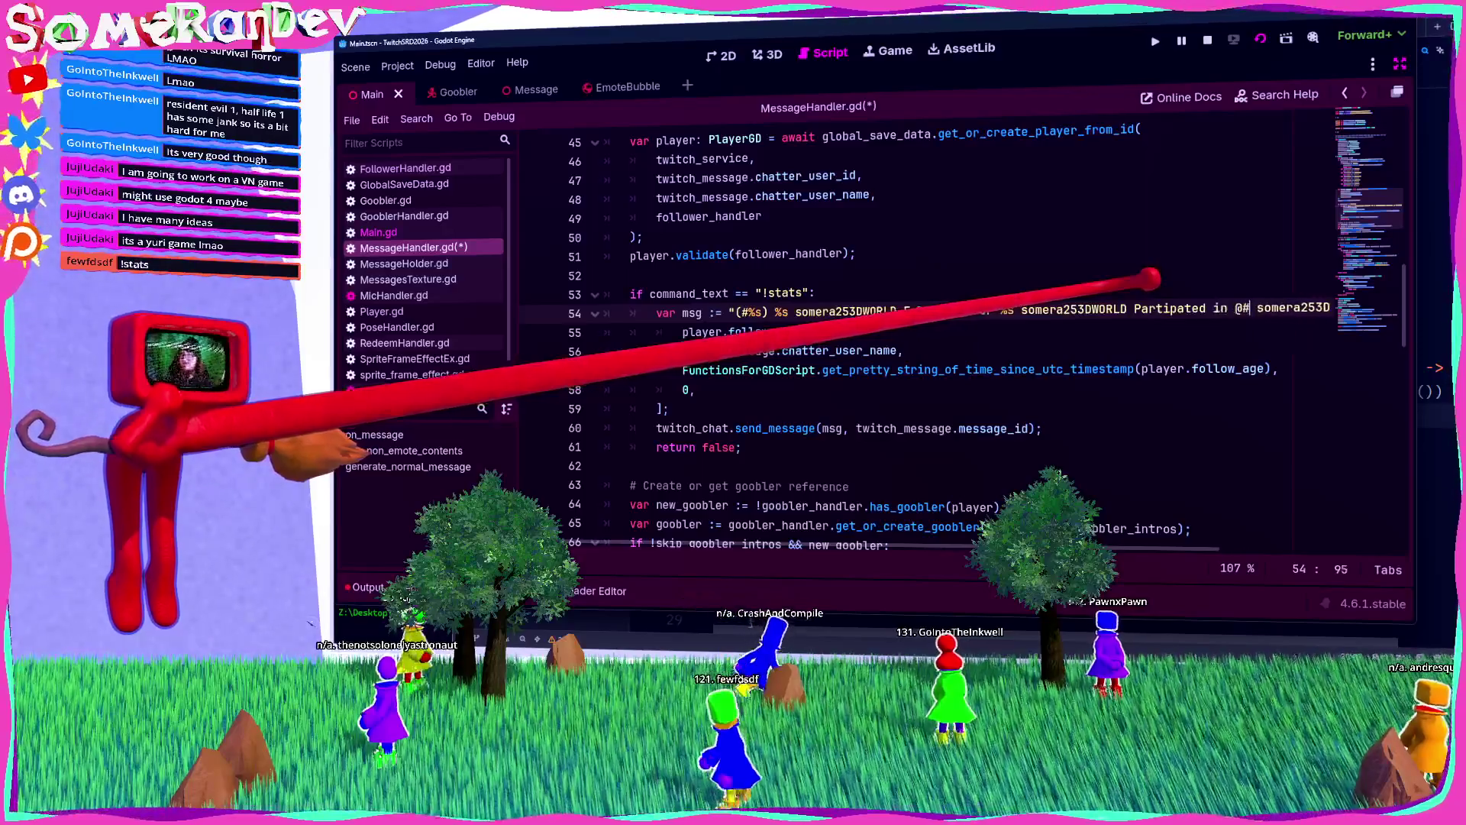
key("BackSpace")
type("%s")
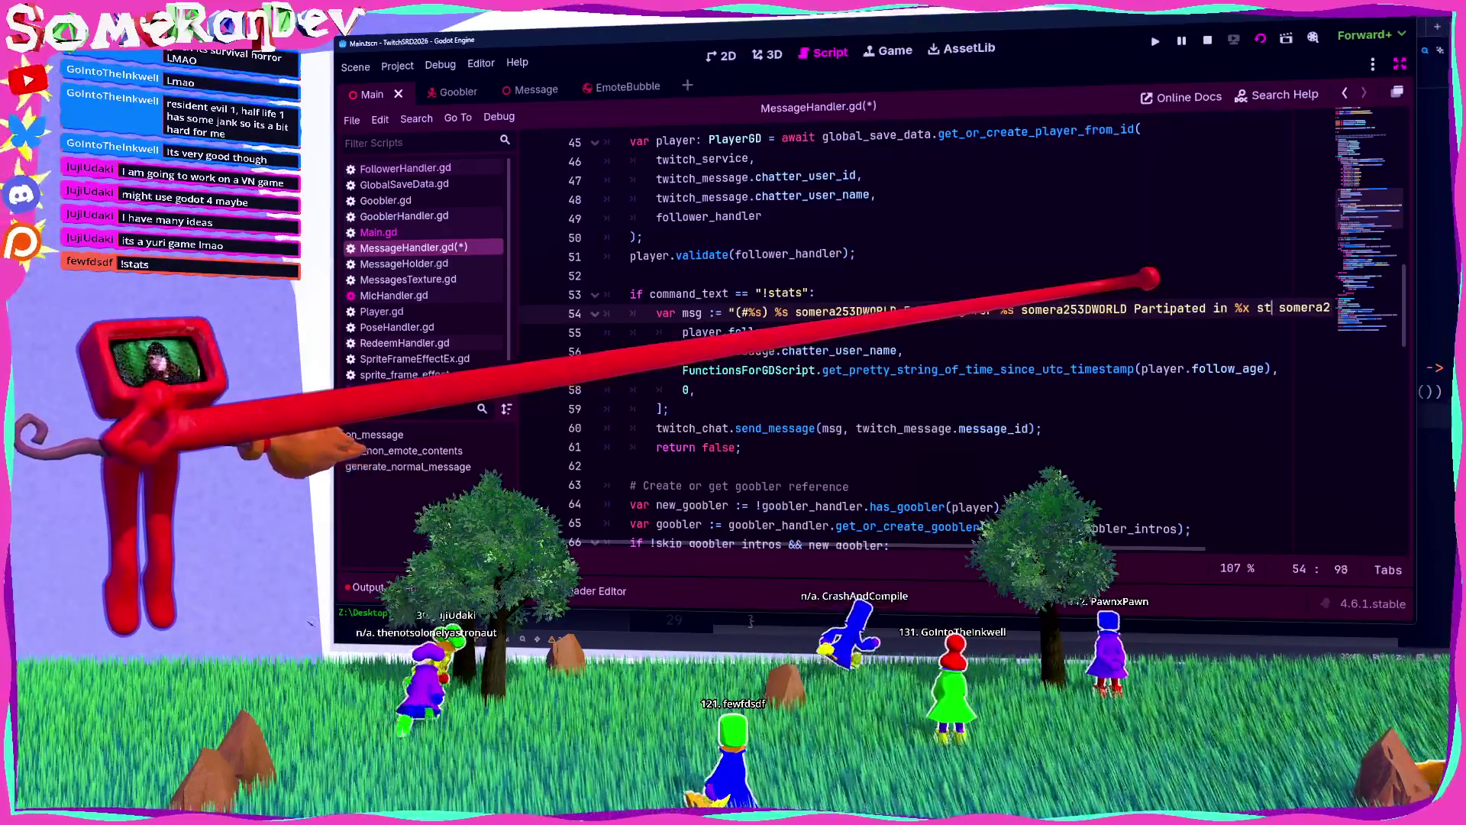
type(" stream,")
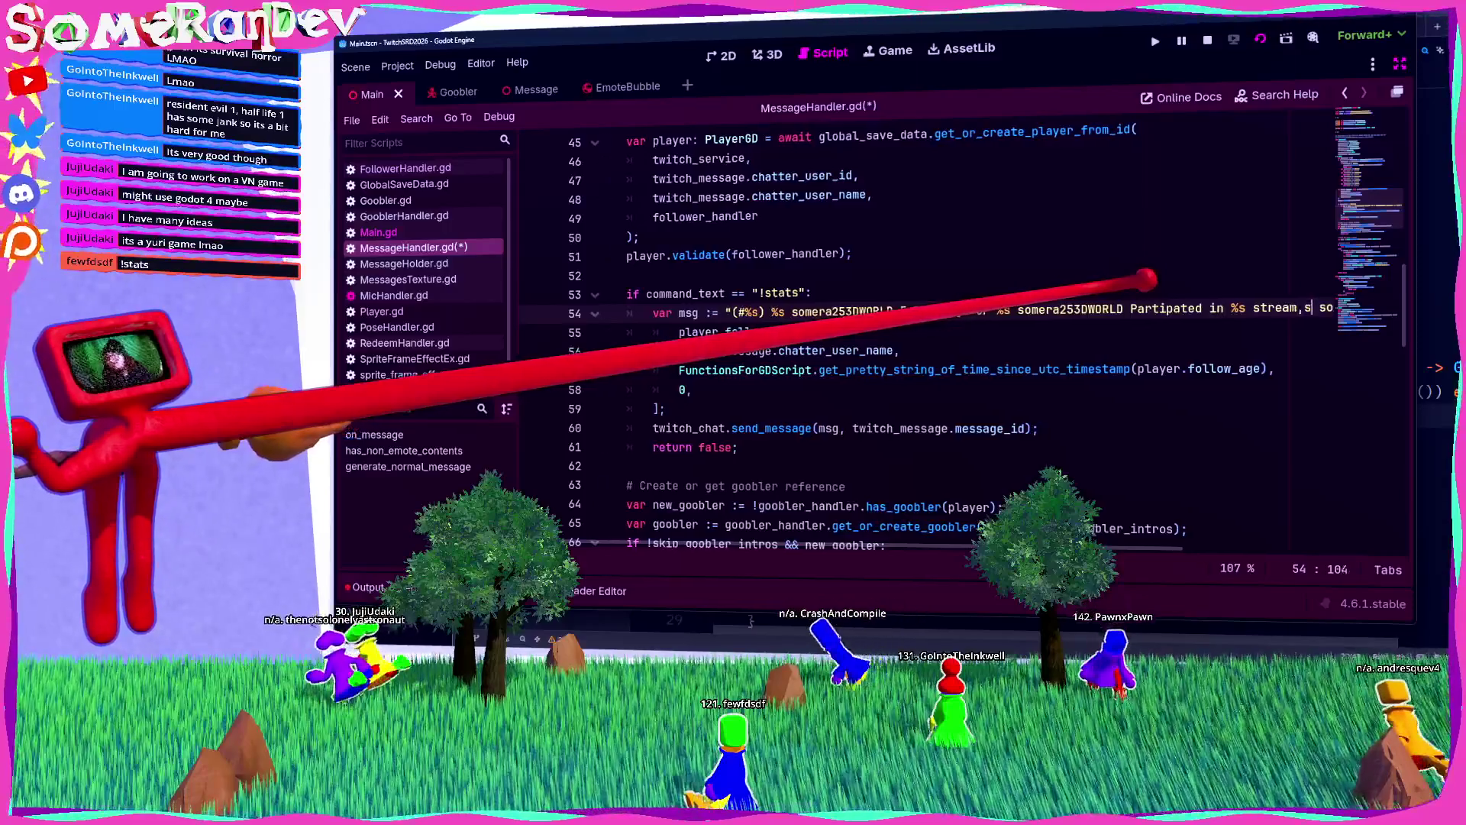
key("ctrl+s")
scroll(1016, 321, "right", 5)
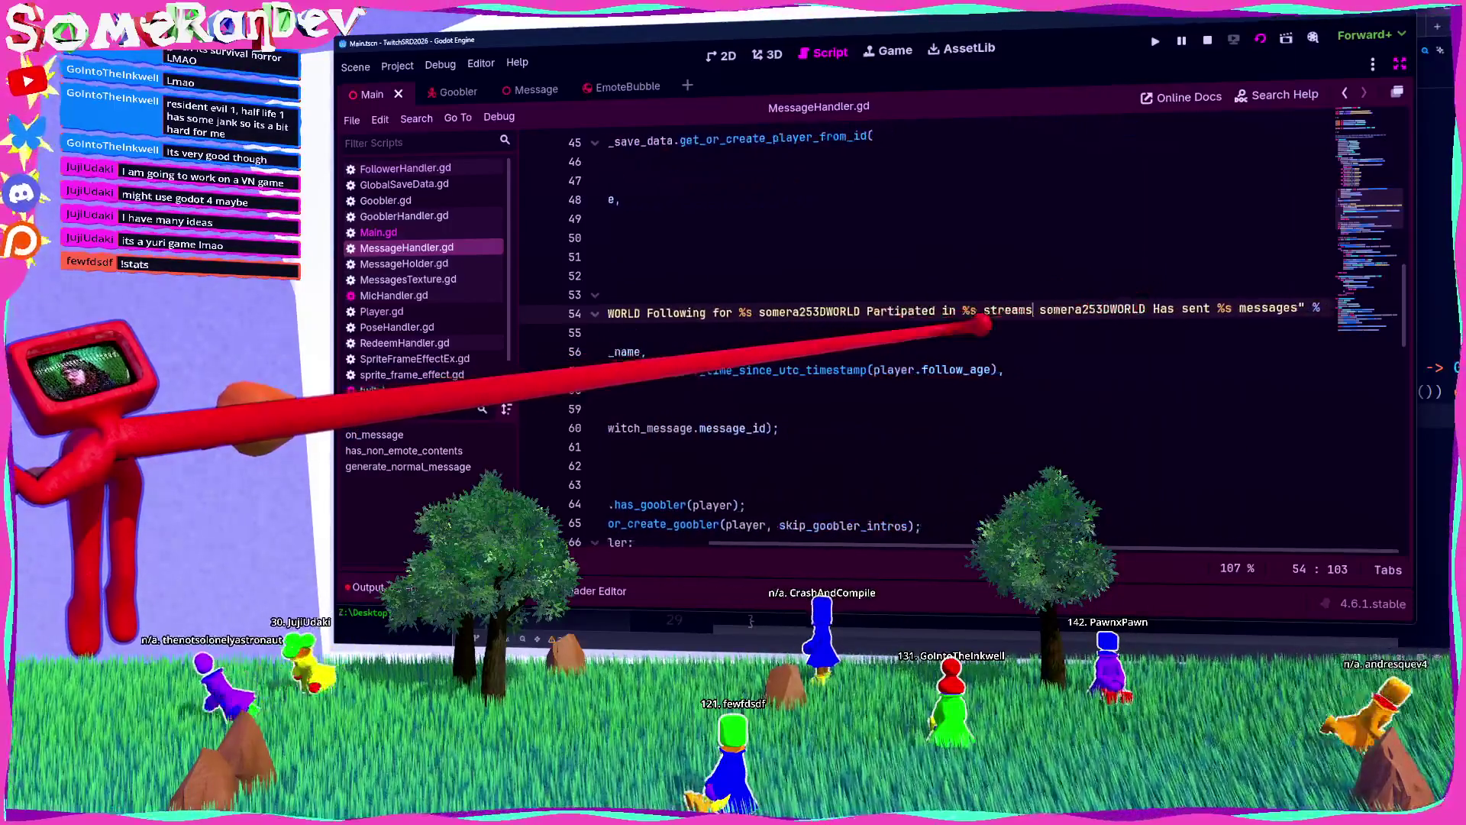
Step: Shorten 'Has sent' to 'Sent' and review the Following, Partipated and Sent parts of the reply
left_click(665, 312)
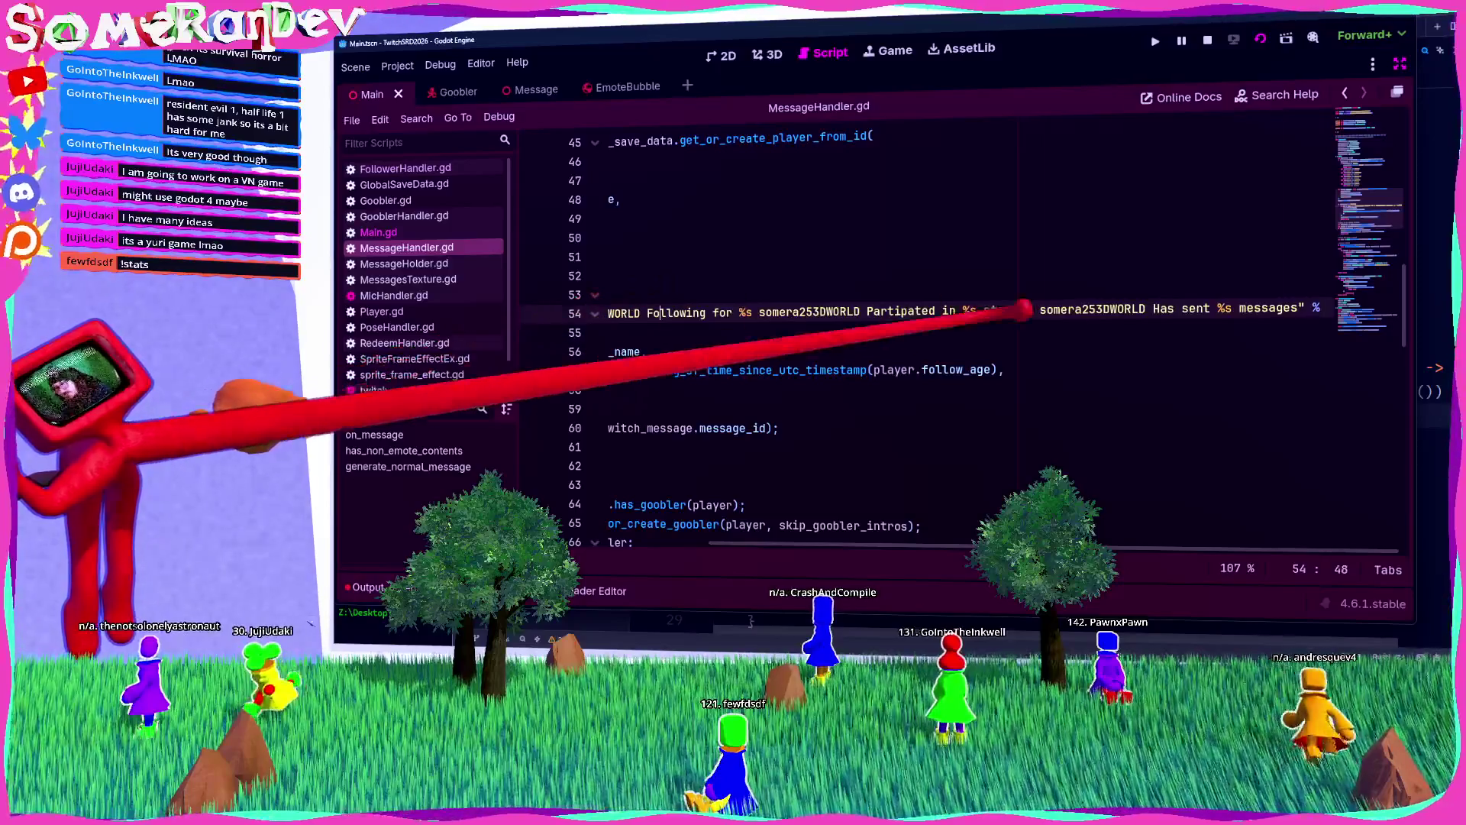
left_click_drag(1131, 309, 1174, 308)
type("S")
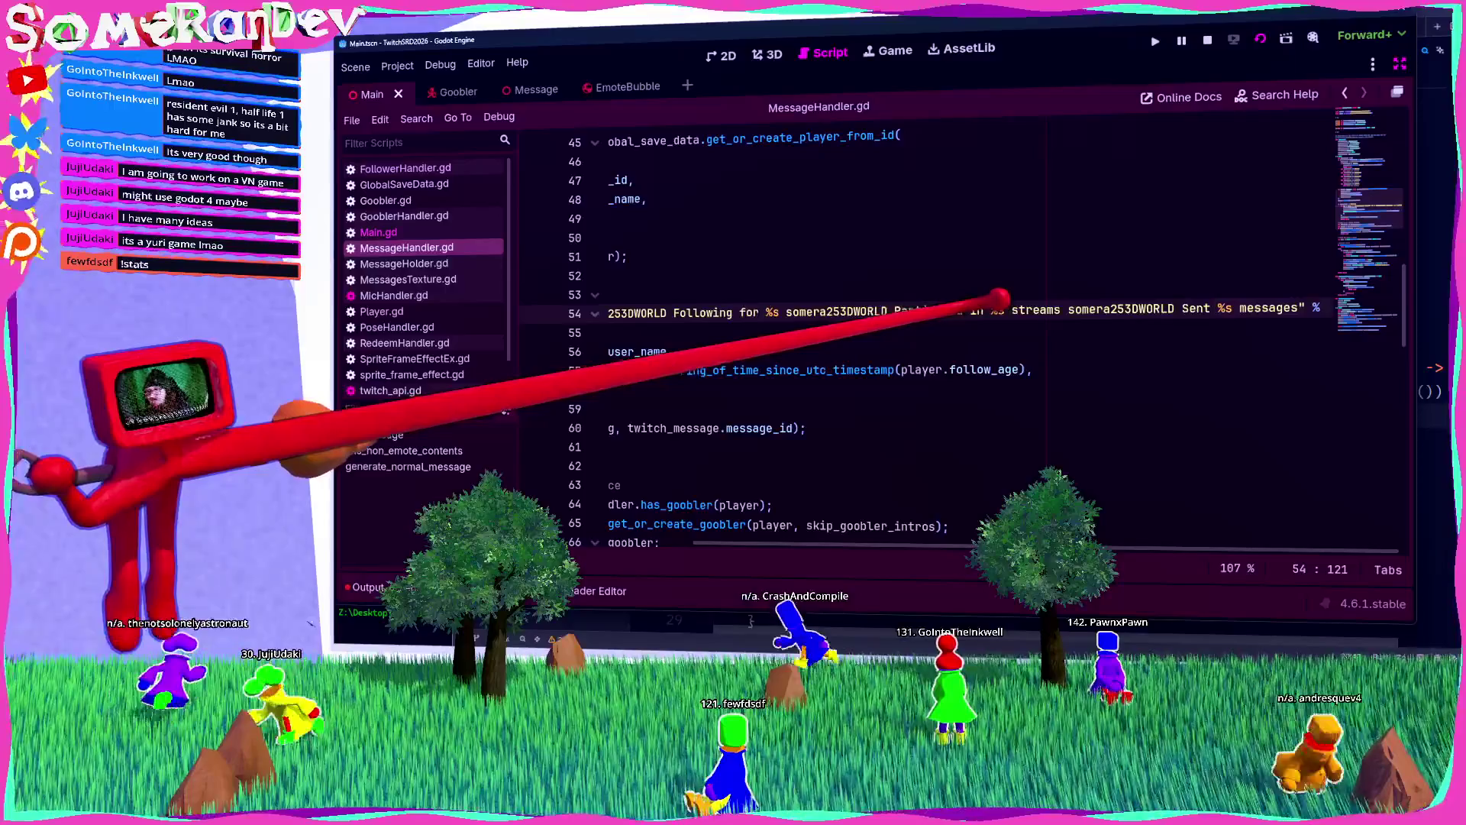
scroll(917, 336, "left", 5)
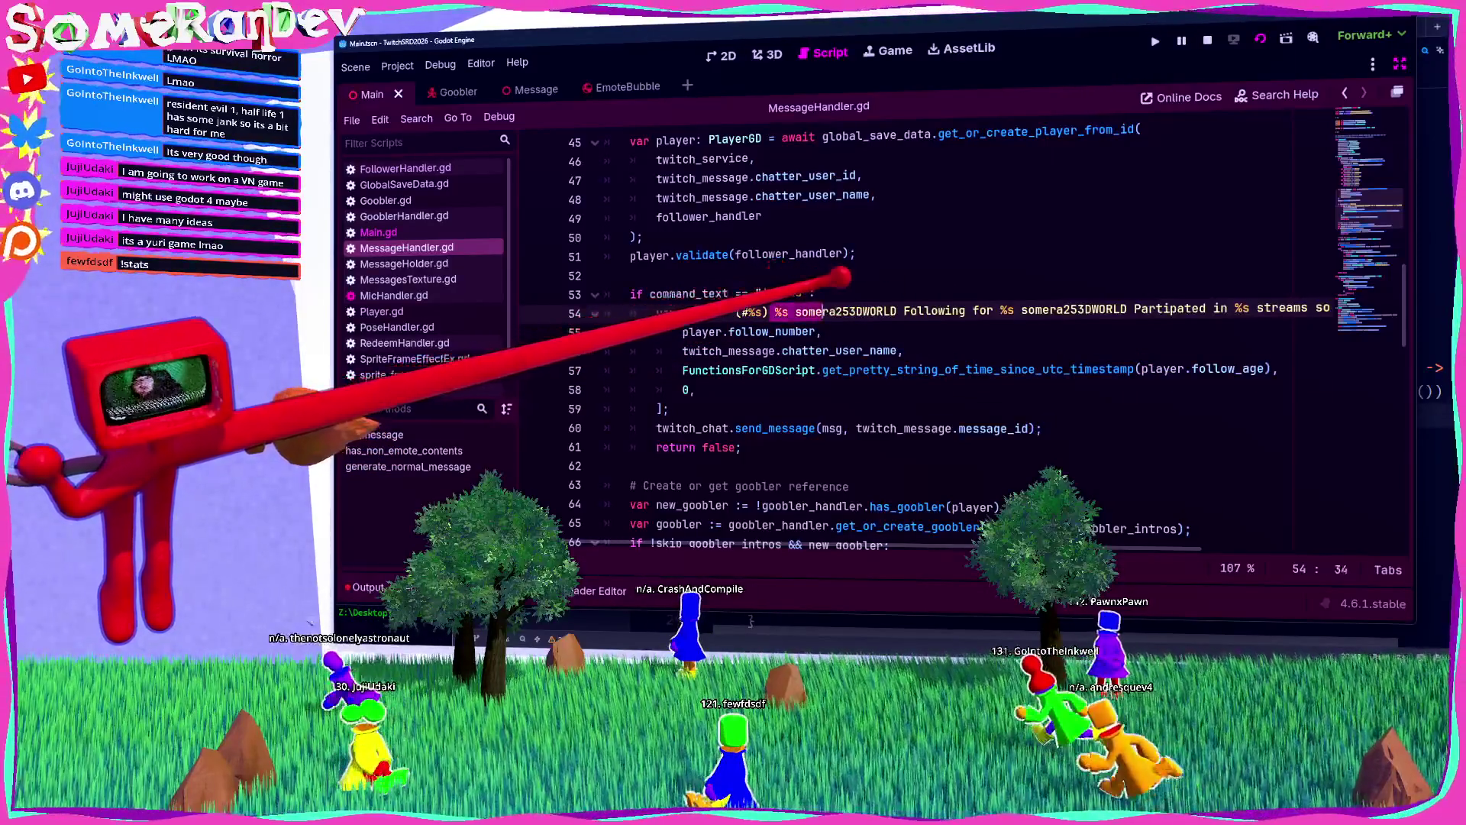
double_click(836, 312)
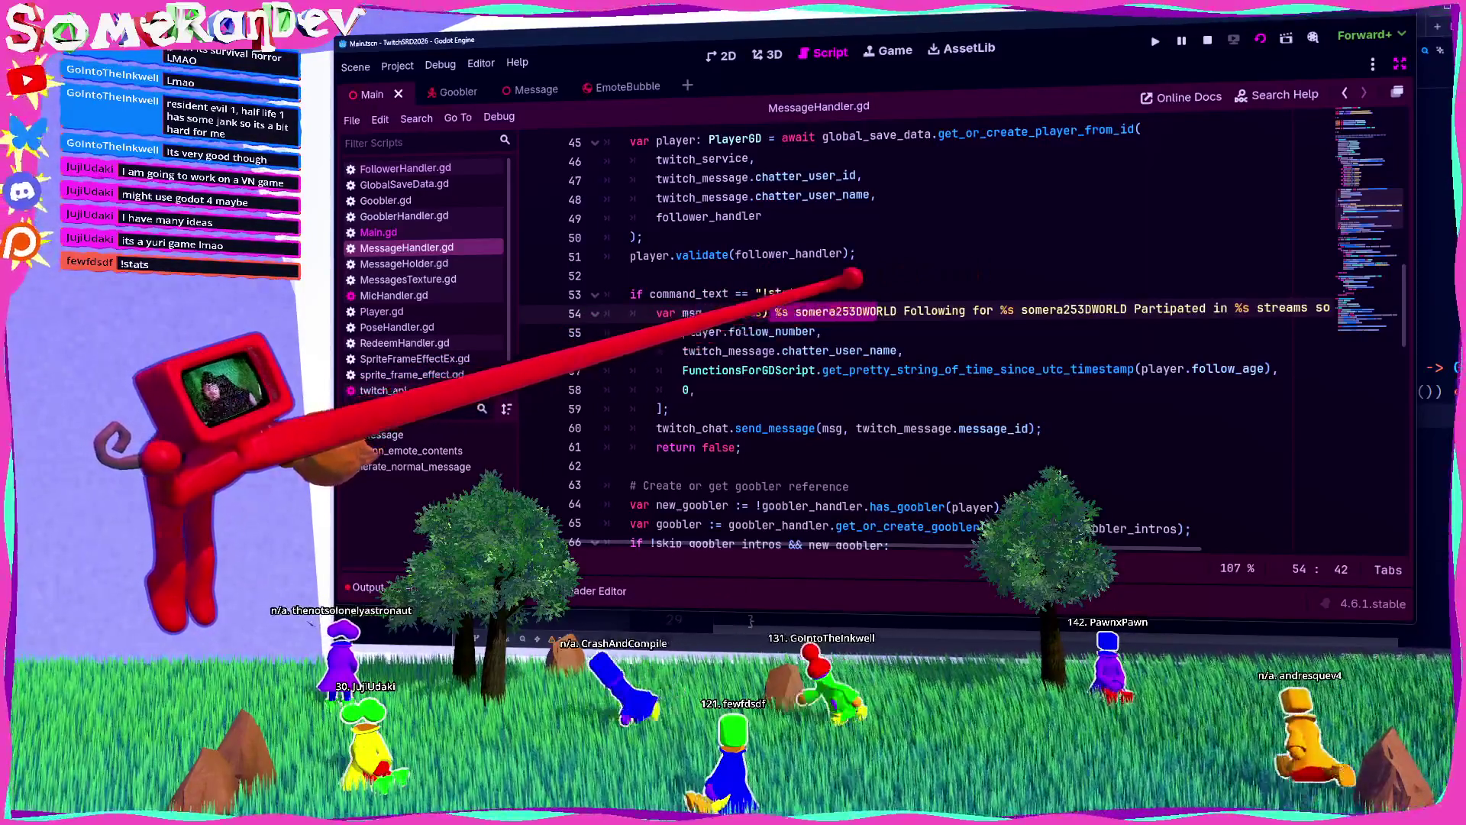
double_click(936, 310)
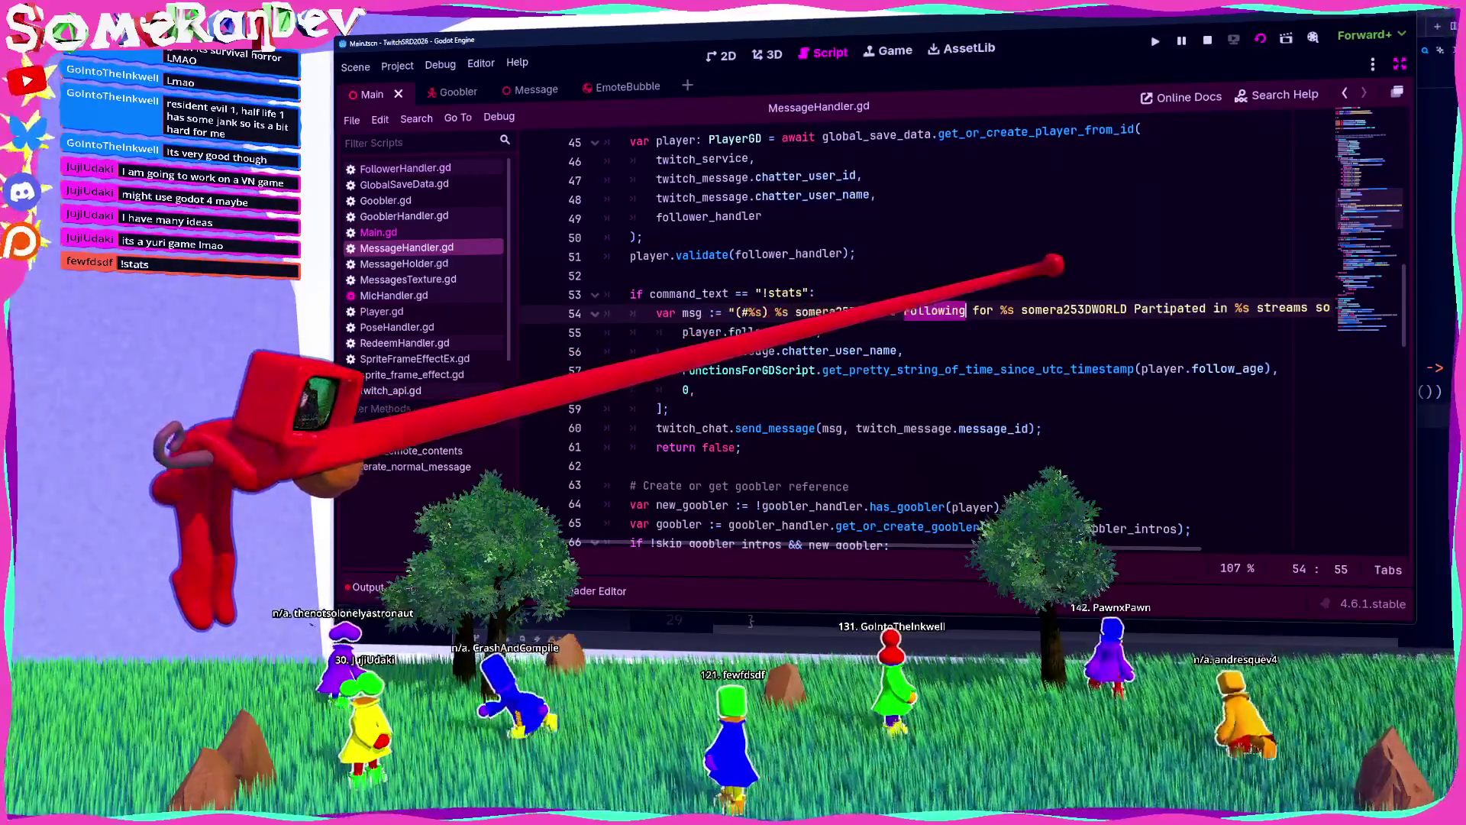
scroll(916, 311, "right", 3)
left_click_drag(884, 310, 990, 310)
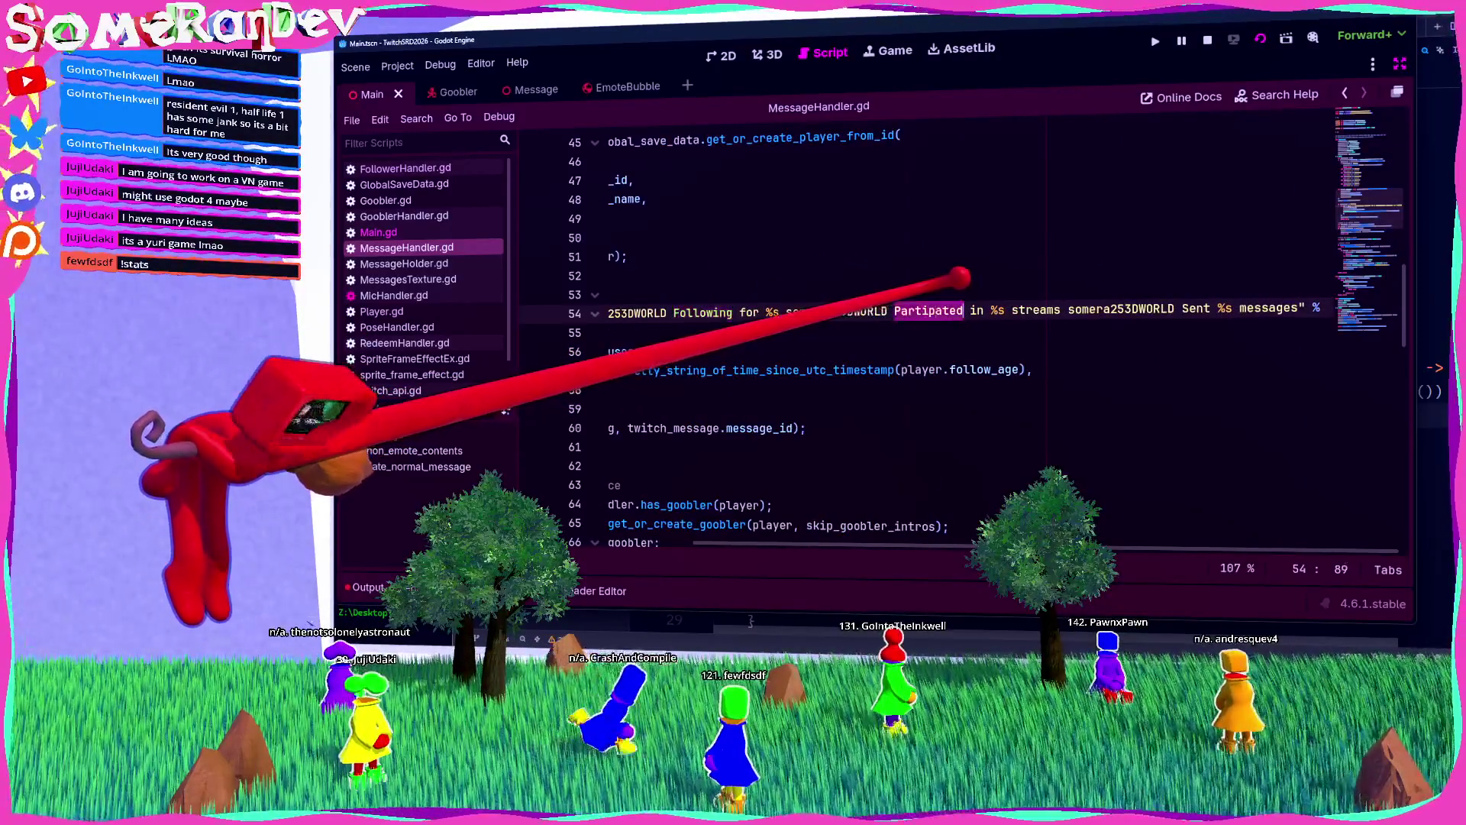
key("shift+Right")
key("shift+Right")
key("shift+Right")
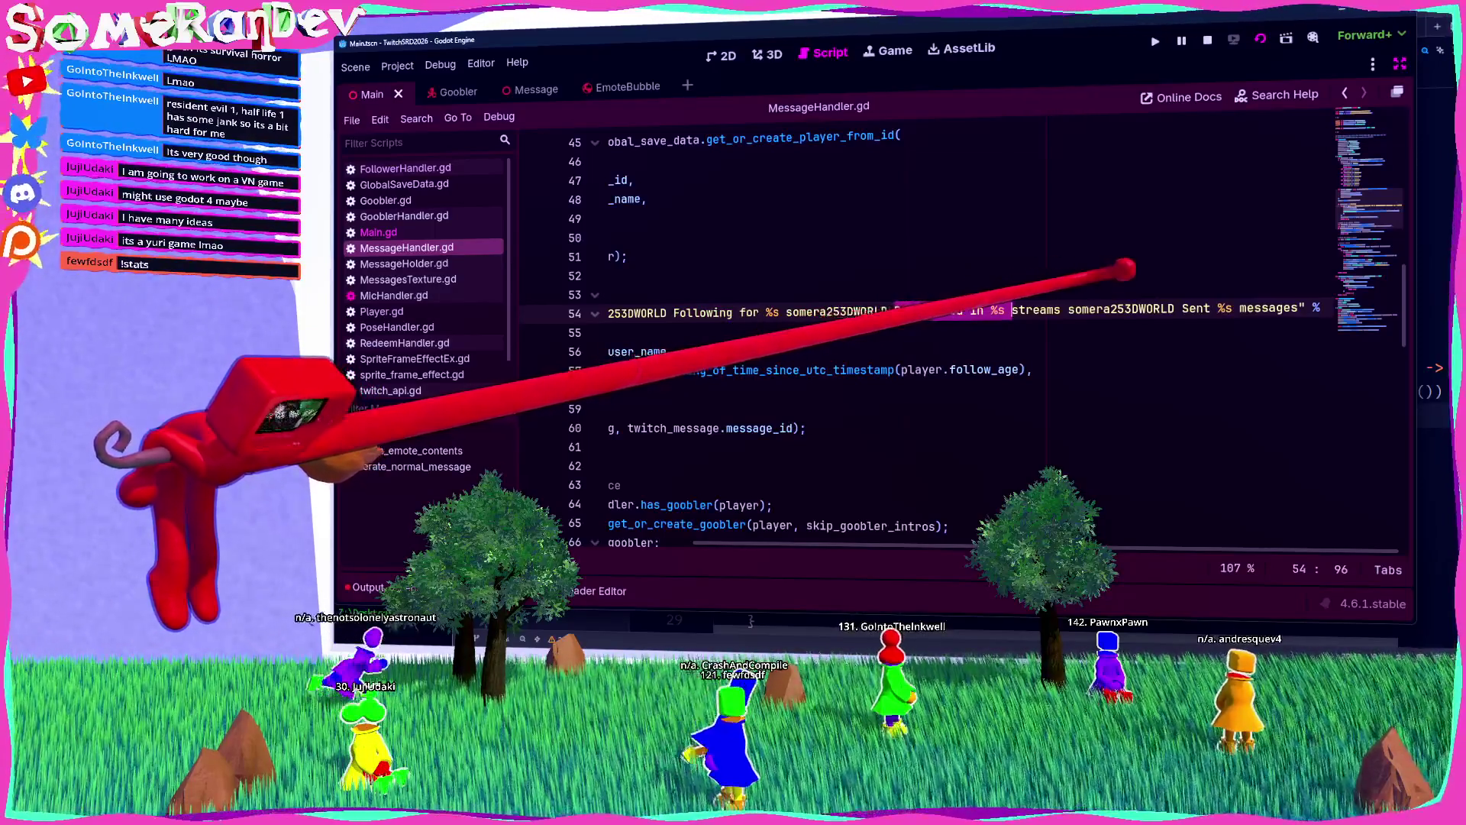
double_click(1196, 309)
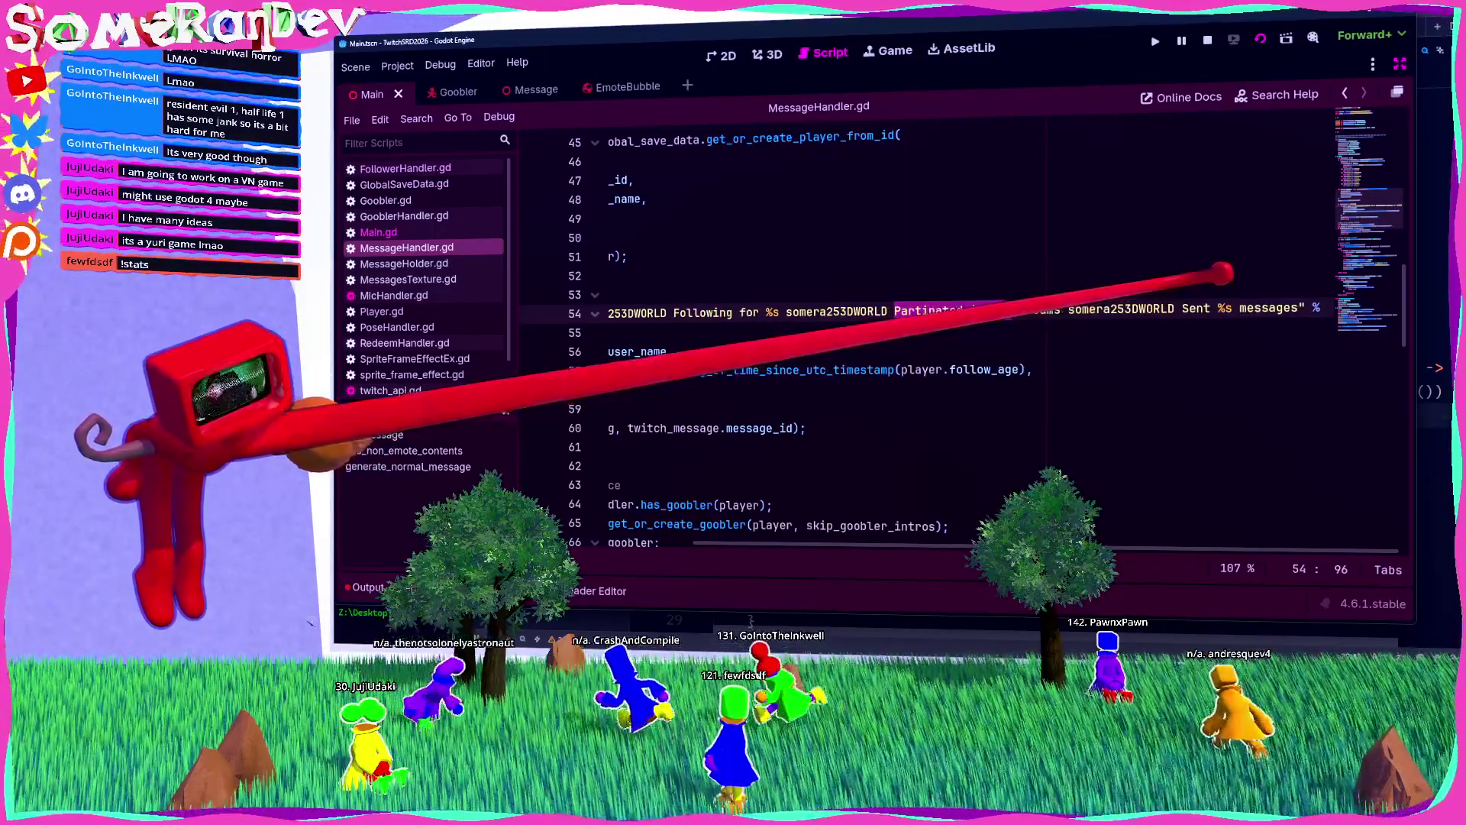
key("ctrl+shift+Right")
key("ctrl+shift+Right")
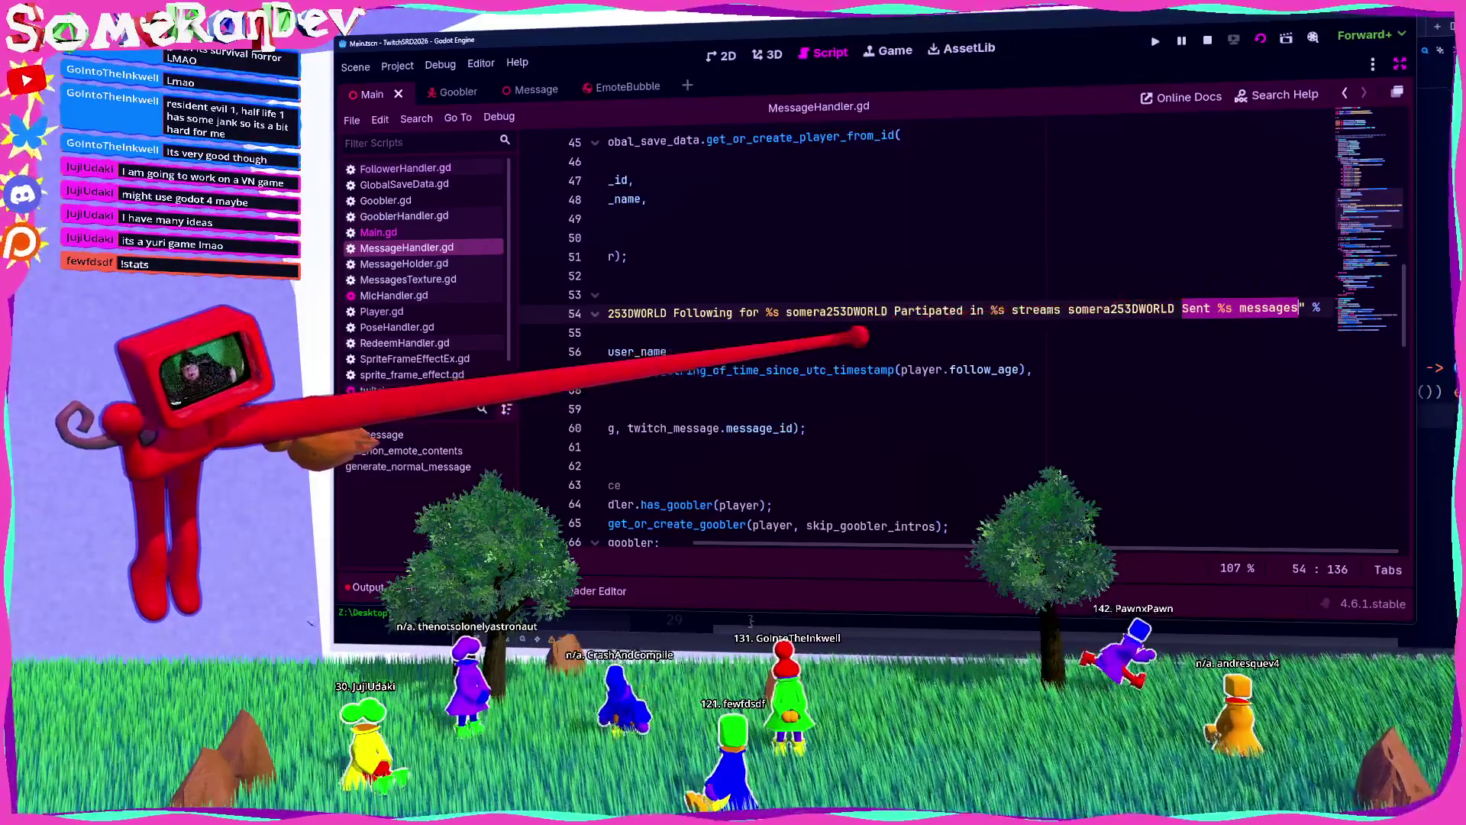
Step: Add a second 0, argument to the stats values and run the game with F5
left_click(692, 390)
key("Return")
type("0,")
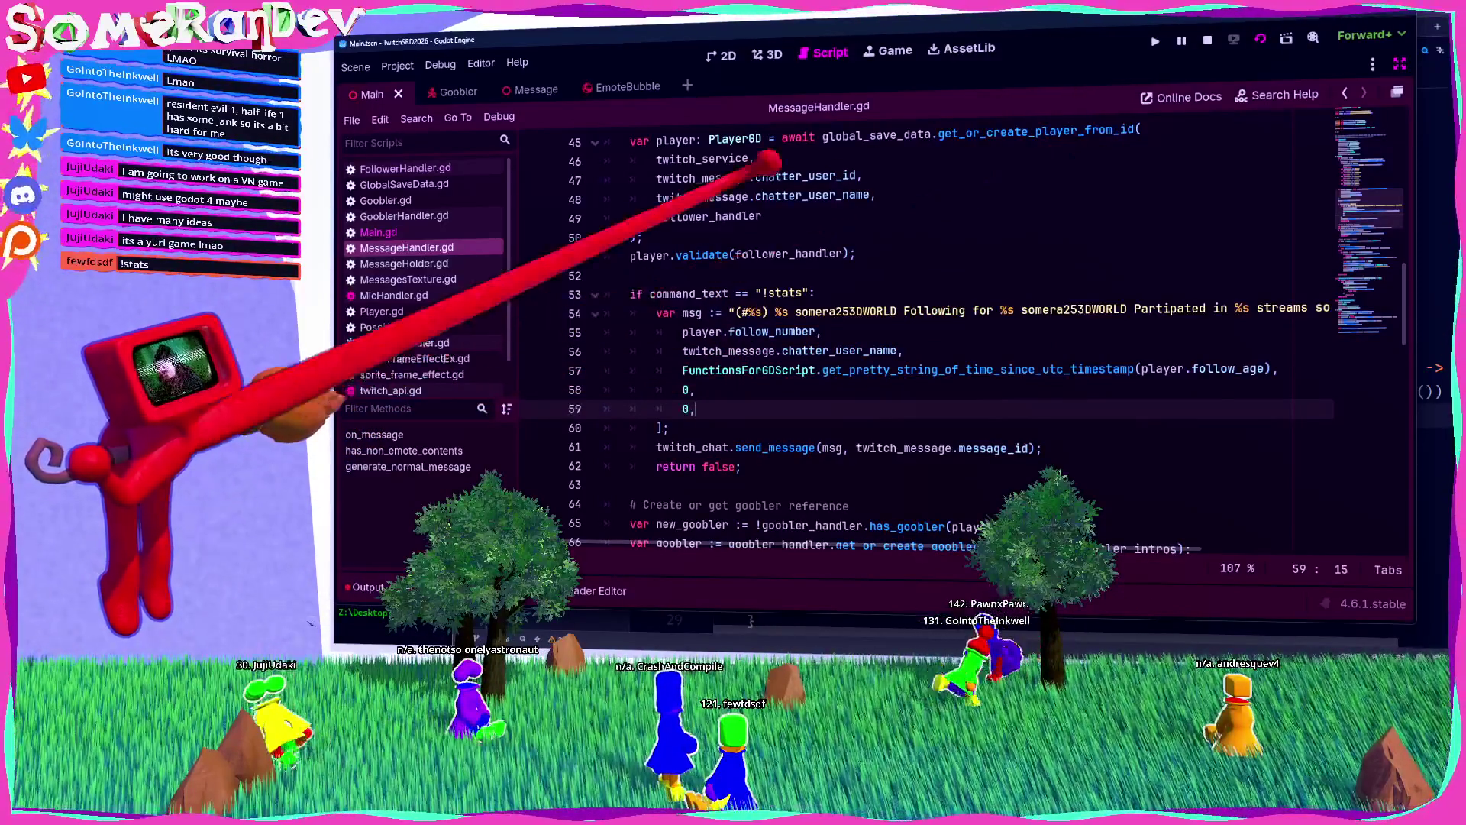
key("F5")
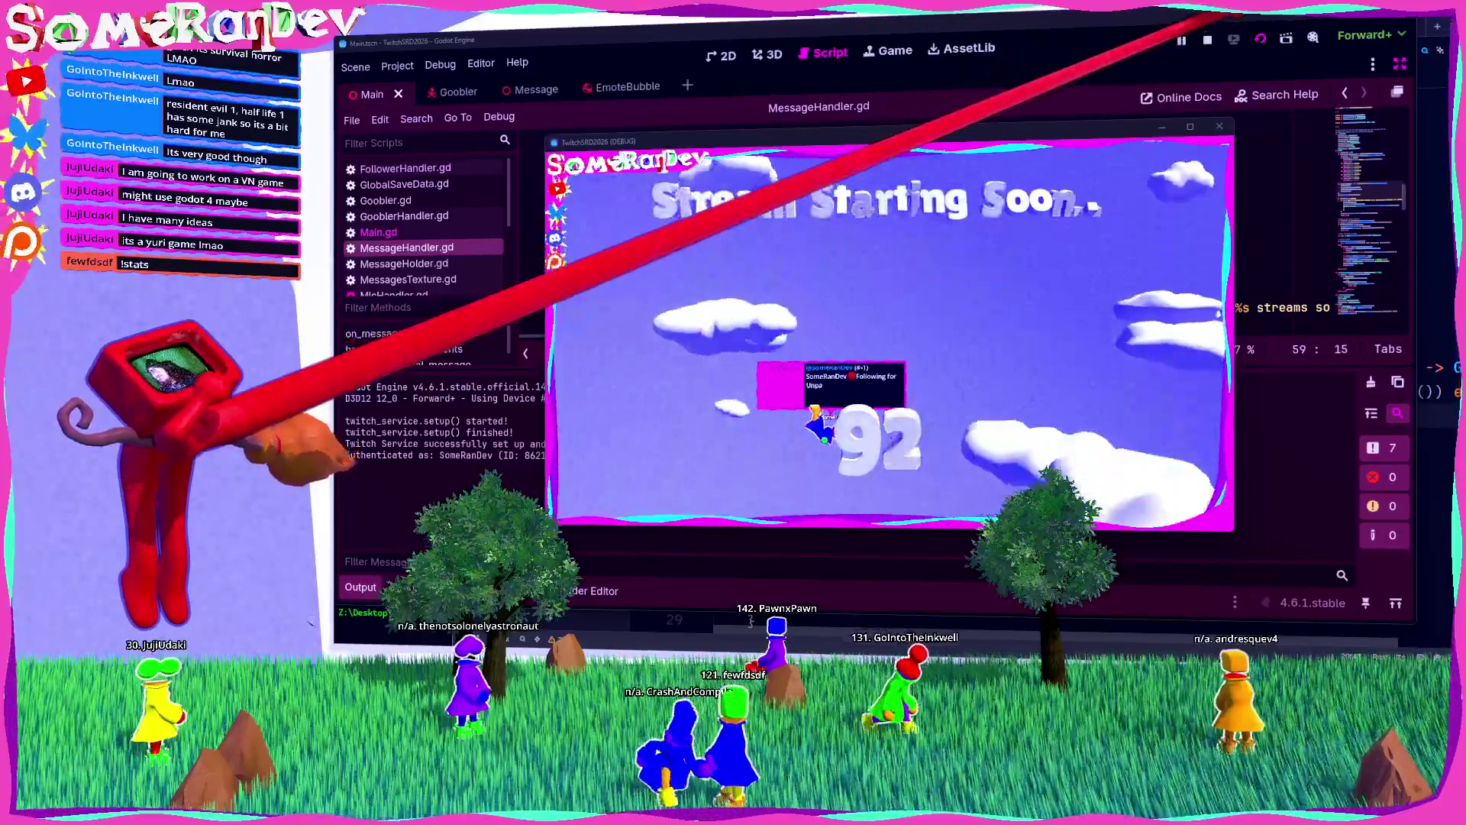
key("F8")
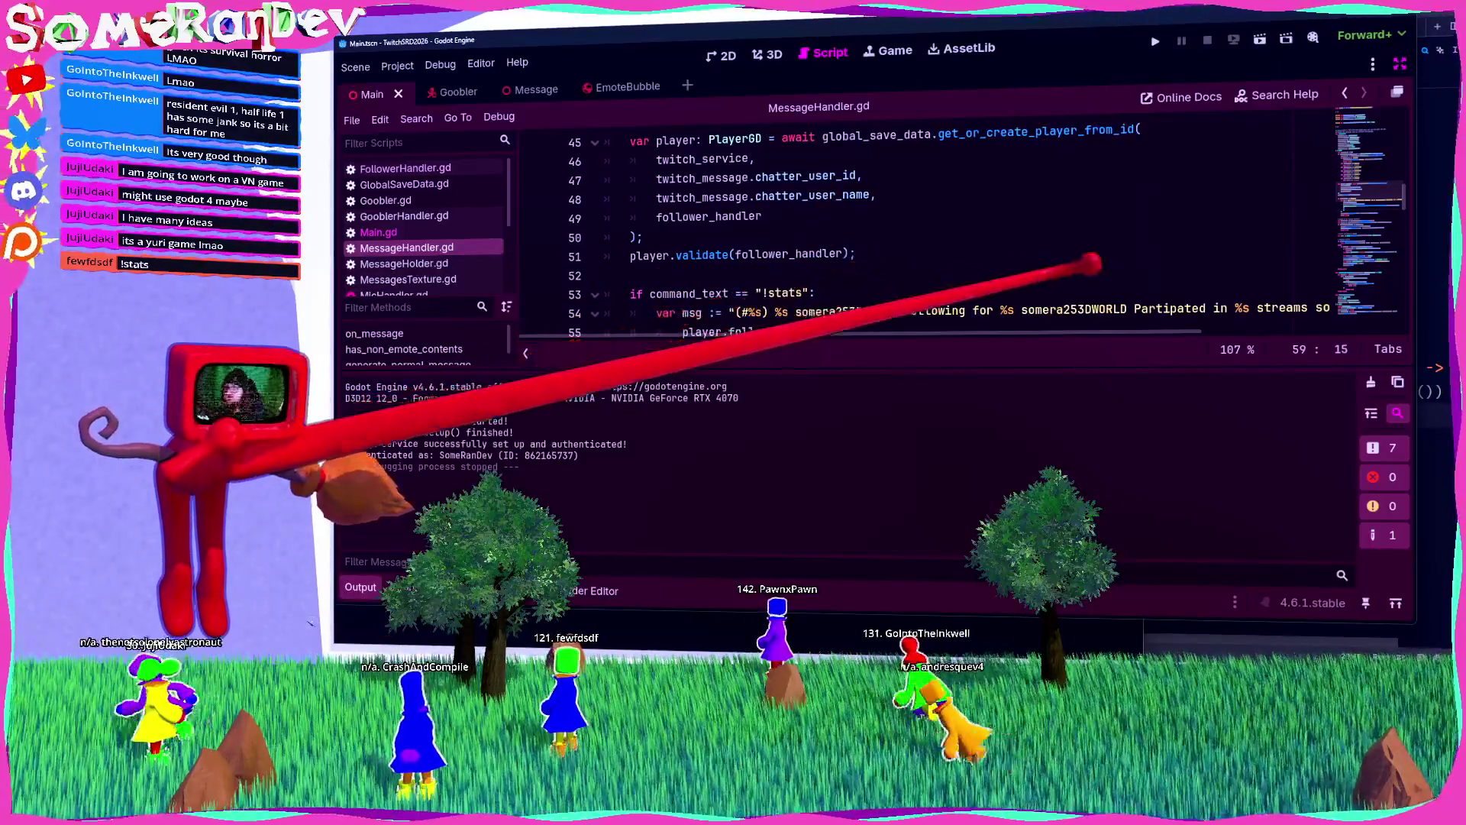
left_click(358, 586)
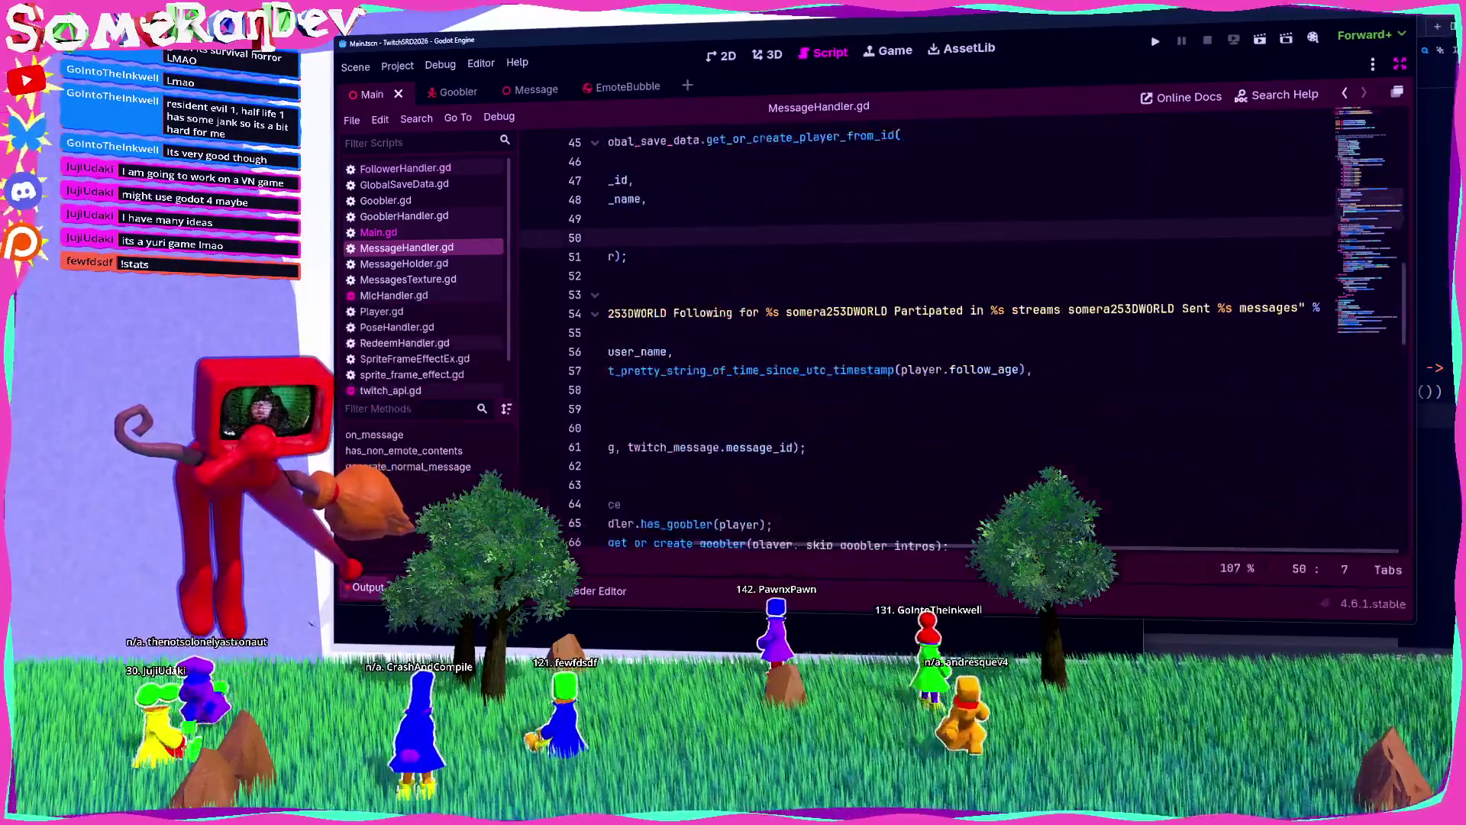
Step: Add ' total' after 'messages' on line 54, save, and test-run the scene
left_click(1298, 237)
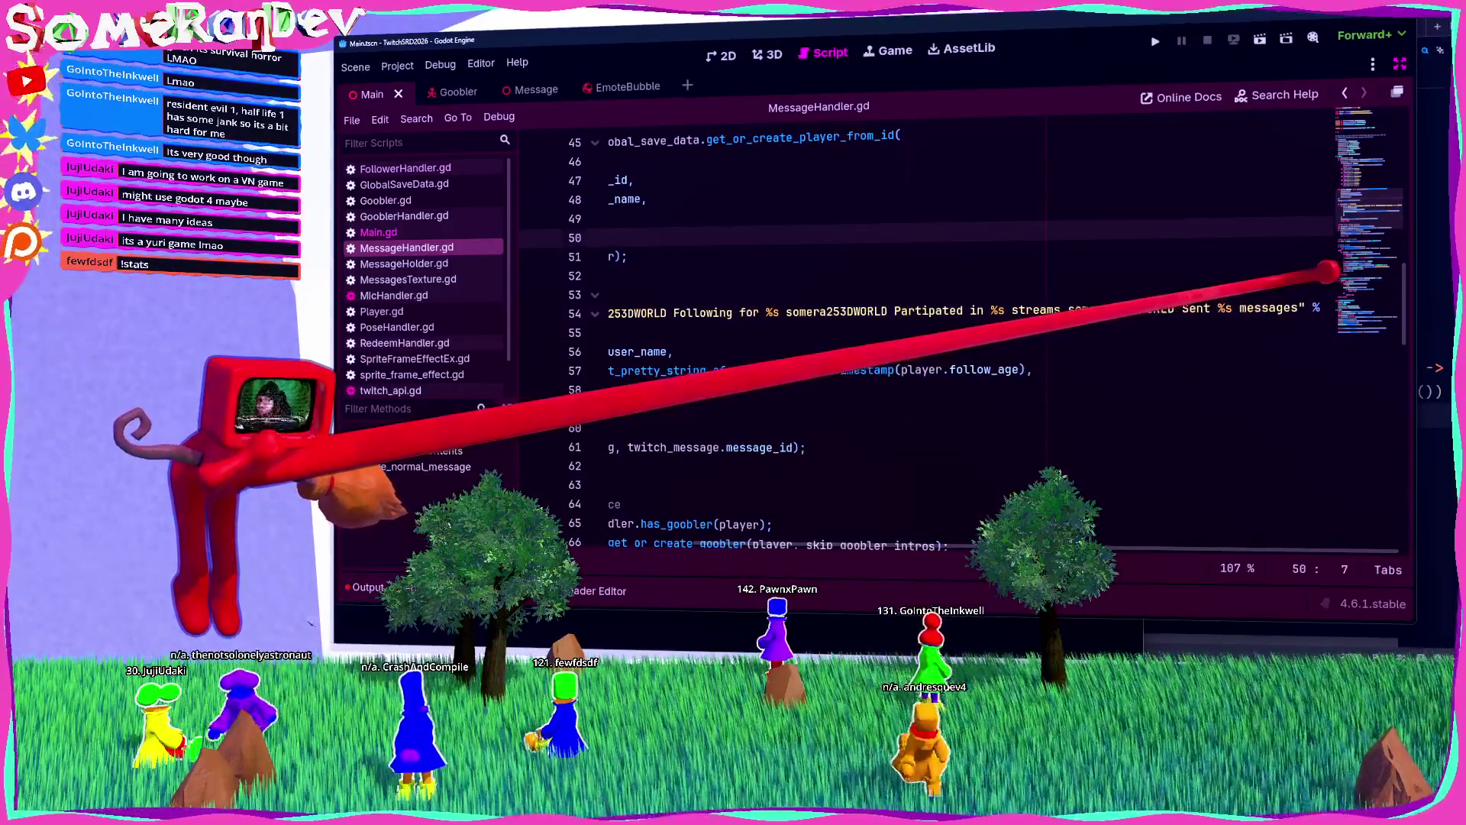
left_click(1300, 308)
type("total")
key("ctrl+s")
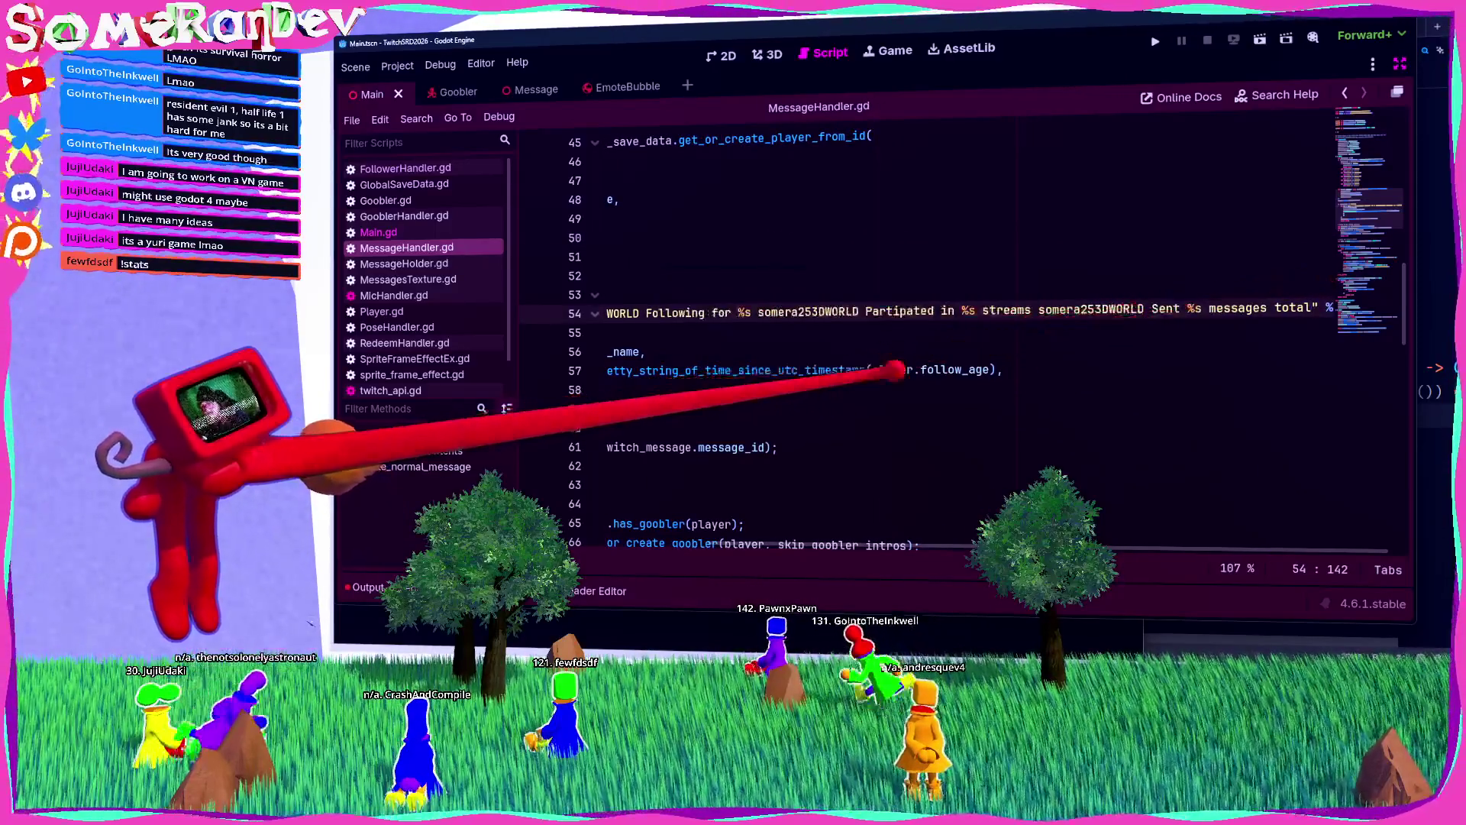
left_click(1260, 37)
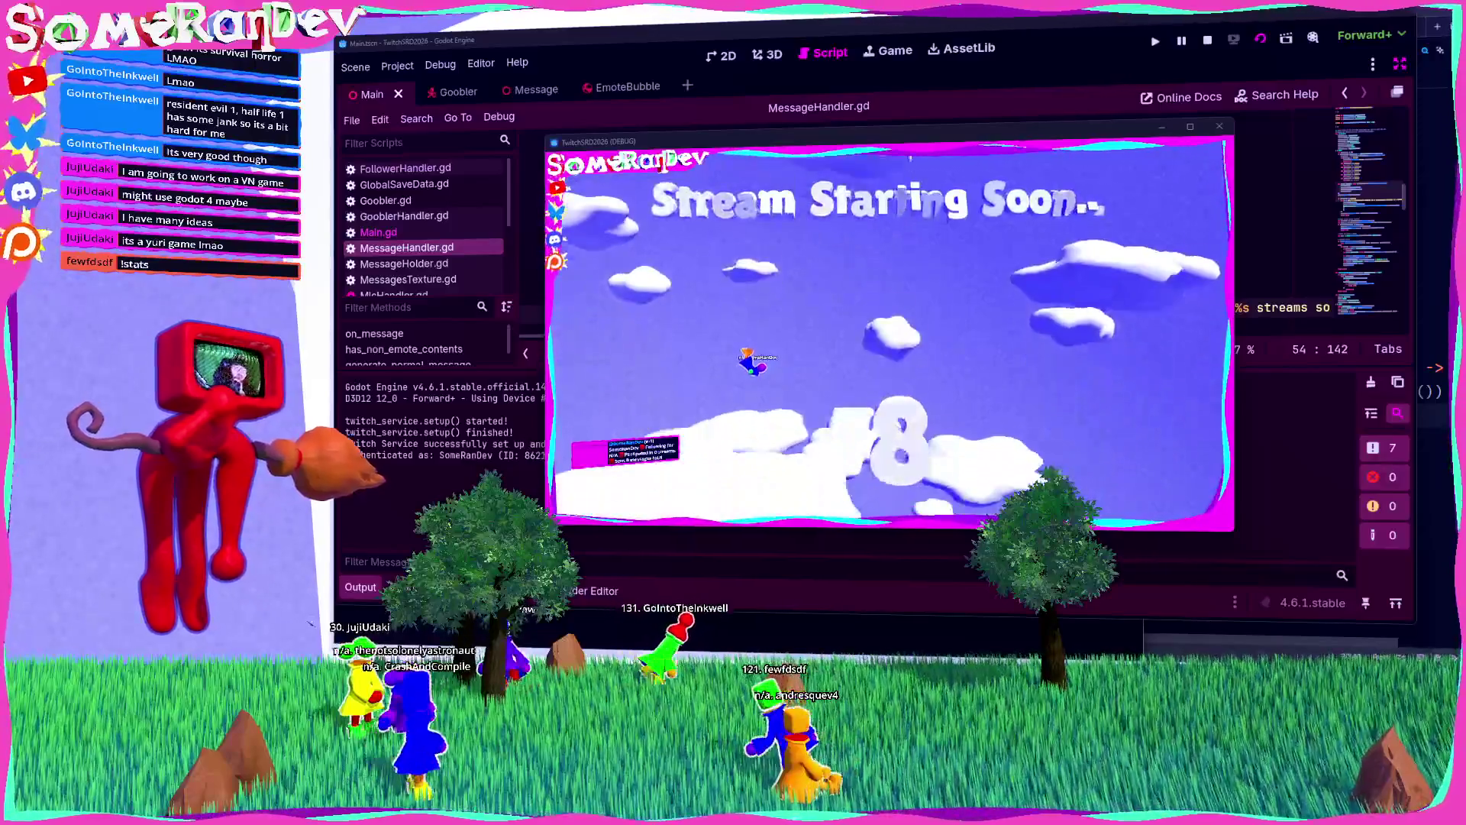
key("F8")
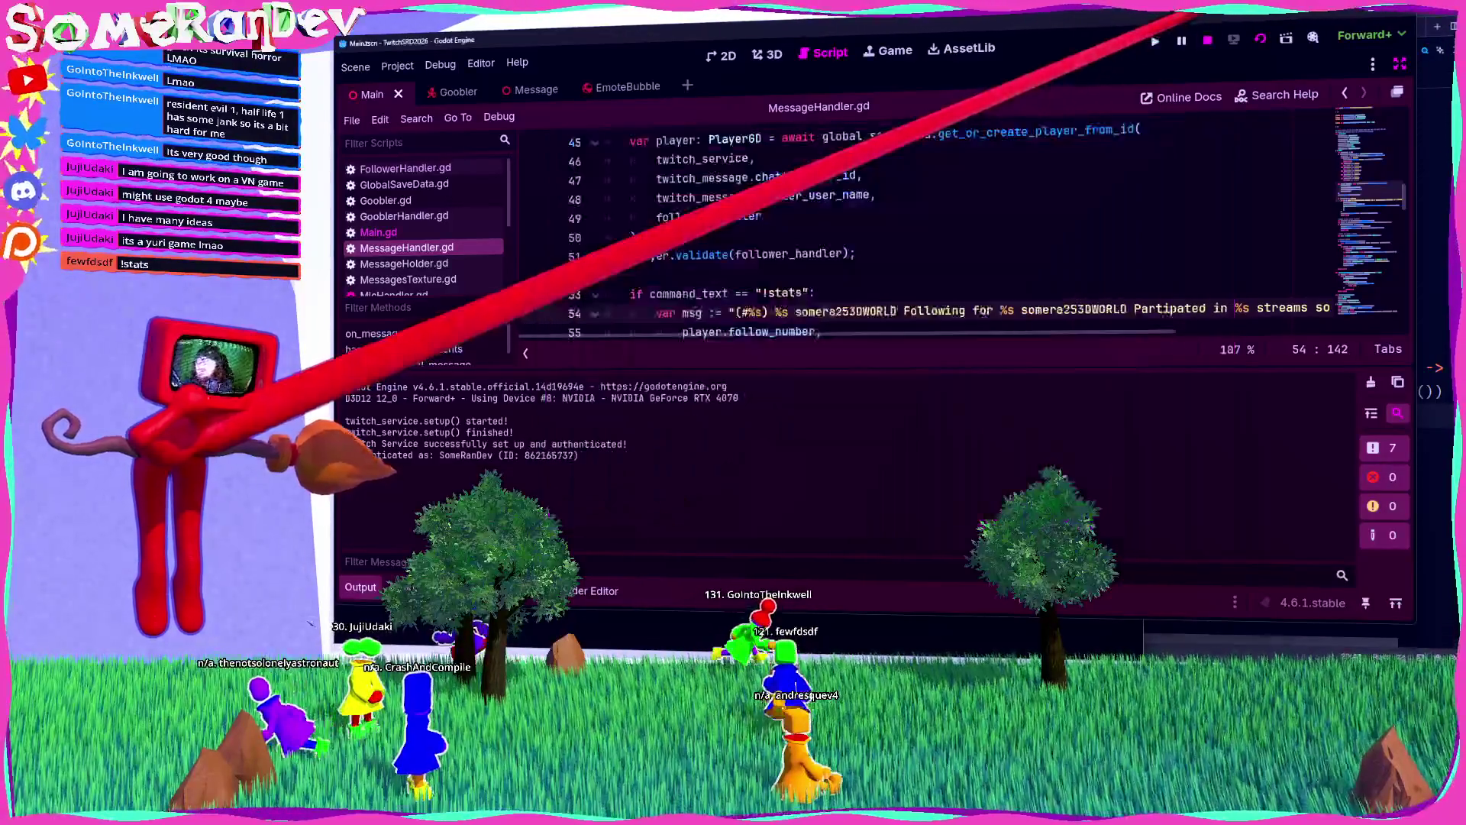
Step: Hide the output log, replace the first separator with 'has', and lowercase 'following'
scroll(916, 229, "down", 1)
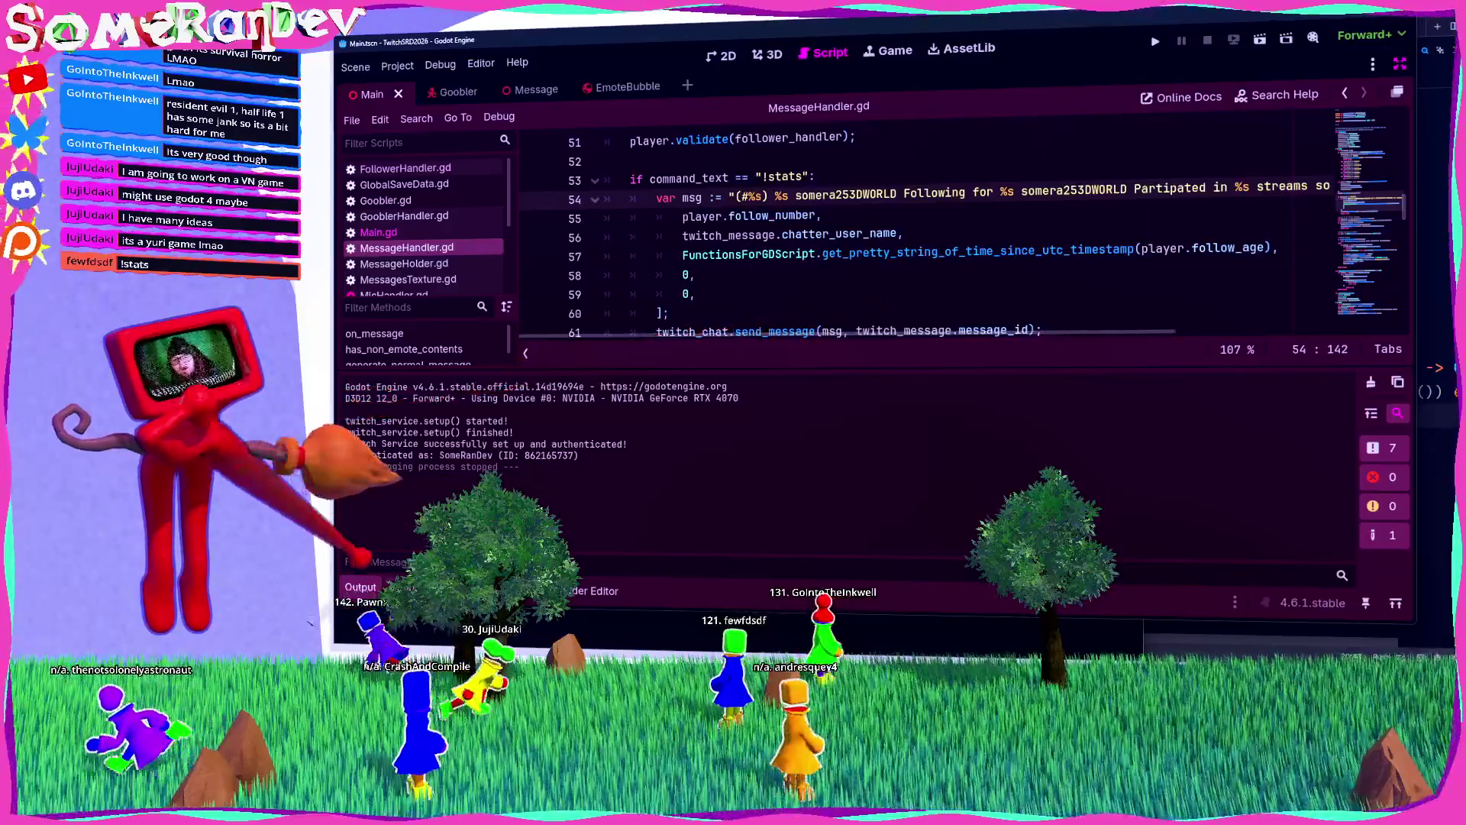
left_click(361, 587)
scroll(917, 306, "up", 2)
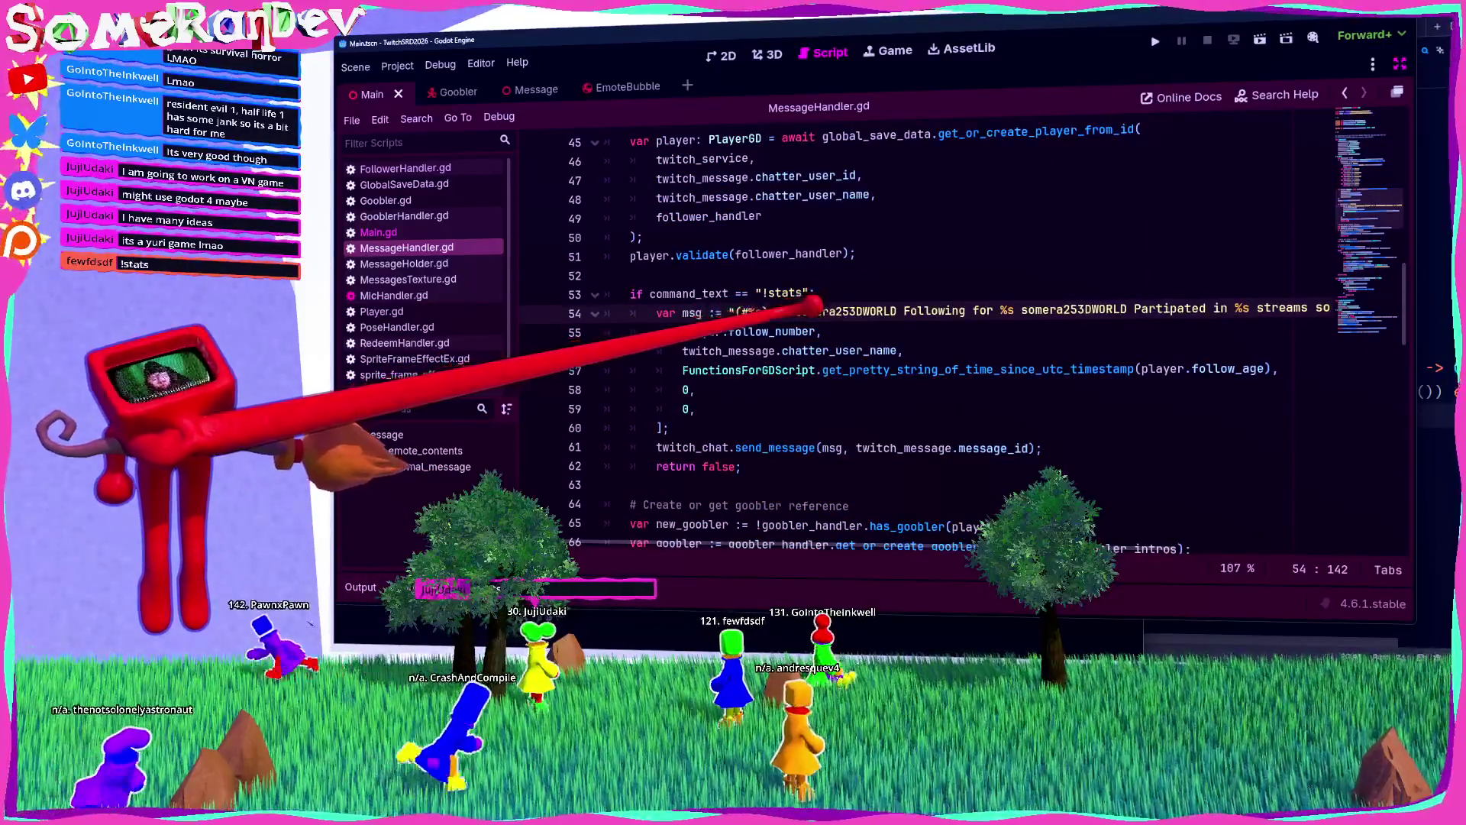
mouse_move(813, 350)
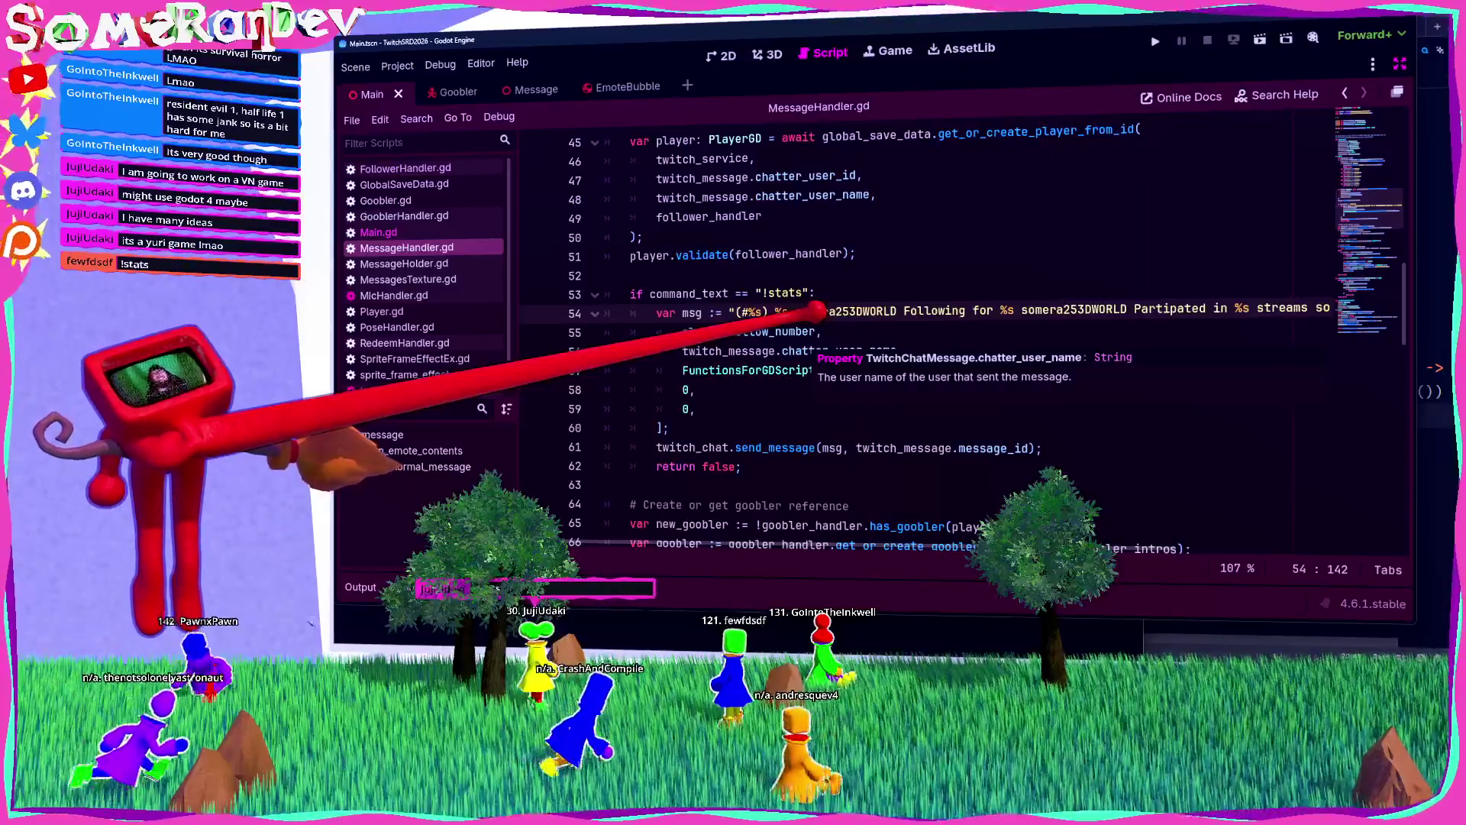
left_click(795, 310)
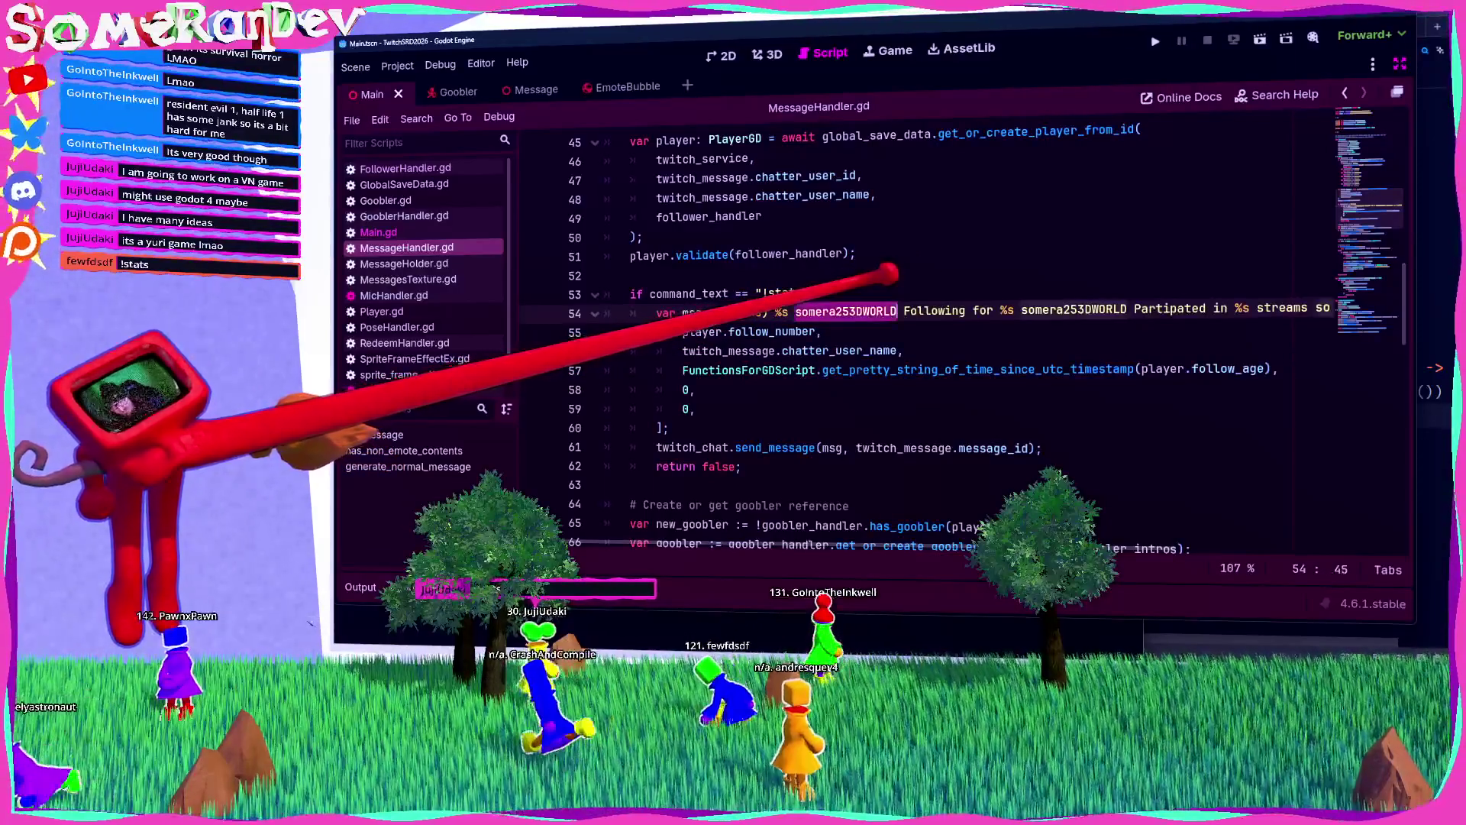
type("has")
key("BackSpace")
type("f")
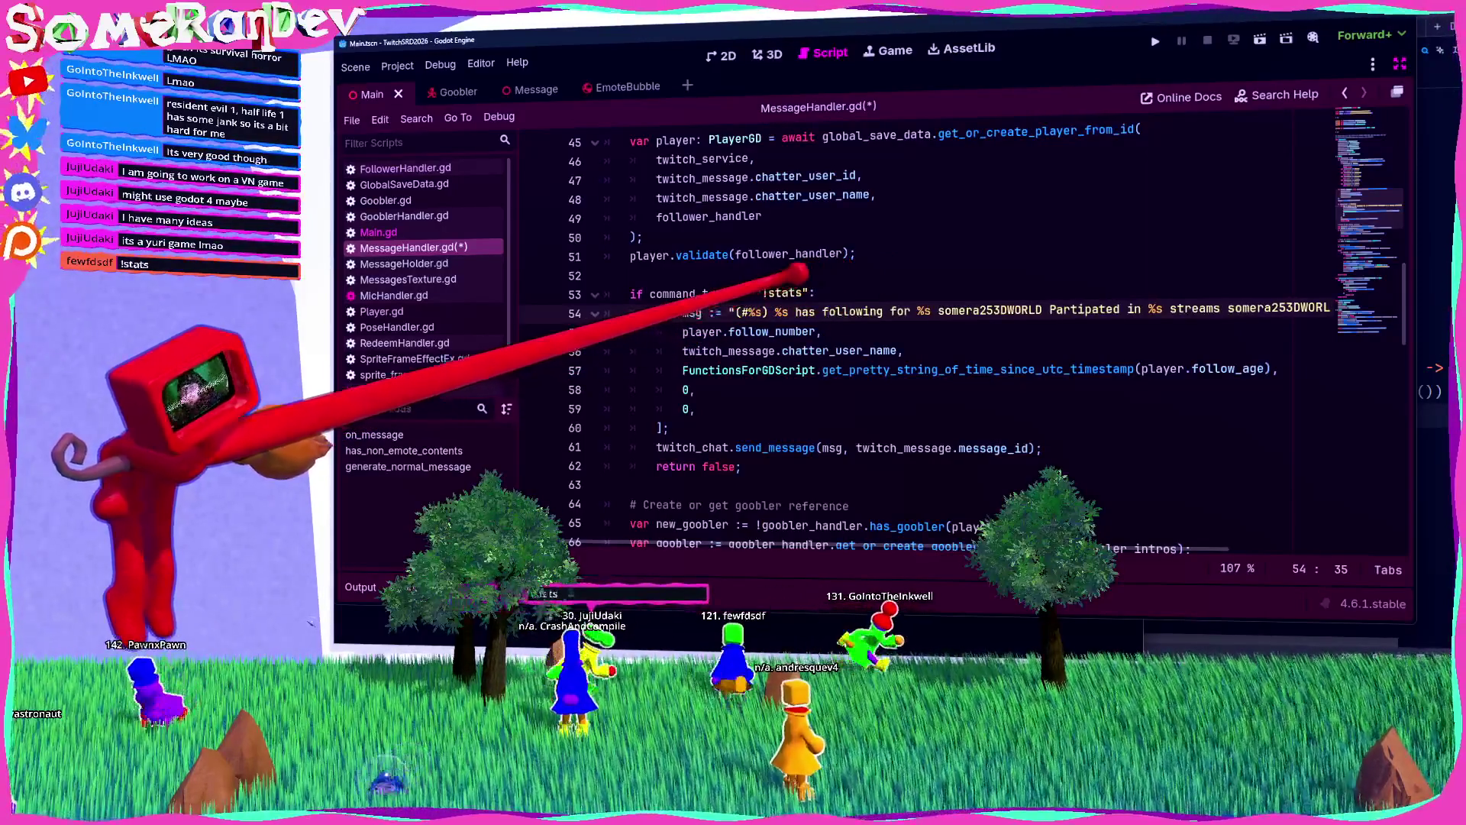
Step: Put a comma after the follow-age %s, drop the next separator, and lowercase 'partipated'
left_click(932, 311)
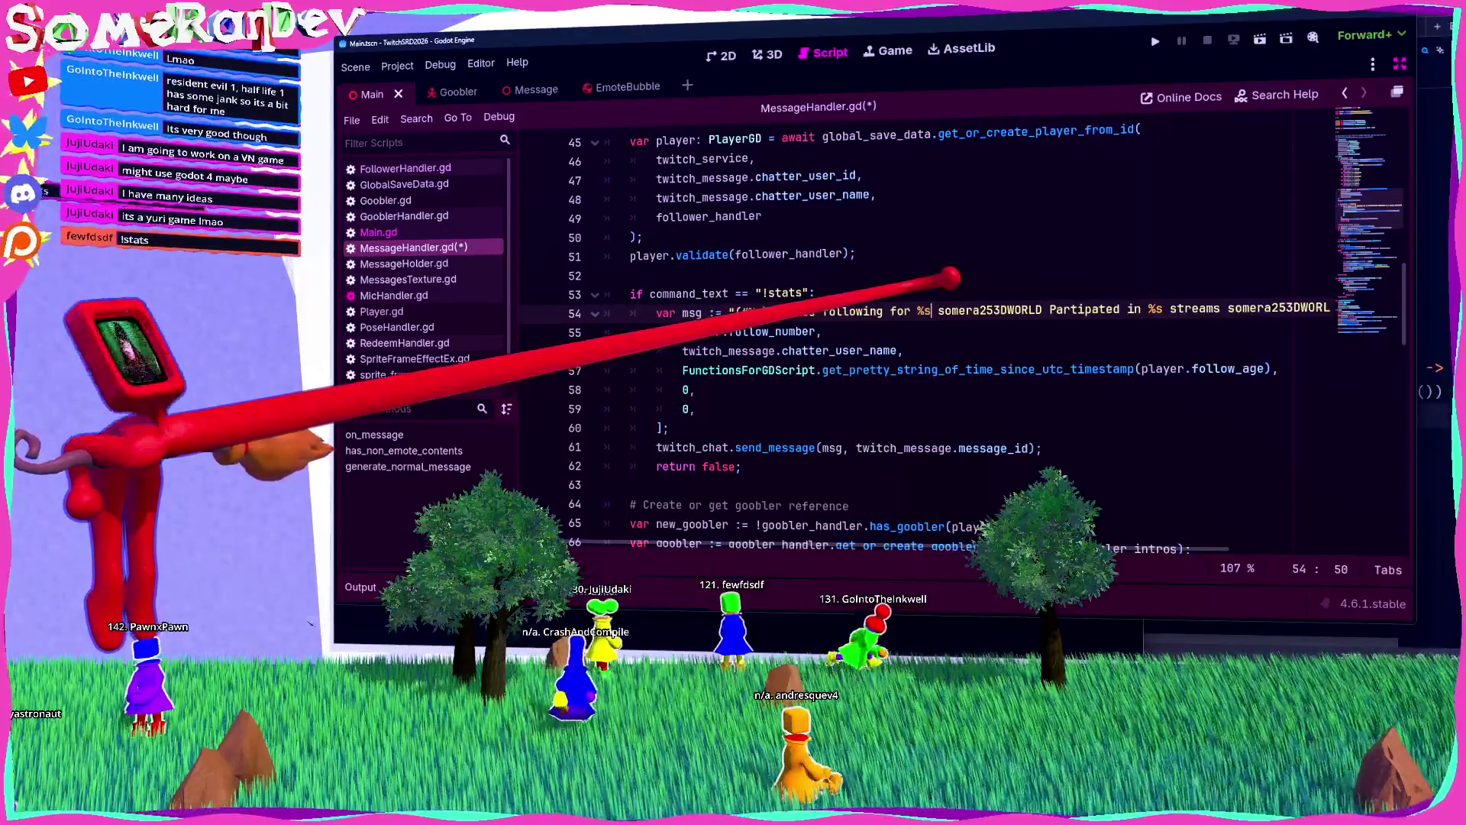
type("'")
key("BackSpace")
key("BackSpace")
type(",")
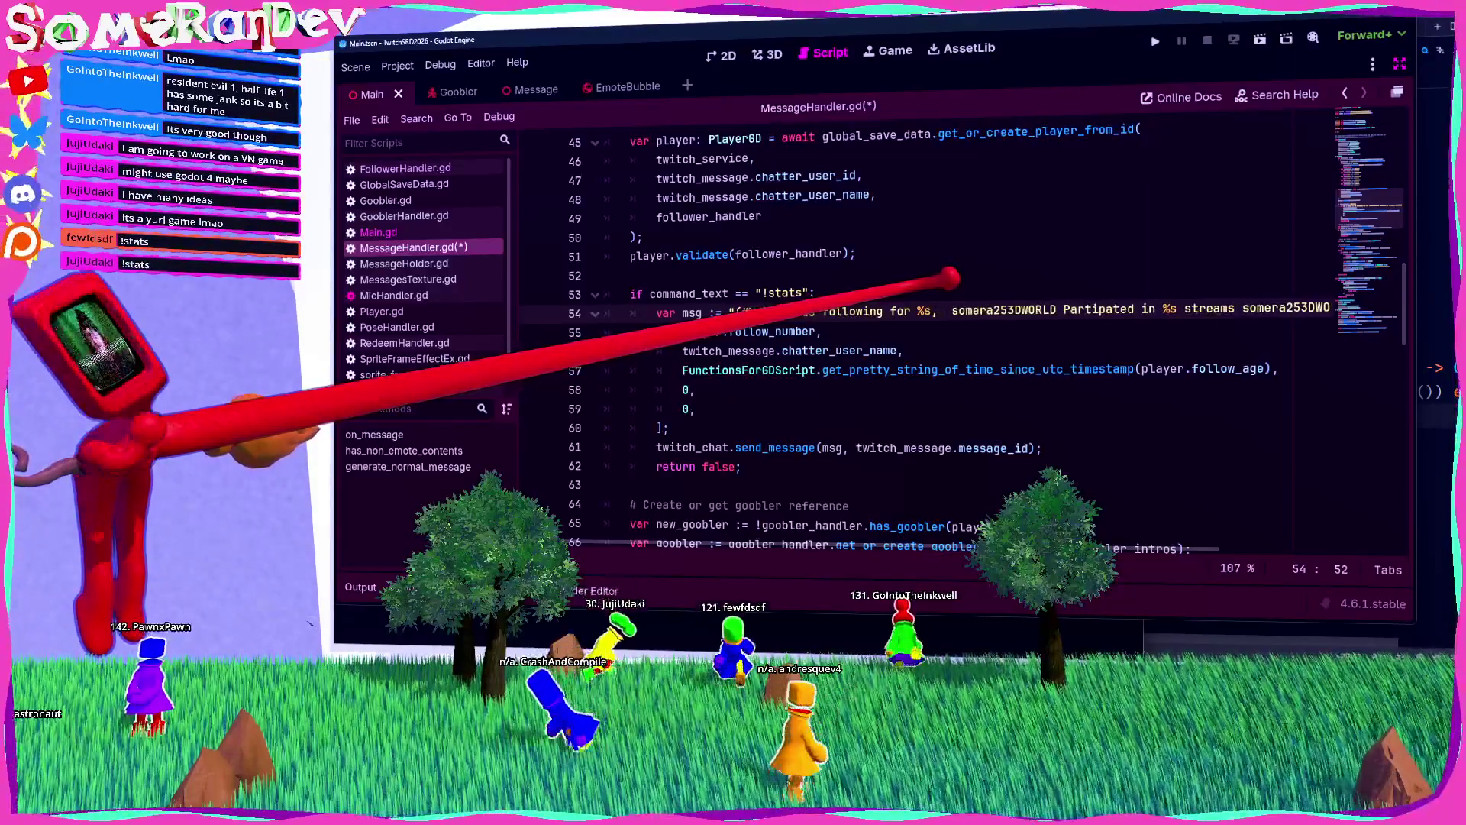
key("Delete")
key("Delete")
key("Delete")
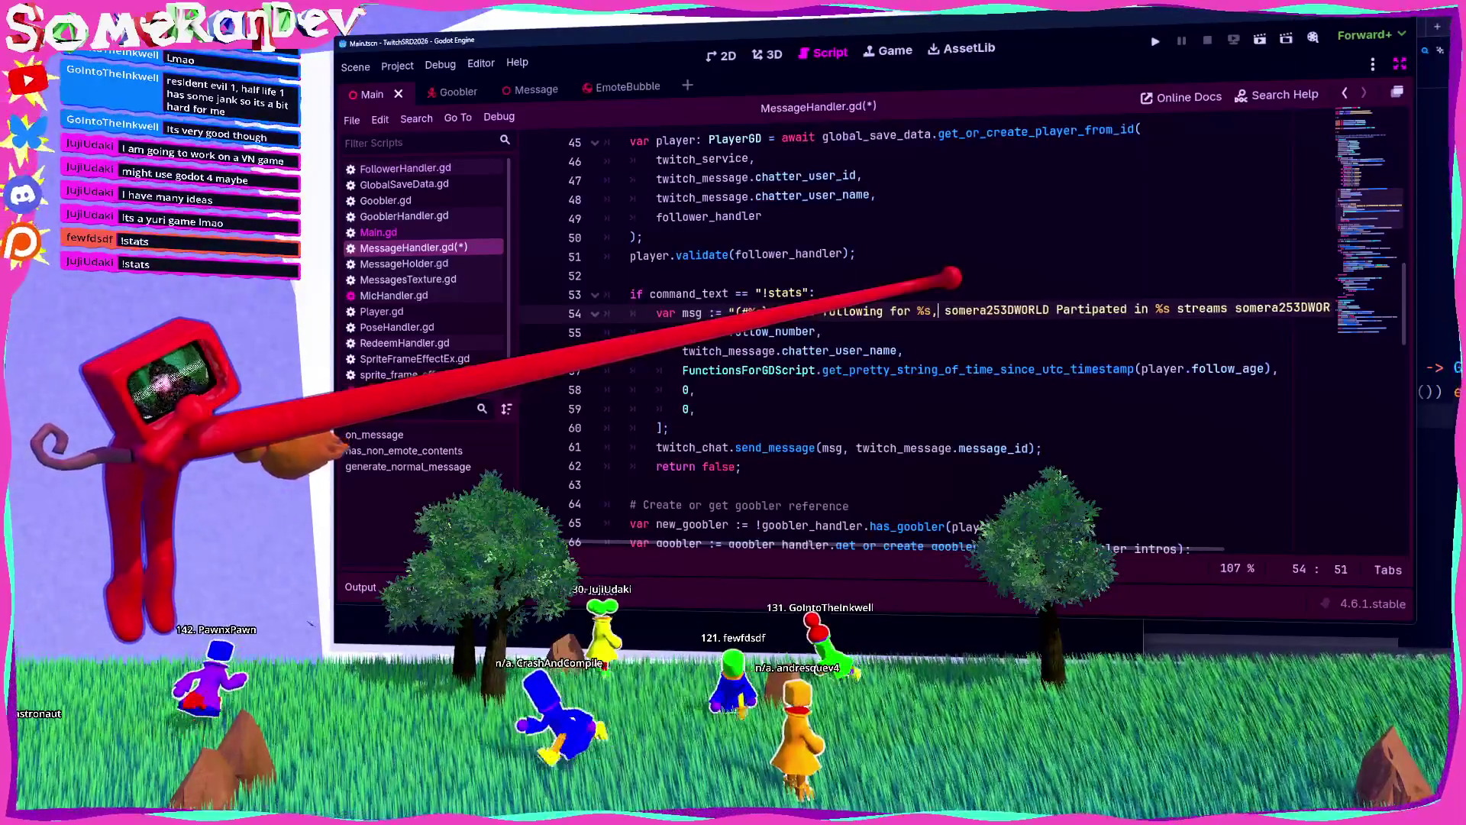
key("BackSpace")
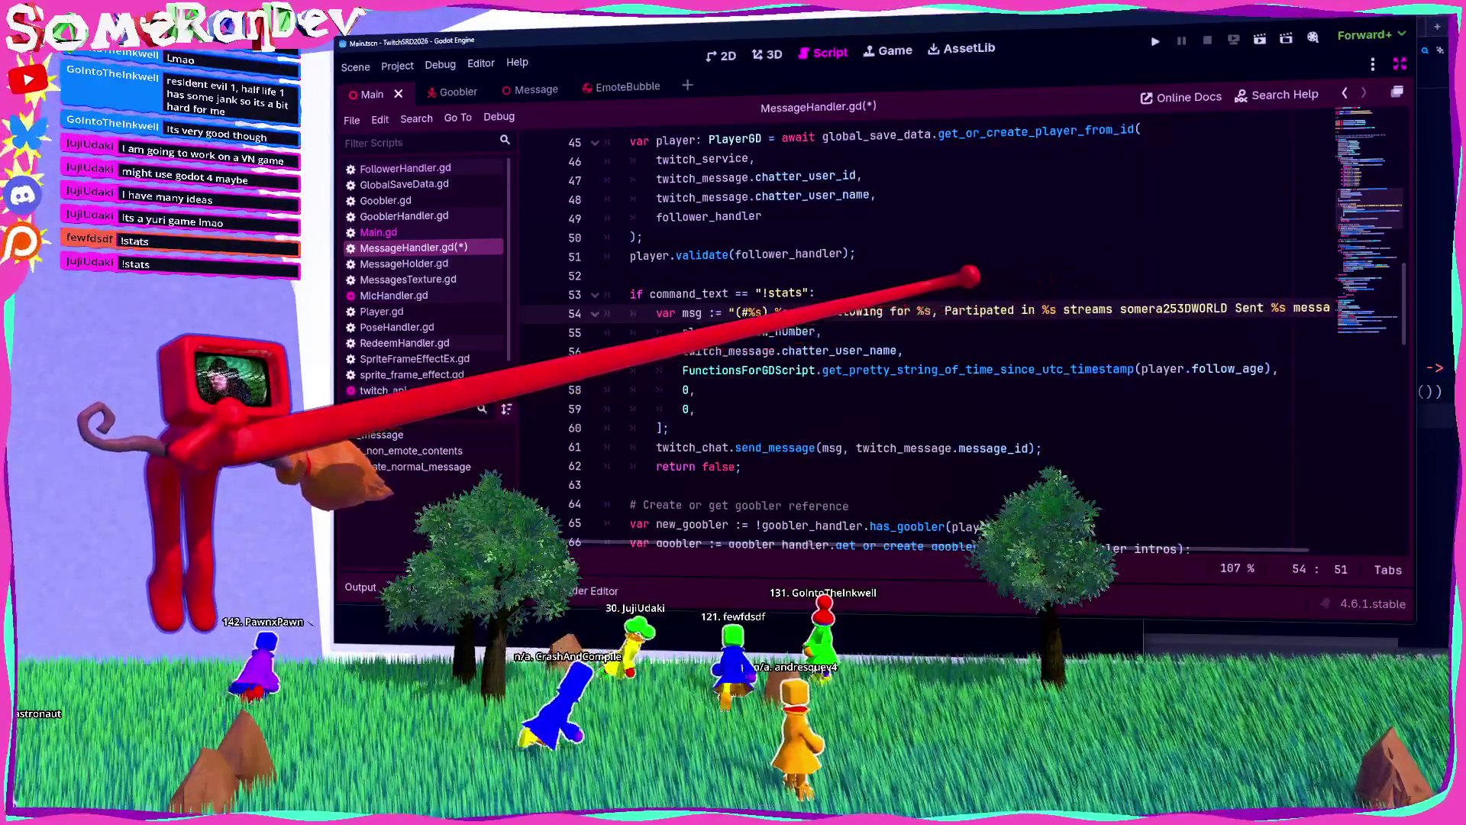
key("BackSpace")
type("p")
Step: Replace the separator after 'streams' with ', and has sent %s messages total!' and save
key("ctrl+Right")
key("ctrl+Right")
key("ctrl+Right")
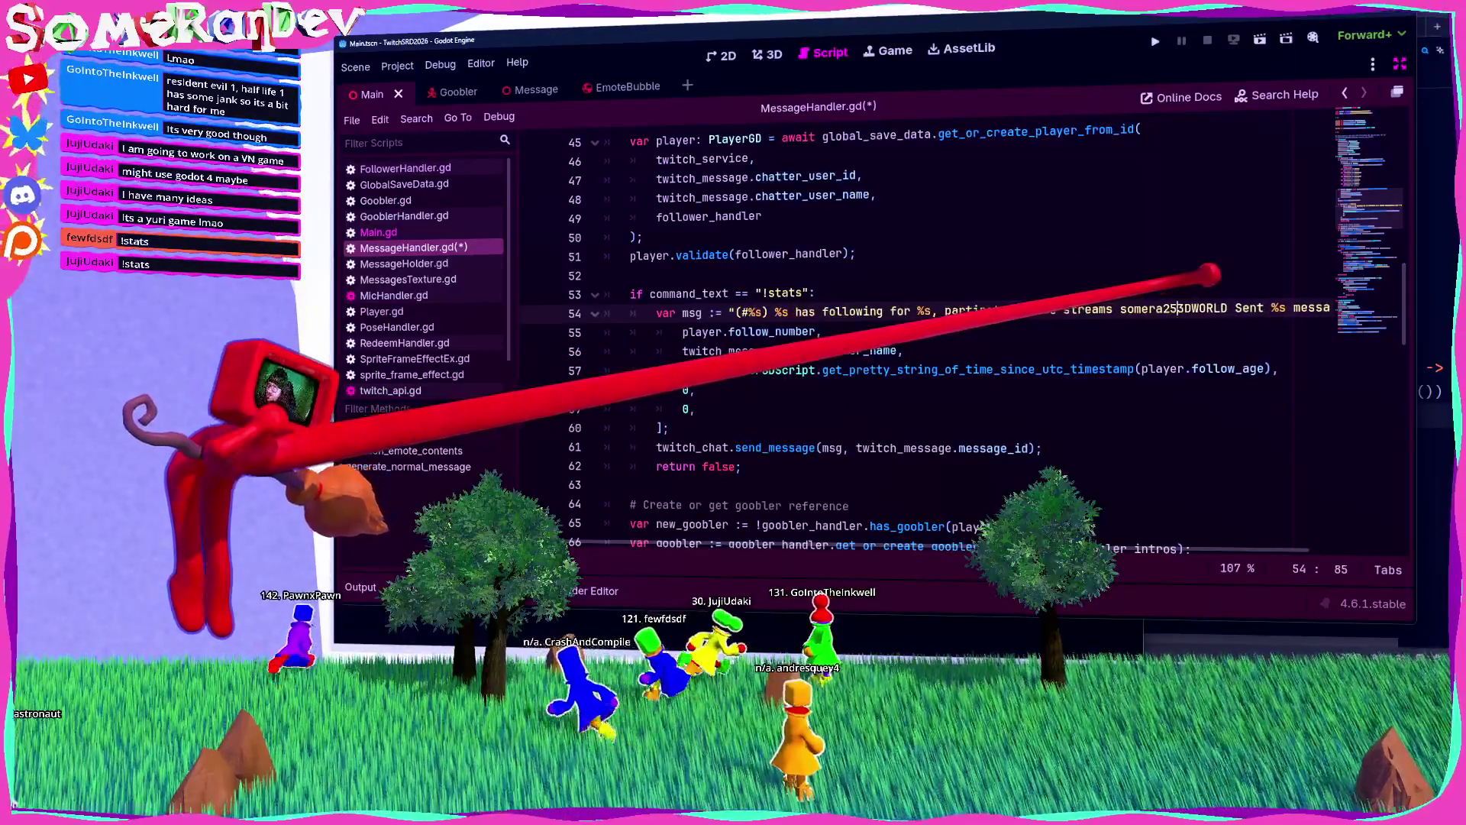
key("Delete")
key("Delete")
key("Delete")
key("BackSpace")
type(", and has")
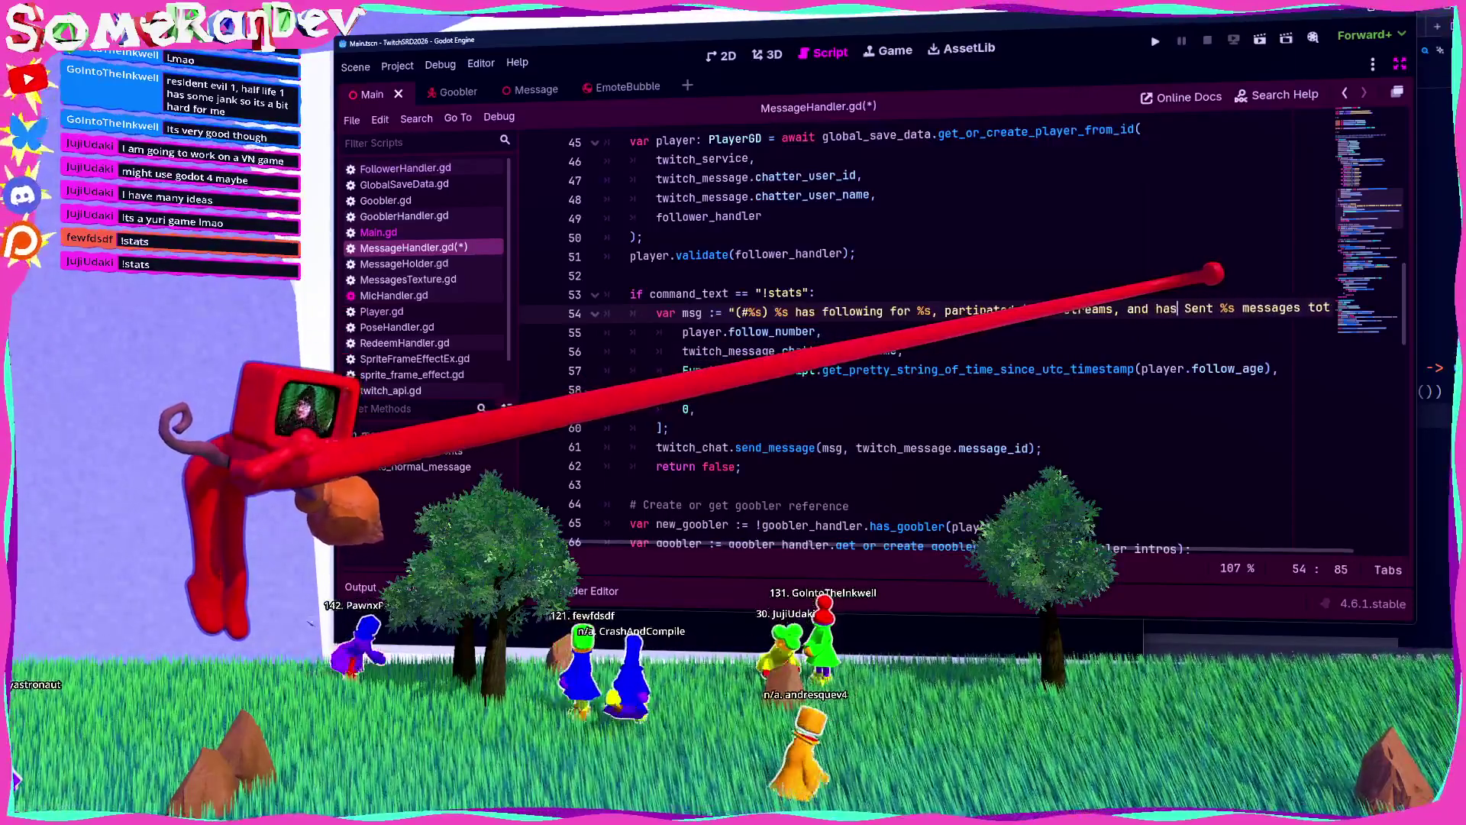
key("ctrl+s")
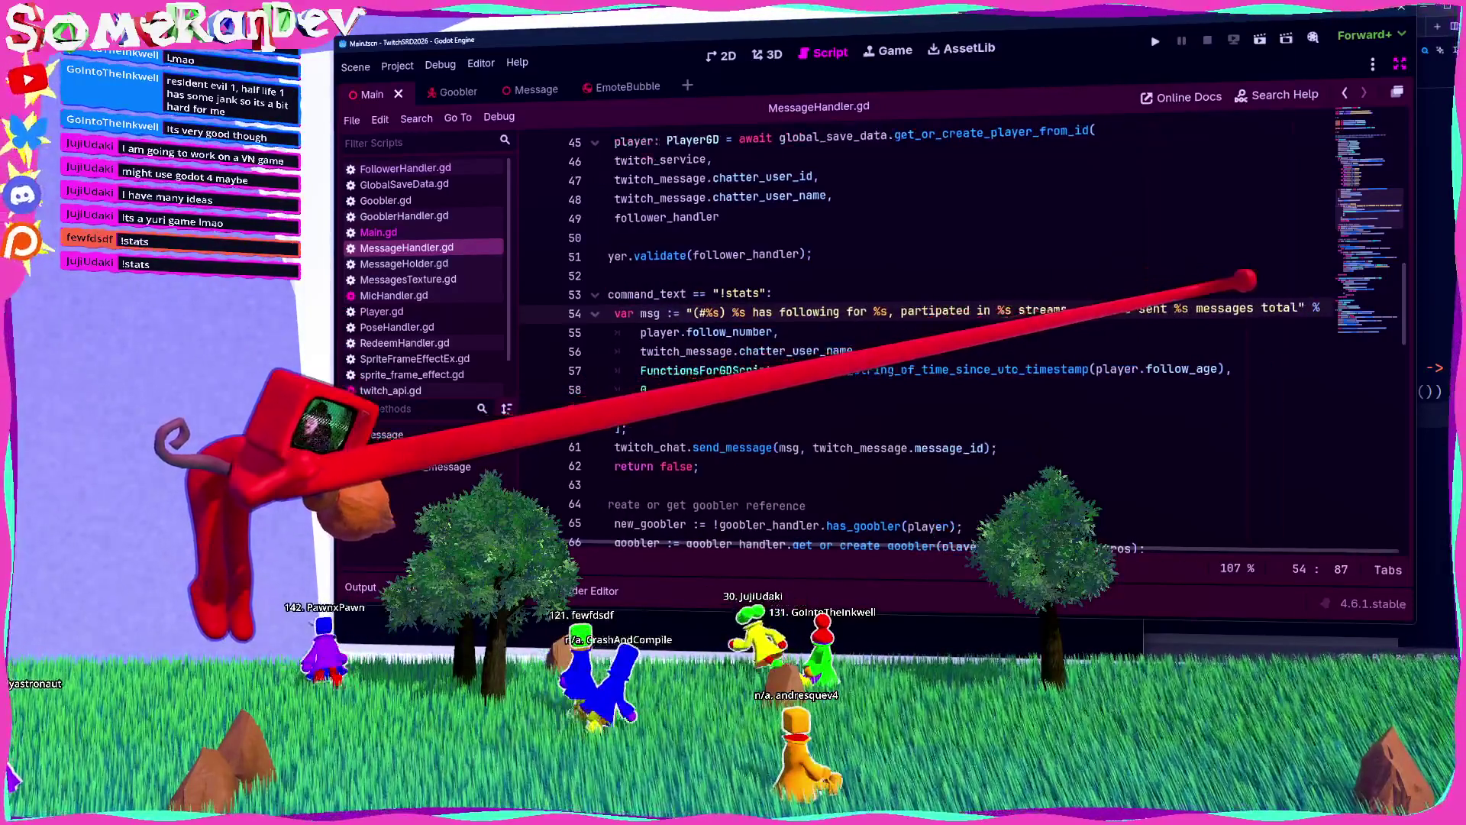
type("ent %s")
key("ctrl+Right")
key("ctrl+Right")
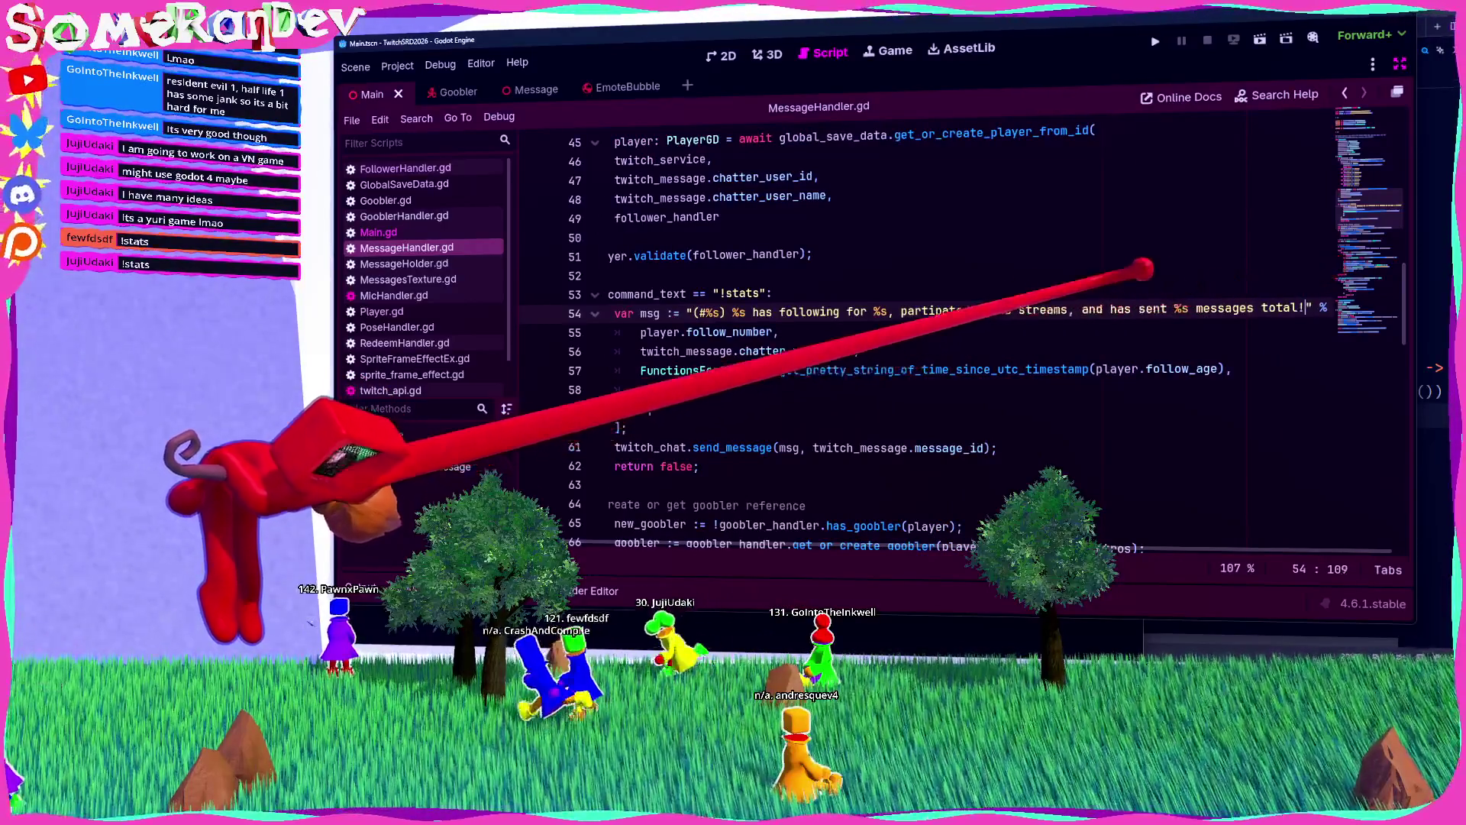
type("!")
scroll(916, 336, "left", 2)
scroll(999, 339, "right", 2)
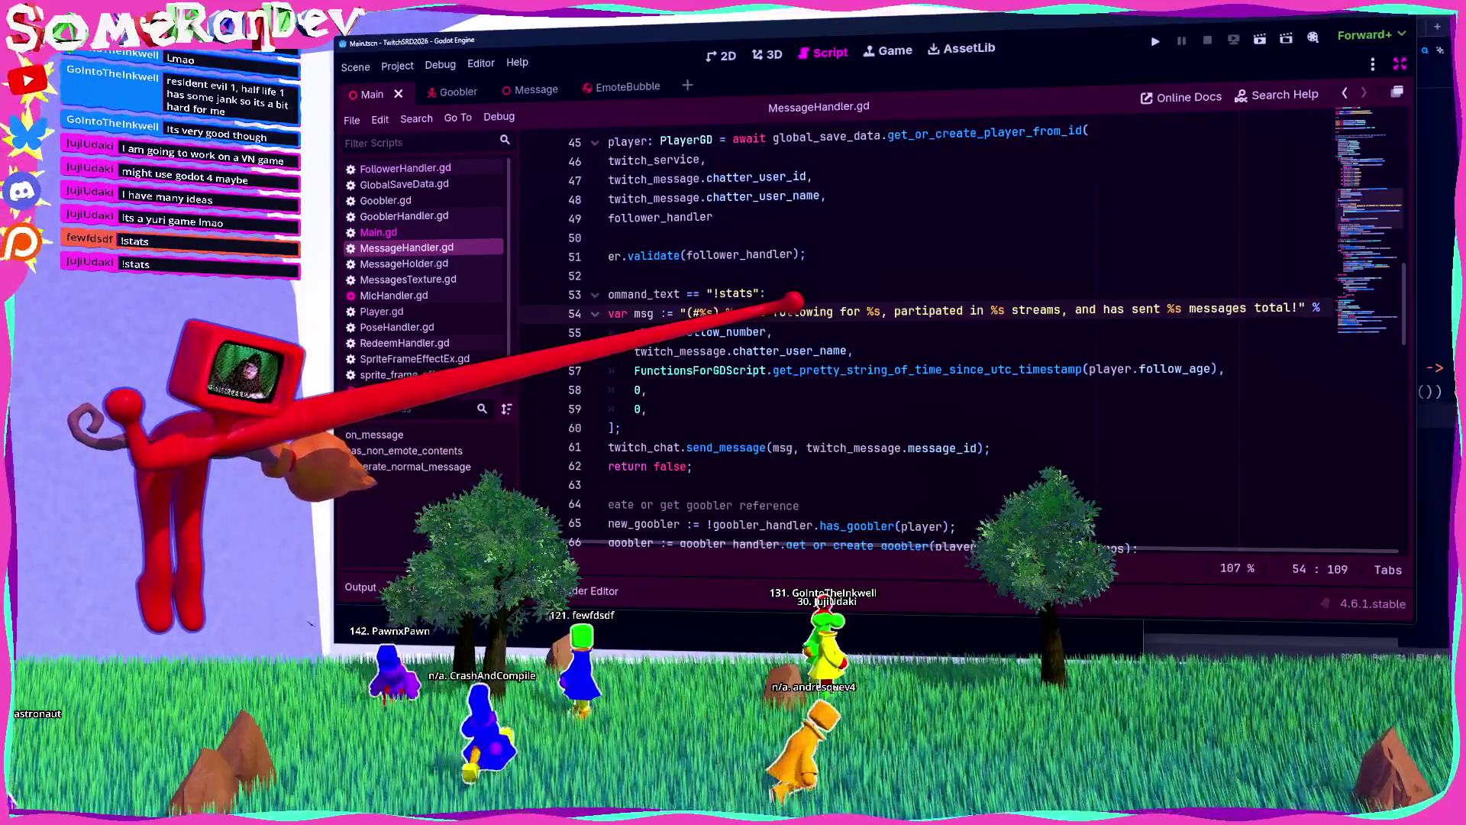
key("Down")
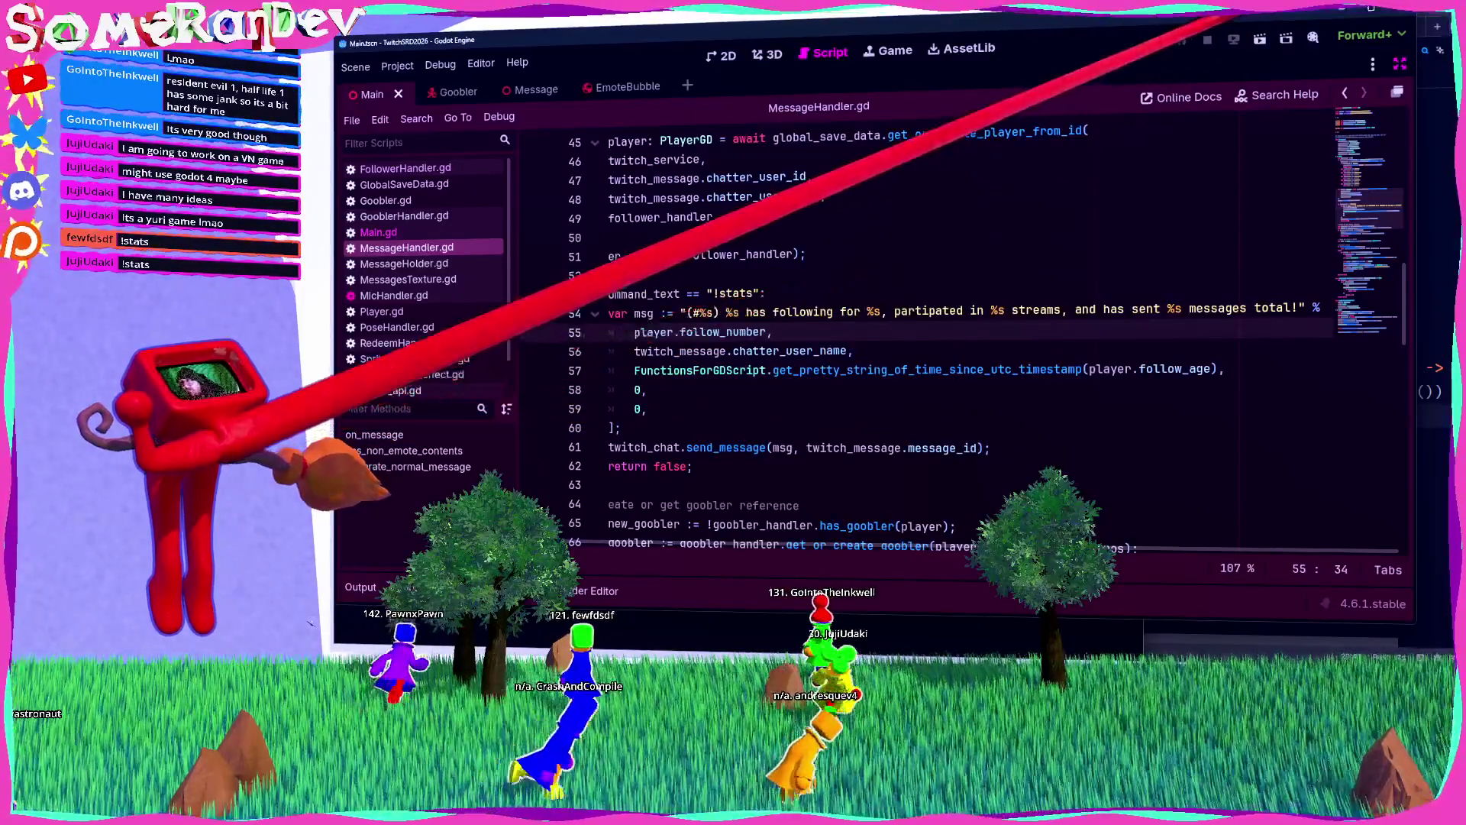
Step: Test-run the reworded !stats reply, then stop the game
left_click(1259, 40)
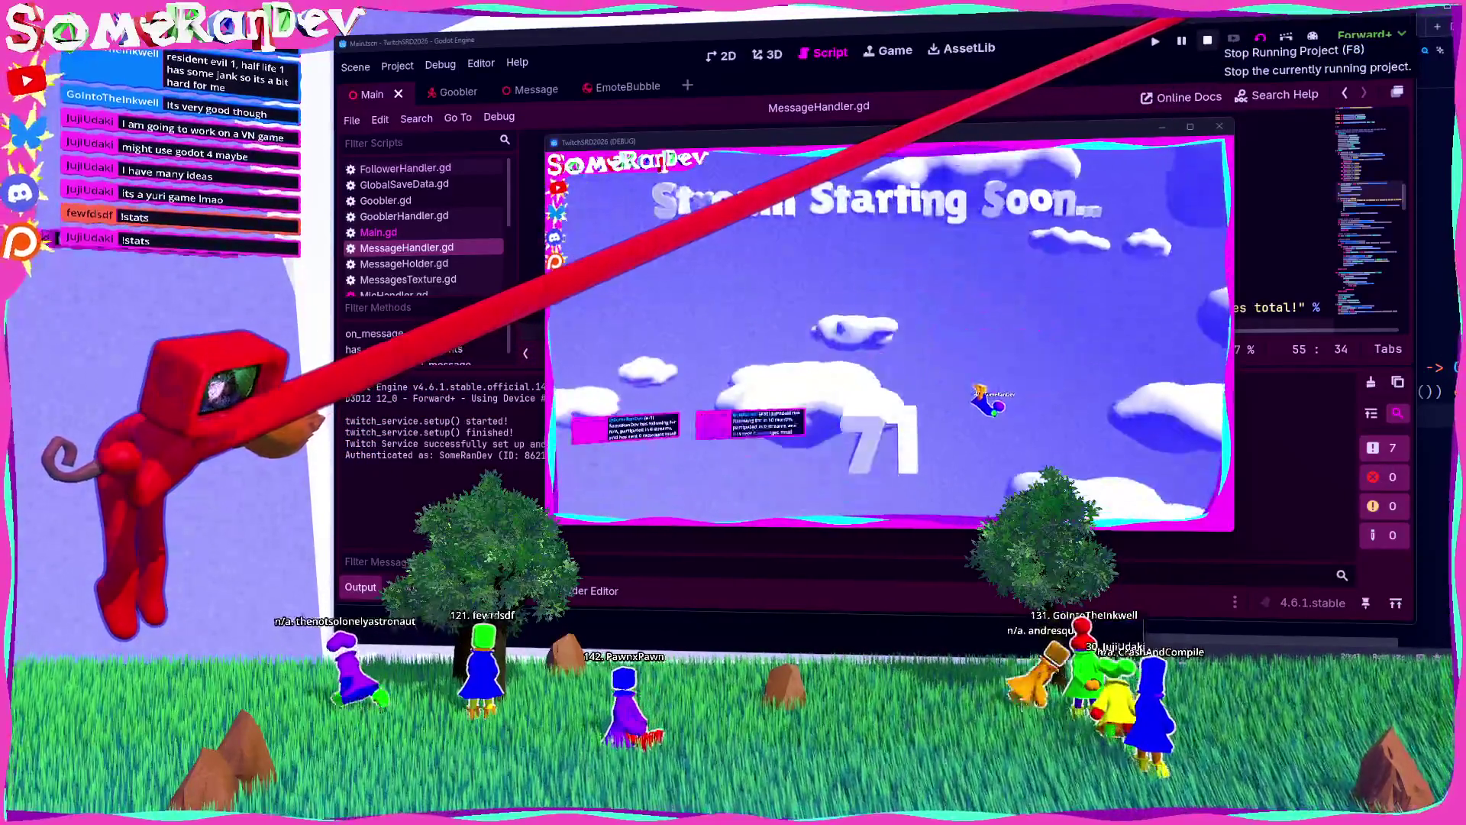
left_click(1208, 40)
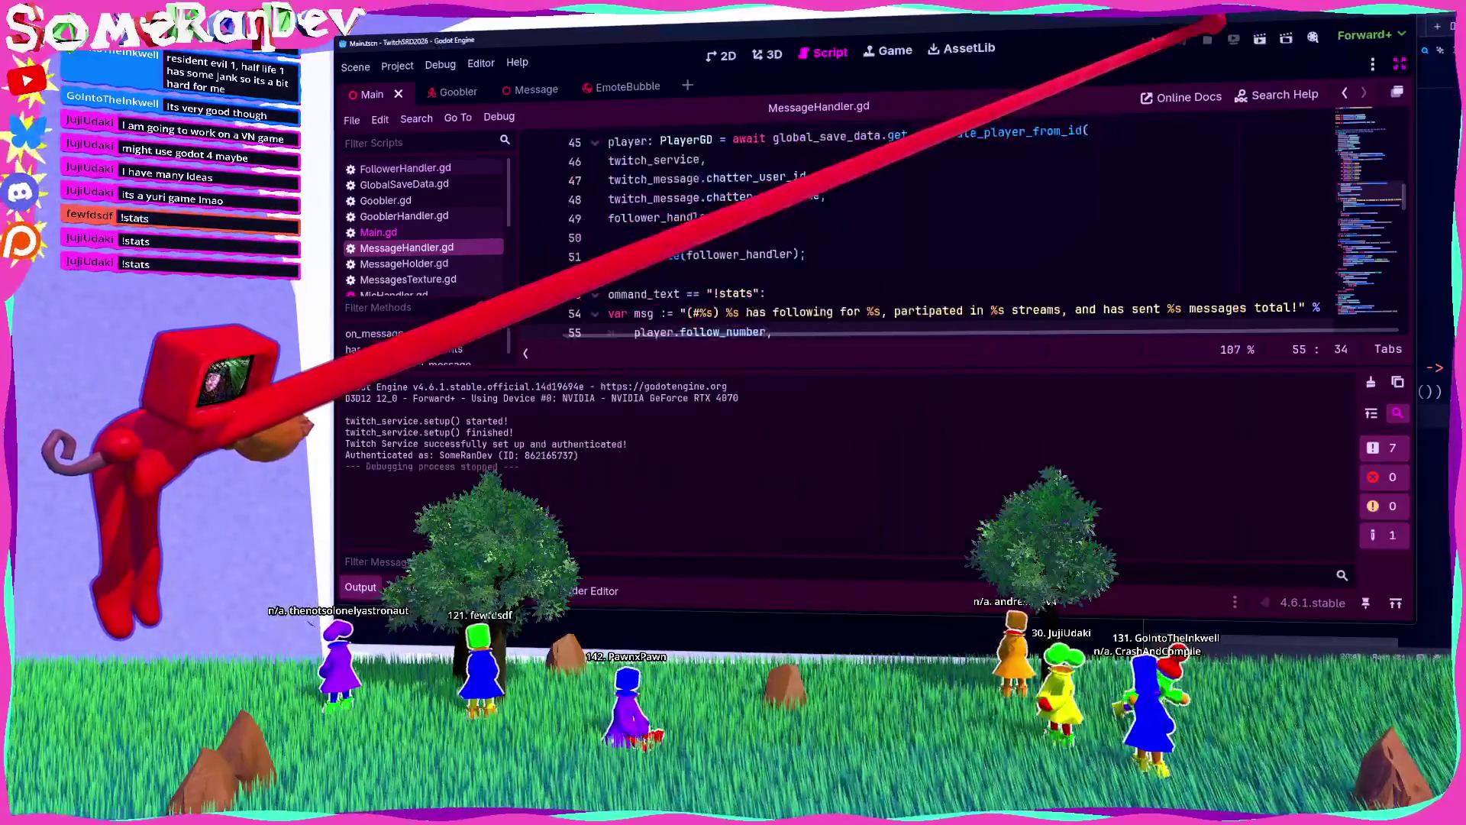
key("alt+Tab")
Step: Jump to the HumanTime definition in Zed's humantime.rs
scroll(920, 412, "down", 5)
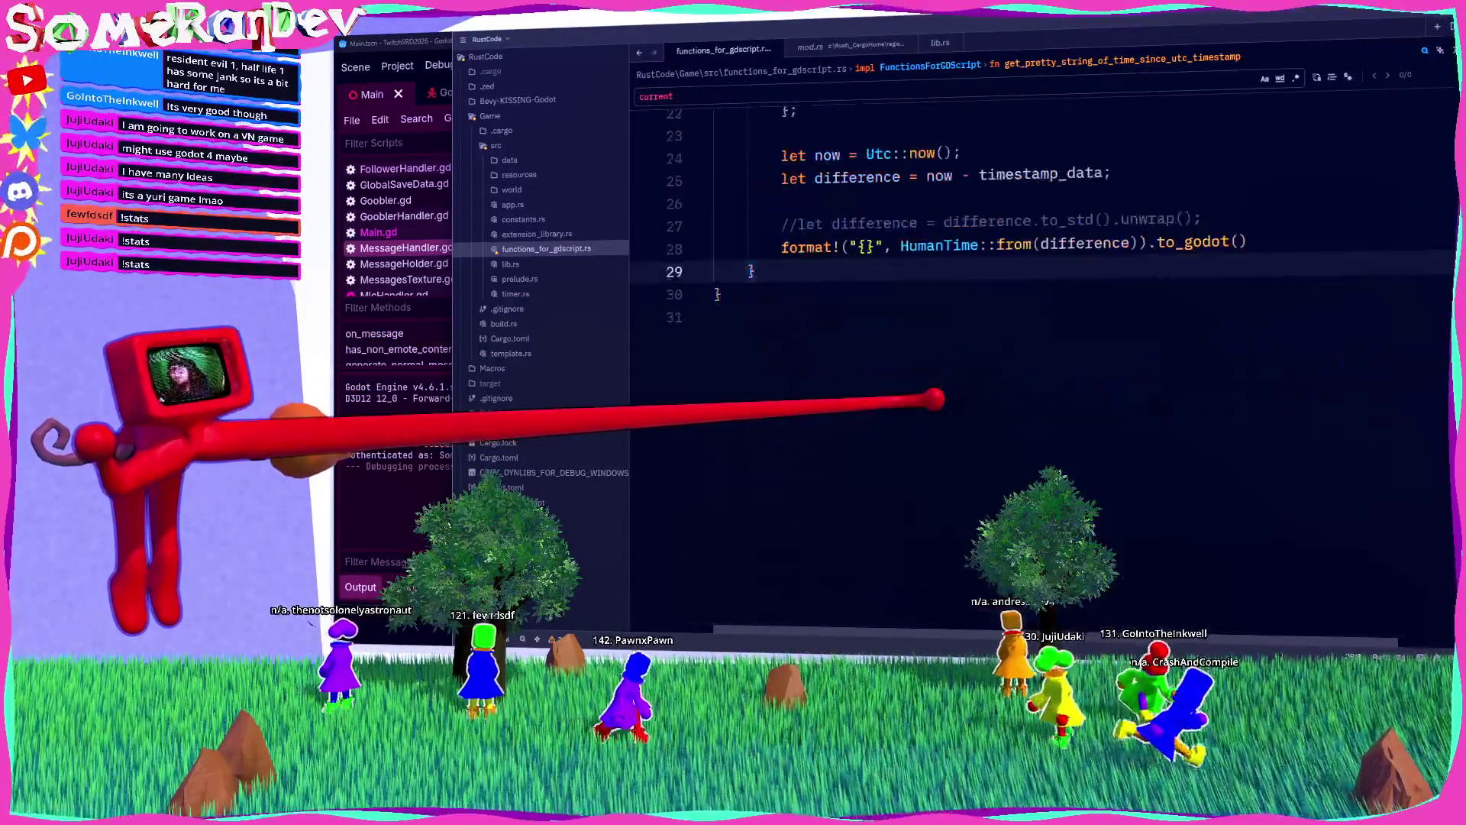
mouse_move(947, 243)
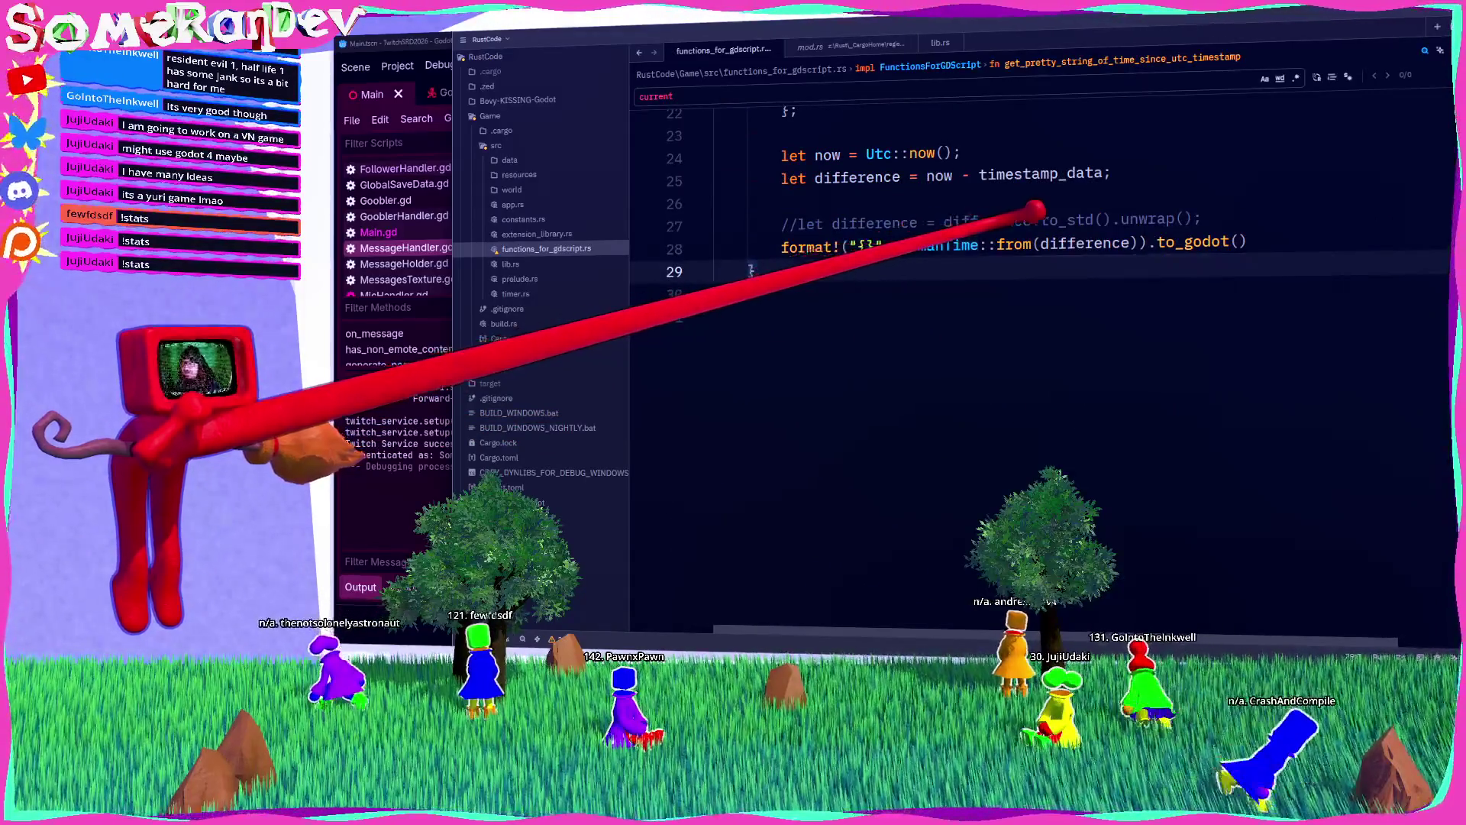
left_click(943, 243, "ctrl")
scroll(985, 350, "down", 5)
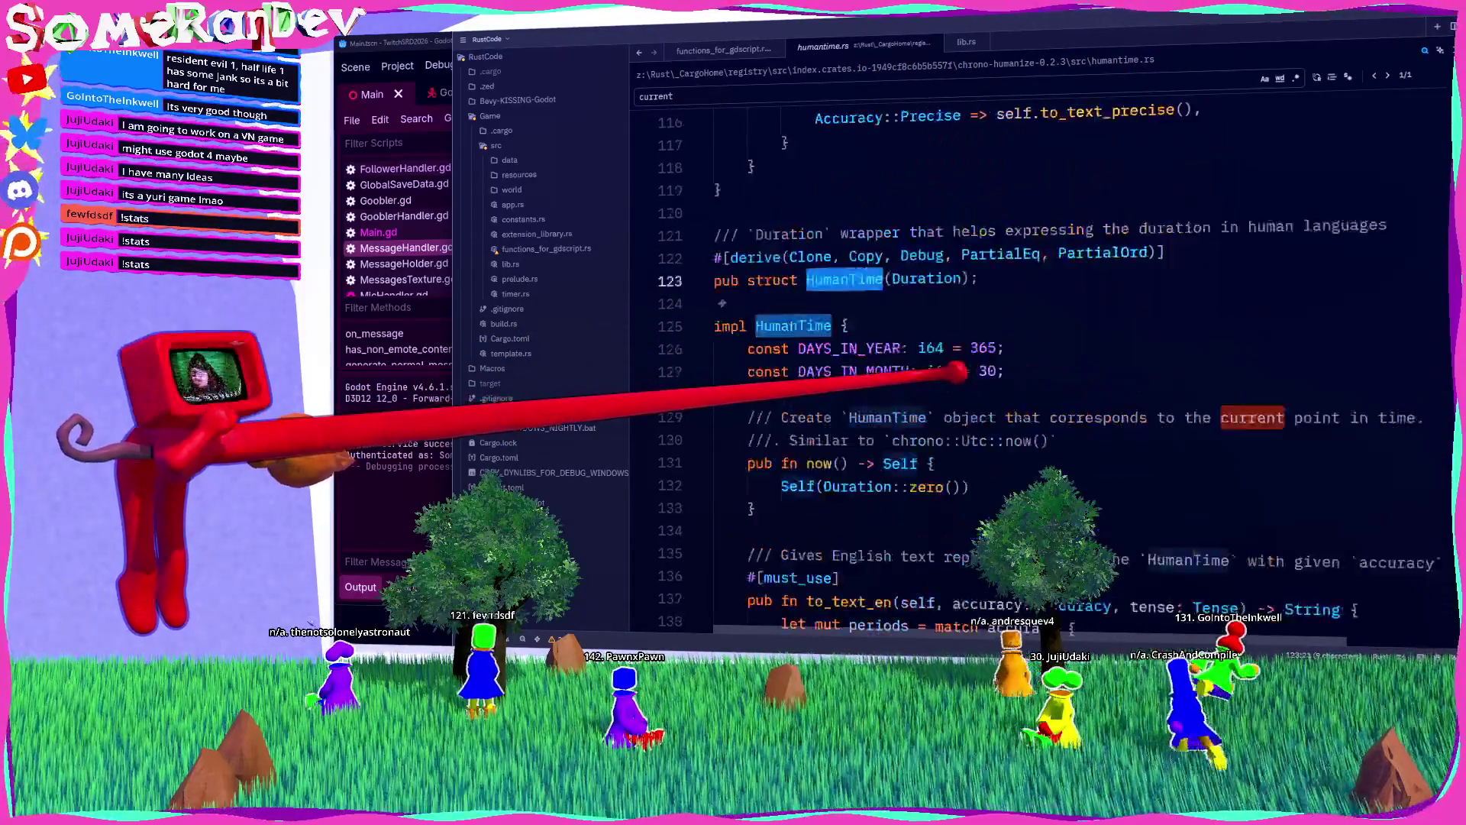
Step: Inspect the Tense::Future and Tense::Present variants in humantime.rs
scroll(1111, 382, "down", 5)
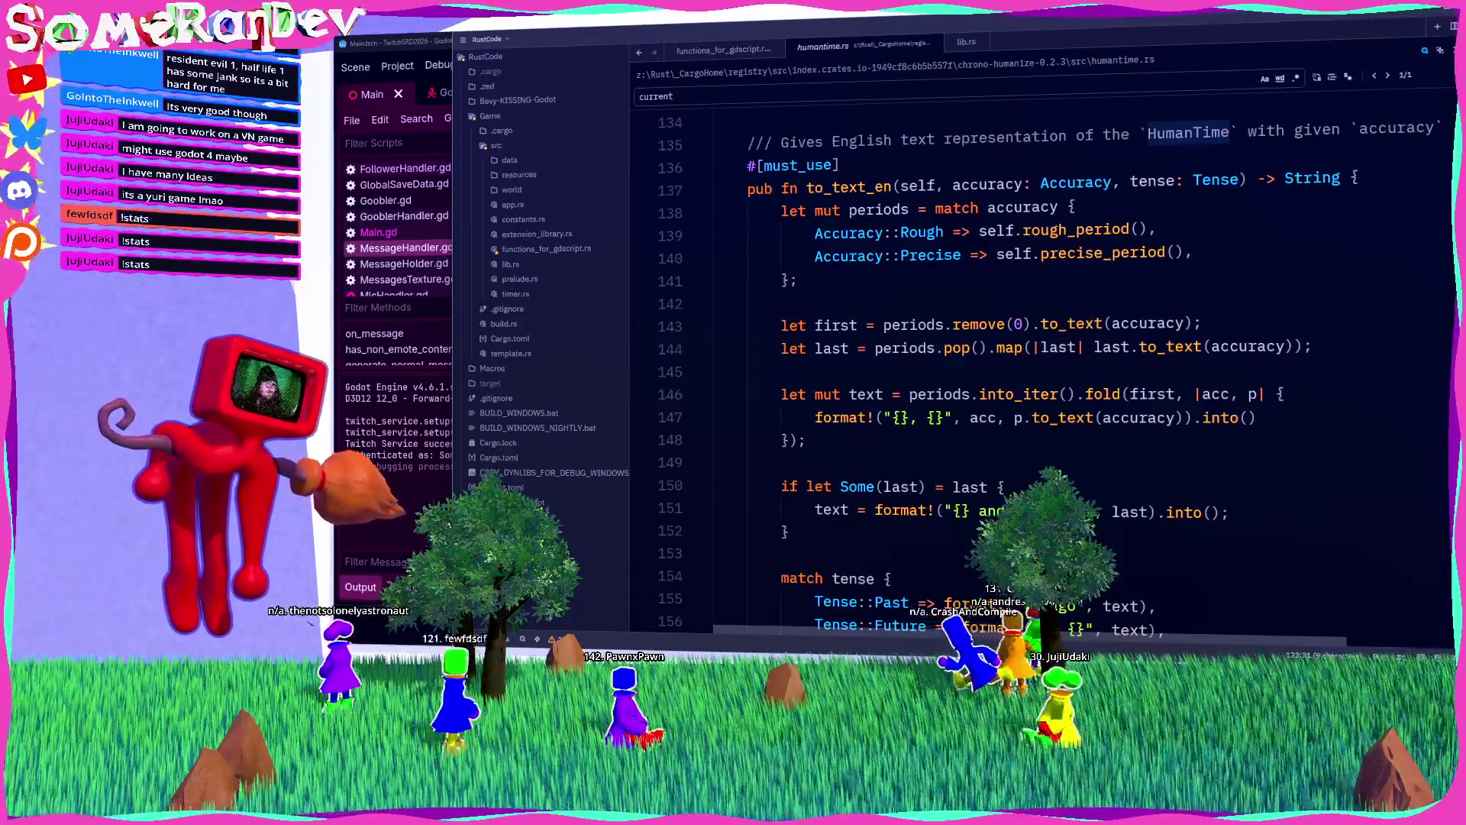
key("F12")
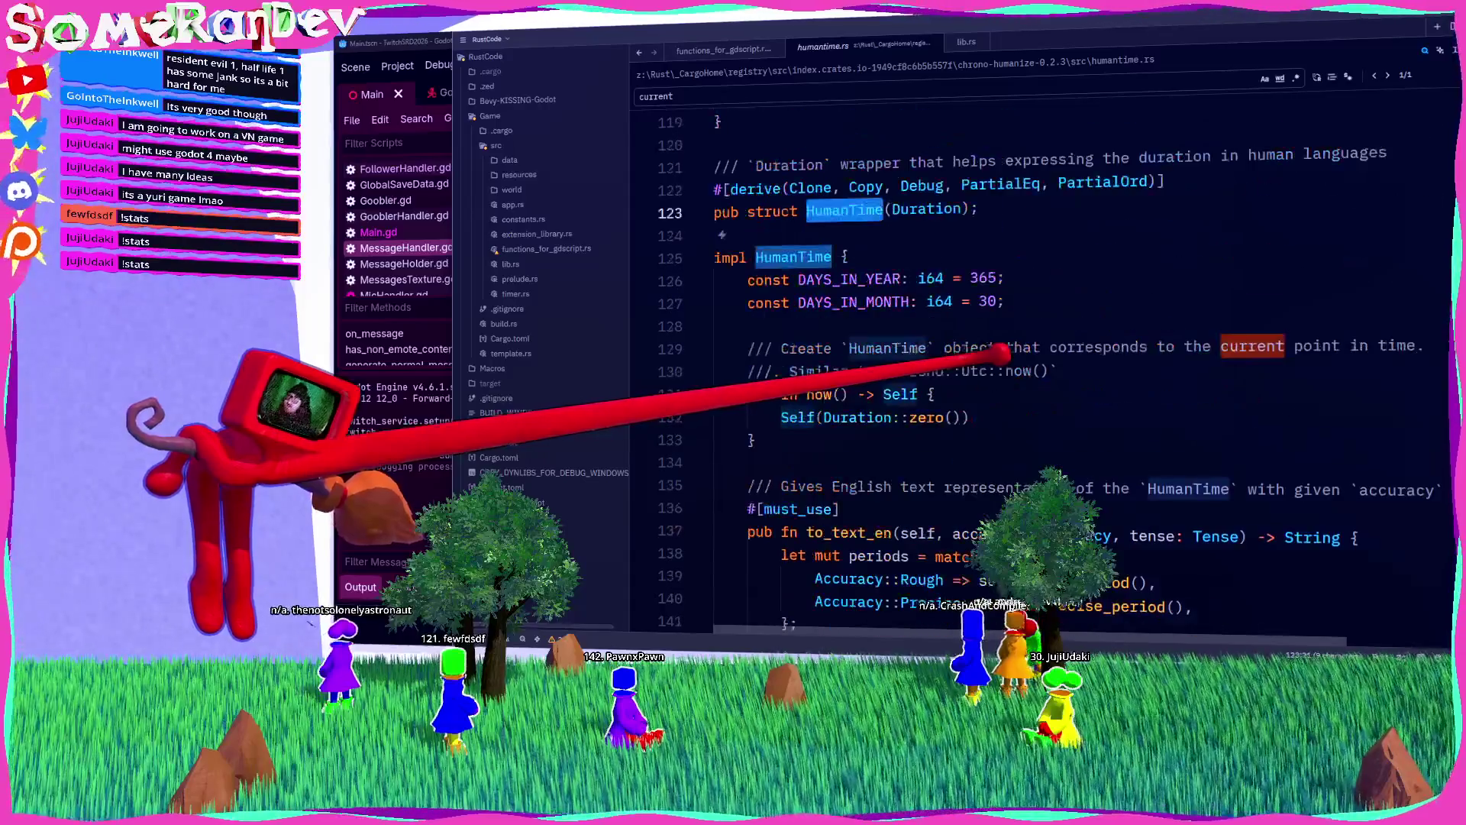
scroll(1038, 367, "down", 10)
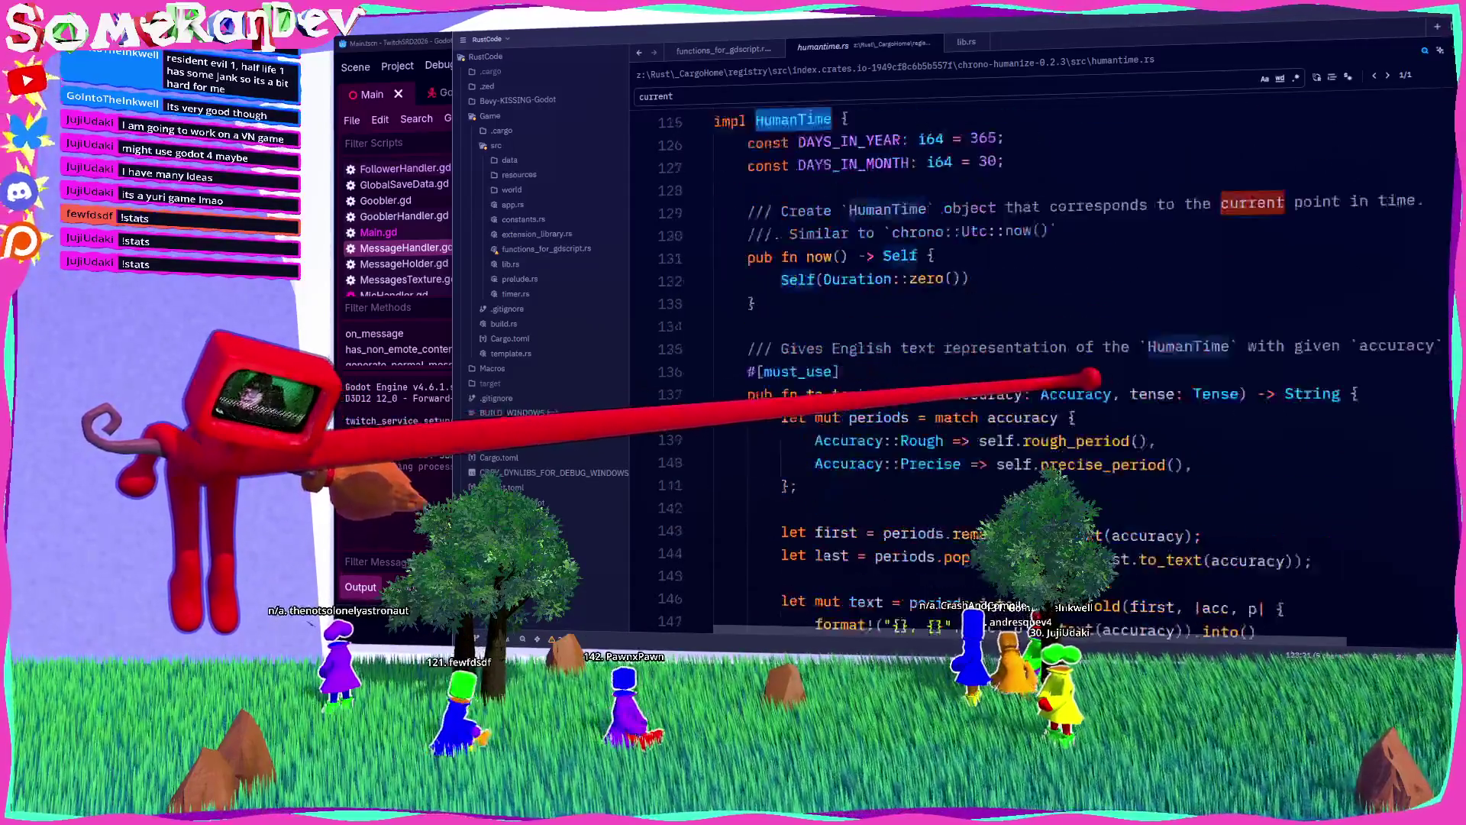
scroll(1030, 355, "up", 4)
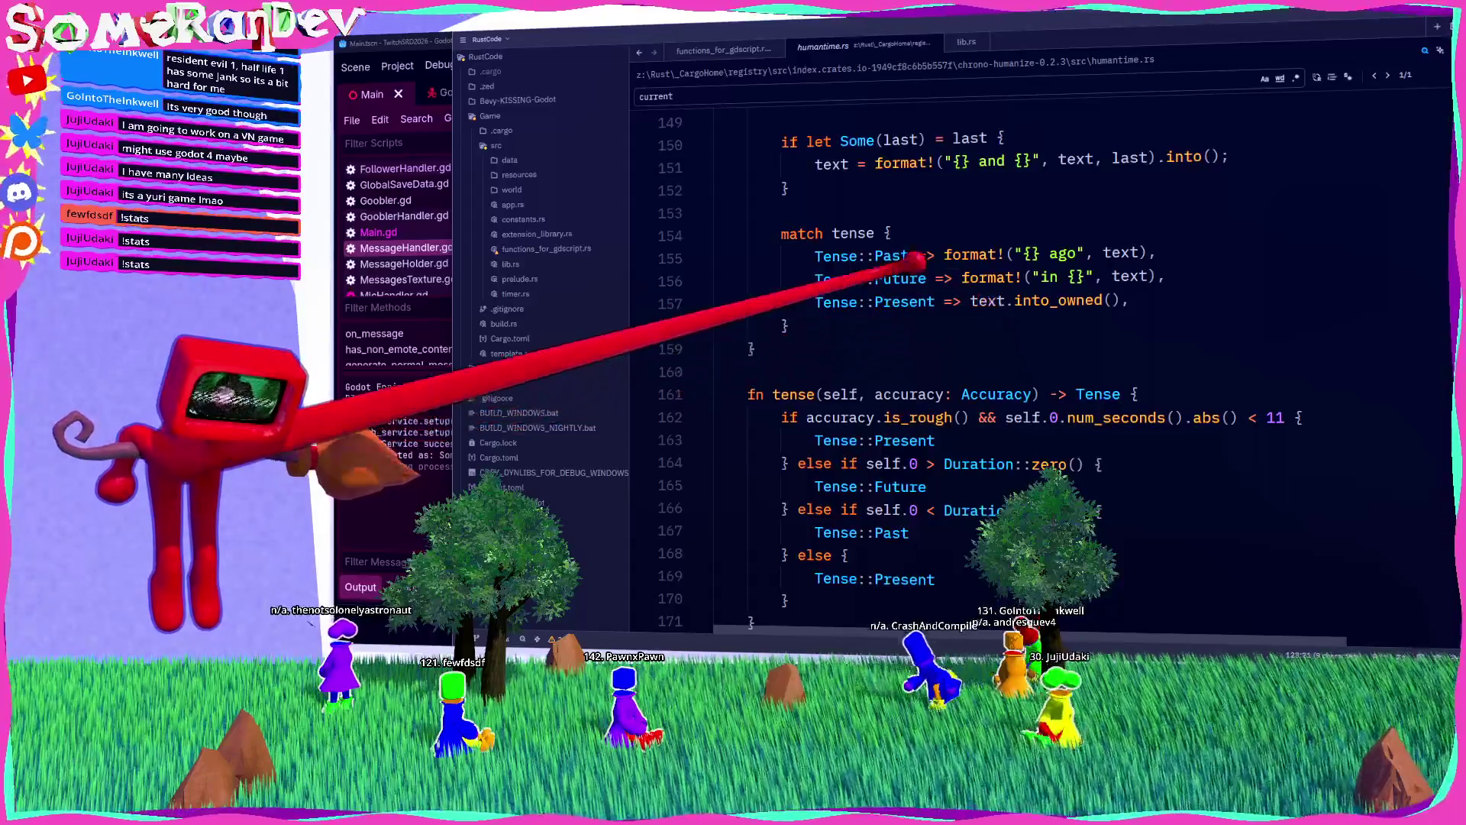
left_click_drag(868, 255, 816, 256)
left_click_drag(926, 279, 815, 279)
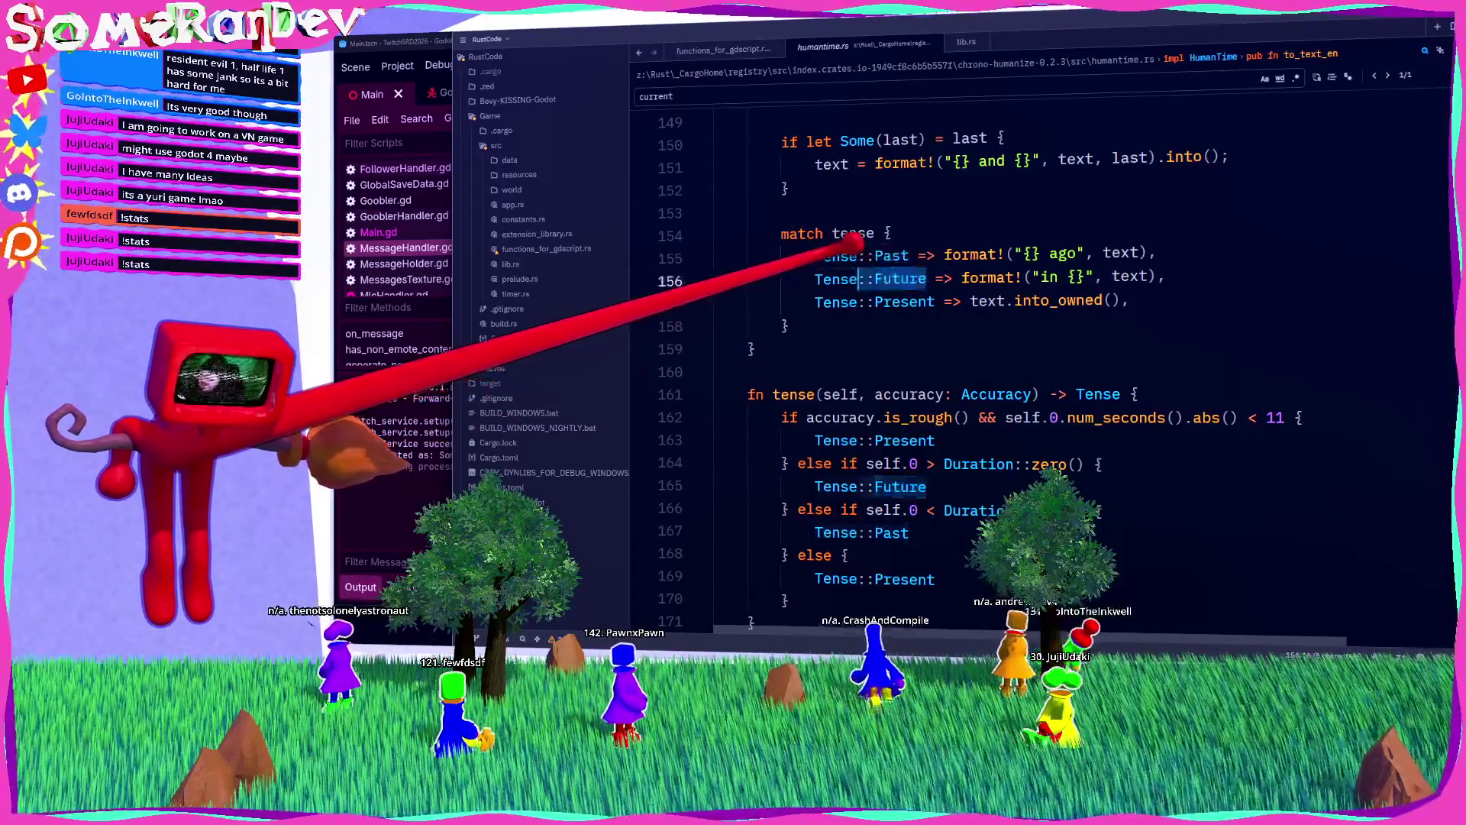
left_click_drag(935, 301, 860, 301)
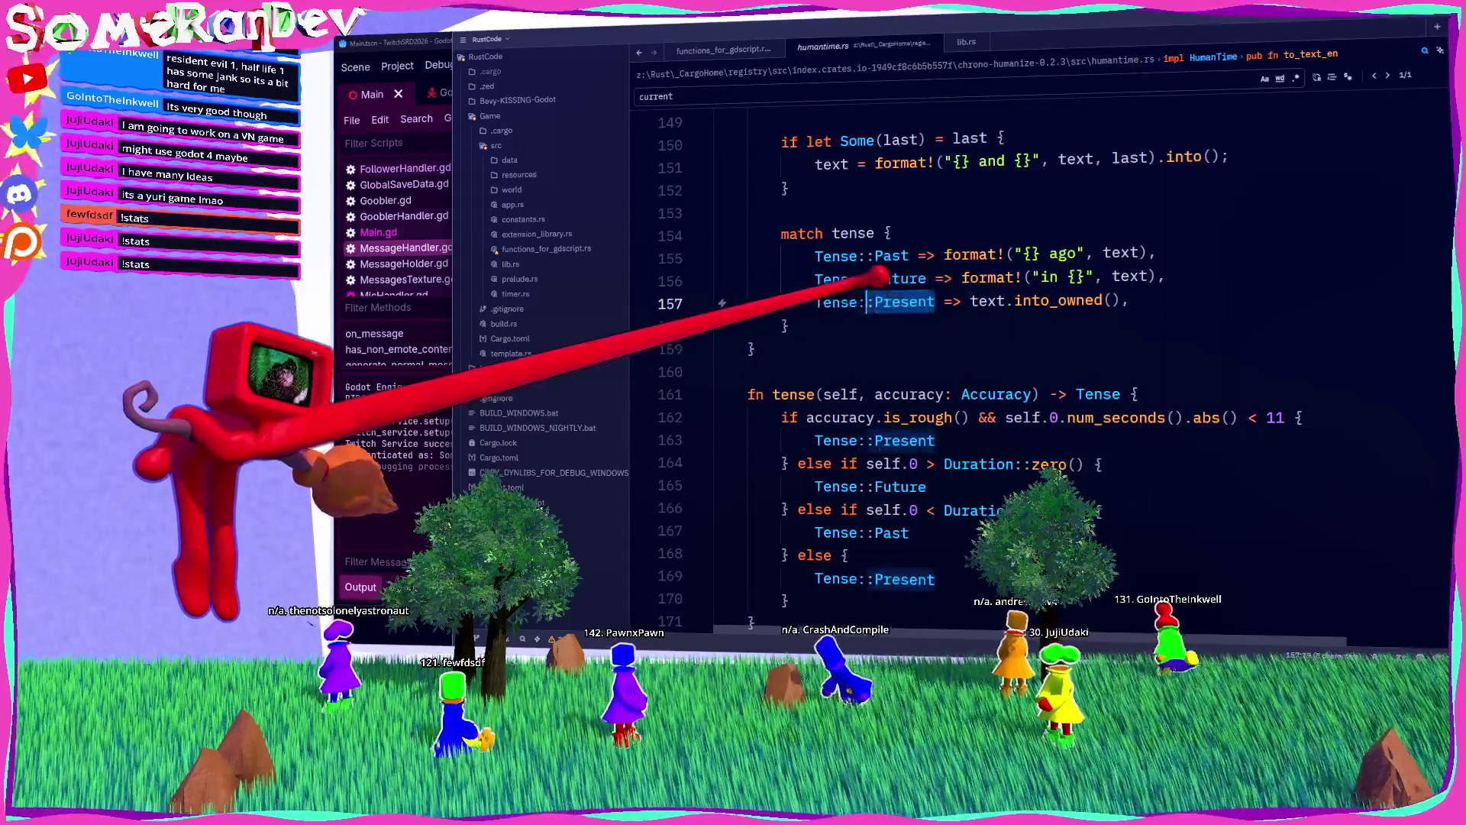
left_click_drag(934, 302, 816, 302)
Step: Examine to_text_en's accuracy and tense parameters, then go back to functions_for_gdscript.rs
scroll(878, 230, "up", 6)
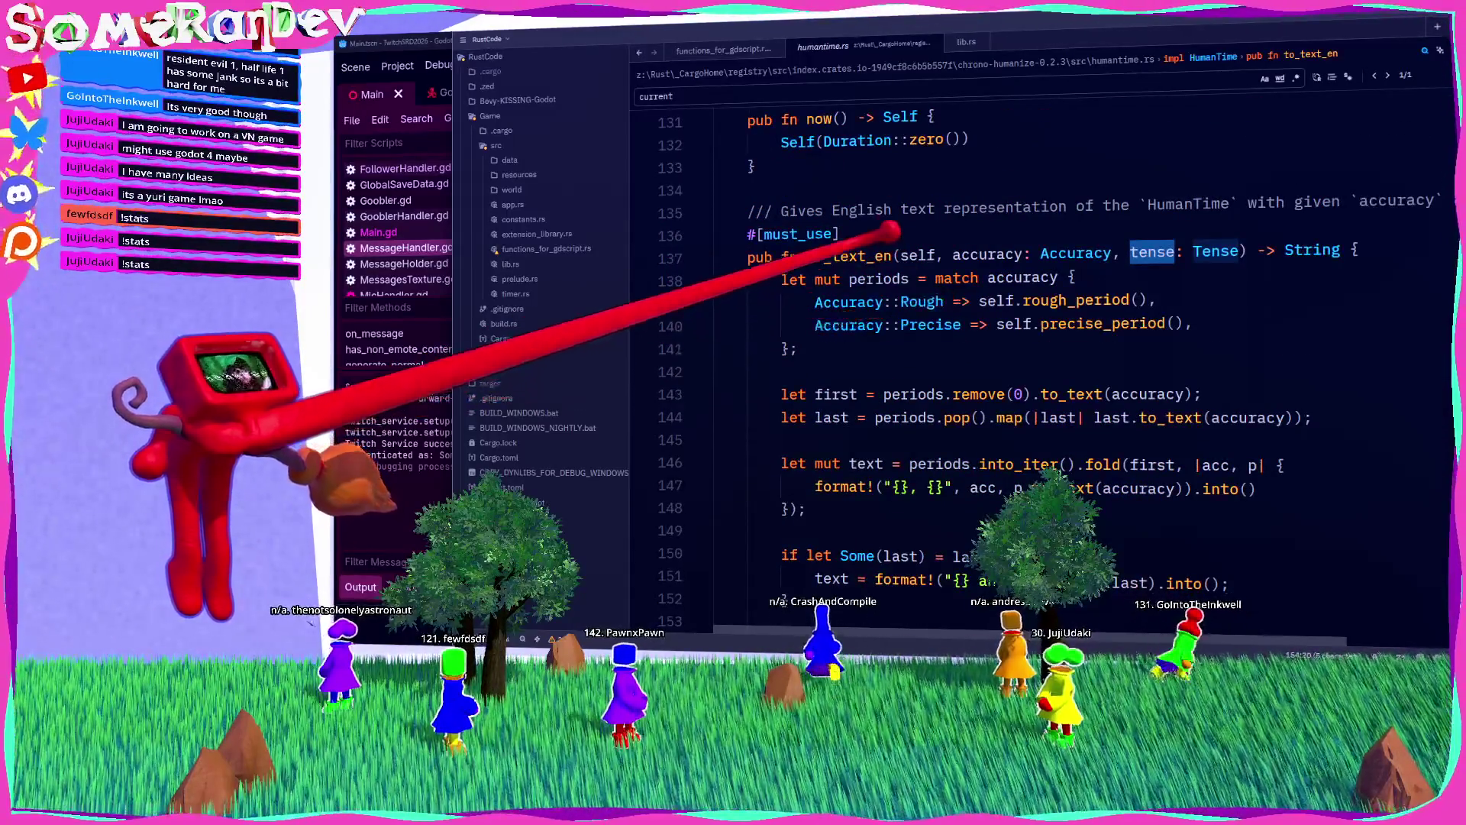
left_click(892, 256)
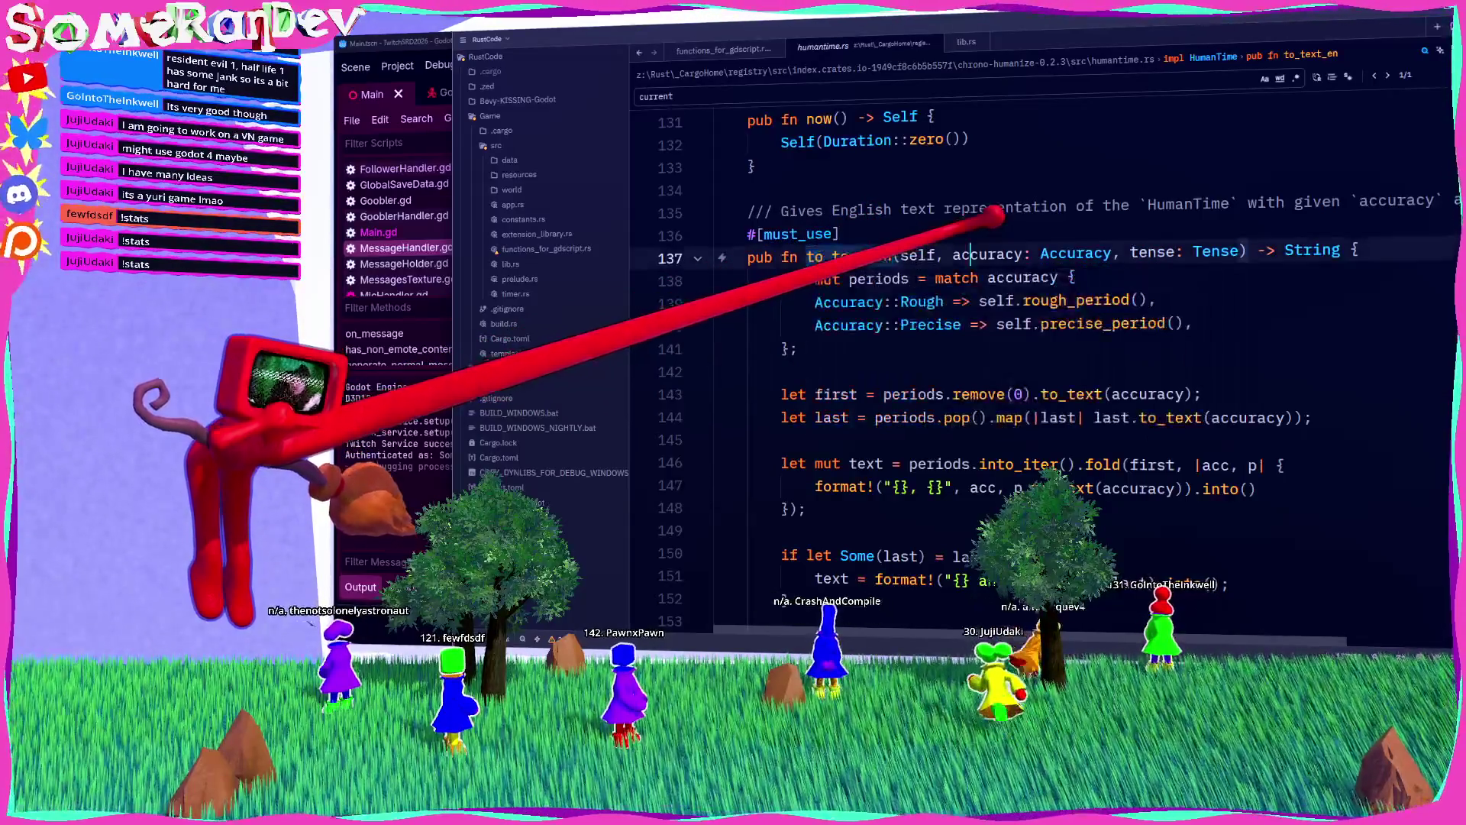
double_click(988, 255)
left_click_drag(961, 324, 815, 325)
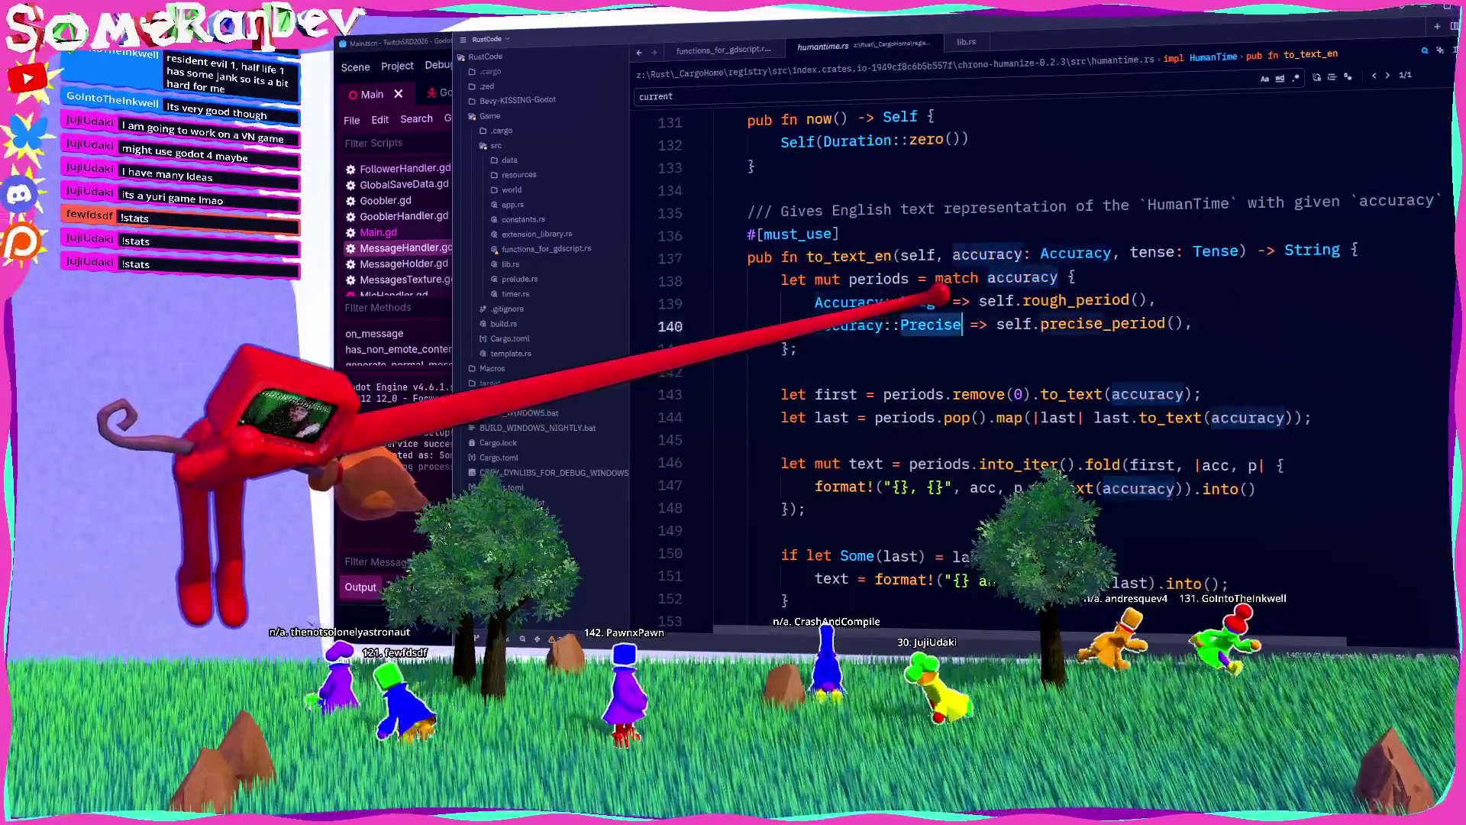
double_click(1153, 252)
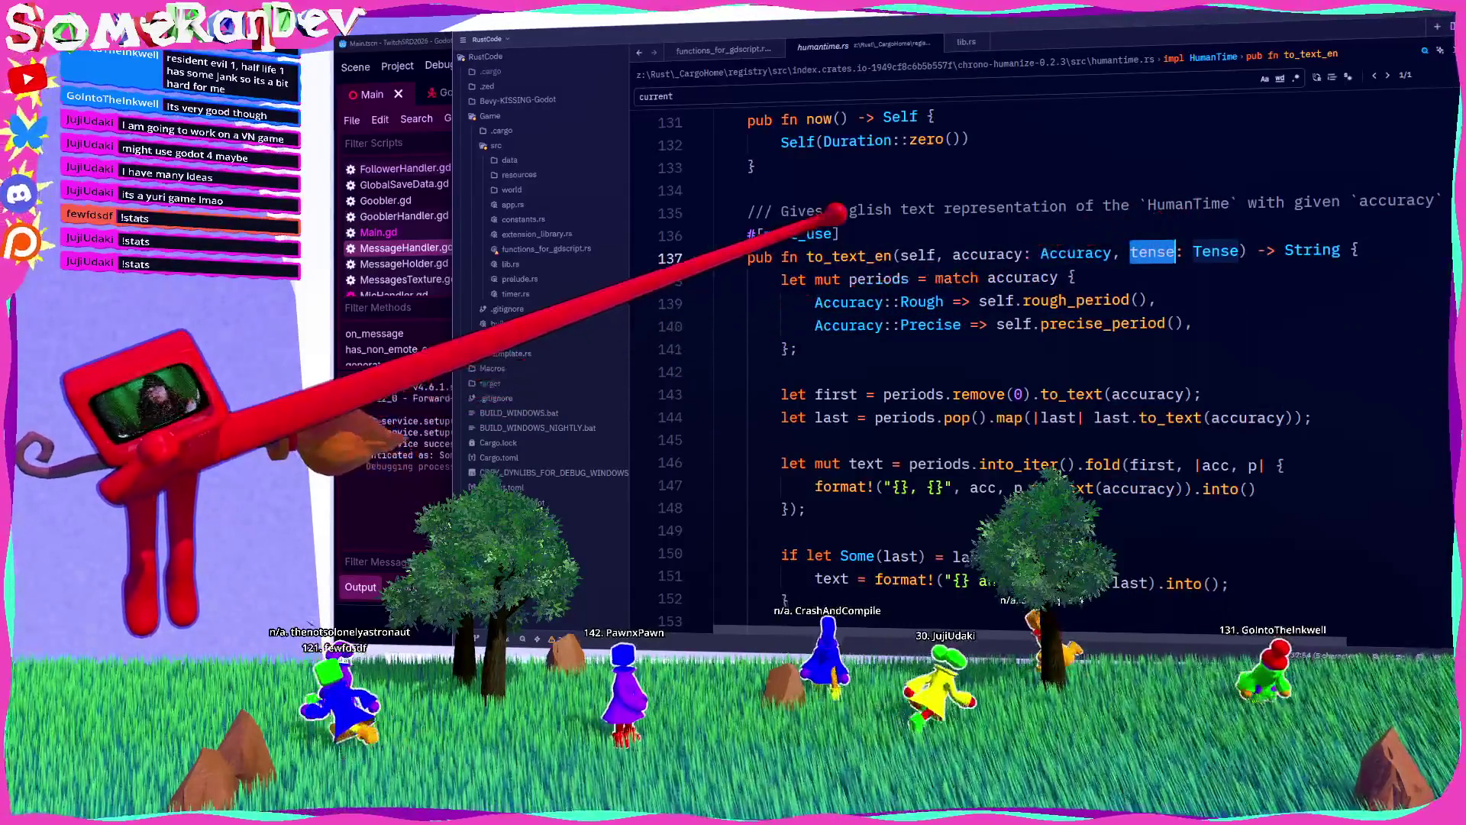
double_click(844, 256)
scroll(821, 241, "down", 6)
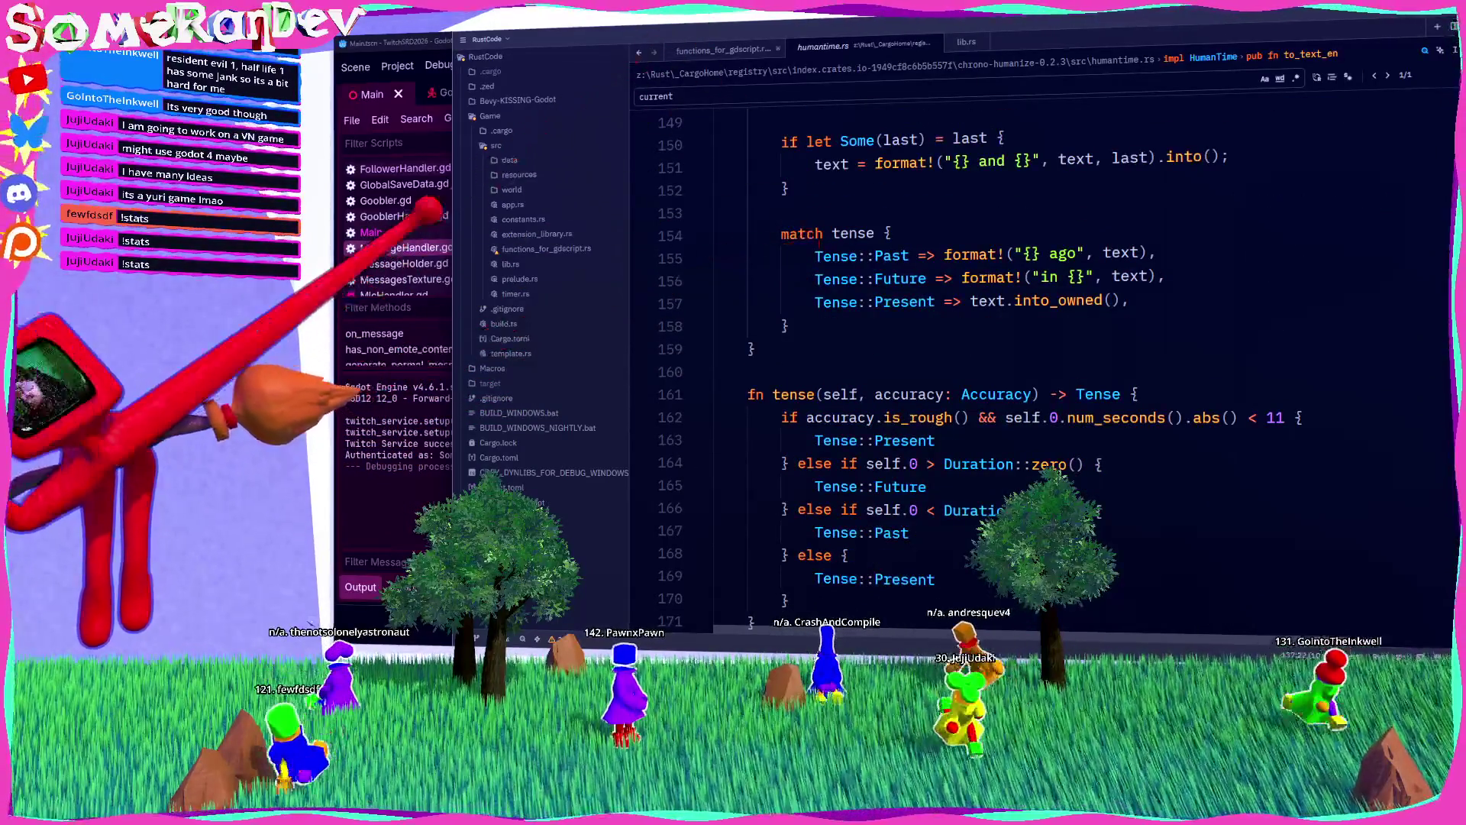
left_click(546, 248)
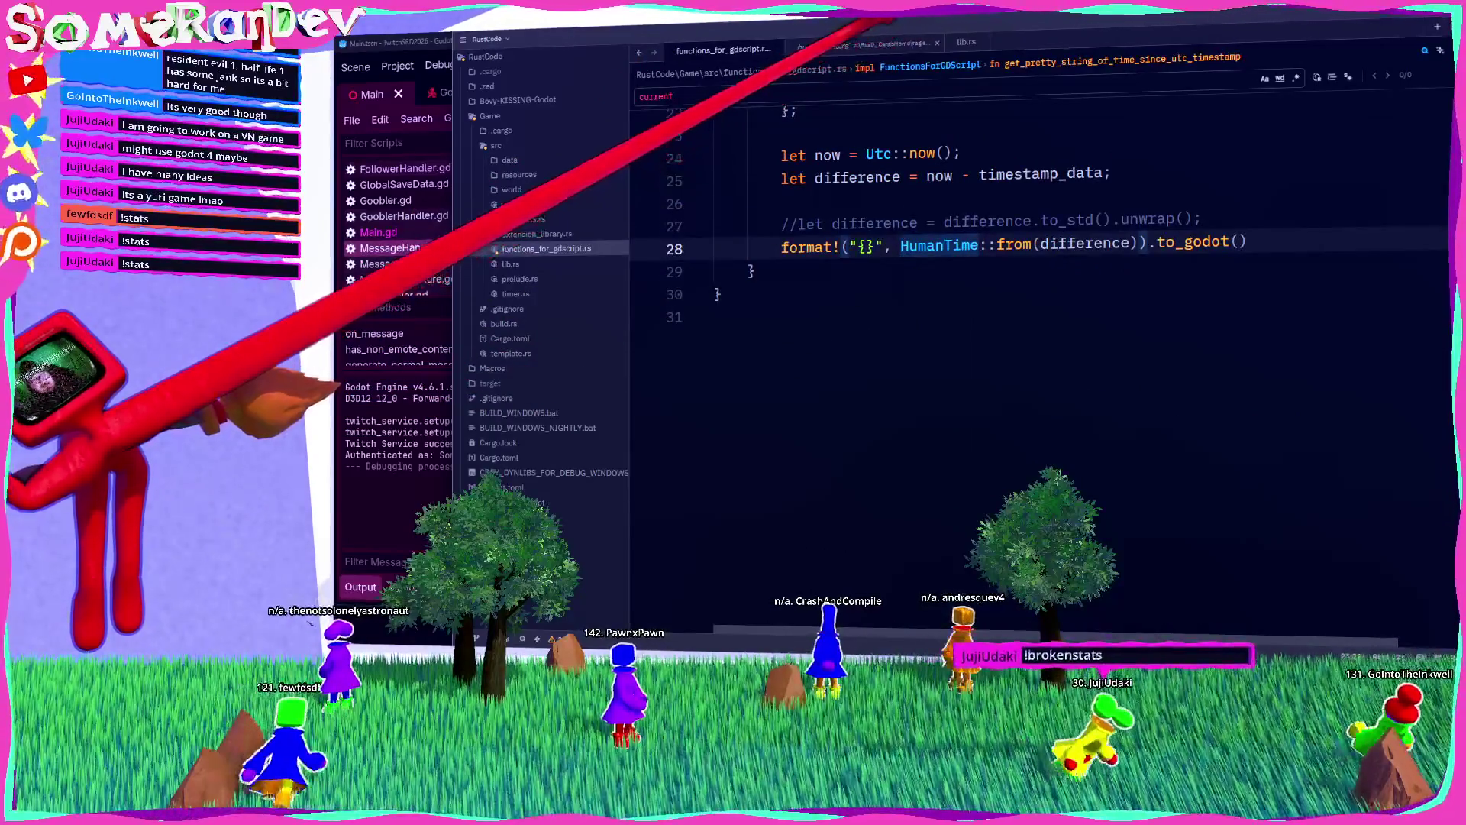
Step: Append .to_text_en(Accuracy::Precise, Tense::Present) to HumanTime::from(difference) and save
scroll(1038, 343, "up", 4)
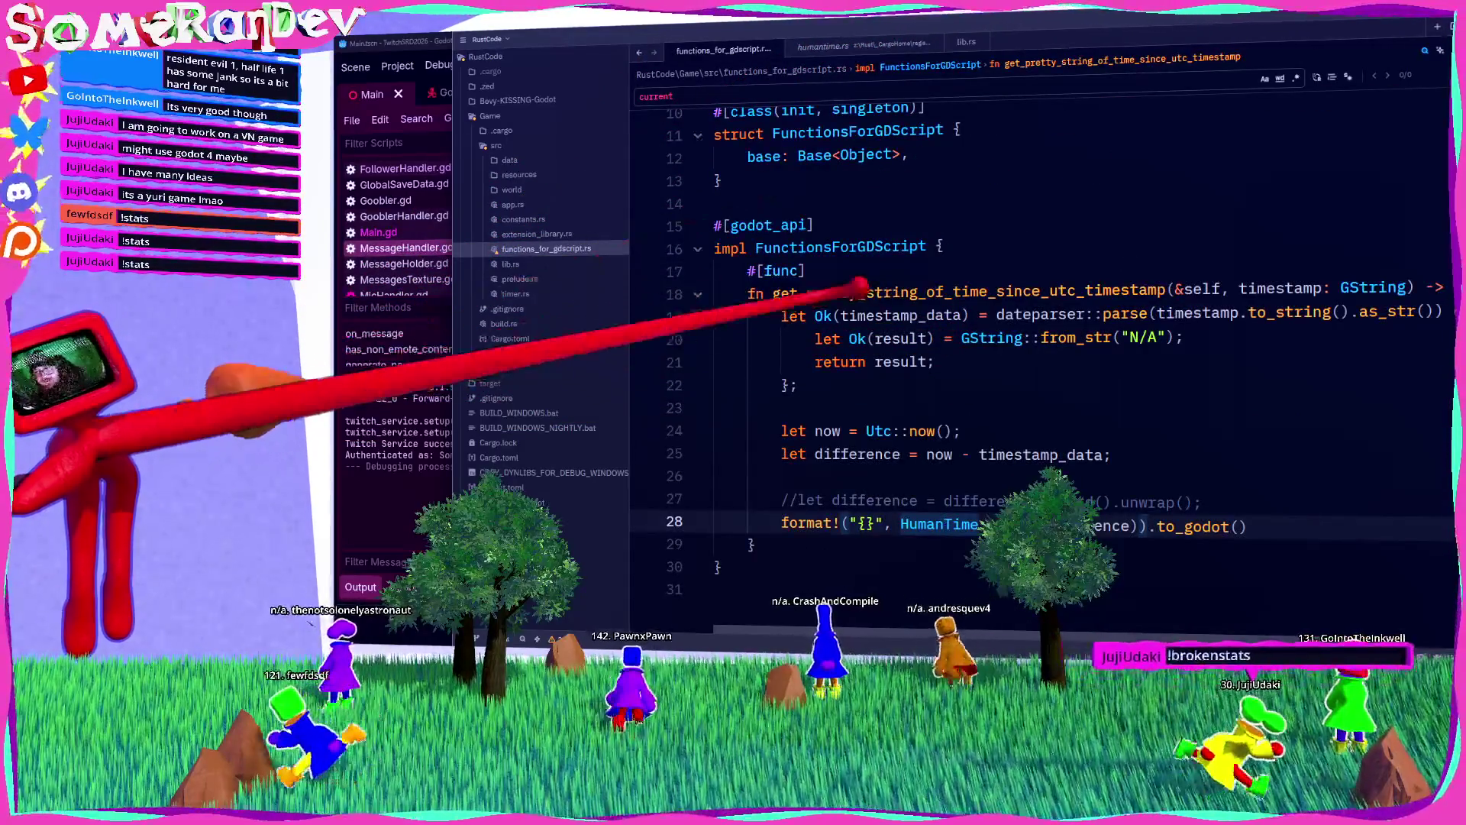
left_click(1143, 525)
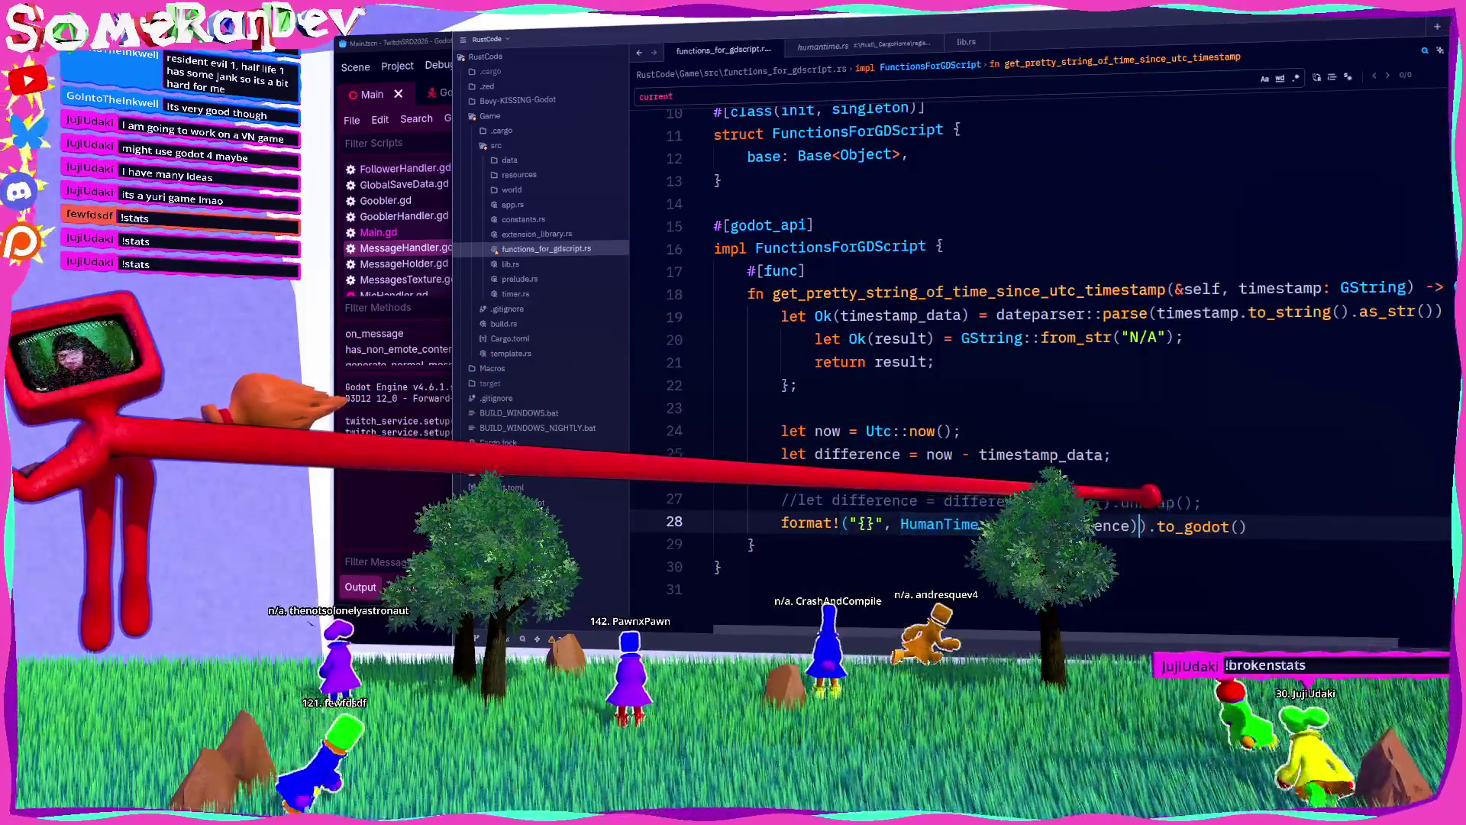
type(".")
key("Down")
key("Return")
type("Accur")
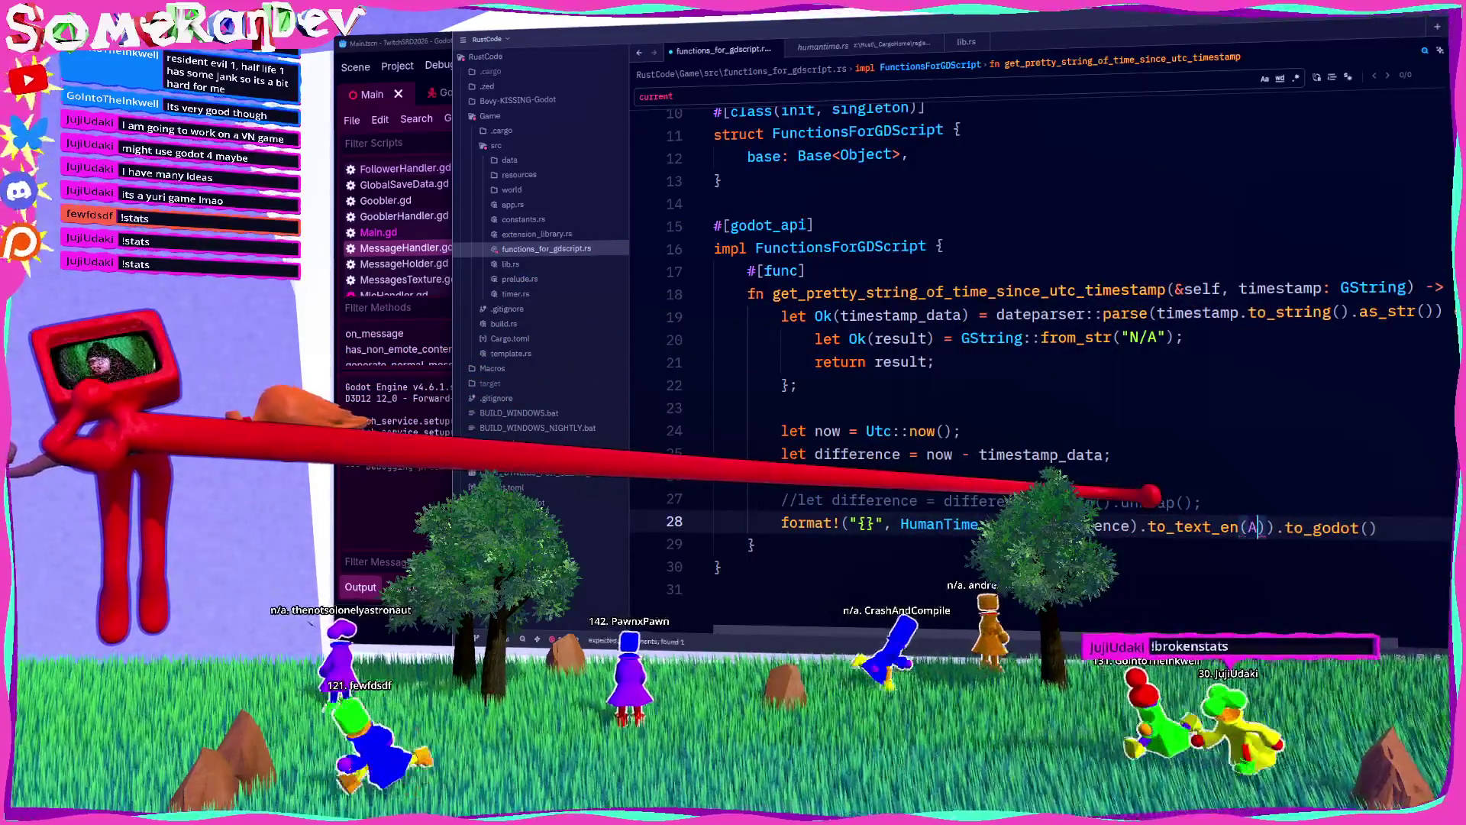
type("acy")
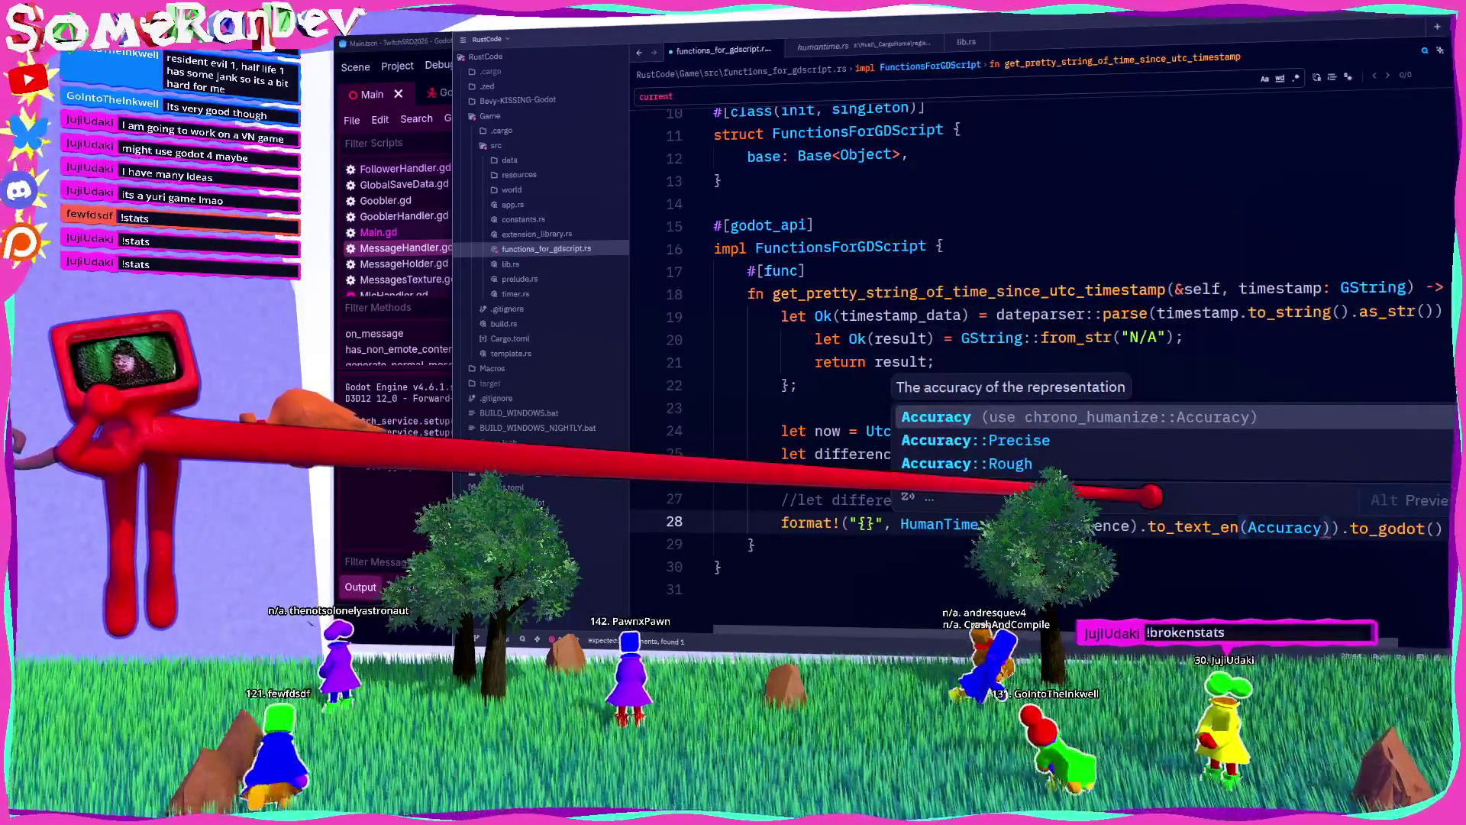
key("Down")
key("Return")
type(", ")
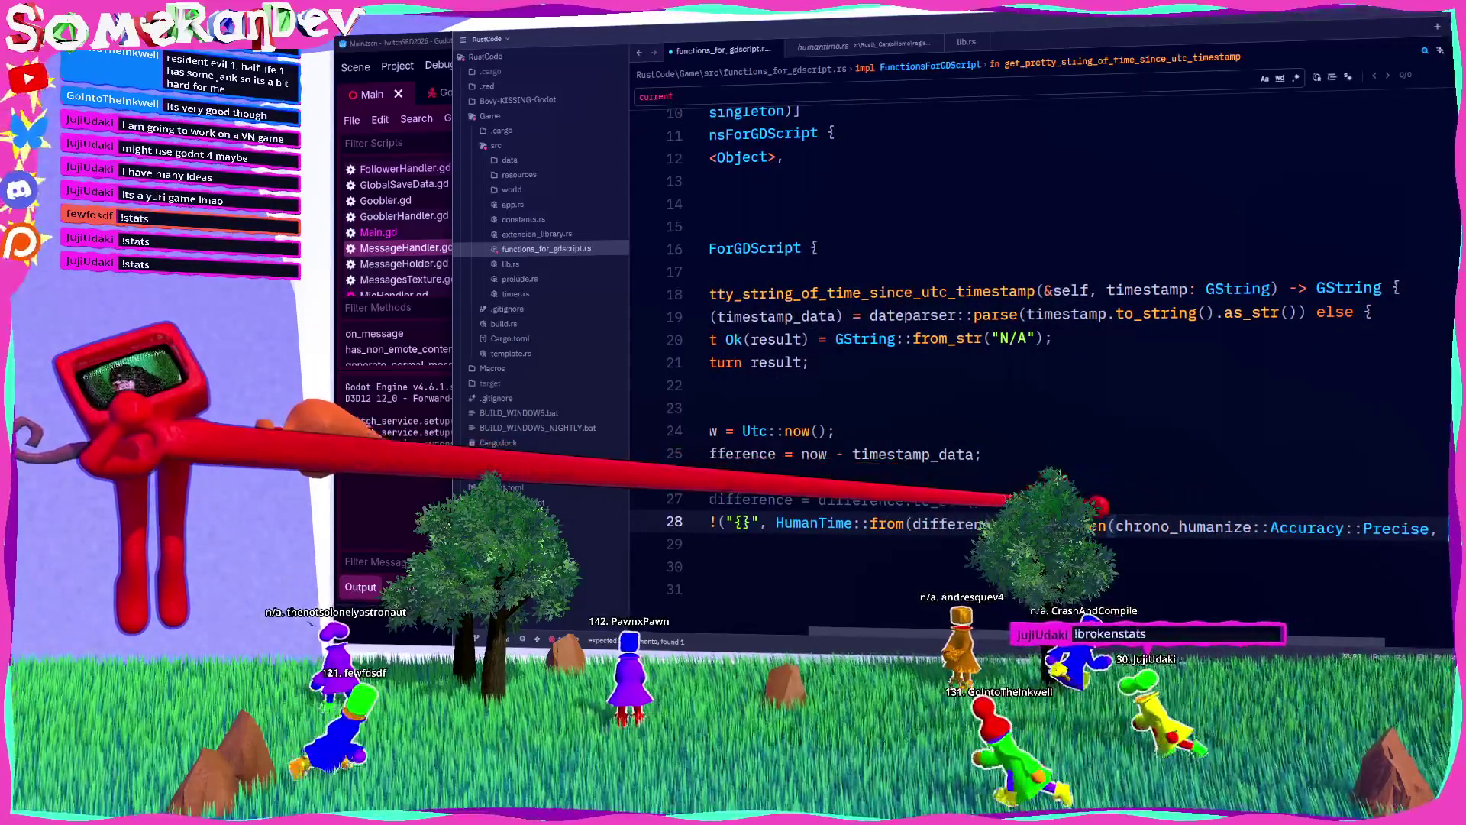
type("Tens")
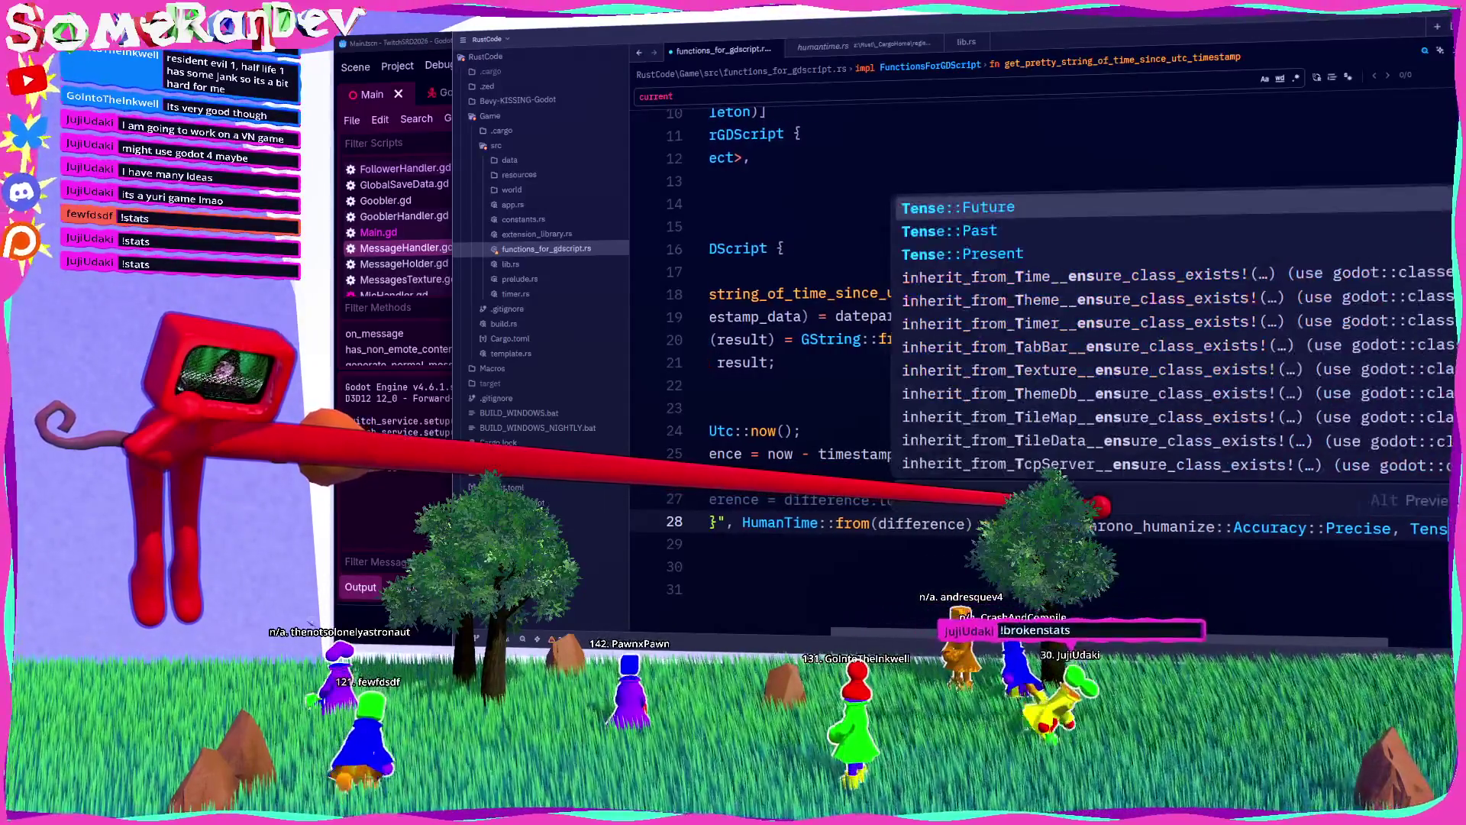
key("Down")
key("Down")
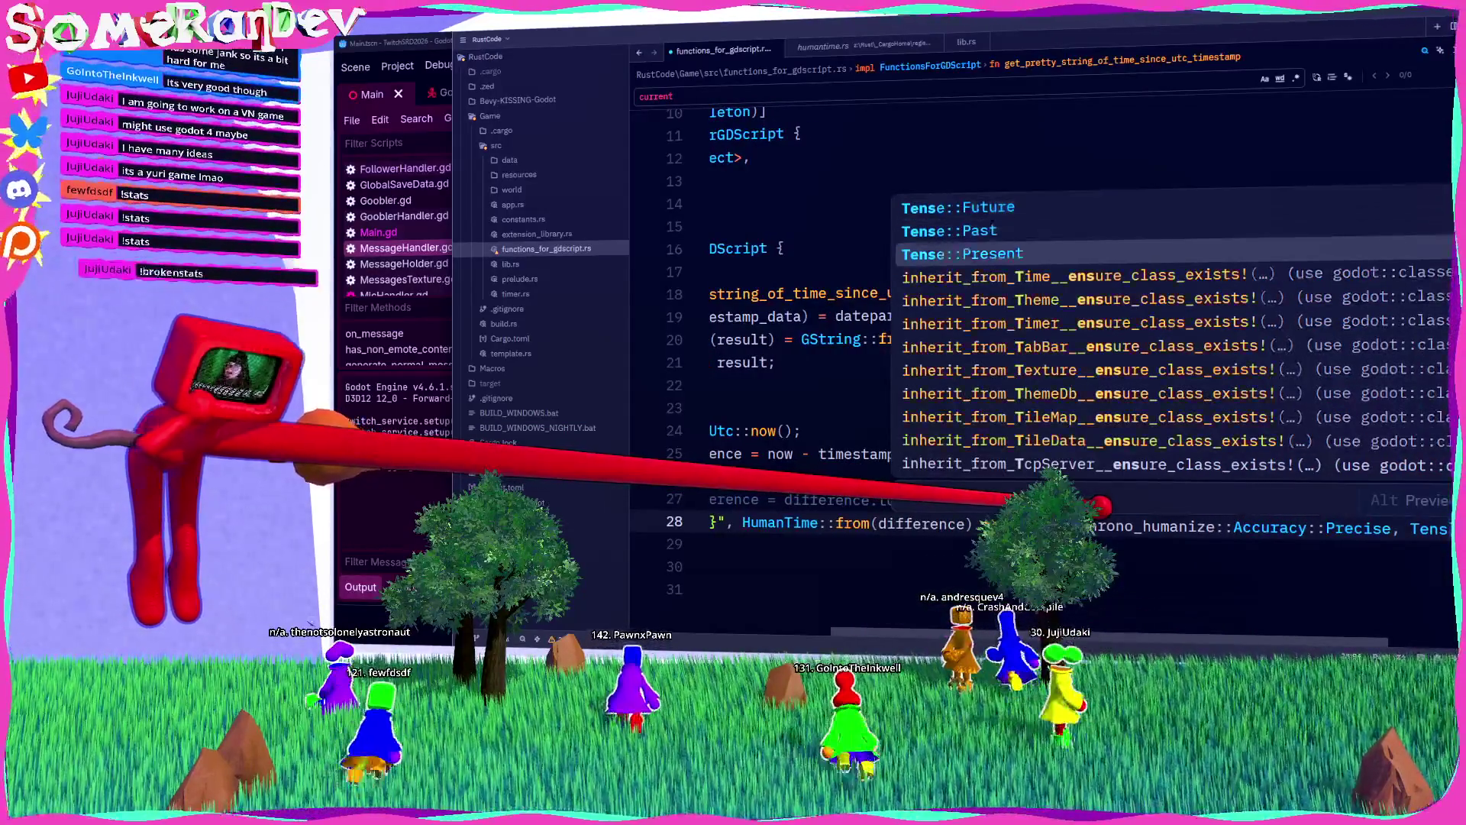
key("Return")
key("ctrl+s")
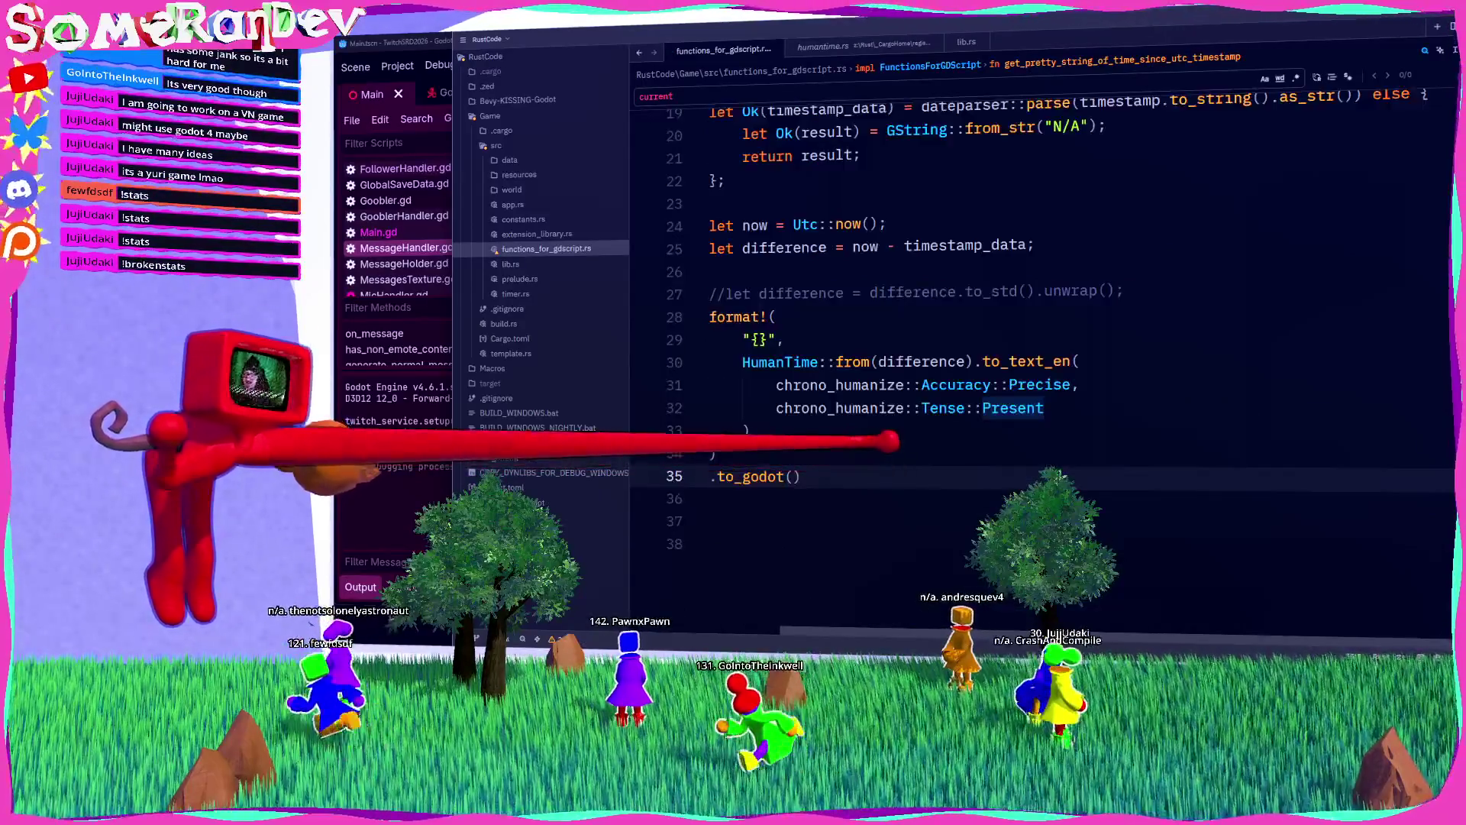
Step: Delete the commented-out to_std line and recall the previous cargo build in the terminal
scroll(1039, 344, "up", 3)
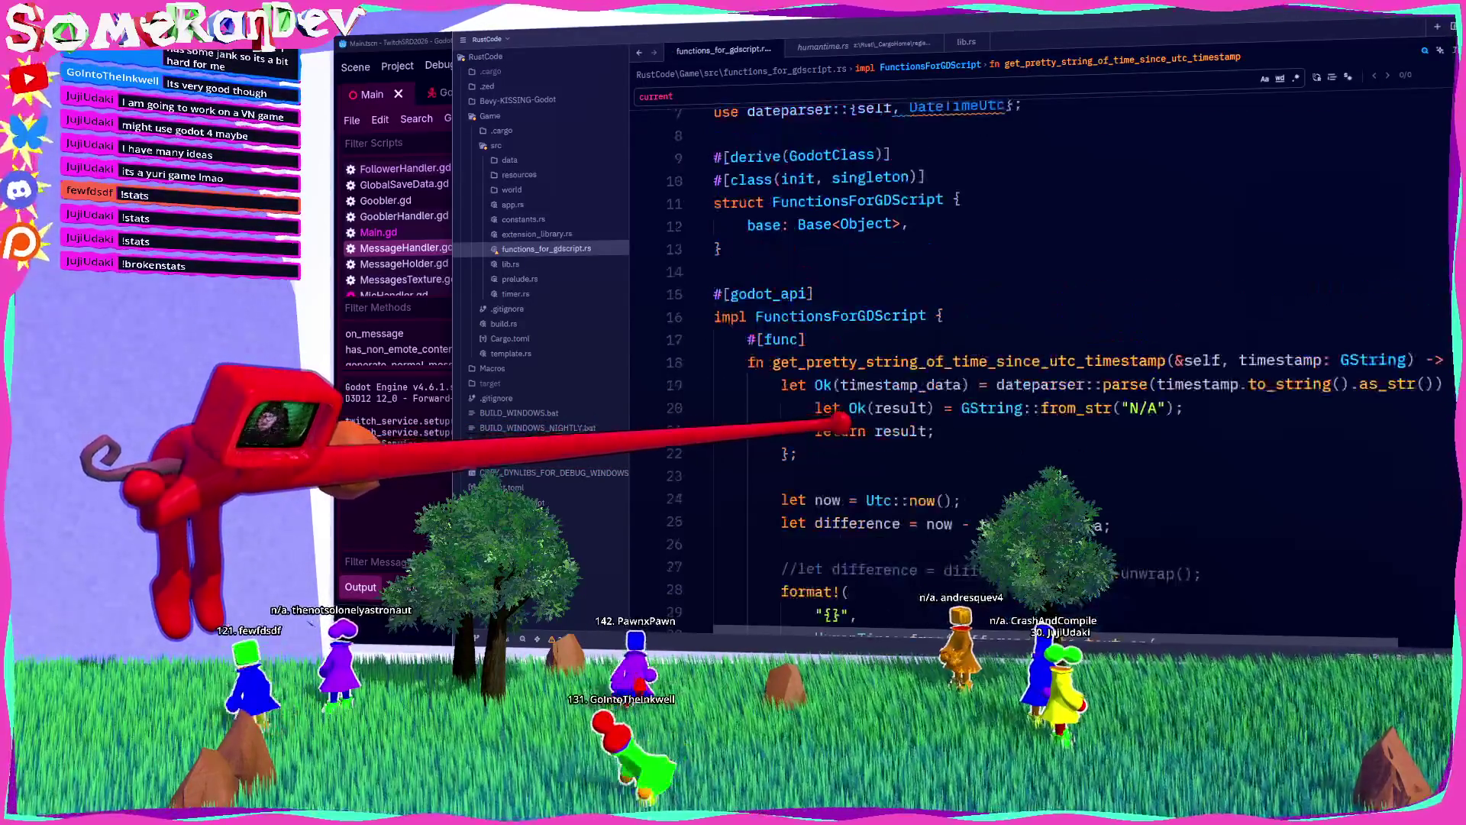
left_click_drag(1203, 431, 670, 426)
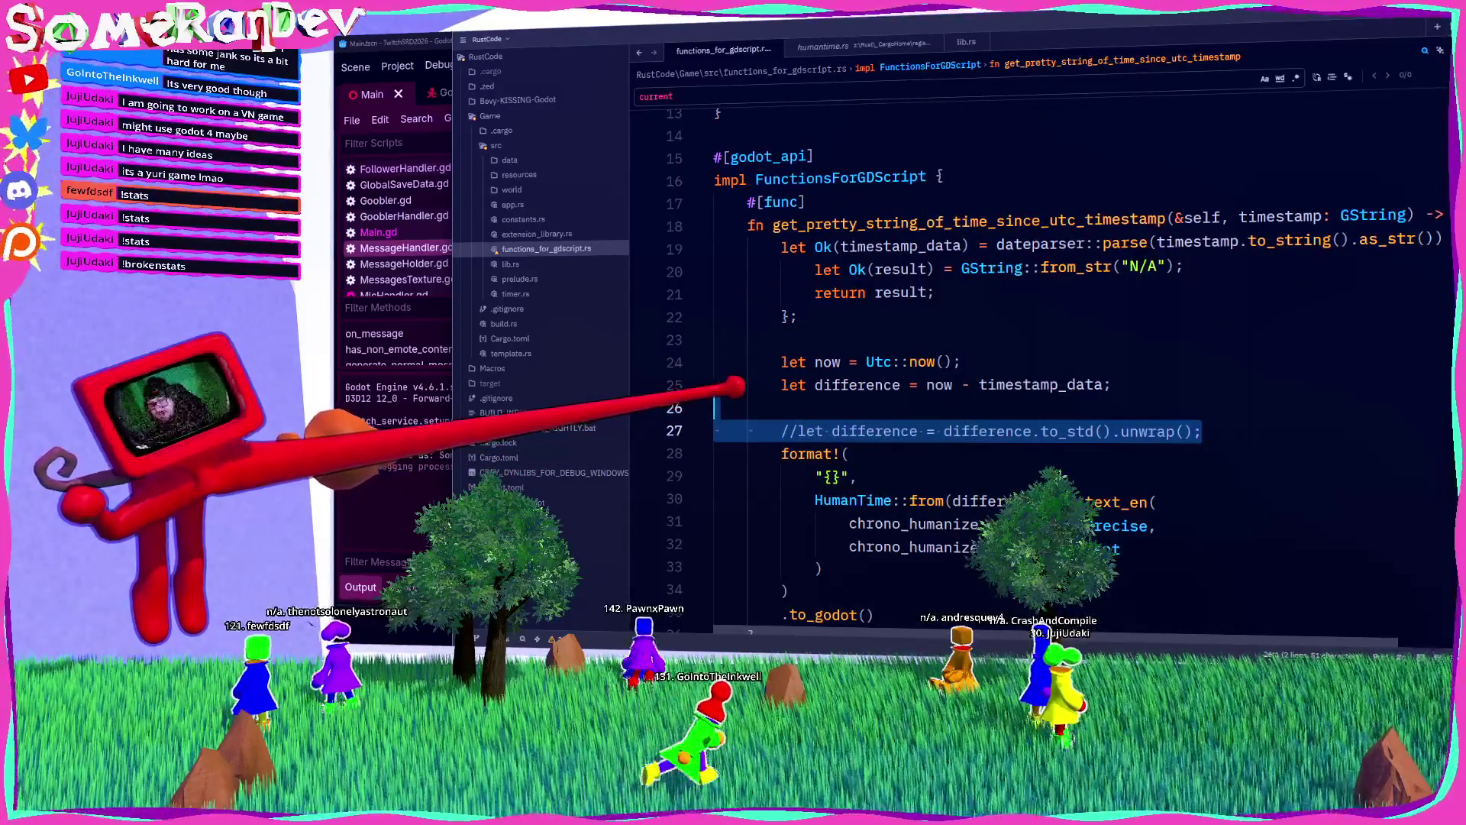
key("BackSpace")
key("BackSpace")
key("alt+Tab")
key("Up")
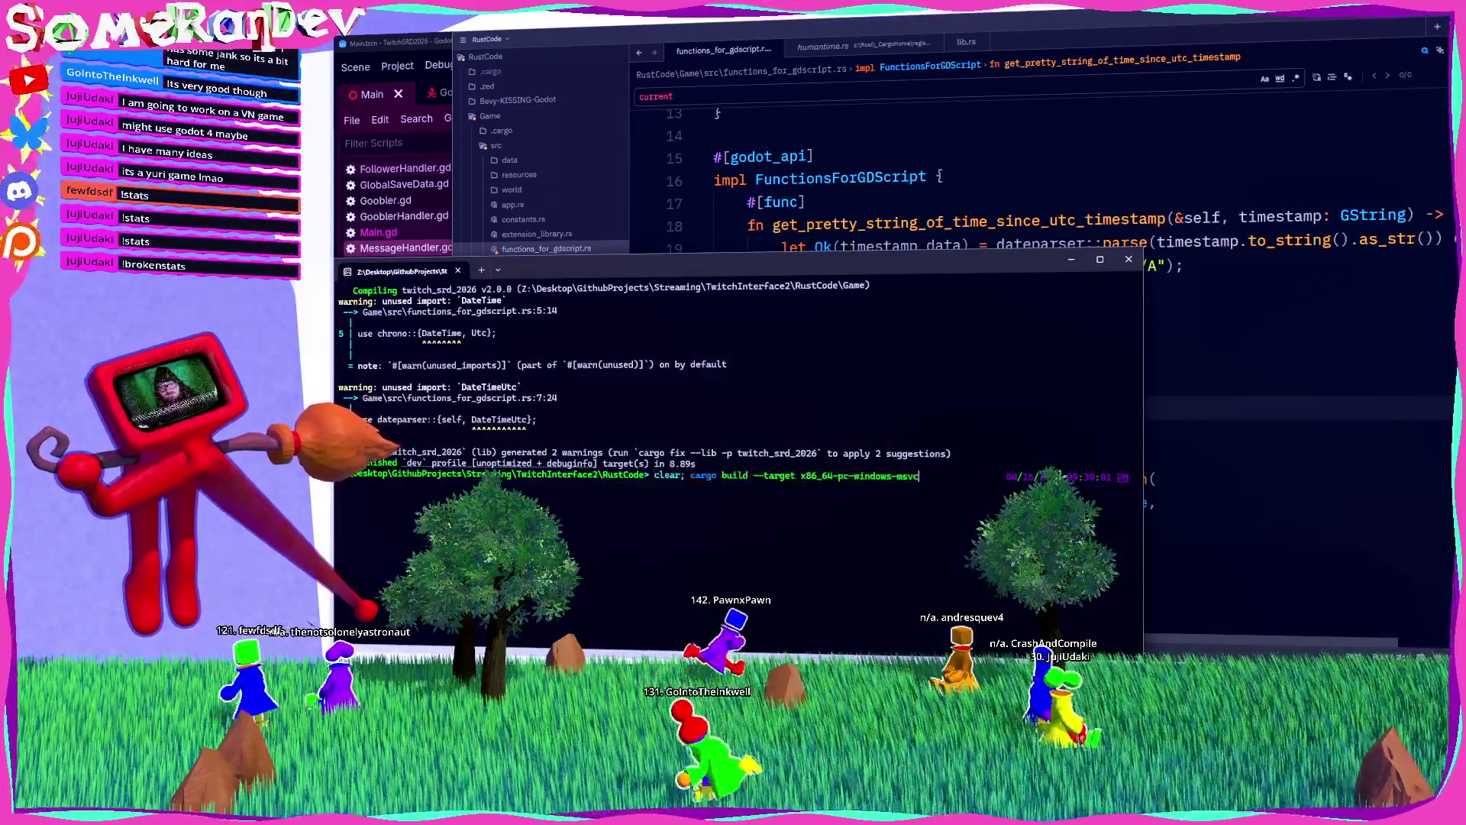
Step: Run cargo build for x86_64-pc-windows-msvc, then return to Godot
key("Return")
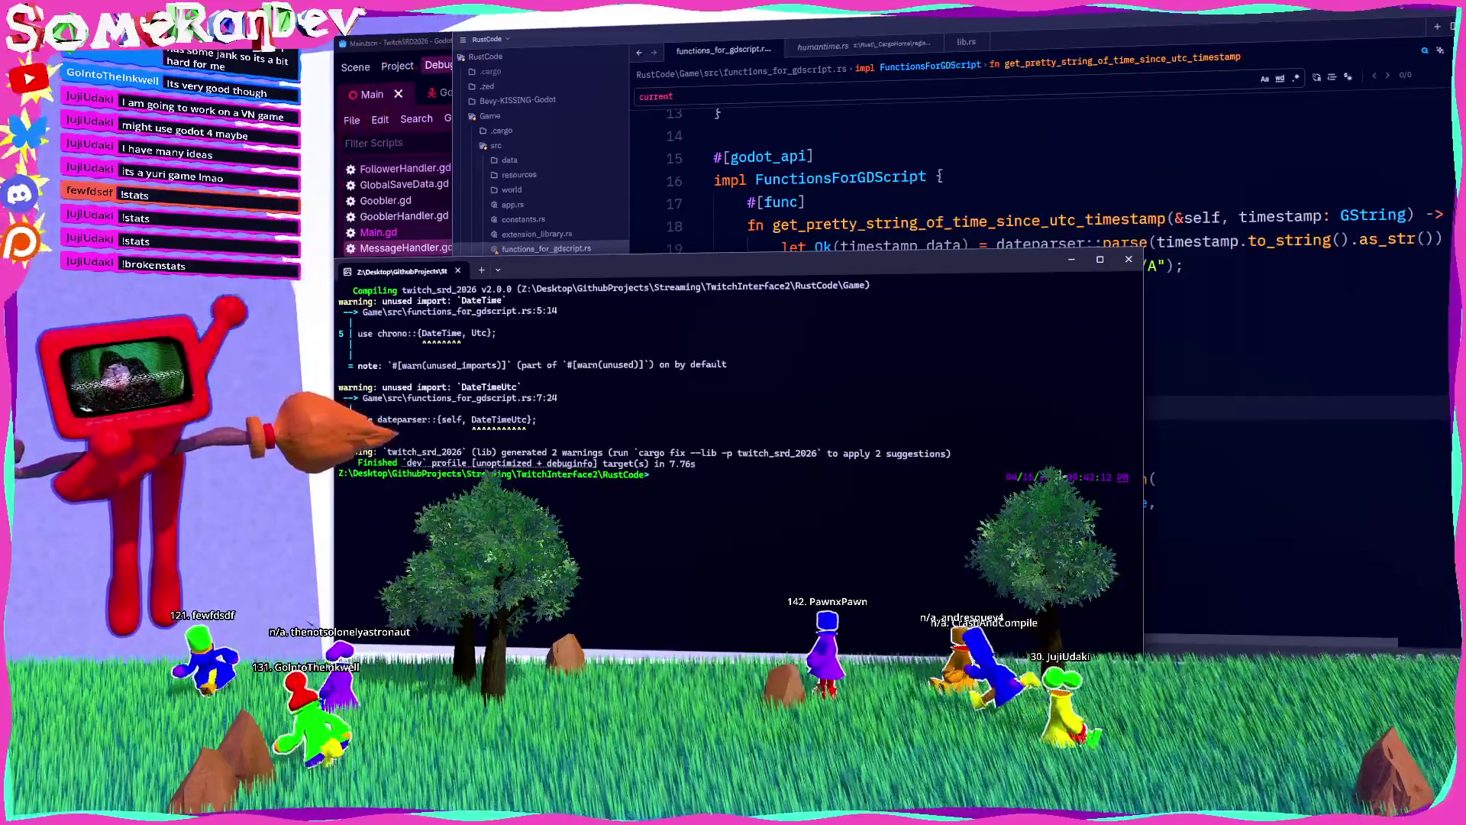
key("alt+Tab")
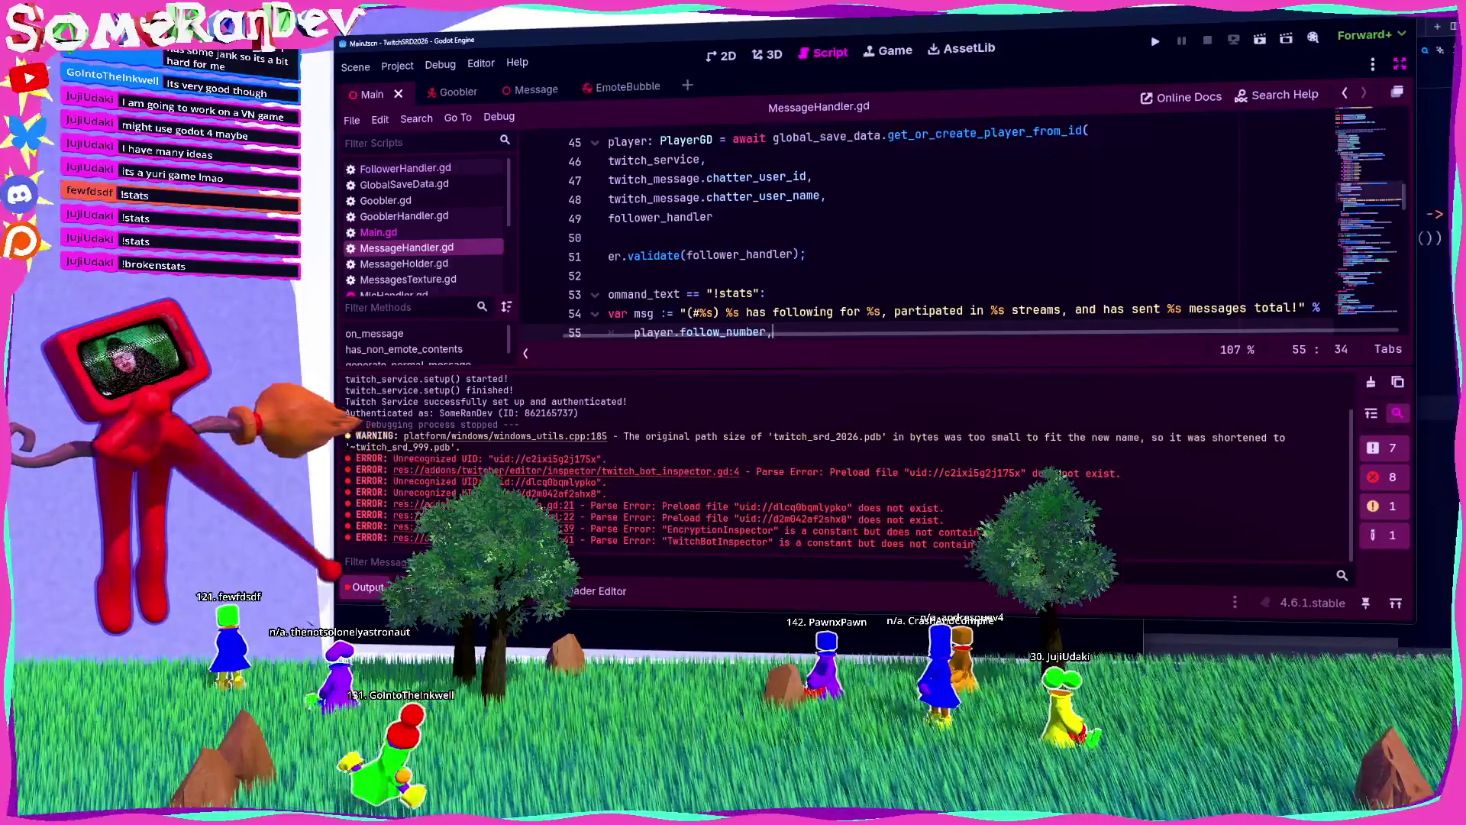
Step: Hide the Output panel, run the game to try !stats in chat, then stop it
key("ctrl+j")
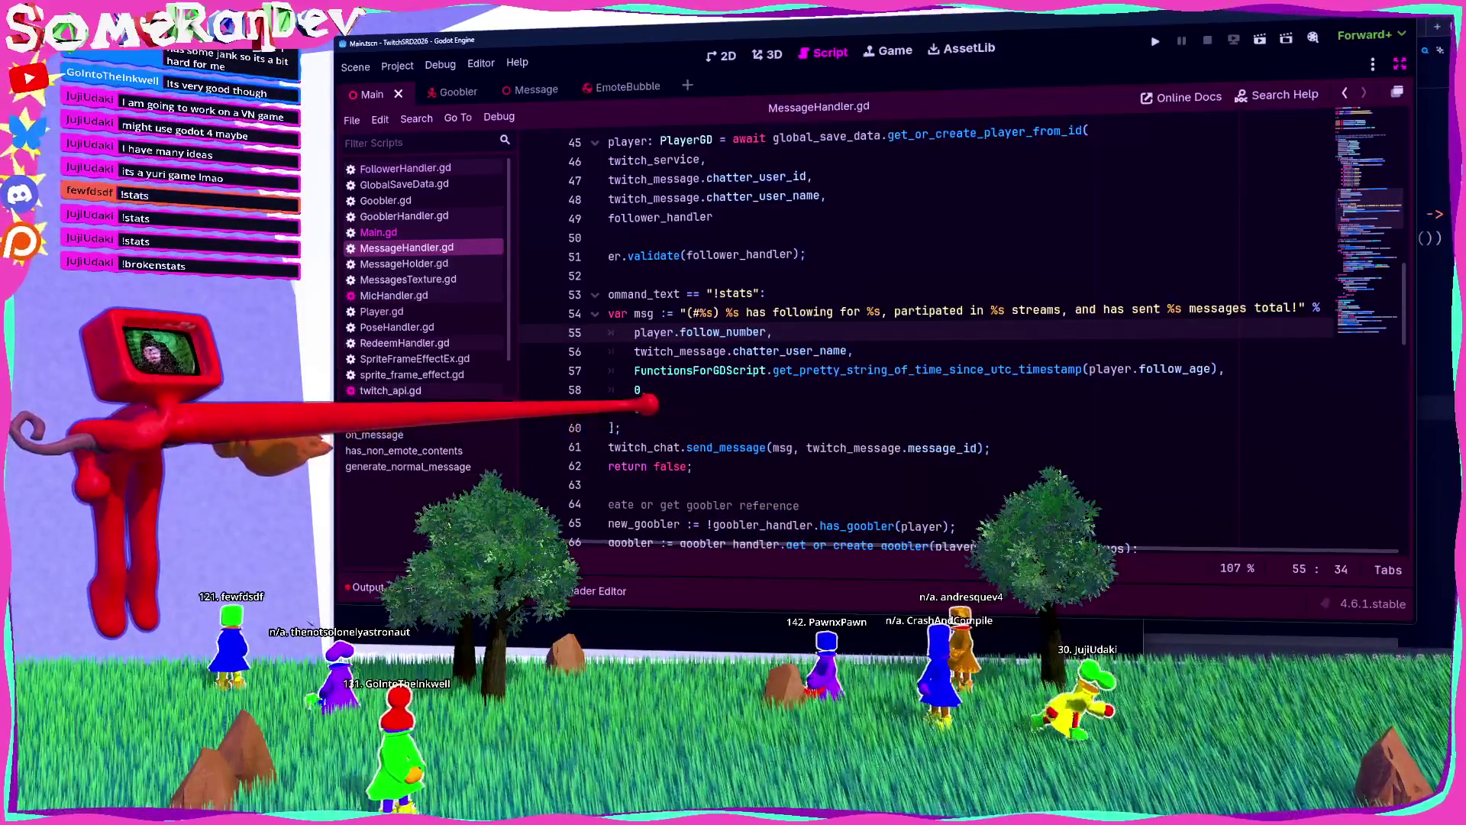
left_click(621, 428)
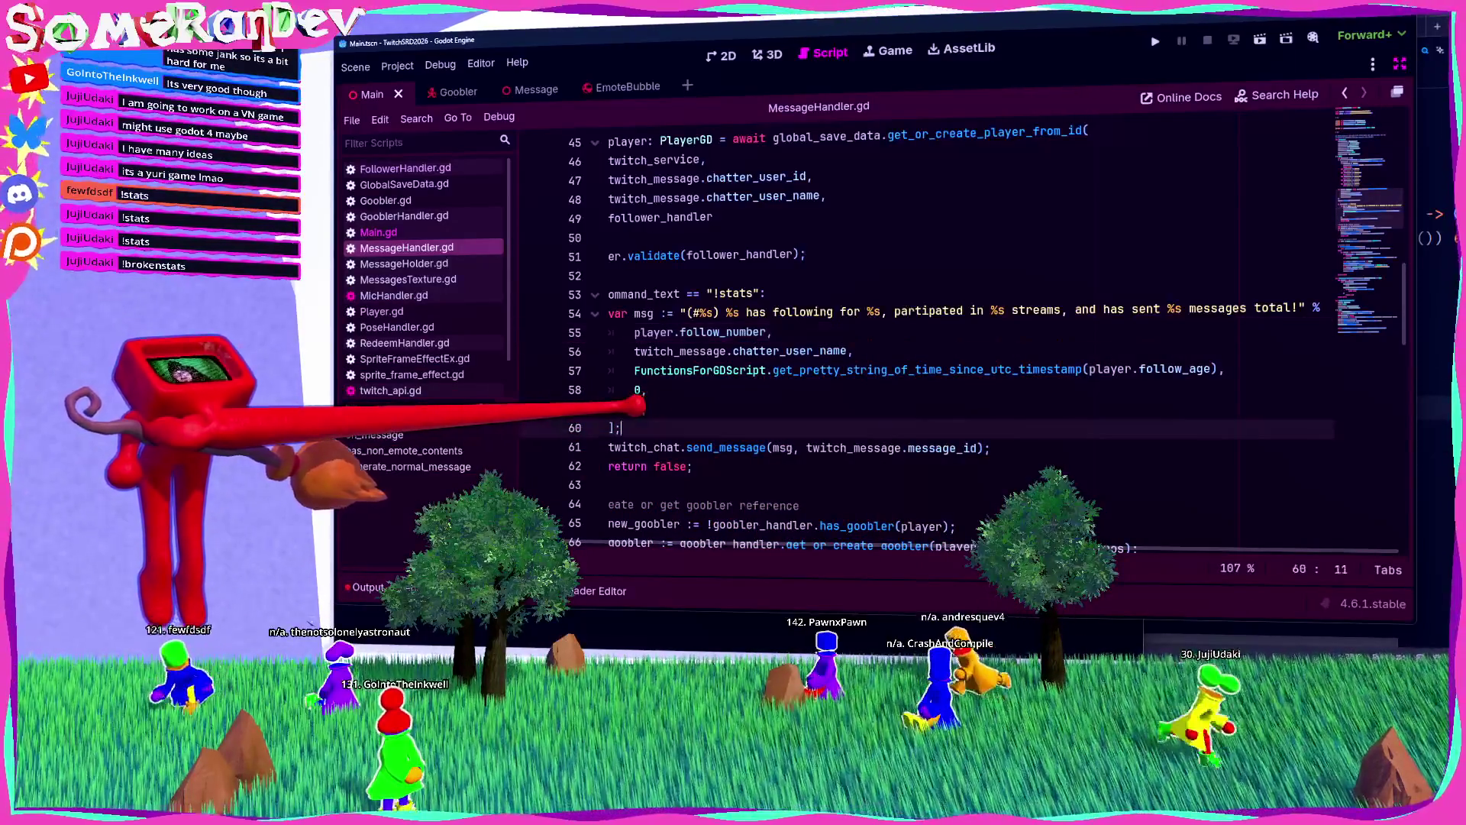
key("F6")
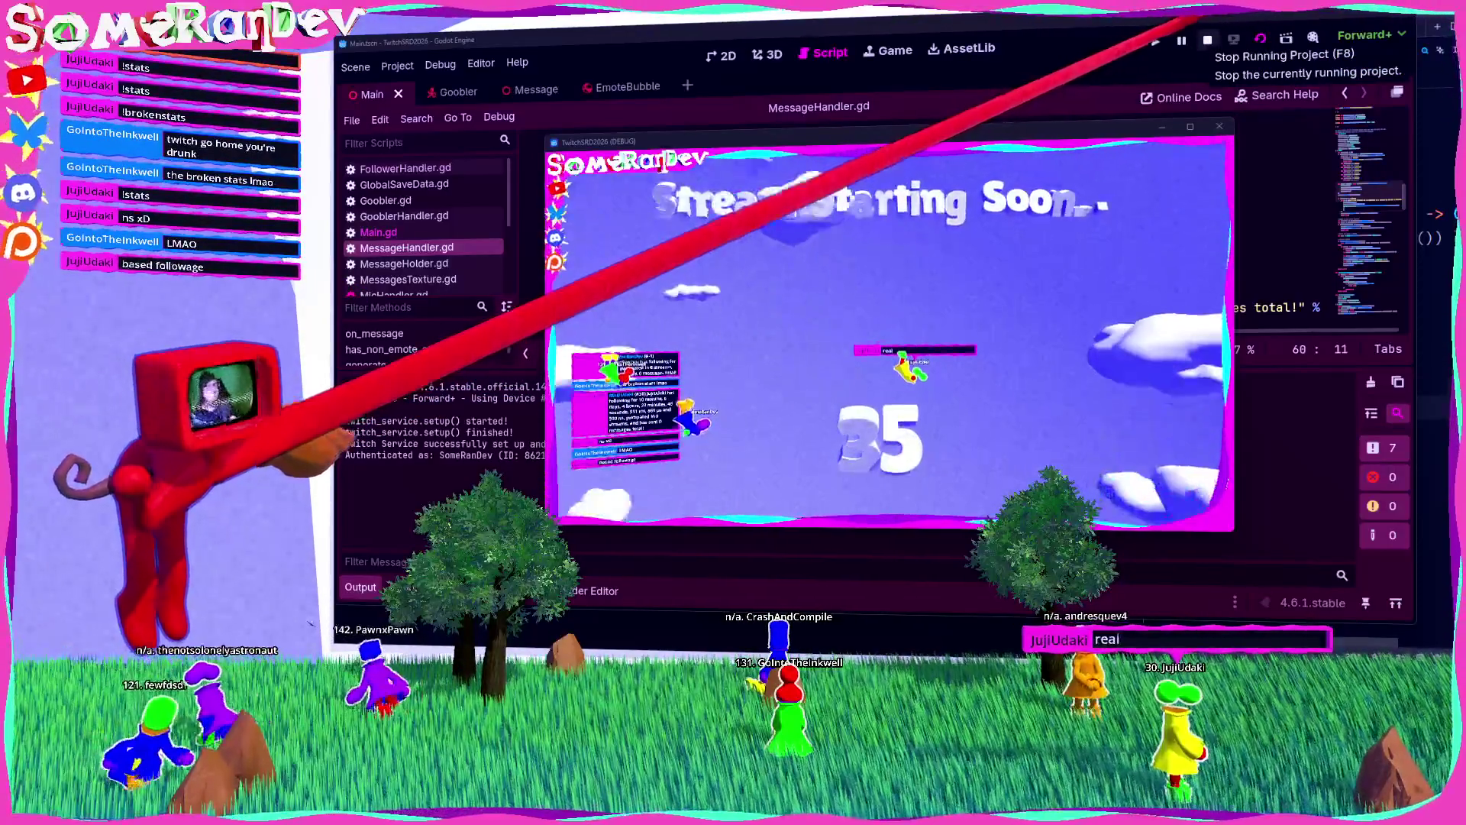
left_click(1207, 39)
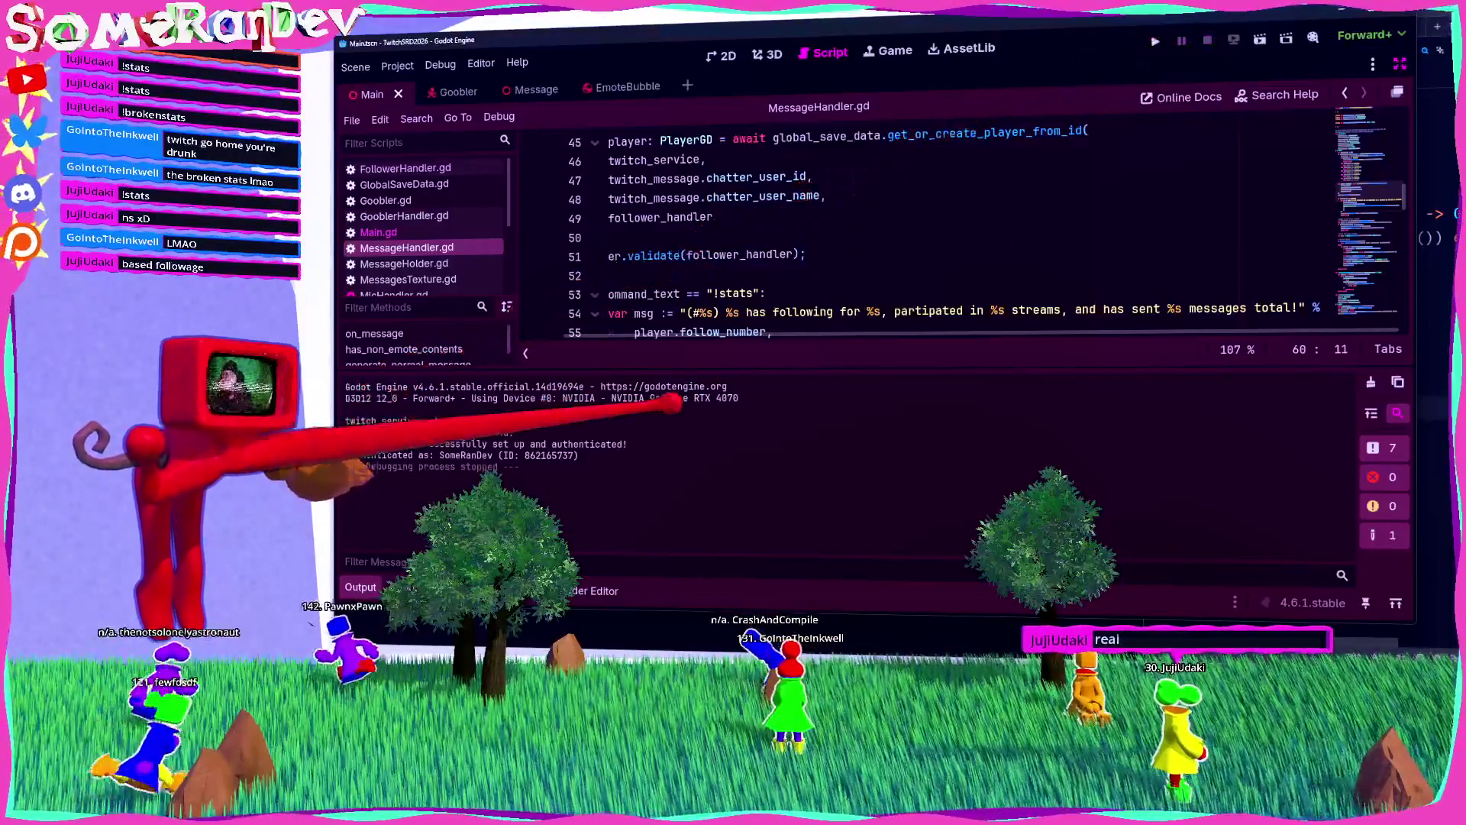
Step: Remove 'following for %s' and the 'and has' after 'streams' from the reply
key("ctrl+j")
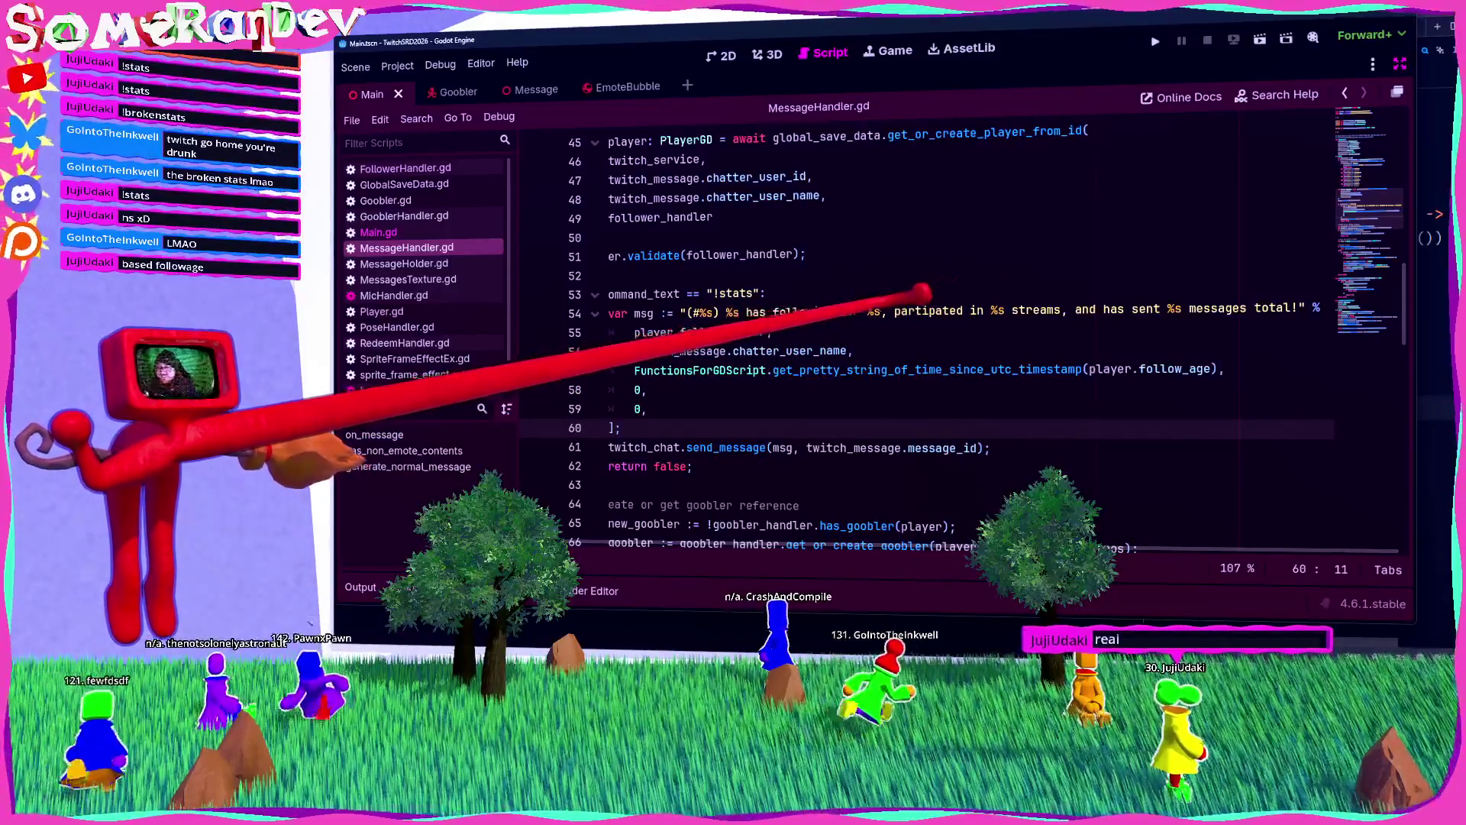
scroll(999, 340, "left", 3)
left_click_drag(930, 310, 811, 311)
key("BackSpace")
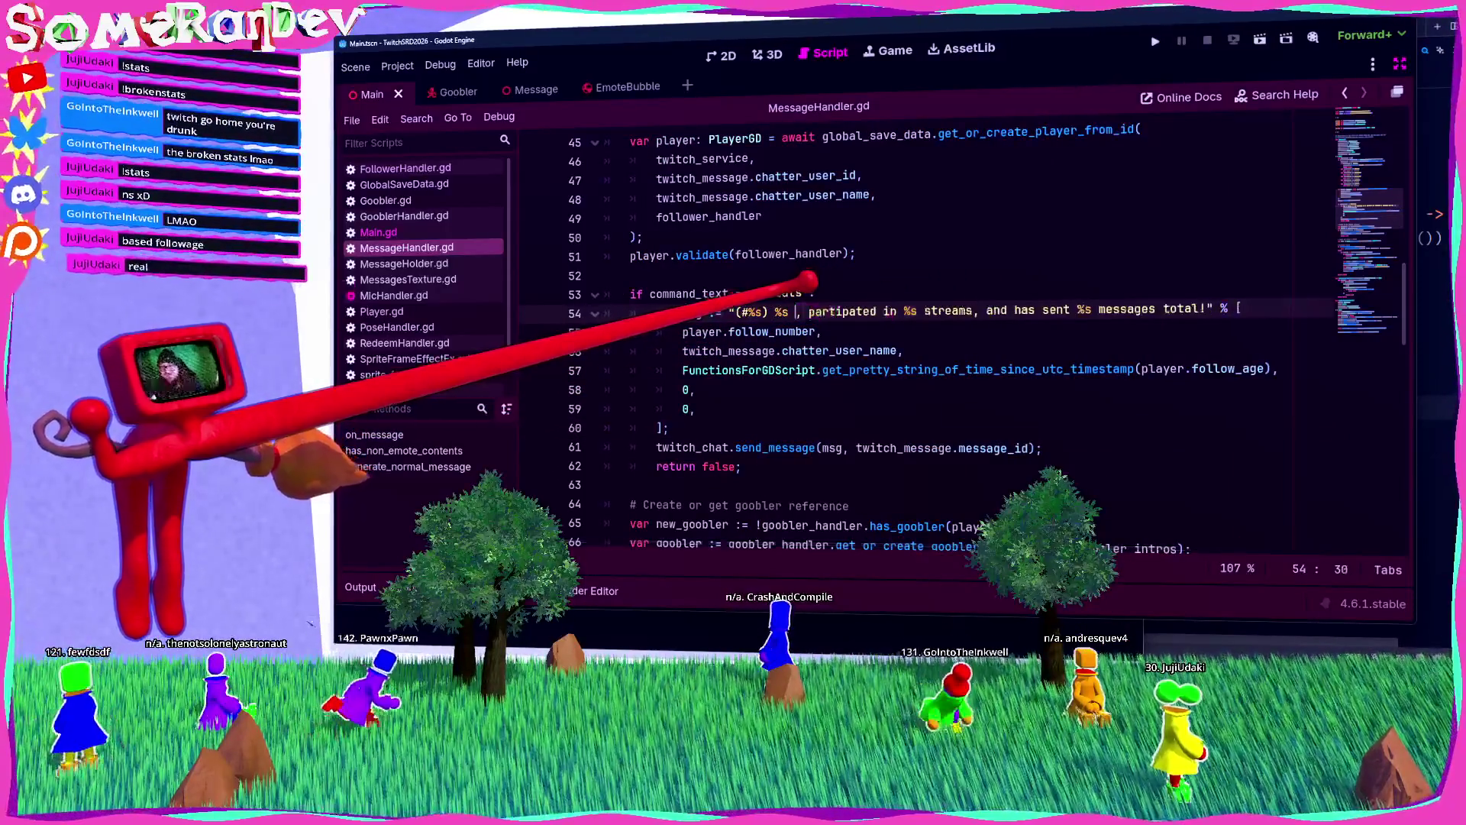
key("BackSpace")
key("BackSpace")
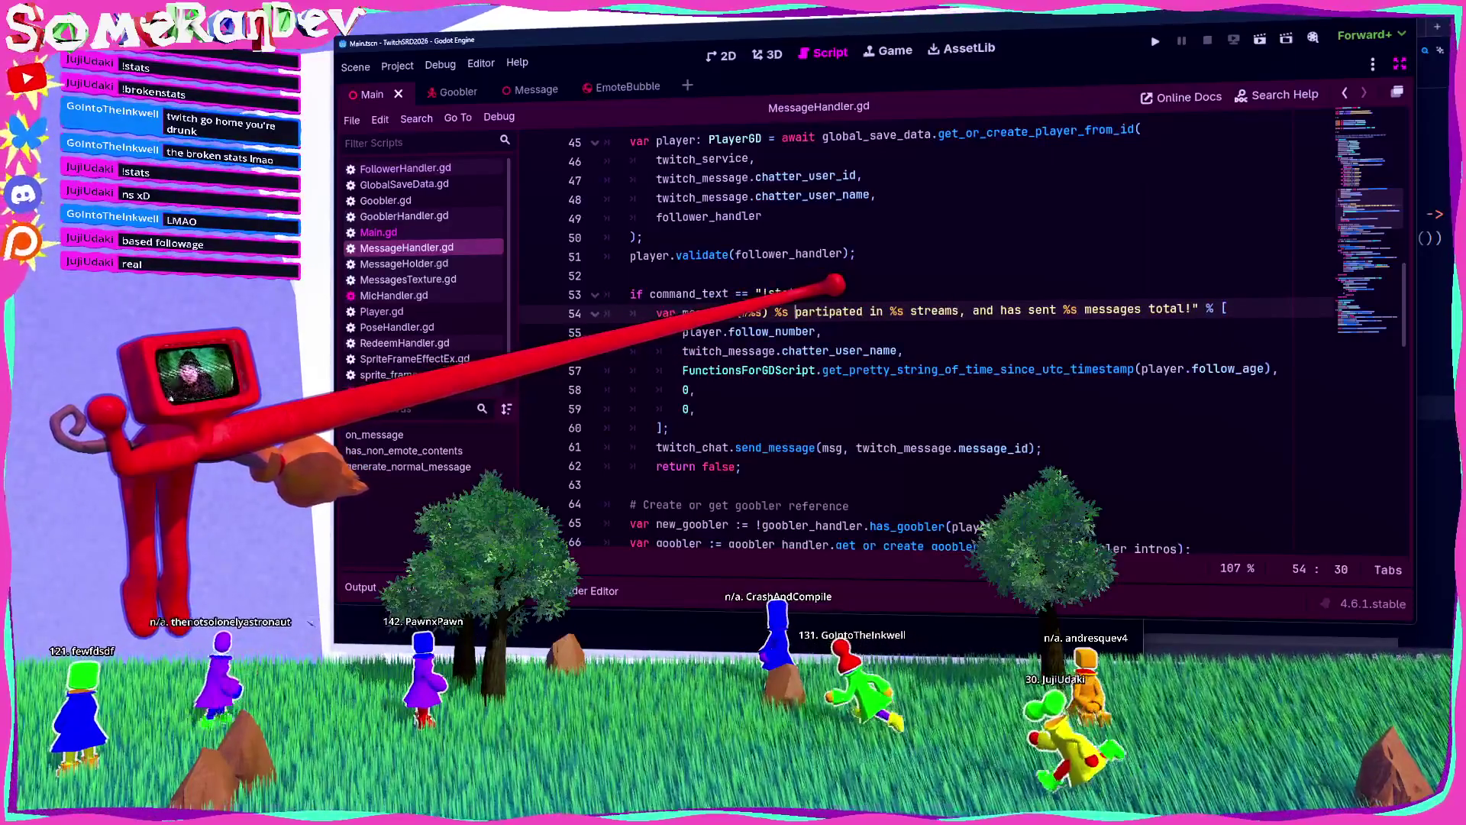
type("has")
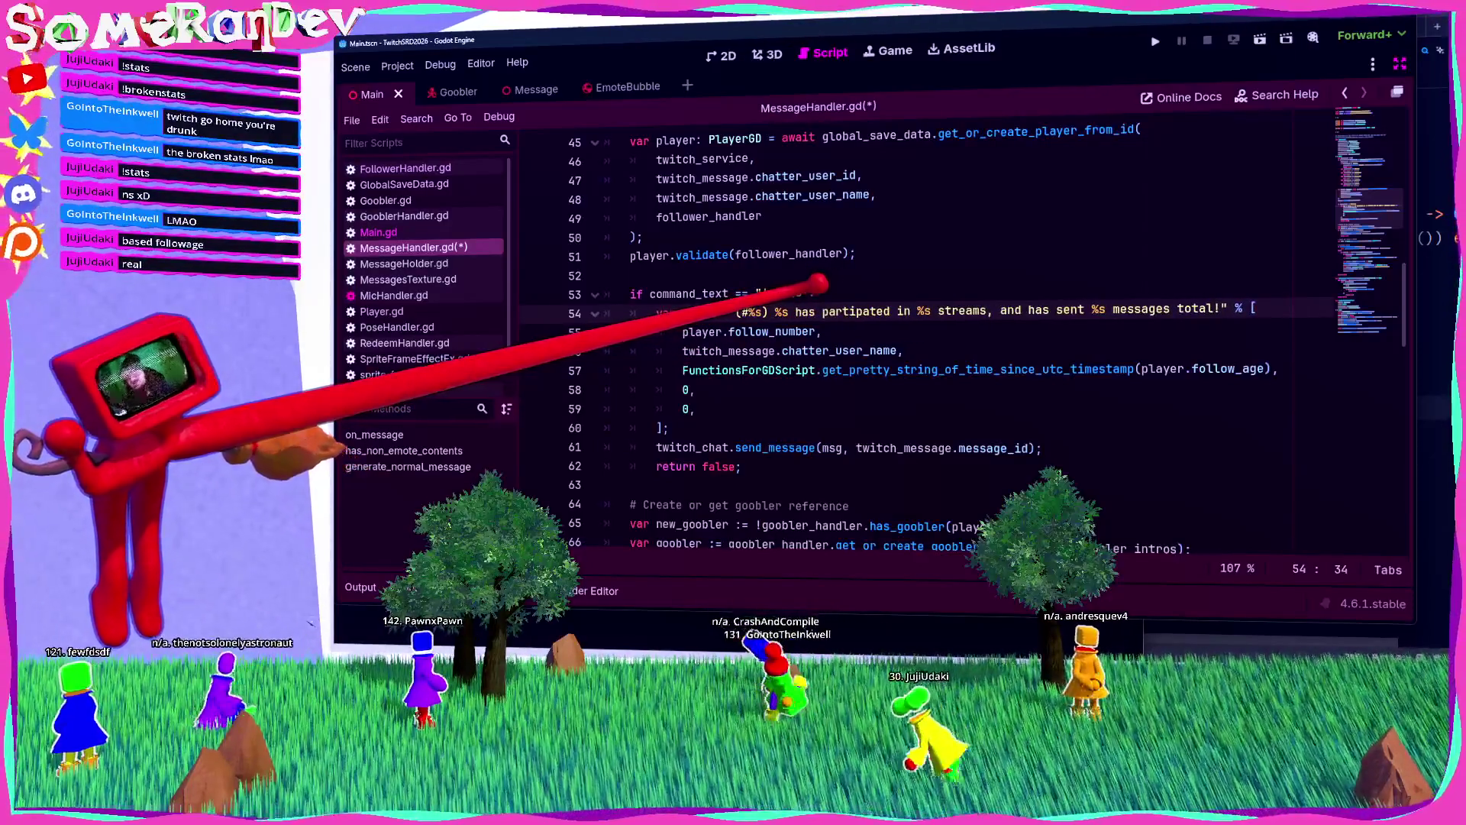
left_click(1000, 310)
key("Delete")
key("Delete")
key("Delete")
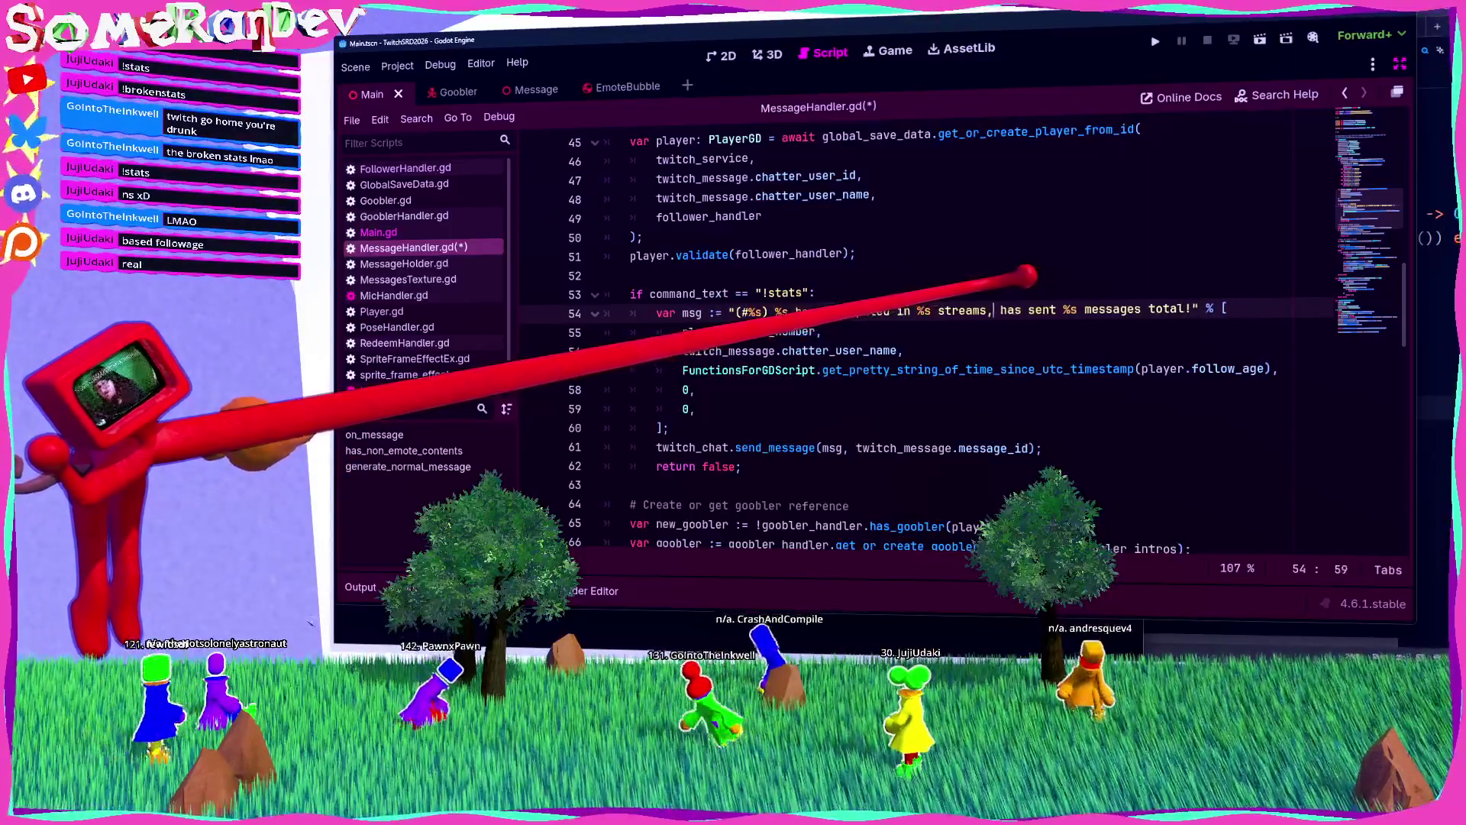
key("Delete")
Step: Insert ', and has been following for %s' before the '!' and save the script
left_click(1159, 310)
type(", and has following for %s")
left_click(1195, 309)
type("been following for %s")
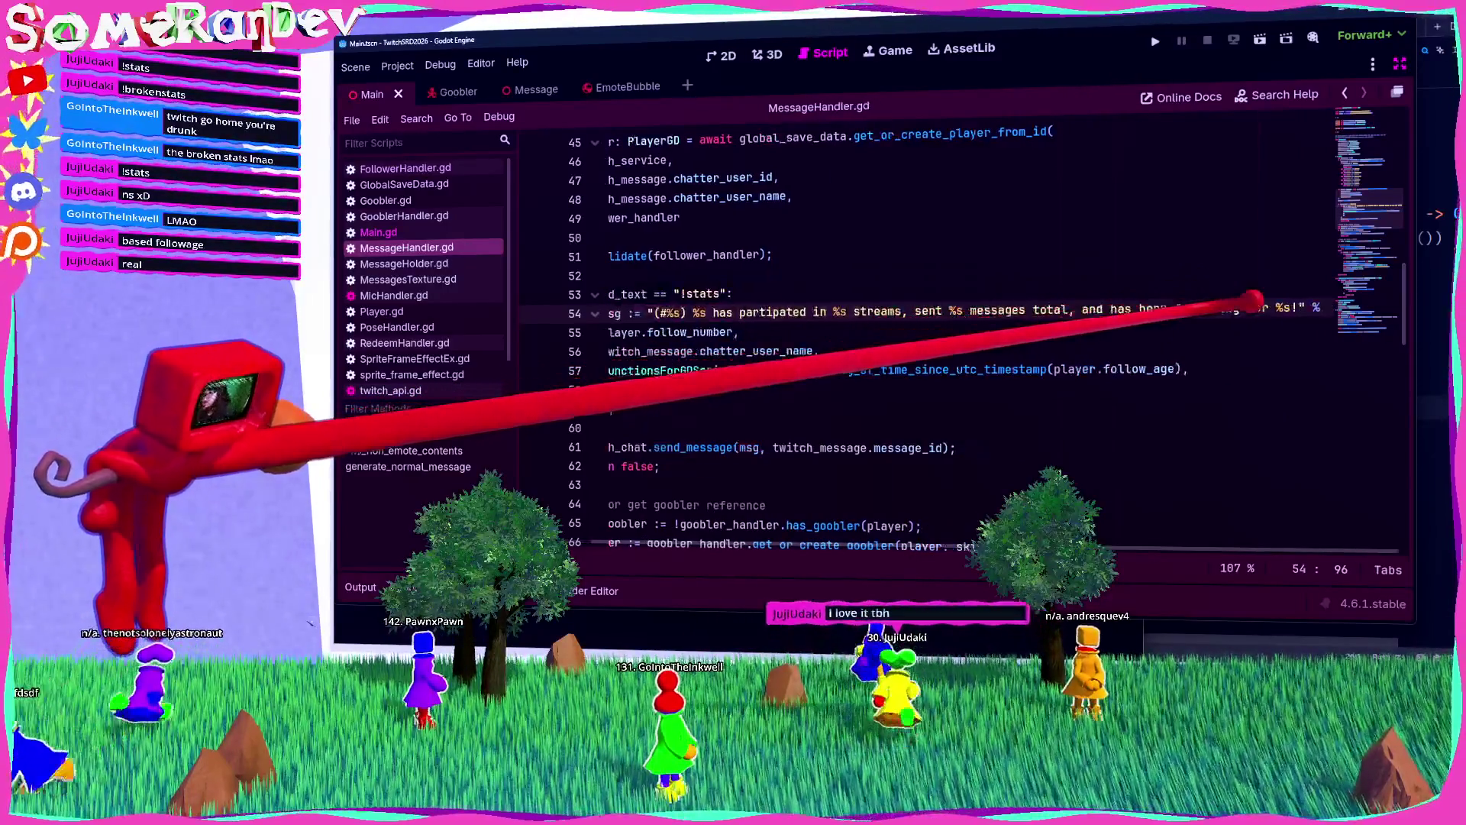
key("ctrl+s")
left_click(697, 409)
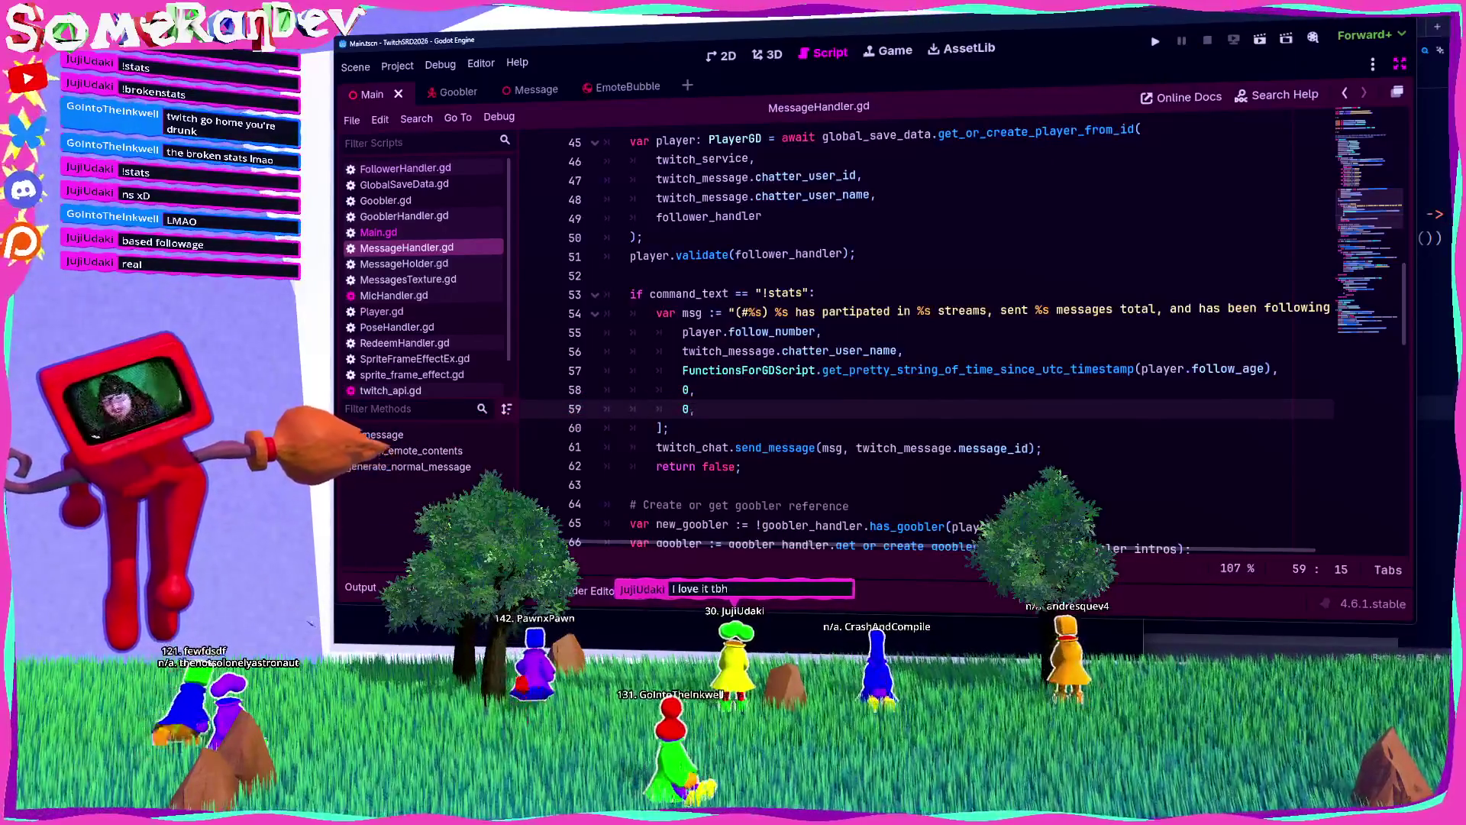
key("alt+Tab")
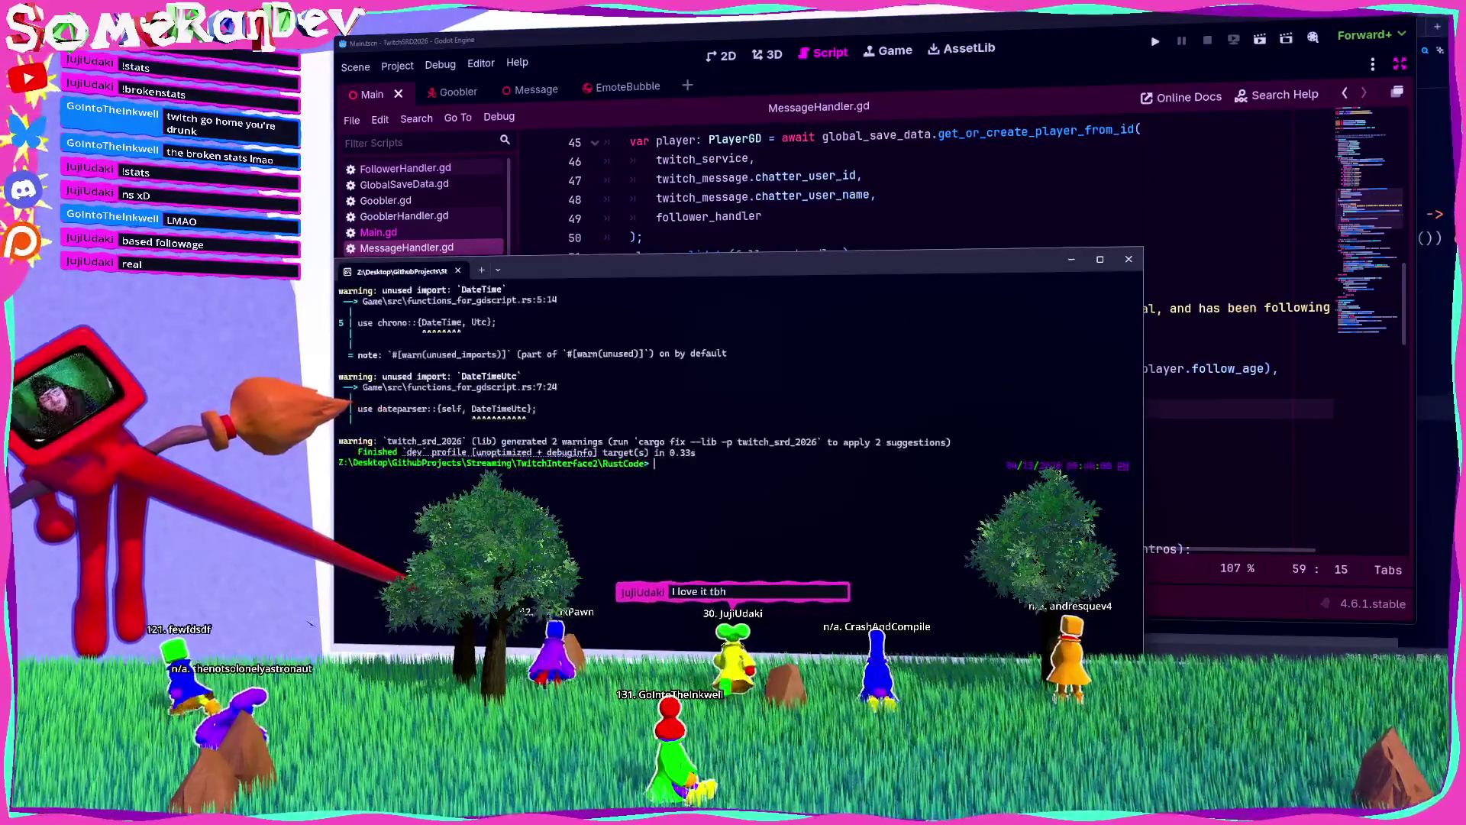
Step: Switch from the terminal back to the Godot script editor
left_click(917, 177)
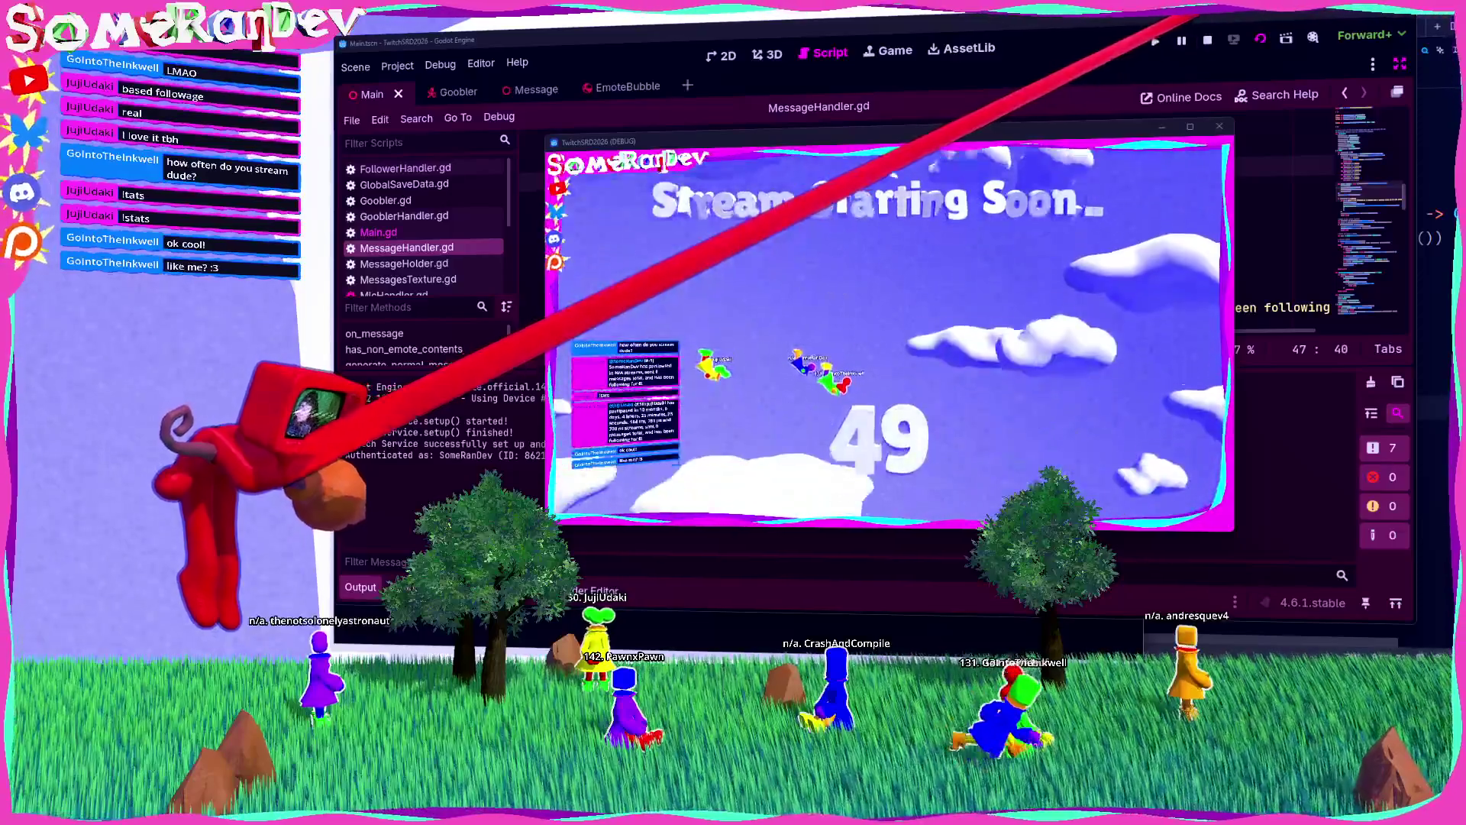
Step: Move the follow-age call to the last argument, save, and relaunch the game for a test
key("F8")
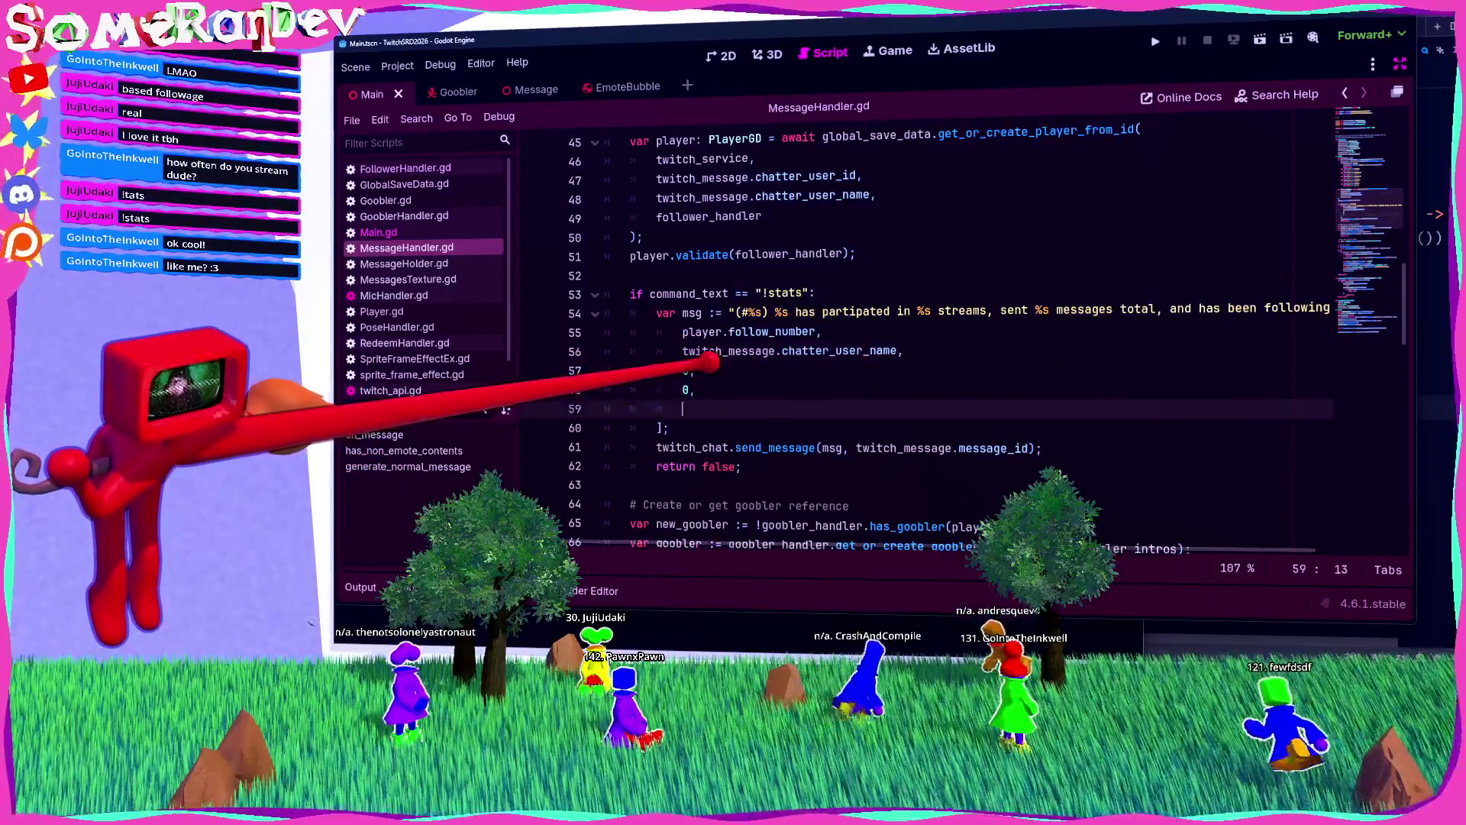
type("FunctionsForGDScript.get_pretty_string_of_time_since_utc_timestamp(player.follow_age),")
key("ctrl+s")
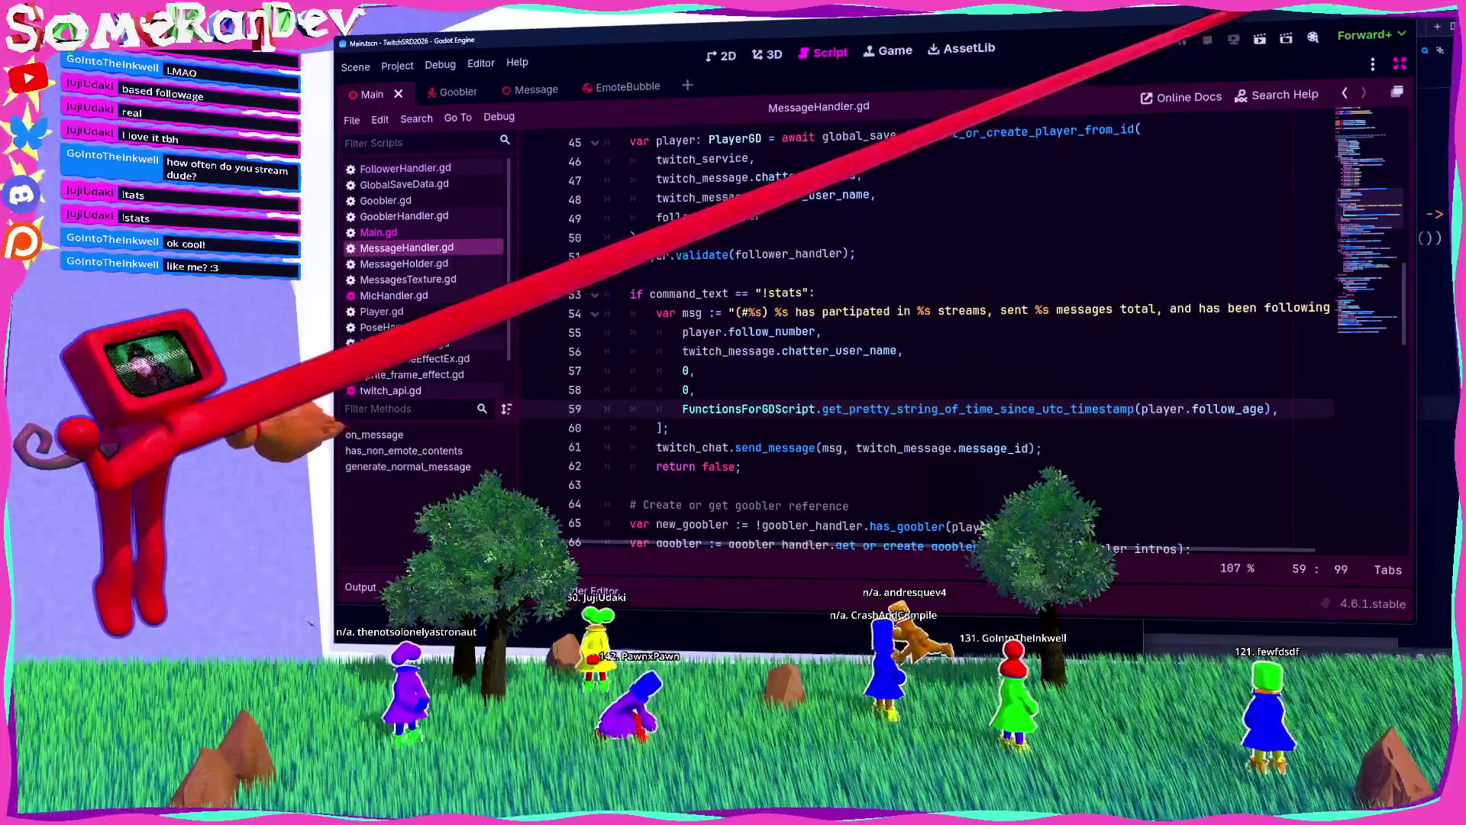
key("F5")
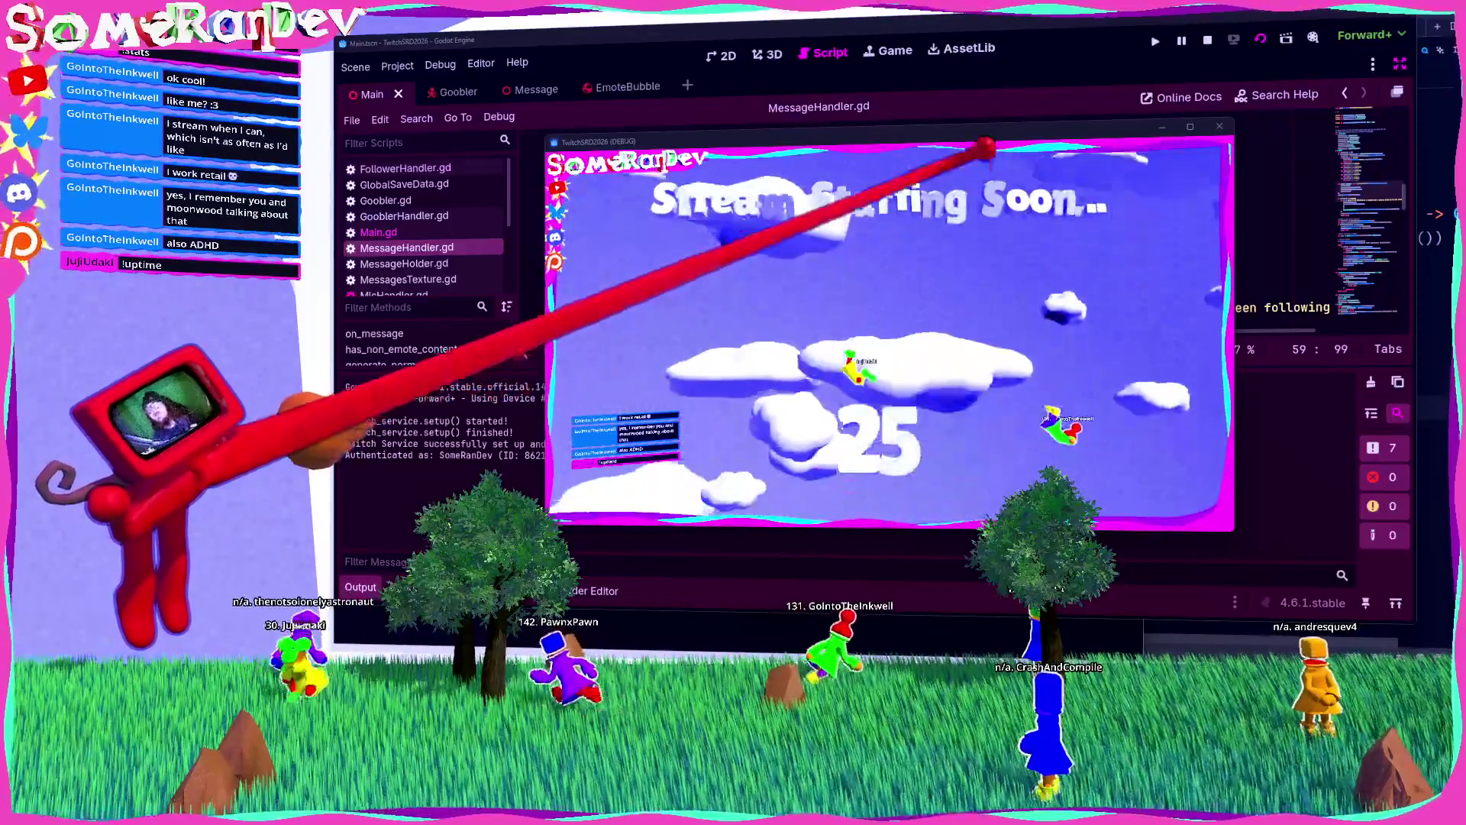
key("F8")
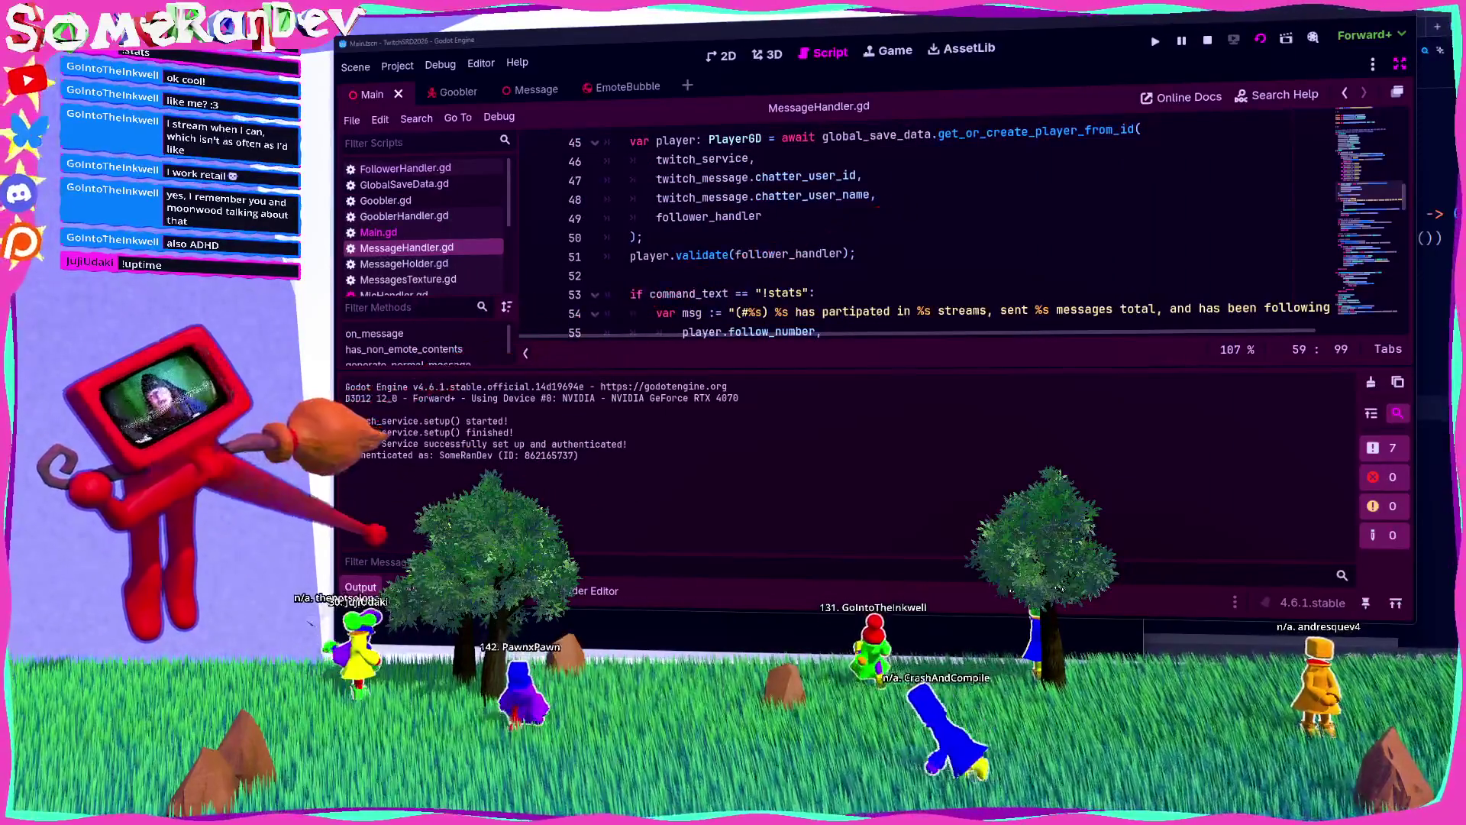
Step: Paste a copy of the !help elif branch just below it in MessageHandler.gd
scroll(764, 382, "up", 12)
scroll(763, 344, "down", 6)
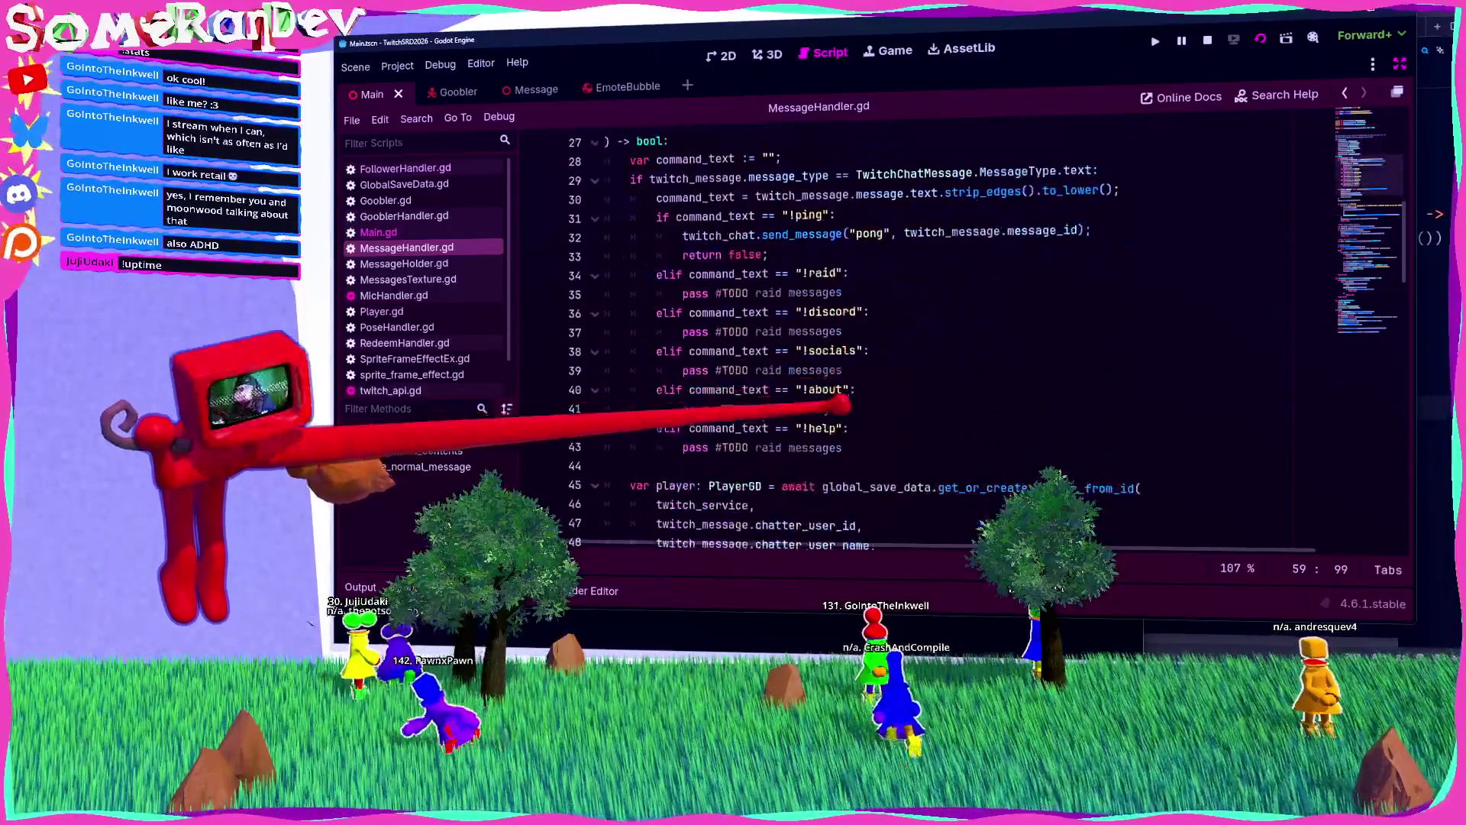
left_click_drag(842, 447, 682, 428)
key("ctrl+c")
left_click(843, 448)
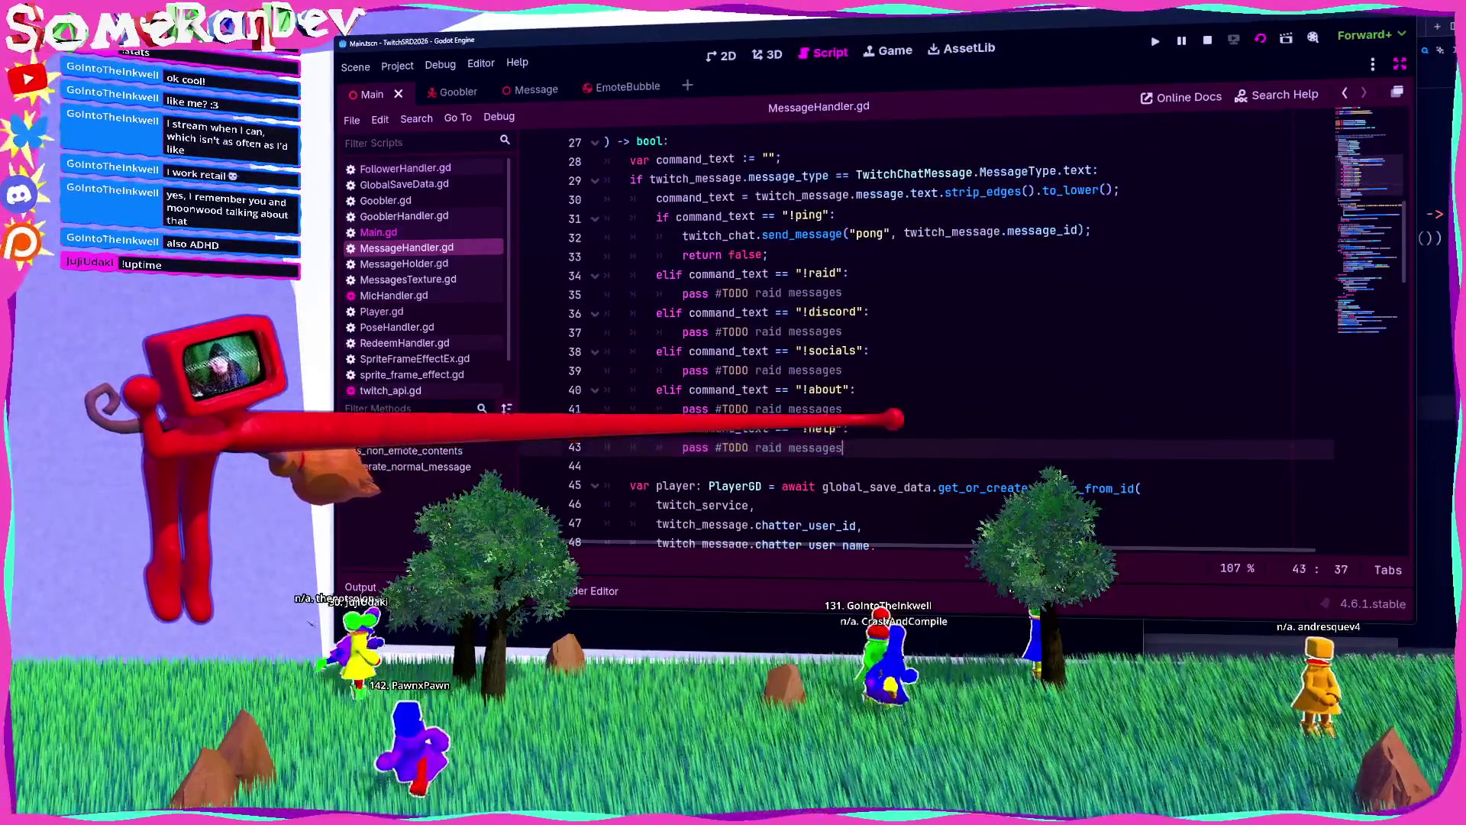
key("ctrl+v")
Step: Rename the copied branch to !uptime, save MessageHandler.gd, and run the game with F5
left_click(823, 466)
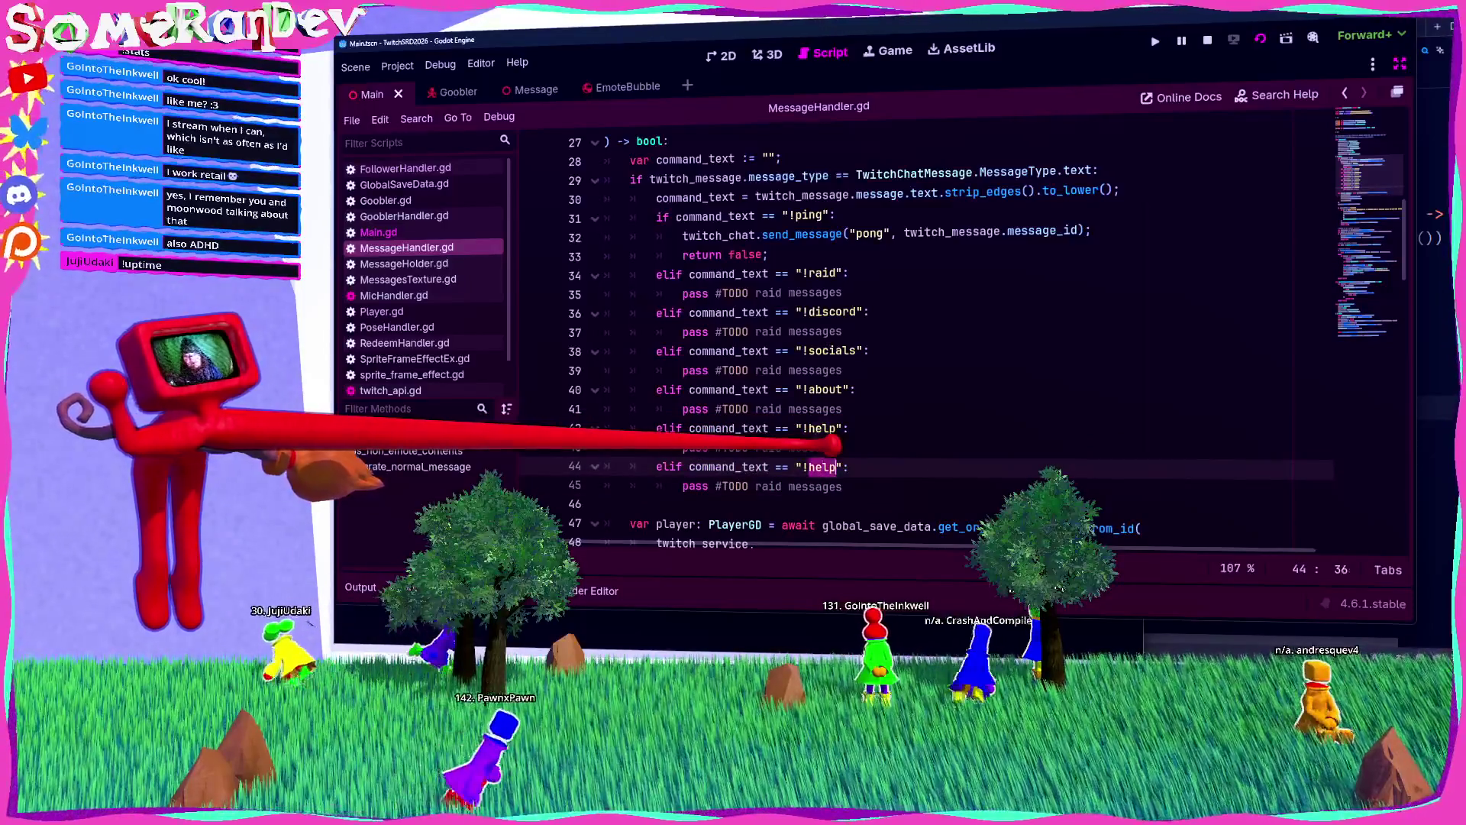
type("uptim")
key("ctrl+s")
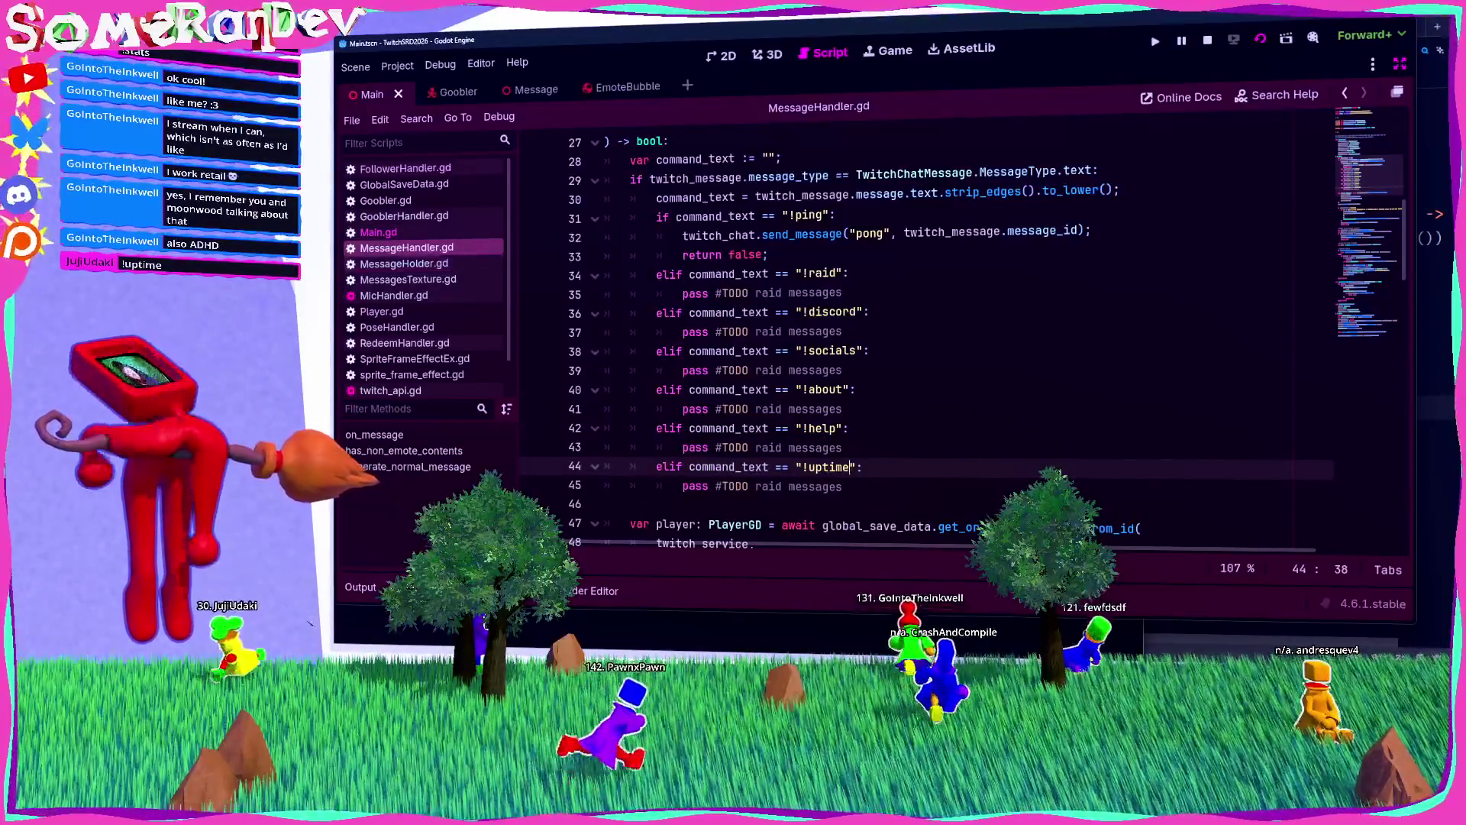
key("F5")
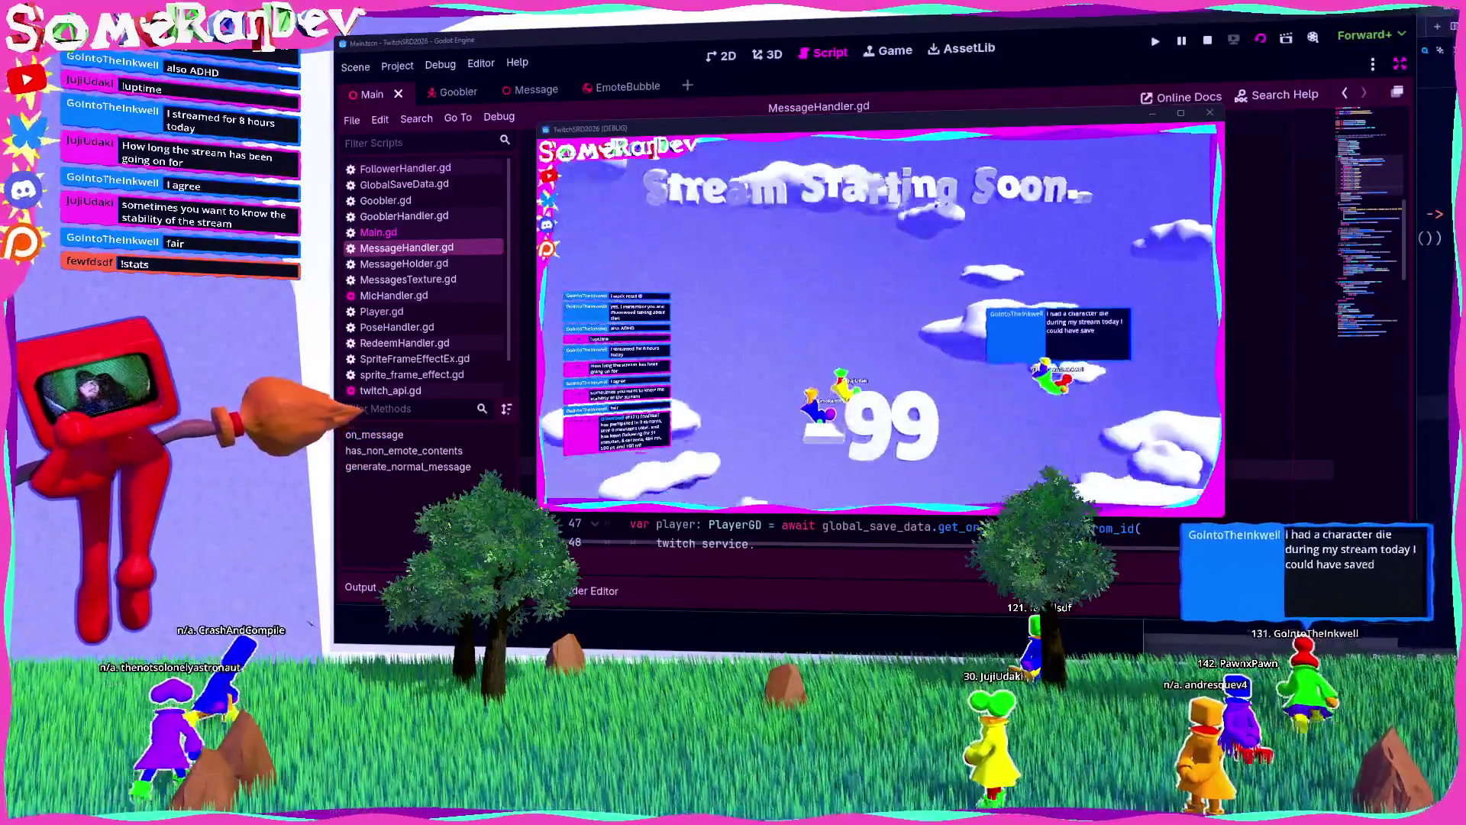
key("alt+Tab")
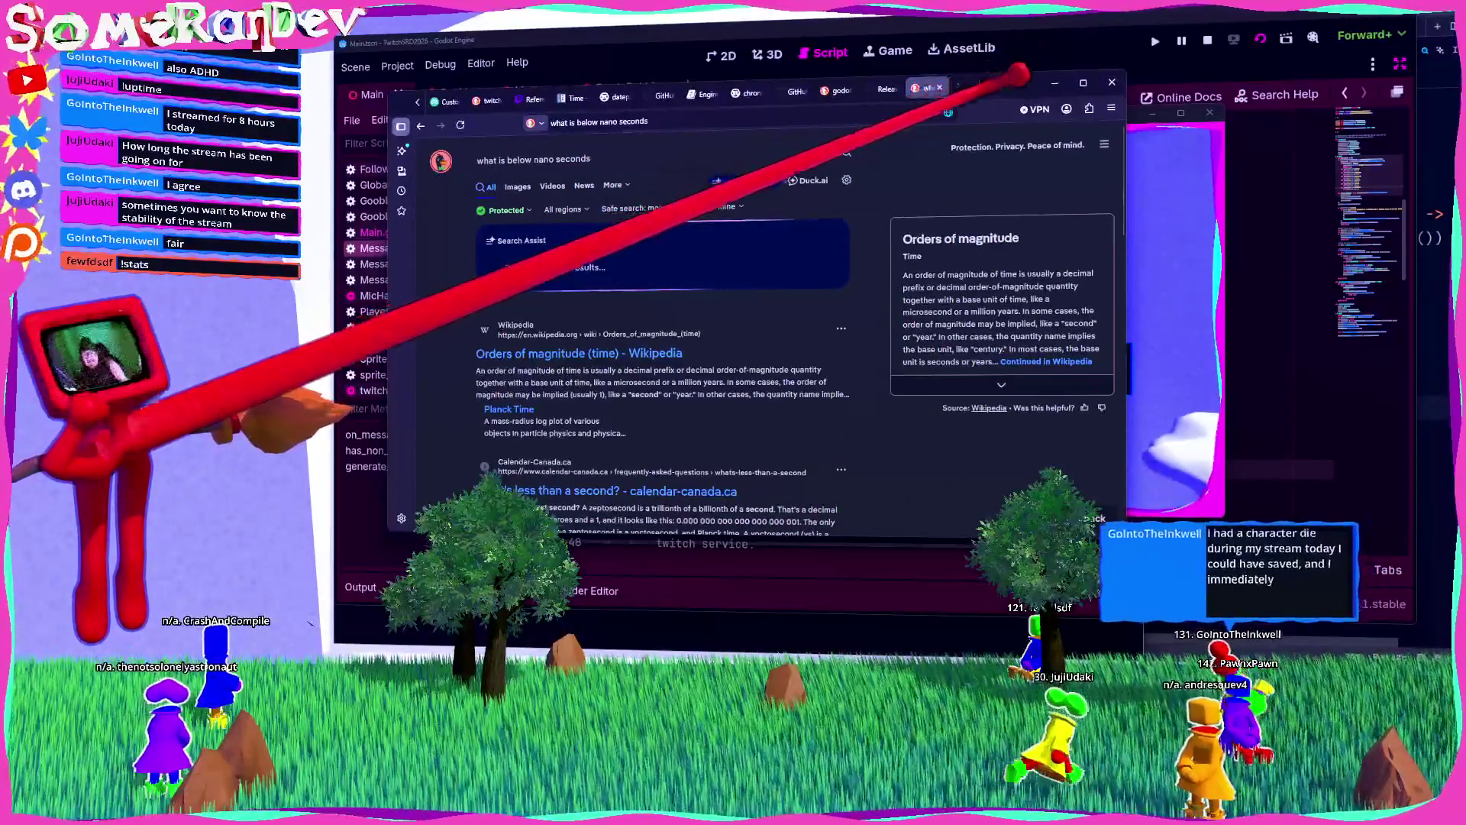
Step: Open Wikipedia's Orders of magnitude (time) page and search it for 'nanosecond'
left_click(672, 354)
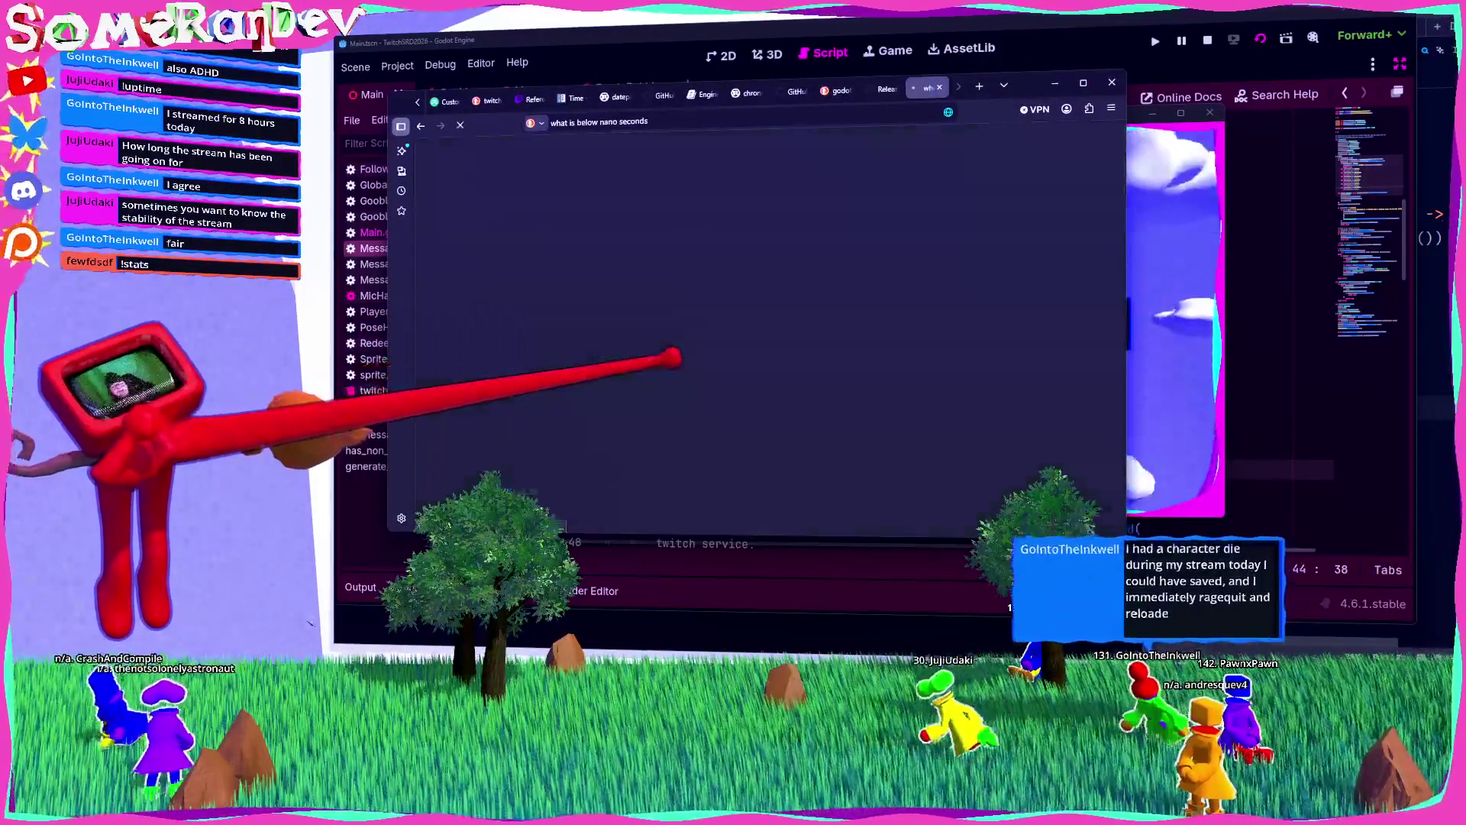
scroll(504, 367, "down", 15)
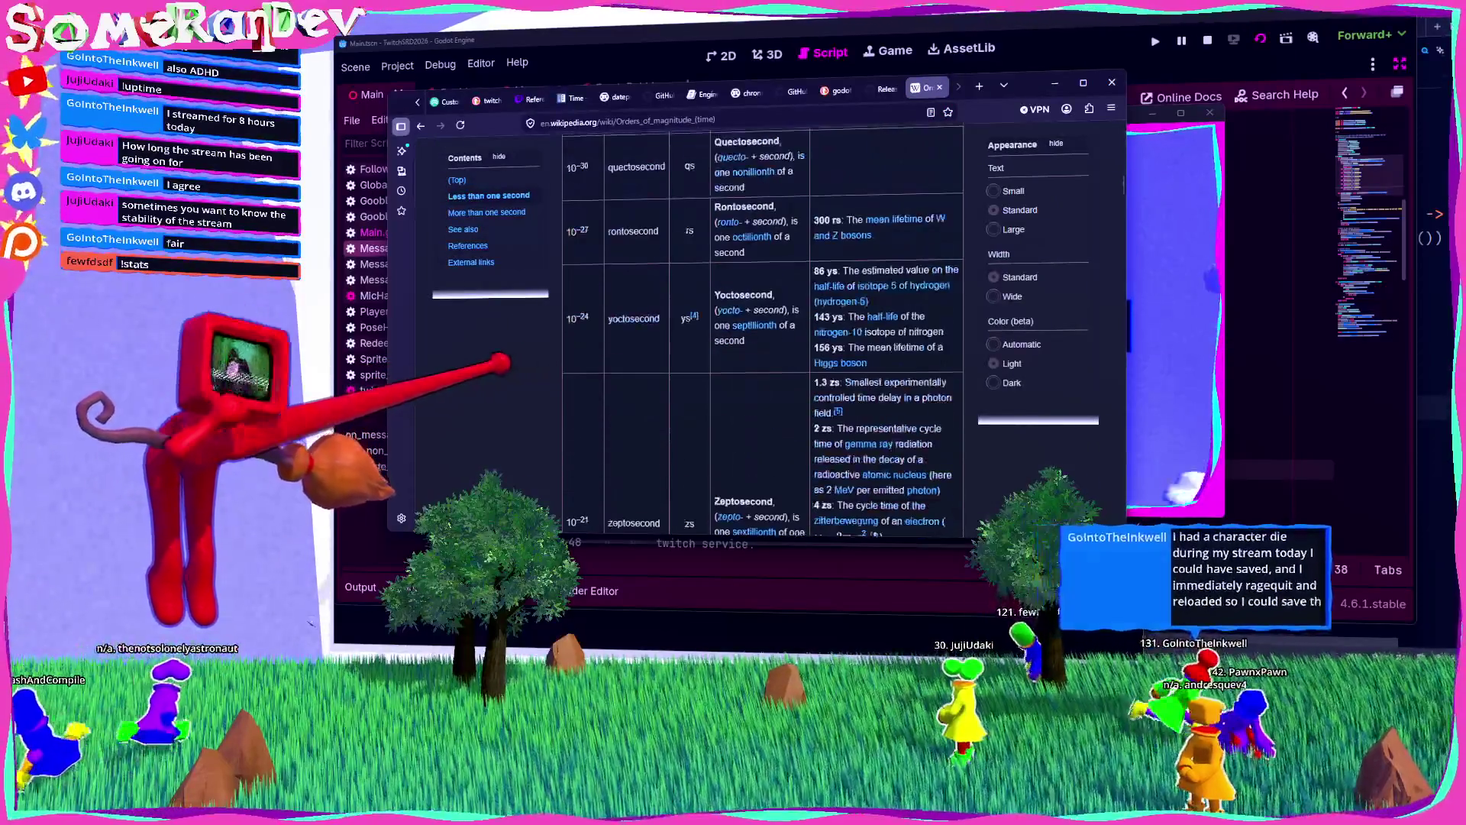
key("ctrl+f")
type("nanose")
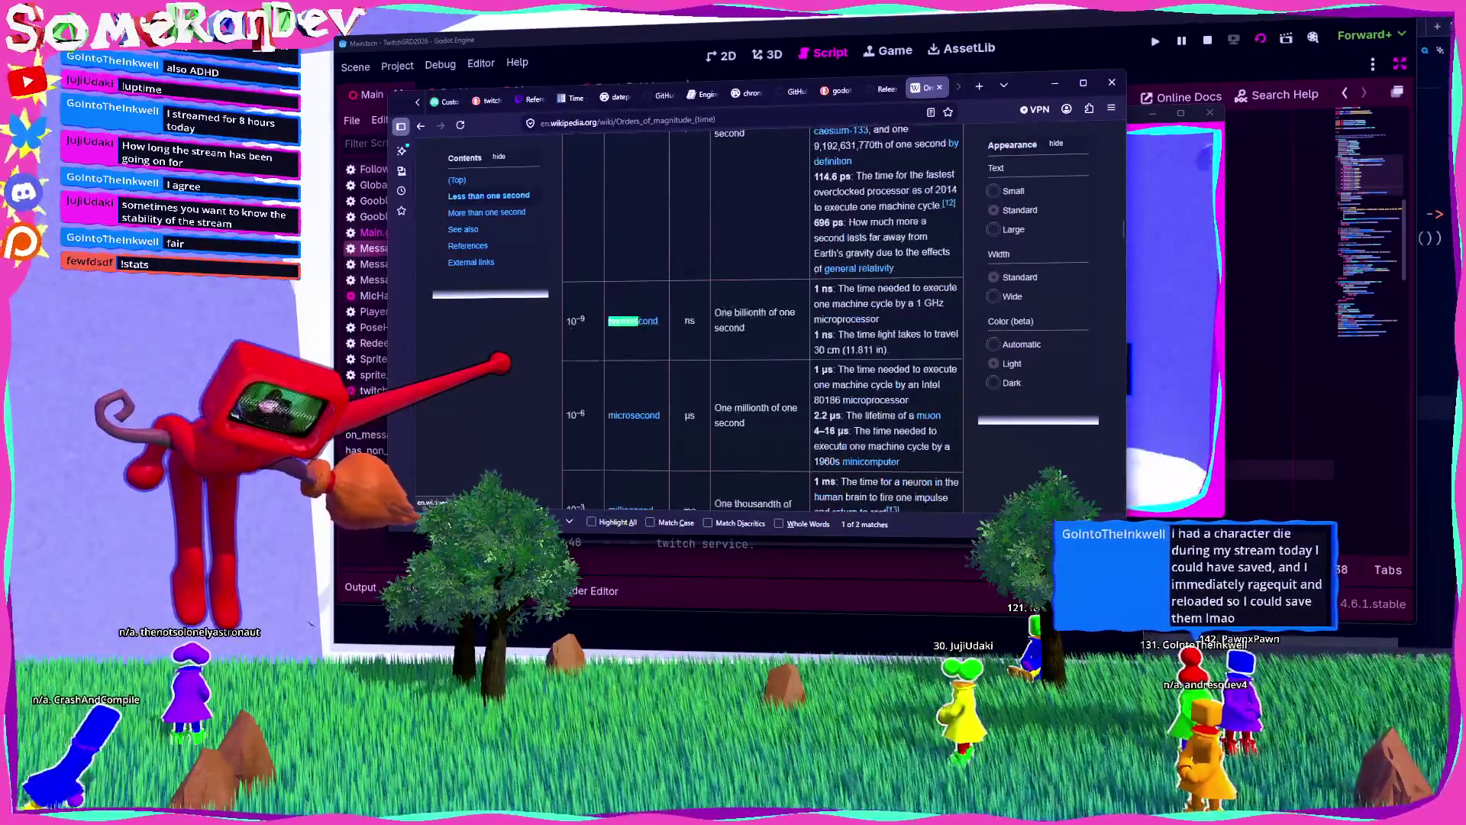
type("cond")
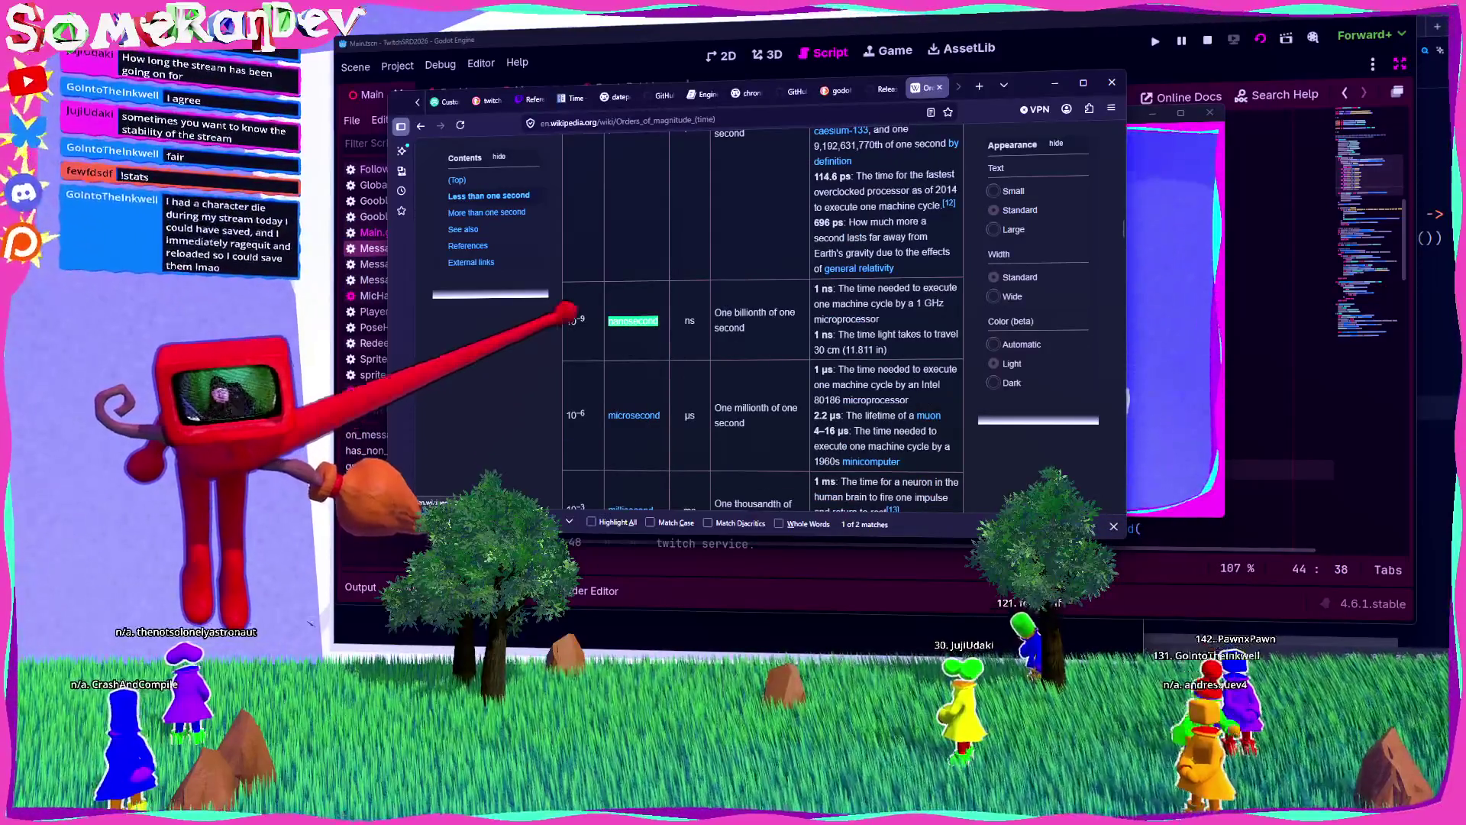
Step: Read the picosecond entries on the page, then switch back to the running Godot game
scroll(764, 321, "up", 2)
scroll(764, 317, "up", 1)
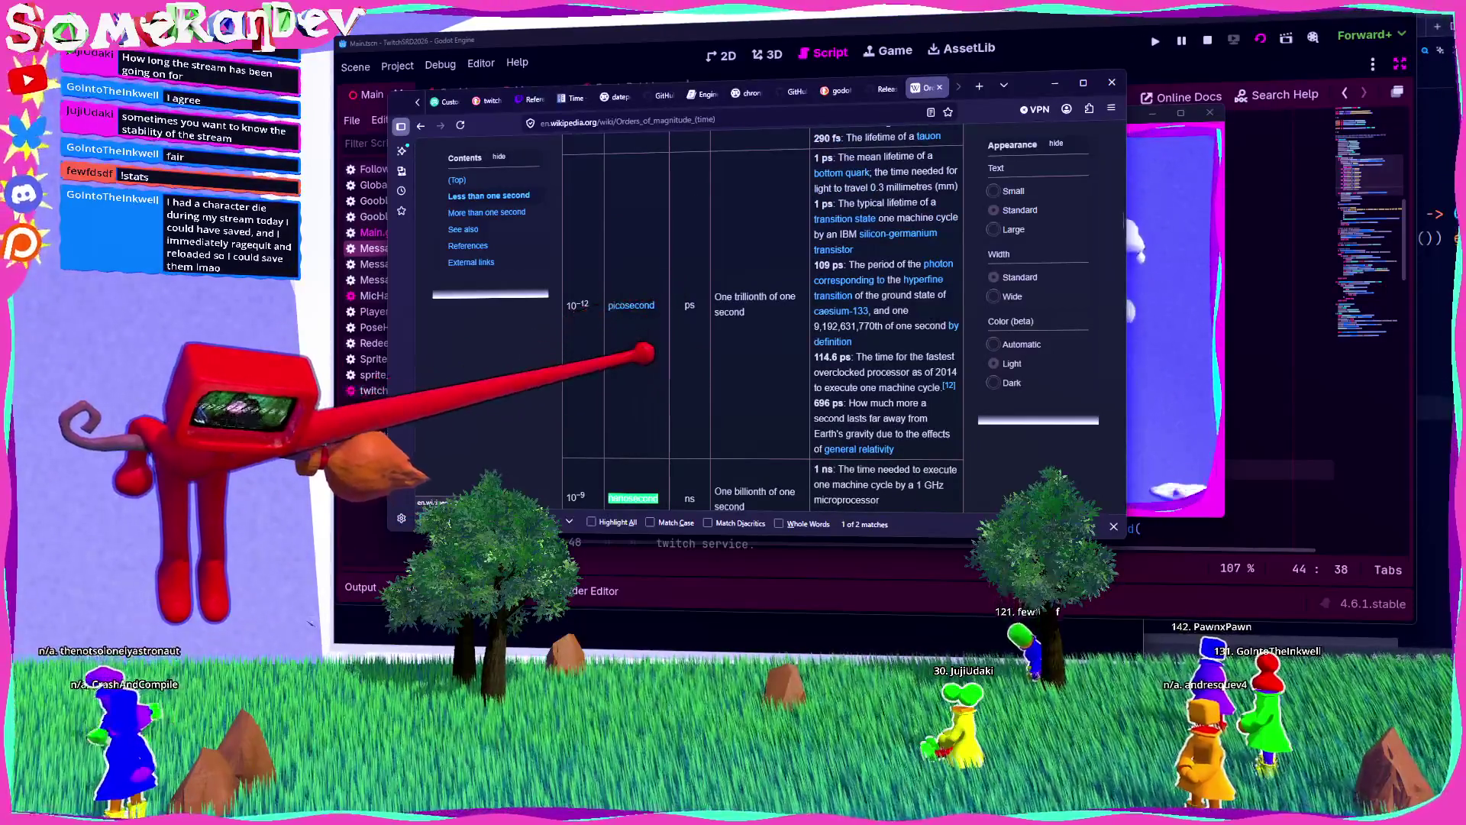
scroll(764, 317, "up", 1)
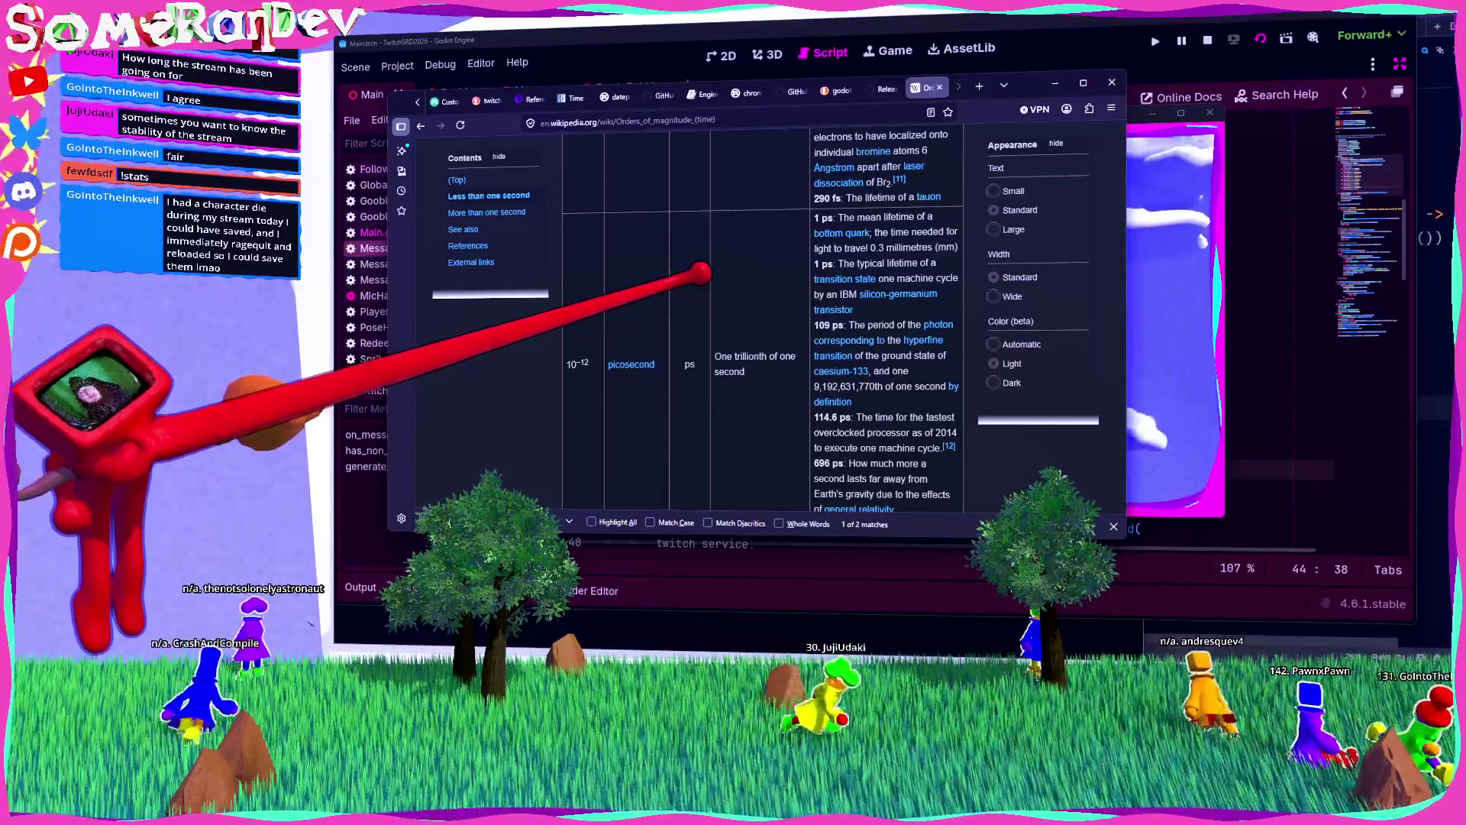
scroll(762, 321, "up", 3)
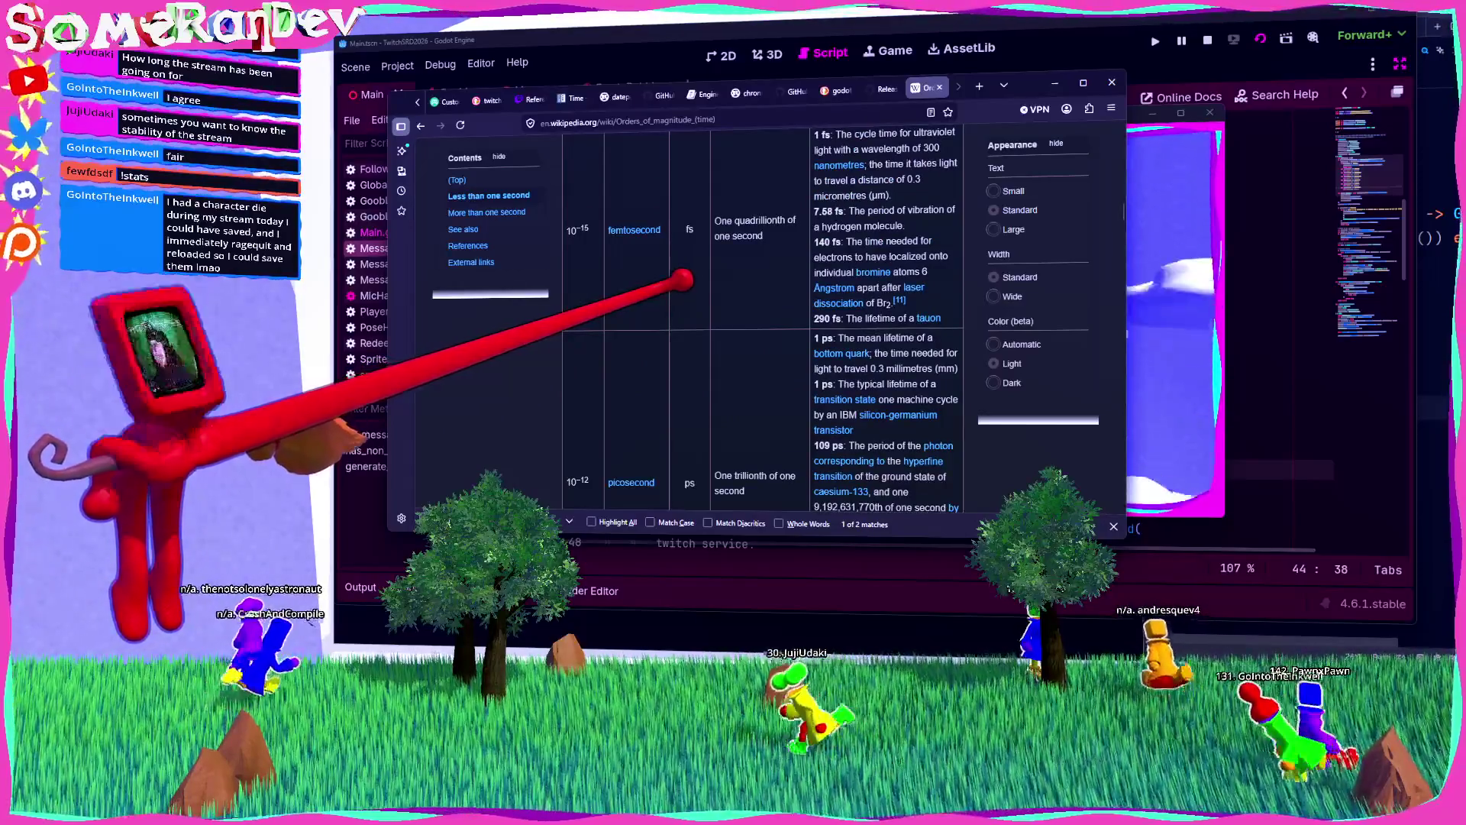
scroll(687, 279, "up", 2)
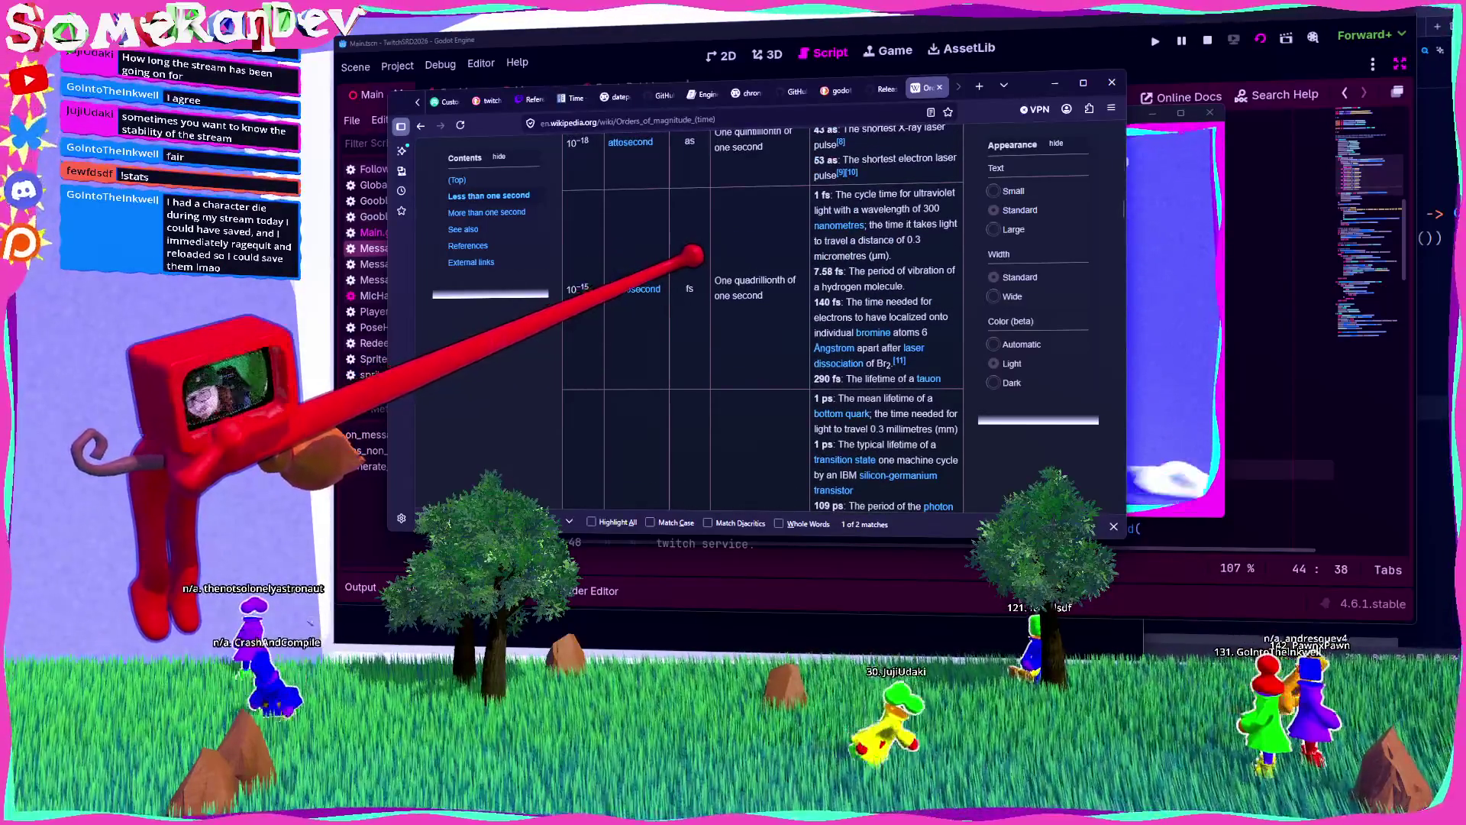
scroll(702, 281, "down", 5)
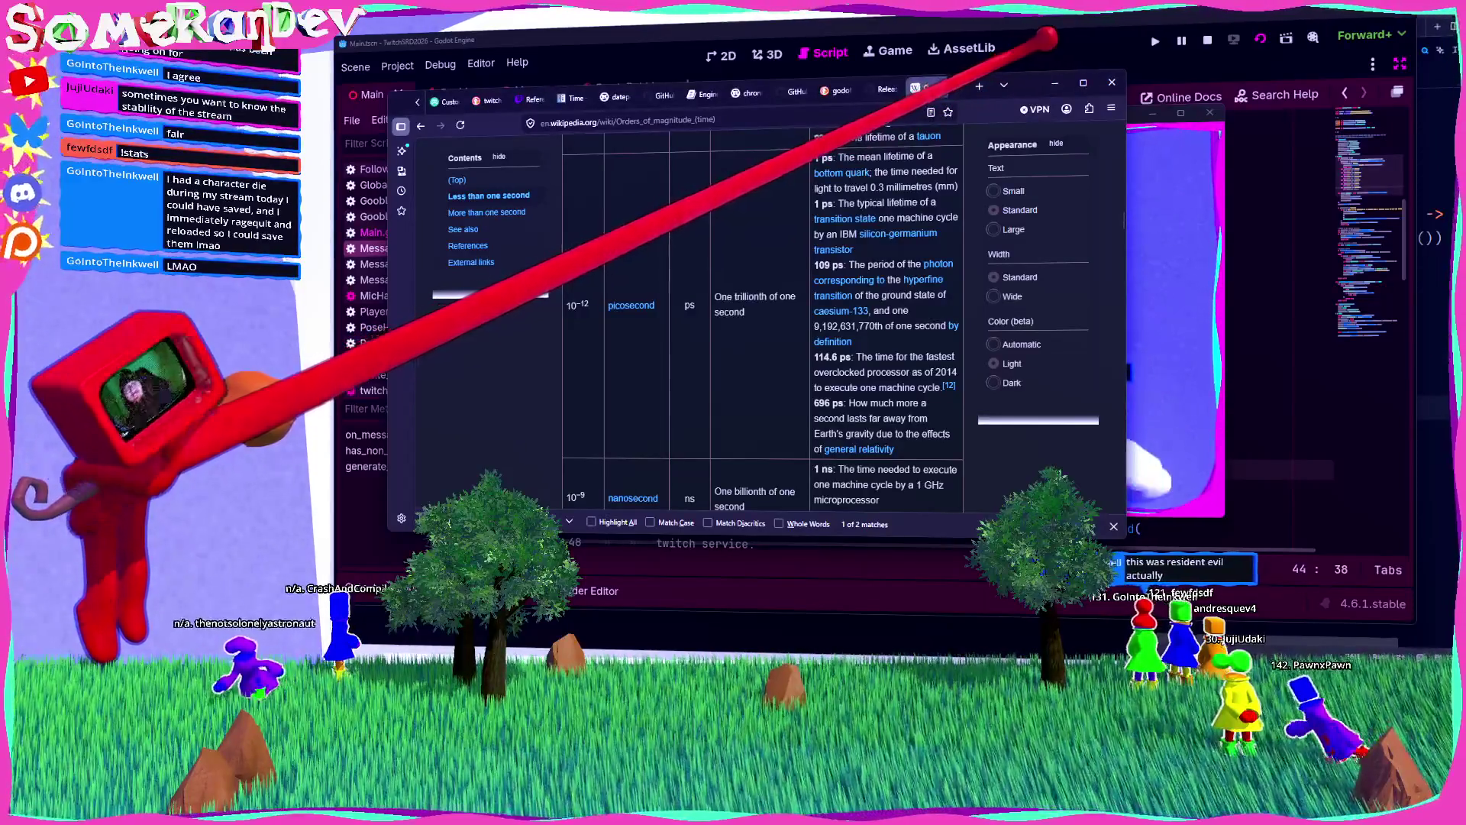
scroll(763, 321, "up", 3)
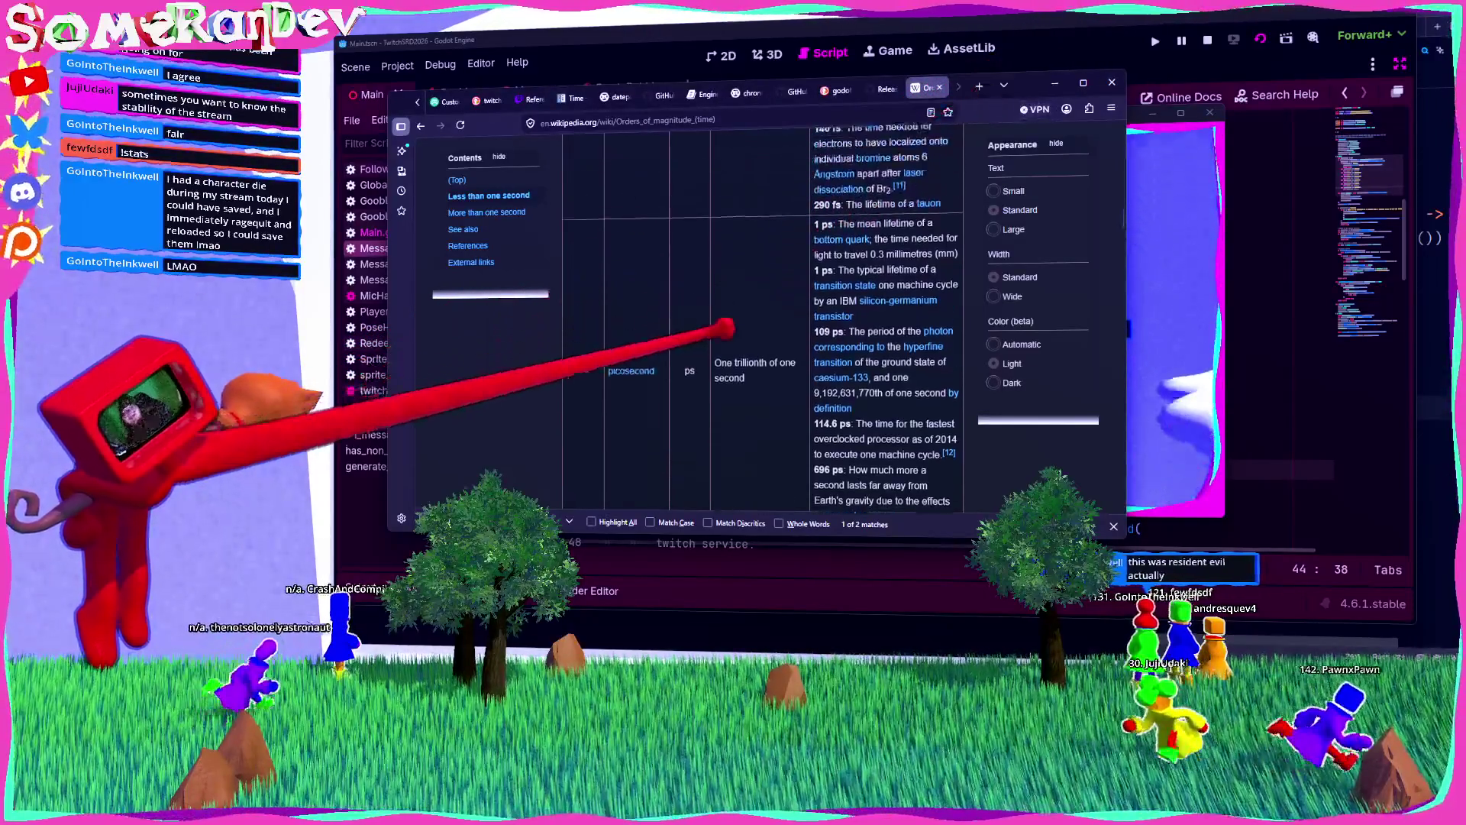
key("alt+Tab")
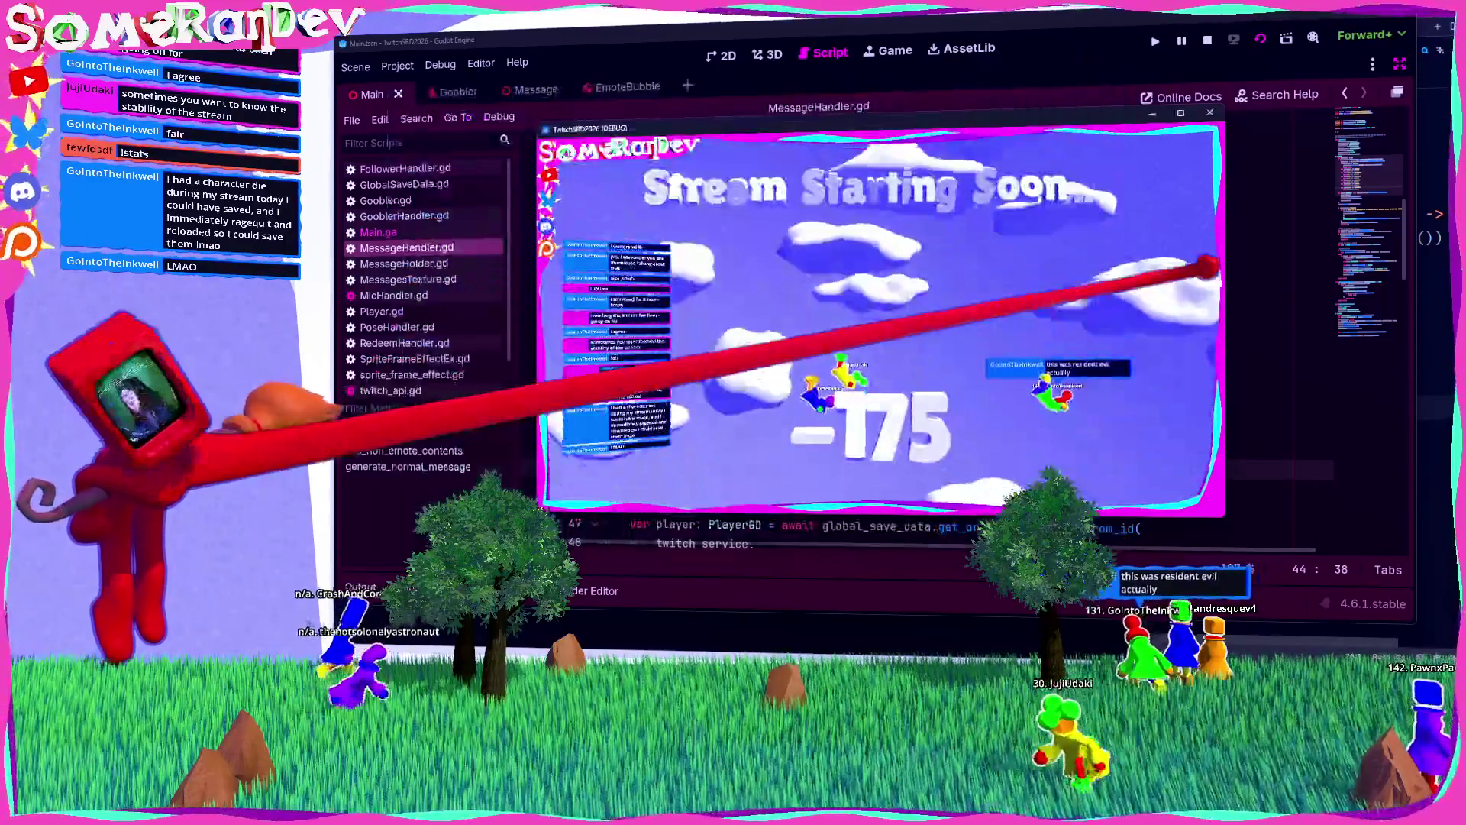
Step: Stop the game, switch to Zed, and remove the stray 'ps' after {} on line 28
key("F8")
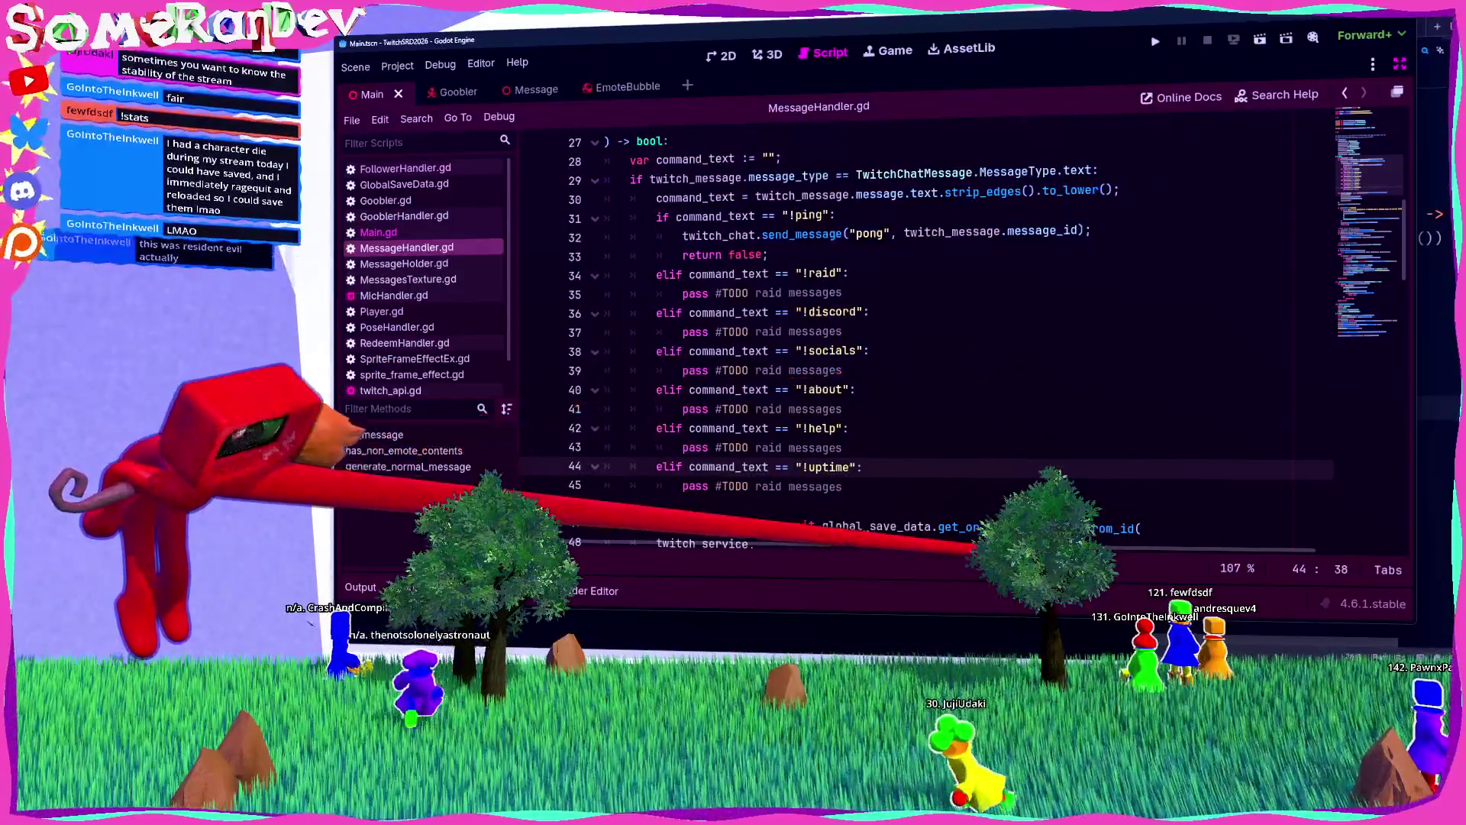
key("alt+Tab")
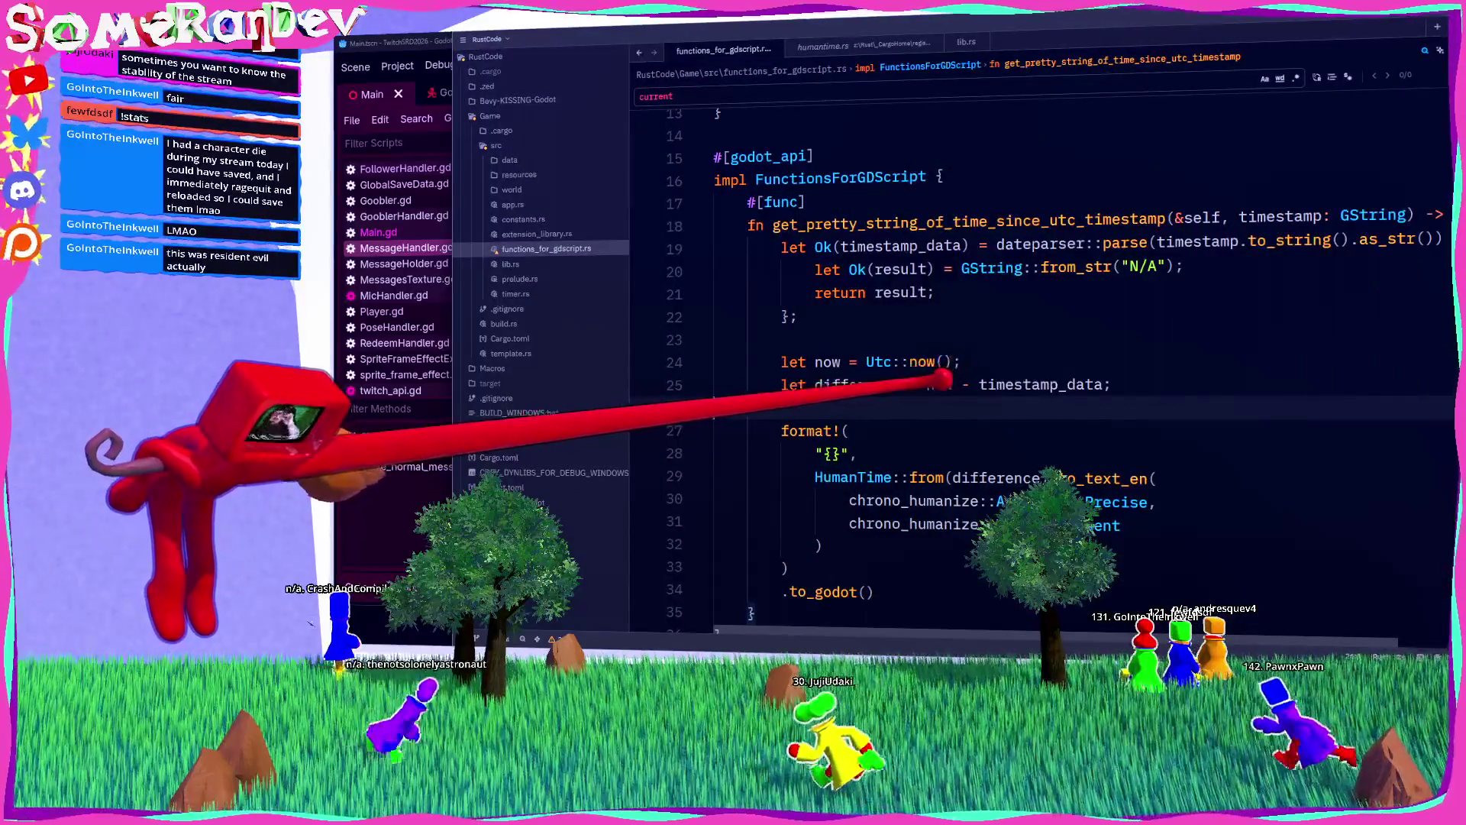
left_click(841, 454)
type("ps")
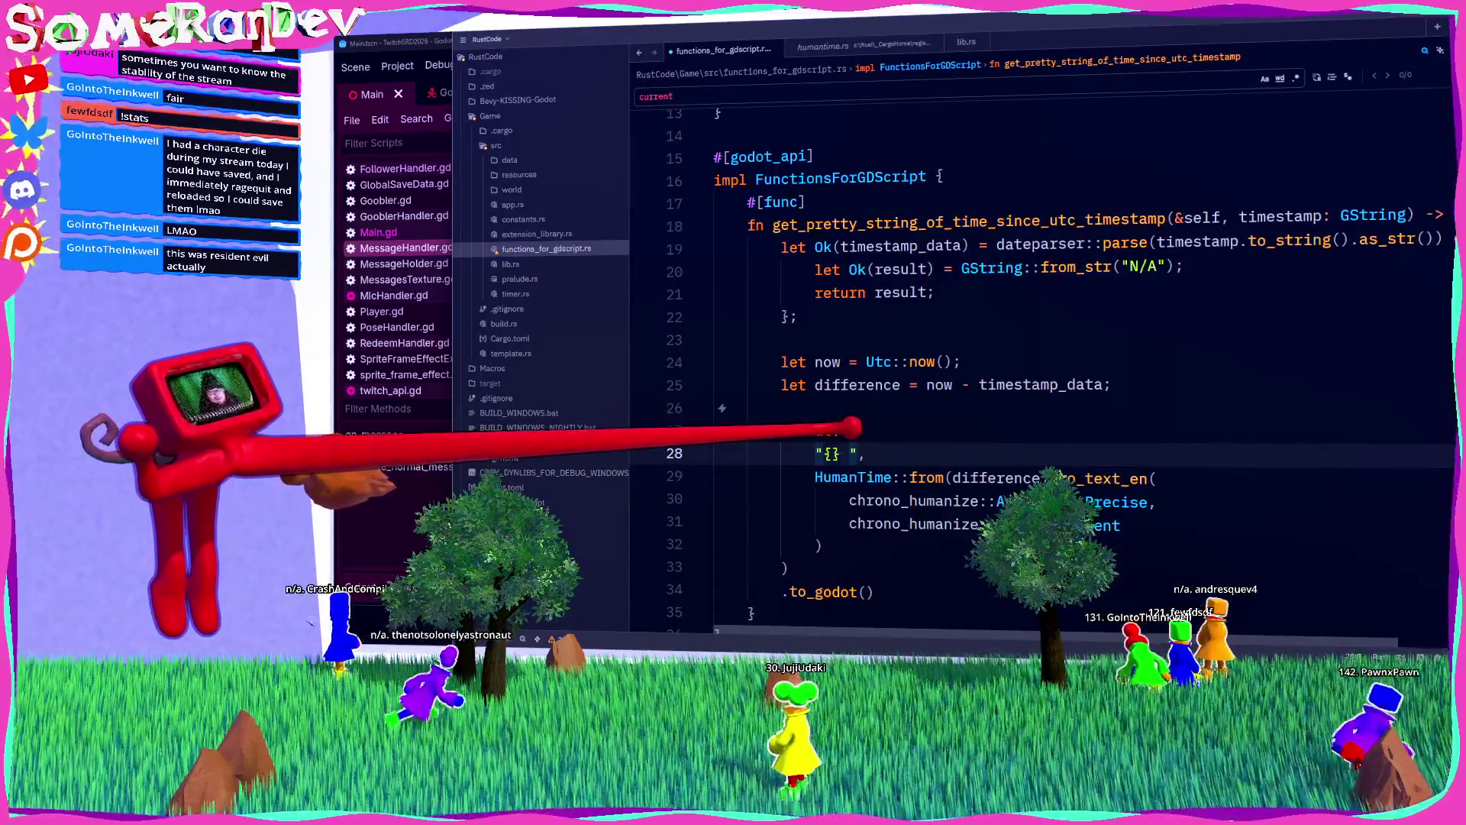
key("Left")
key("Left")
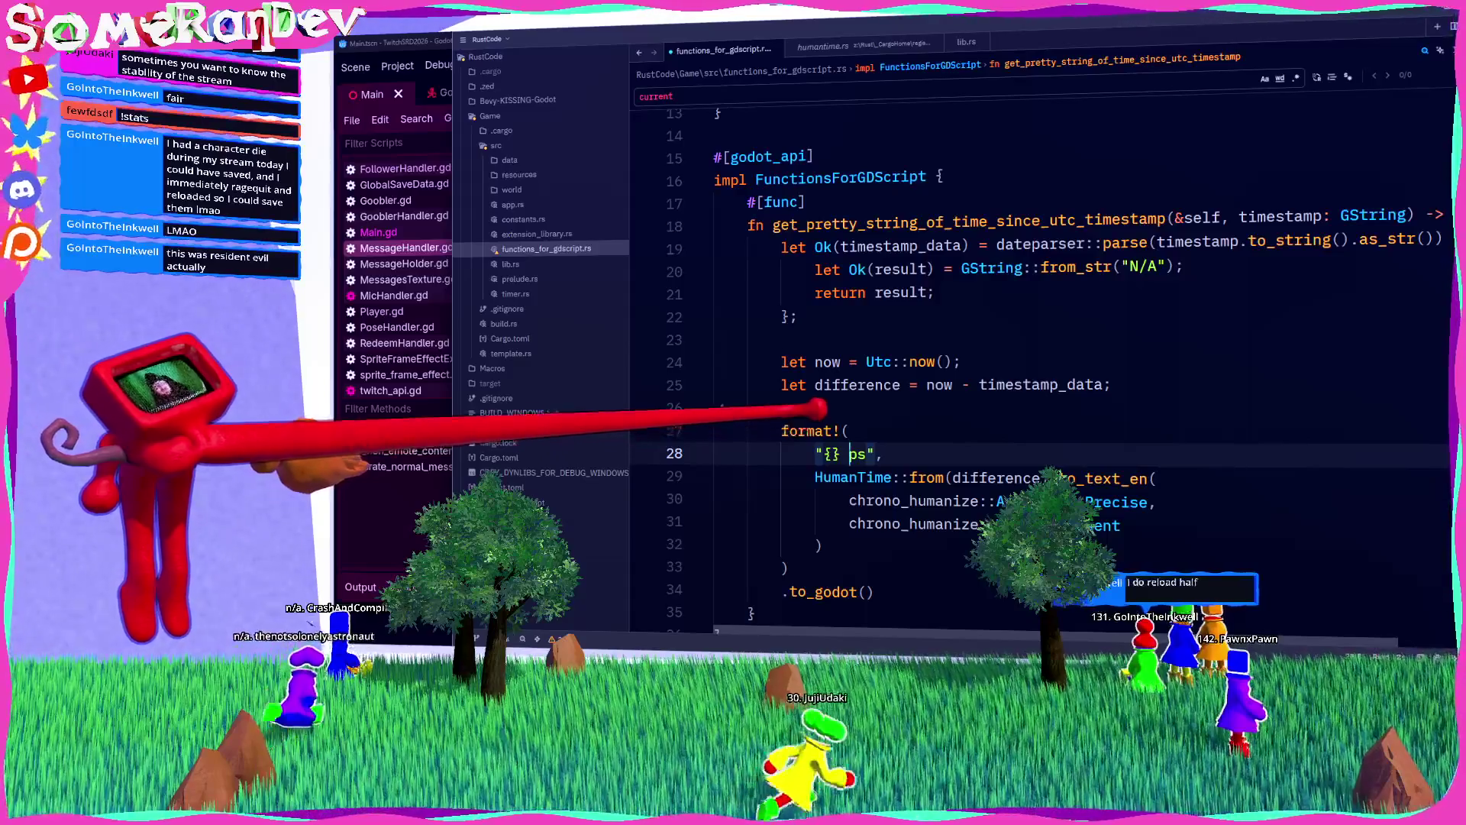
key("Delete")
key("Delete")
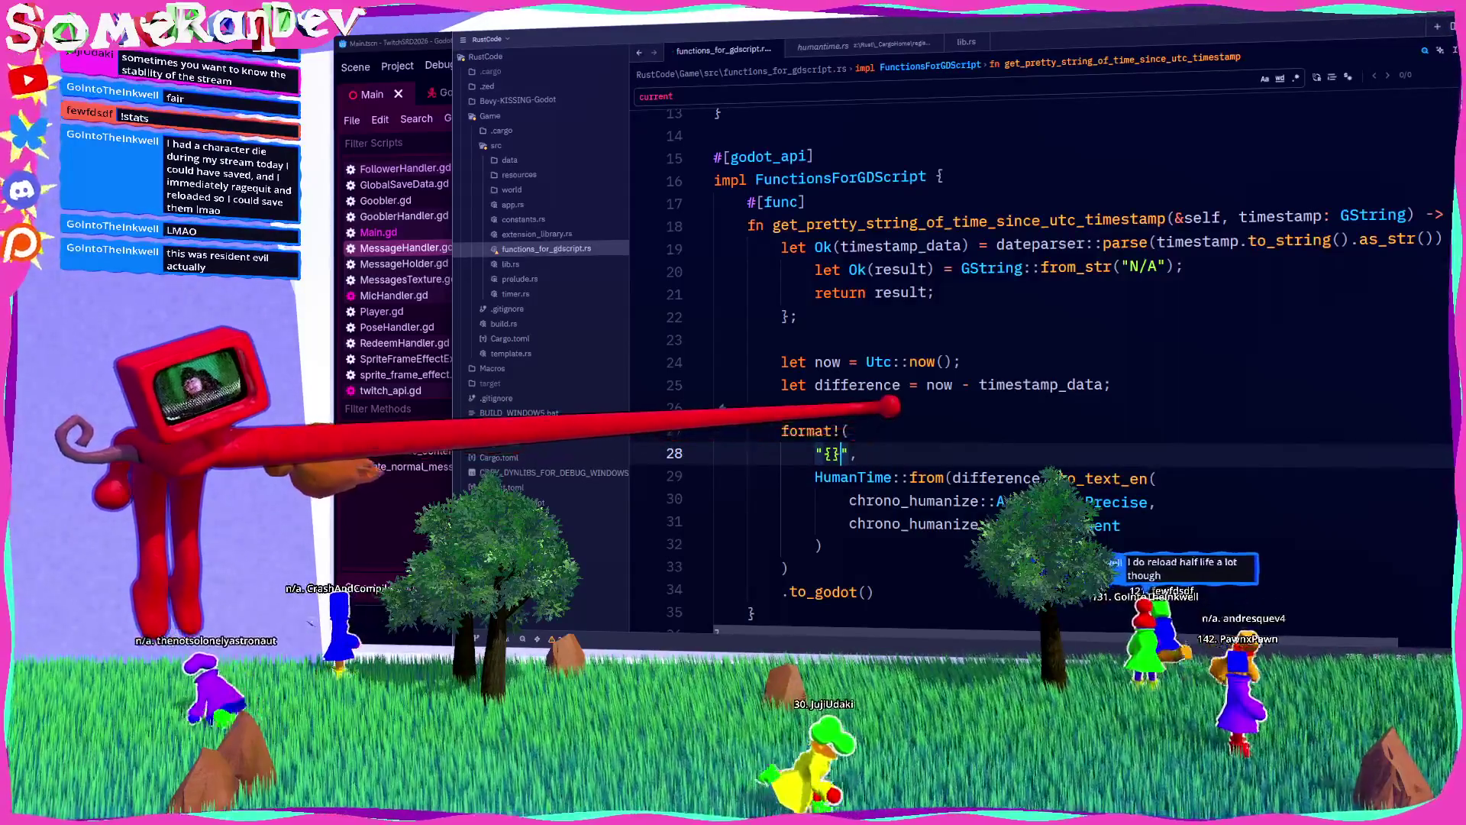
Step: View the format! macro documentation, then go to the to_text_en definition in humantime.rs
left_click(849, 430)
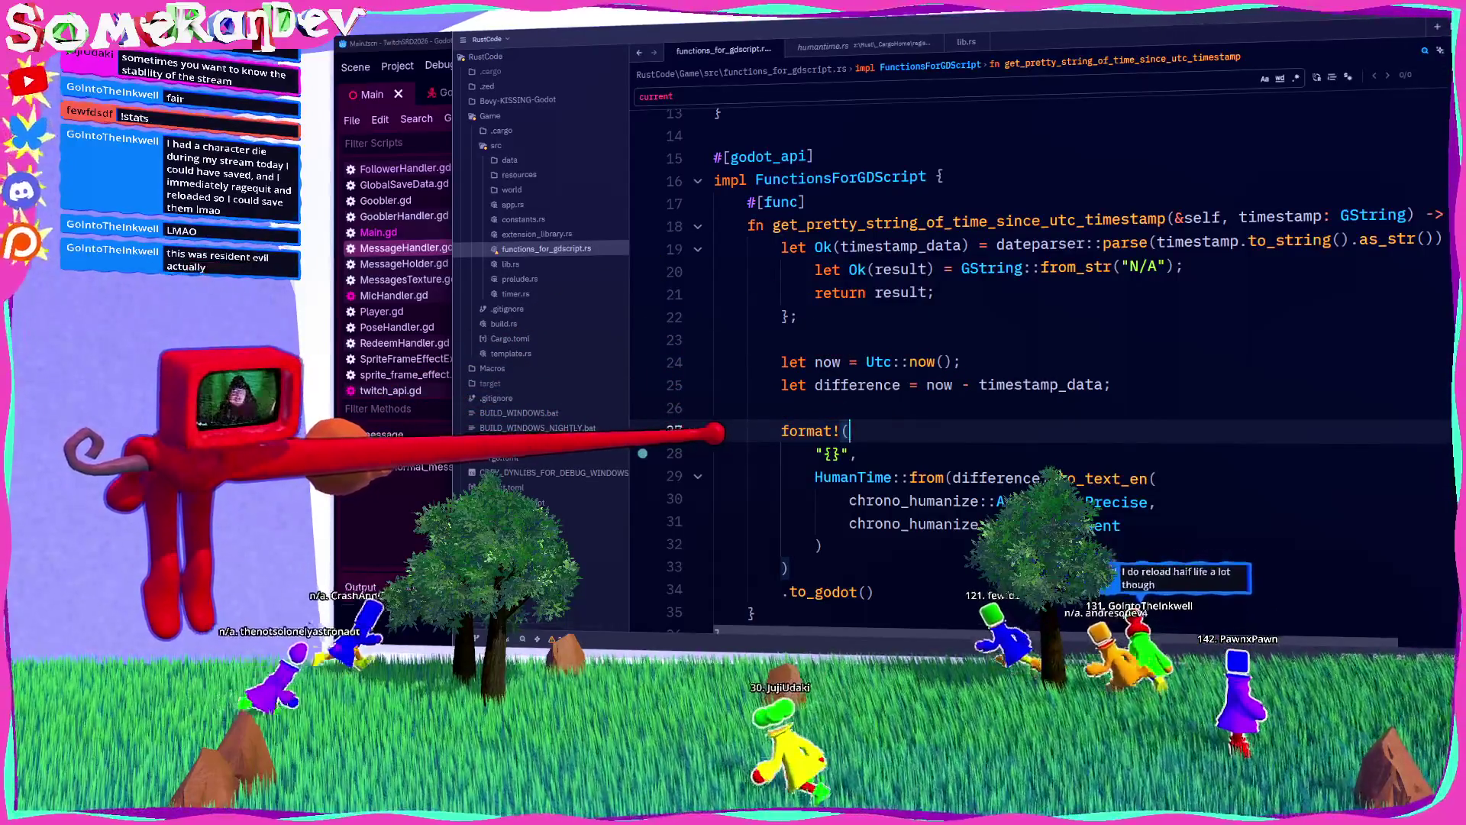
key("ctrl+k")
key("ctrl+i")
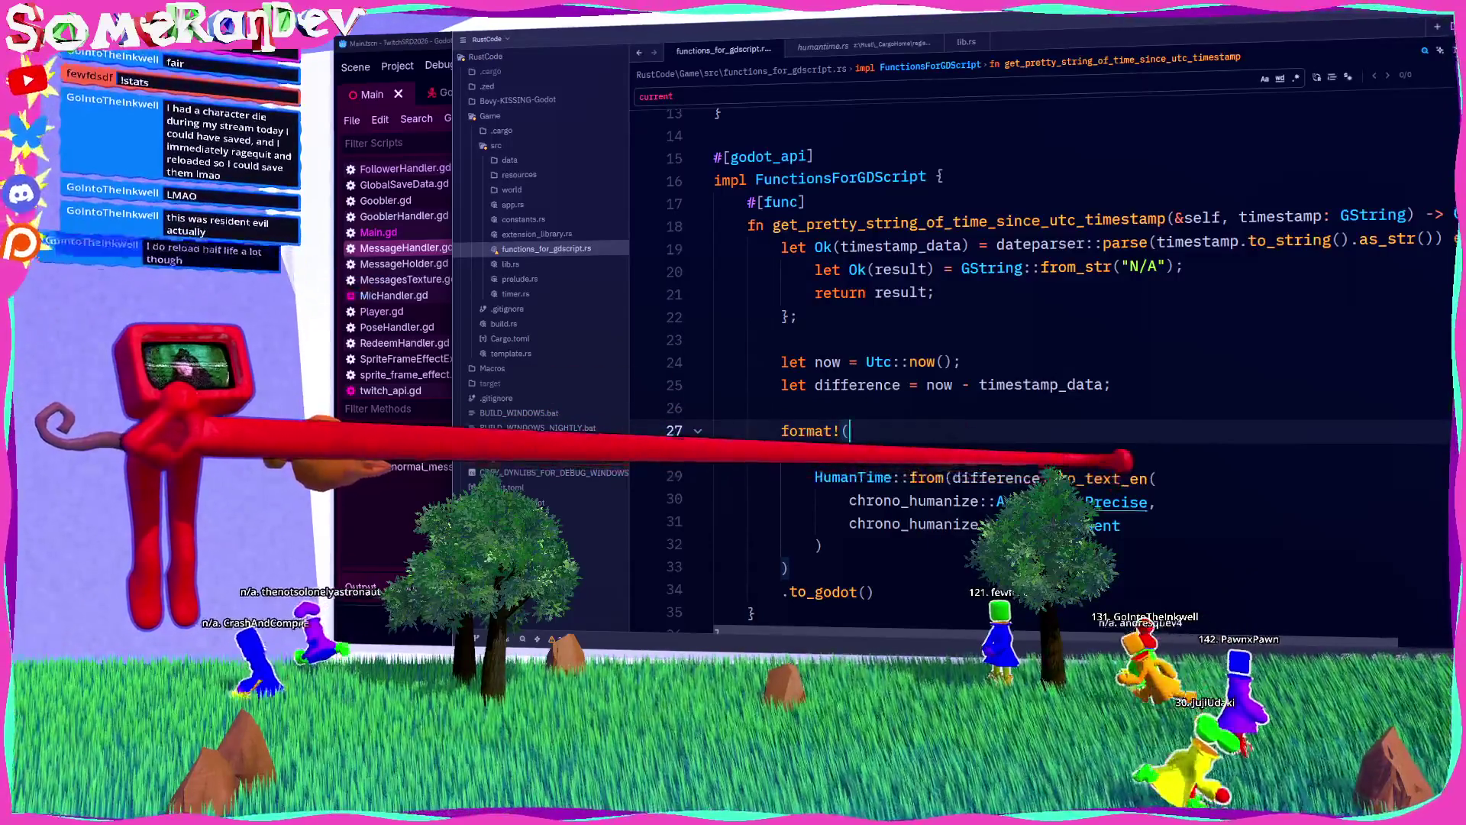
left_click(1115, 479, "ctrl")
Step: Follow the to_text call to its definition, then on into to_text_precise
scroll(985, 416, "down", 5)
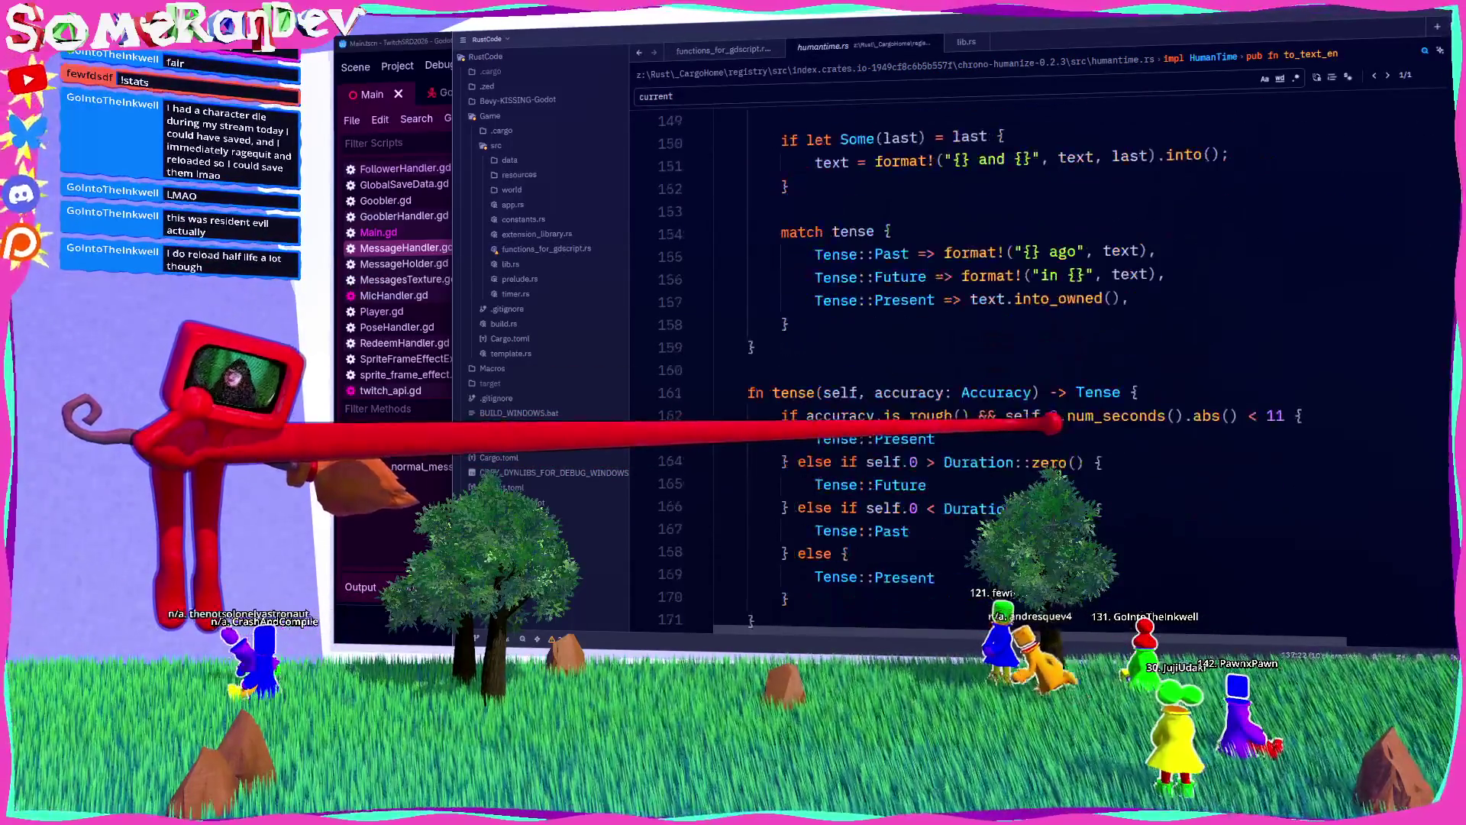
scroll(924, 279, "up", 3)
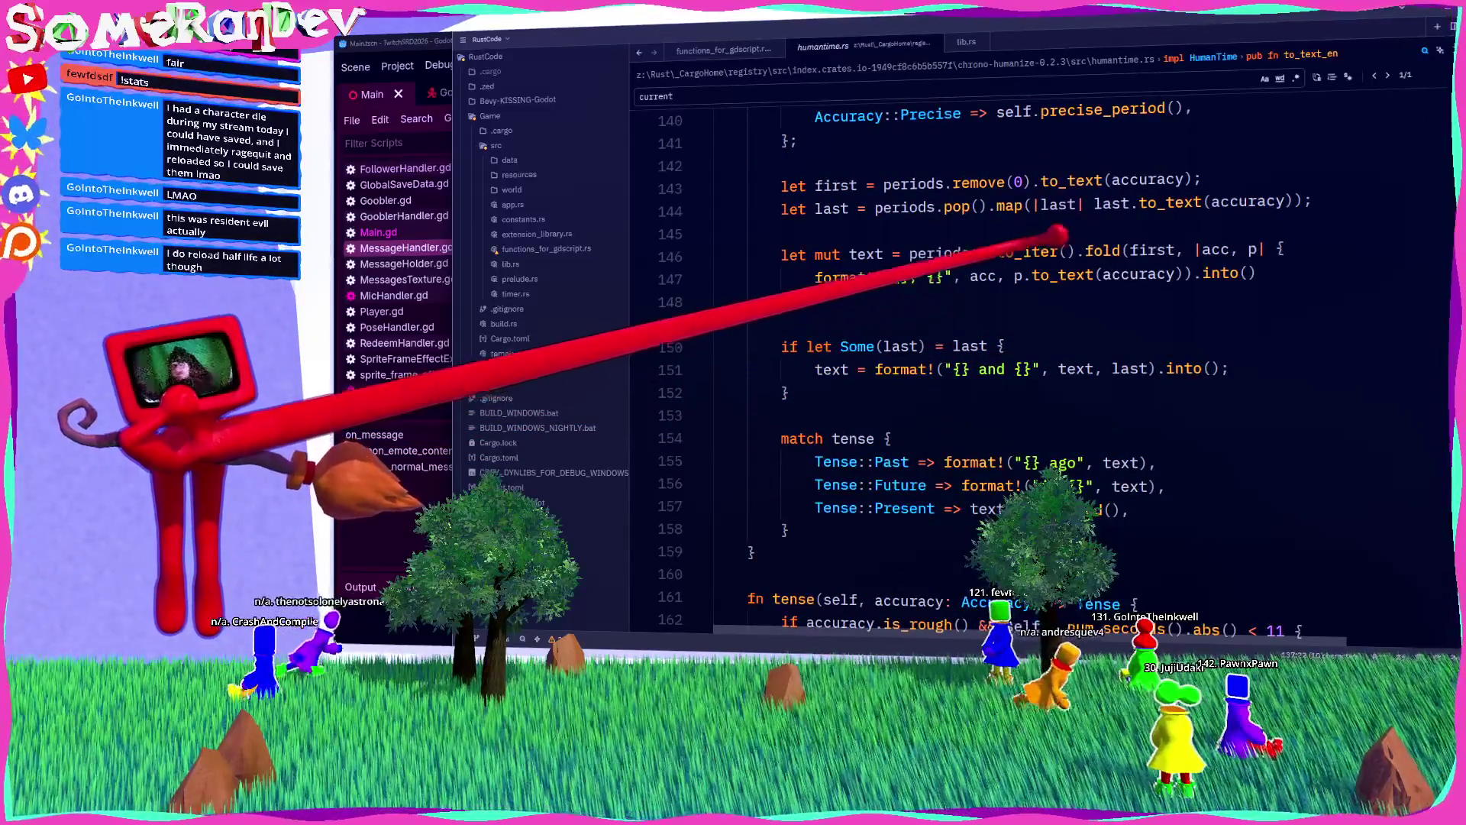
left_click(1051, 277)
left_click(1070, 275, "ctrl")
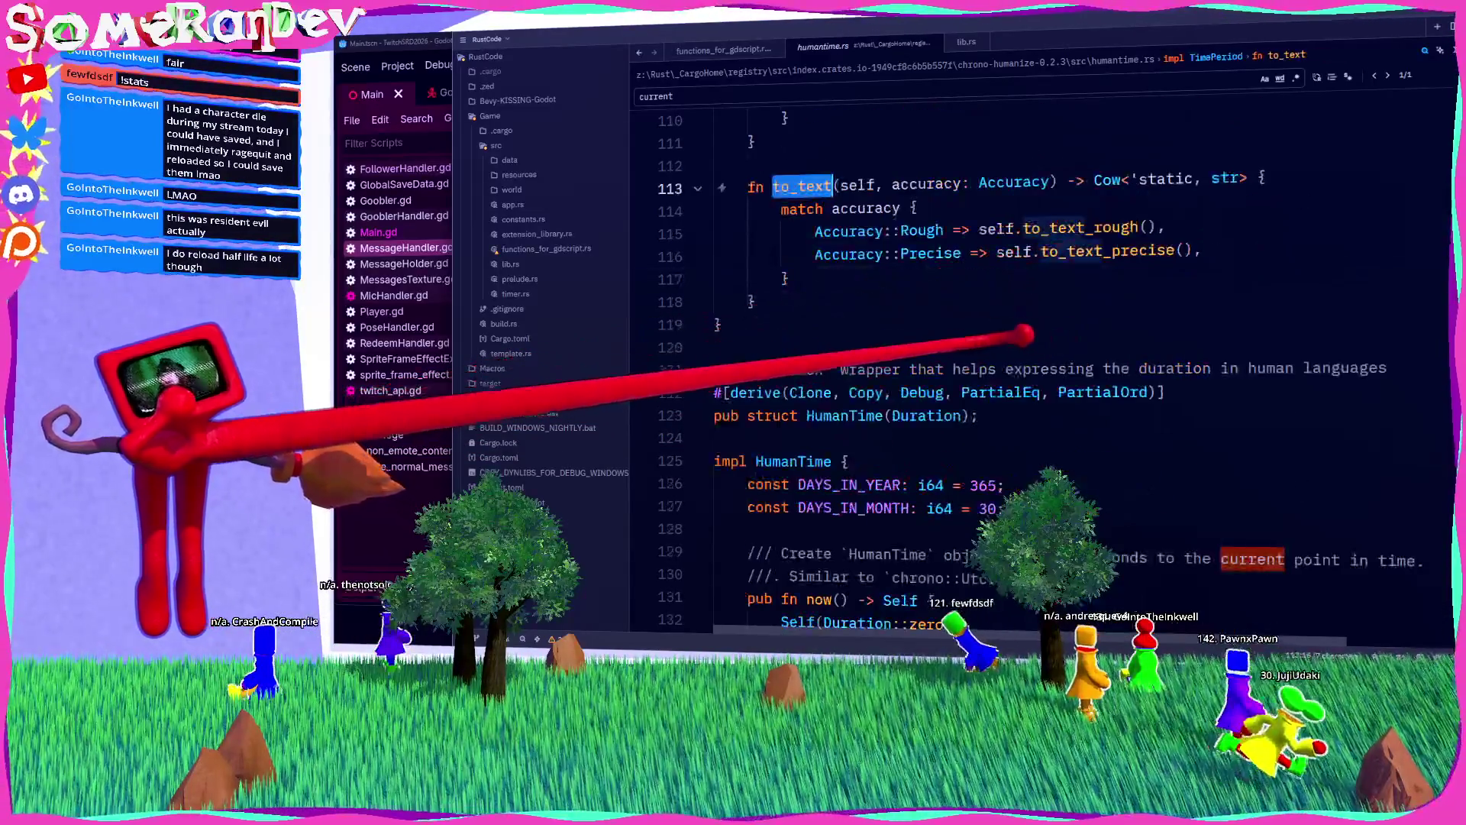
scroll(871, 252, "up", 5)
scroll(981, 336, "down", 3)
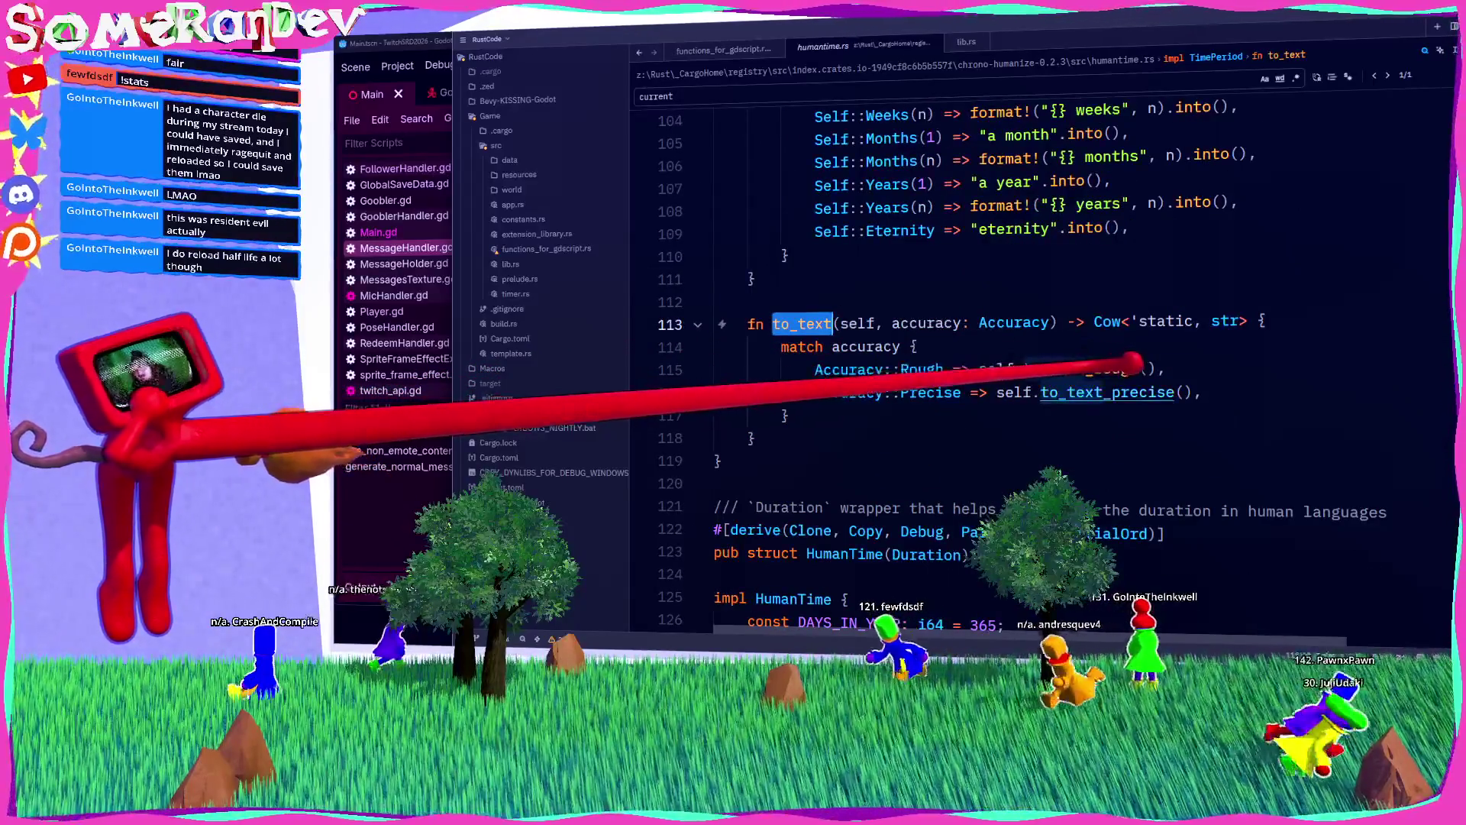
mouse_move(1136, 361)
left_click(1107, 391, "ctrl")
Step: Check where n is used in to_text_precise and search the file for to_text_precise
scroll(985, 397, "down", 6)
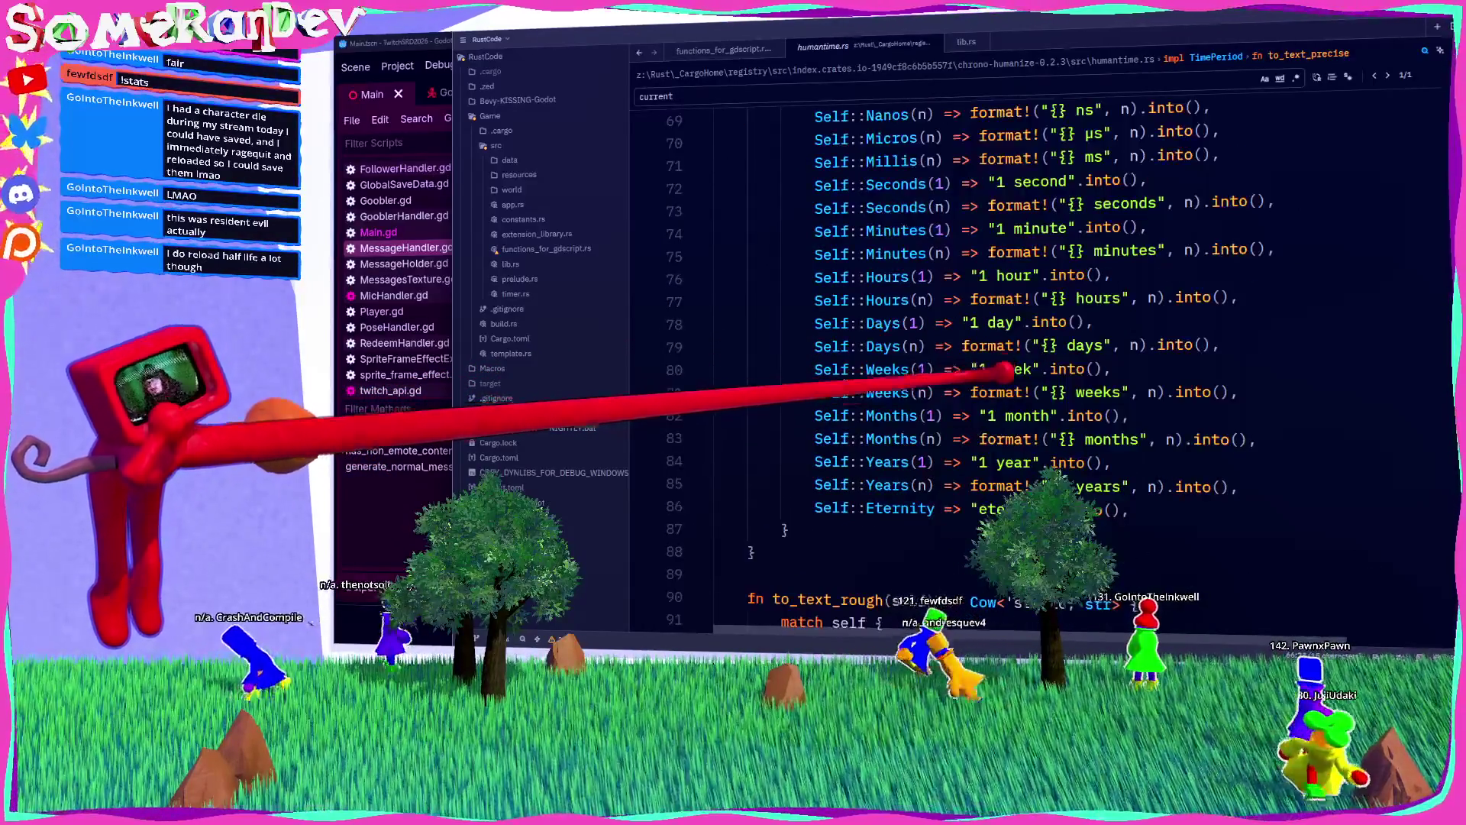
scroll(958, 418, "up", 3)
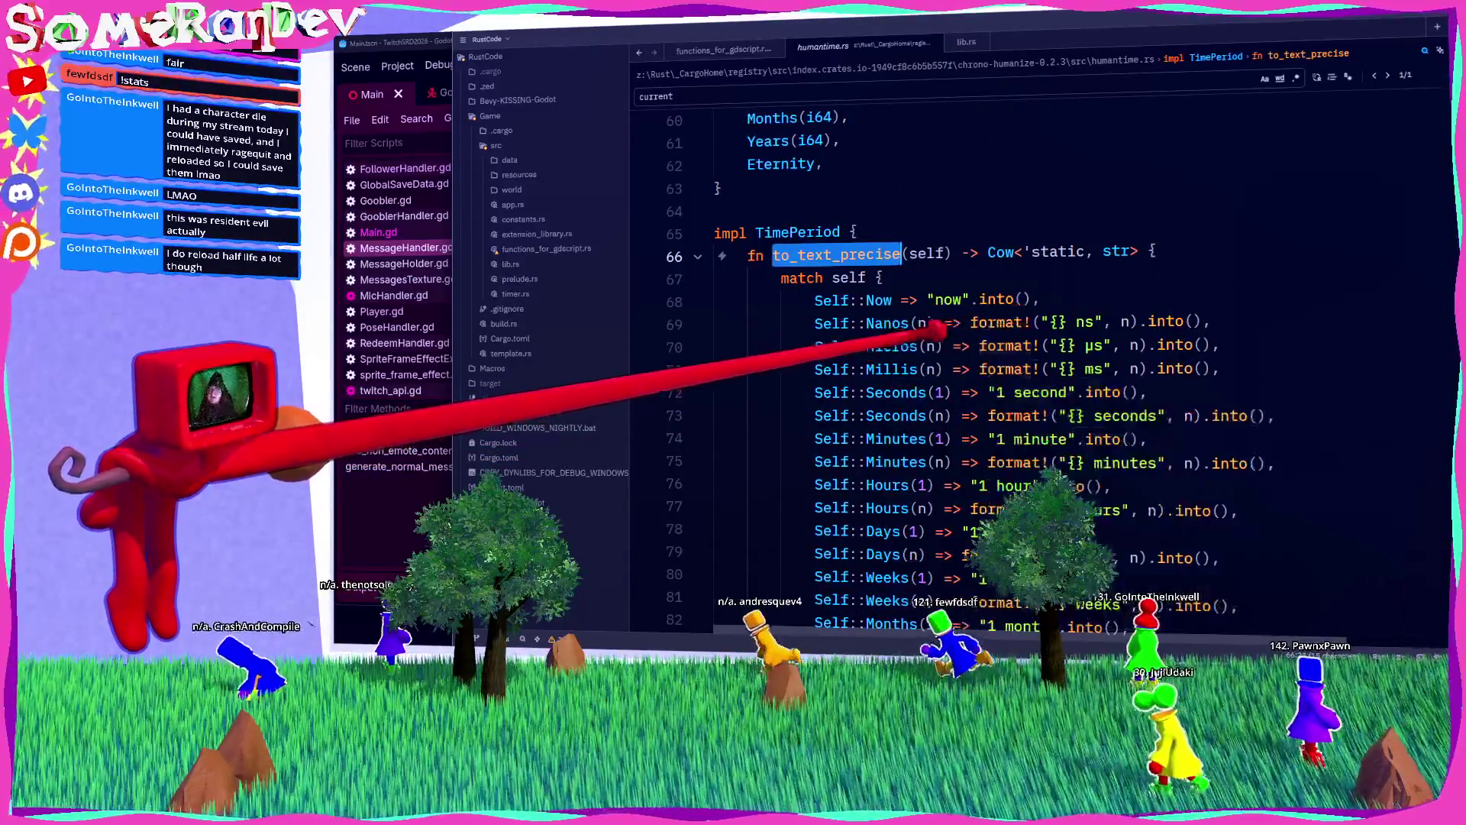
scroll(889, 312, "up", 5)
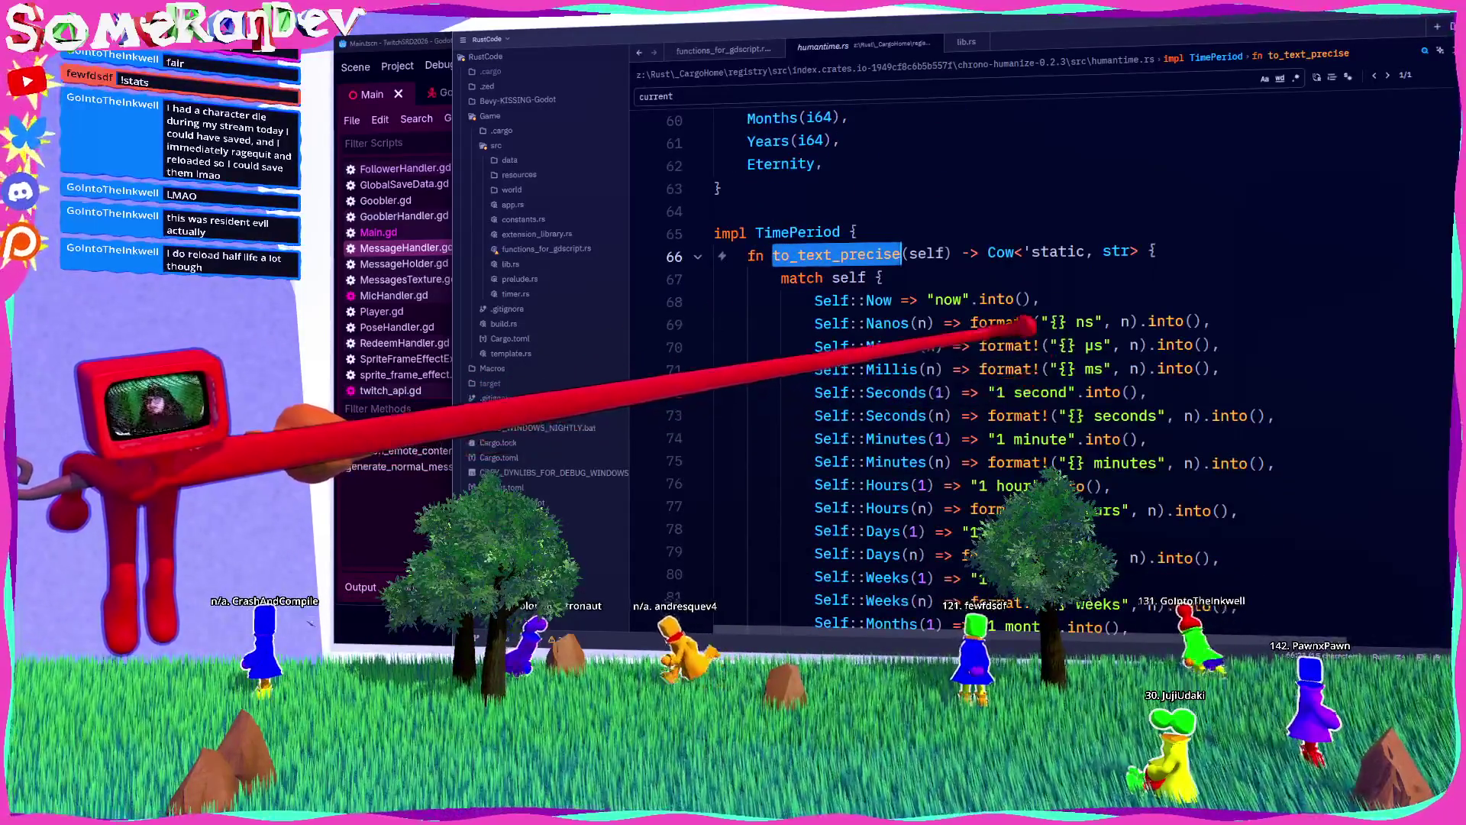
left_click(1127, 321)
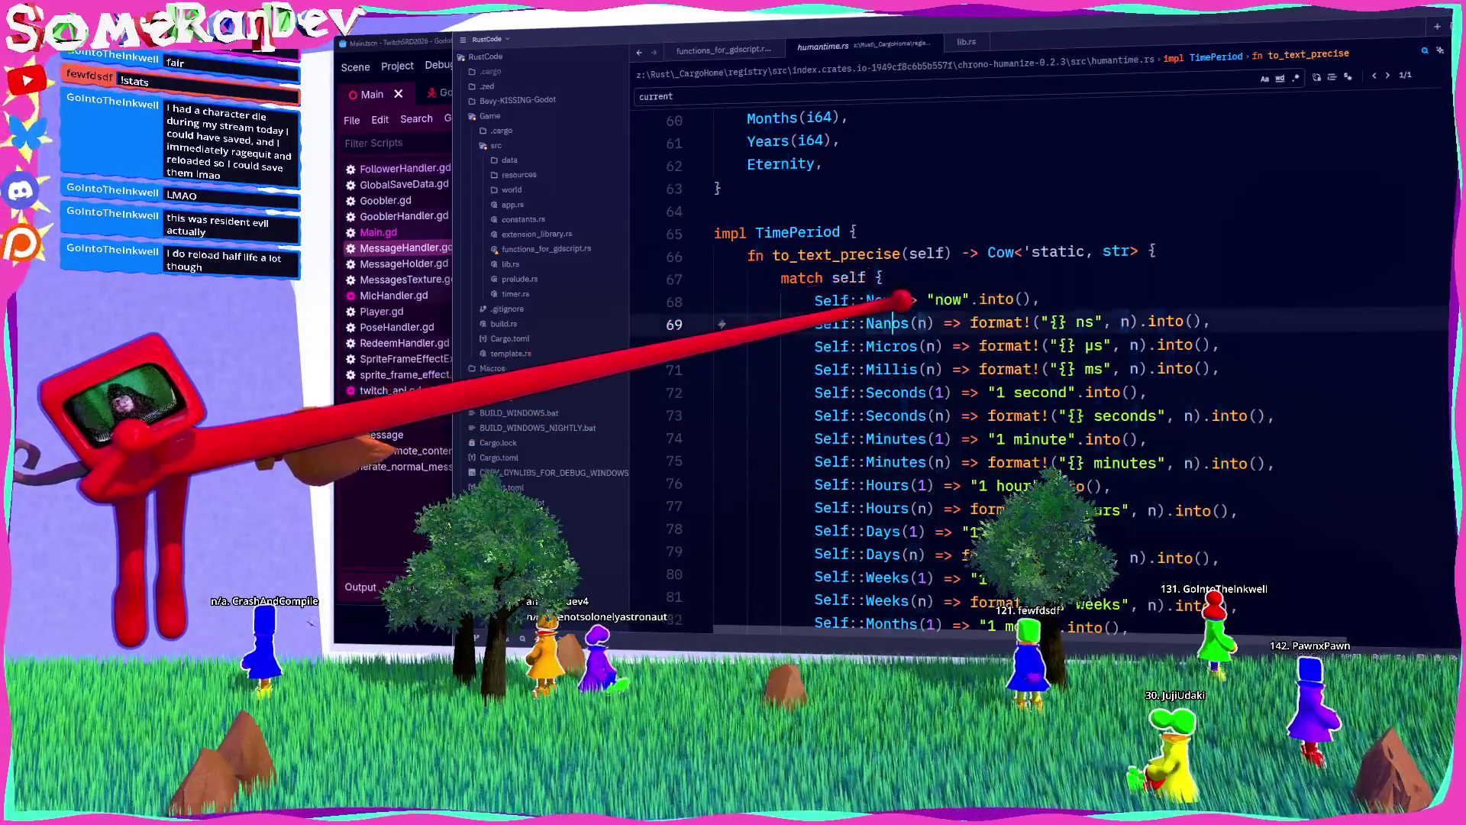
double_click(837, 254)
key("ctrl+f")
scroll(993, 366, "down", 3)
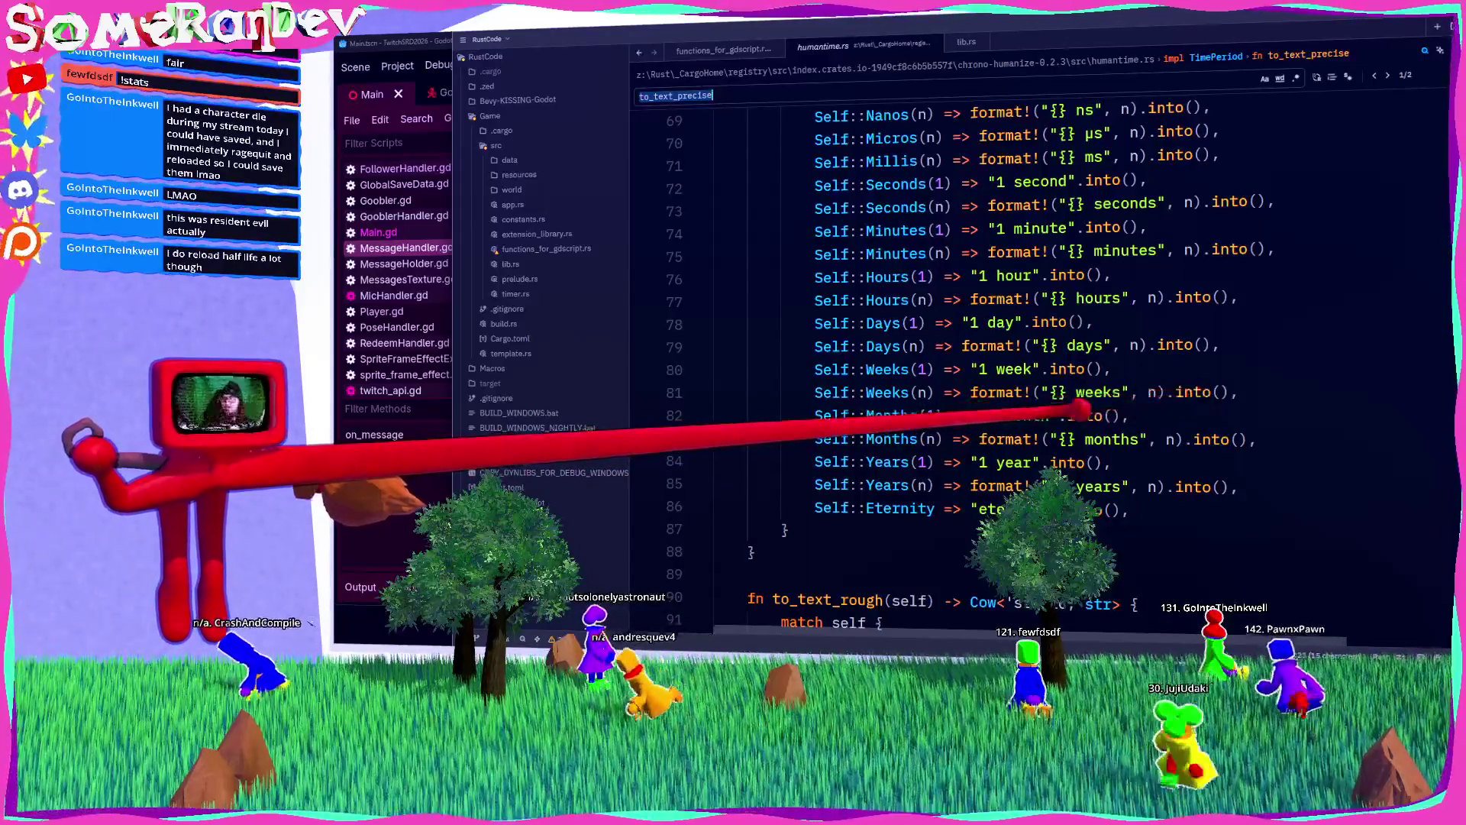
scroll(855, 383, "up", 5)
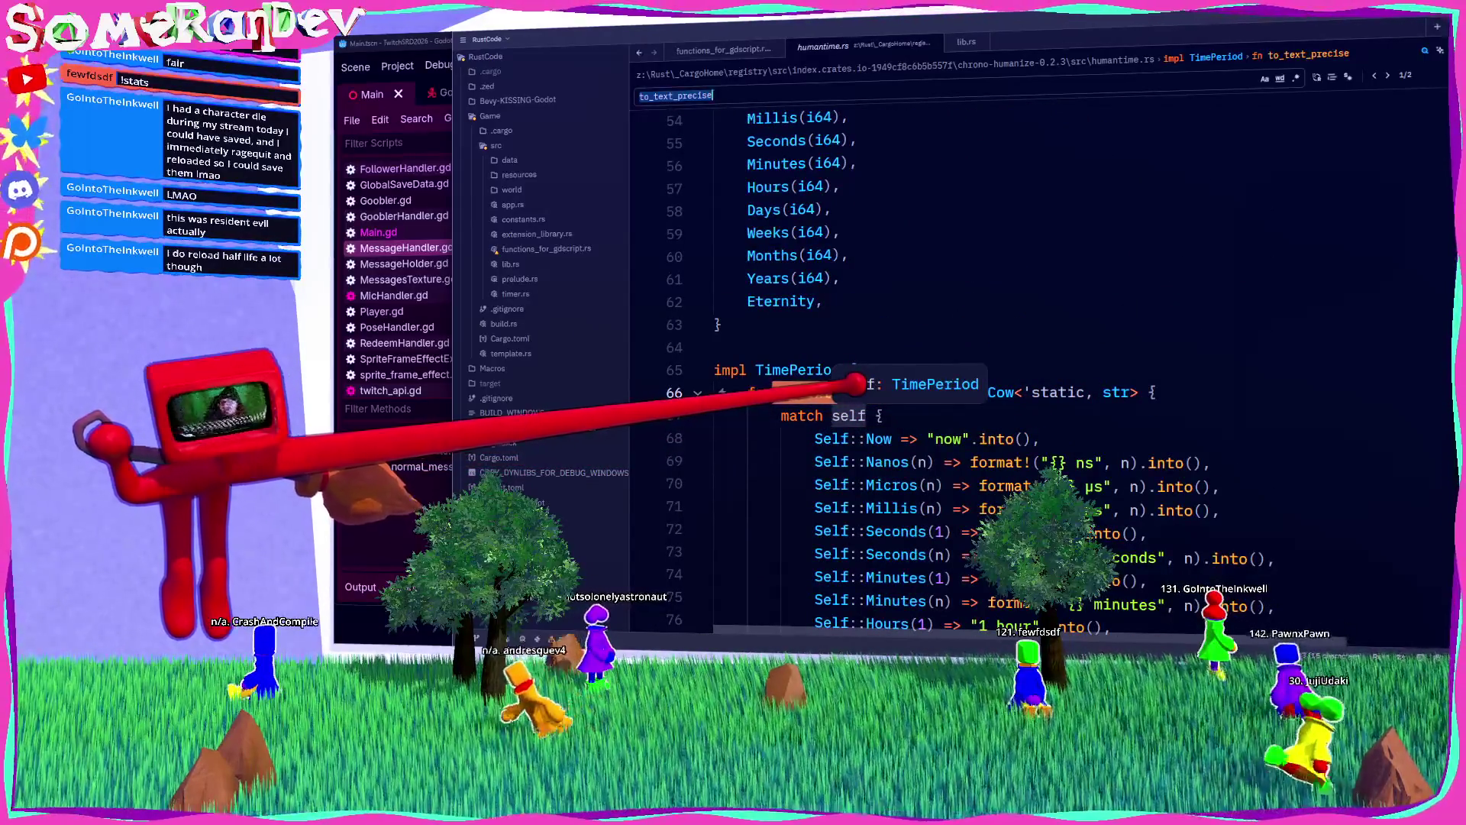
left_click(855, 388)
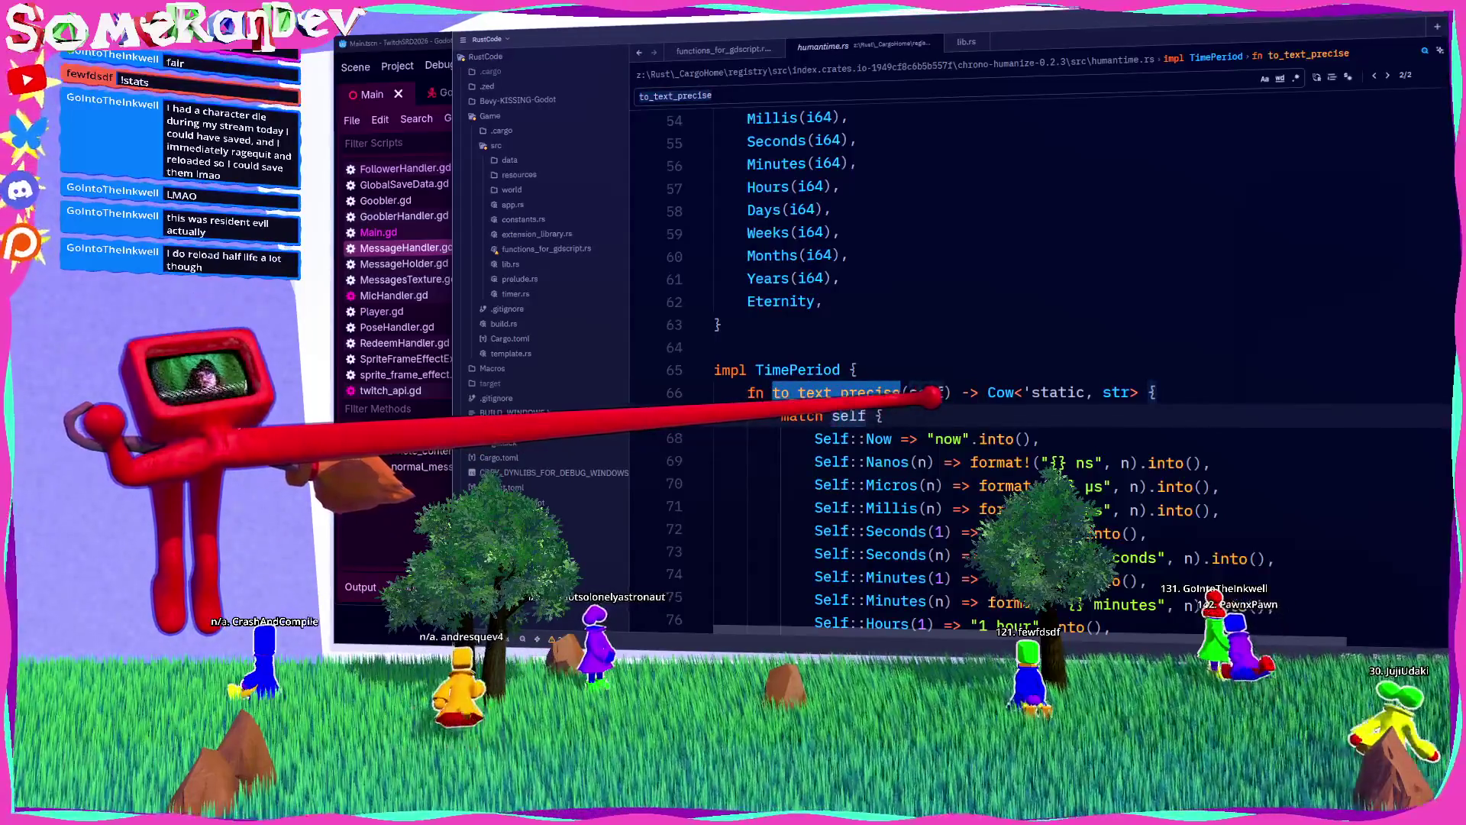
Step: Inspect the match on self further down, then close humantime.rs to return to functions_for_gdscript.rs
left_click(848, 415)
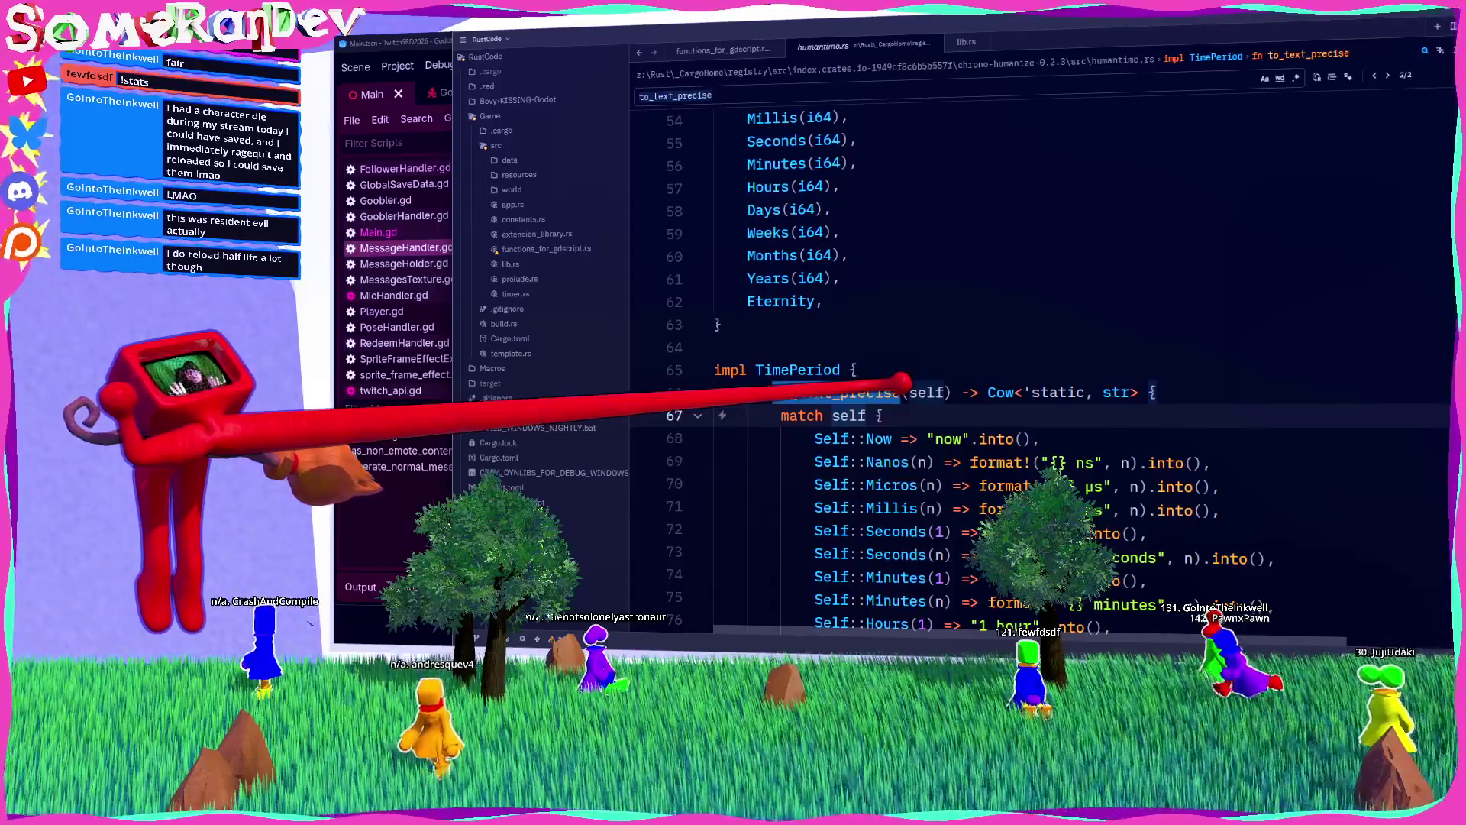
scroll(992, 382, "down", 2)
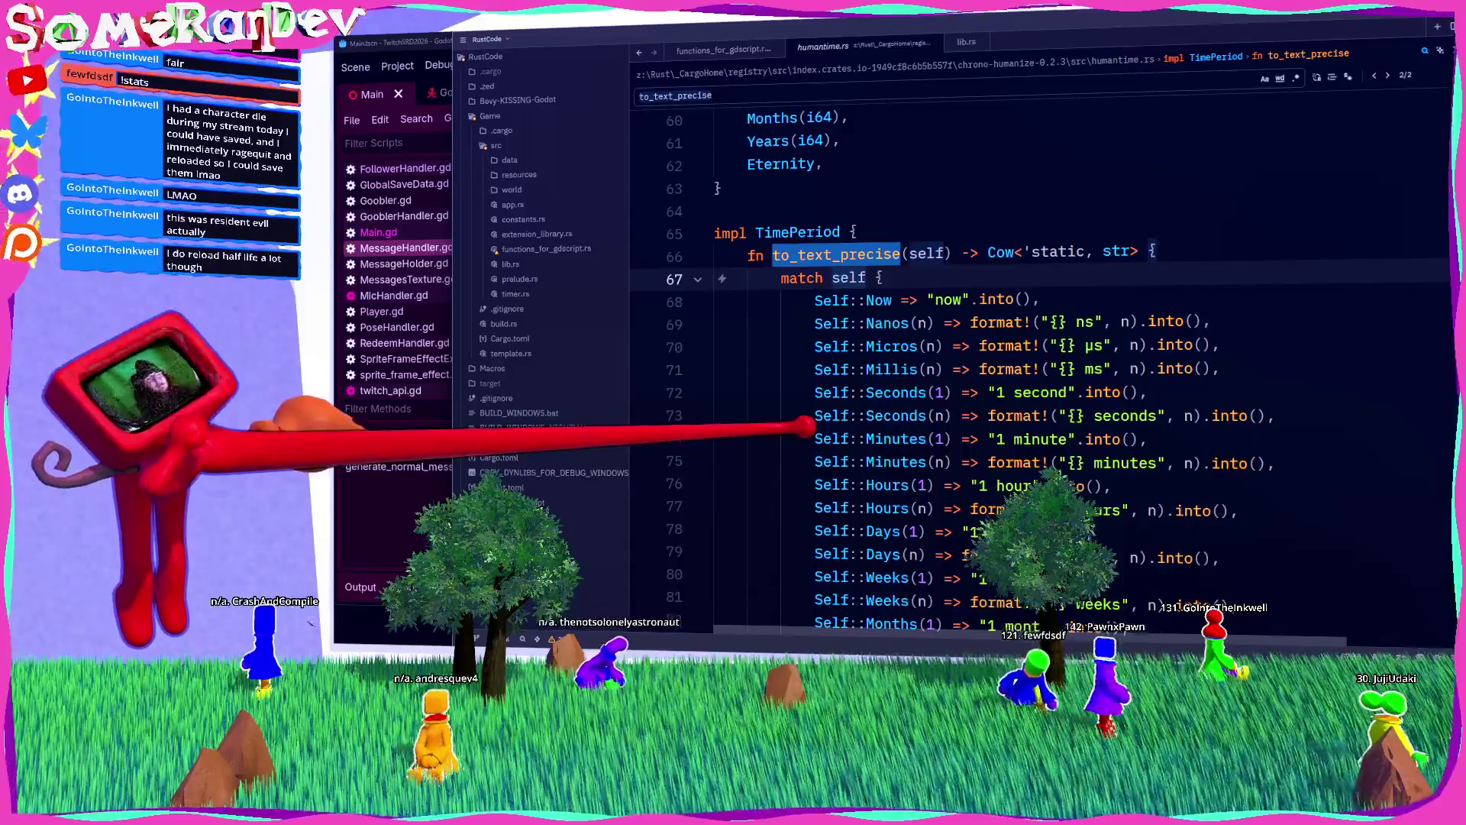
scroll(836, 406, "down", 5)
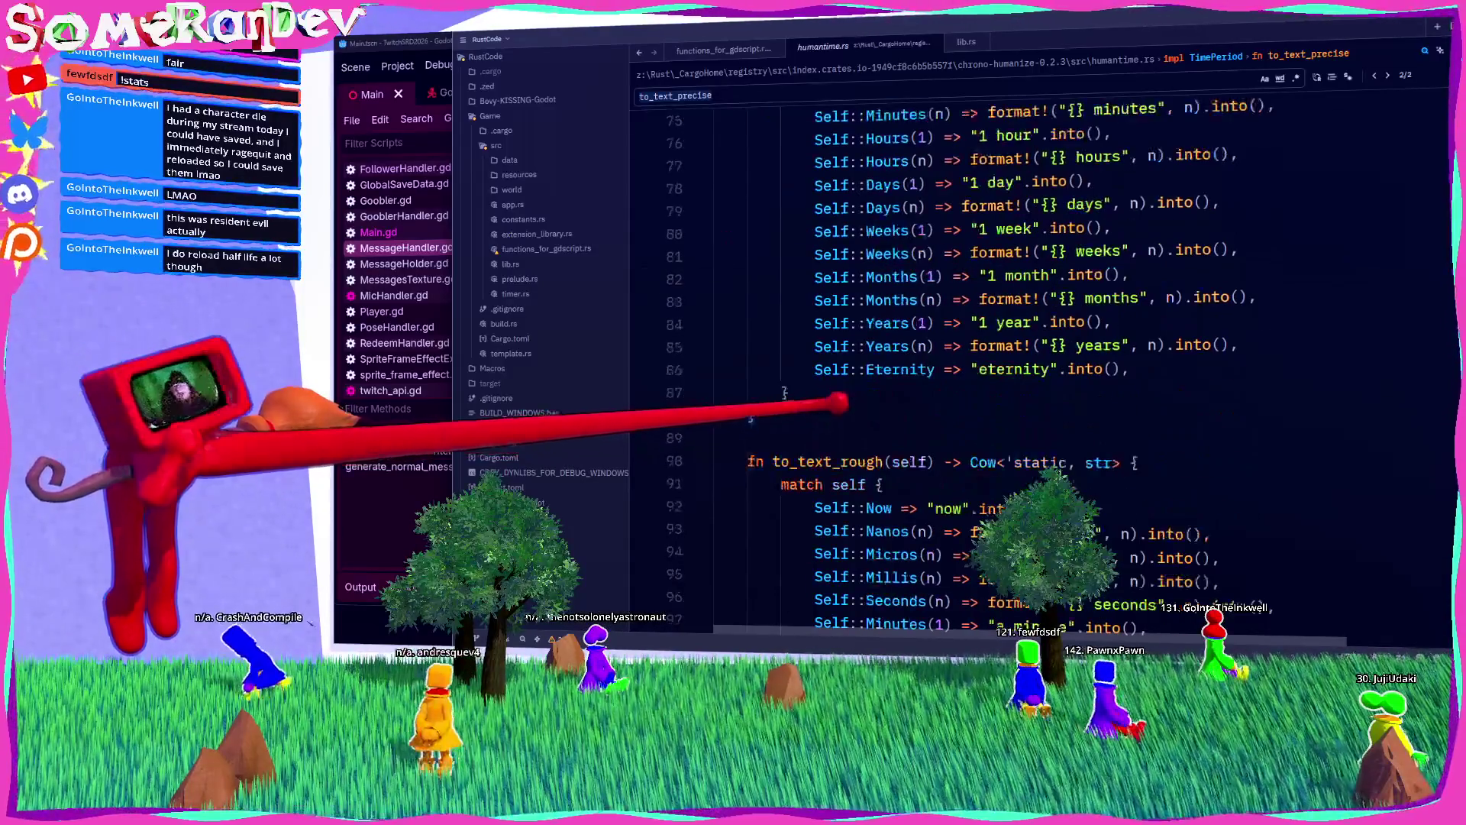
scroll(832, 406, "down", 5)
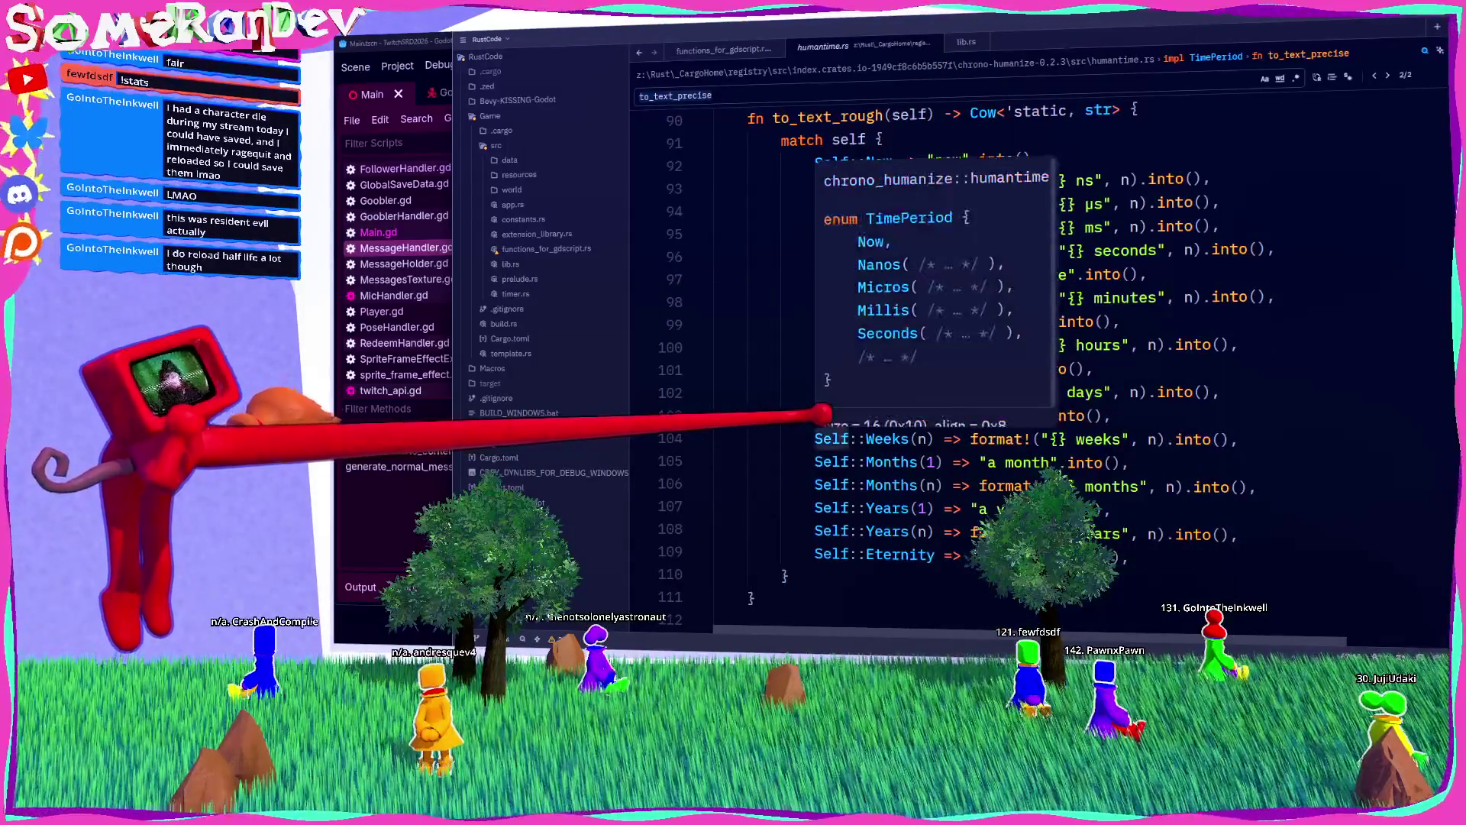
scroll(821, 413, "down", 5)
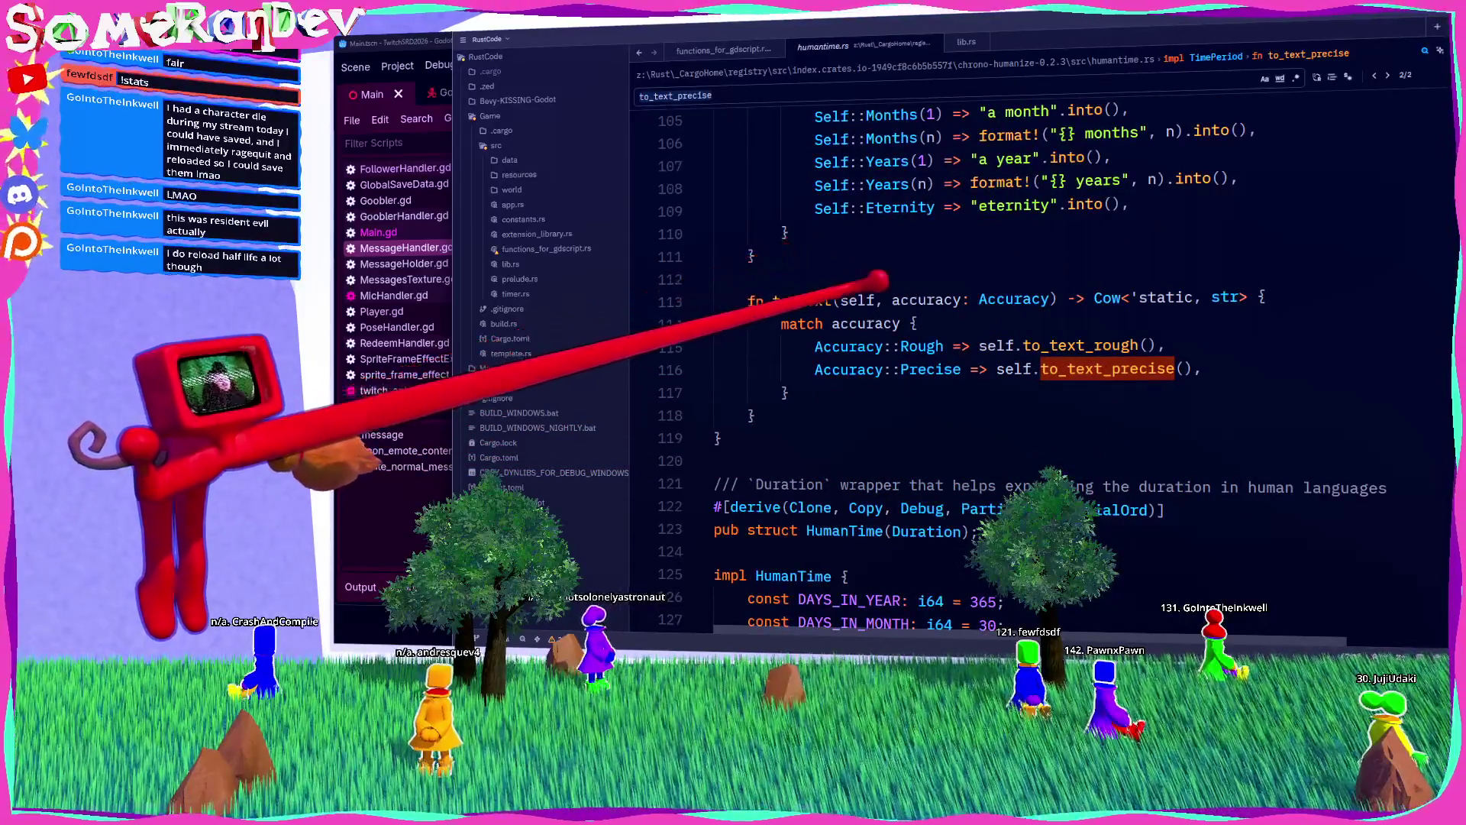
mouse_move(857, 294)
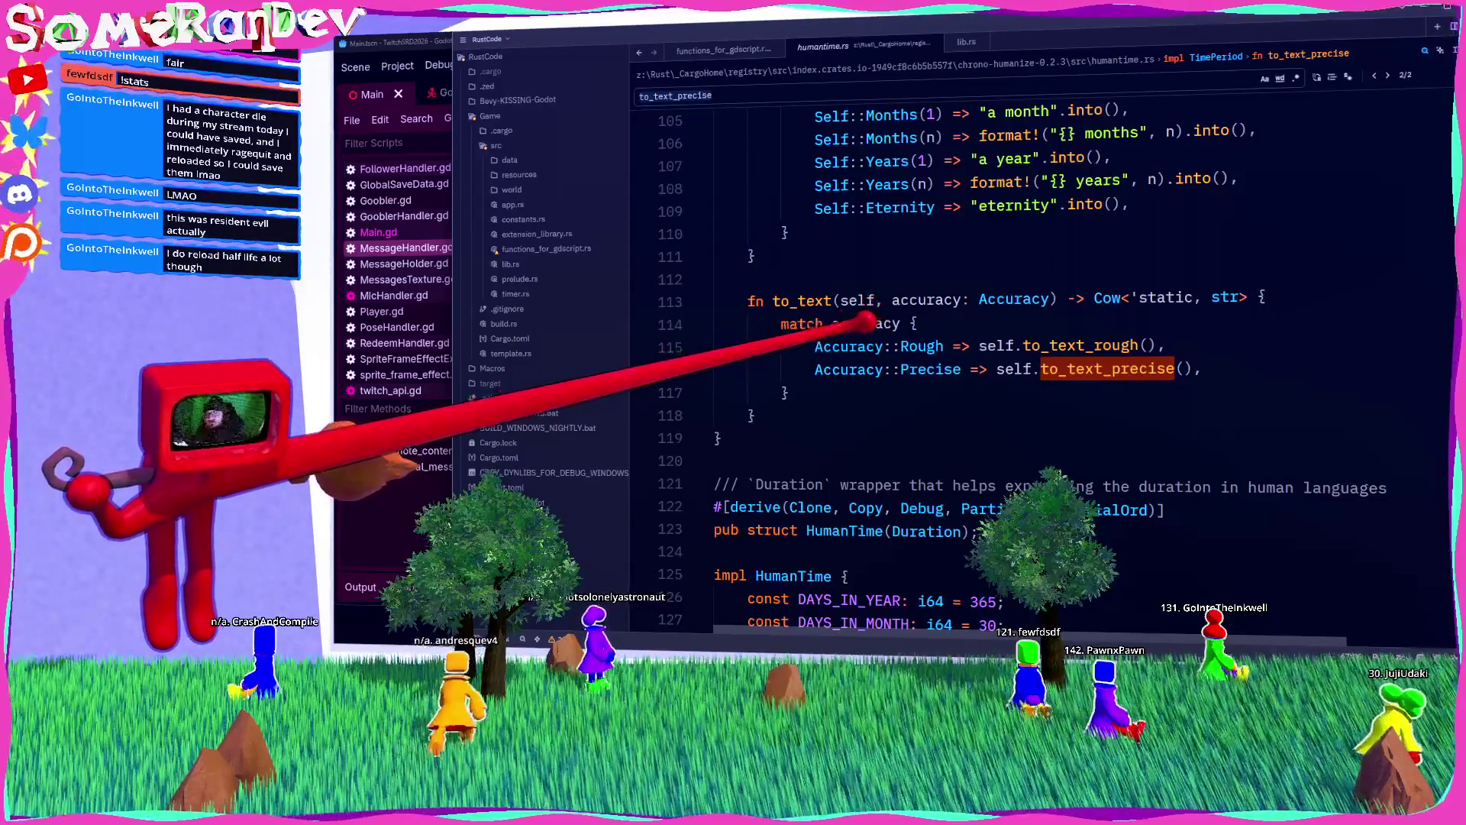
mouse_move(863, 323)
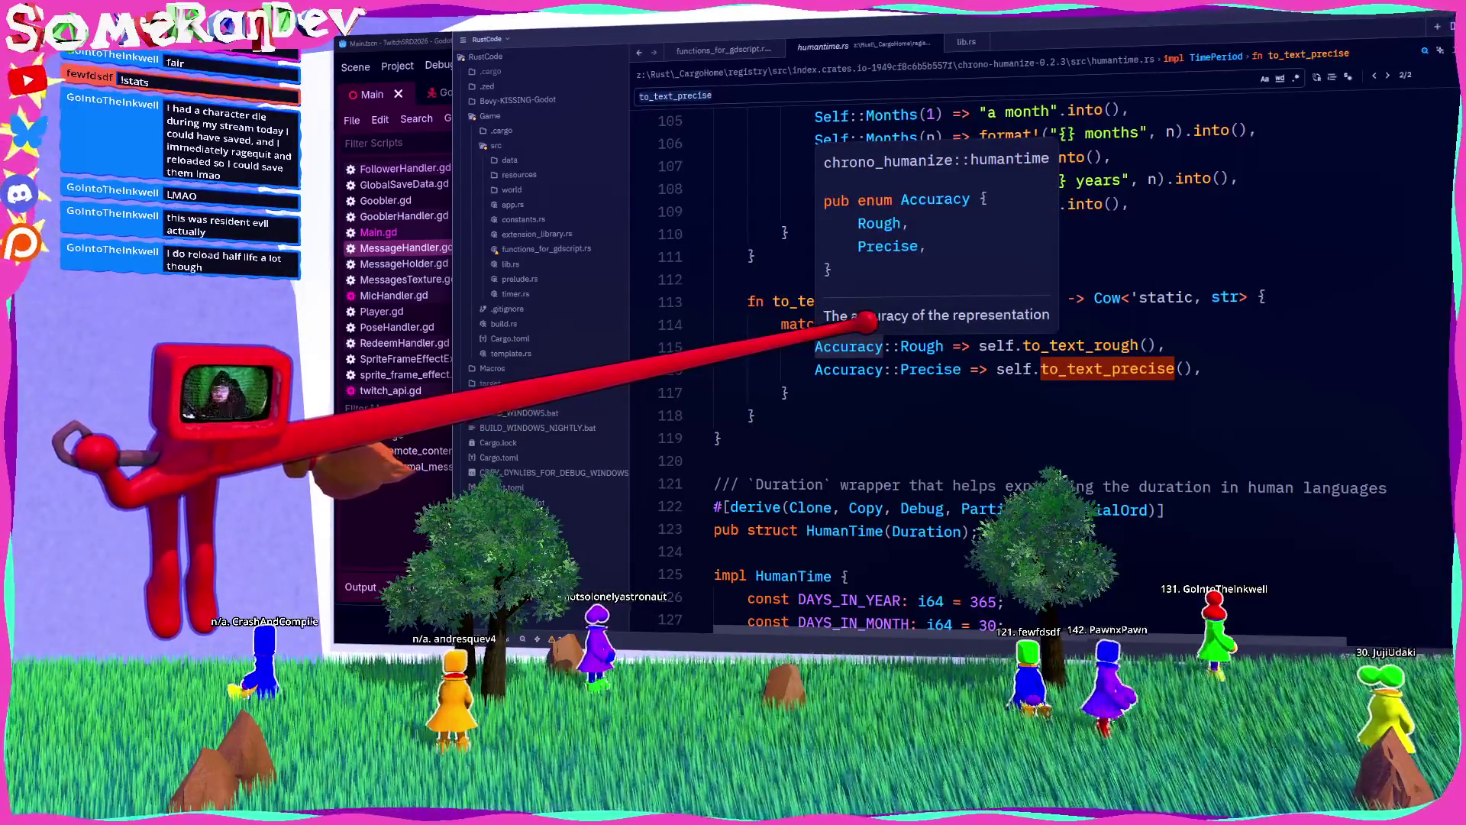
left_click(772, 49)
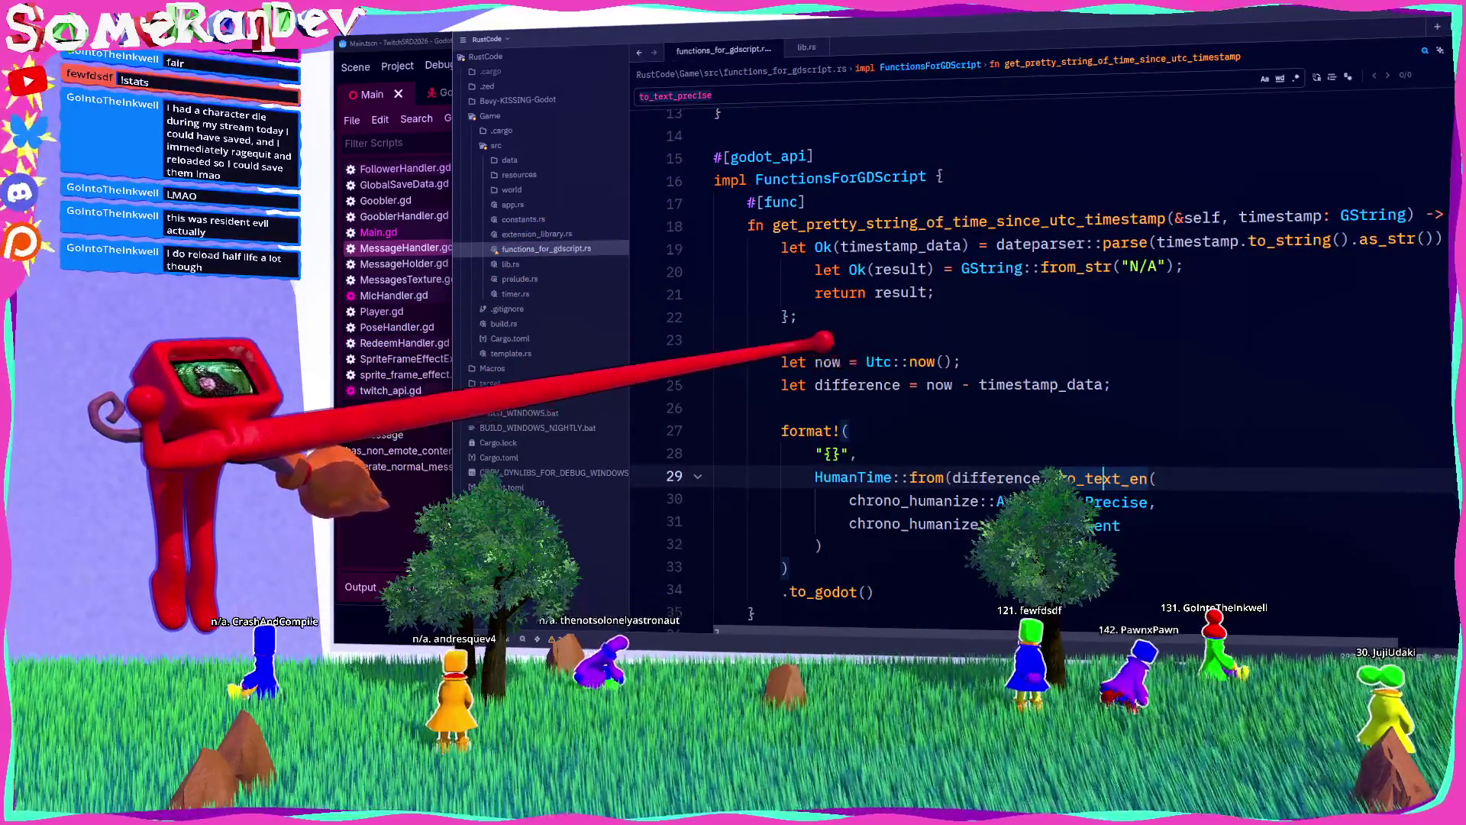
Step: Bring the Godot editor forward, showing MessageHandler.gd with its !uptime pass stub
key("alt+Tab")
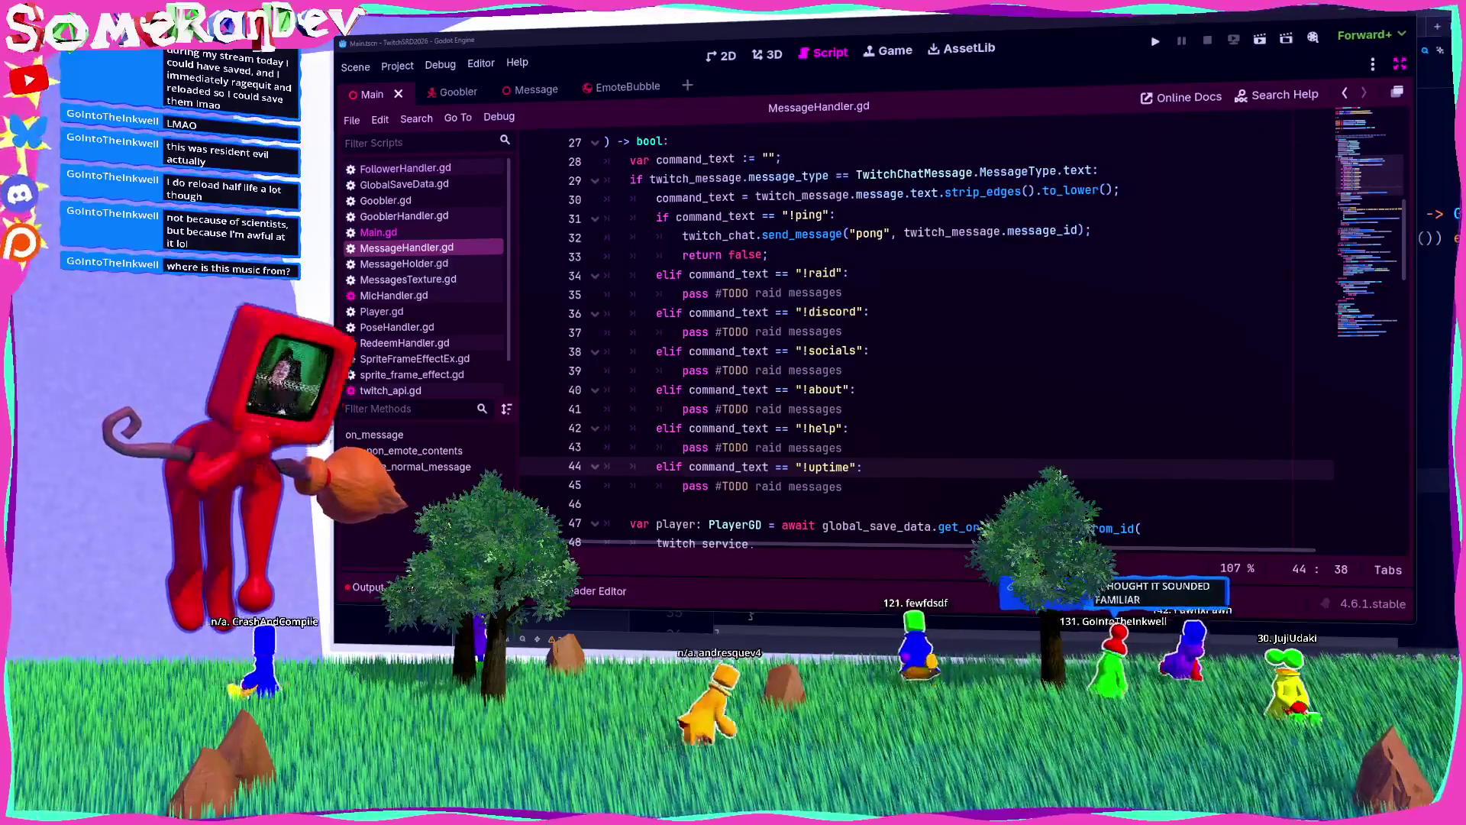
scroll(779, 357, "down", 7)
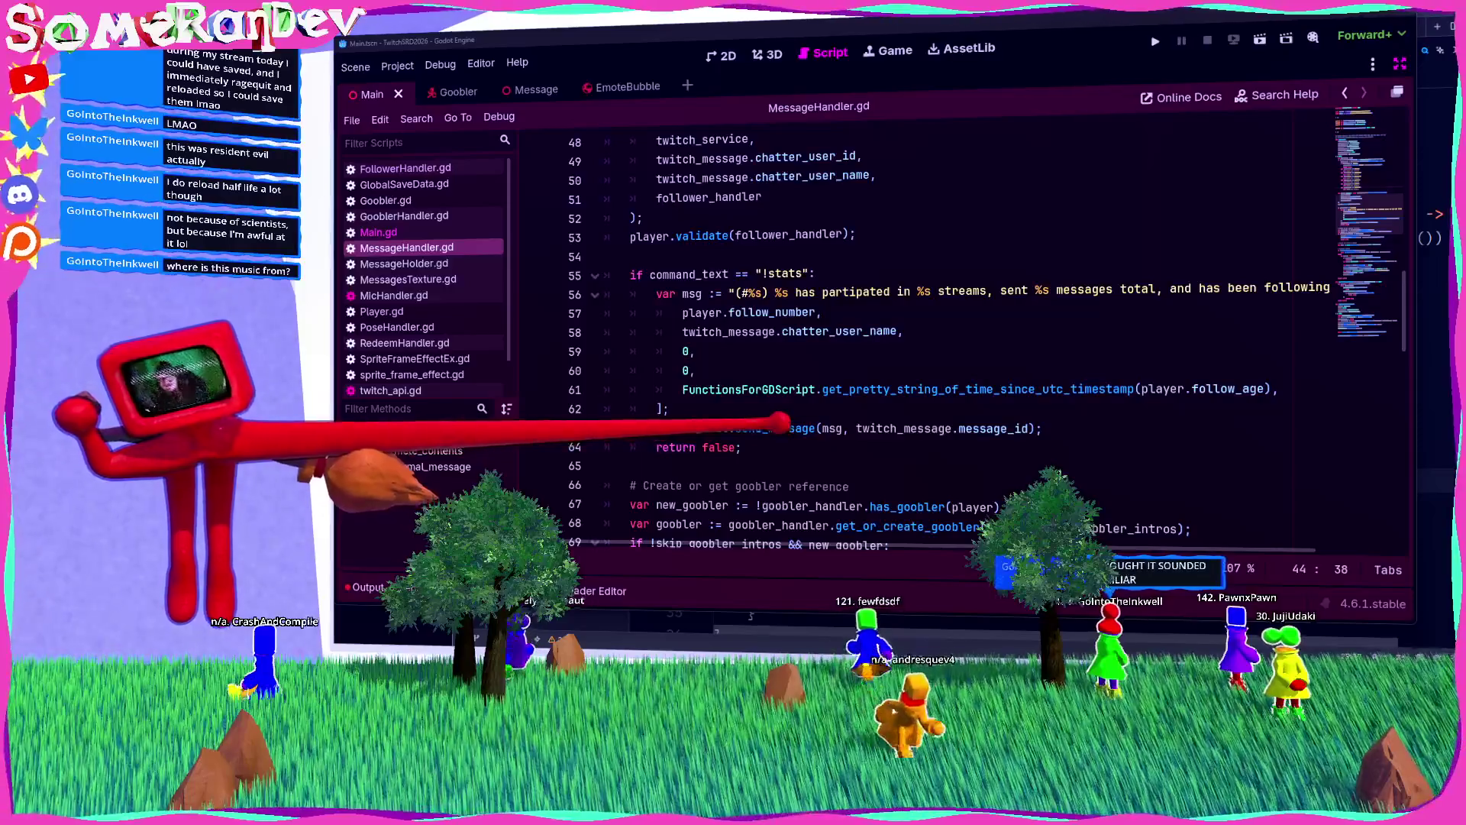
mouse_move(756, 448)
left_mouse_down()
mouse_move(671, 420)
mouse_move(639, 229)
left_mouse_up()
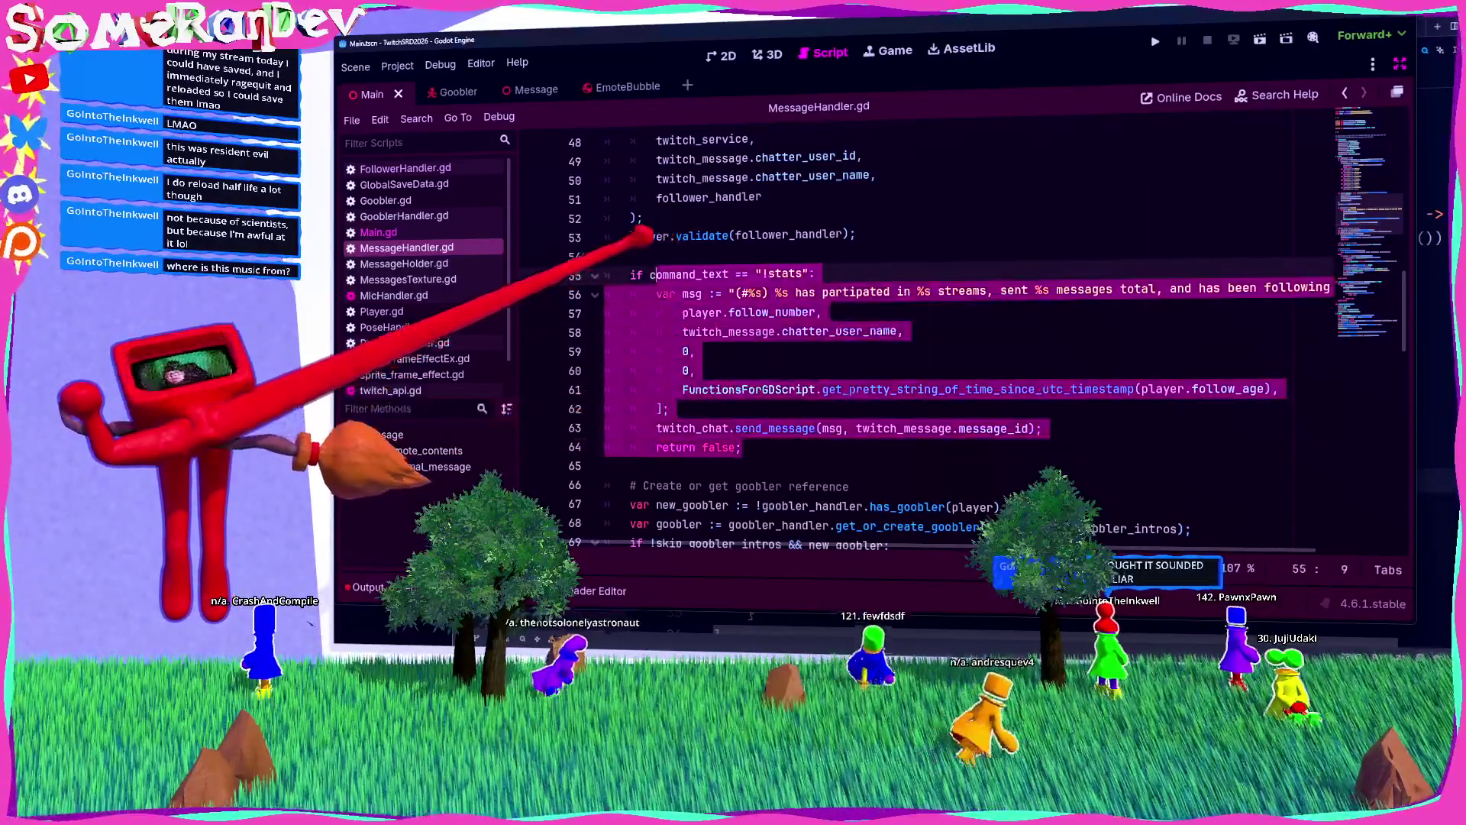
left_click(669, 254)
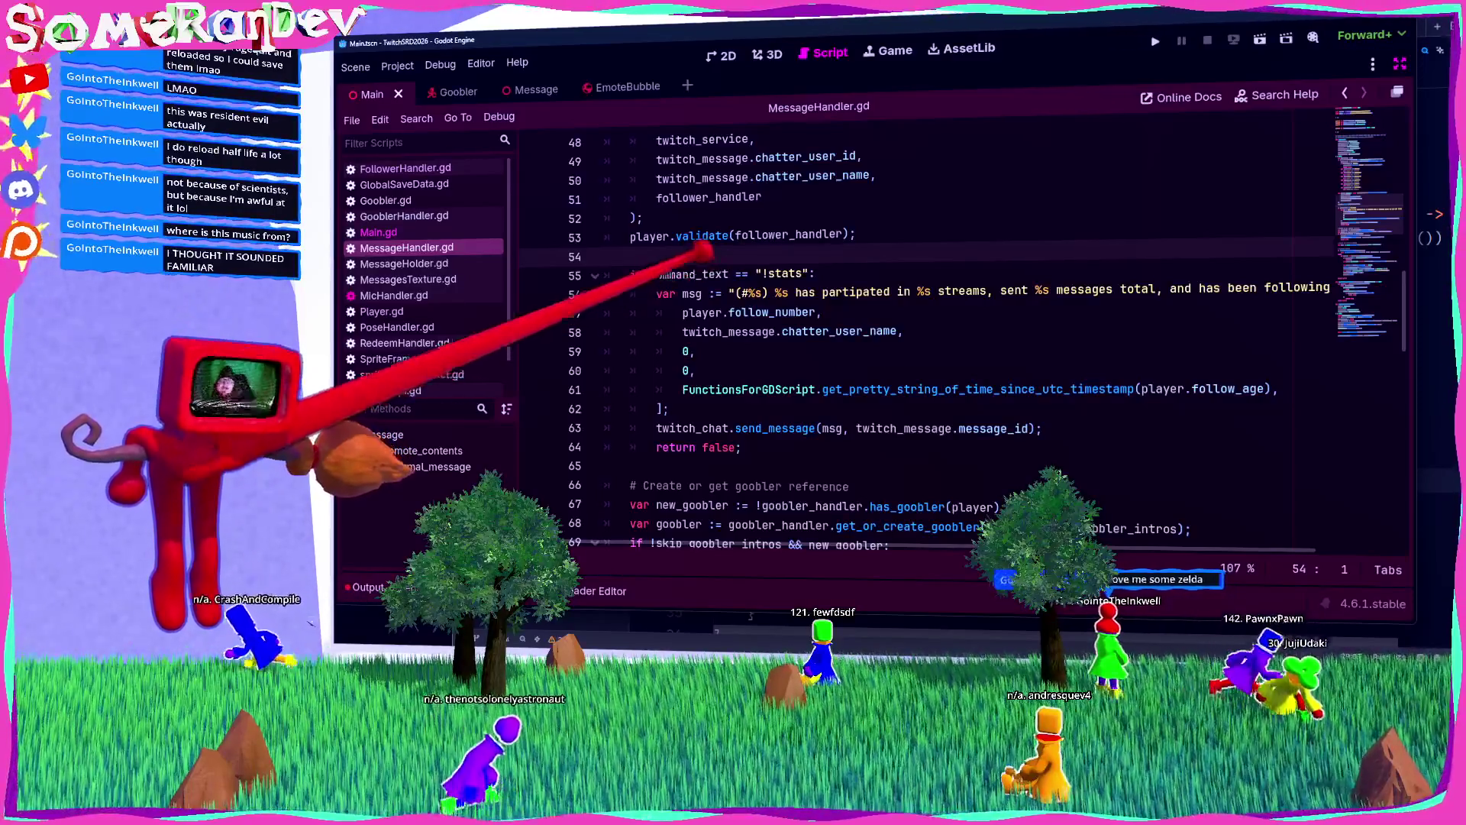
scroll(685, 308, "up", 3)
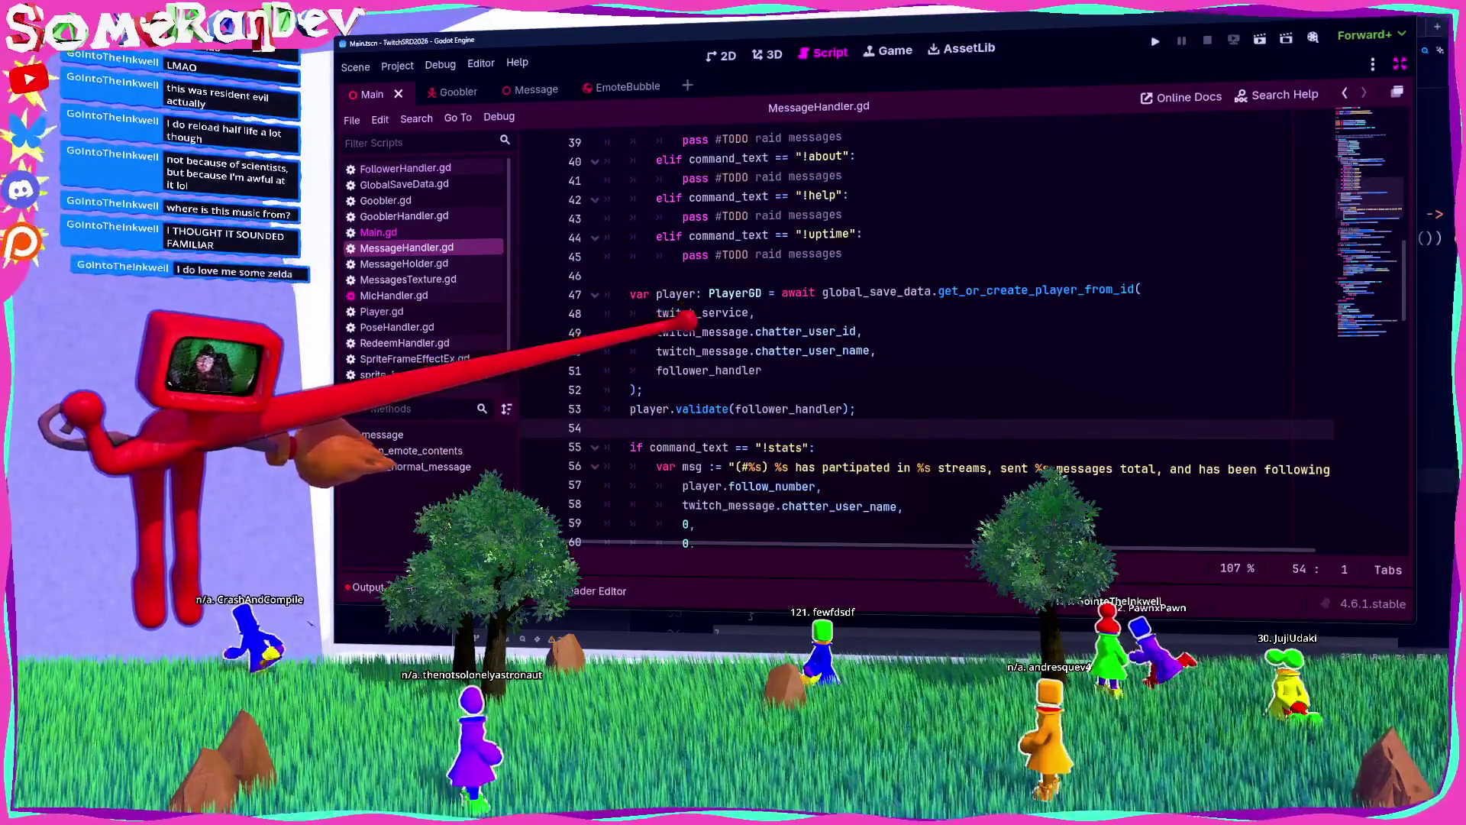
scroll(685, 308, "up", 1)
left_click(676, 330)
scroll(685, 309, "up", 5)
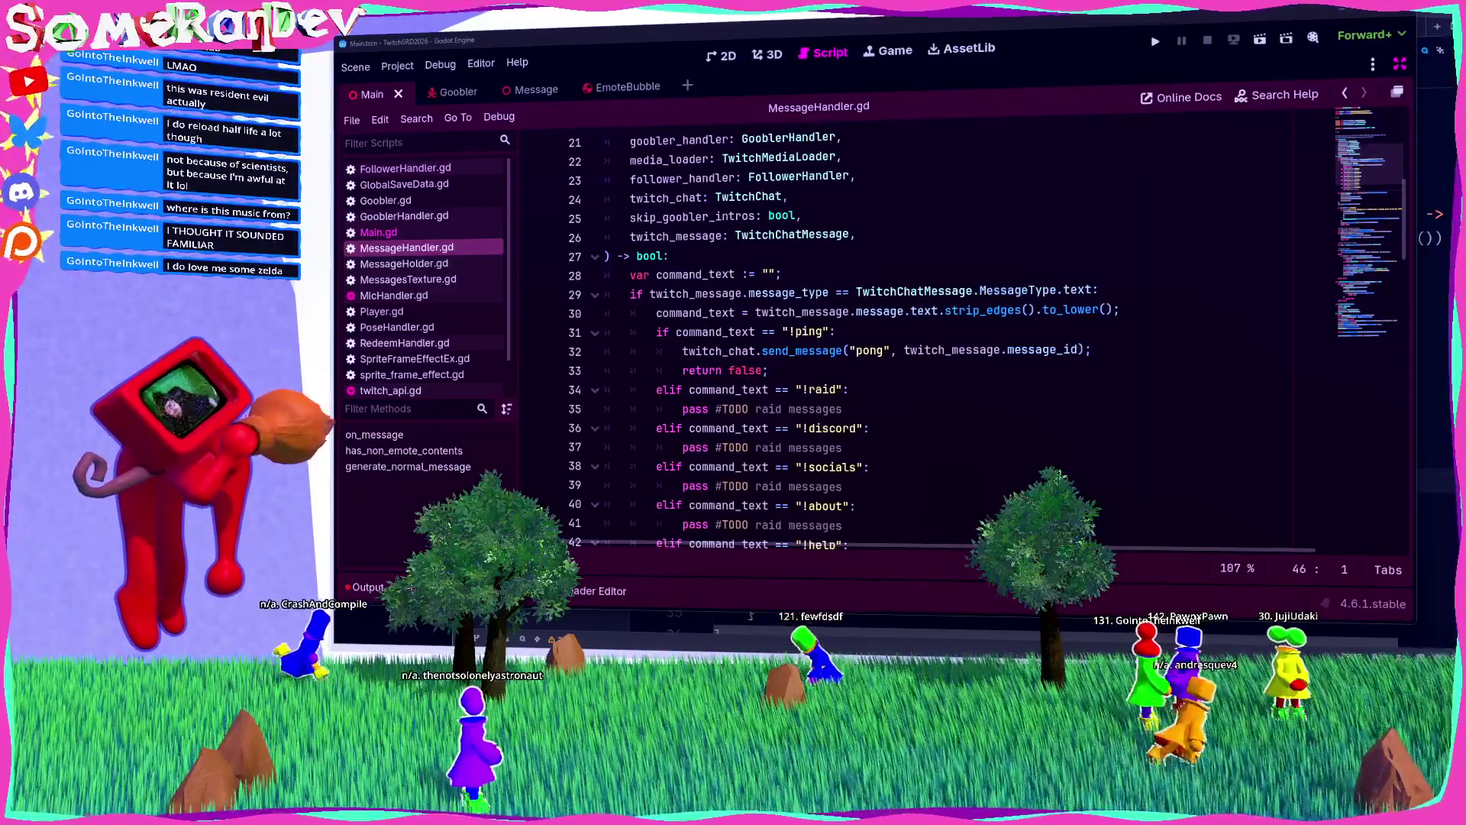
scroll(916, 343, "down", 3)
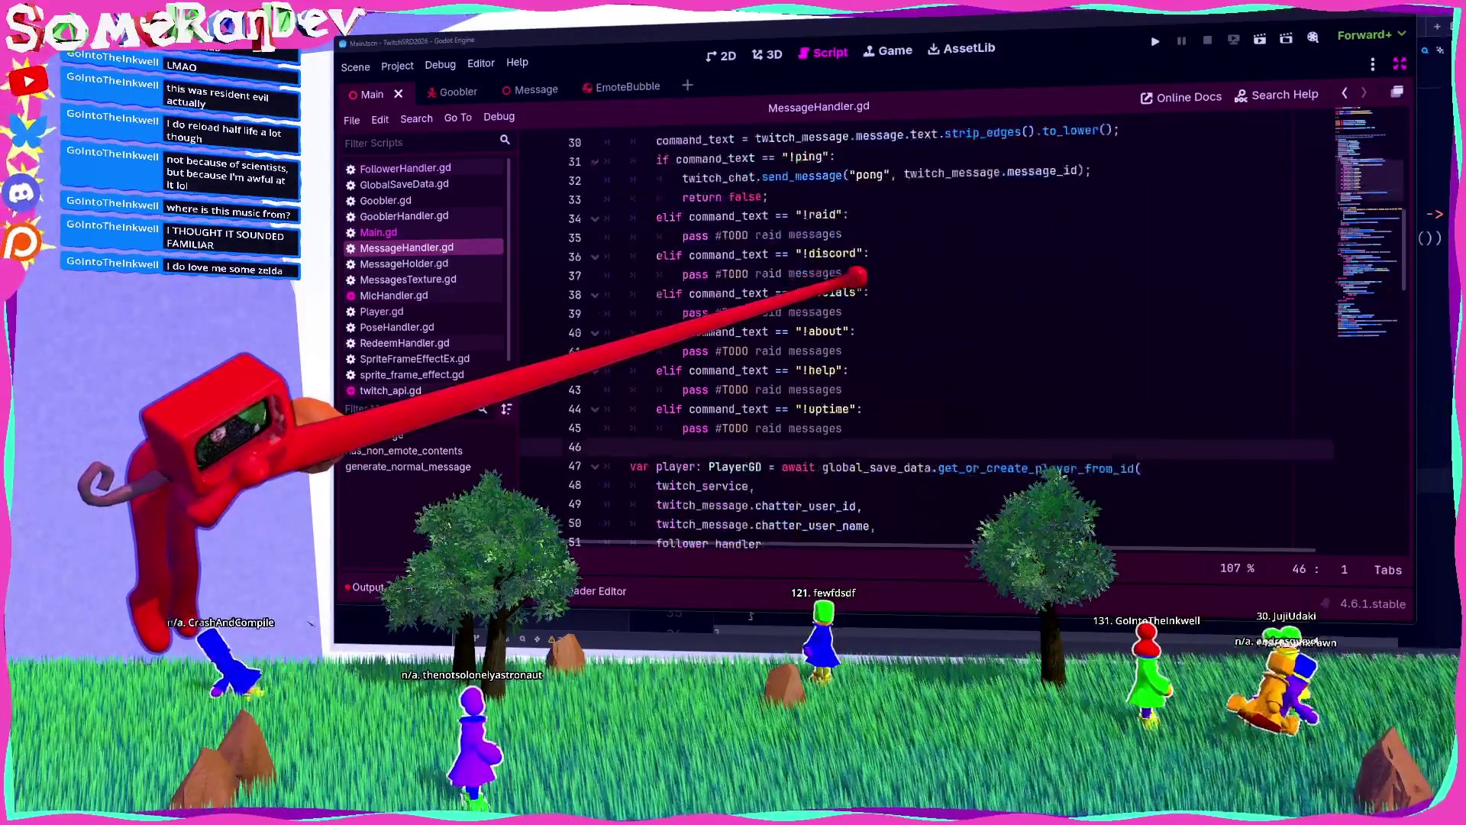
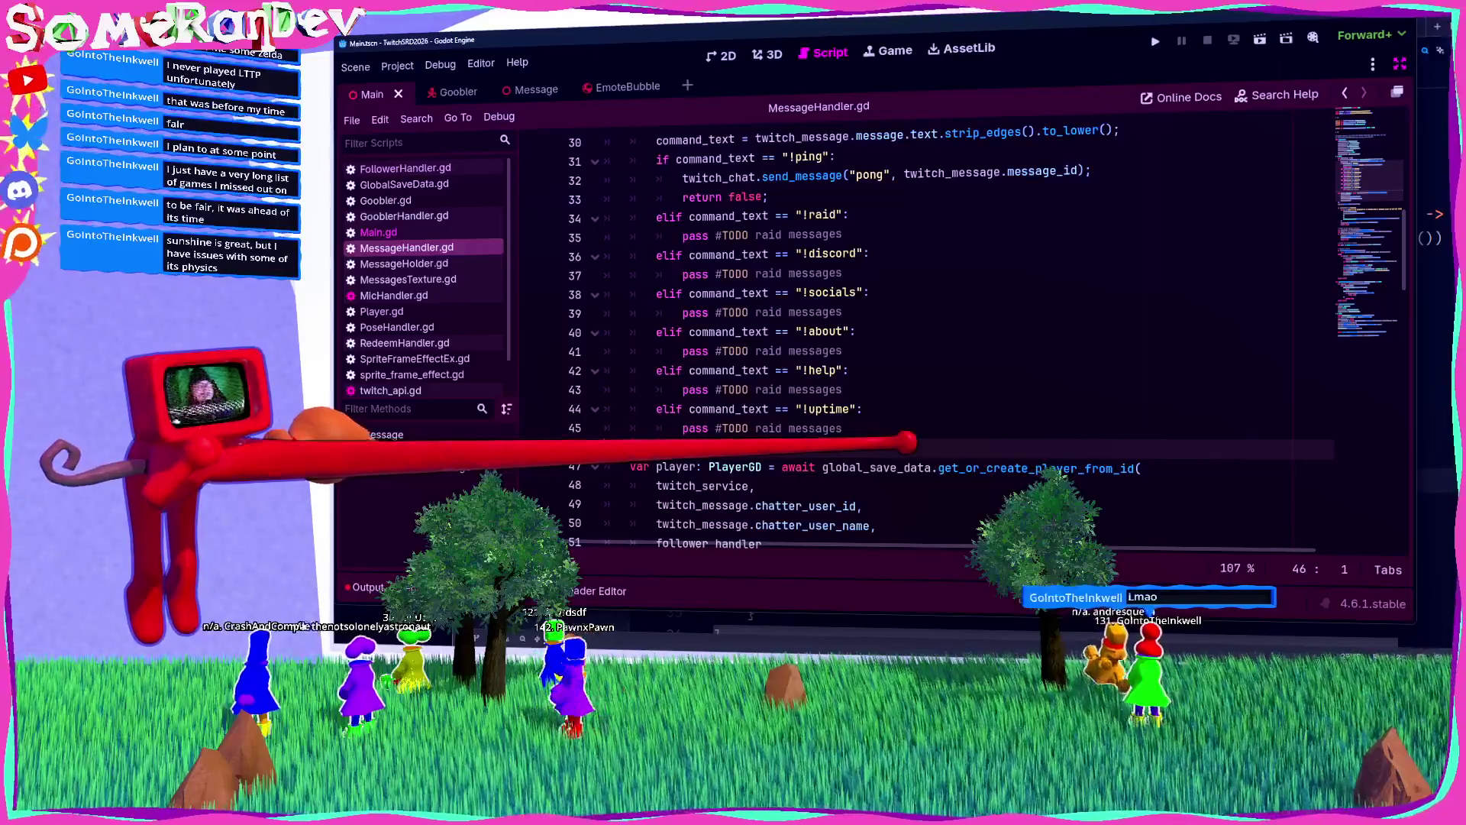
Step: Review the !raid placeholder, the !stats block and the !ping reply lines in MessageHandler.gd
mouse_move(909, 469)
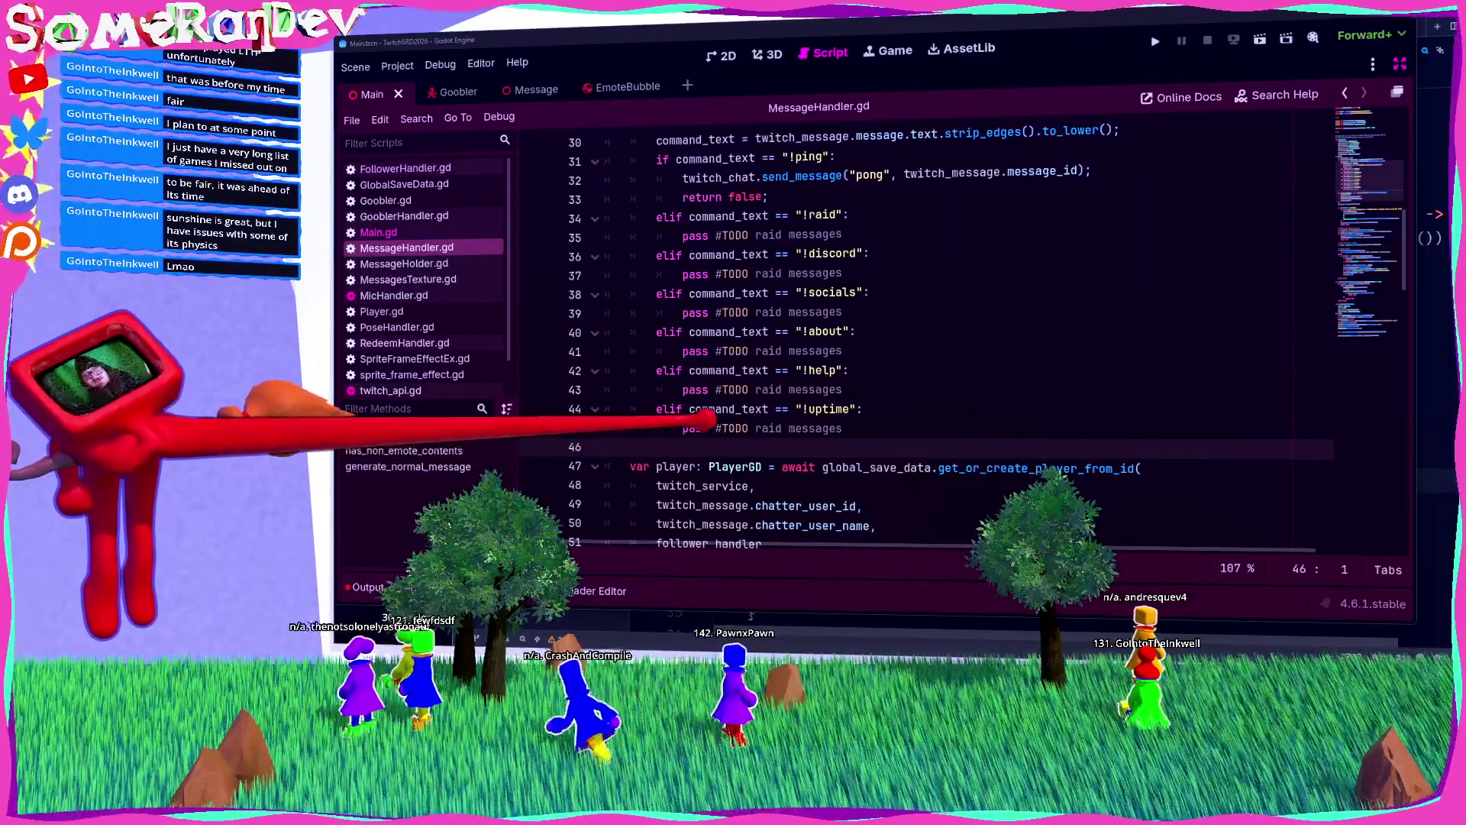
scroll(840, 344, "down", 3)
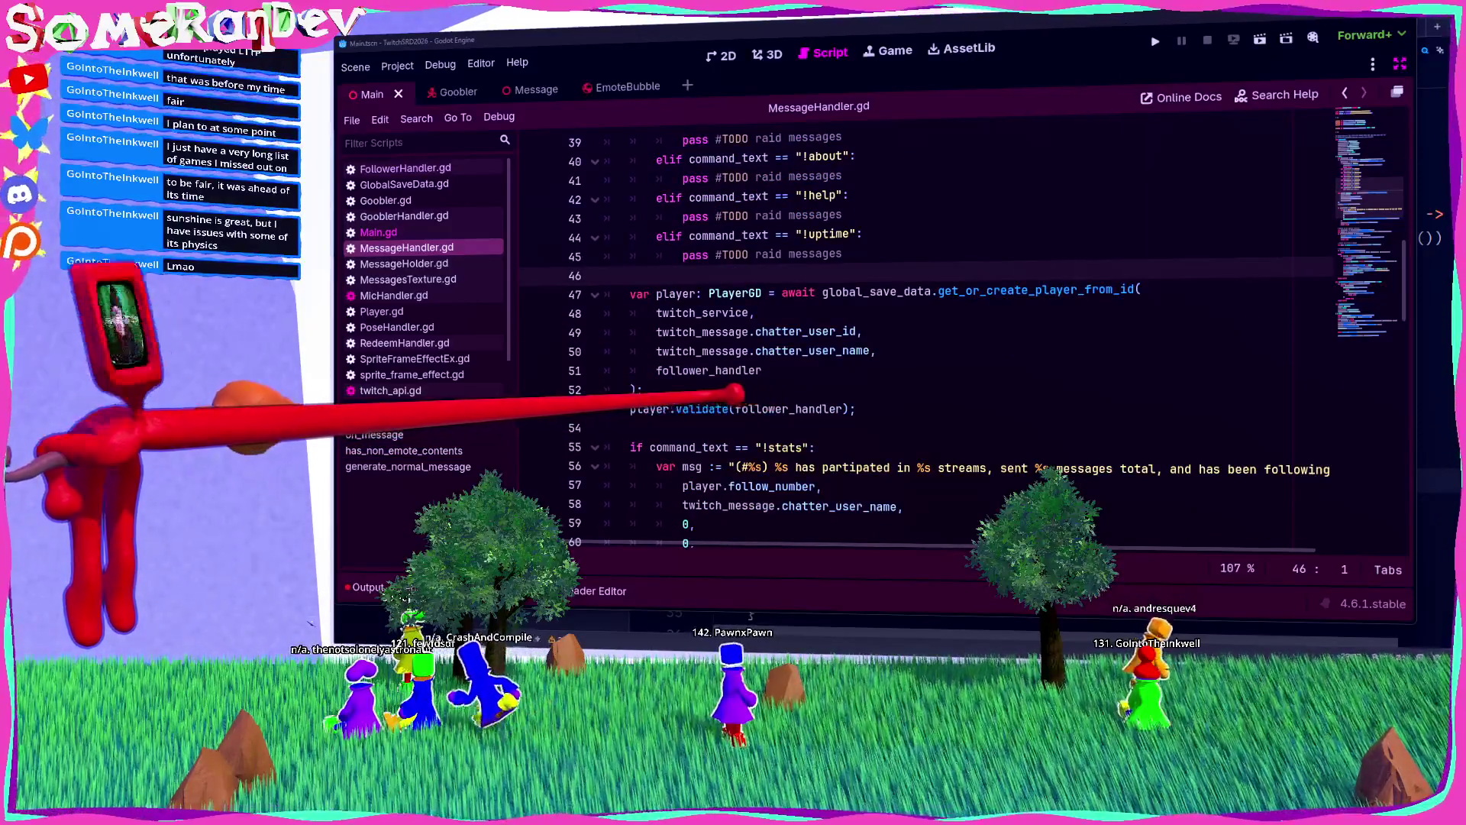
left_click(607, 427)
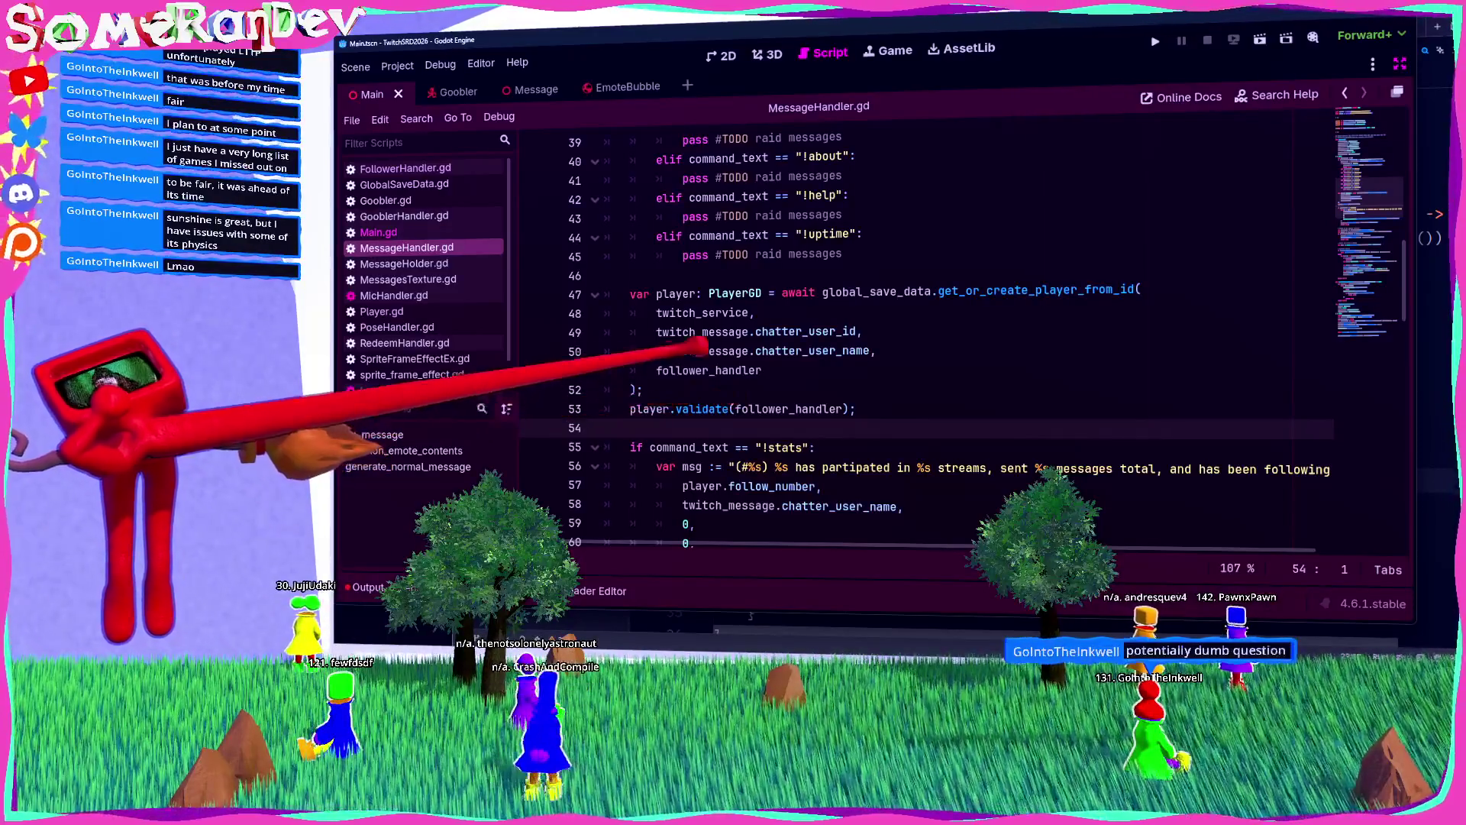
scroll(841, 336, "up", 3)
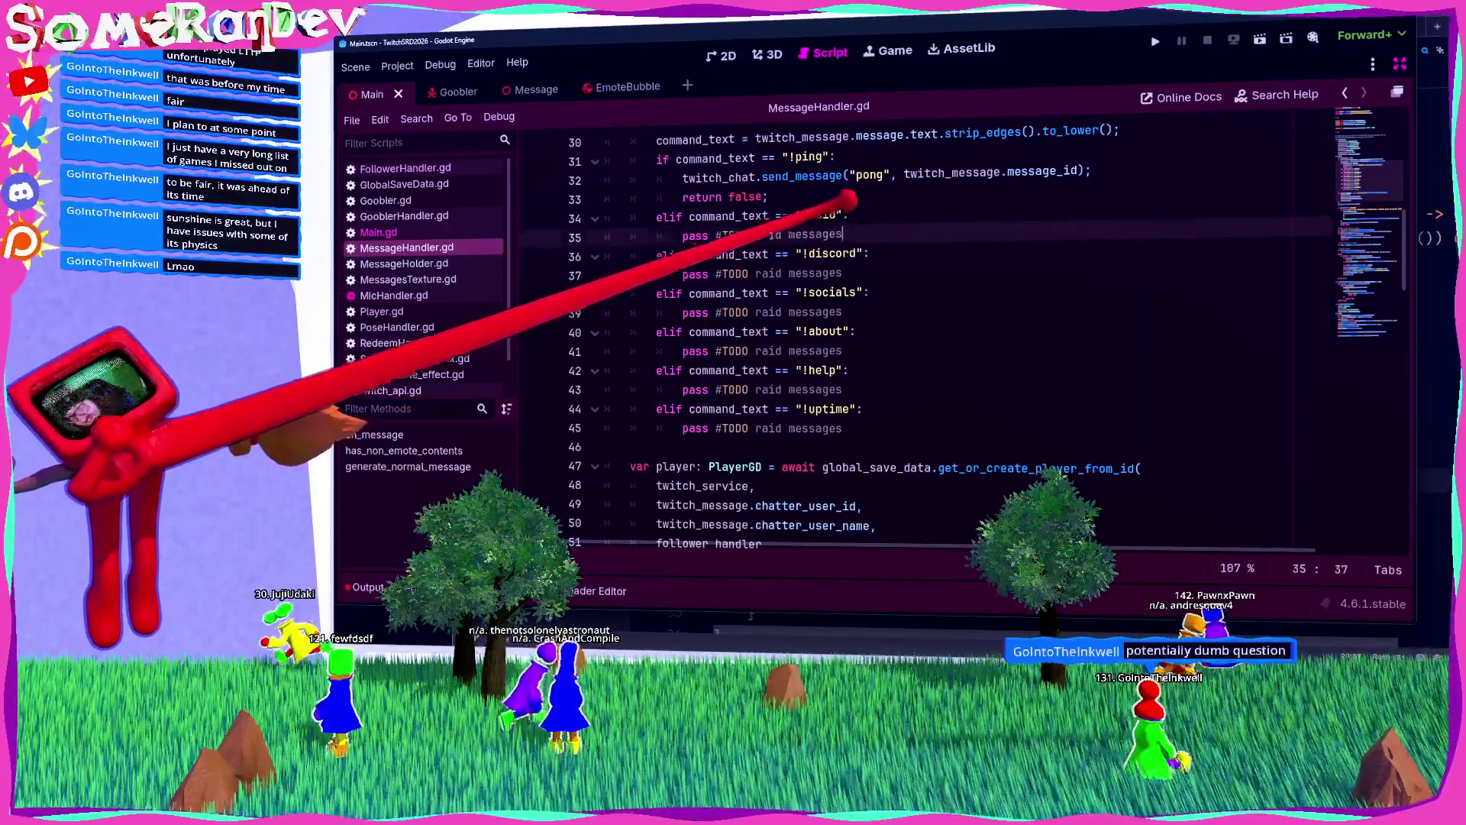
left_click_drag(842, 235, 690, 236)
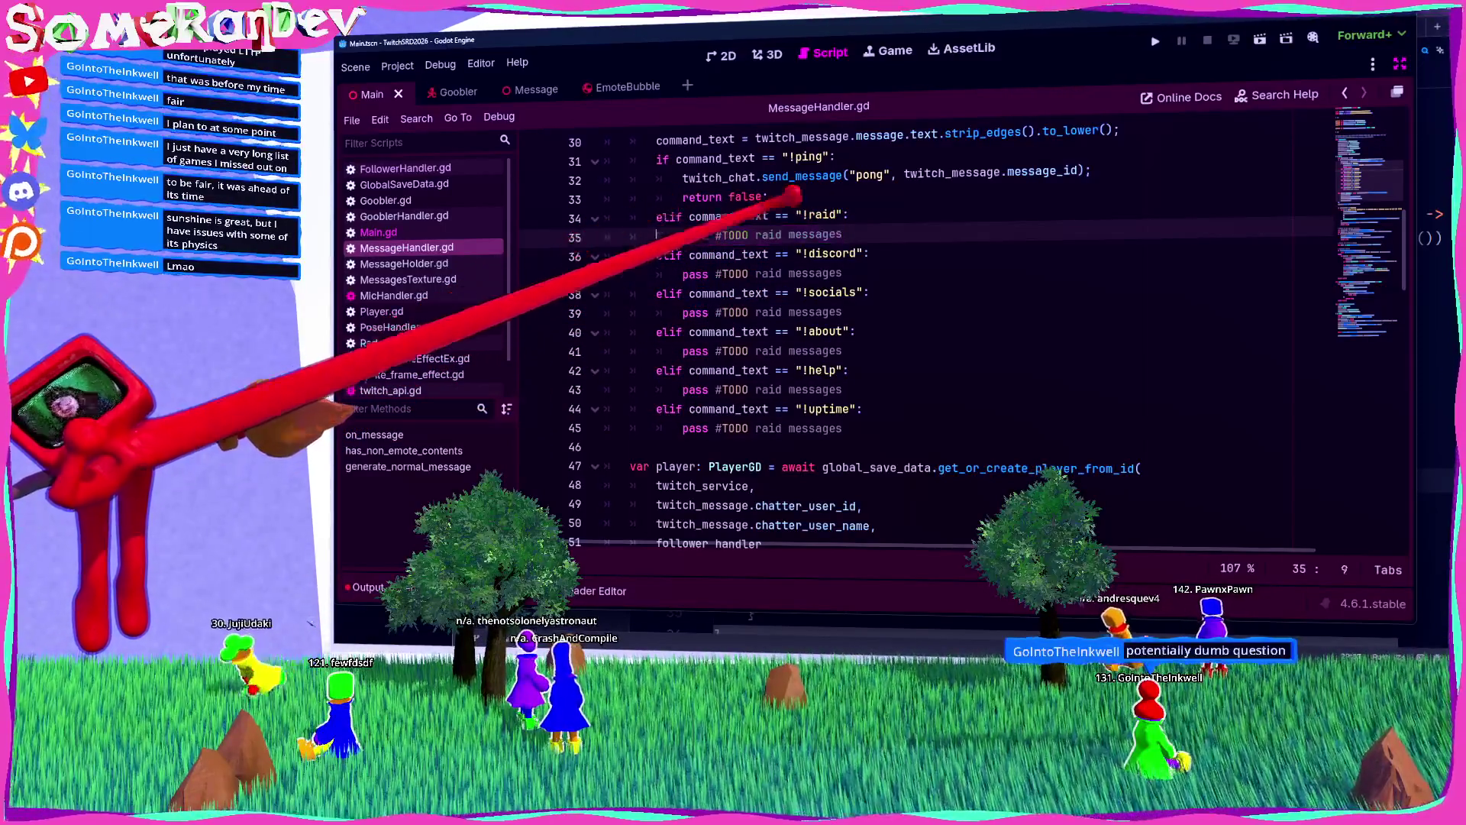
scroll(840, 344, "down", 5)
scroll(840, 344, "down", 3)
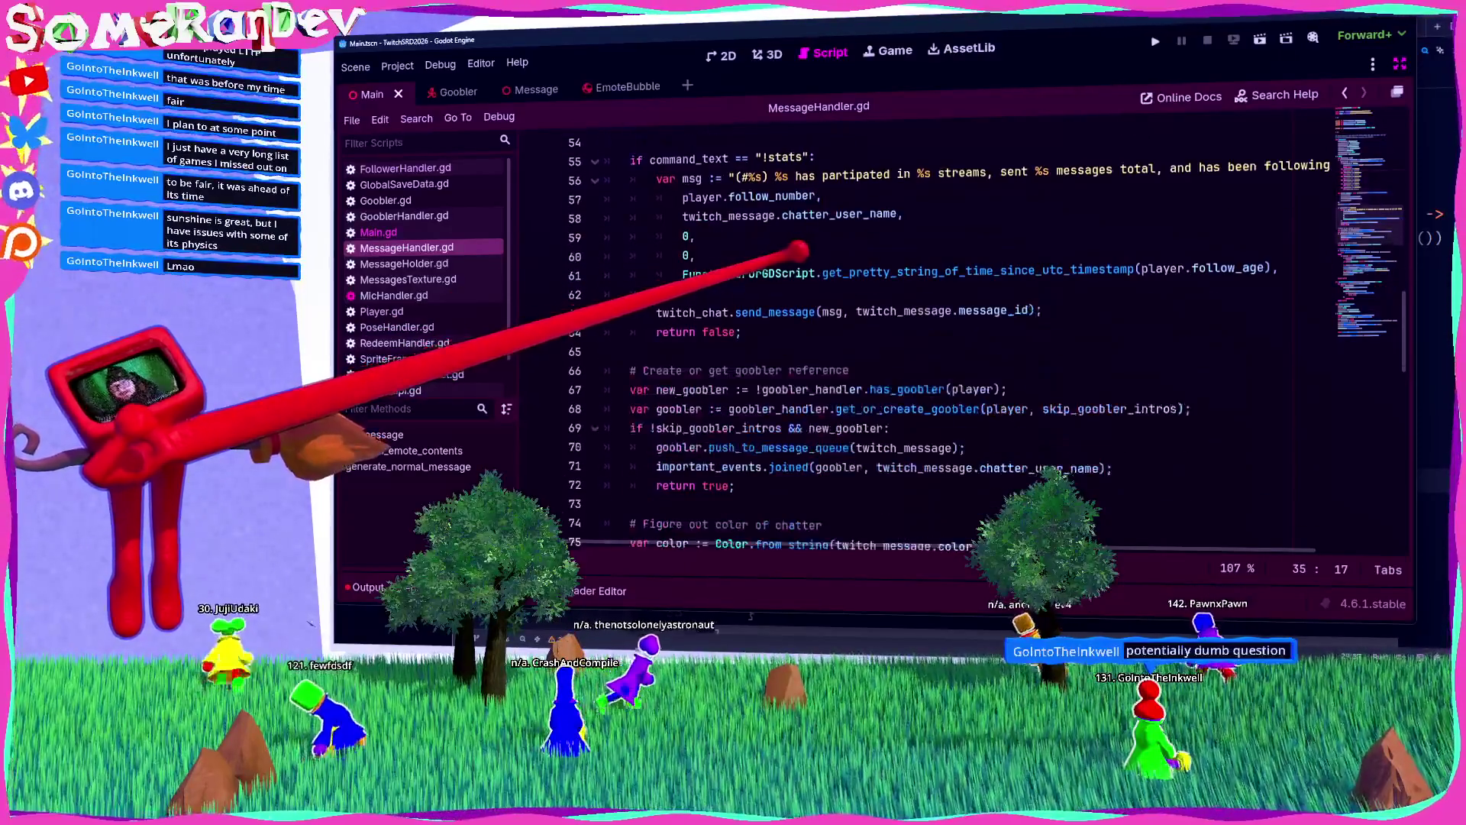
mouse_move(611, 352)
left_mouse_down()
mouse_move(688, 313)
mouse_move(657, 179)
mouse_move(657, 313)
left_mouse_up()
scroll(657, 313, "up", 2)
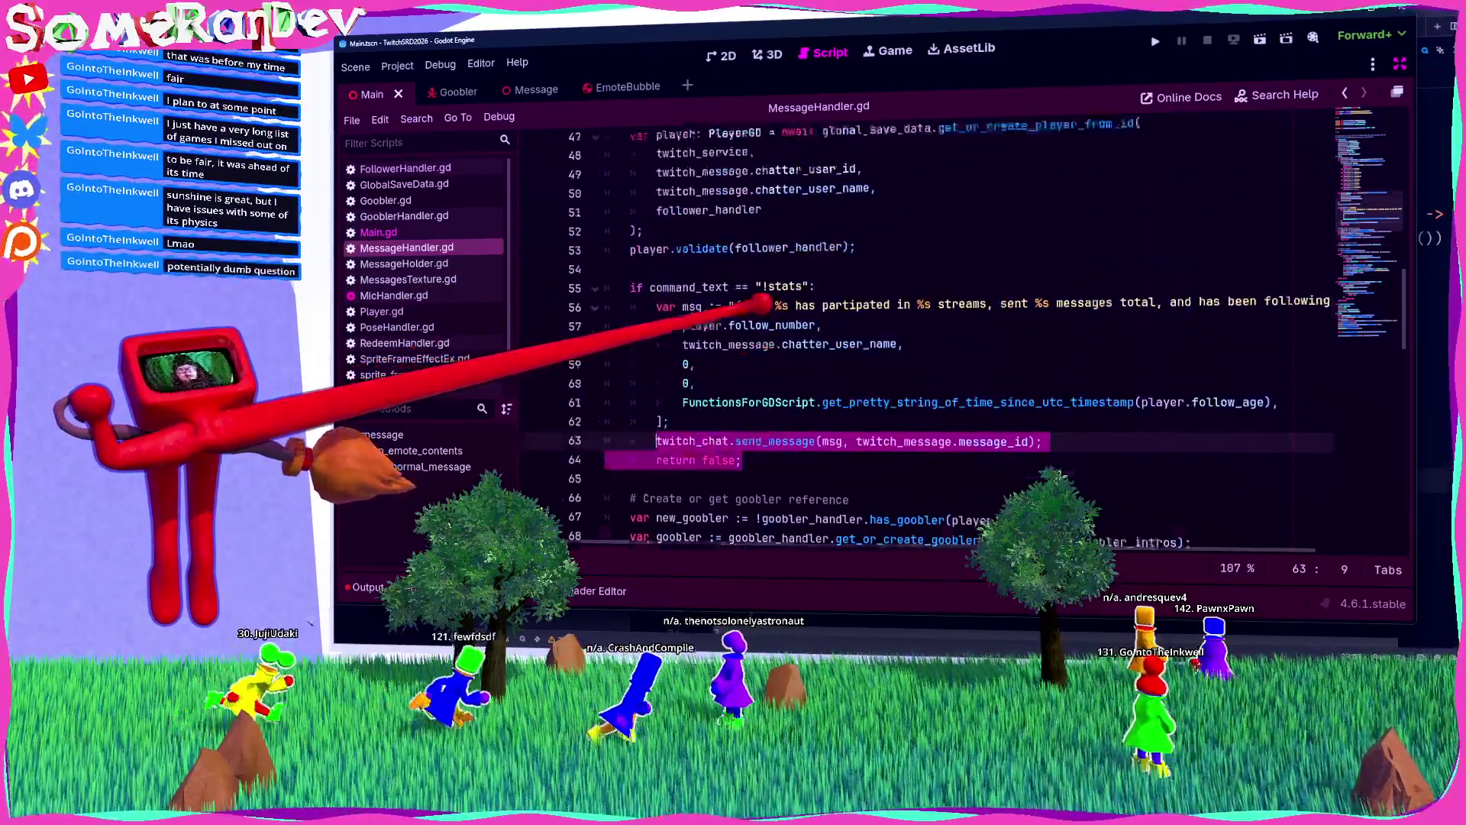
scroll(955, 336, "up", 8)
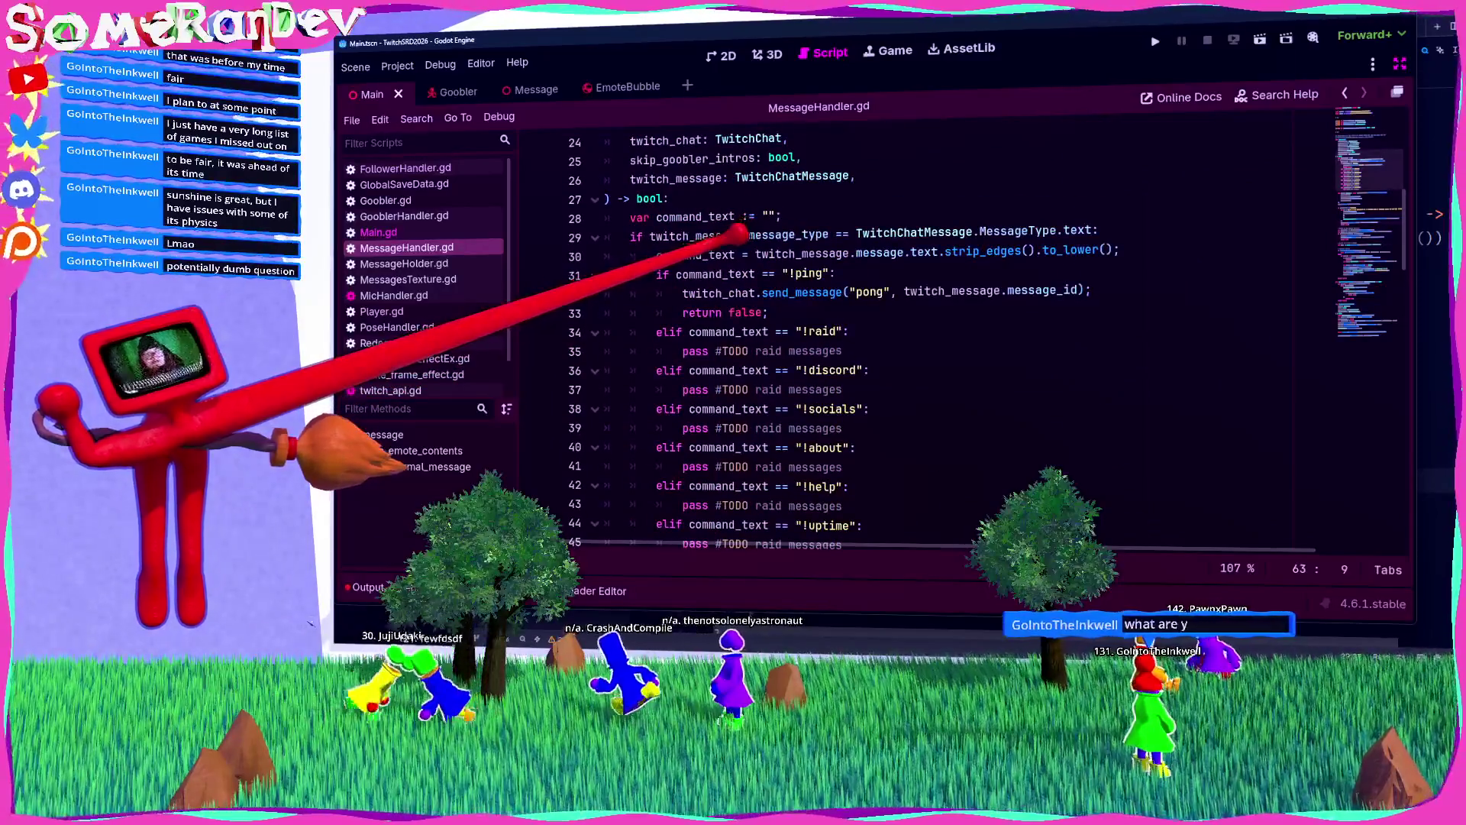
mouse_move(733, 274)
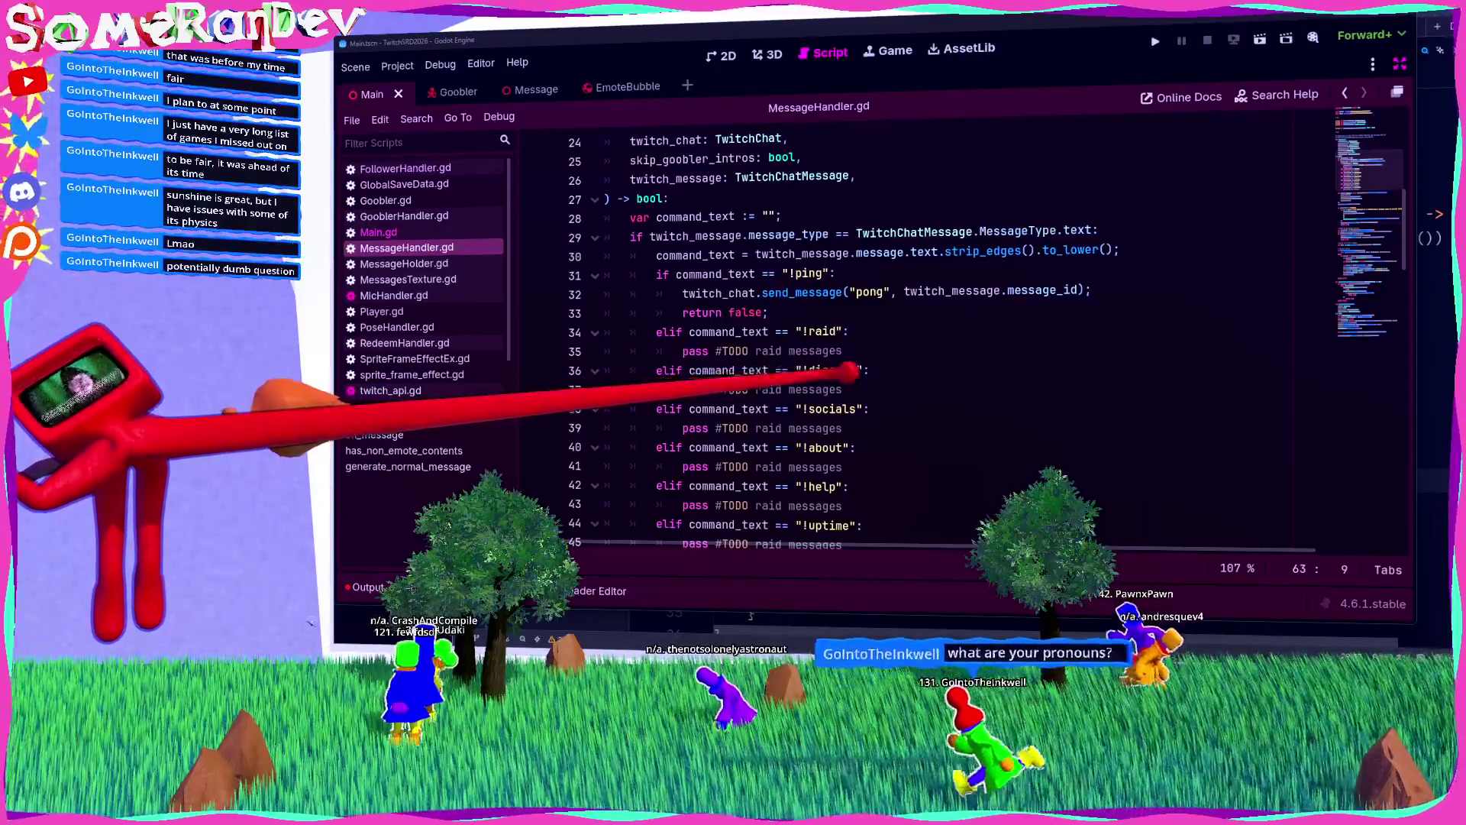
left_click(767, 313)
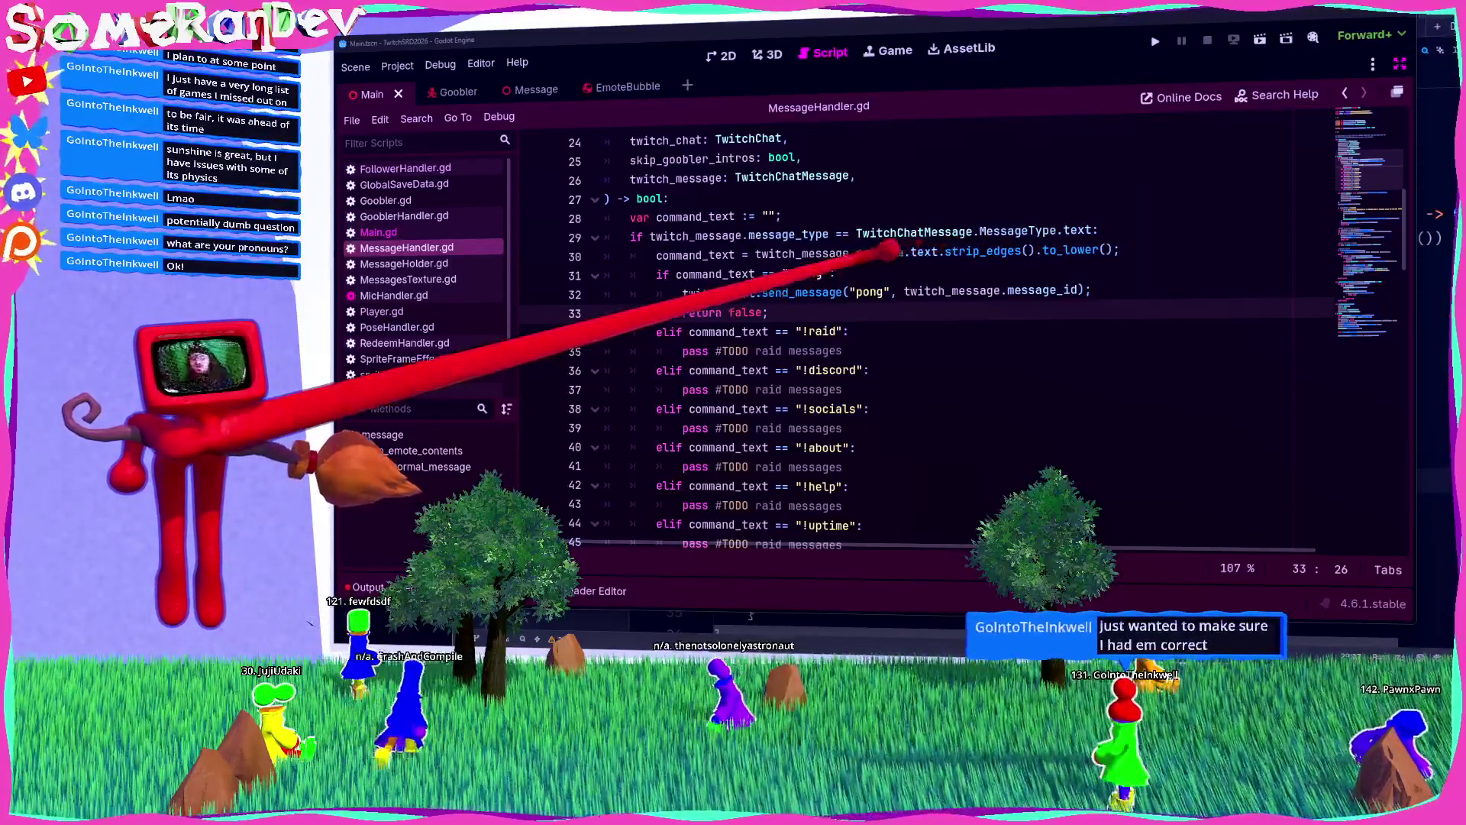
Step: Copy the !ping "pong" reply and return false lines over the !raid 'pass #TODO' placeholder
left_click(682, 292, "shift")
key("ctrl+c")
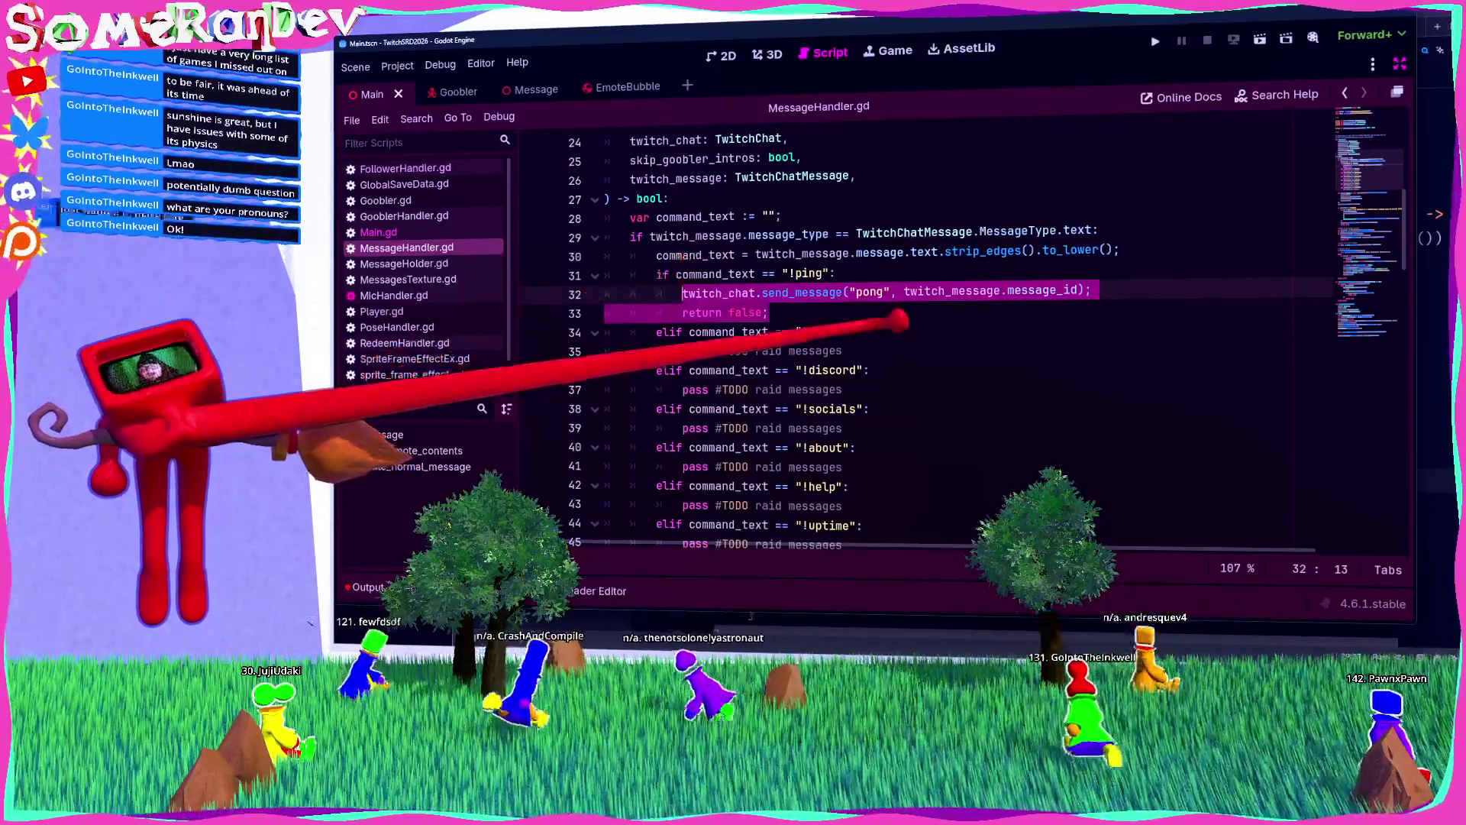
left_click_drag(682, 350, 843, 351)
key("ctrl+v")
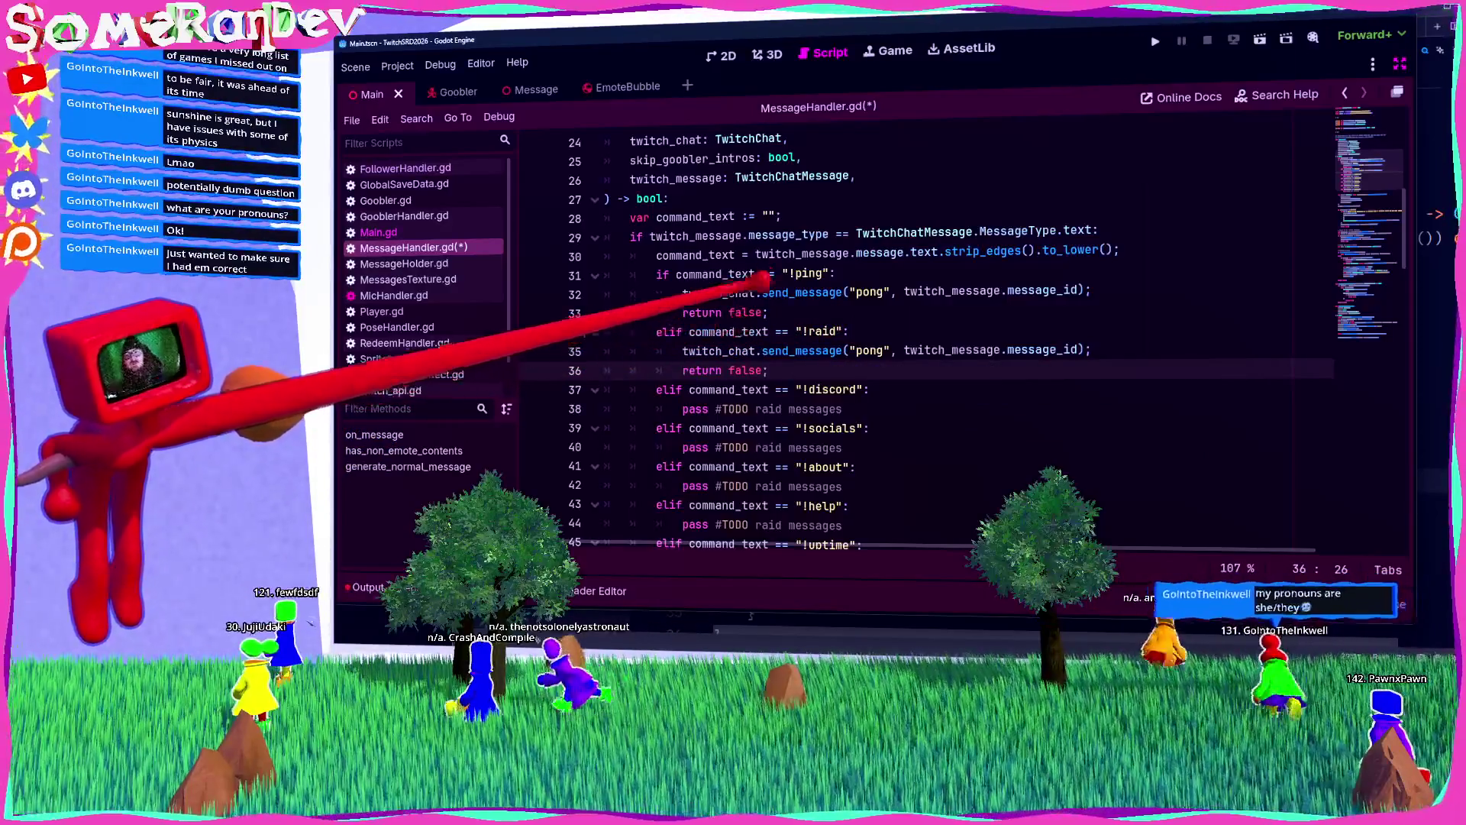
scroll(840, 336, "up", 1)
scroll(840, 336, "up", 4)
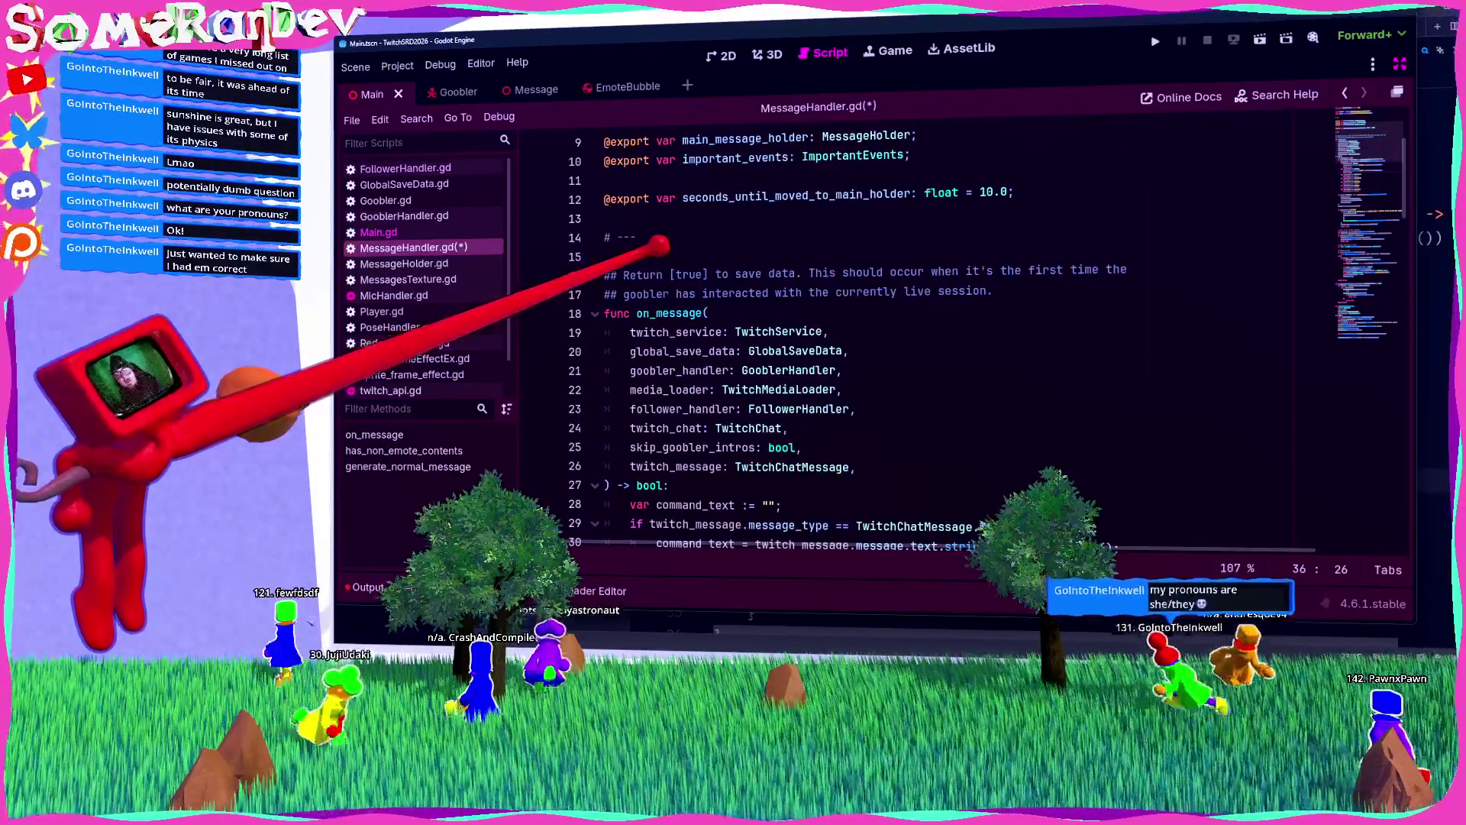
Step: Insert blank lines above the on_message comment and start typing 'respond('
left_click(611, 255)
key("Return")
key("Return")
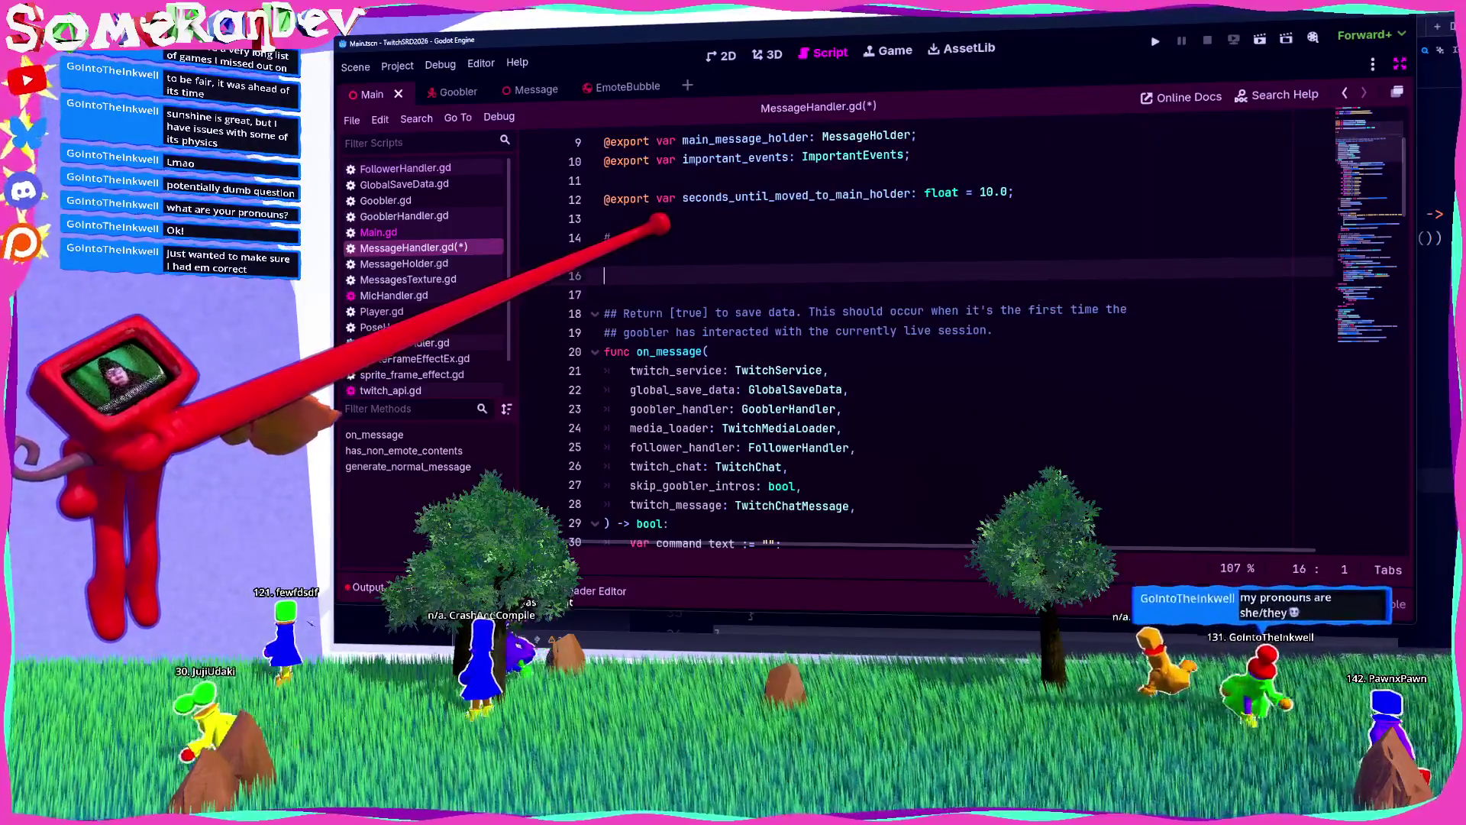
type("func respond")
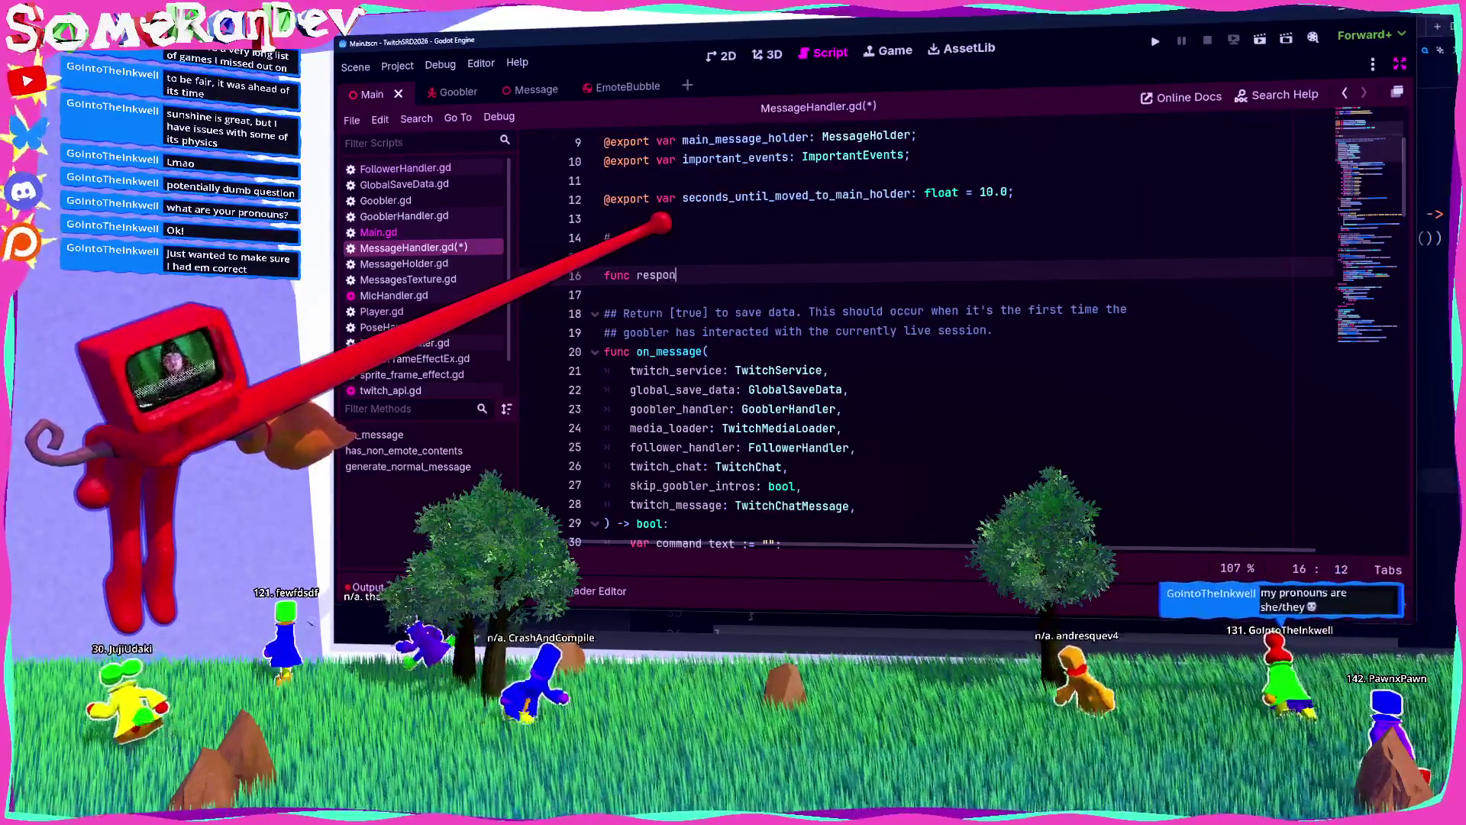
scroll(672, 222, "down", 1)
scroll(672, 221, "down", 4)
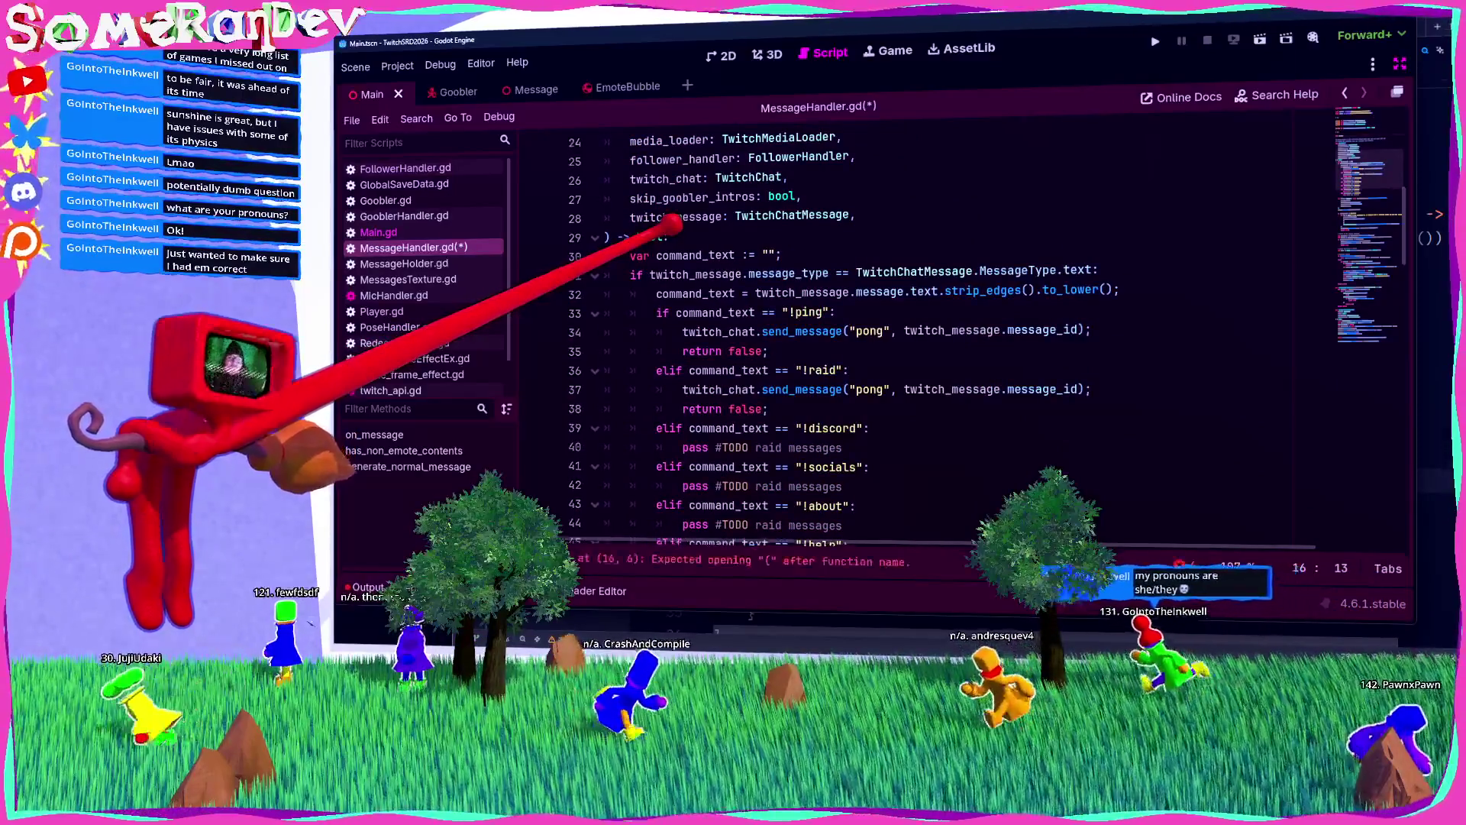
type("(")
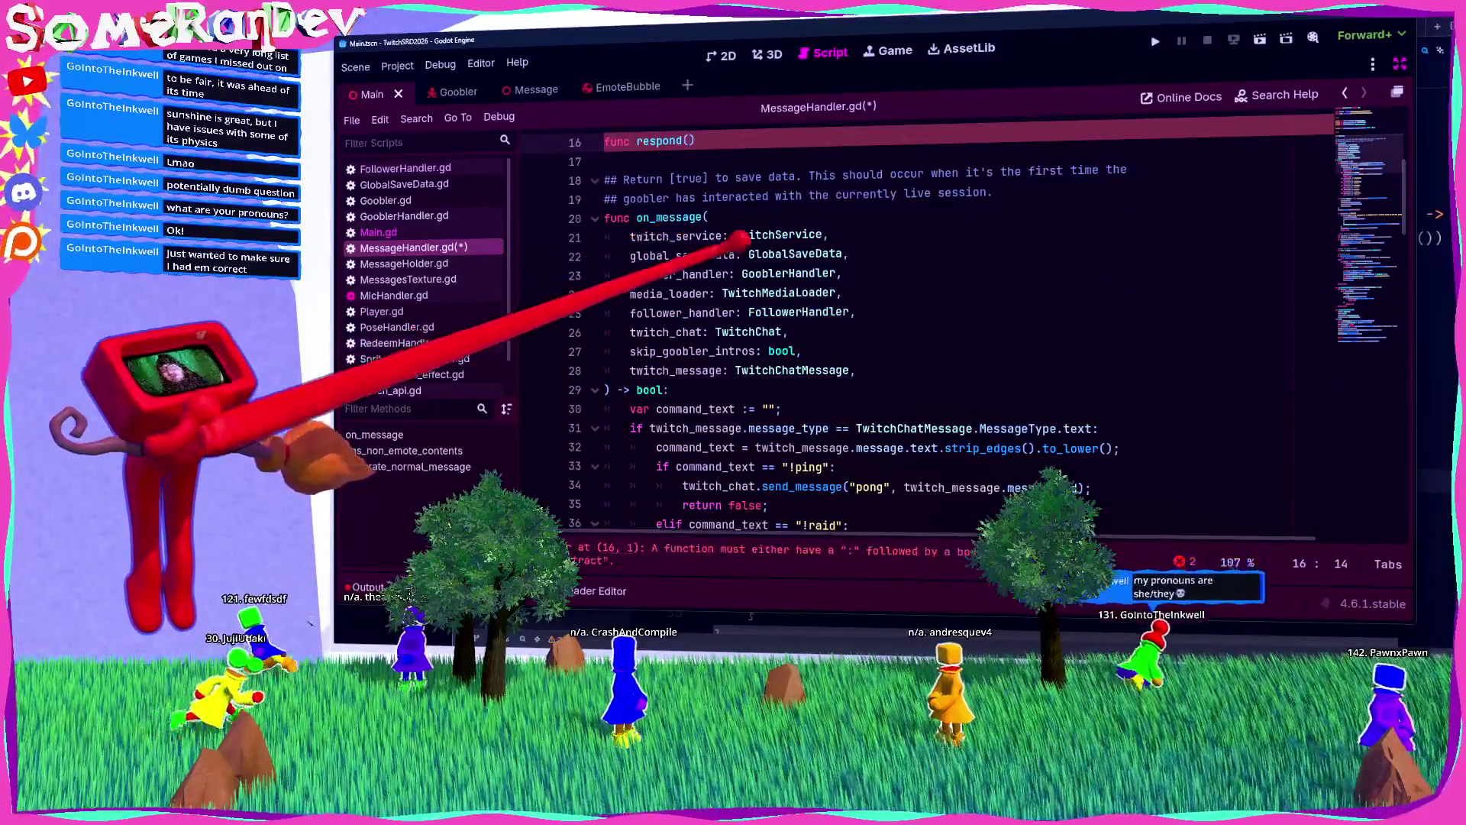
scroll(868, 311, "down", 5)
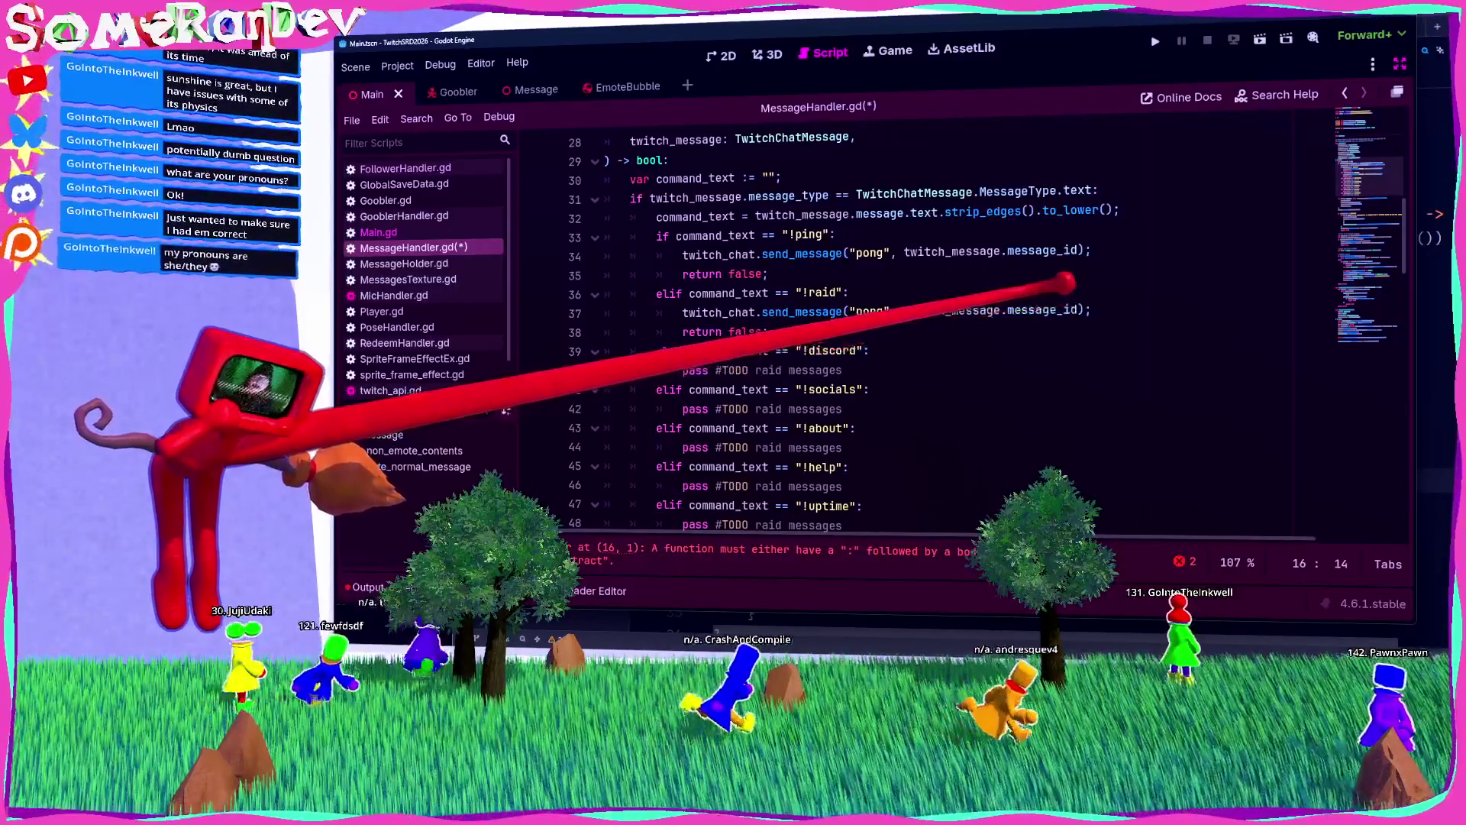
Step: Complete the respond(msg: String, message_id: String) signature with a twitch_message.message_id body line
left_click(1037, 309)
left_click_drag(1079, 309, 904, 310)
scroll(840, 305, "up", 5)
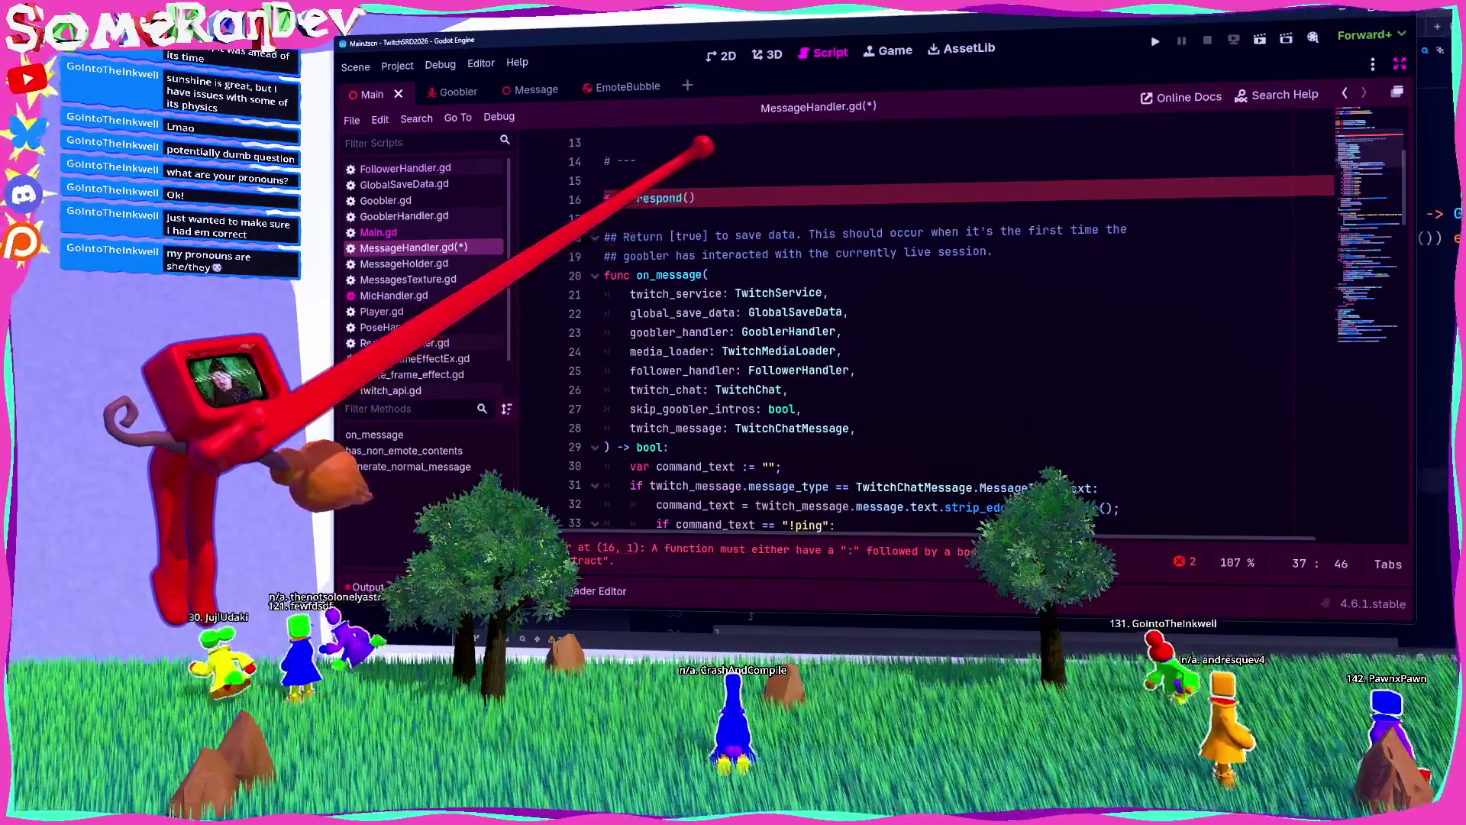
left_click(687, 198)
type("msg: String,")
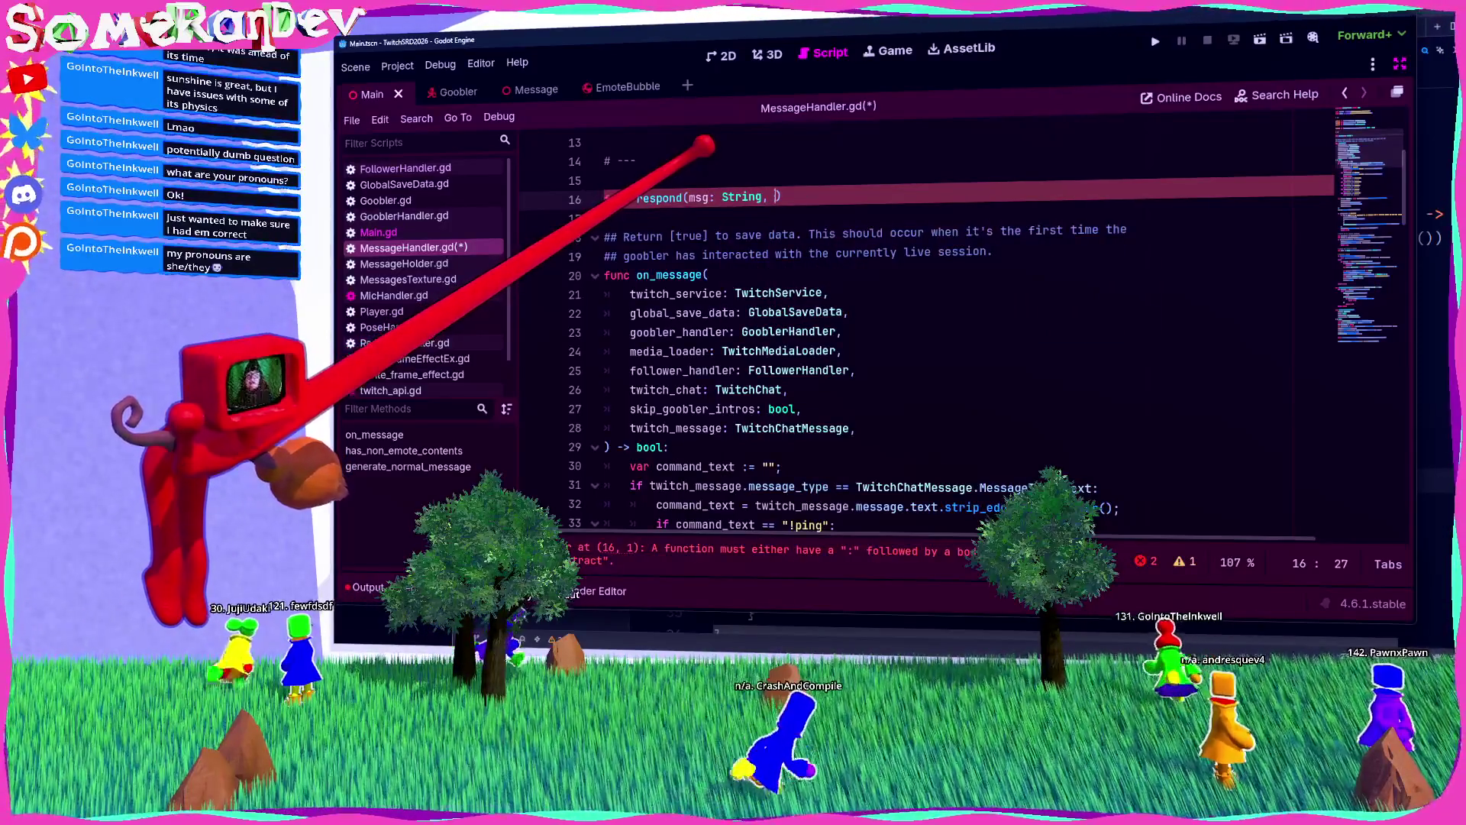
scroll(832, 264, "down", 4)
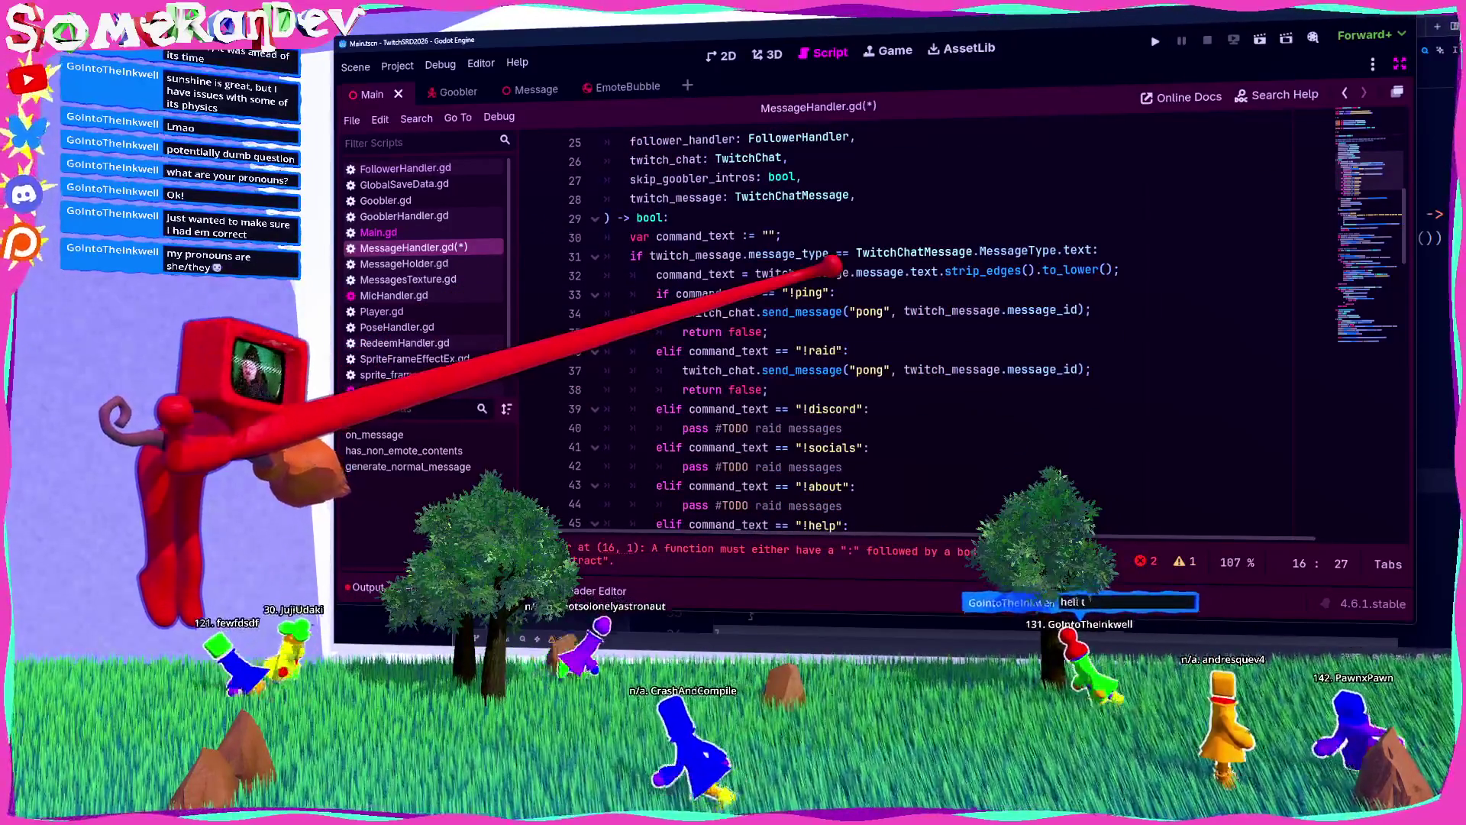
type("message")
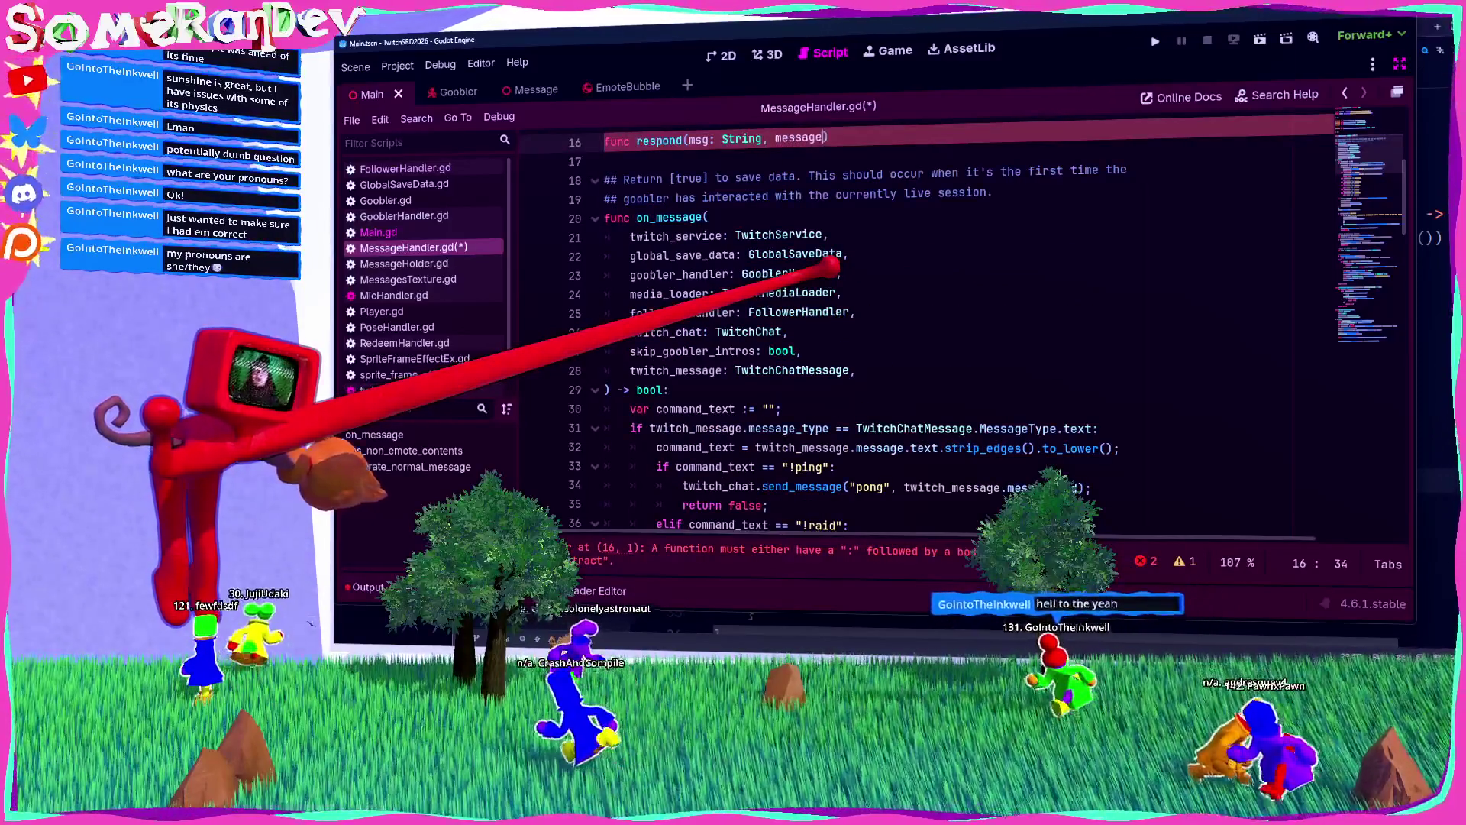
type(")")
type(":")
key("Return")
type("twitch_message.message_id")
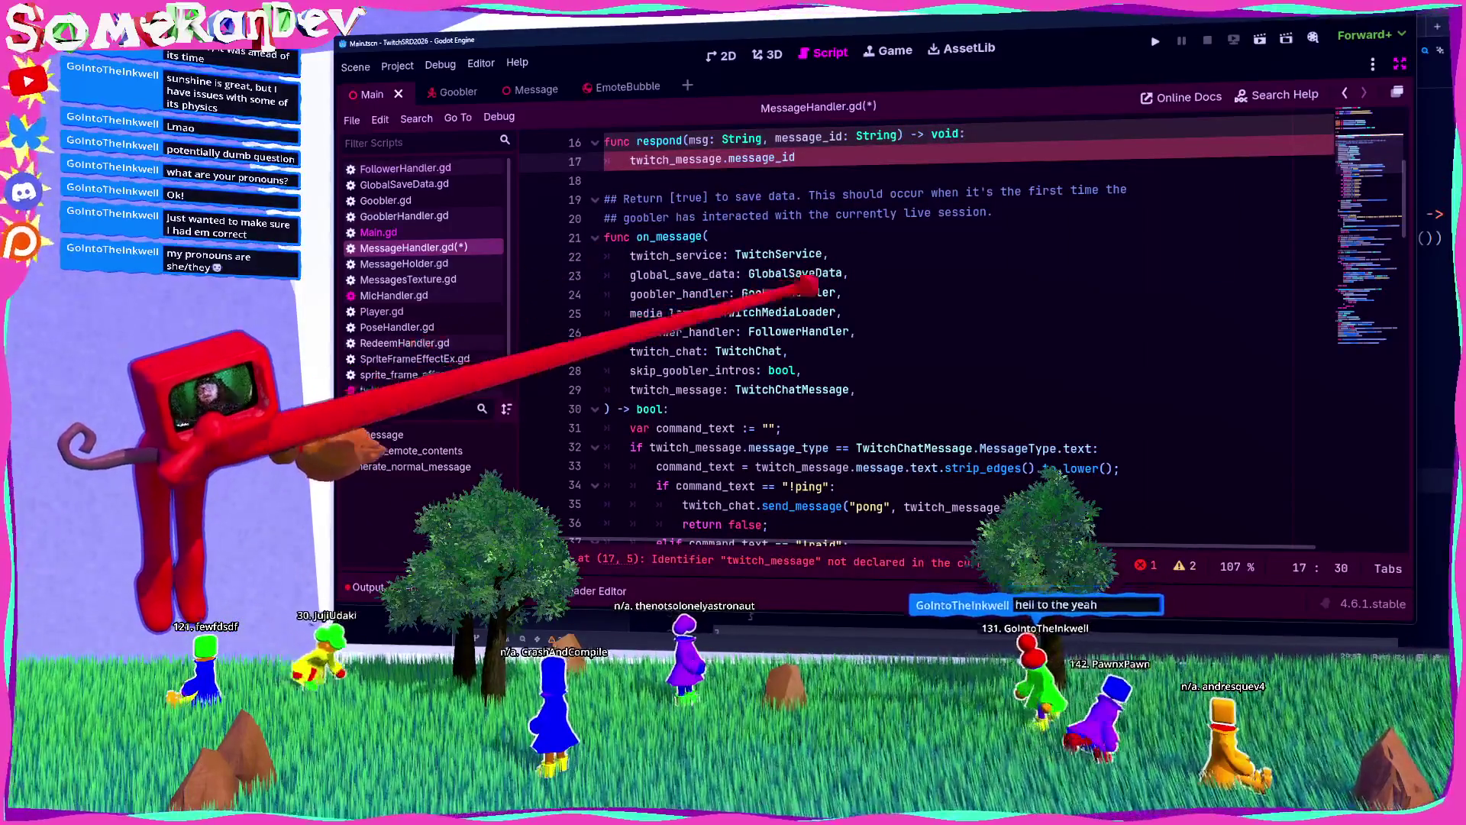
Step: Select the !raid branch's "pong" reply and return lines
scroll(928, 331, "up", 2)
scroll(928, 330, "down", 6)
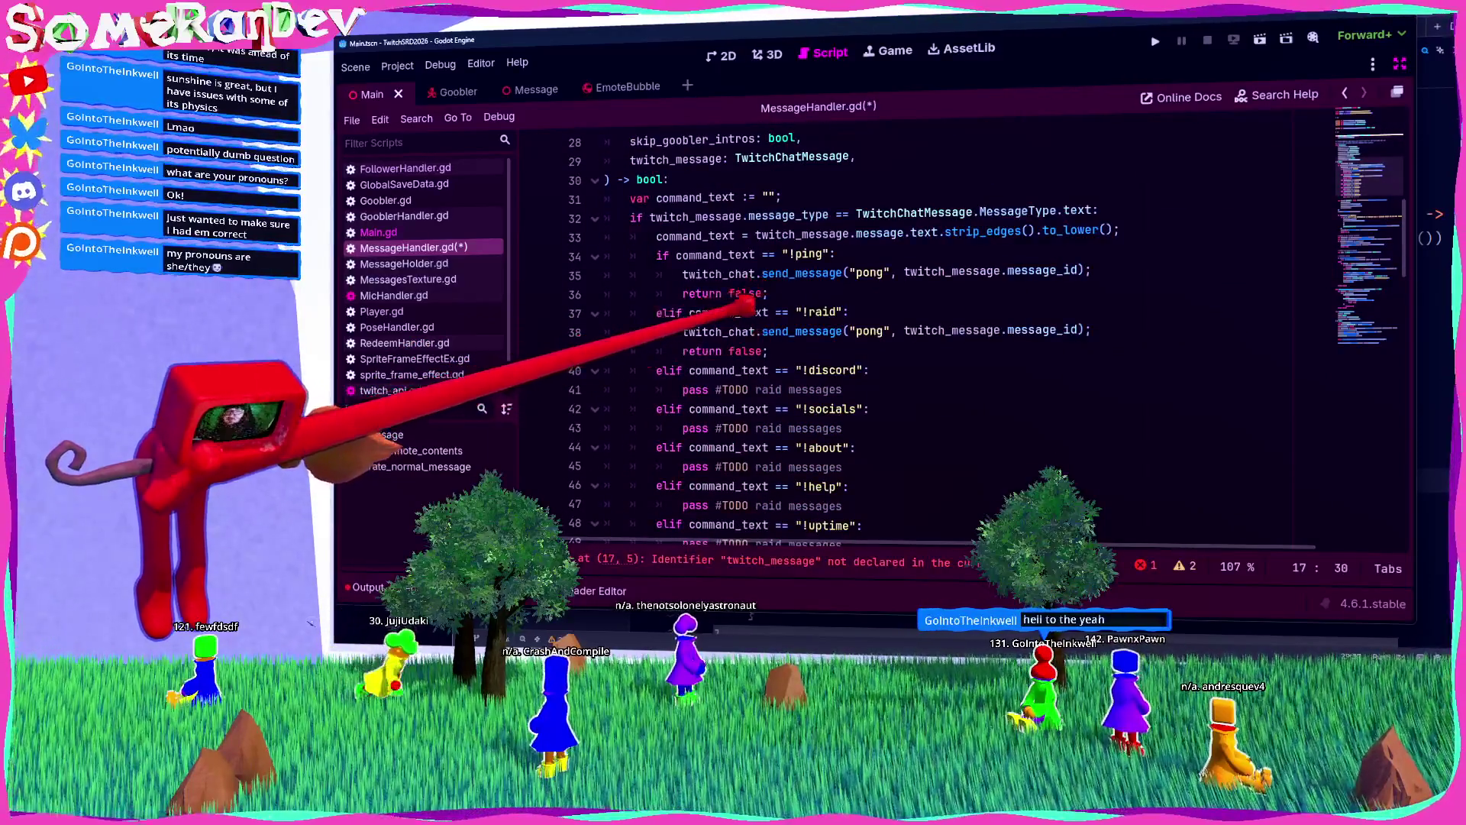
scroll(928, 330, "up", 5)
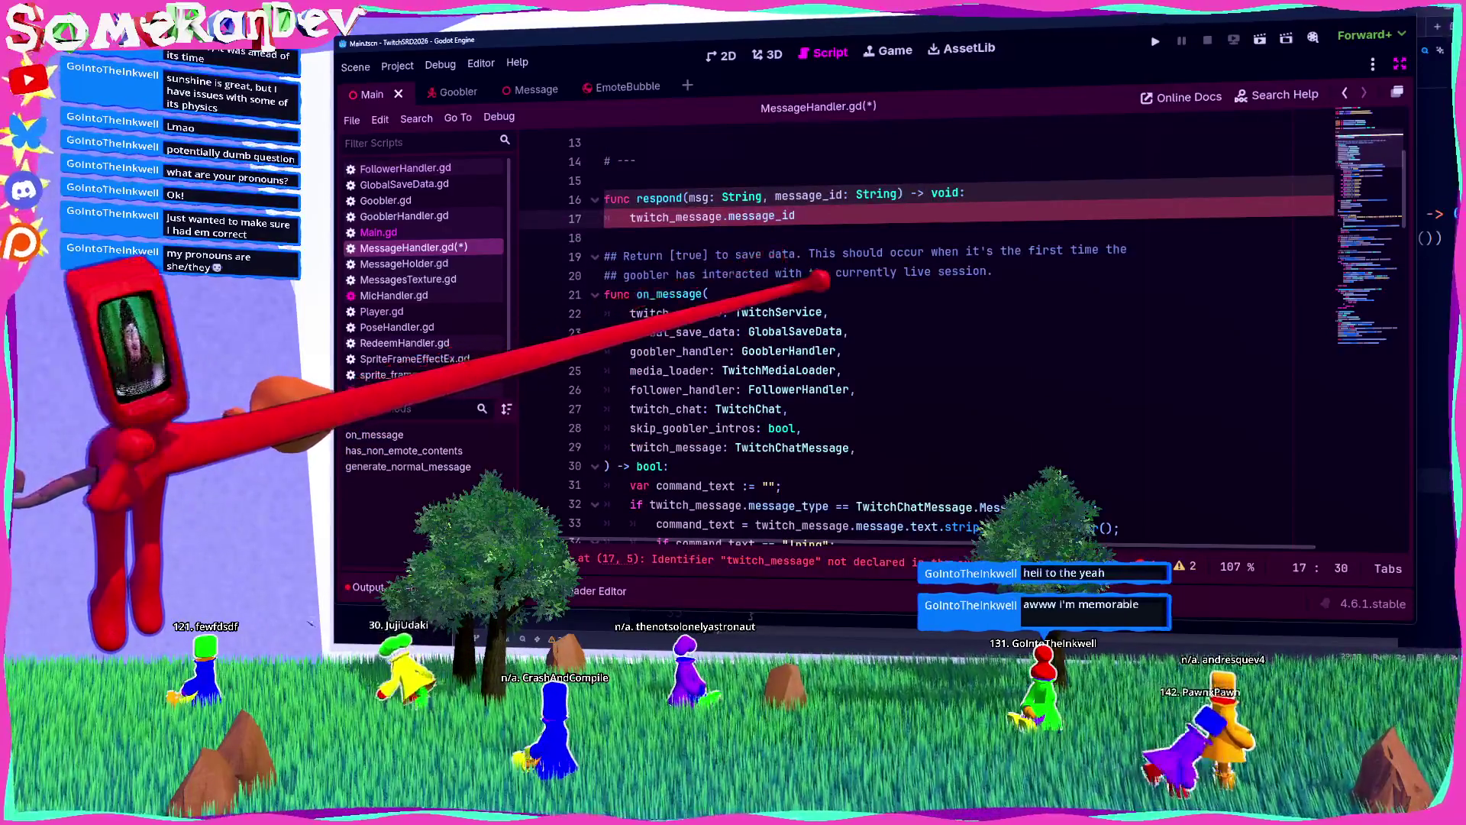
scroll(840, 302, "down", 4)
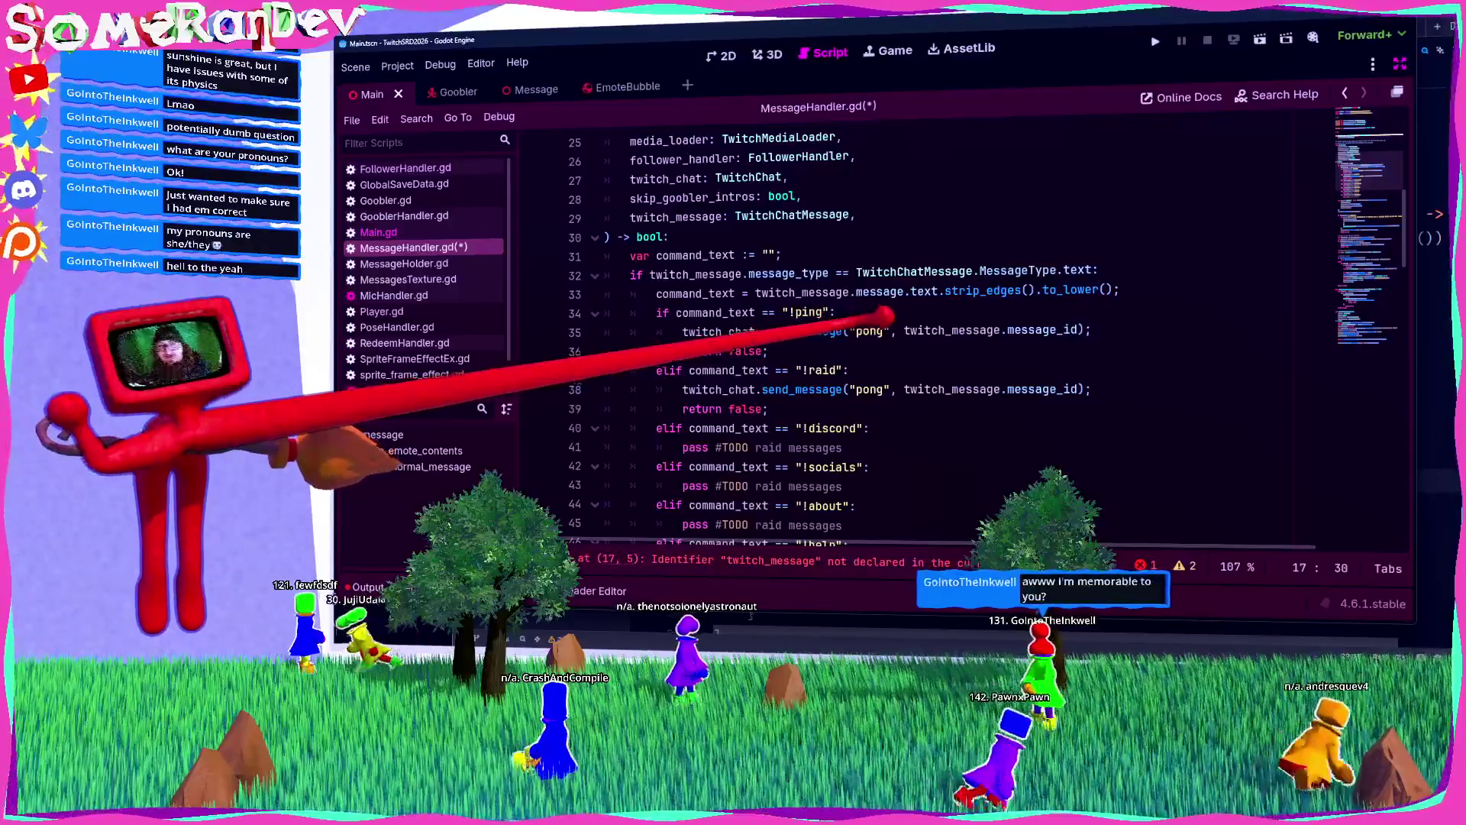
mouse_move(768, 409)
left_mouse_down()
mouse_move(703, 409)
mouse_move(683, 389)
left_mouse_up()
key("ctrl+c")
scroll(764, 305, "up", 6)
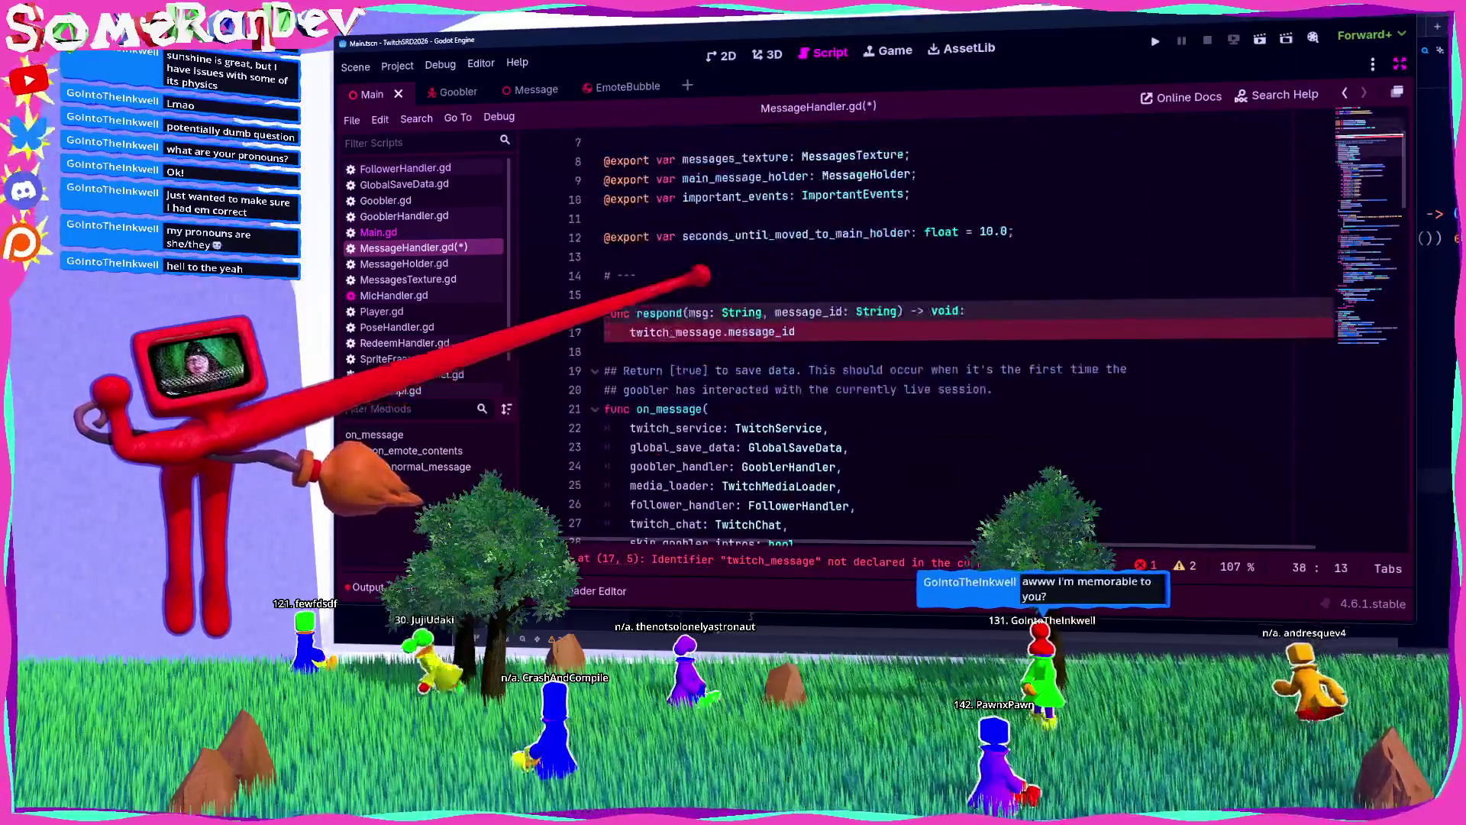
Step: Paste the reply lines into respond's body, drop the placeholder line, and send msg instead of "pong"
left_click(840, 304)
key("ctrl+v")
key("ctrl+v")
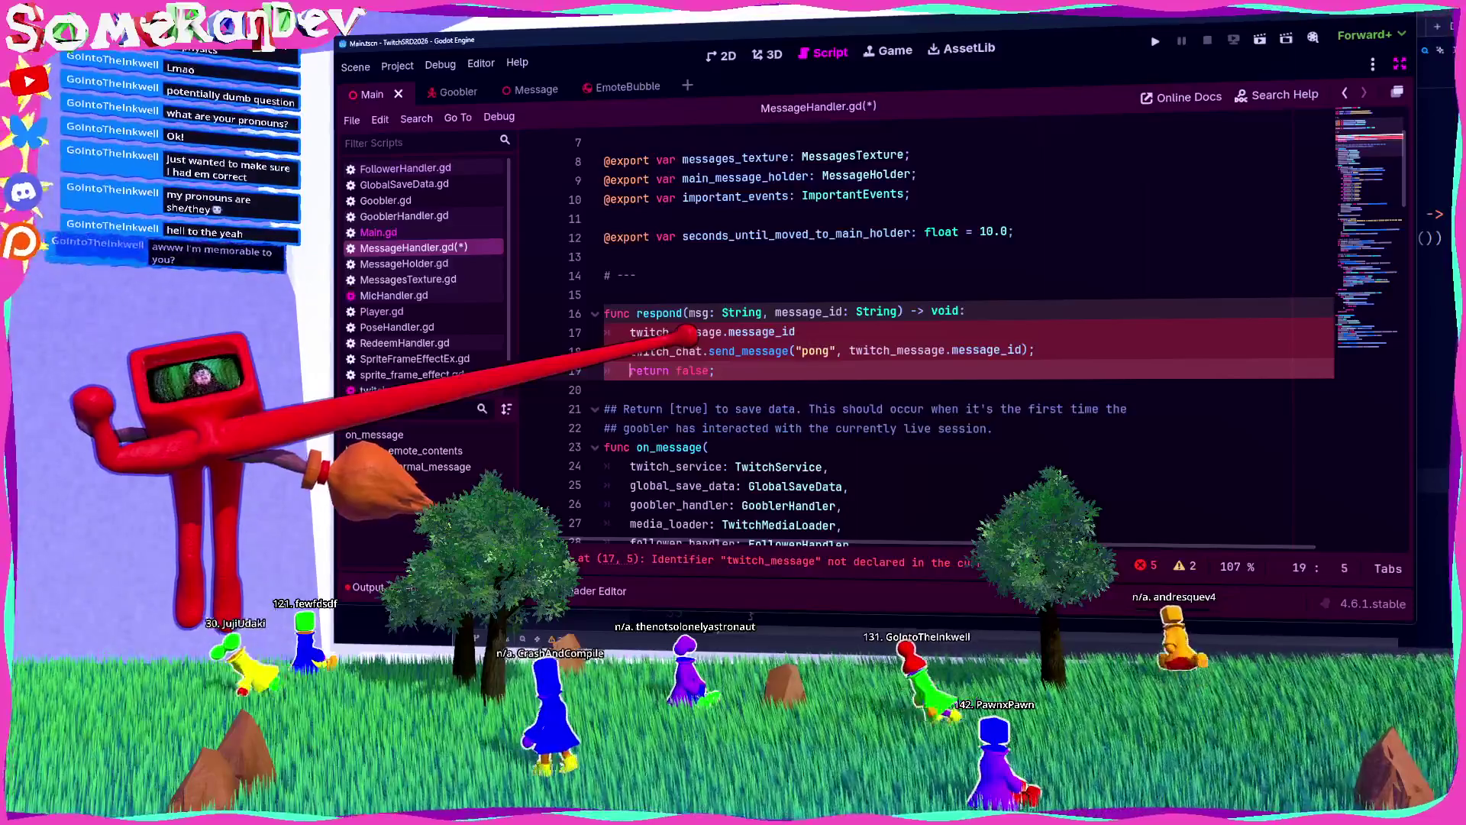
key("BackSpace")
key("BackSpace")
double_click(699, 313)
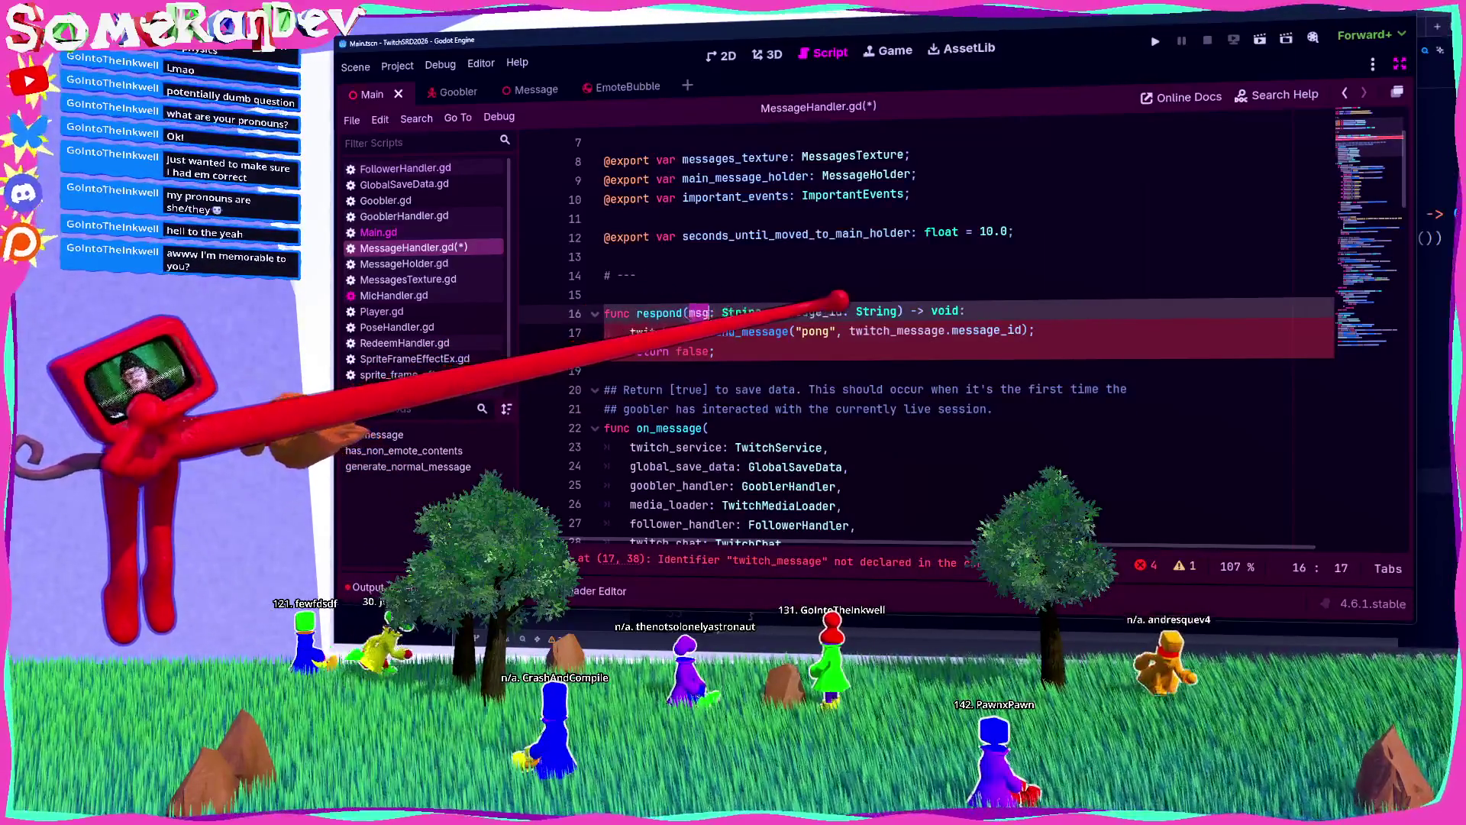
left_click(837, 331)
type("msg")
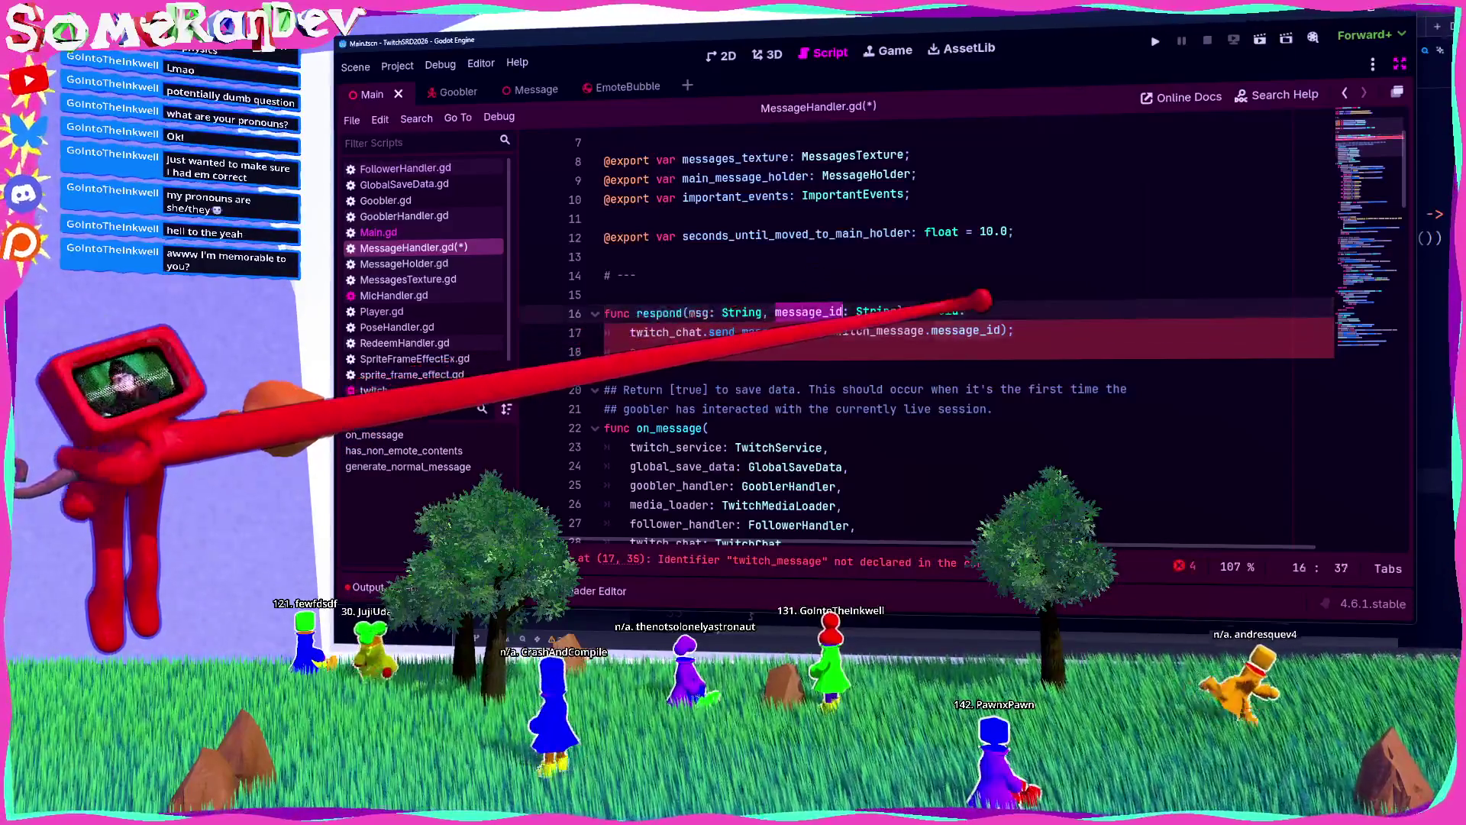
Step: Replace message_id with responding_to_twitch_message: TwitchChatMessage in the parameters and send_message call, then save
scroll(917, 344, "down", 4)
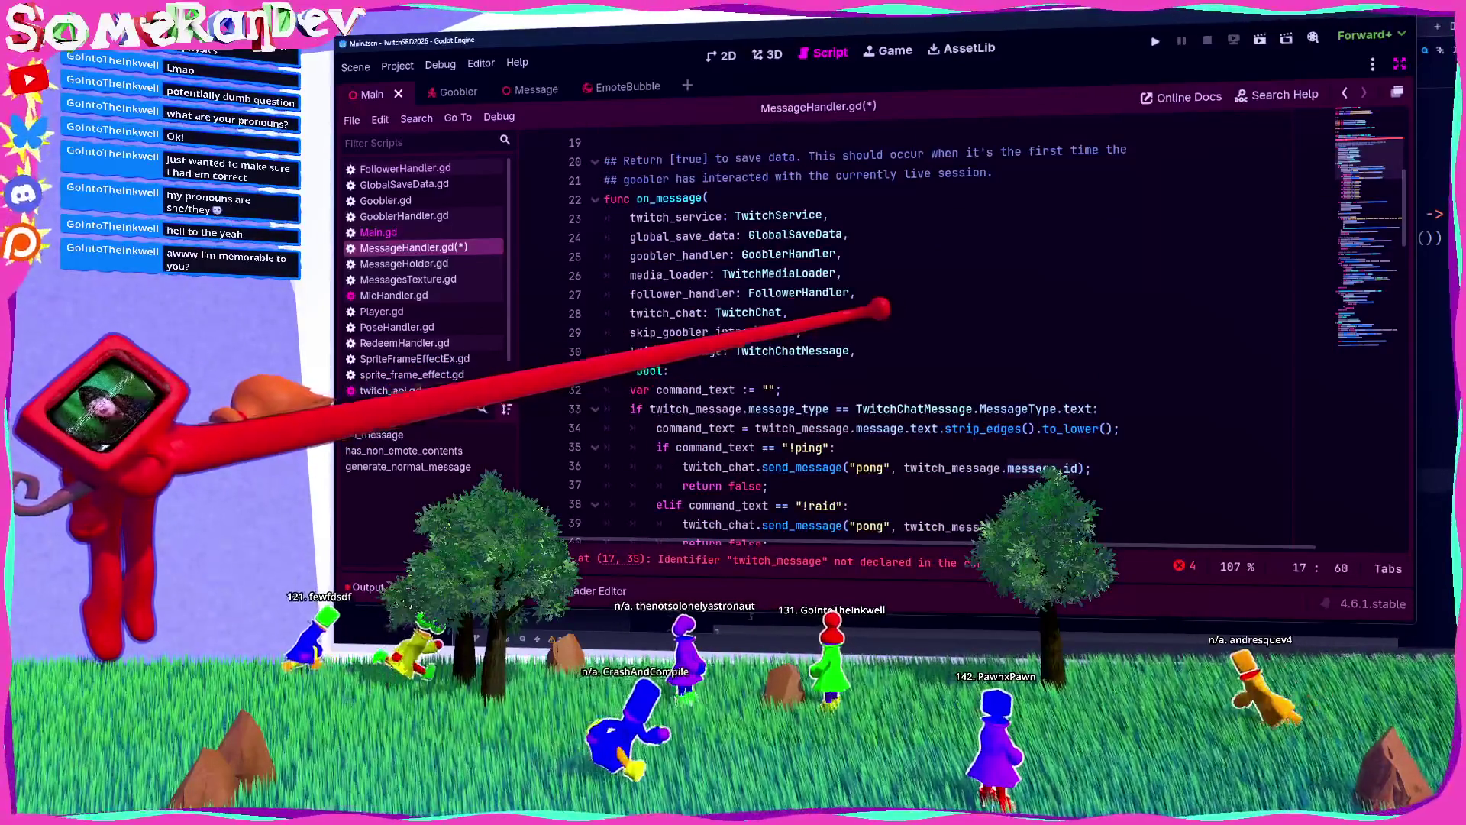
double_click(809, 351)
scroll(917, 343, "up", 5)
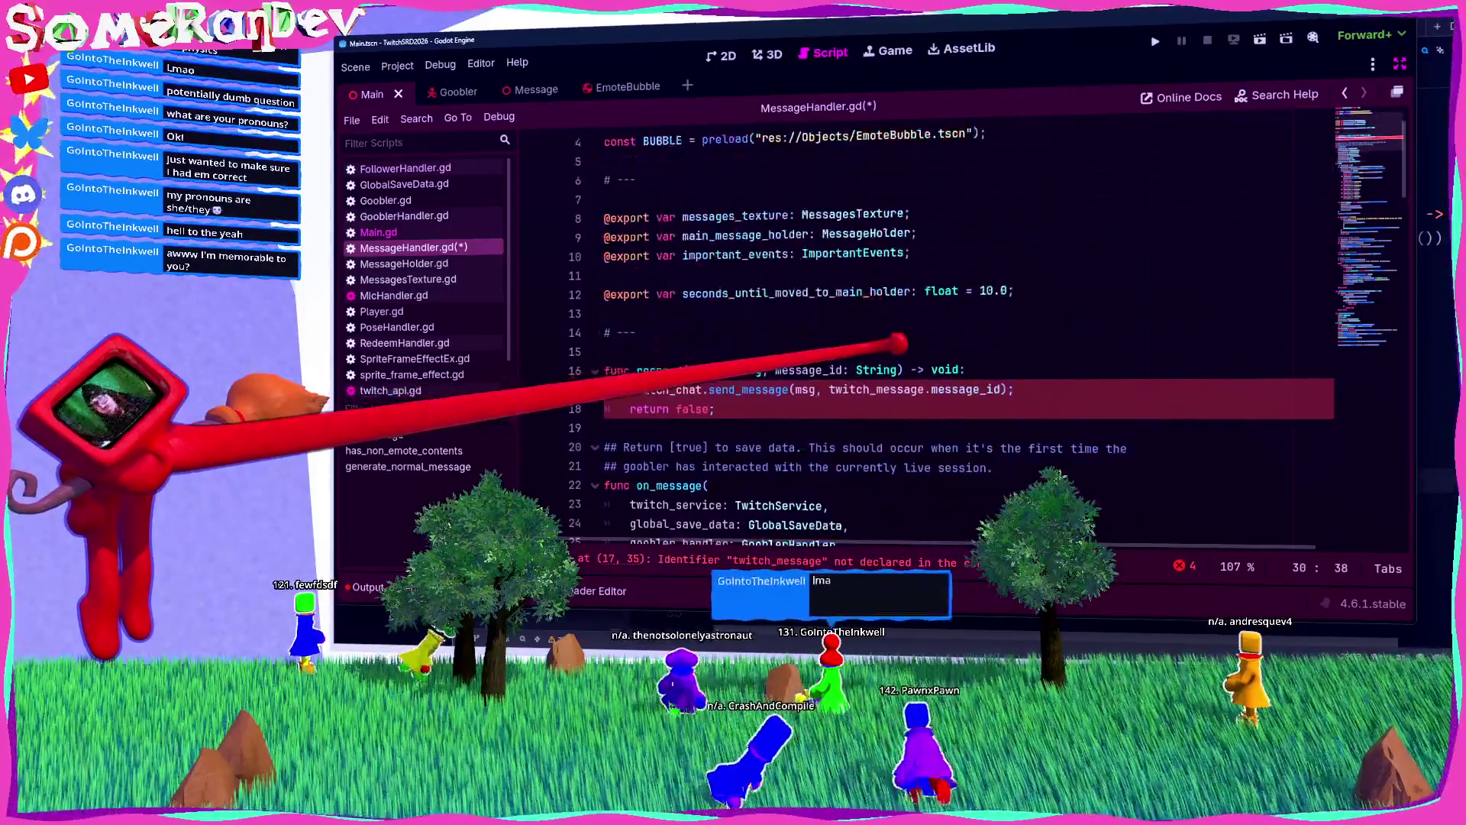
left_click_drag(775, 370, 901, 370)
type("twitch_message: TwitchChatMessage")
double_click(822, 370)
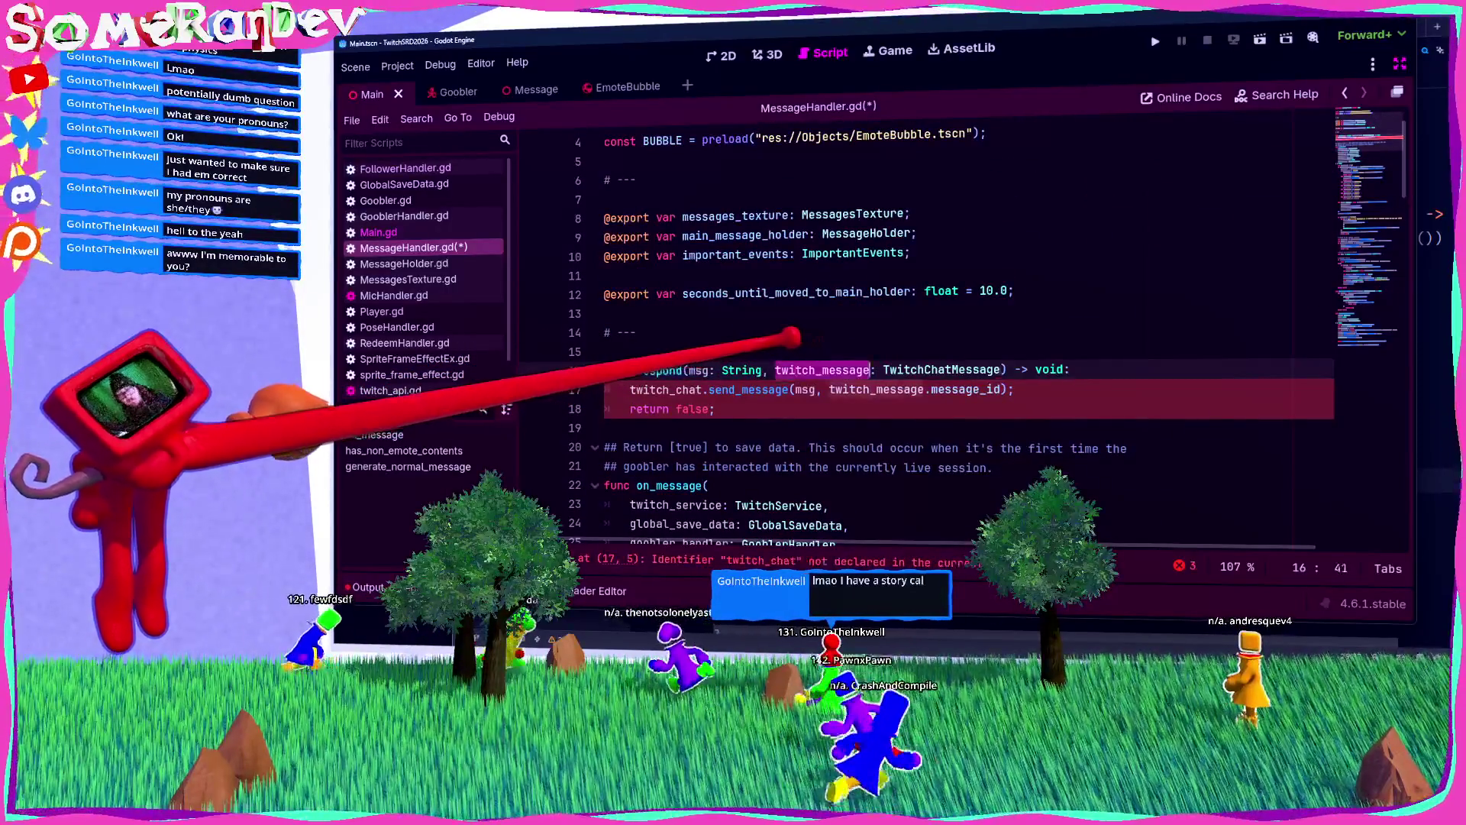
left_click(775, 370)
type("responding")
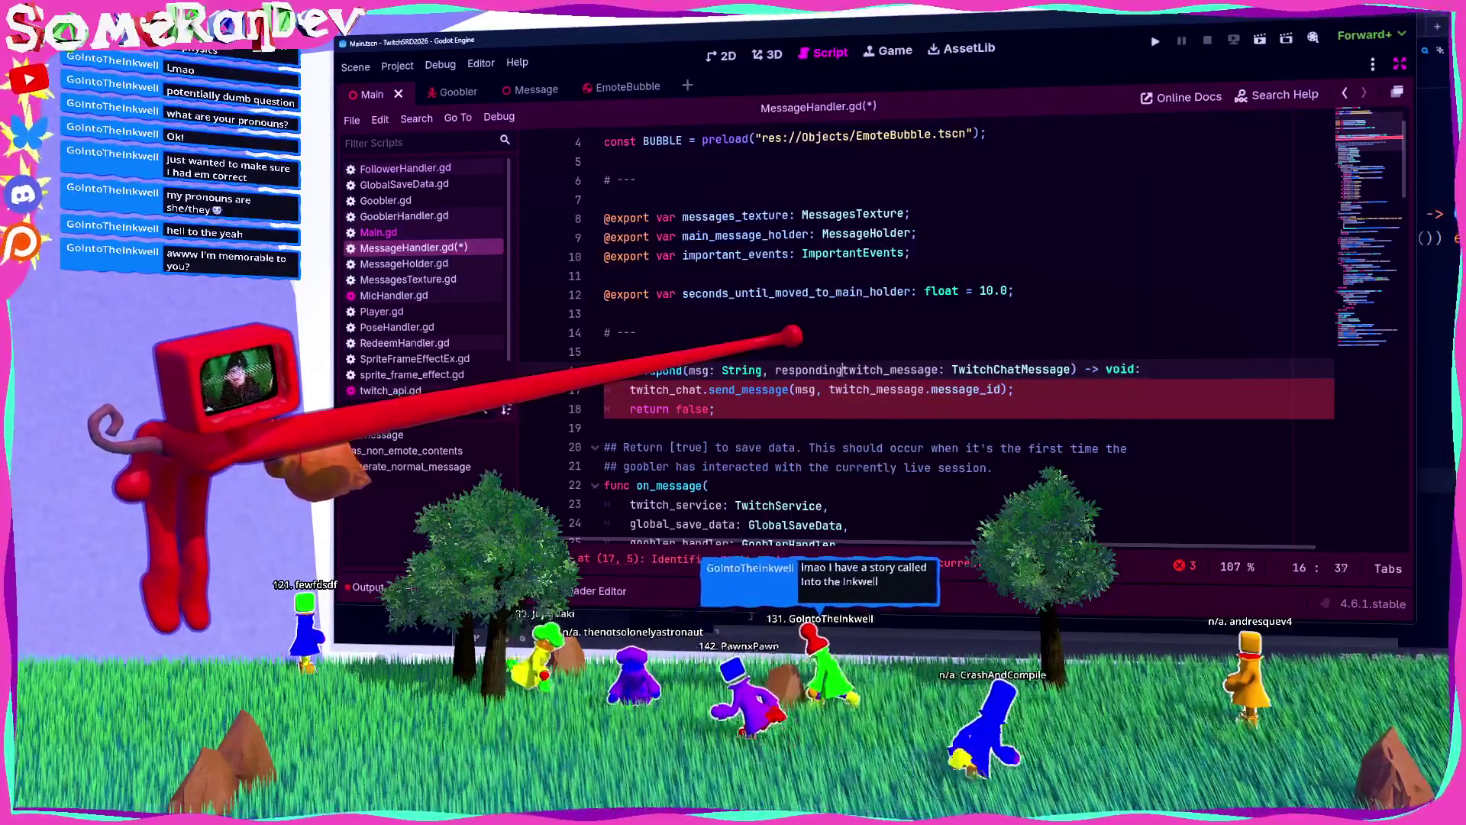
type("_to_")
double_click(871, 390)
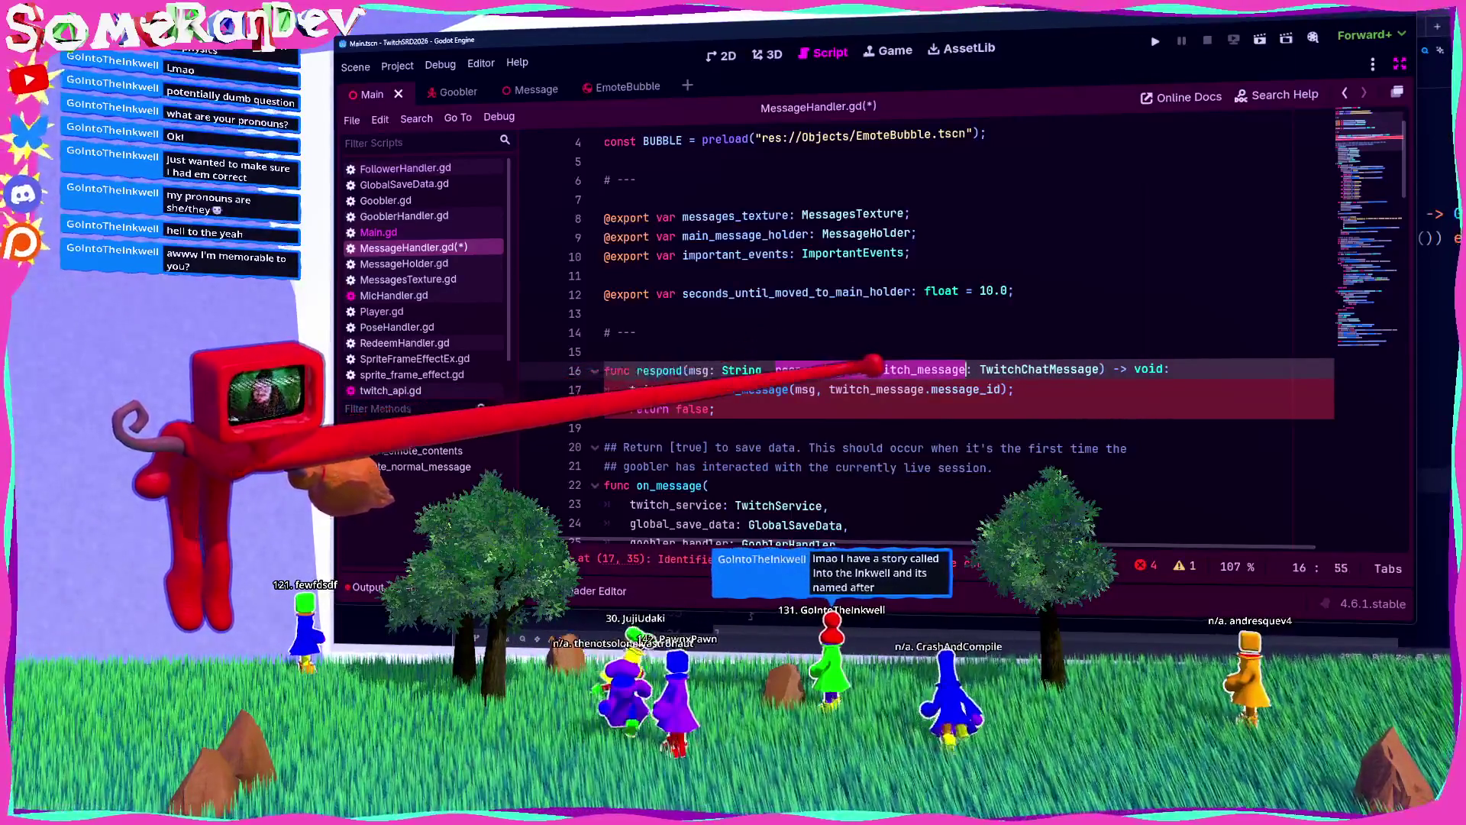
type("responding_to_twitch_message")
key("ctrl+s")
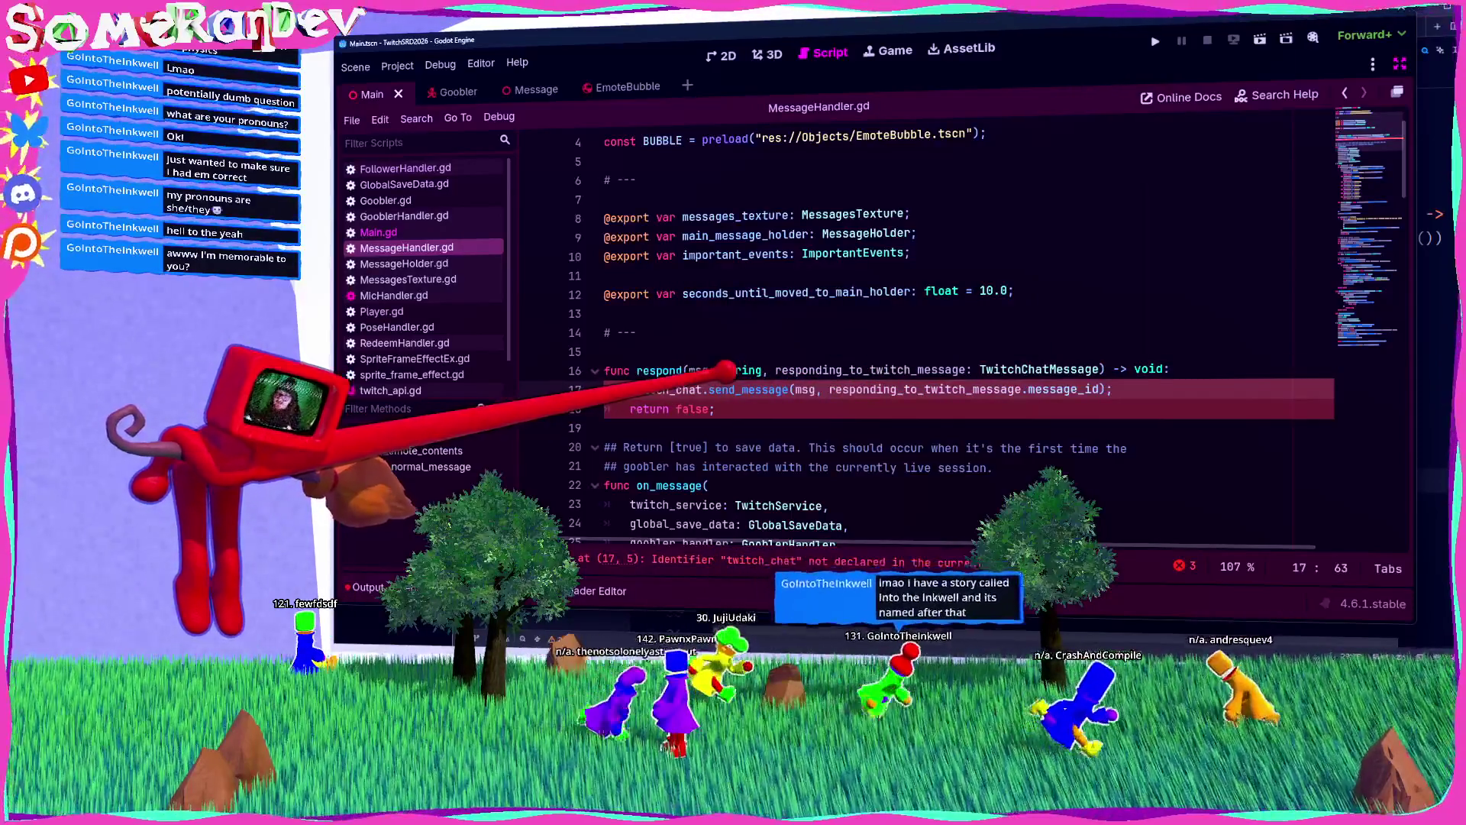
Step: Add a twitch_chat: TwitchChat parameter after msg: String and save
double_click(672, 389)
key("ctrl+c")
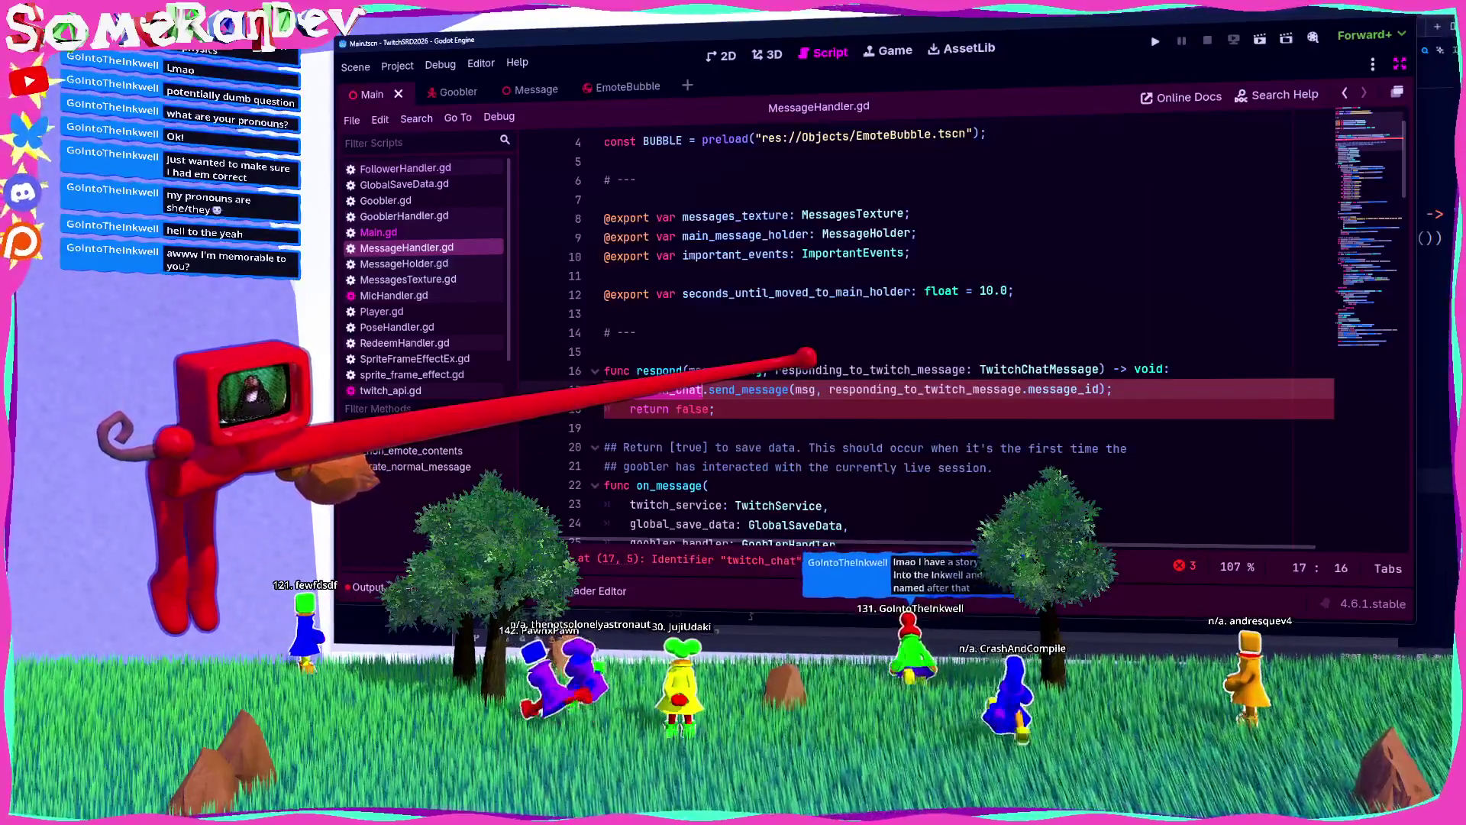
left_click(774, 370)
key("ctrl+v")
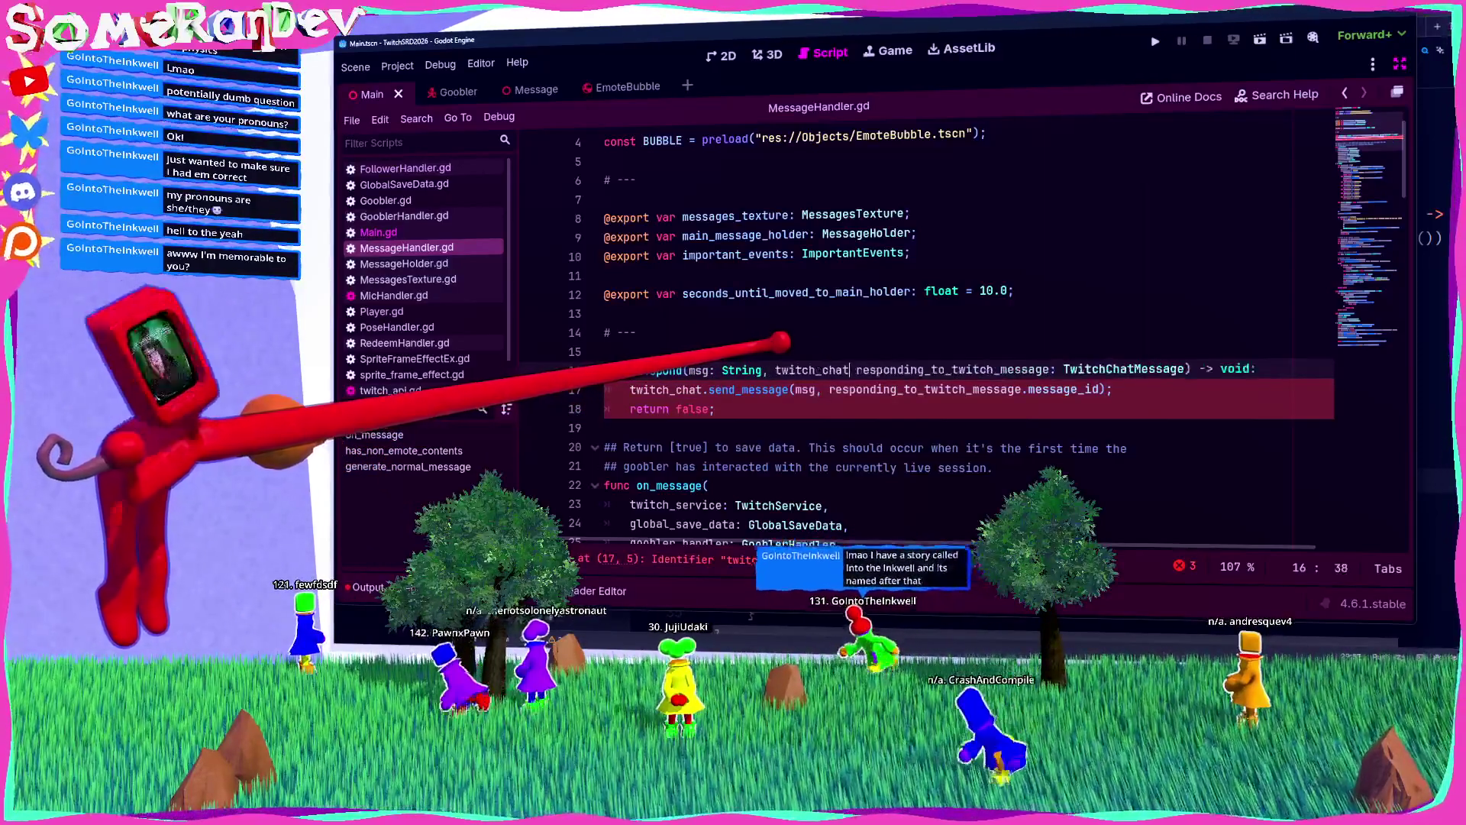
type(": Twitch")
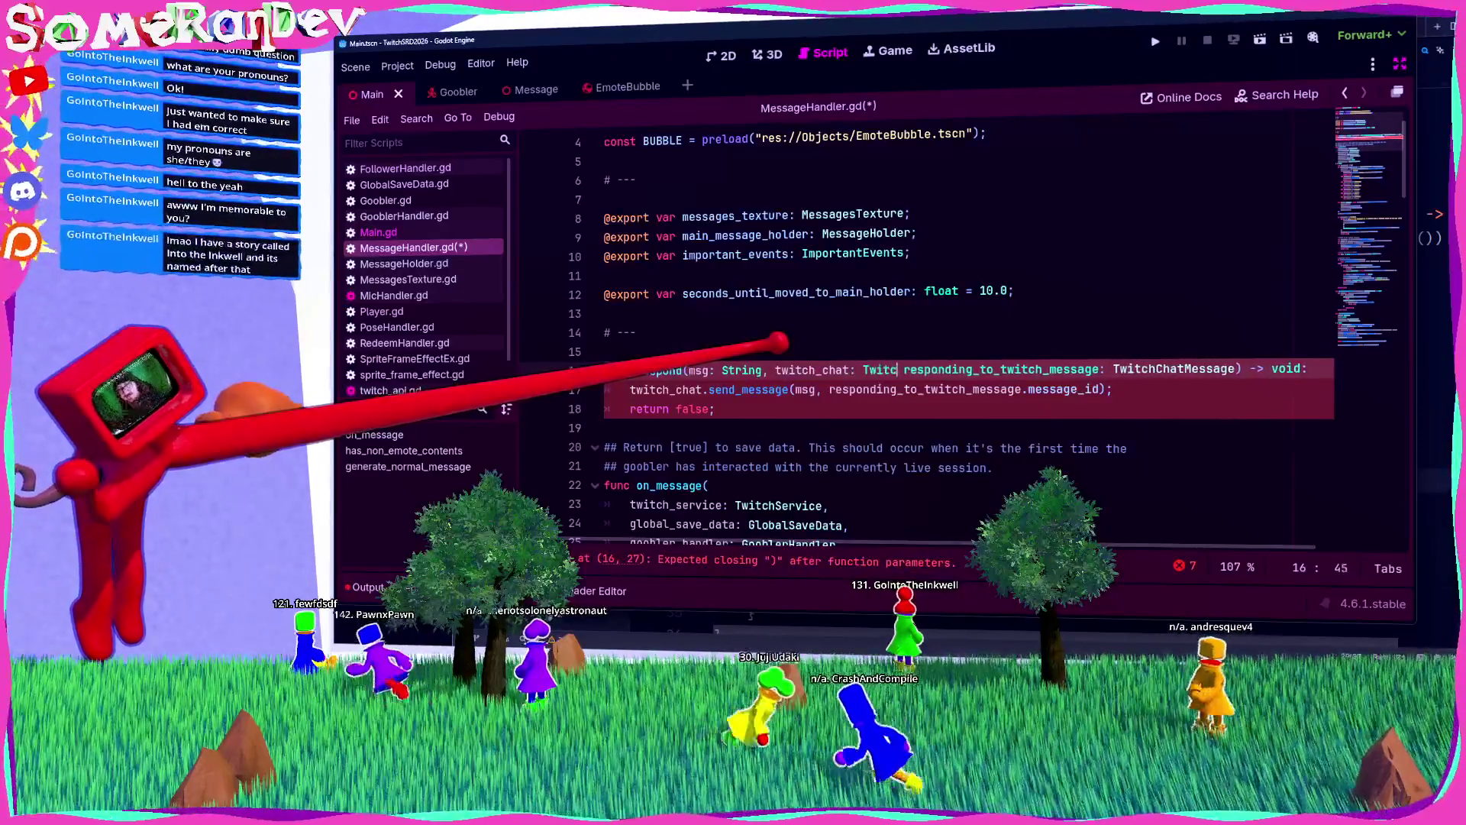
type("Chat,")
key("ctrl+s")
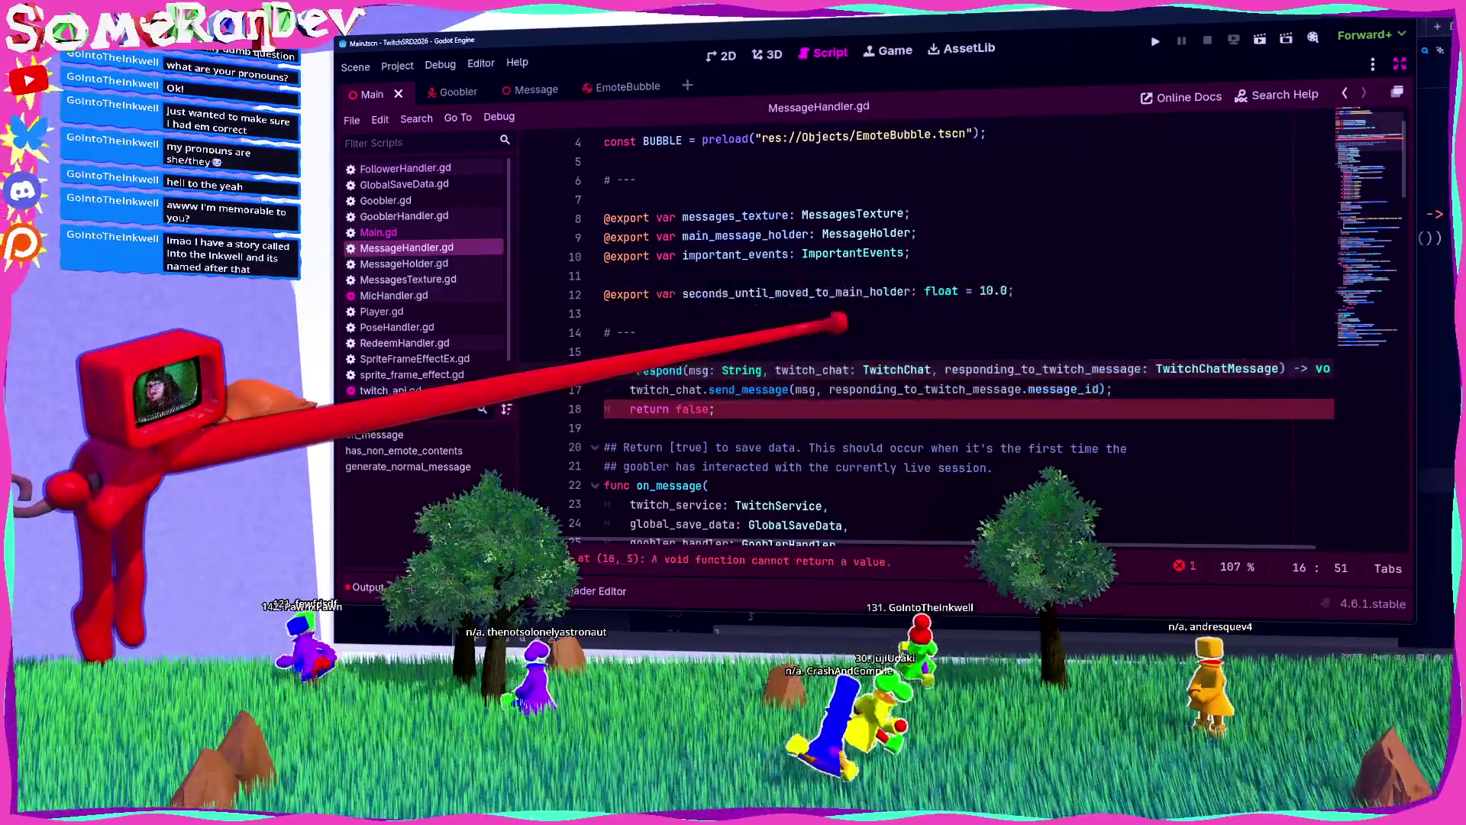
Step: Put each respond parameter and the closing parenthesis on separate lines, then save
left_click(687, 370)
key("Return")
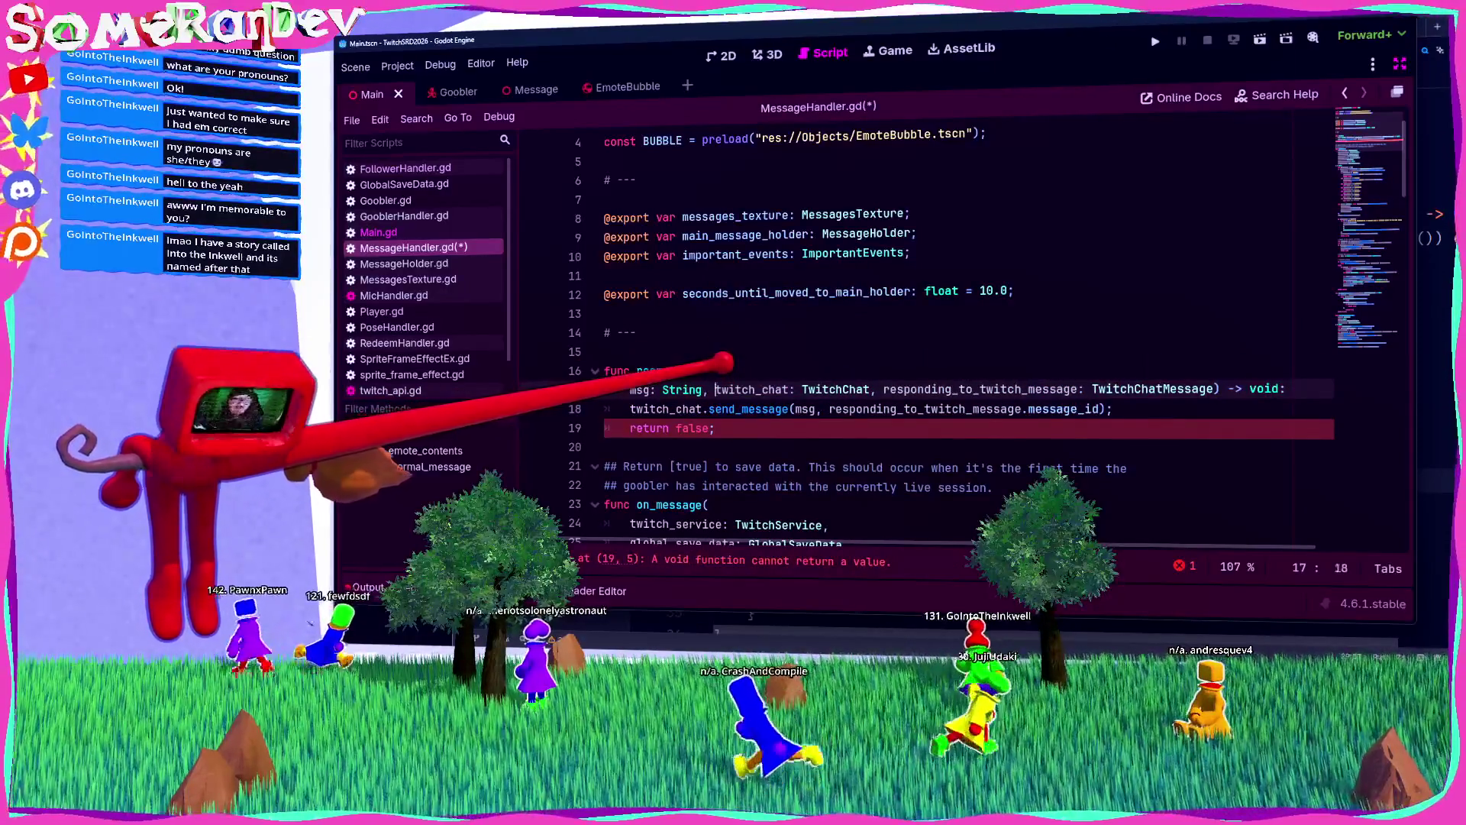
key("Return")
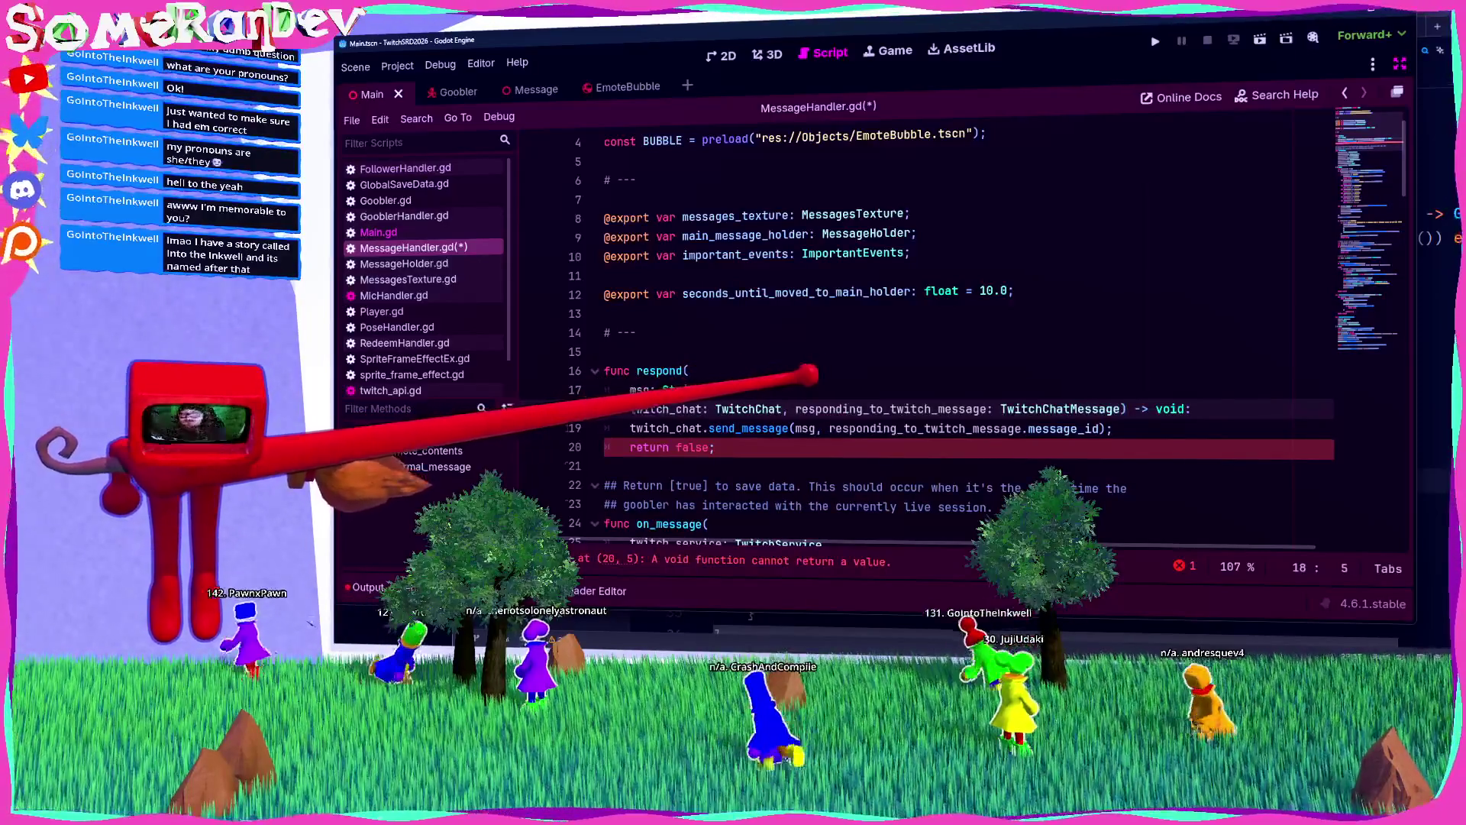
left_click(788, 408)
key("Return")
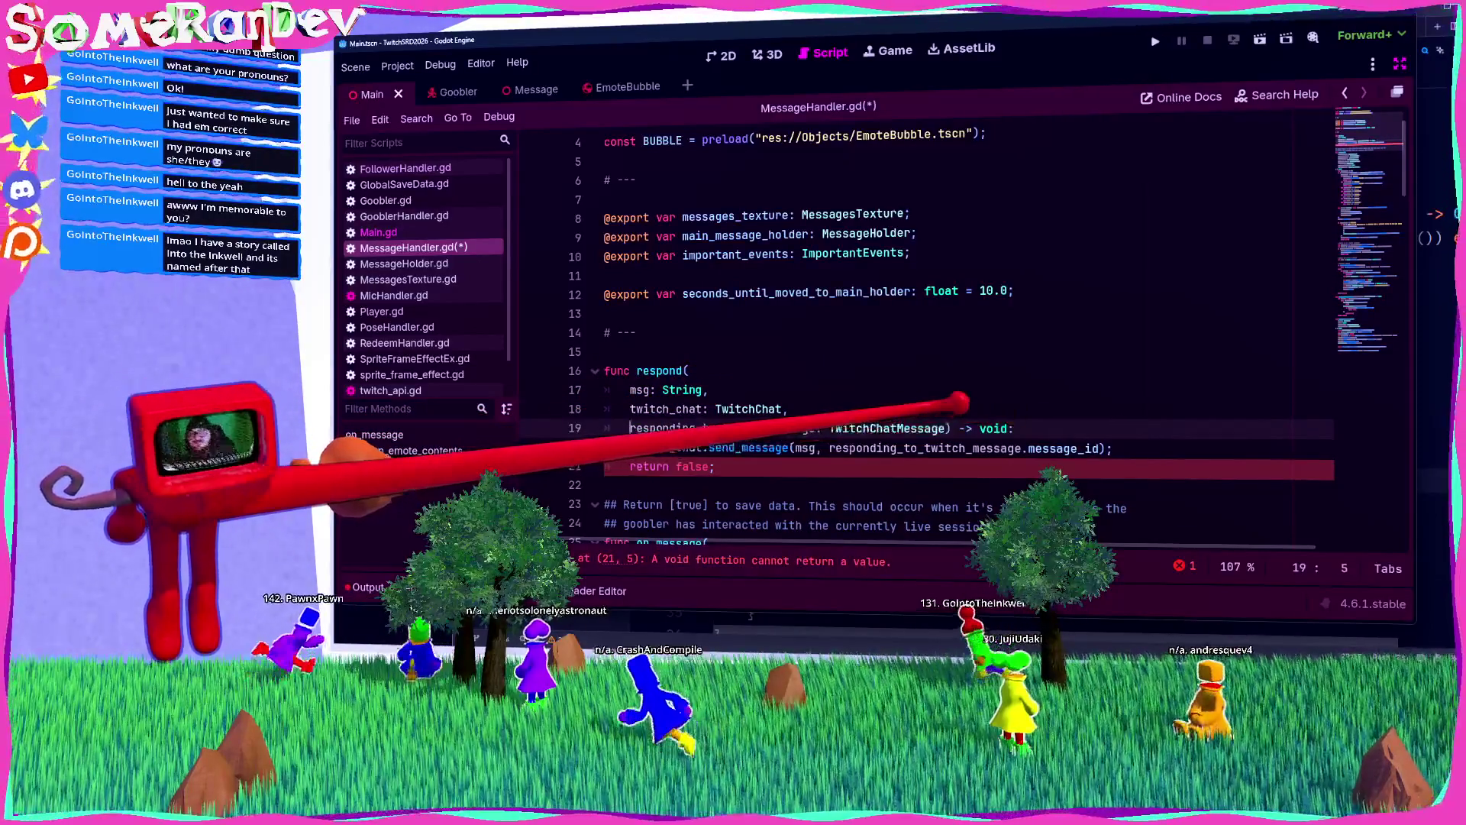
left_click(944, 428)
key("Return")
key("BackSpace")
key("ctrl+s")
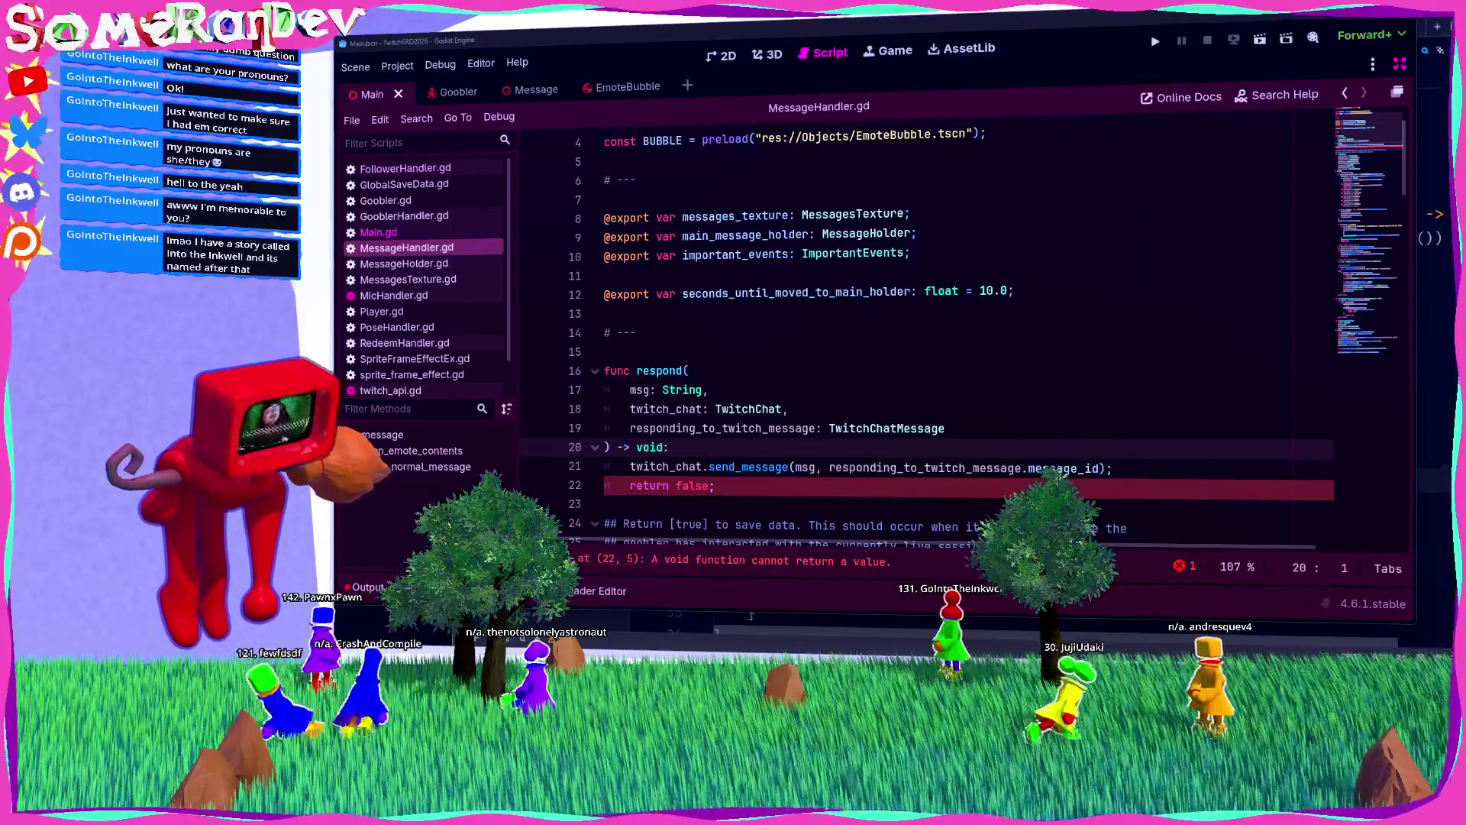
Step: Change respond's return type from void to bool and select the respond name
double_click(651, 447)
type("bool")
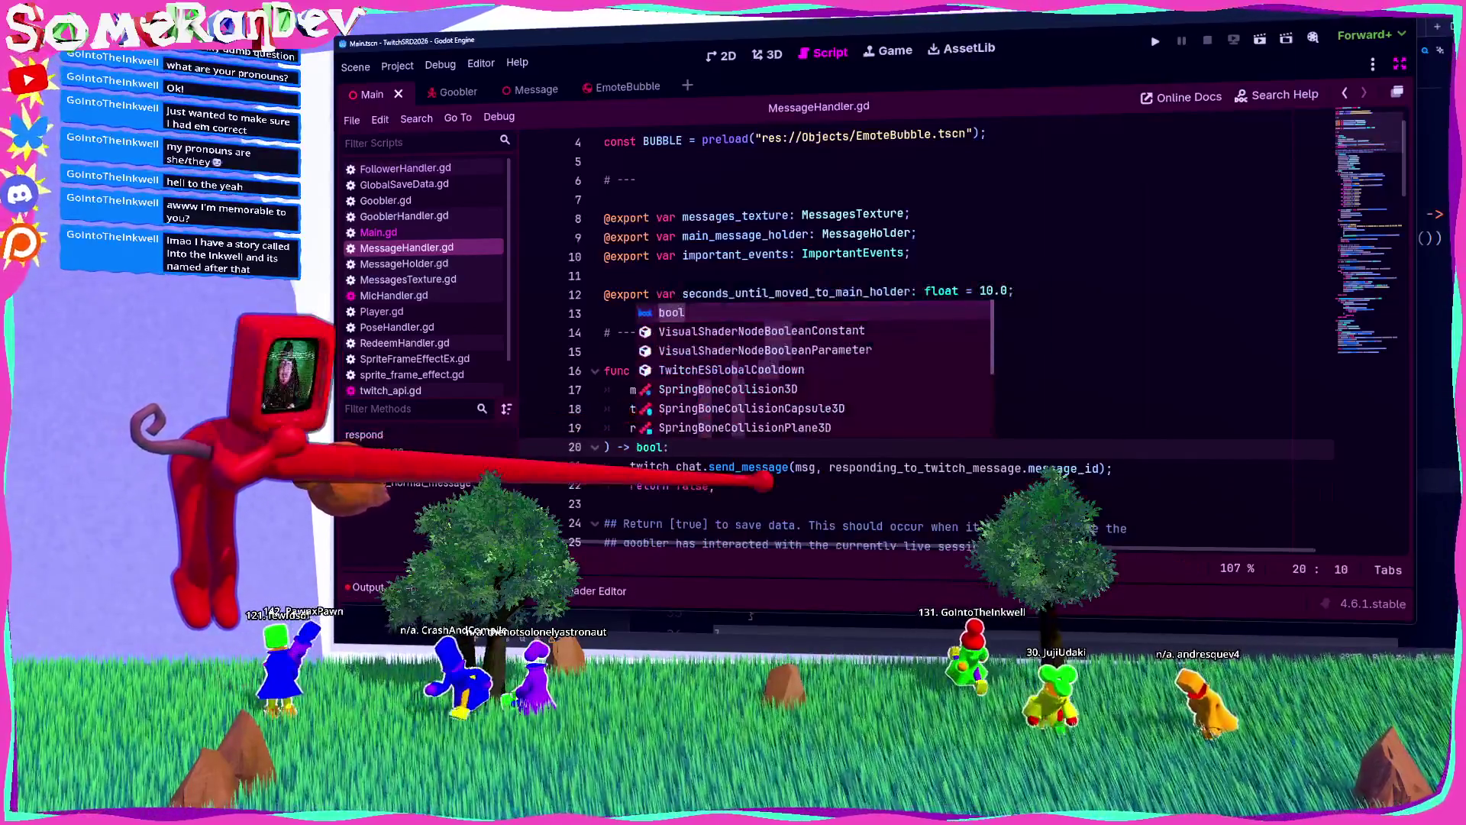
left_click(604, 504)
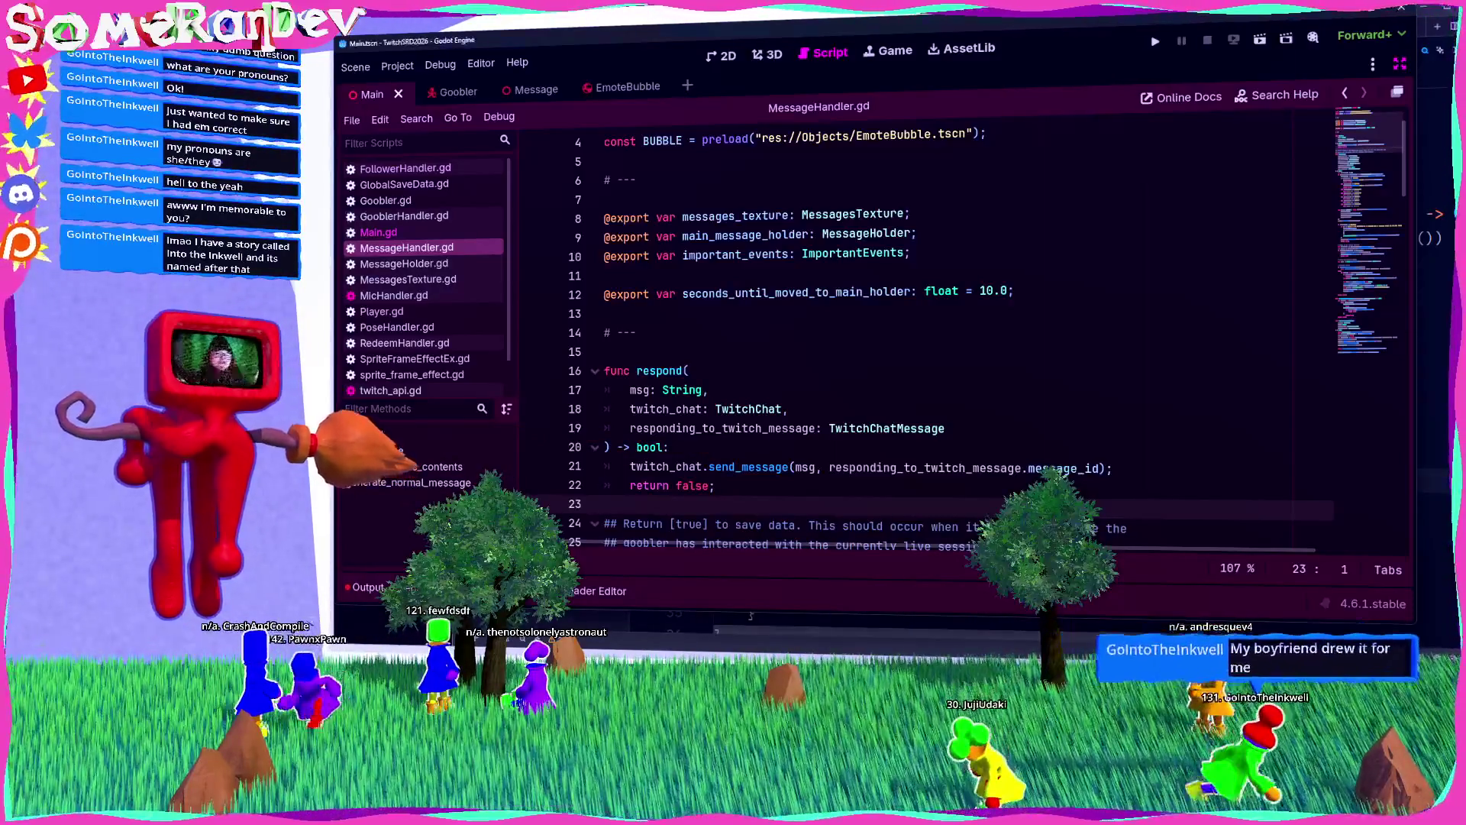
scroll(840, 344, "down", 3)
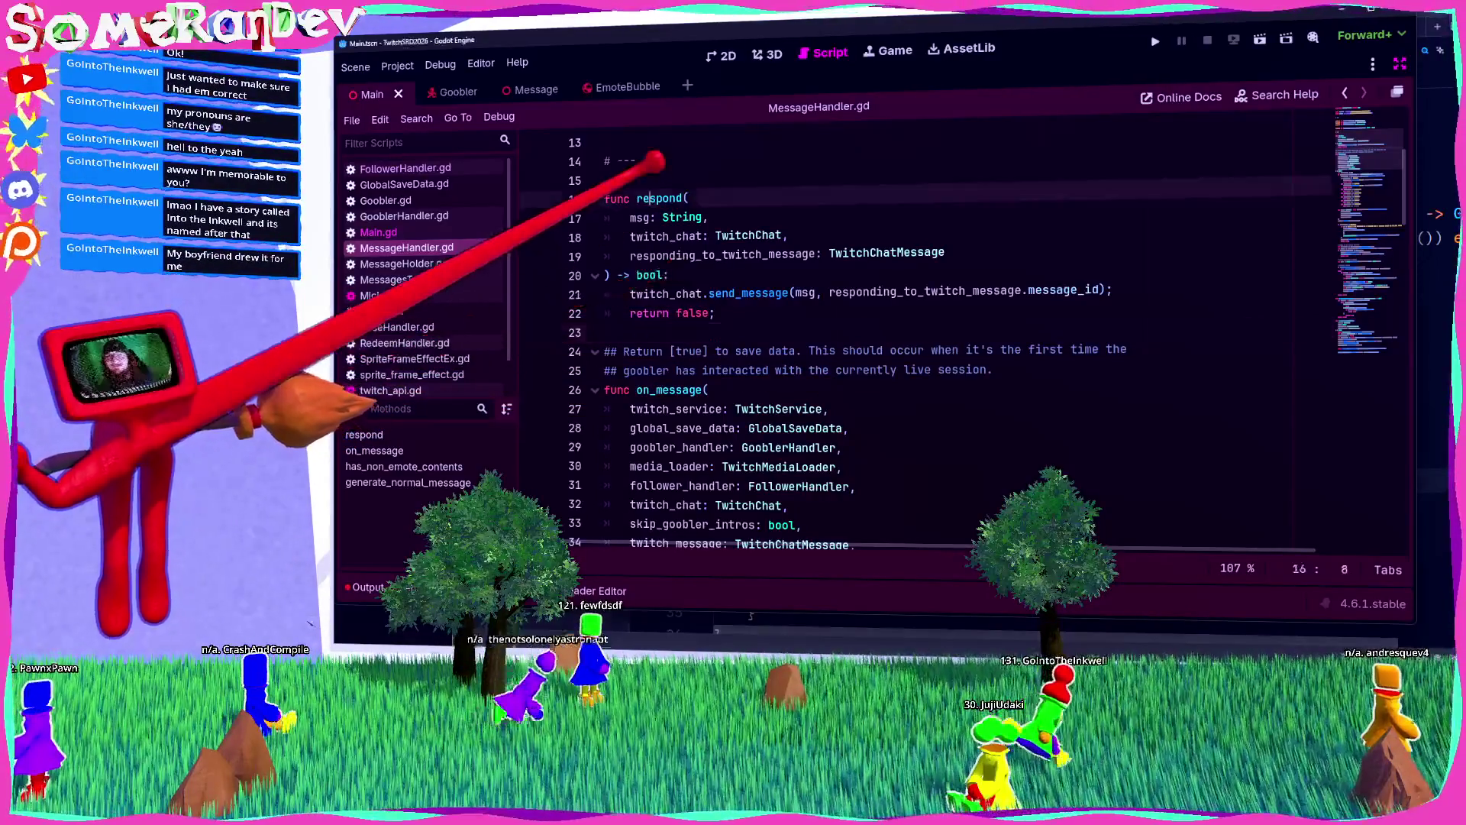
double_click(658, 198)
key("ctrl+c")
scroll(917, 344, "down", 5)
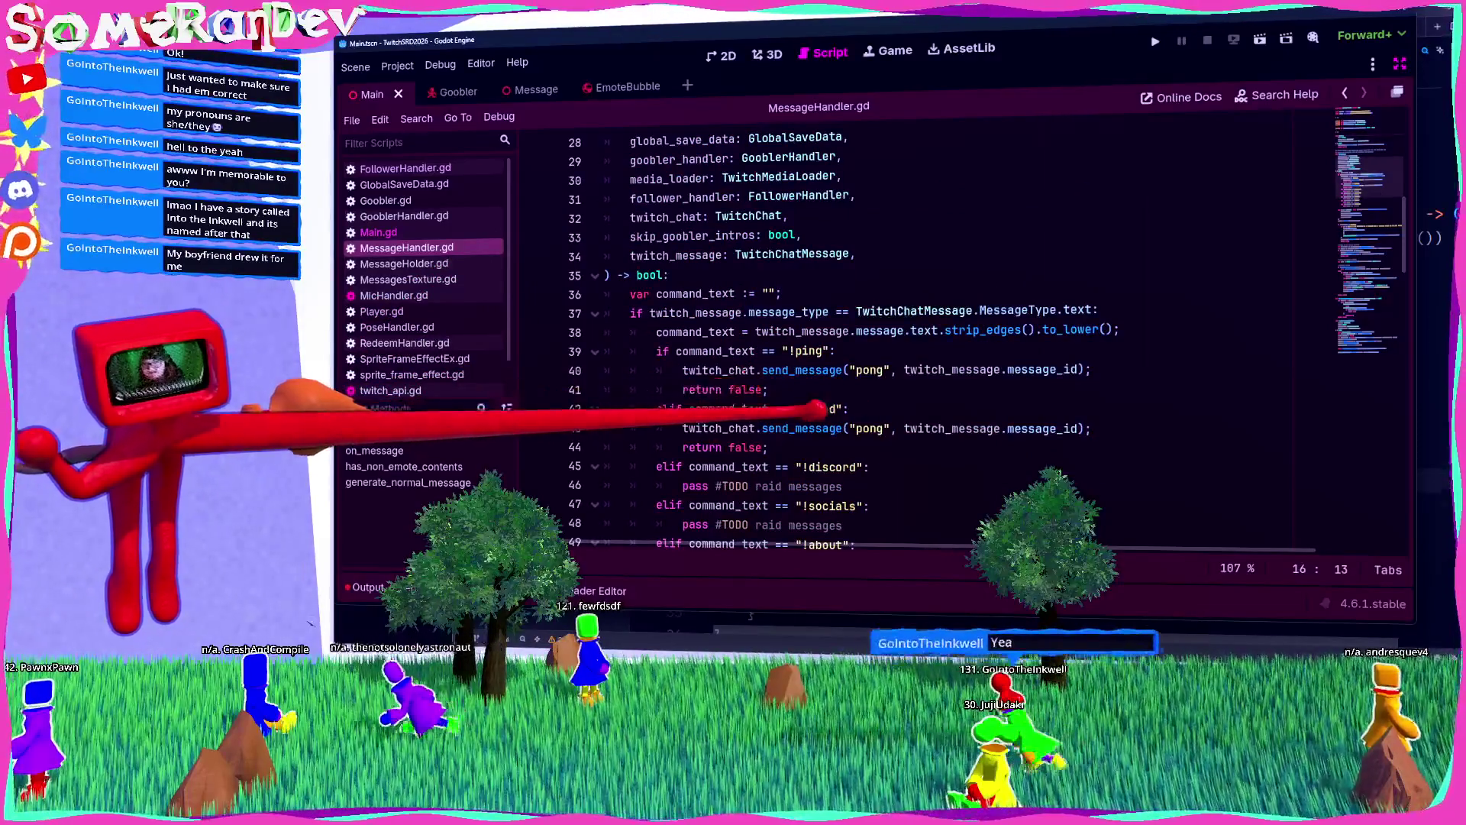
Step: Replace the !raid send_message call with respond, dropping .message_id from its argument
left_click_drag(857, 429, 682, 429)
key("ctrl+v")
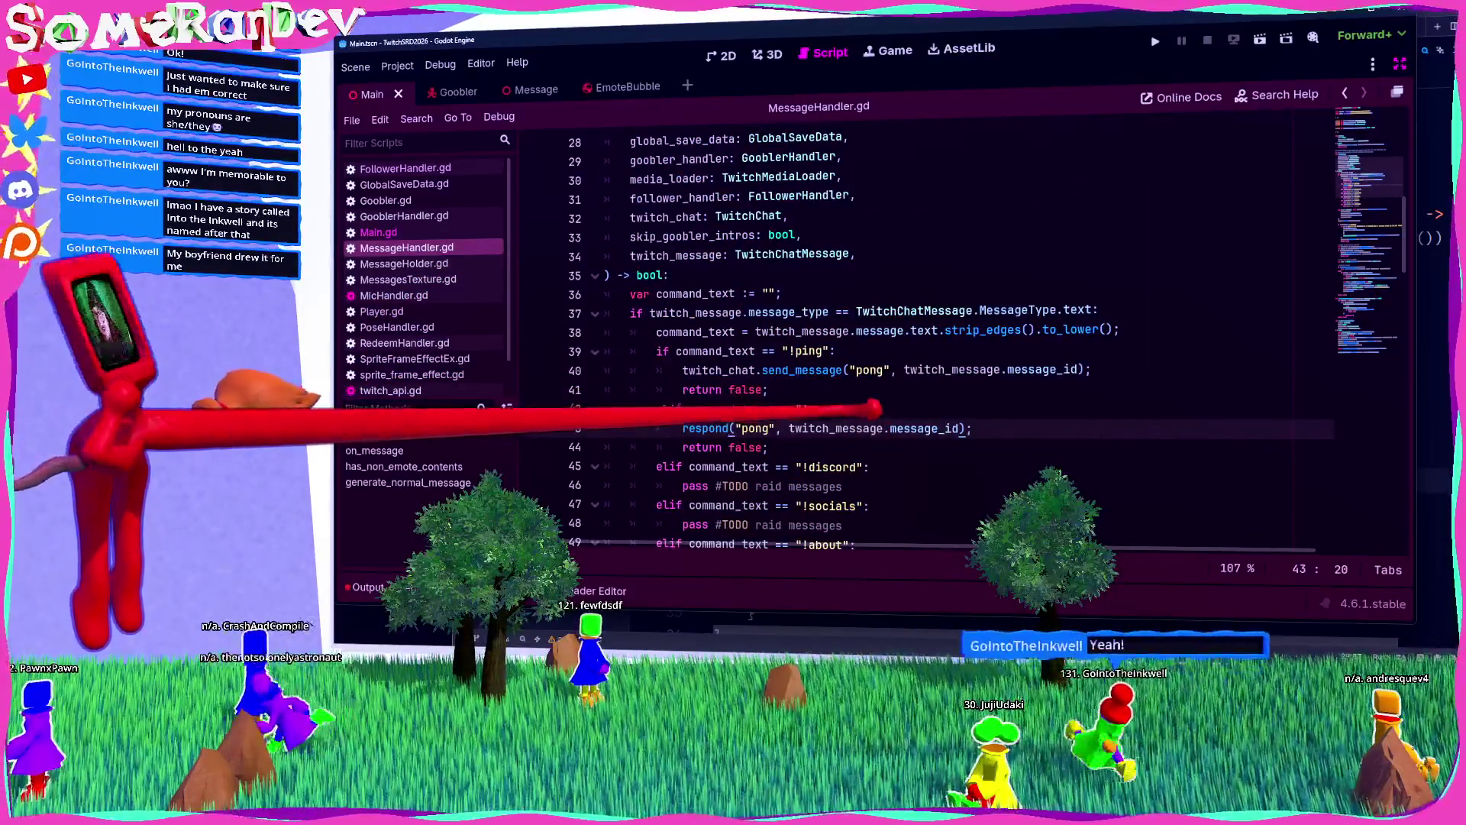
left_click_drag(964, 428, 888, 428)
key("BackSpace")
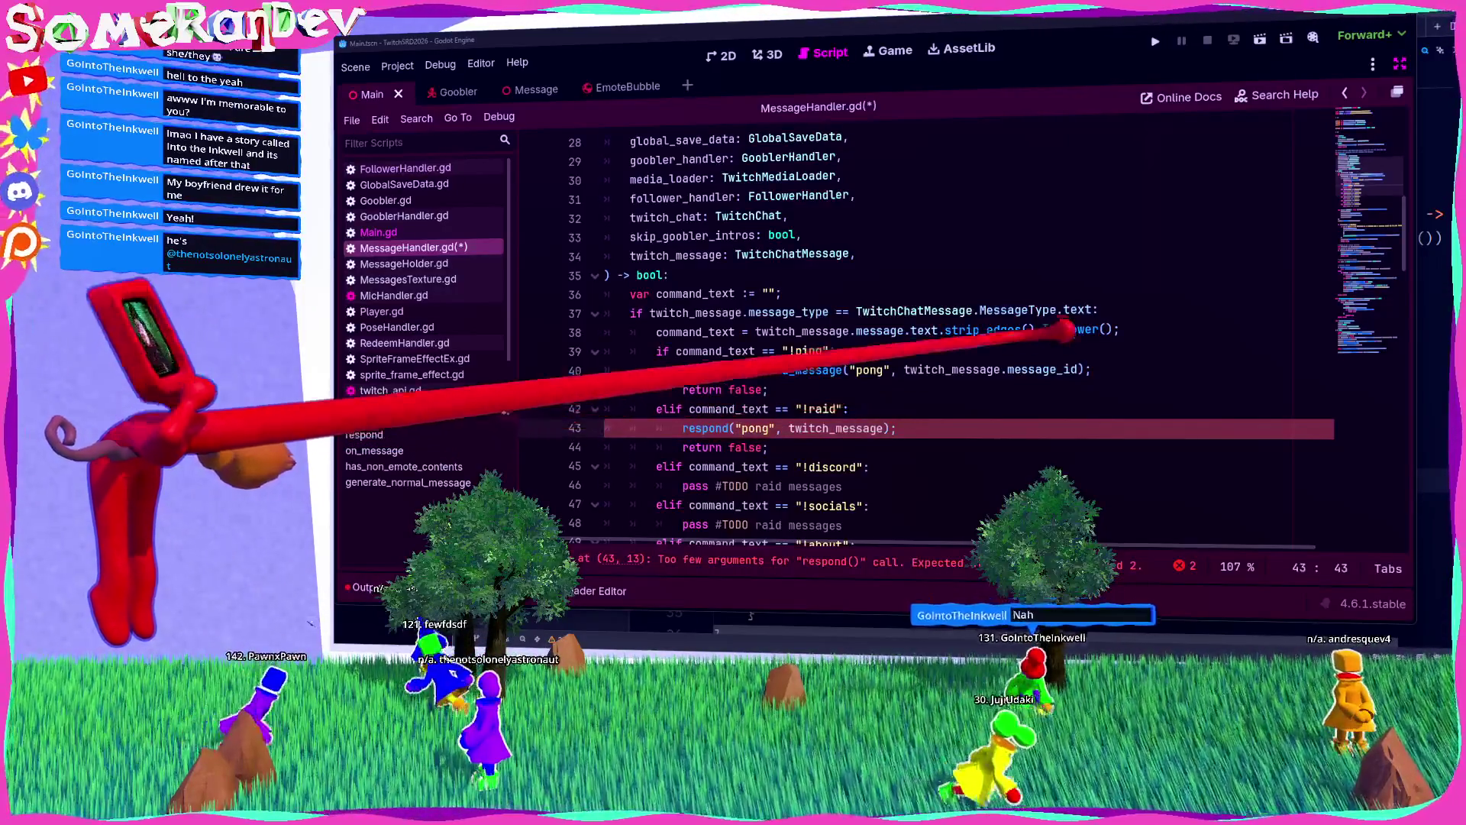
Step: Add twitch_chat as an argument so !raid calls respond("pong", twitch_chat, twitch_message), and save
double_click(675, 255)
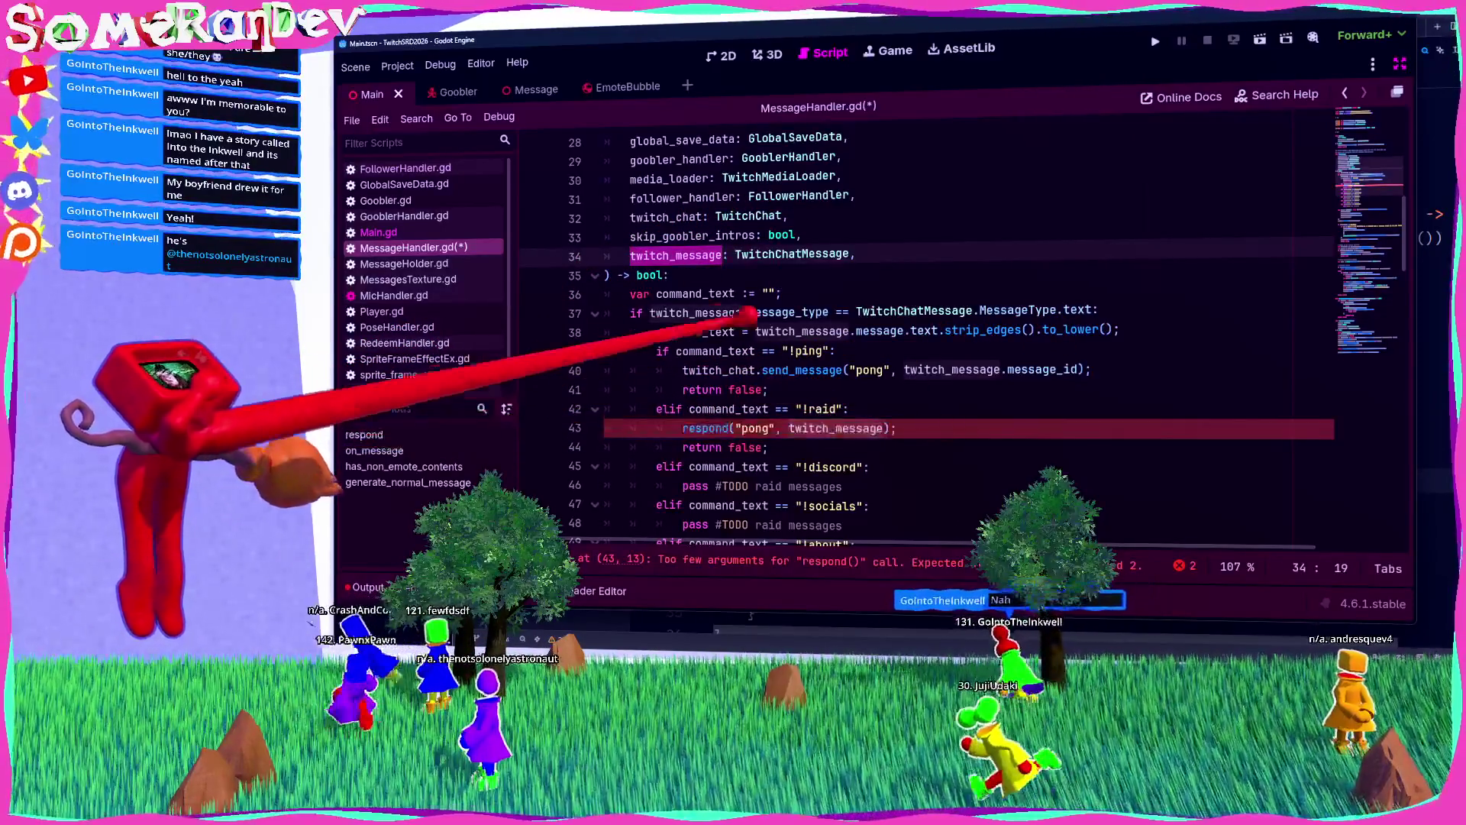
scroll(840, 305, "up", 2)
double_click(664, 332)
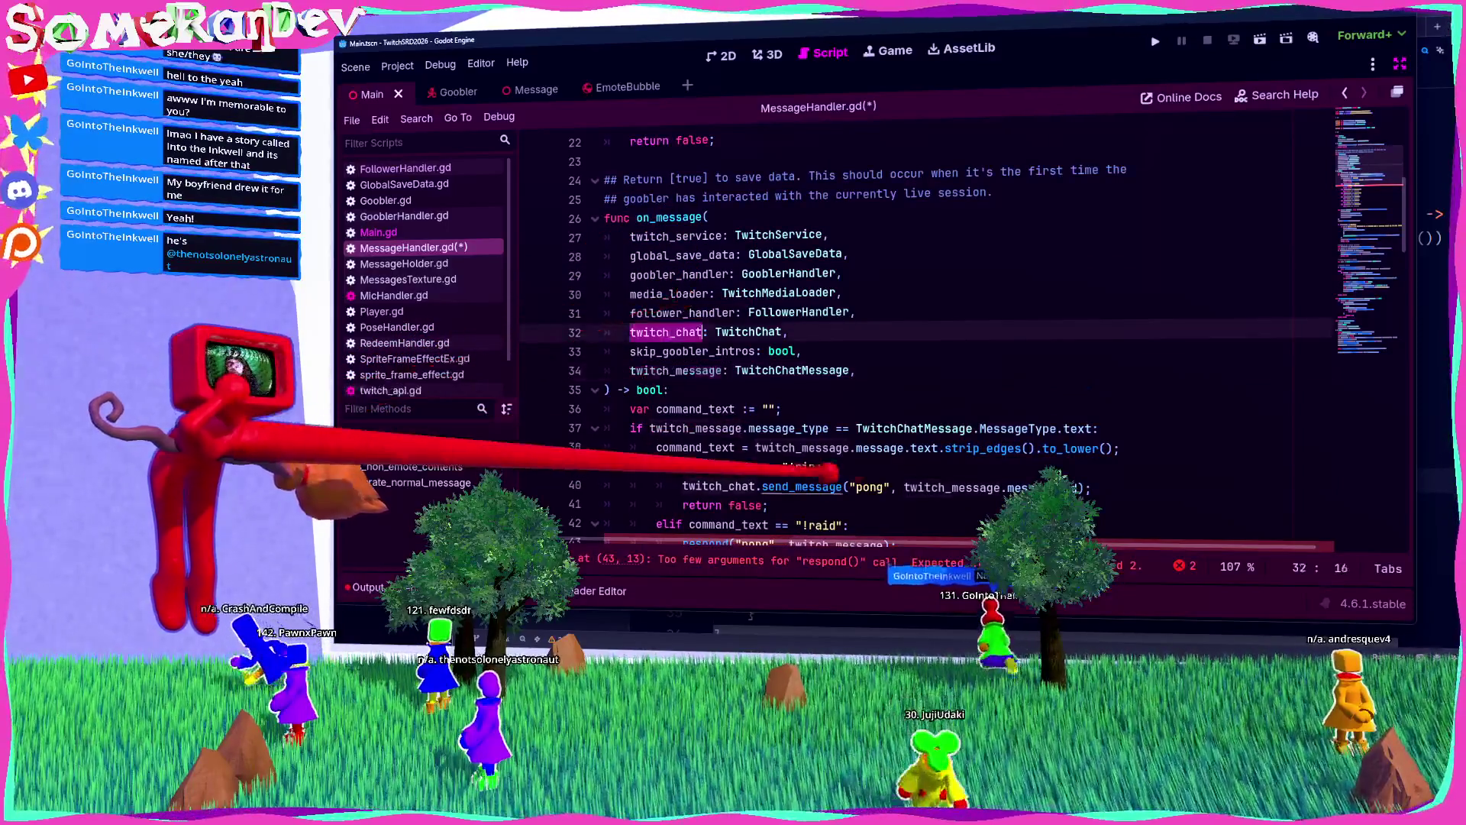
key("ctrl+c")
scroll(840, 344, "down", 3)
left_click(789, 370)
key("ctrl+v")
type(",")
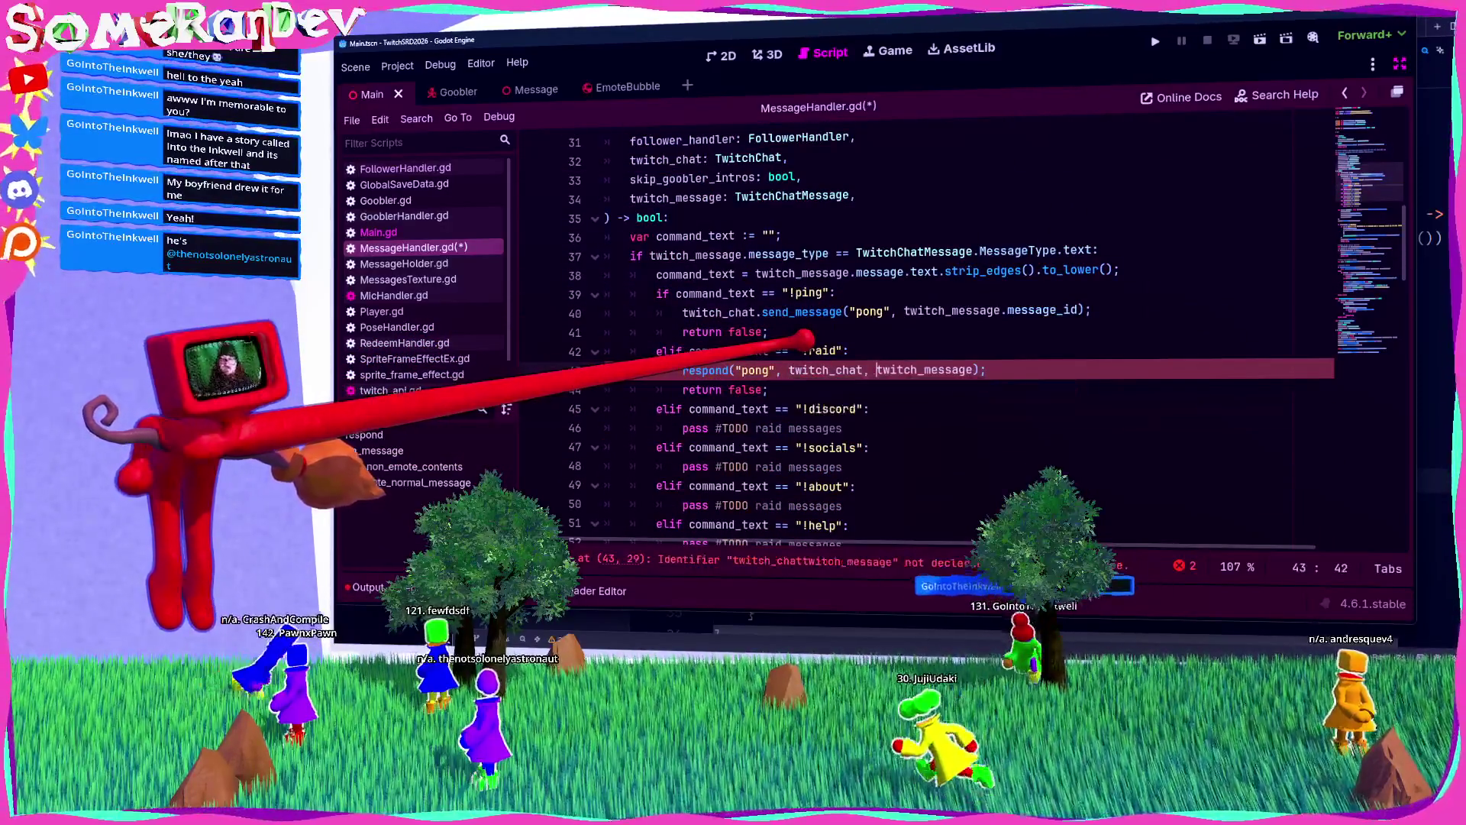
key("Up")
key("ctrl+s")
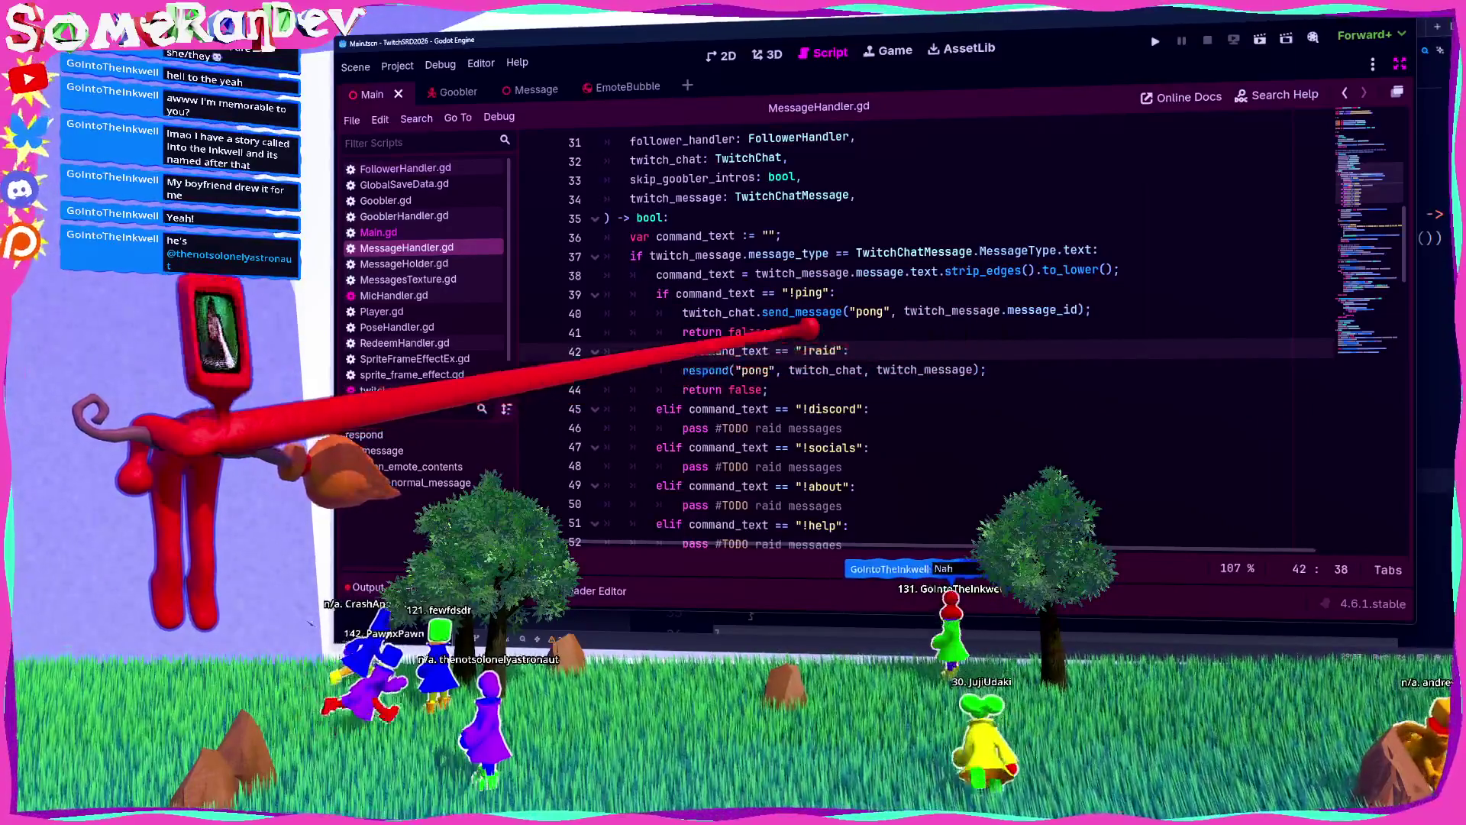
Step: Make the !ping branch return the copied respond call and delete its old send_message line
key("Down")
key("End")
key("shift+Home")
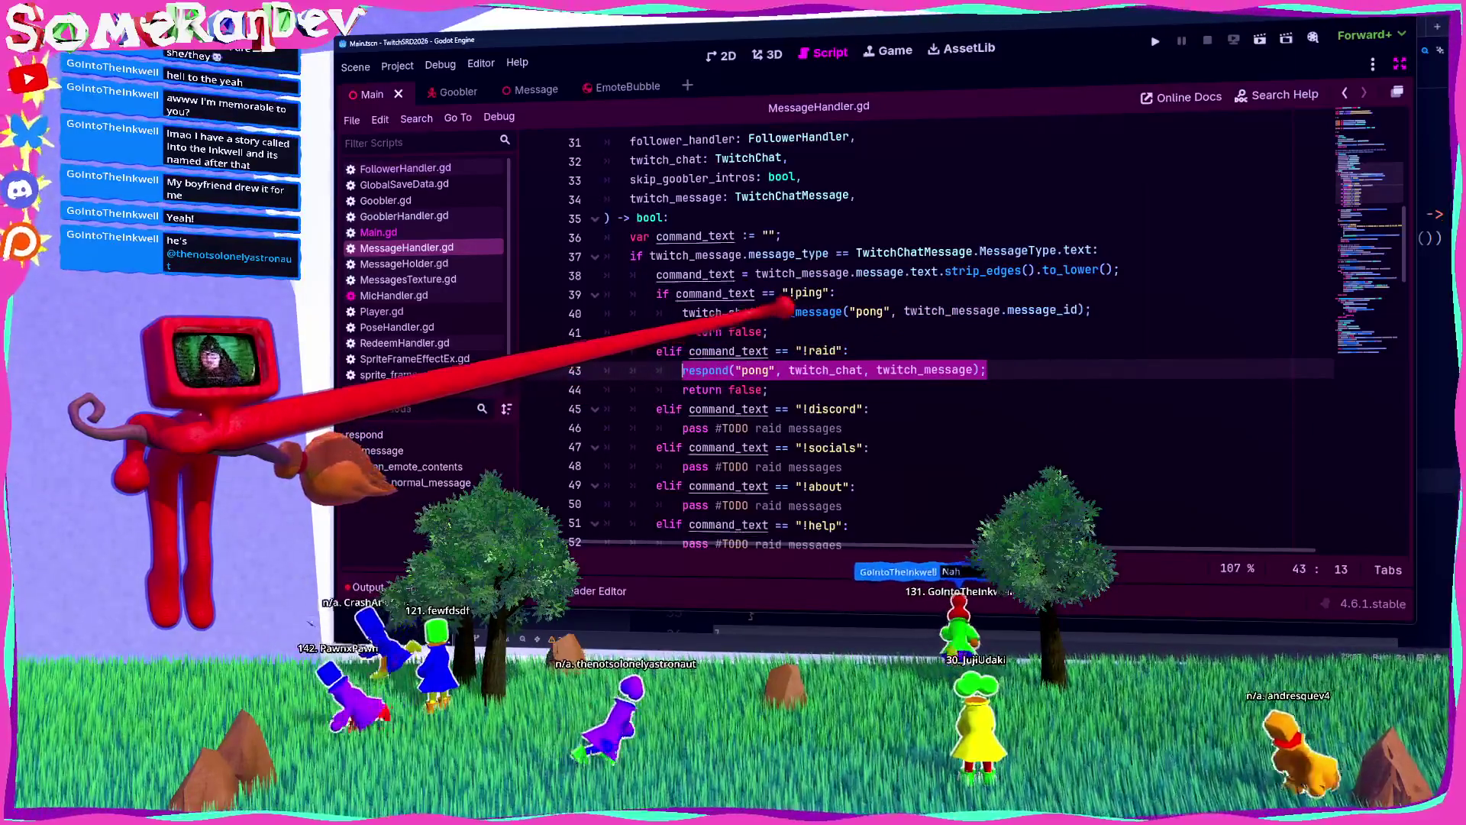
key("ctrl+c")
key("Up")
key("Up")
key("ctrl+Right")
key("shift+End")
key("ctrl+v")
key("Up")
key("End")
key("shift+Home")
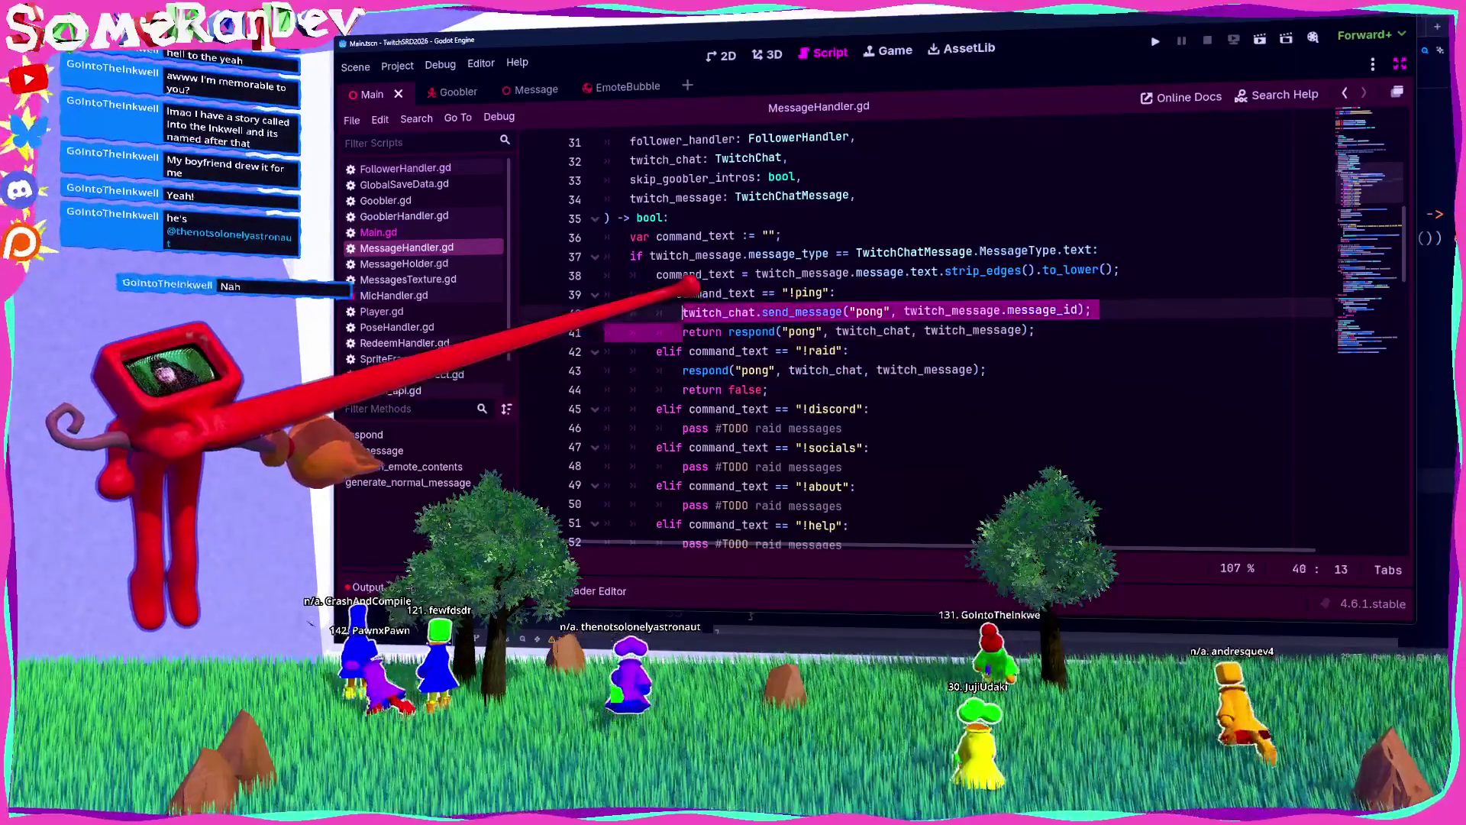
key("BackSpace")
key("BackSpace")
key("BackSpace")
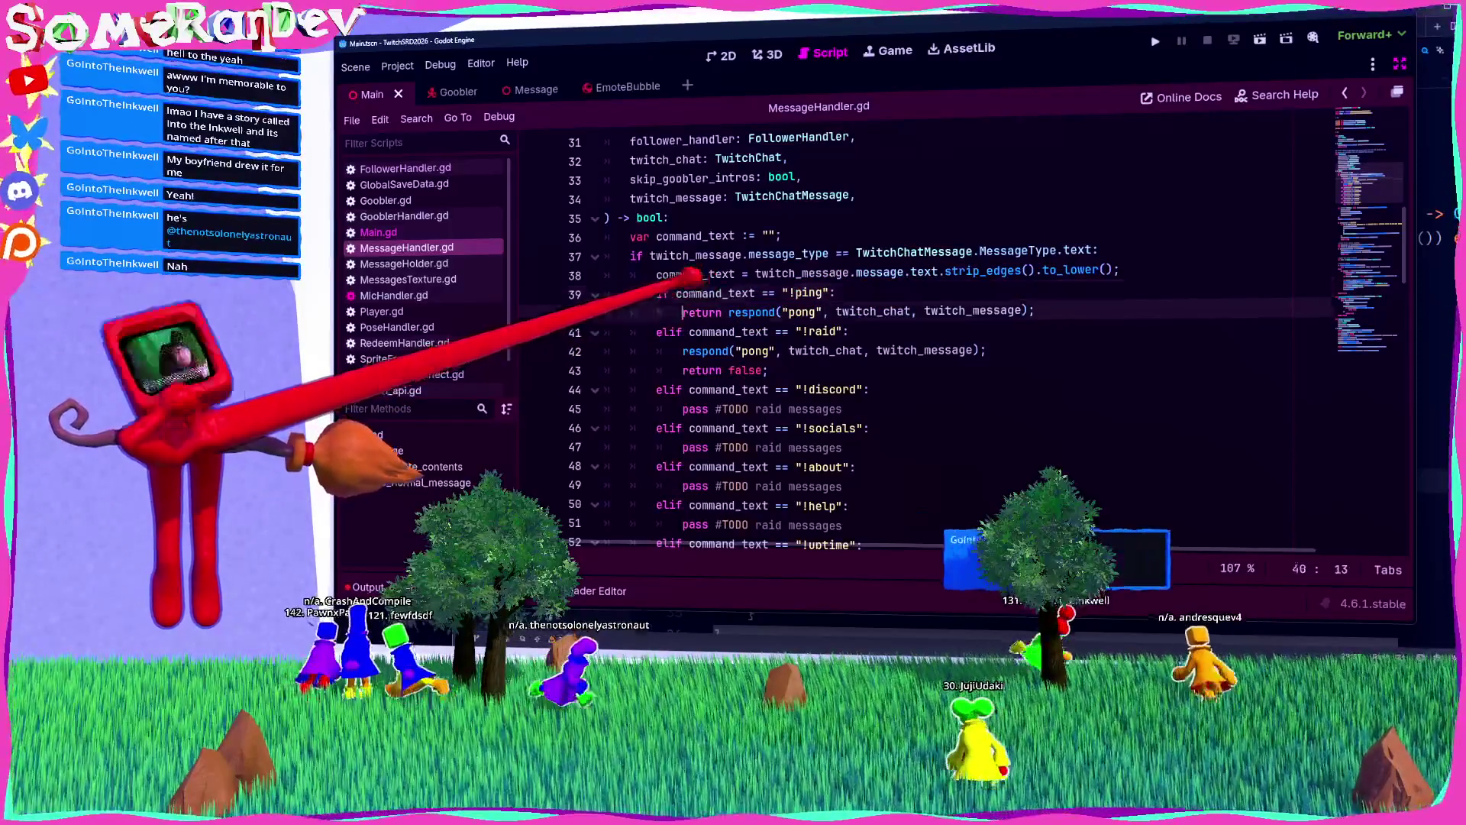
Step: Turn the !ping, !raid and !discord branches into one-line return respond("pong", twitch_chat, twitch_message) statements
key("Delete")
key("Delete")
key("Delete")
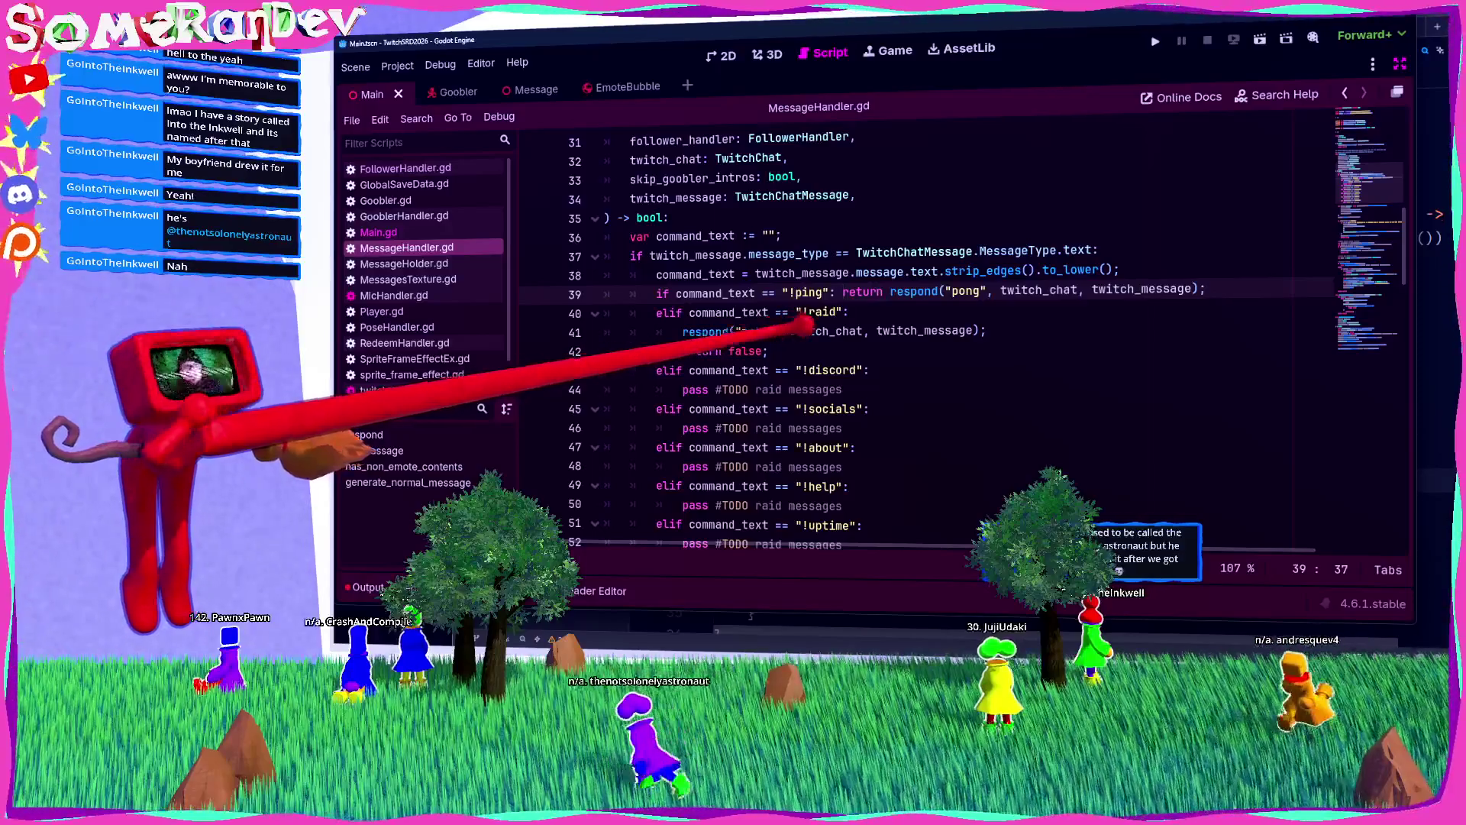
left_click(769, 351)
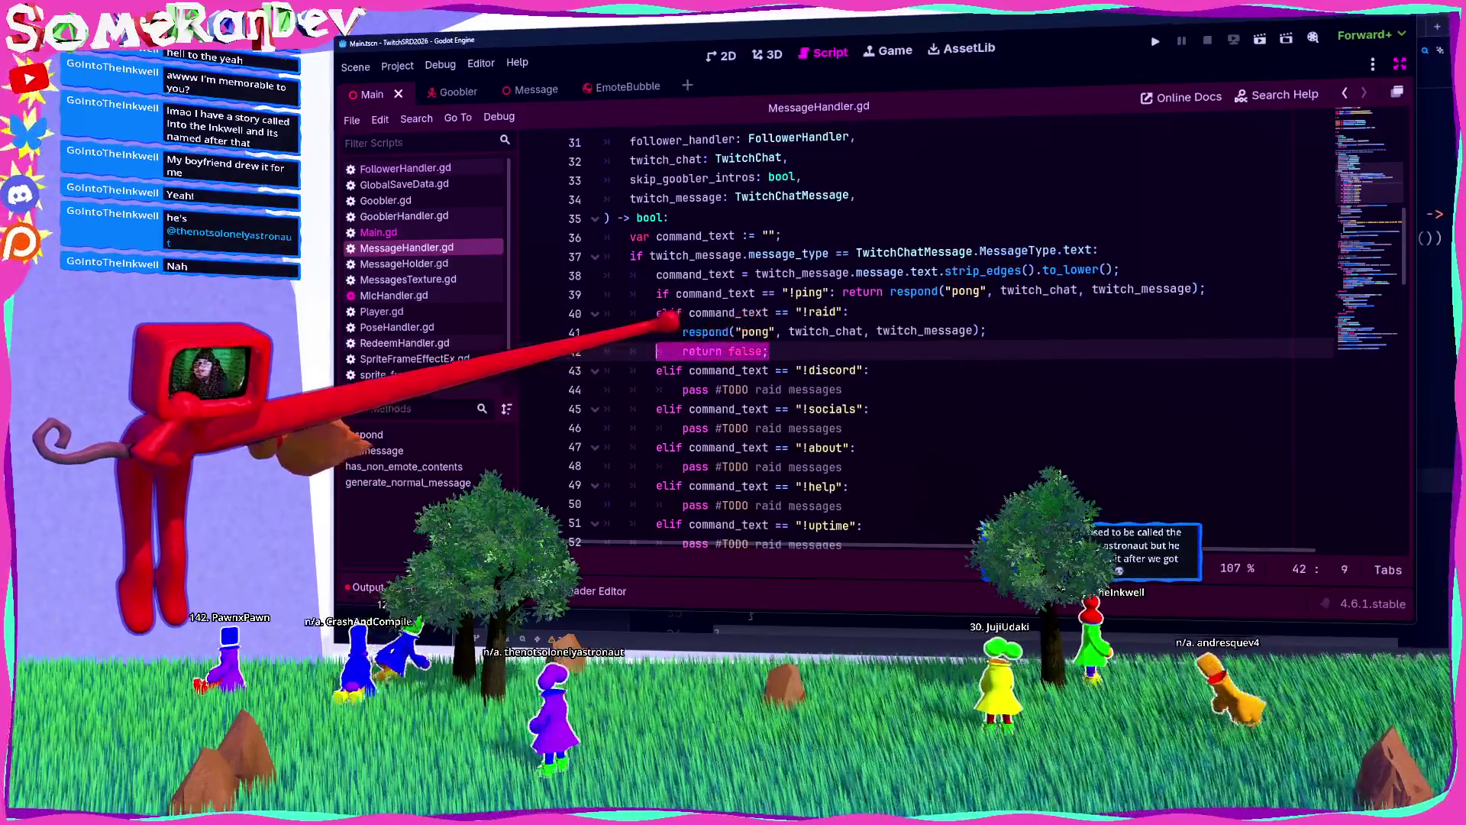
mouse_move(1206, 290)
left_mouse_down()
mouse_move(838, 291)
mouse_move(771, 350)
left_mouse_up()
key("ctrl+c")
key("ctrl+v")
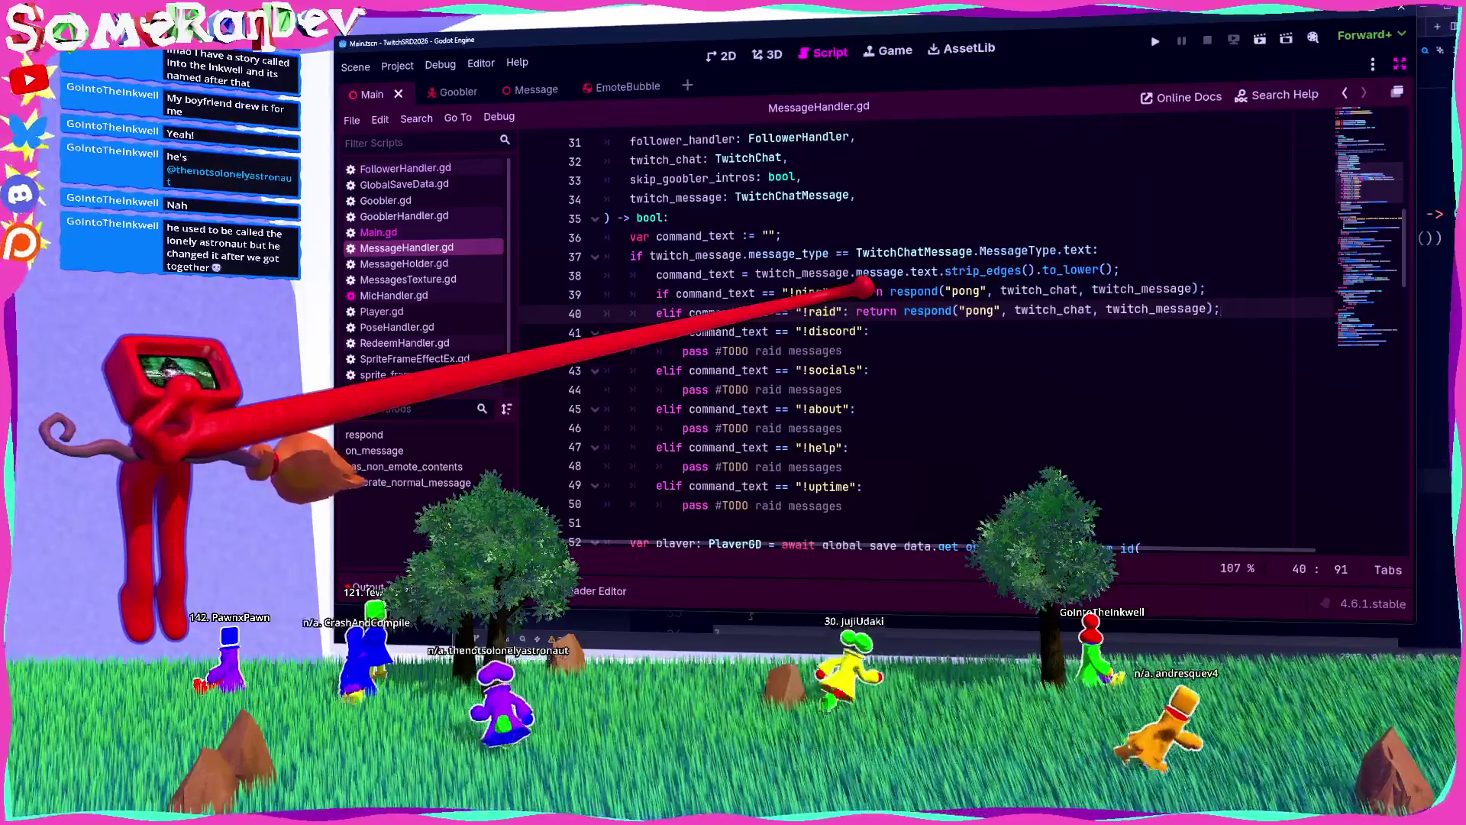
mouse_move(859, 330)
left_mouse_down()
mouse_move(842, 350)
mouse_move(842, 408)
mouse_move(867, 409)
left_mouse_up()
key("ctrl+v")
key("ctrl+v")
key("ctrl+v")
key("ctrl+v")
key("ctrl+v")
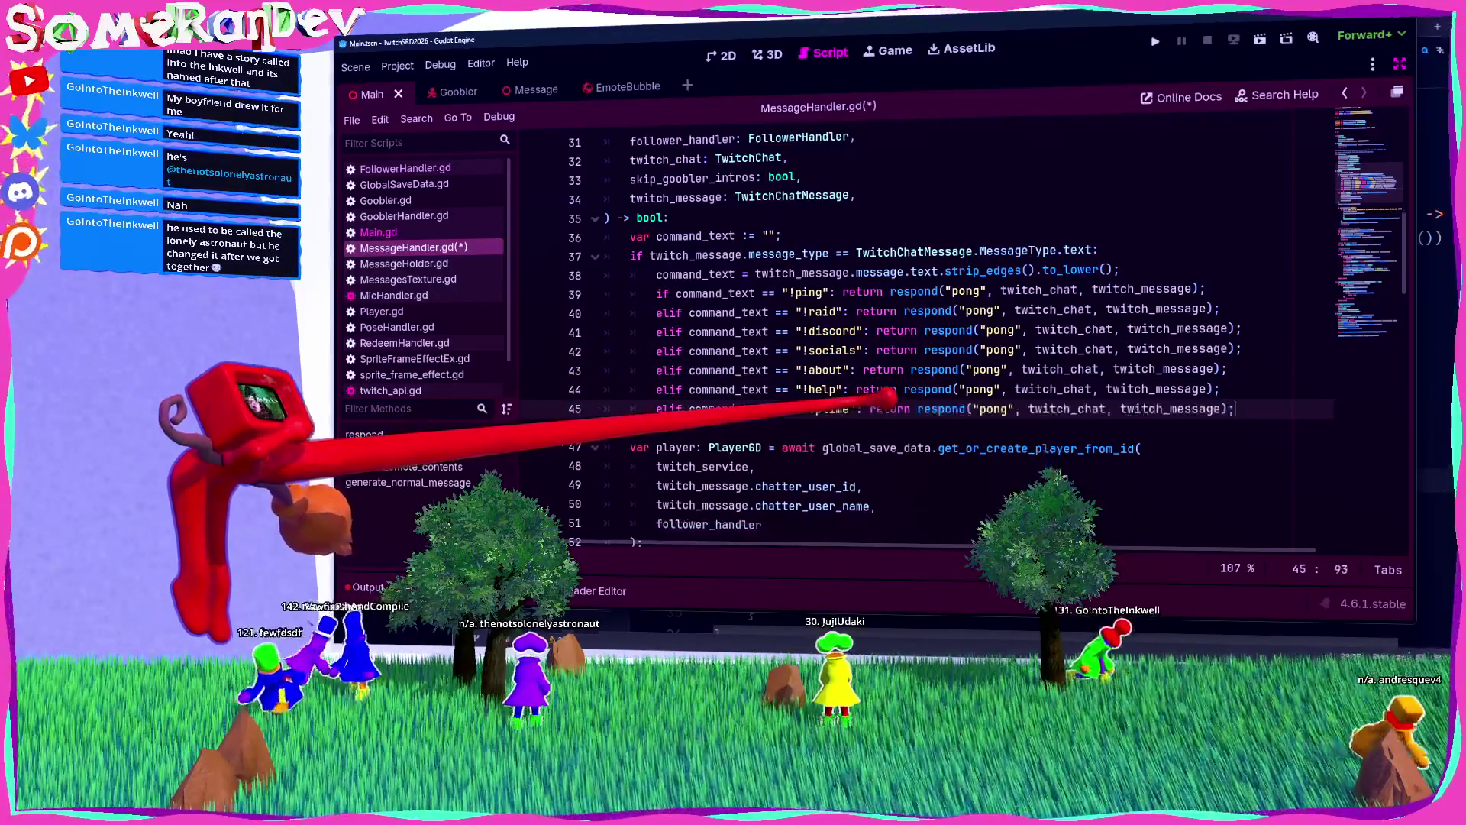
key("Home")
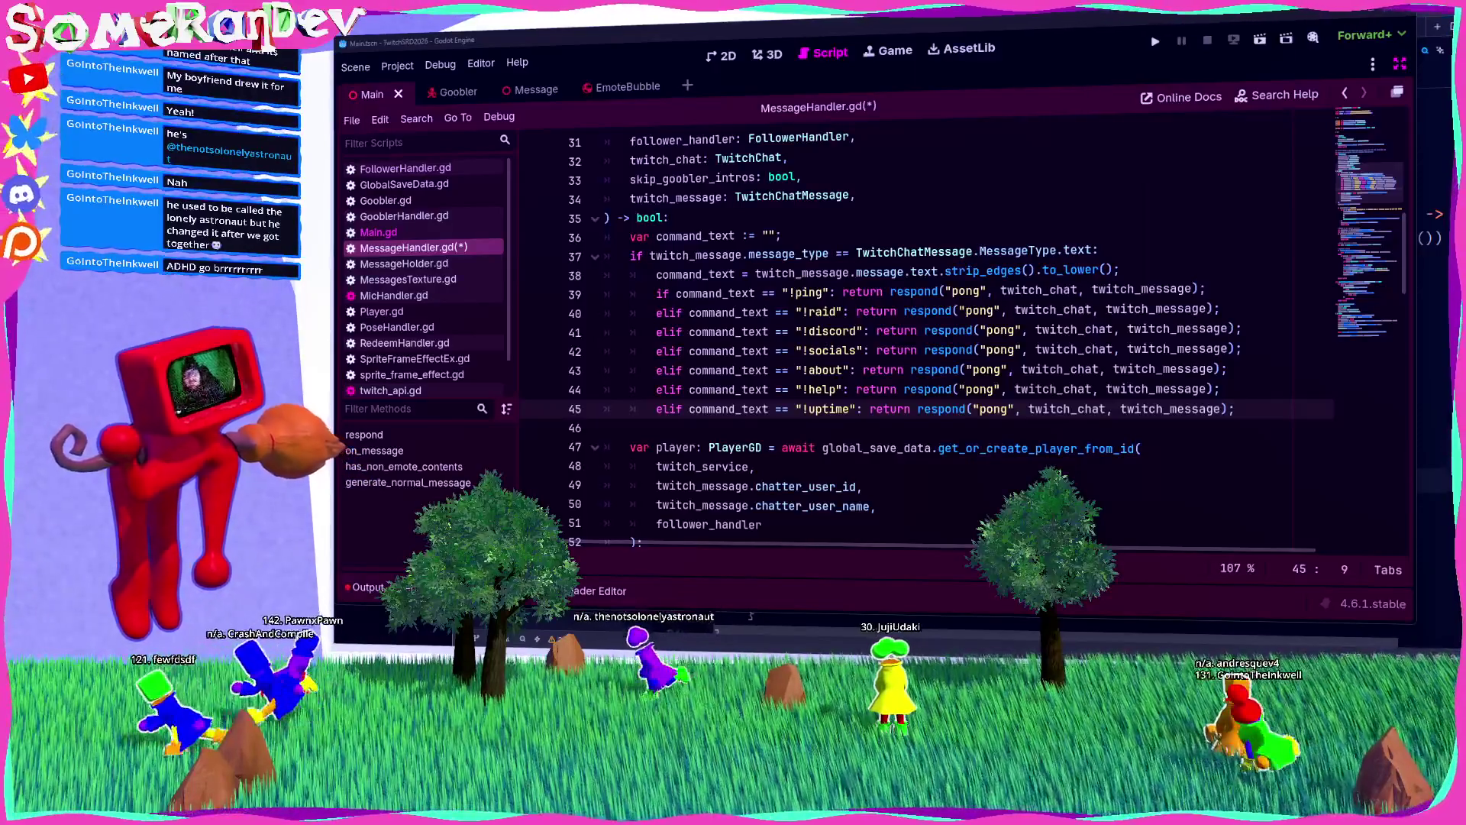
left_click(974, 310)
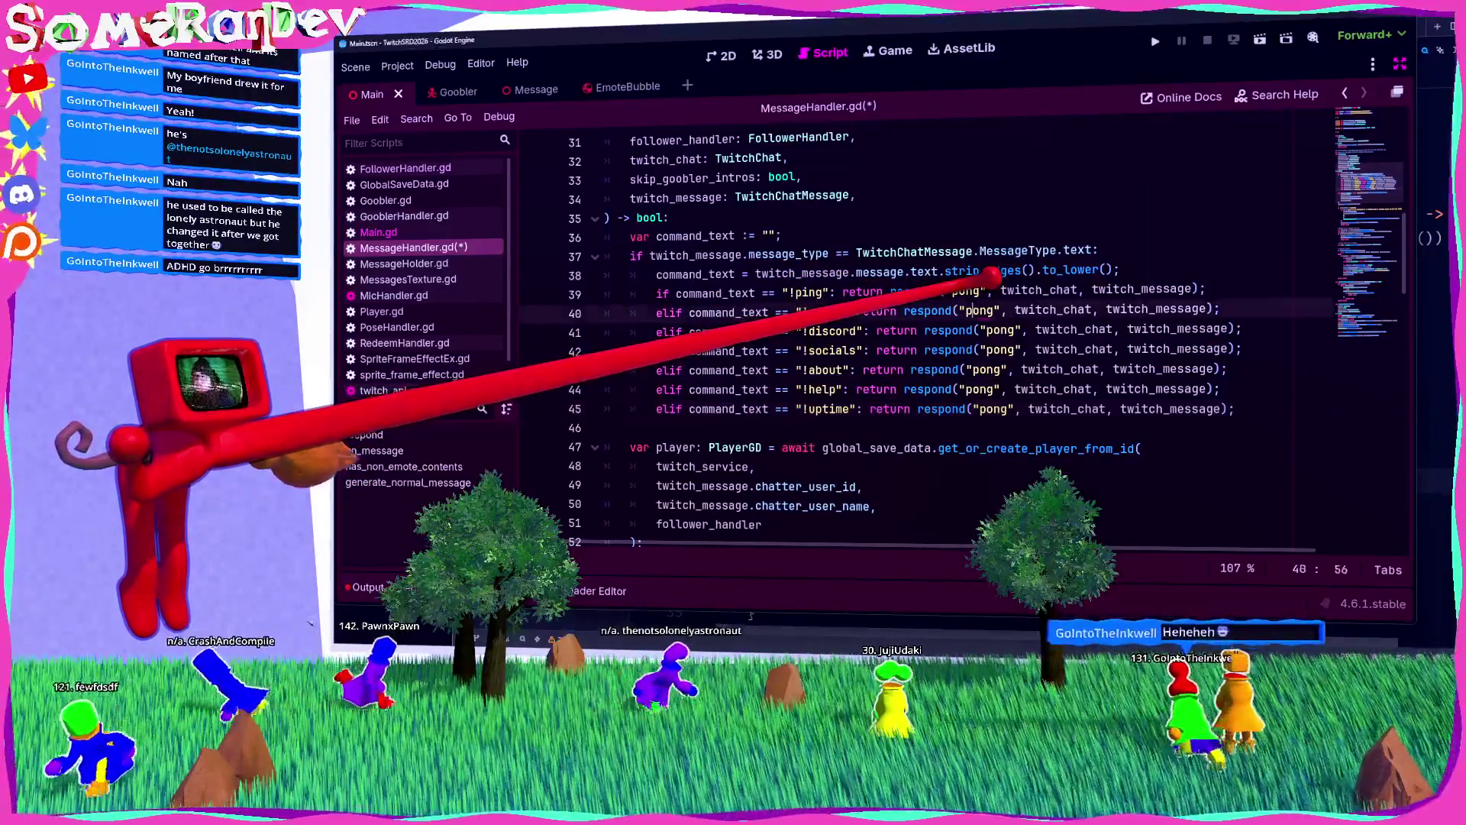
double_click(980, 310)
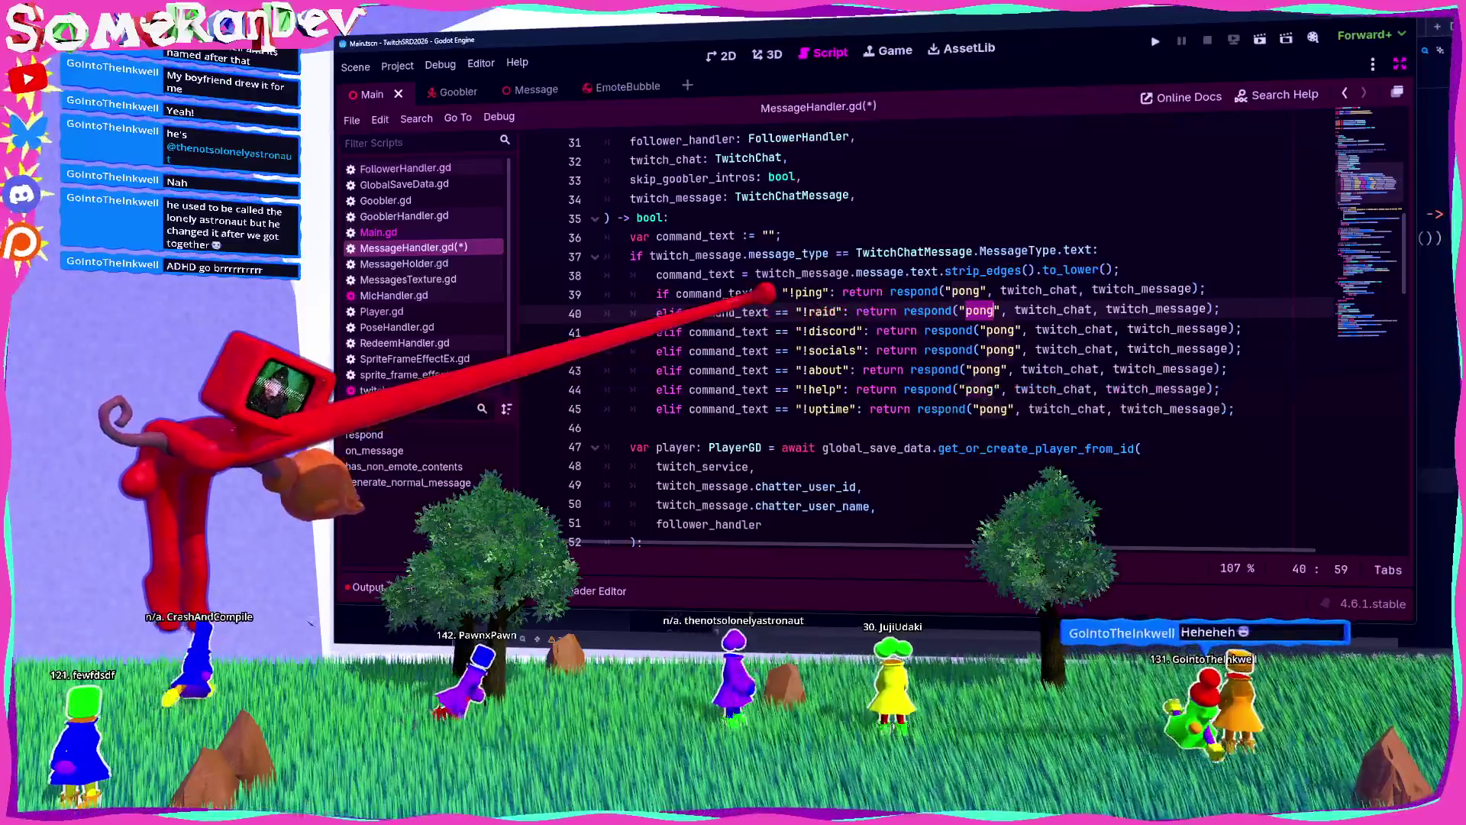
left_click(838, 311)
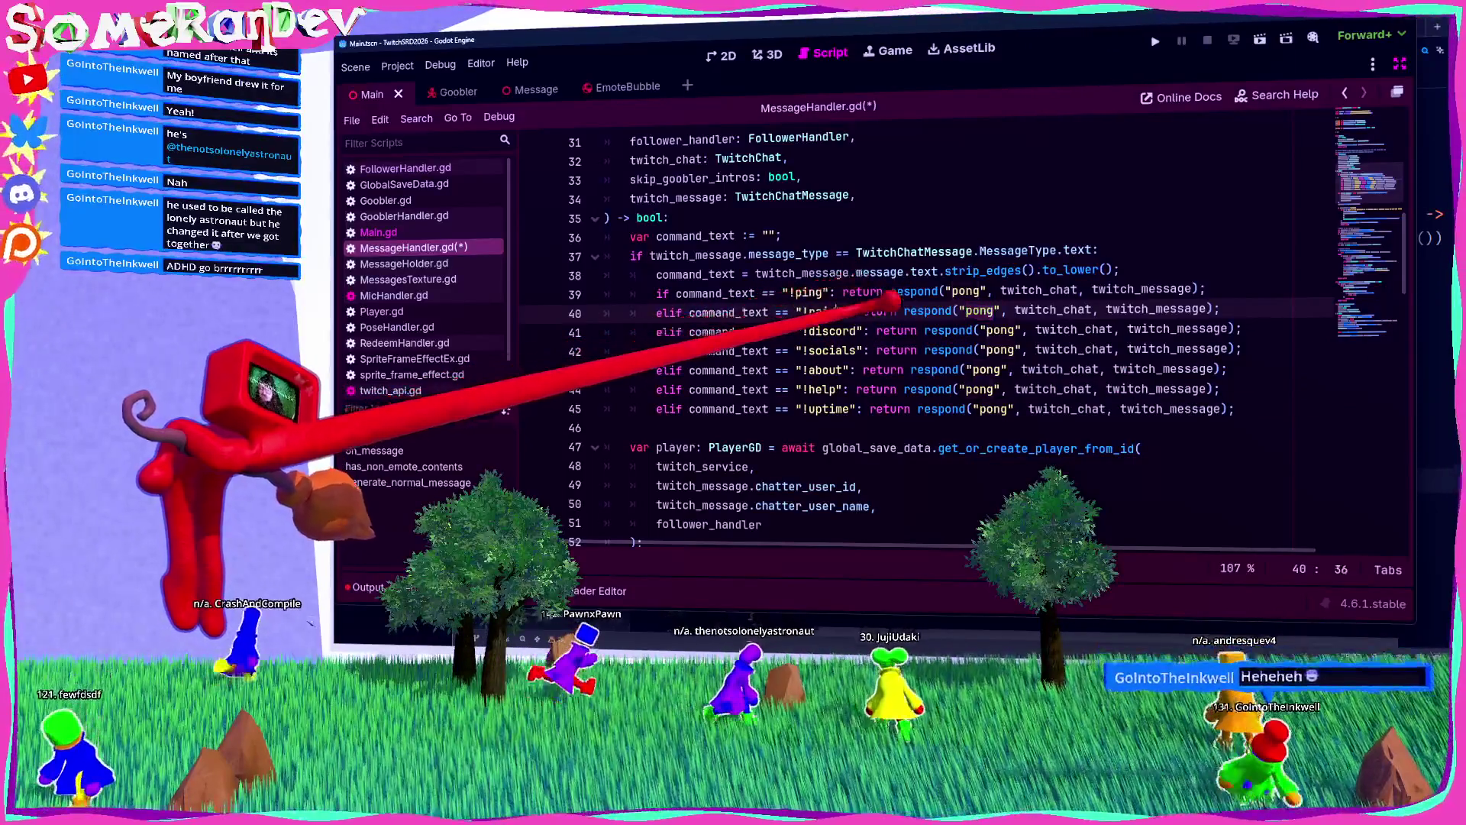
left_click(1374, 252)
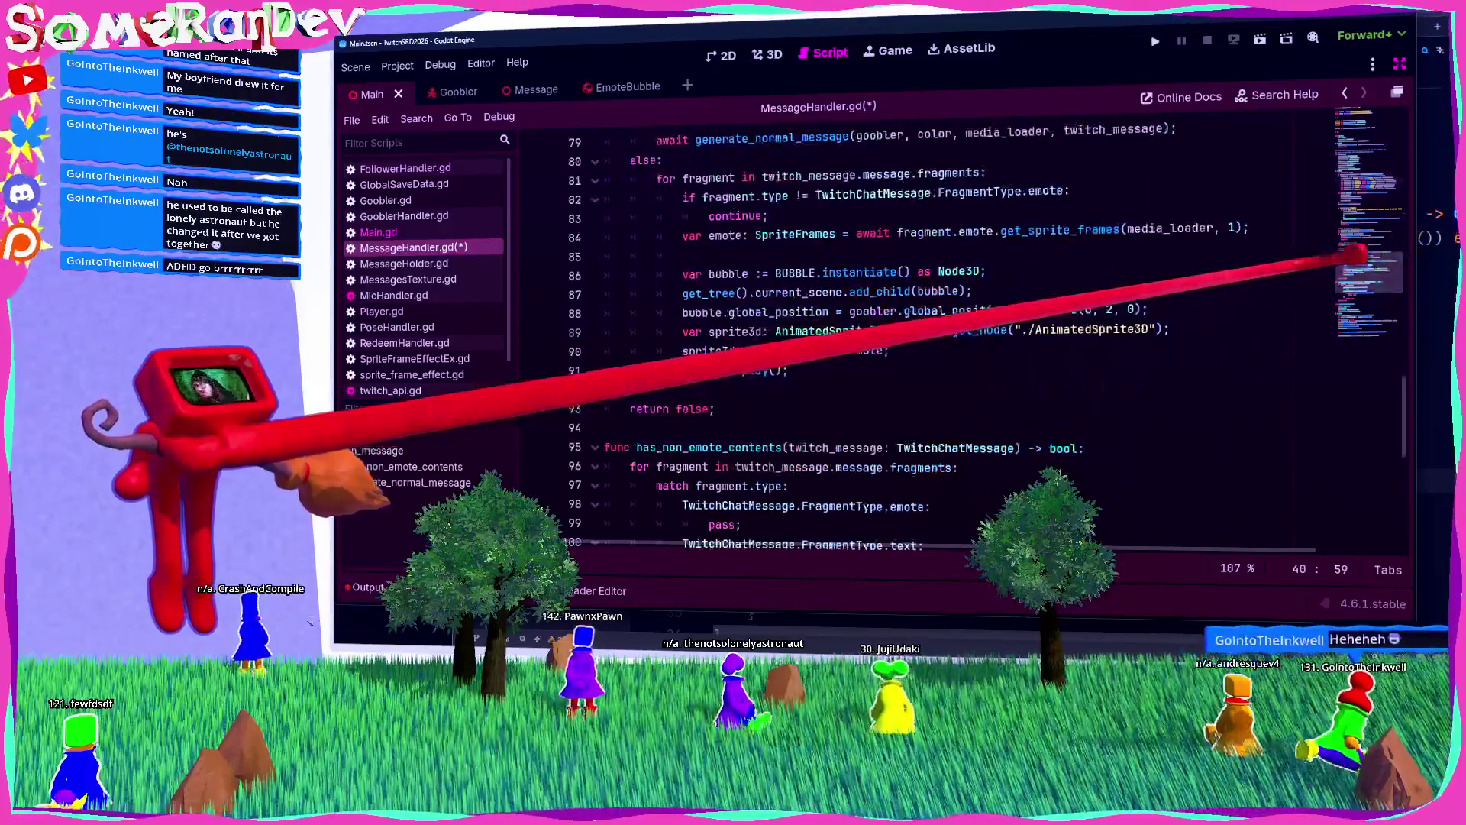
scroll(1076, 401, "up", 12)
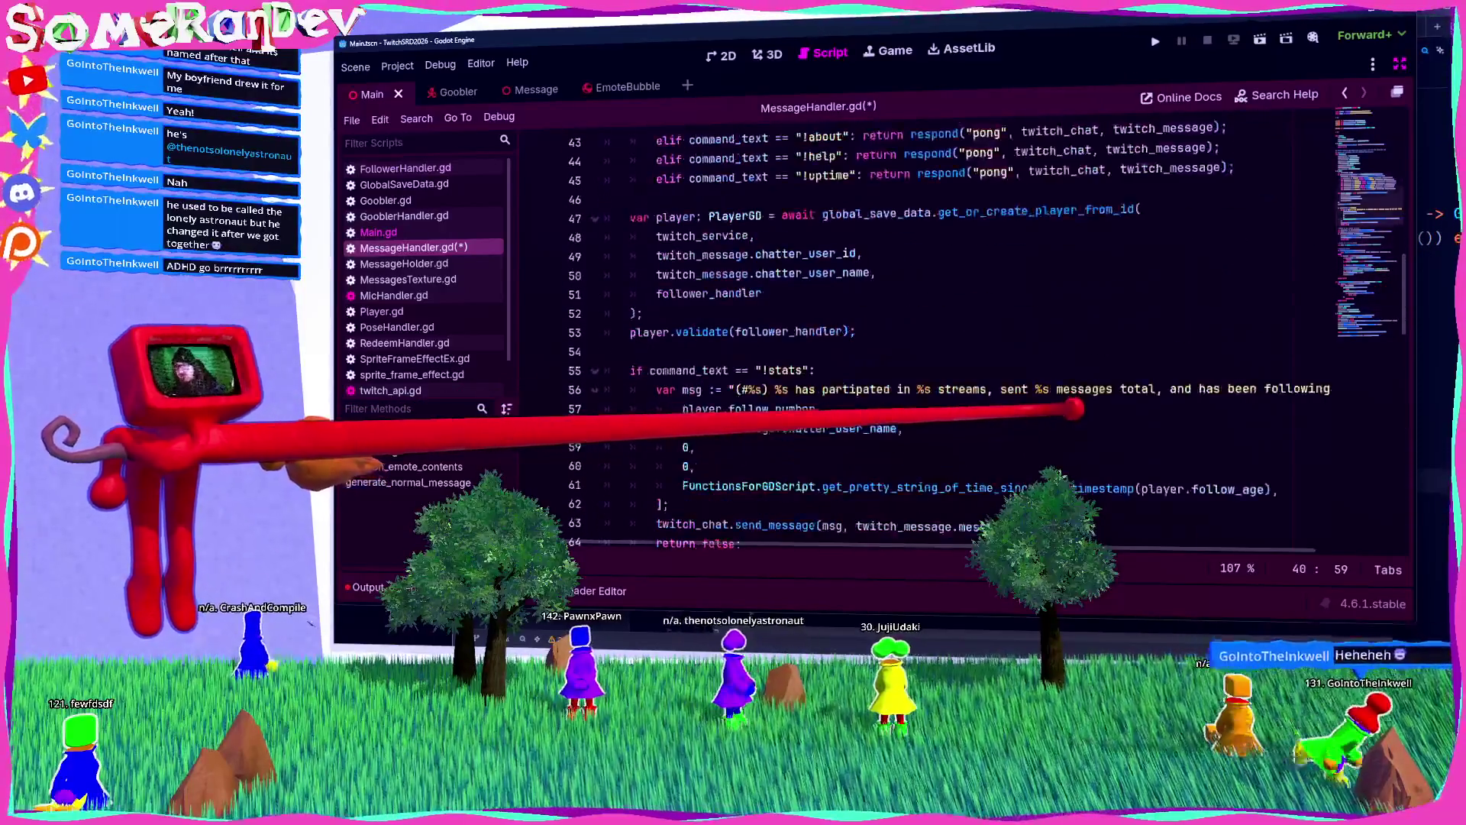
scroll(1069, 405, "up", 4)
scroll(1031, 367, "down", 6)
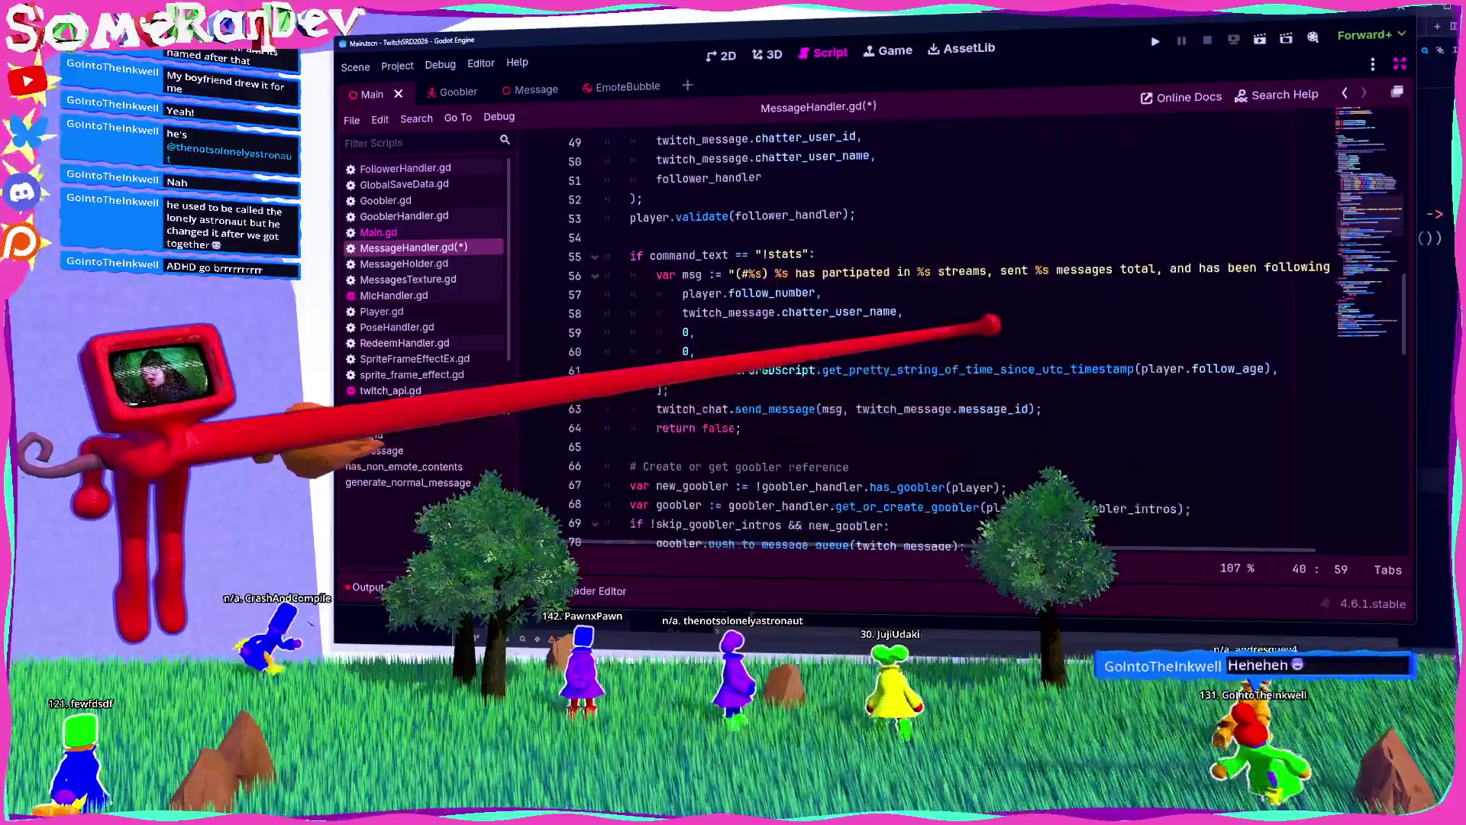
scroll(955, 344, "down", 6)
scroll(955, 344, "up", 5)
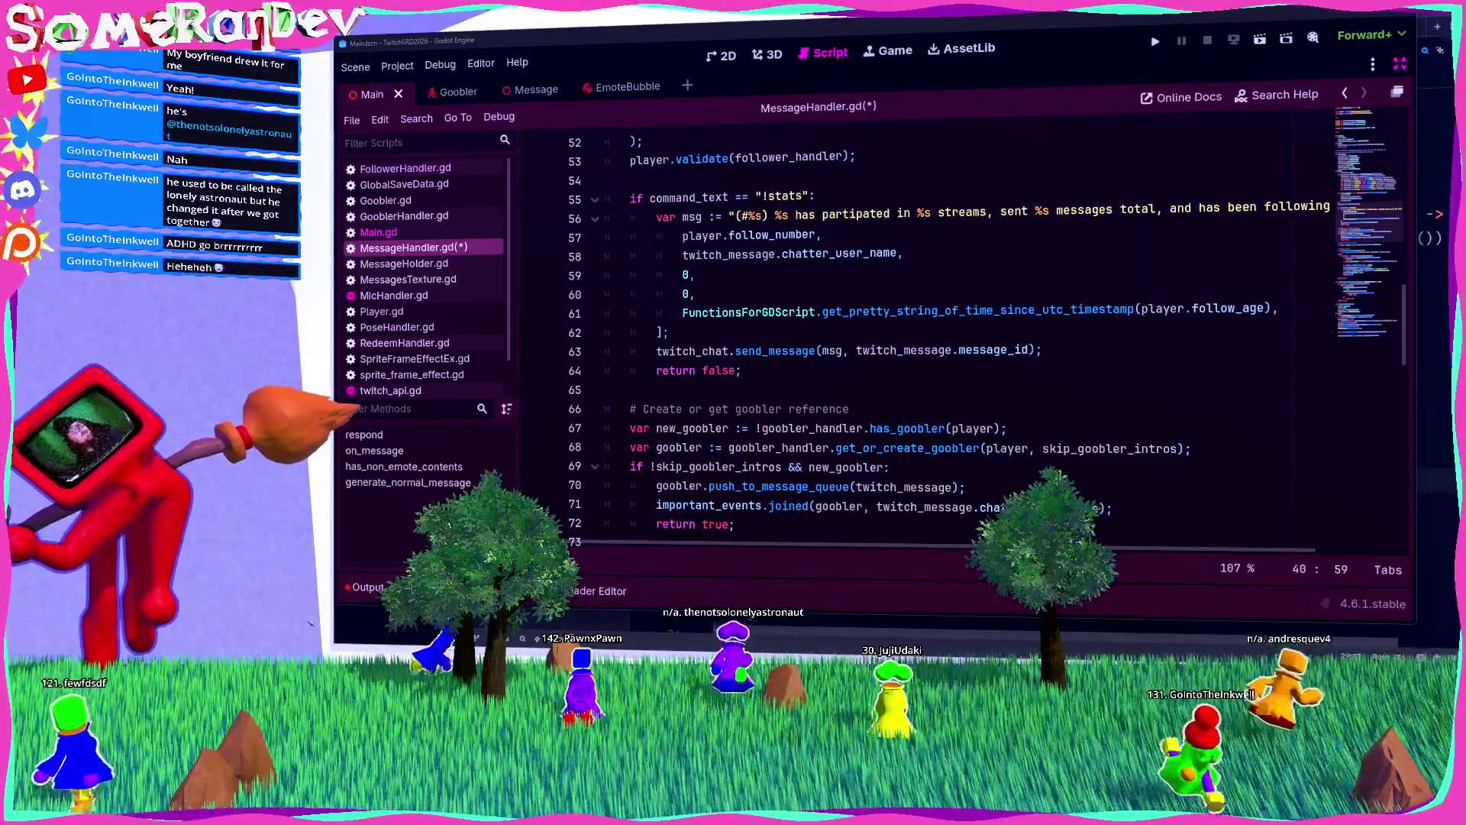
scroll(955, 344, "up", 5)
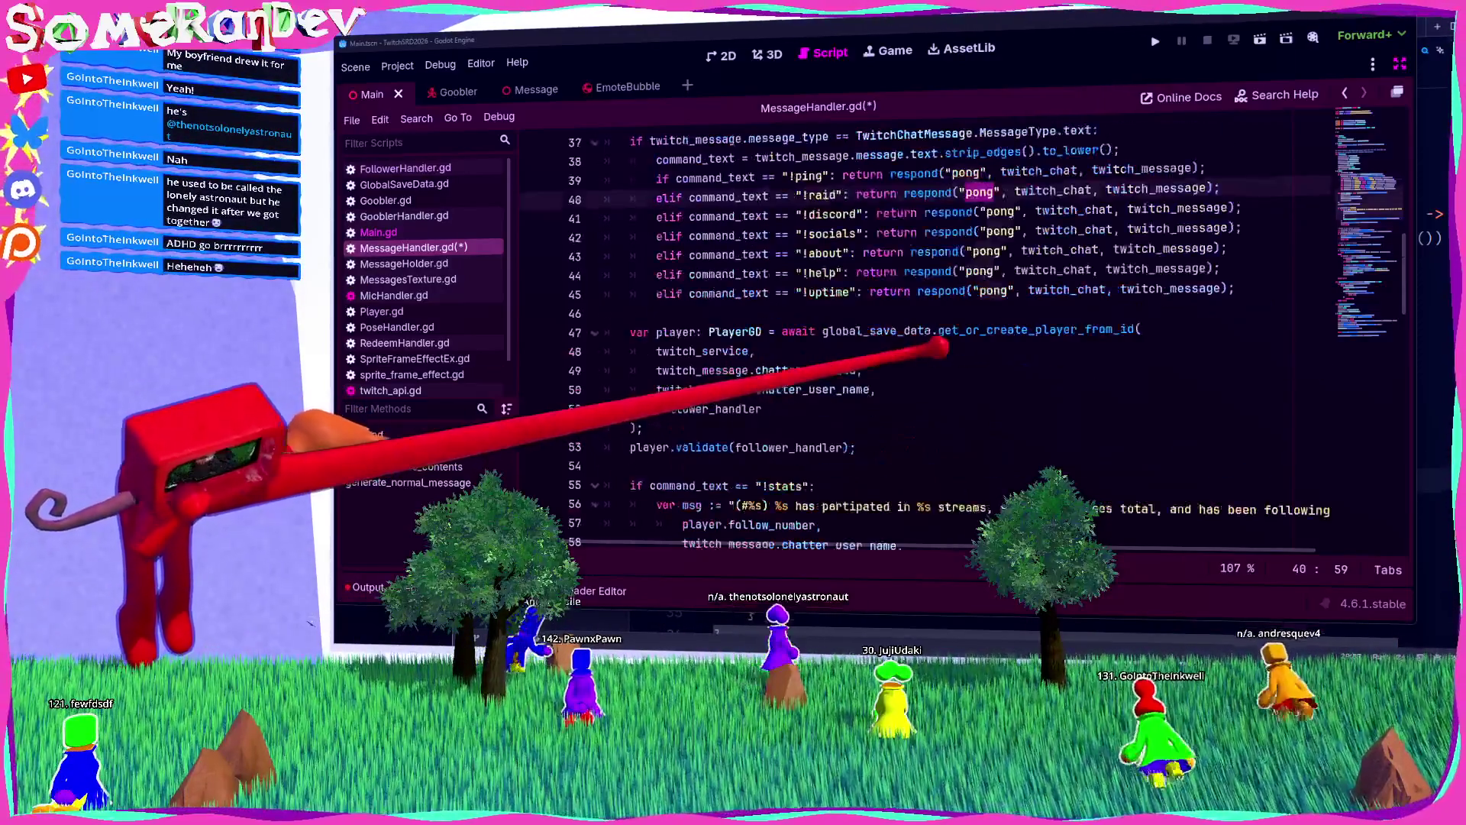
Step: Replace !raid's "pong" with somera253DWORLD emotes and 'AAAAAAAAA WE LIVE IN A 3D WORLD', then save
left_click(980, 193)
key("ctrl+v")
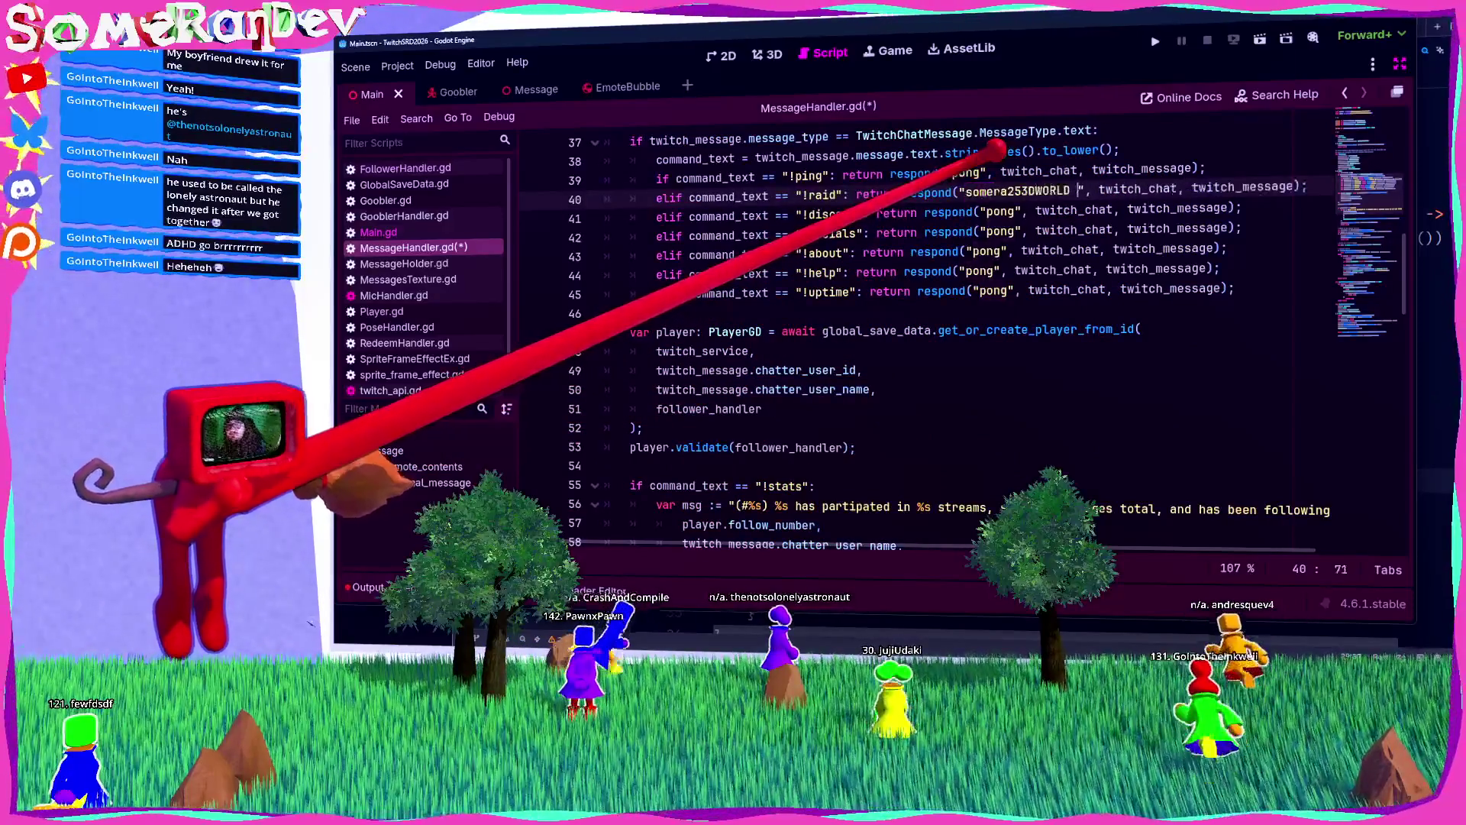
key("ctrl+v")
key("ctrl+v")
key("ctrl+v")
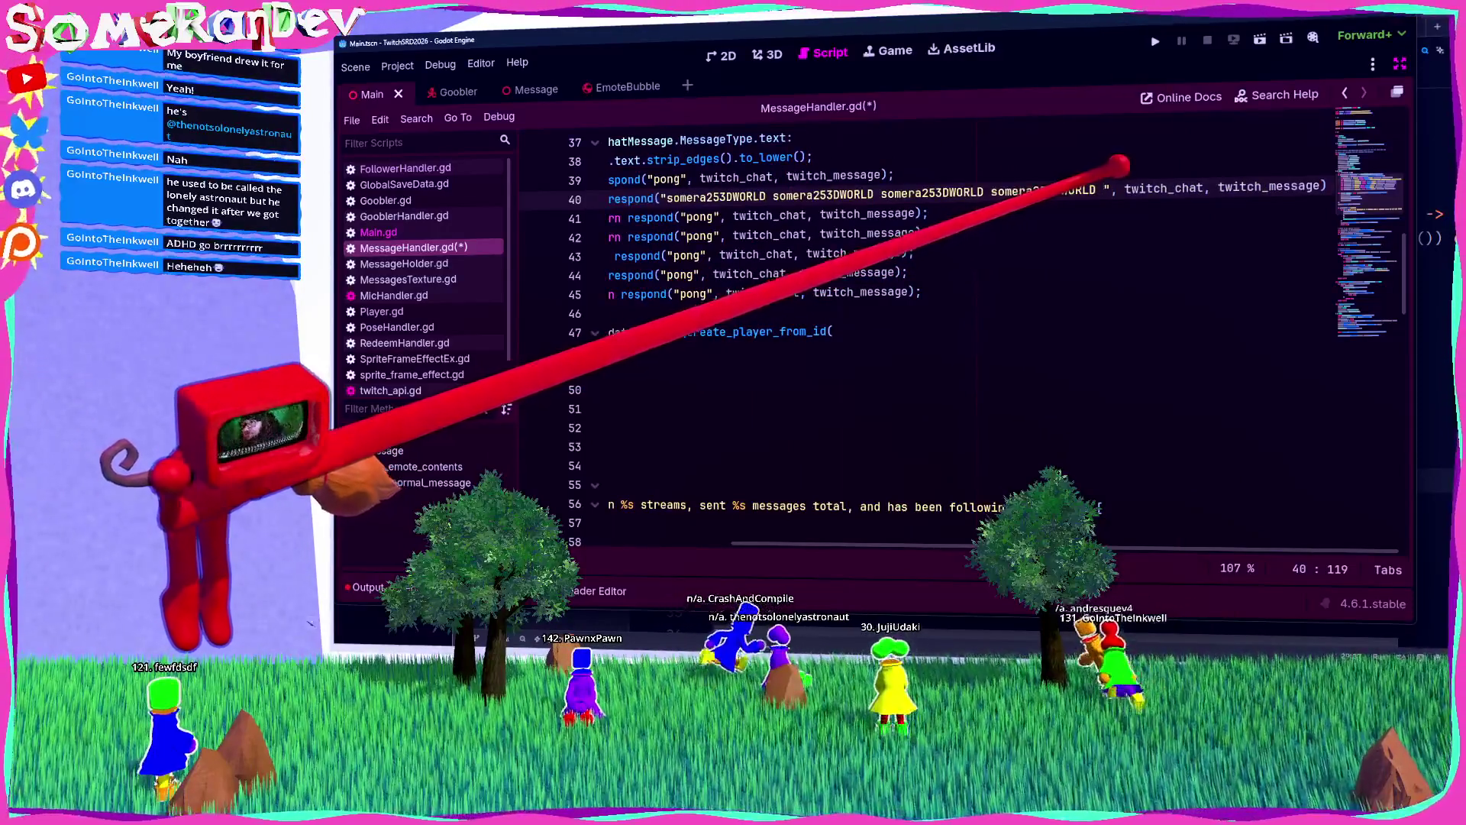
type("AAAAAAAAA WE L")
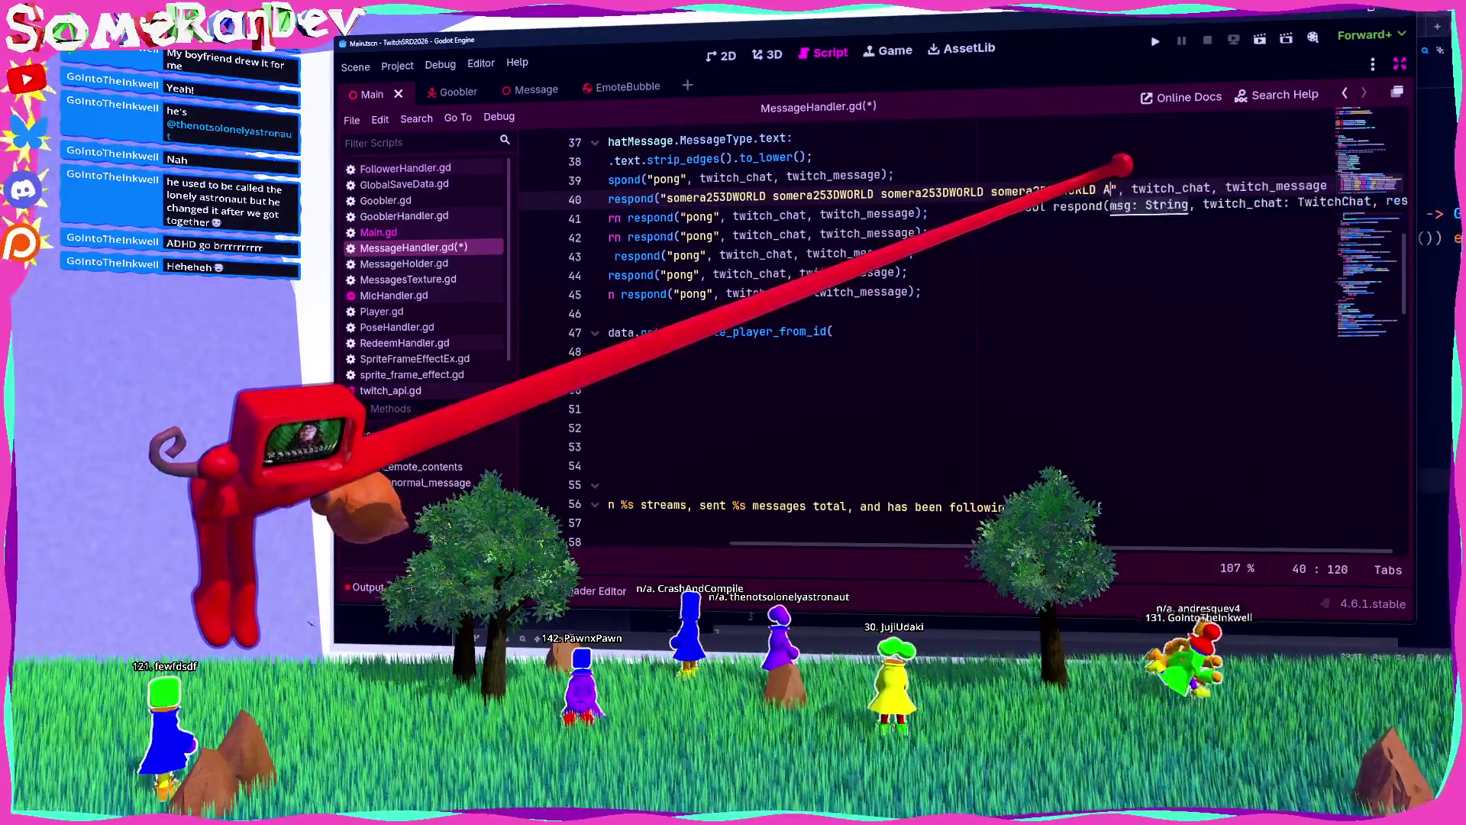
type("IVE IN A 3D ")
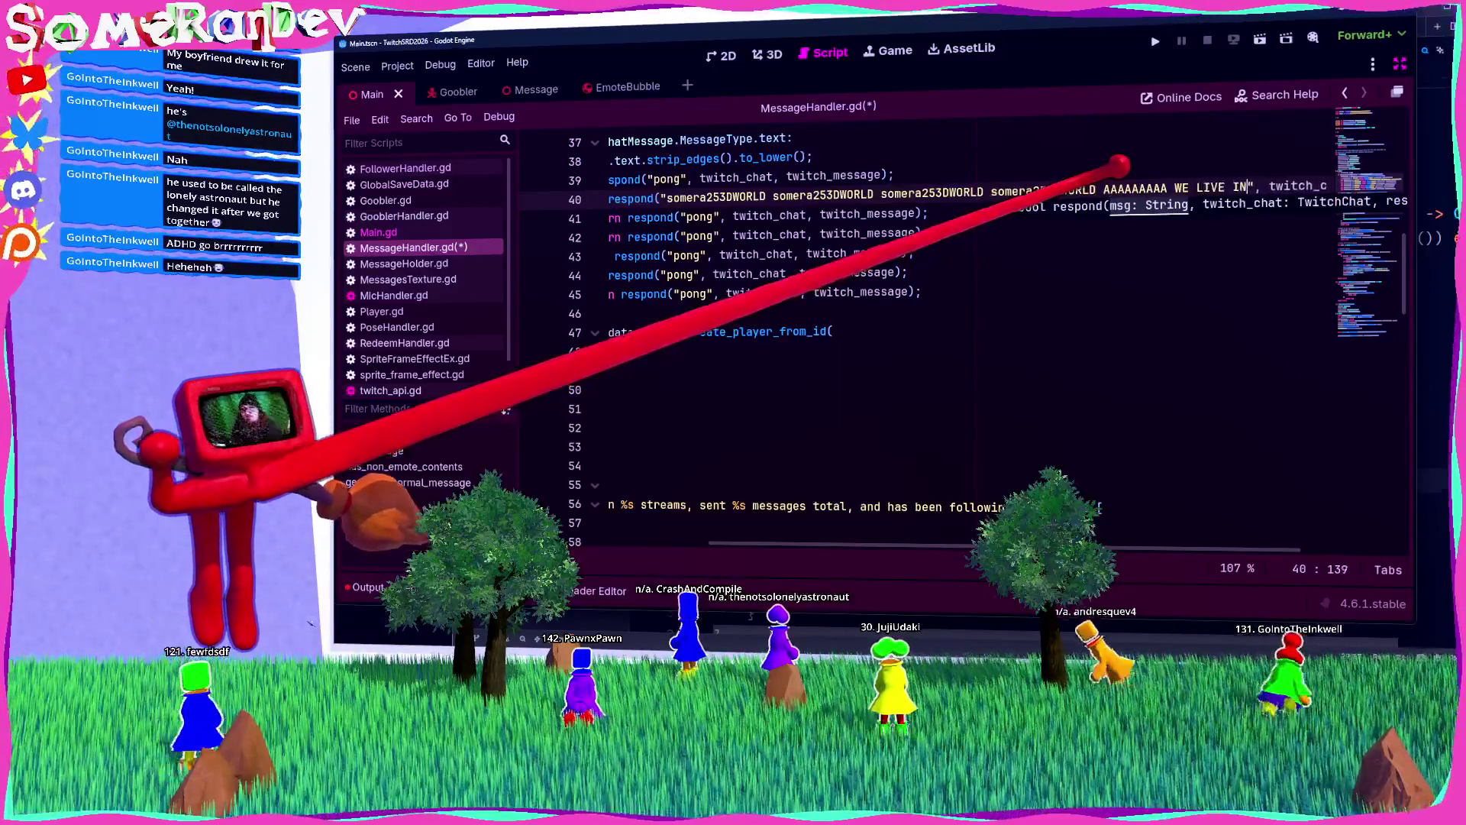
type("WORLD somera253DWORLD somera253DWORLD ")
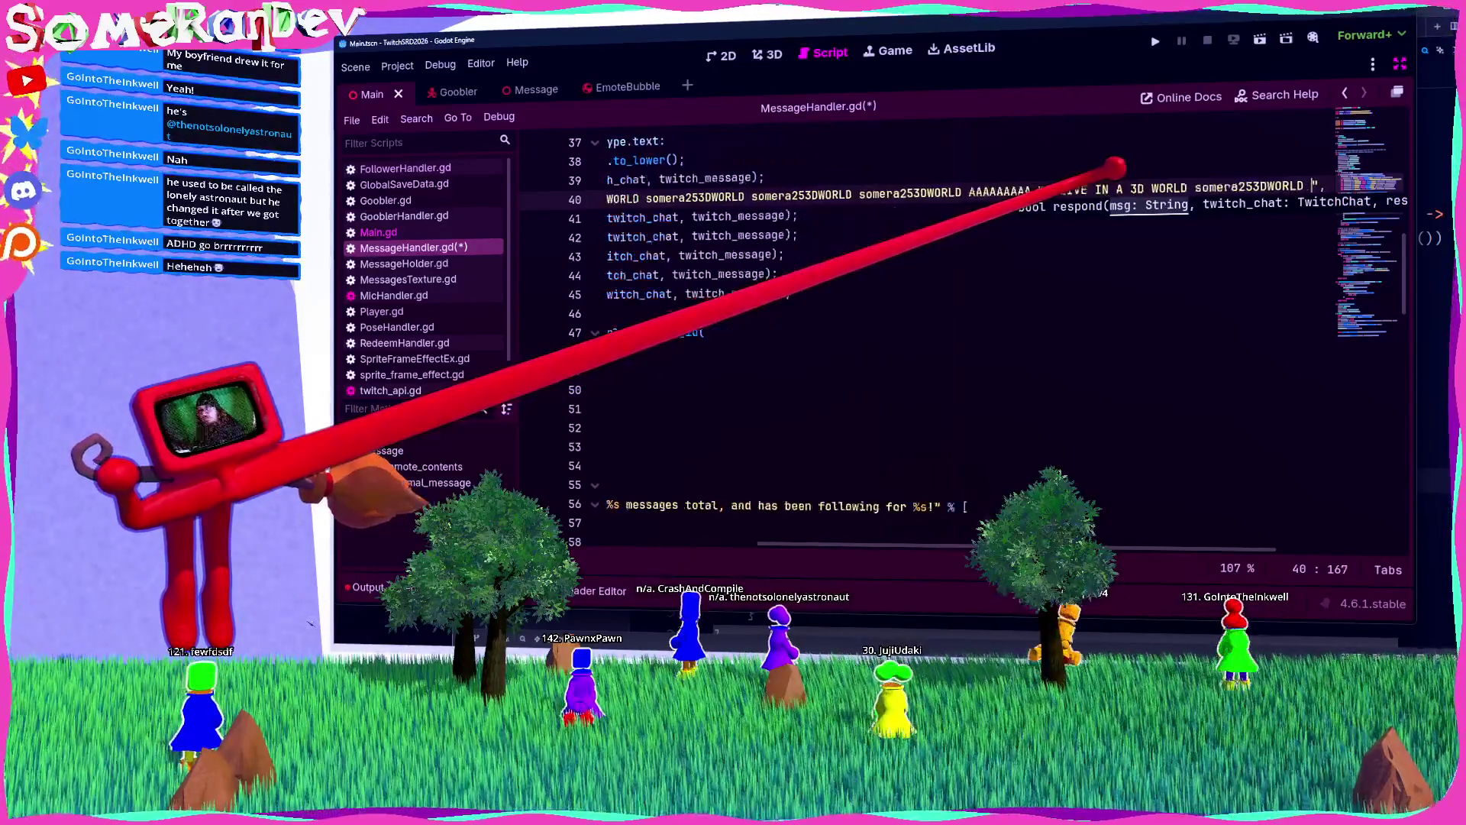
type("somera253DWORLD somera253DWORLD")
key("ctrl+s")
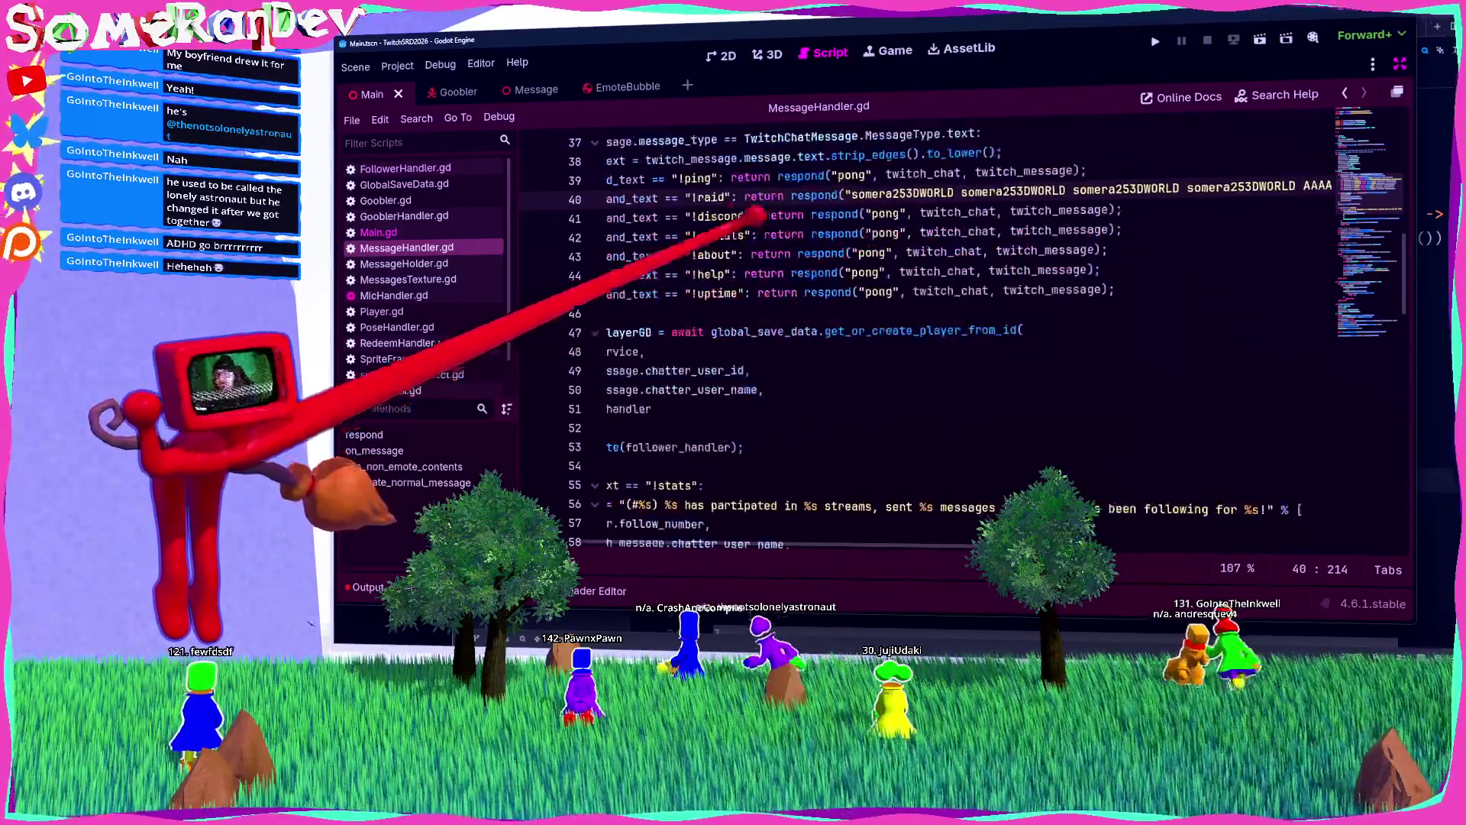
Step: Move the !raid response onto its own line below the condition and duplicate it
left_click(746, 197)
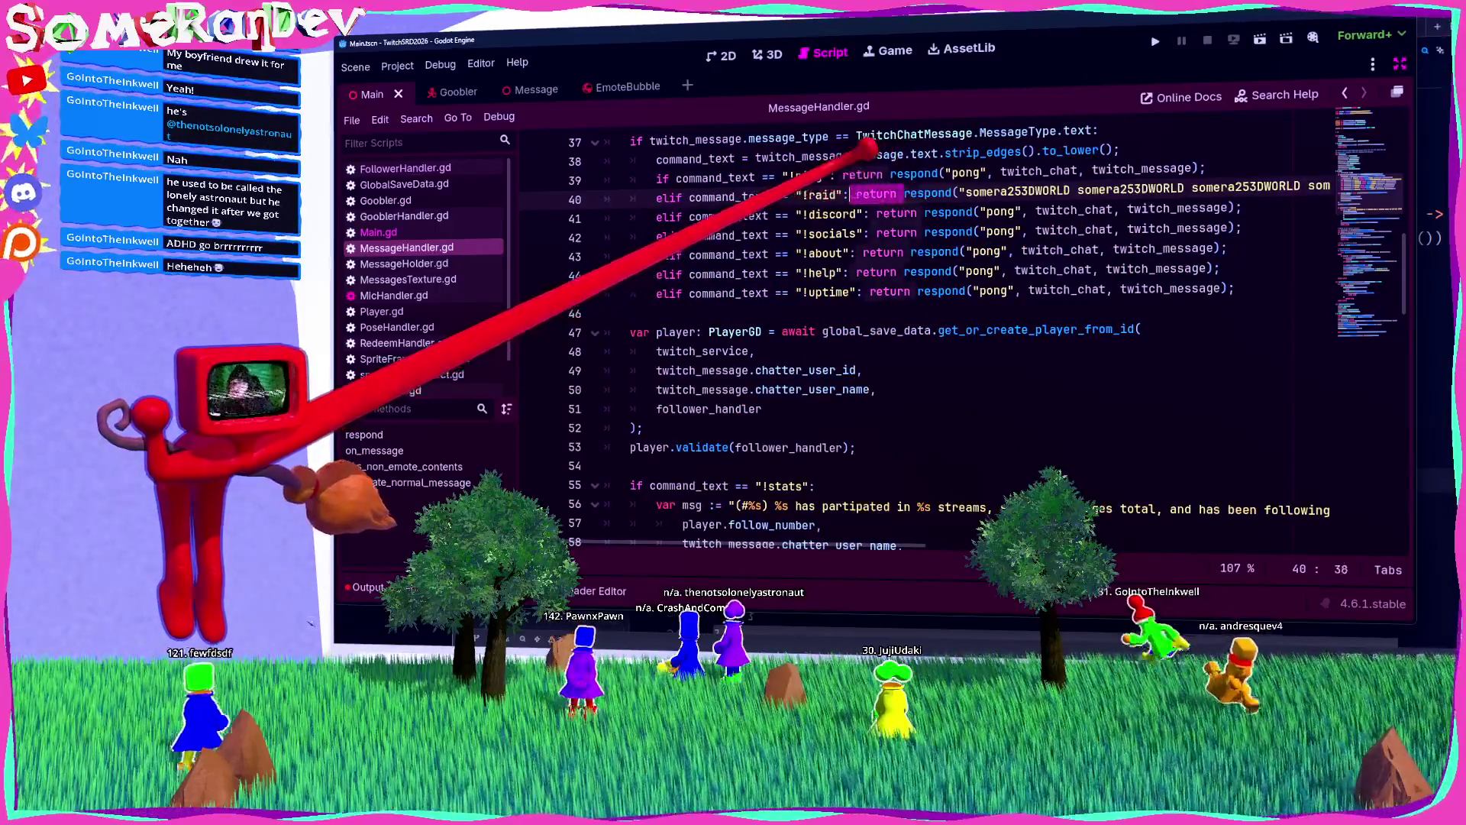
key("Return")
scroll(978, 176, "right", 5)
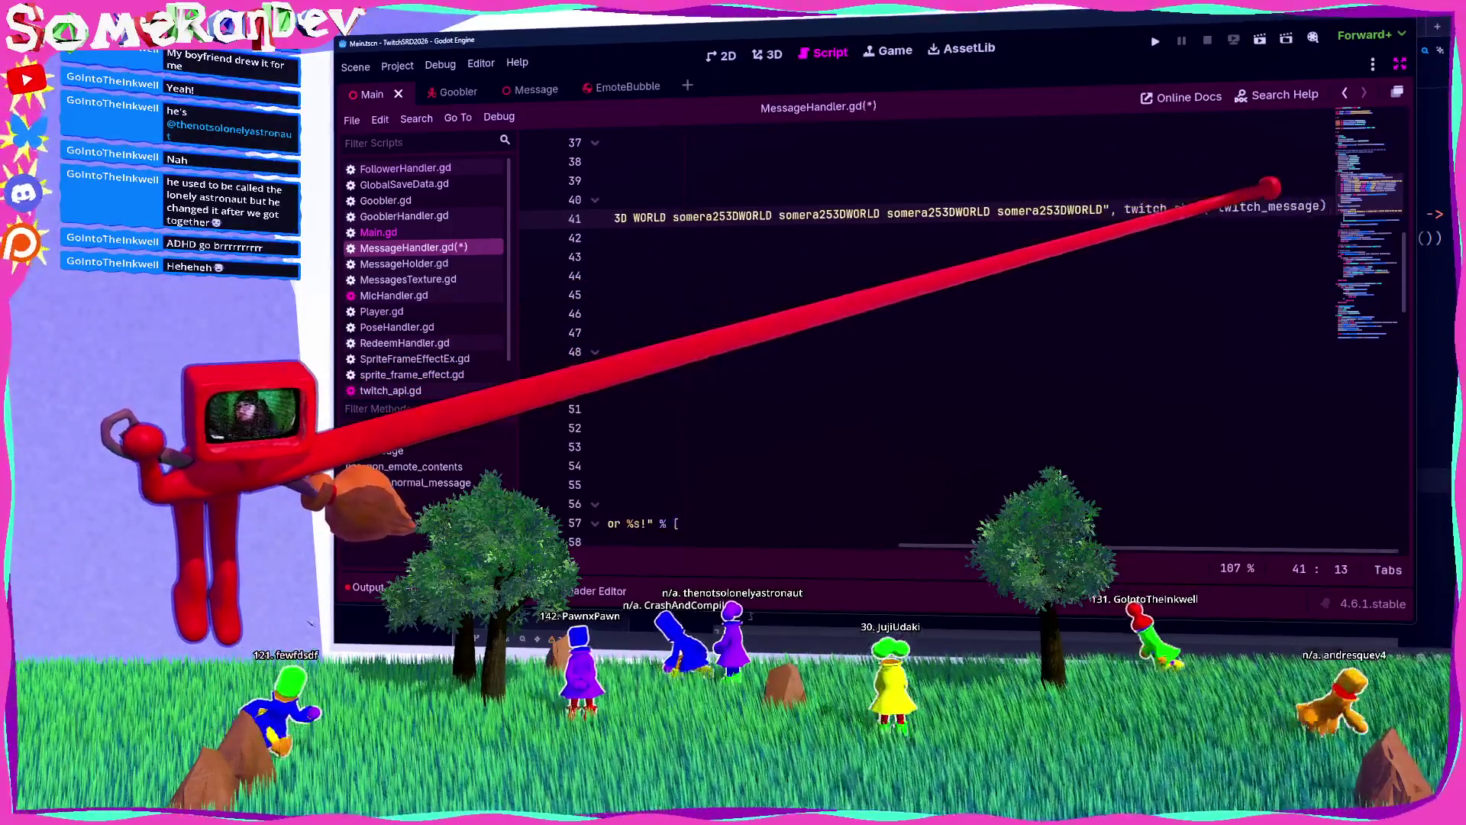
key("End")
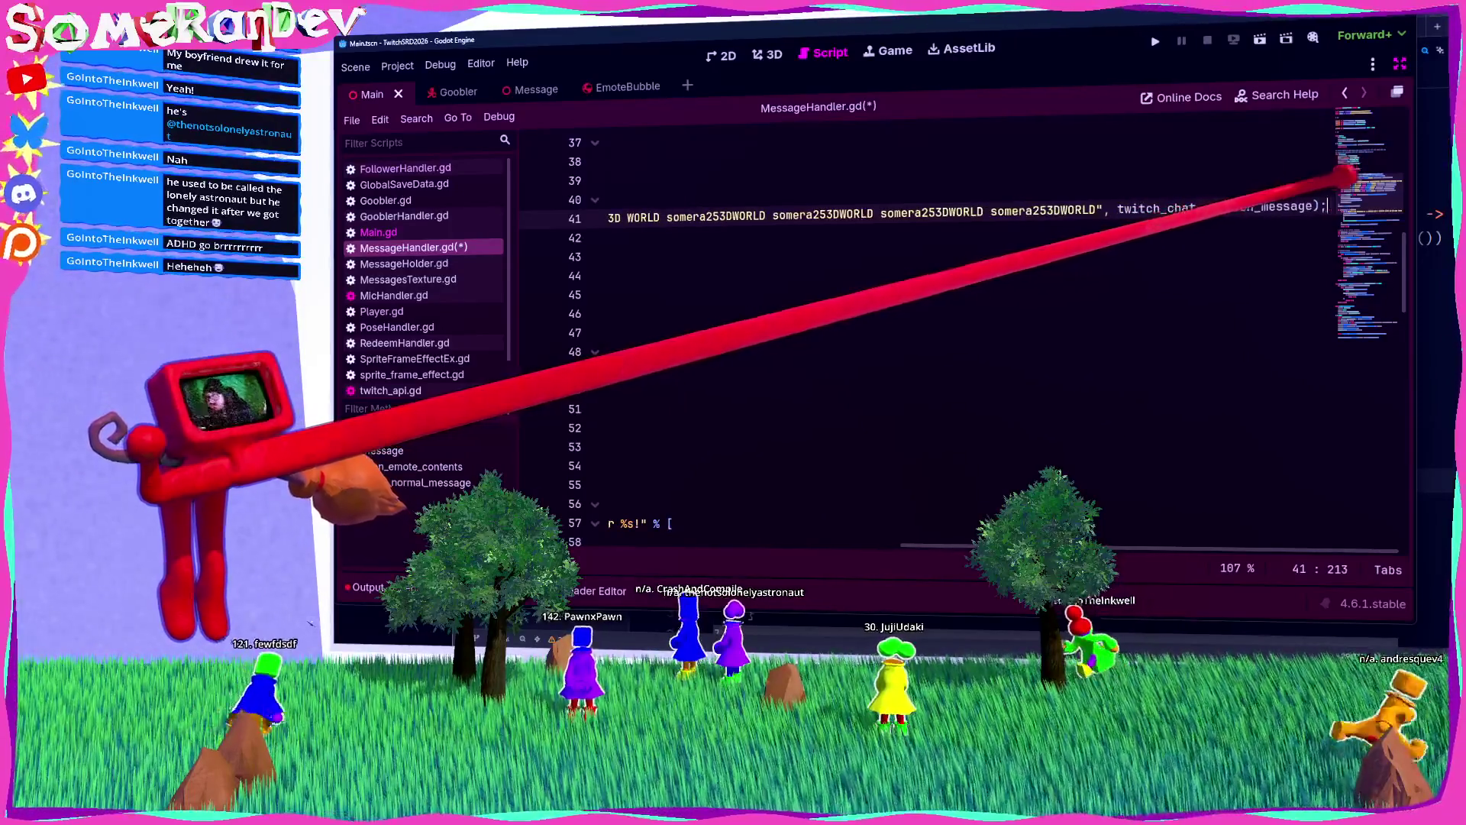
key("Home")
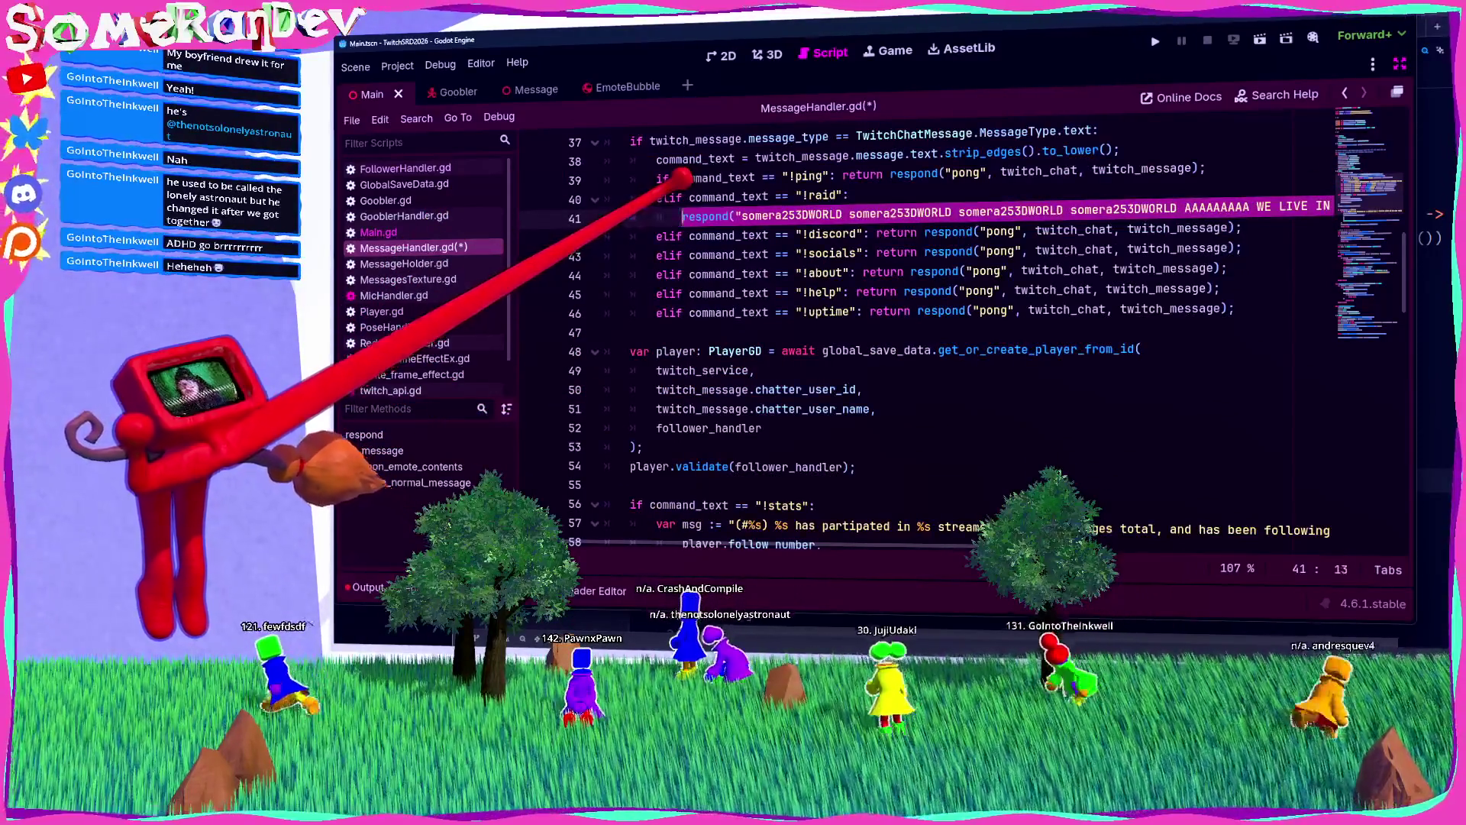
key("End")
key("ctrl+shift+d")
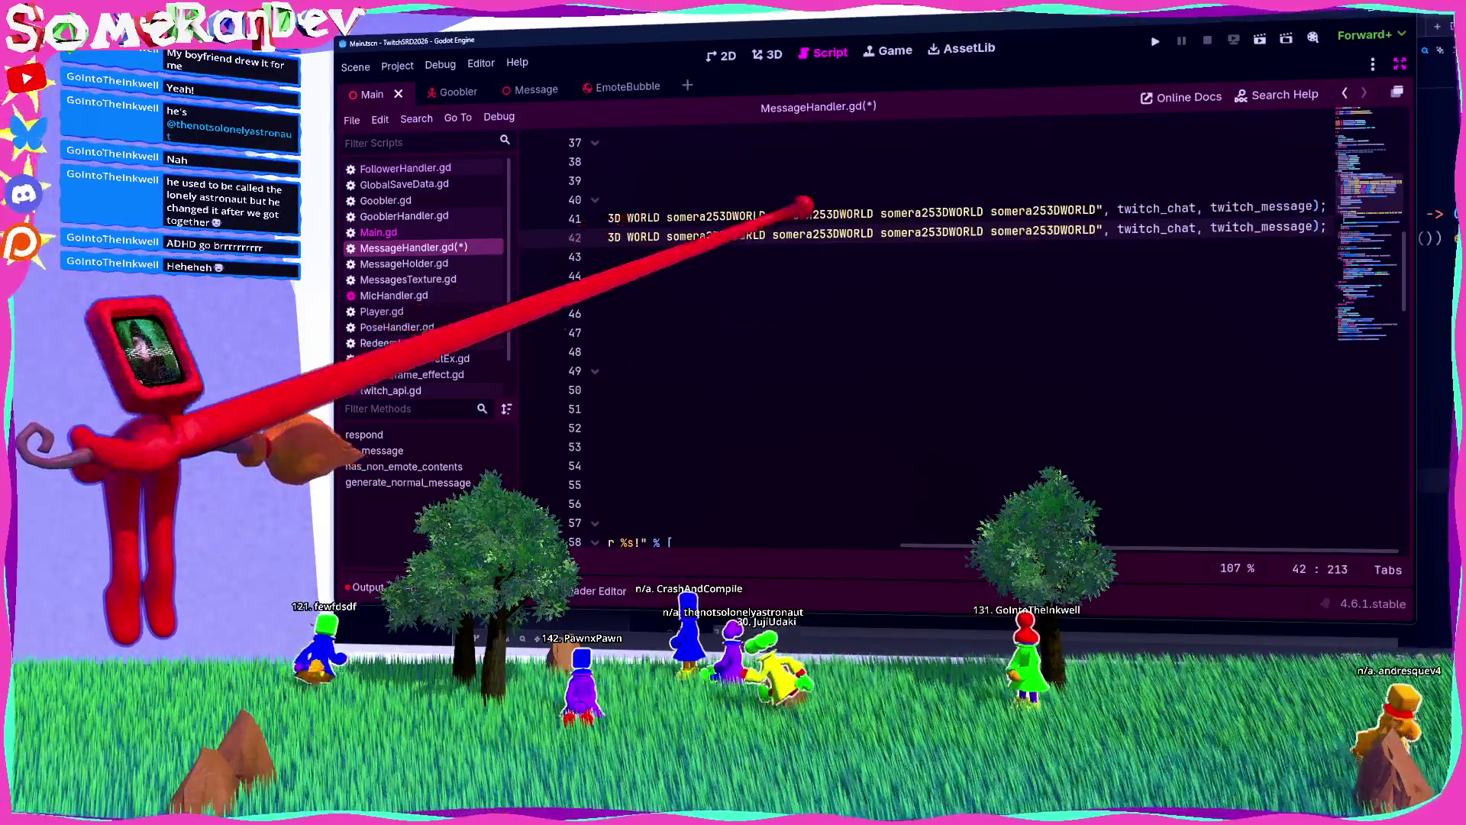
scroll(962, 343, "left", 10)
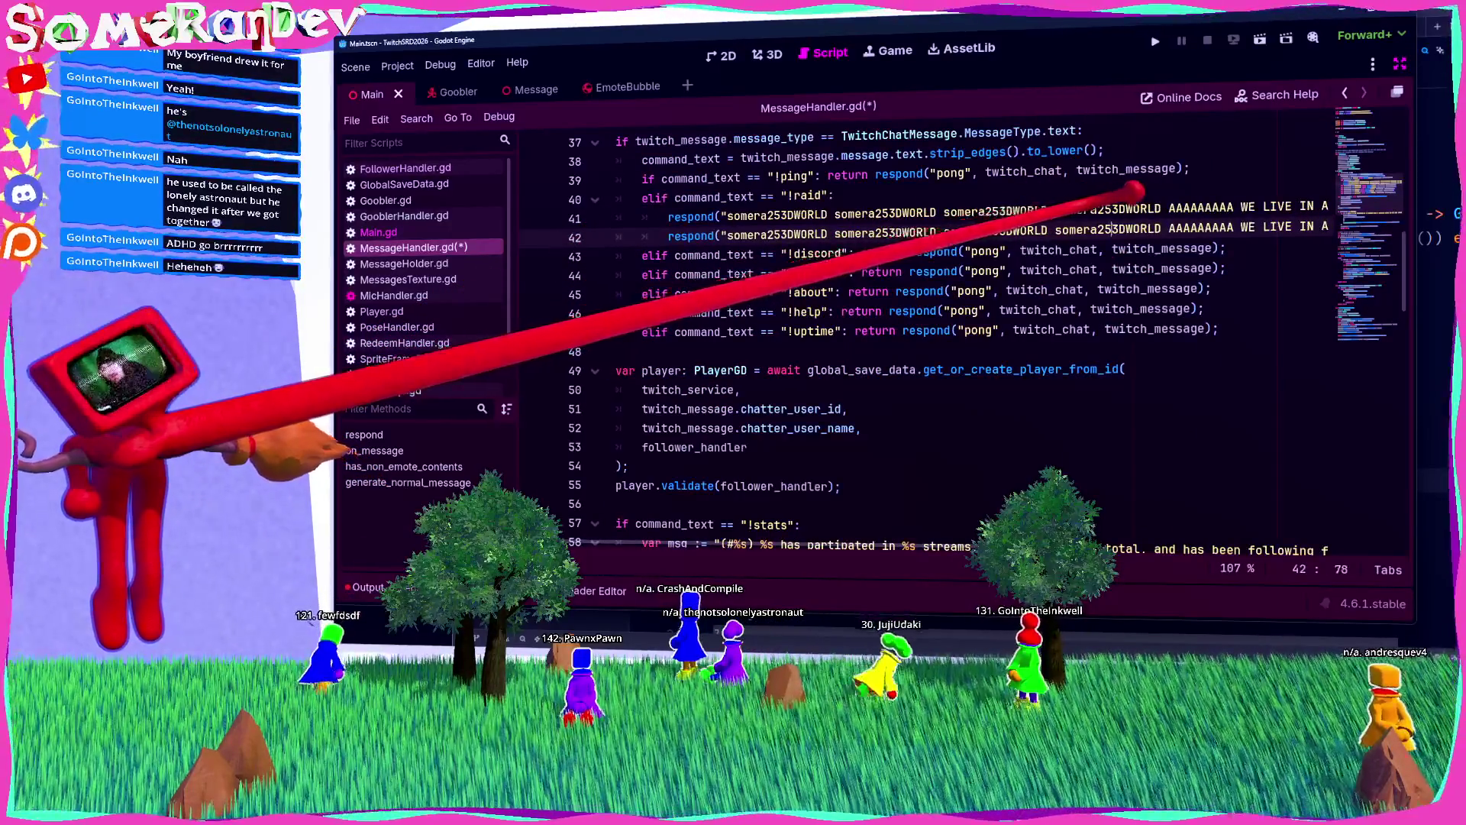
Step: Replace the leading somera253DWORLD emotes on line 42 with a row of cube emojis
left_click_drag(1165, 233, 731, 233)
key("BackSpace")
key("super+period")
type("ice")
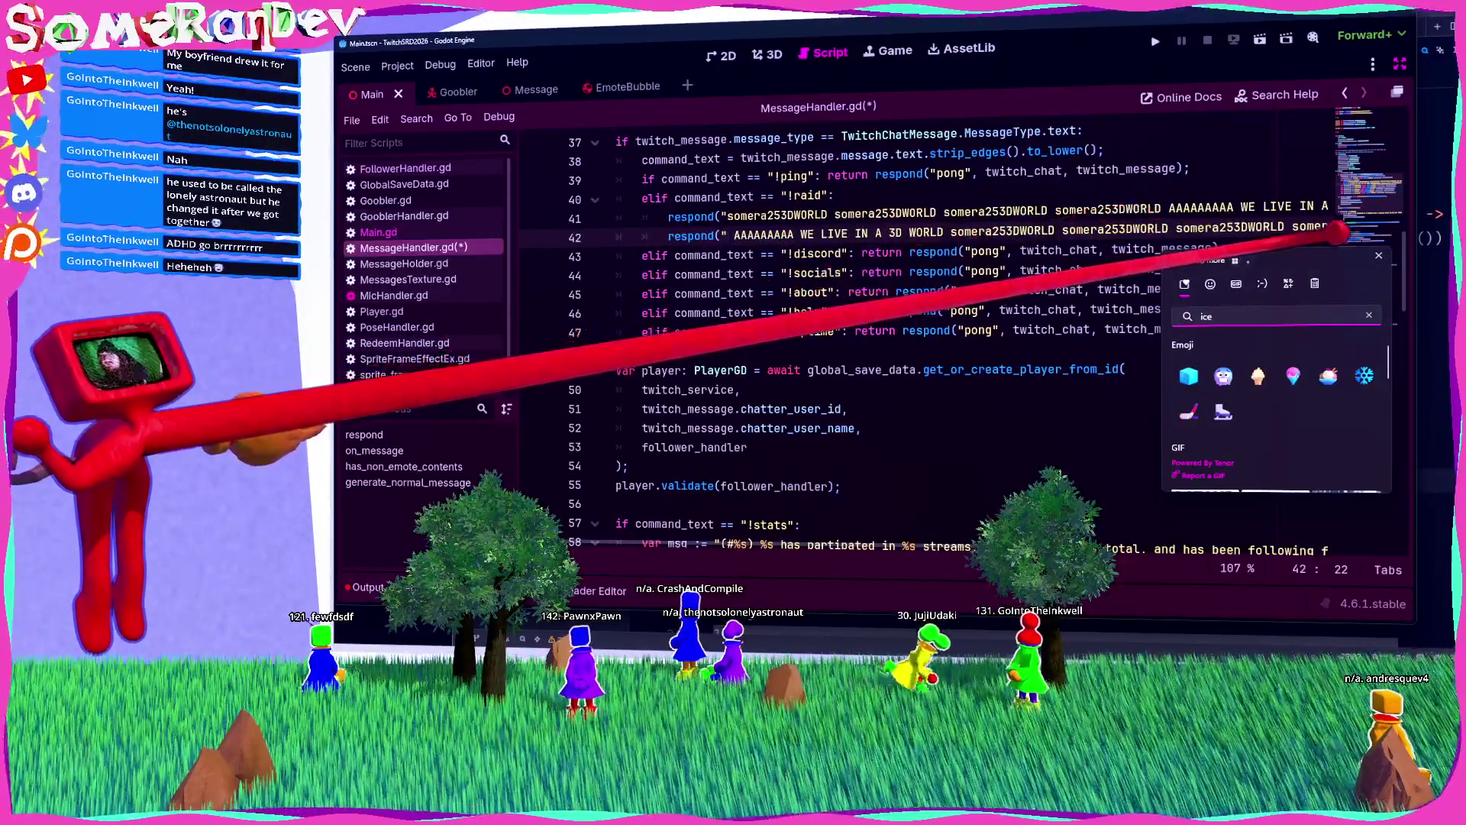
key("BackSpace")
key("BackSpace")
key("BackSpace")
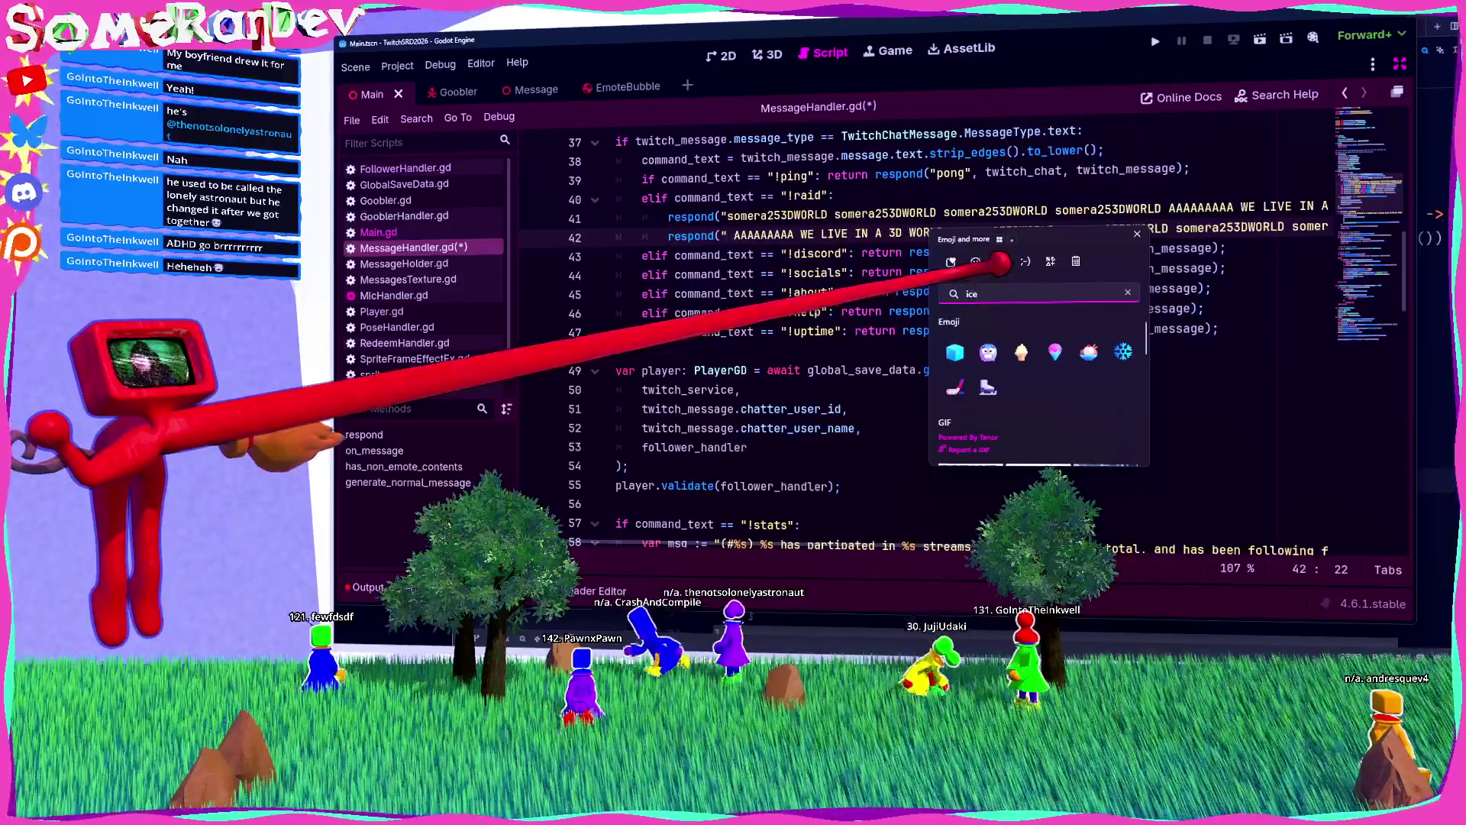
type("cube")
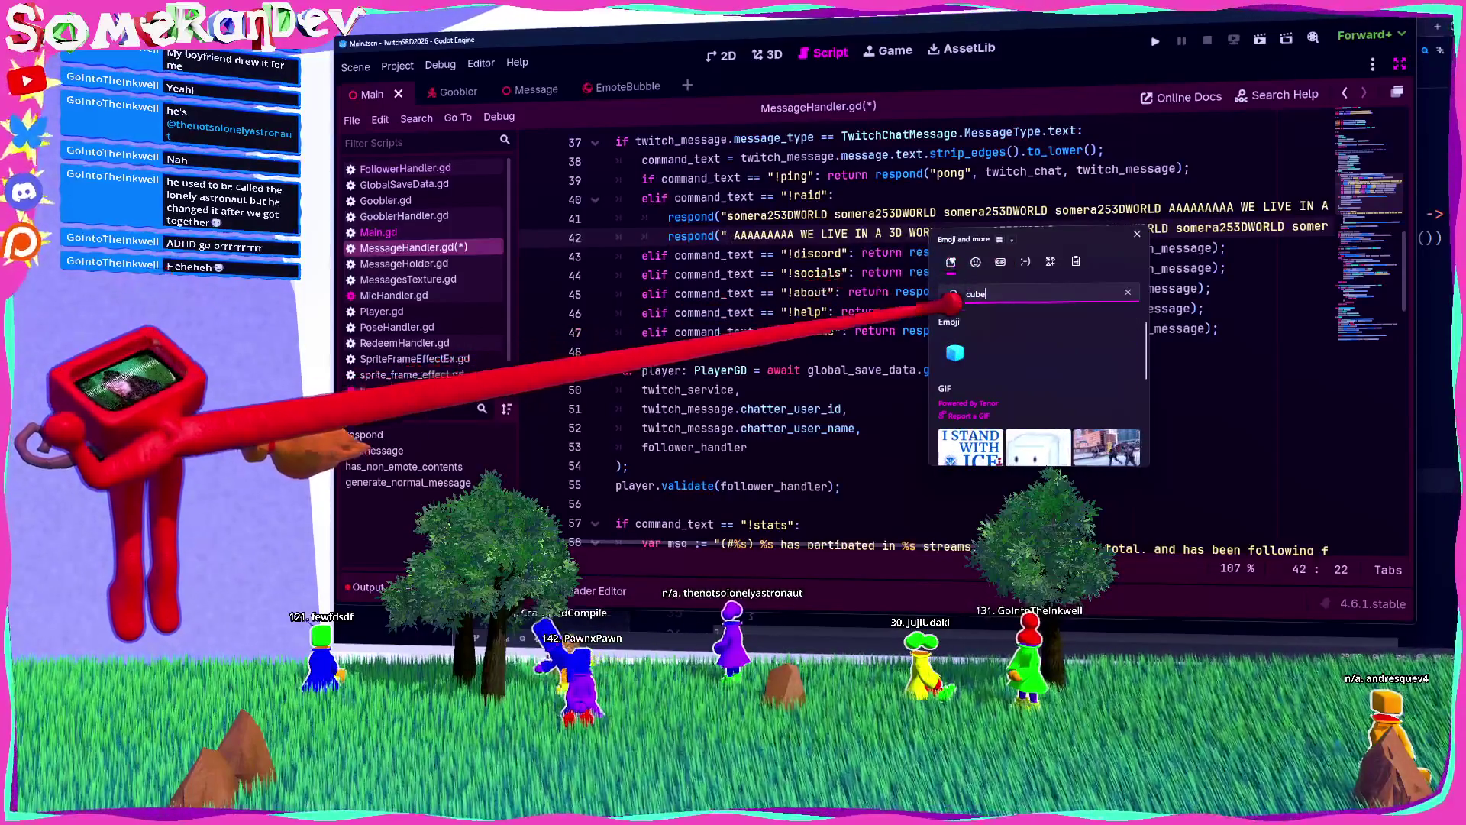
key("Return")
key("Return")
key("Return")
key("Return")
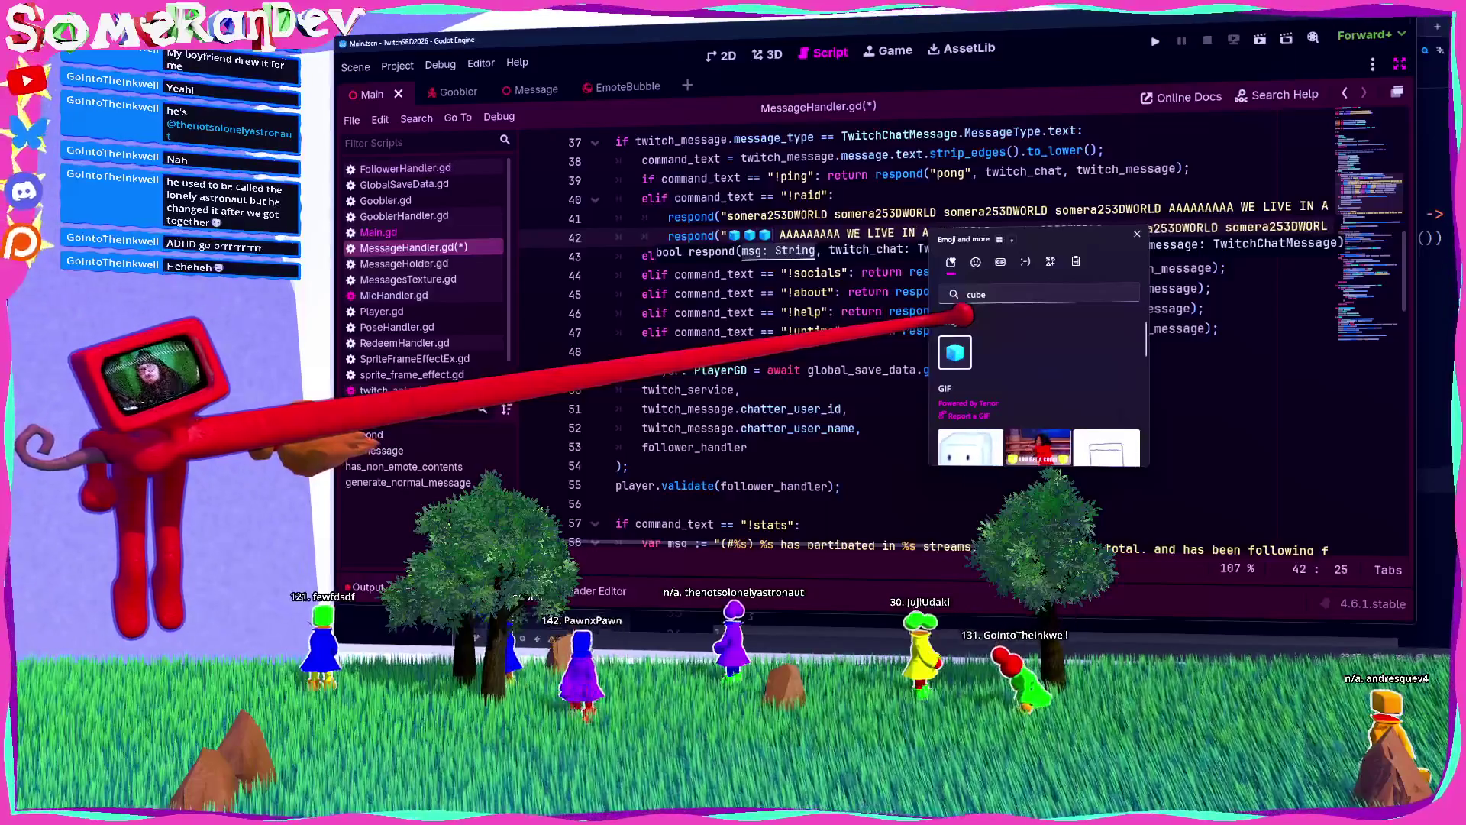
key("Return")
key("Escape")
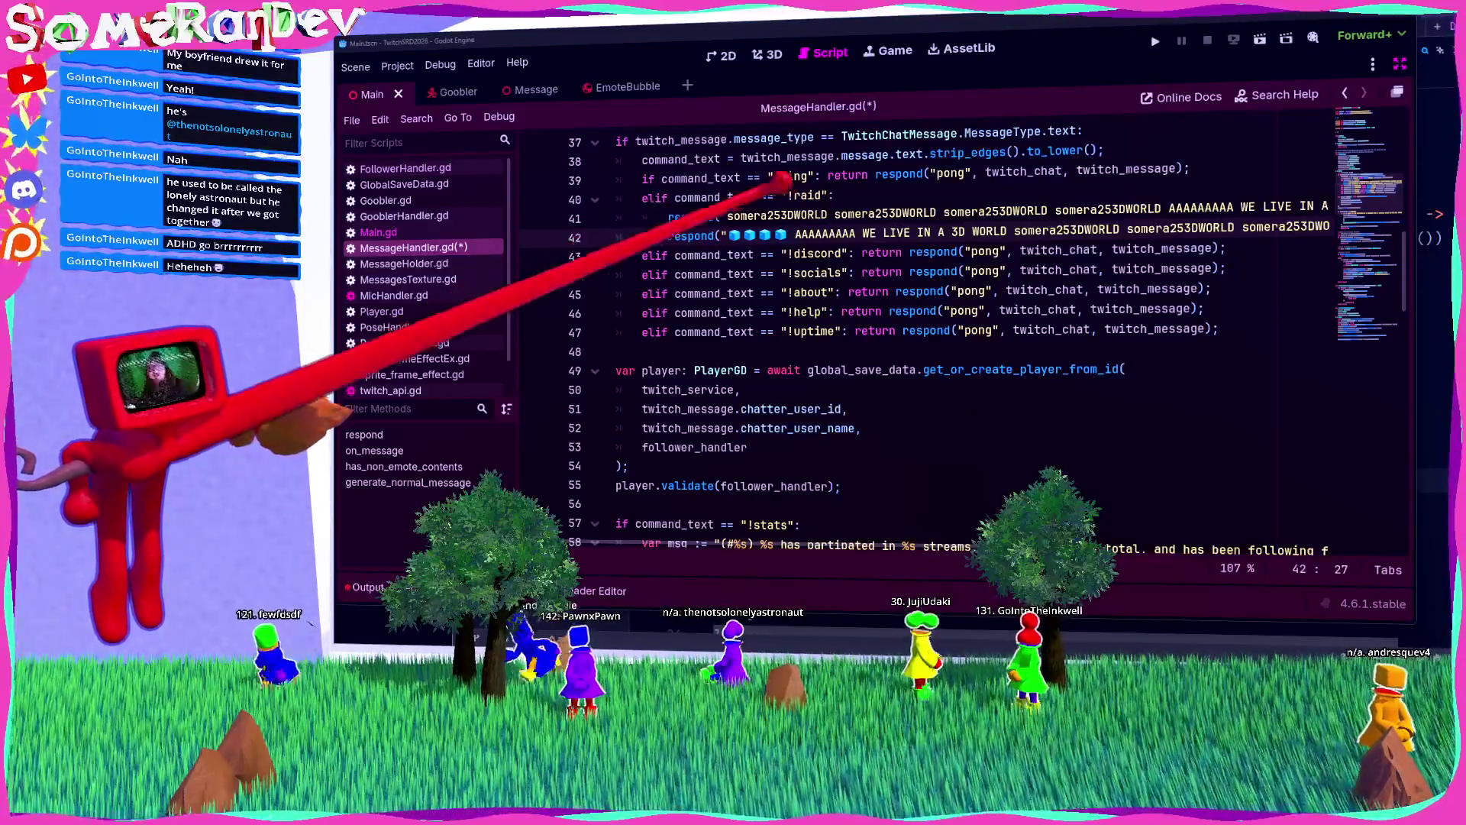
Step: Swap the trailing emotes for the copied cube emojis and prefix the line with 'return'
key("shift+Left")
key("shift+Left")
key("shift+Left")
key("ctrl+c")
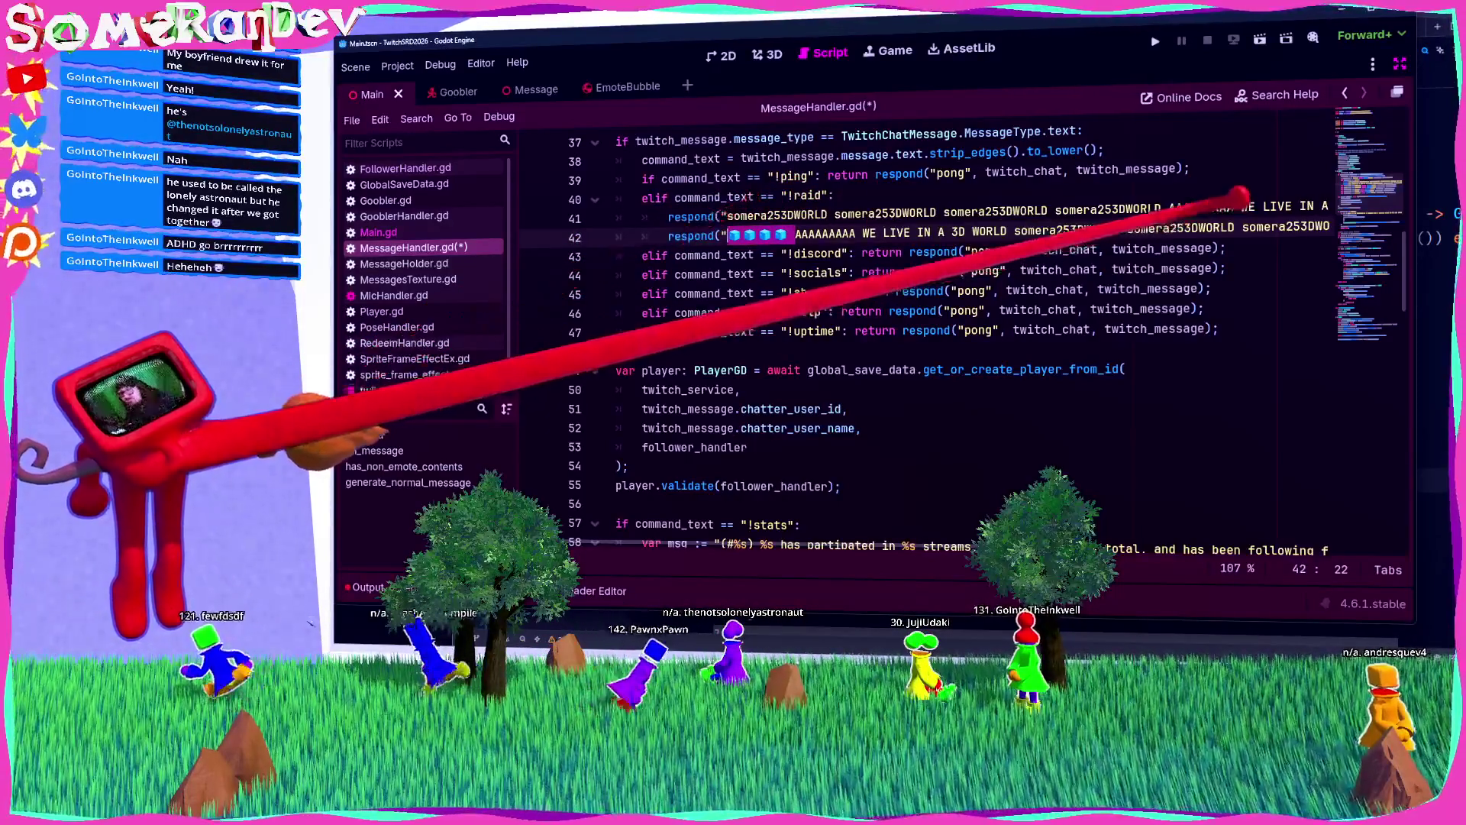
key("ctrl+Right")
key("ctrl+Right")
key("ctrl+Right")
key("ctrl+shift+Left")
key("ctrl+shift+Left")
key("ctrl+shift+Left")
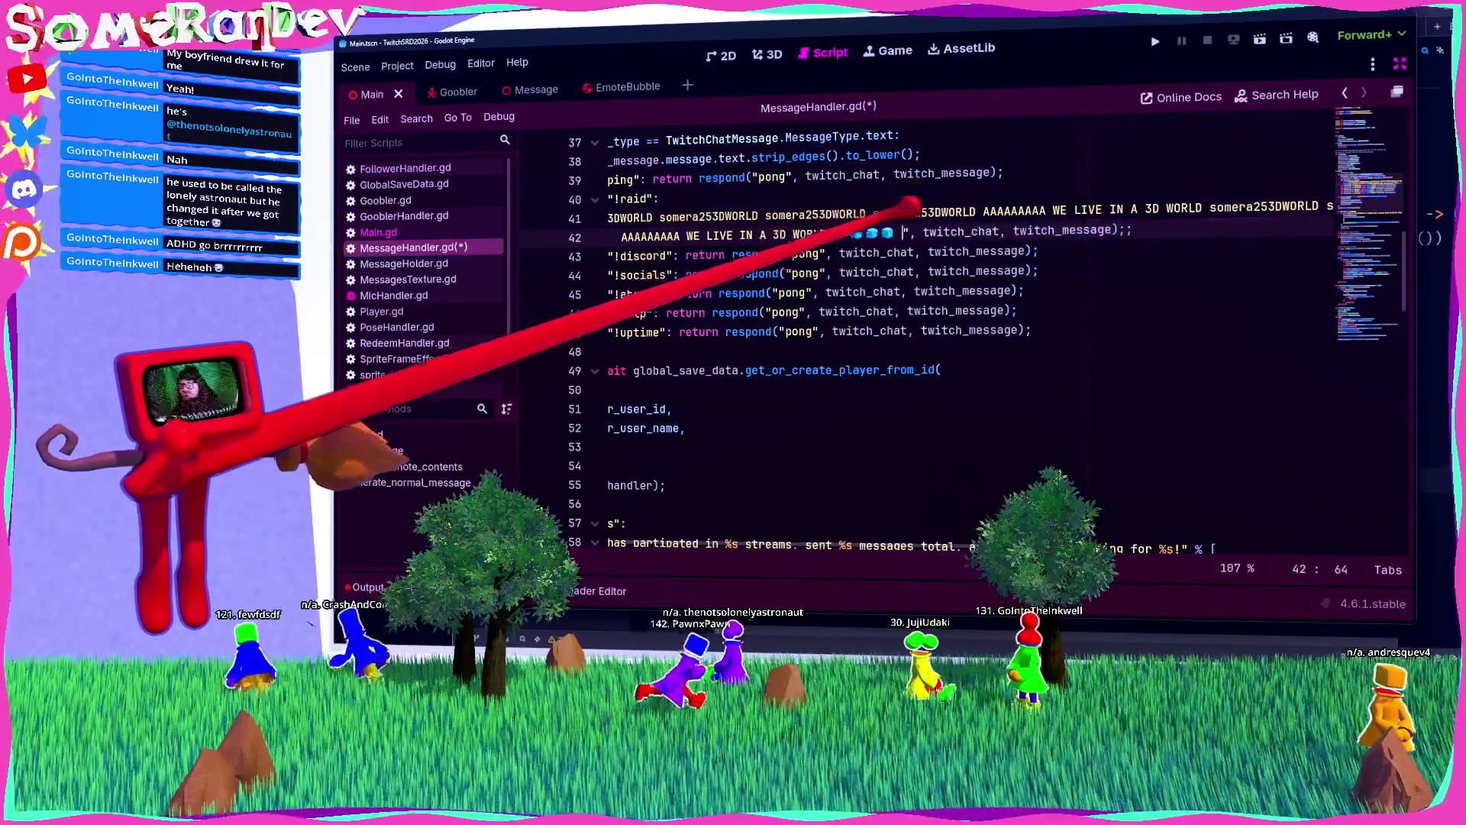
key("ctrl+v")
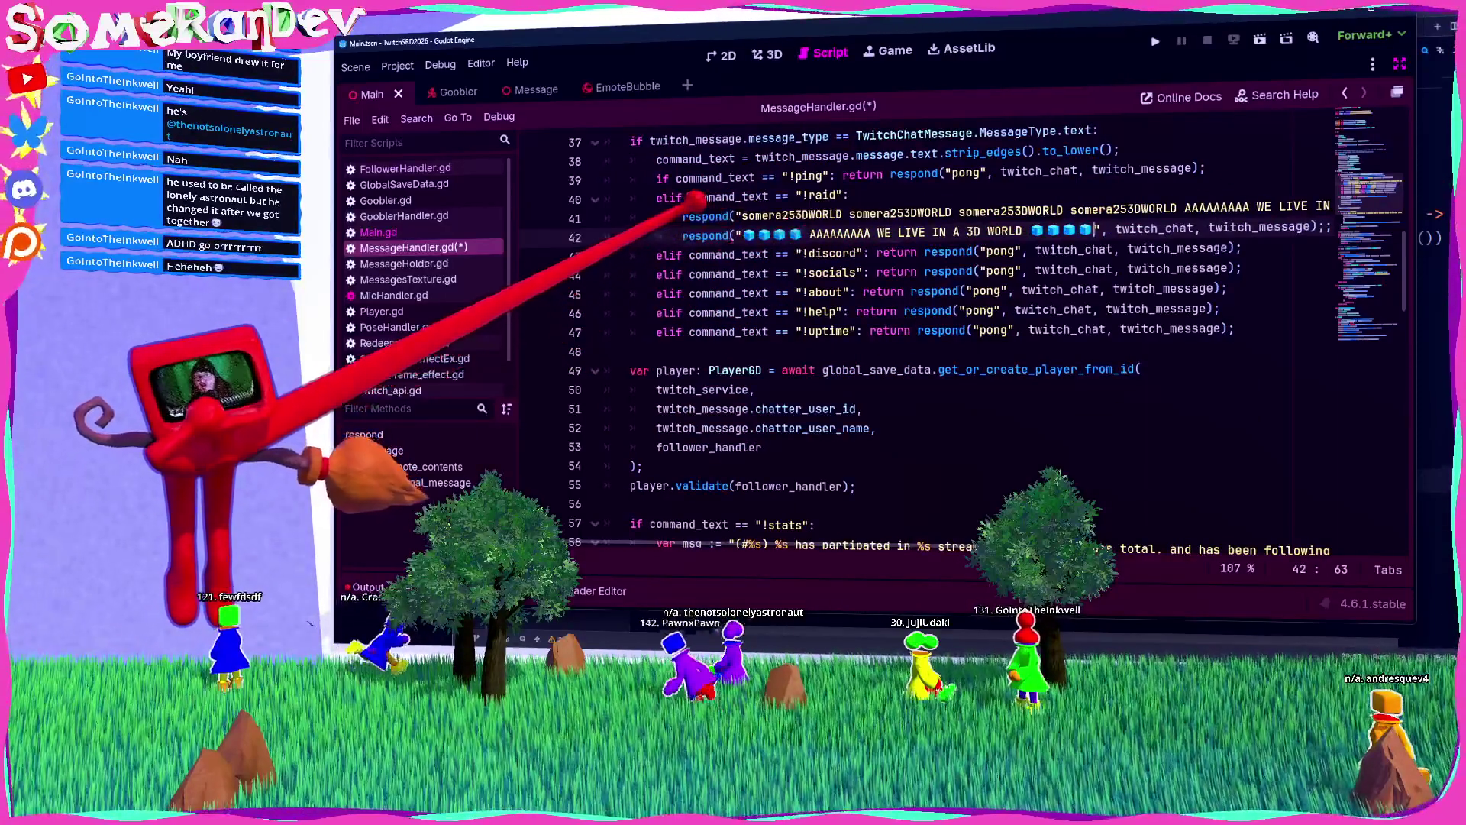
key("Home")
type("return")
Step: Save the script and rerun the previous cargo build in the terminal
key("ctrl+s")
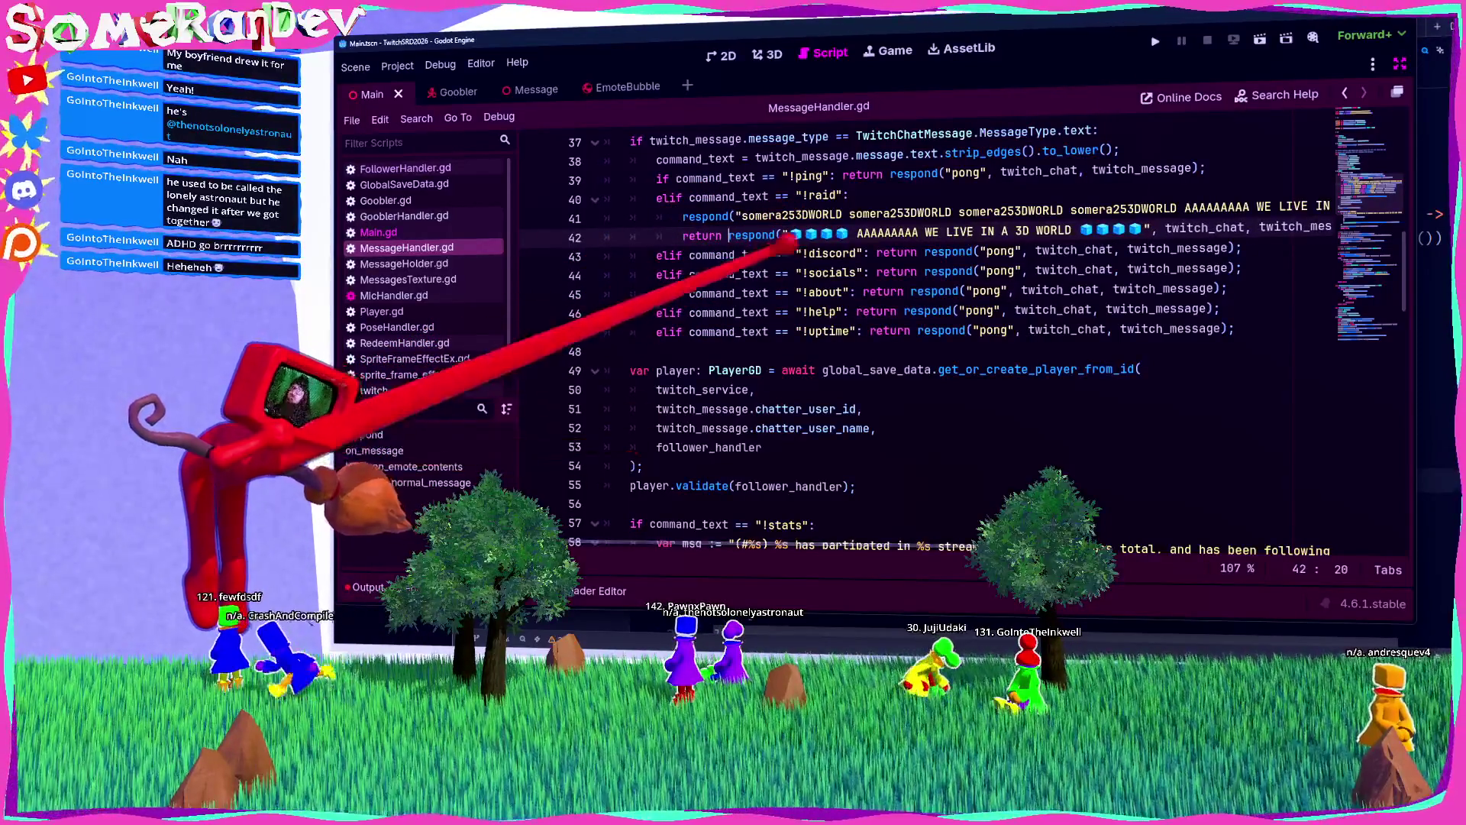
key("alt+Tab")
key("Up")
key("Return")
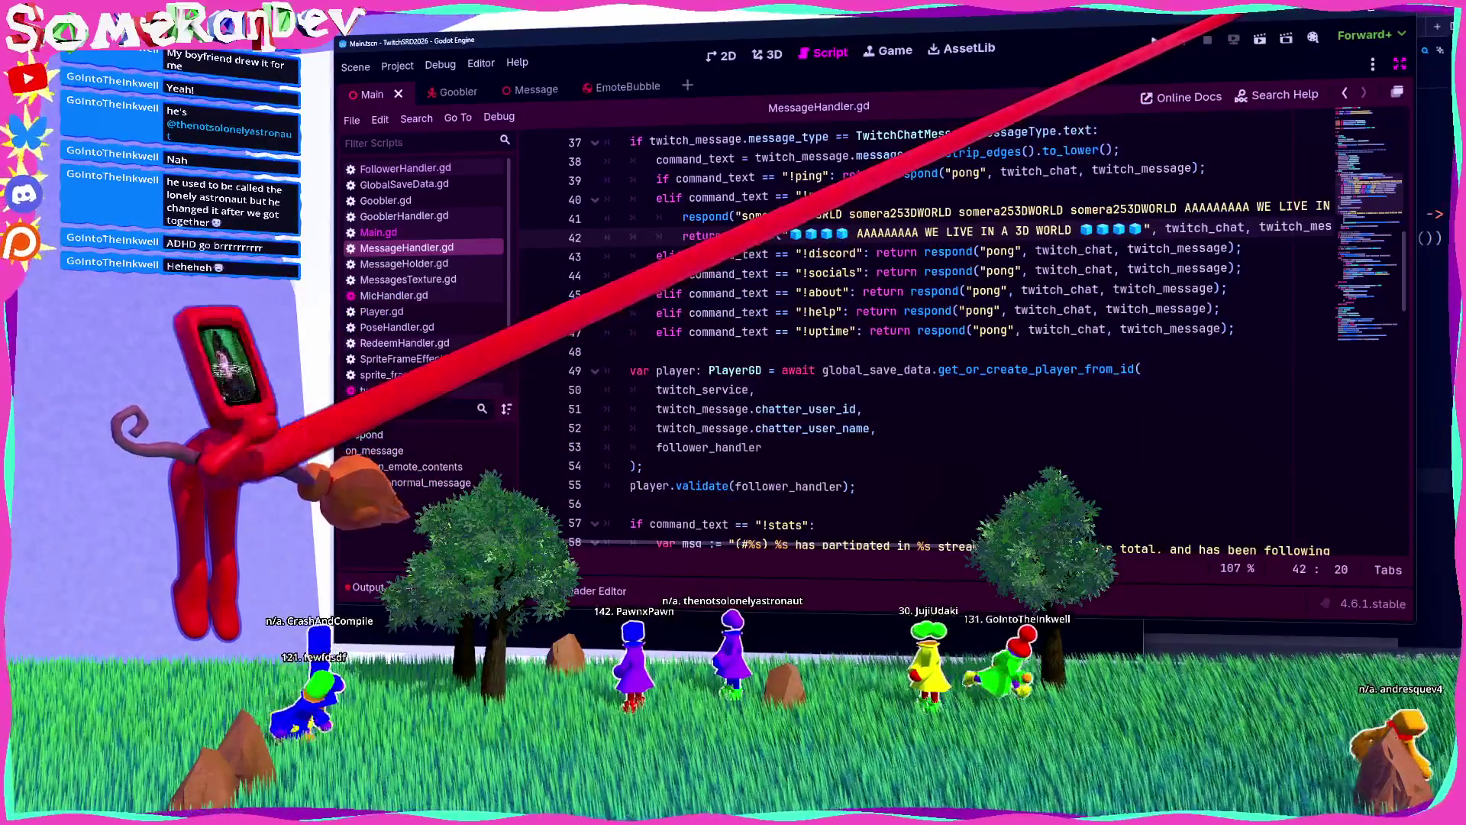
Step: Test-run the current scene in a maximised debug window, then stop it with F8
left_click(1260, 40)
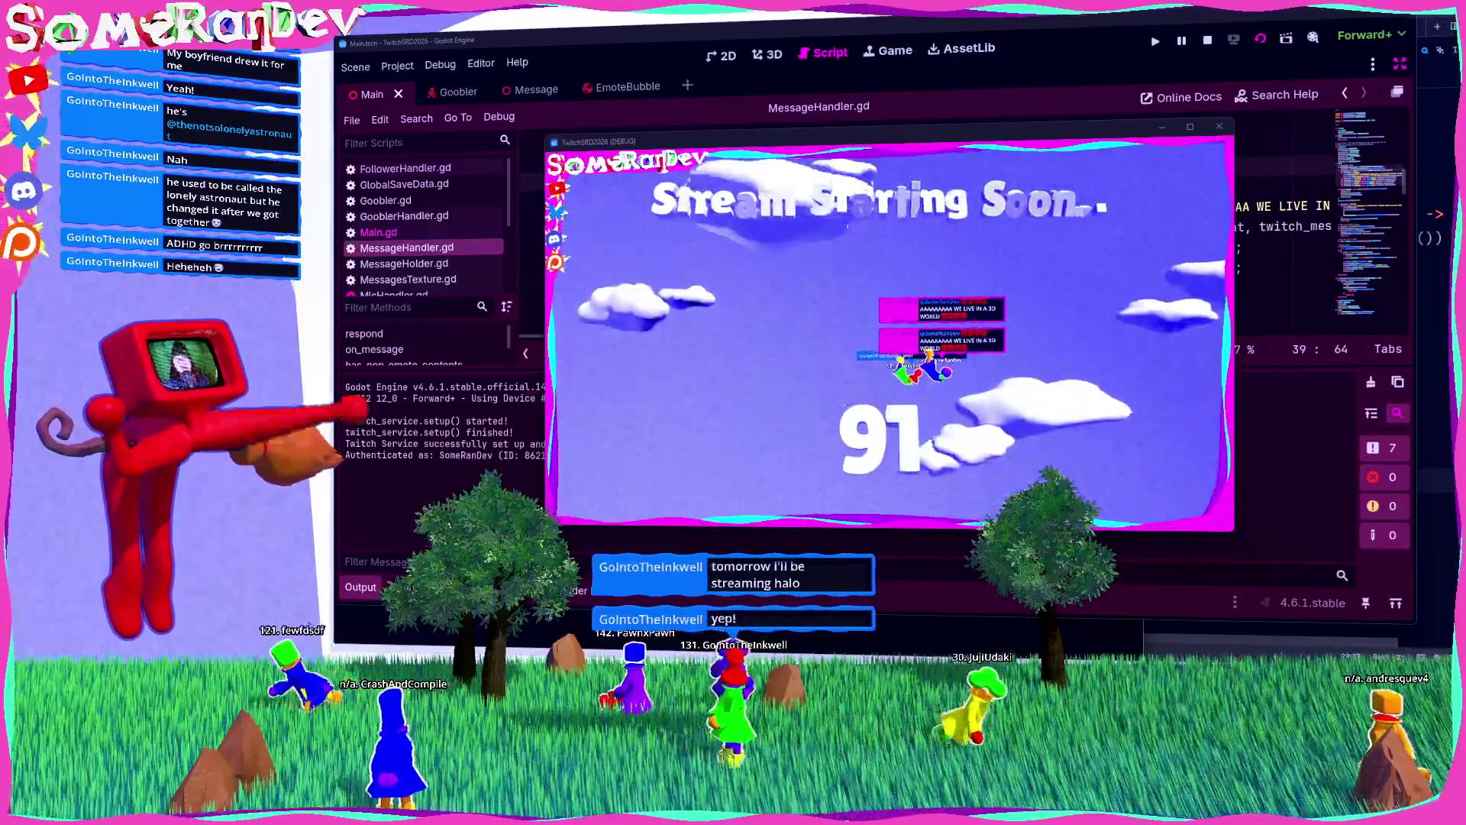
left_click(1190, 126)
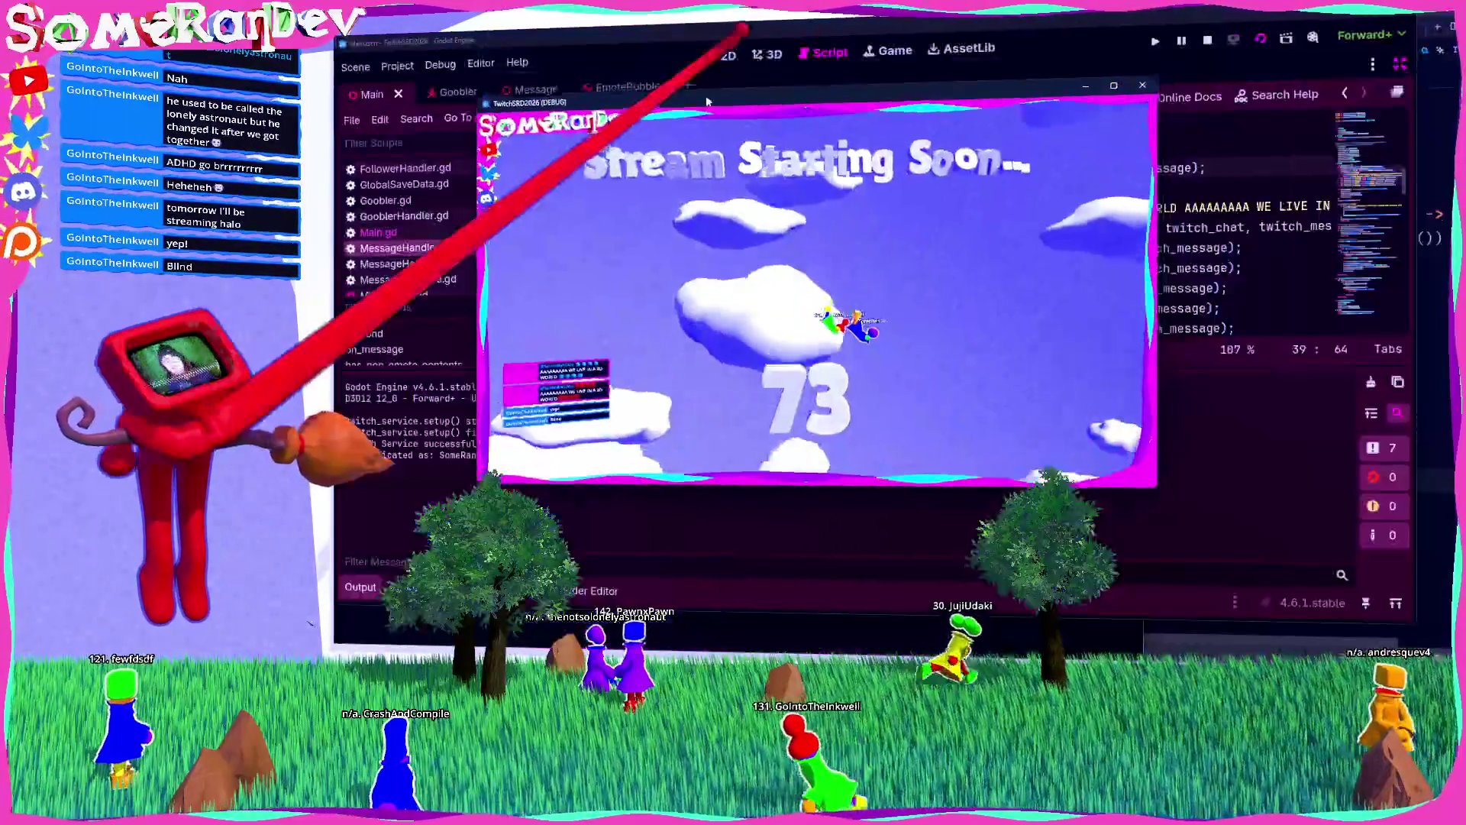
key("F8")
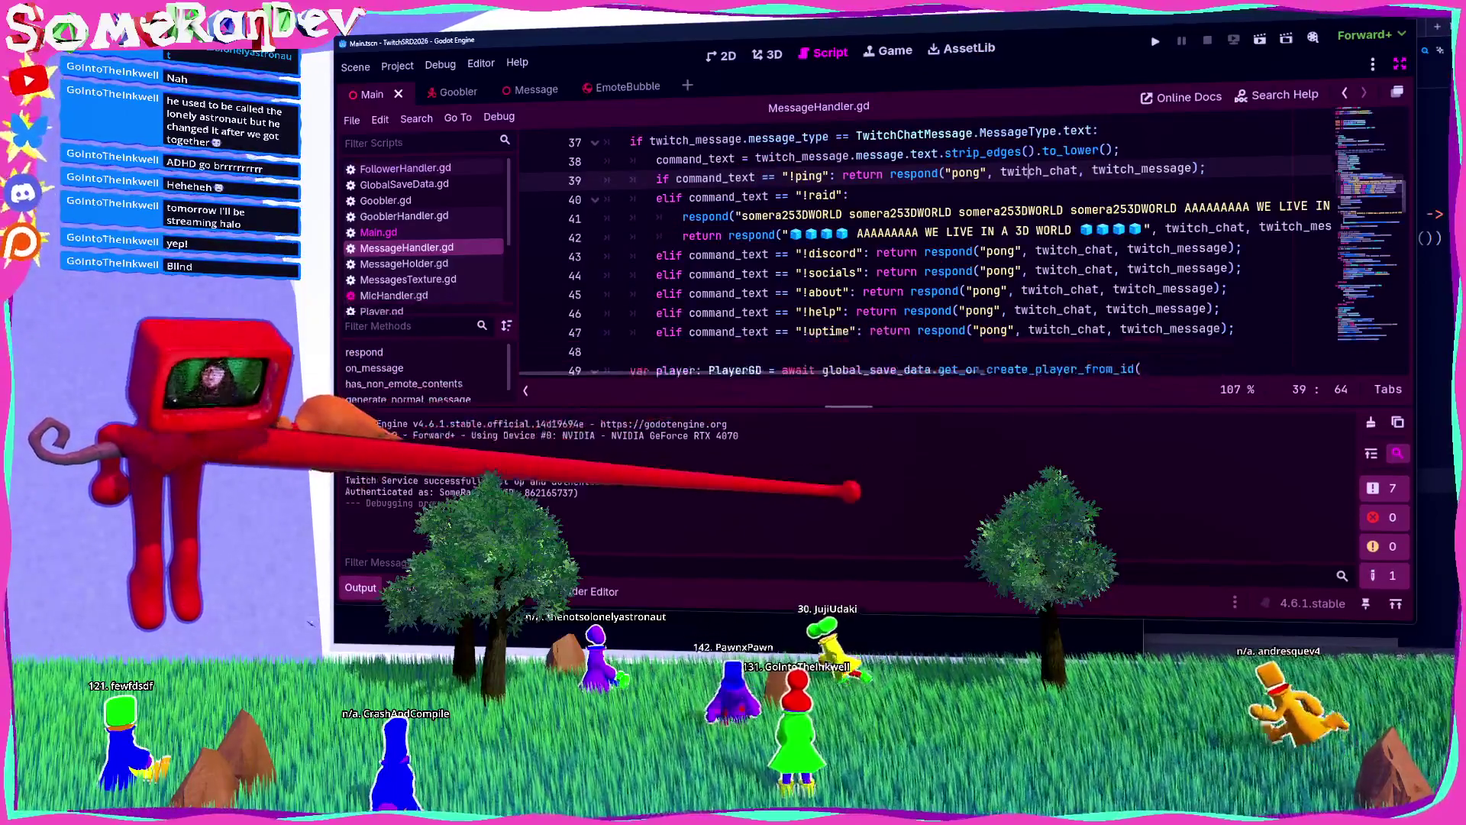
Step: Save the script and delete the doubled trailing semicolon on line 42
left_click(630, 350)
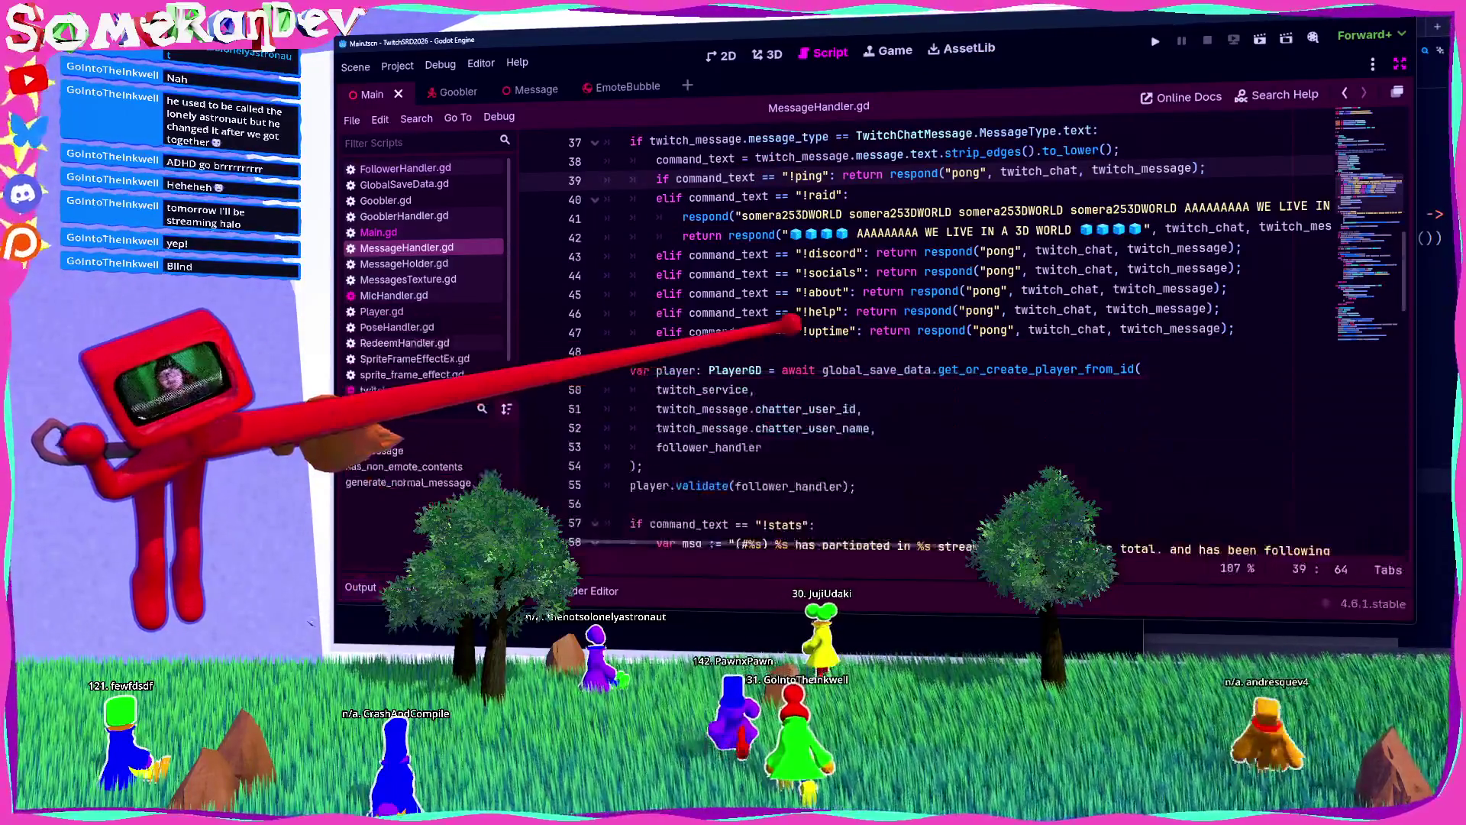
key("ctrl+s")
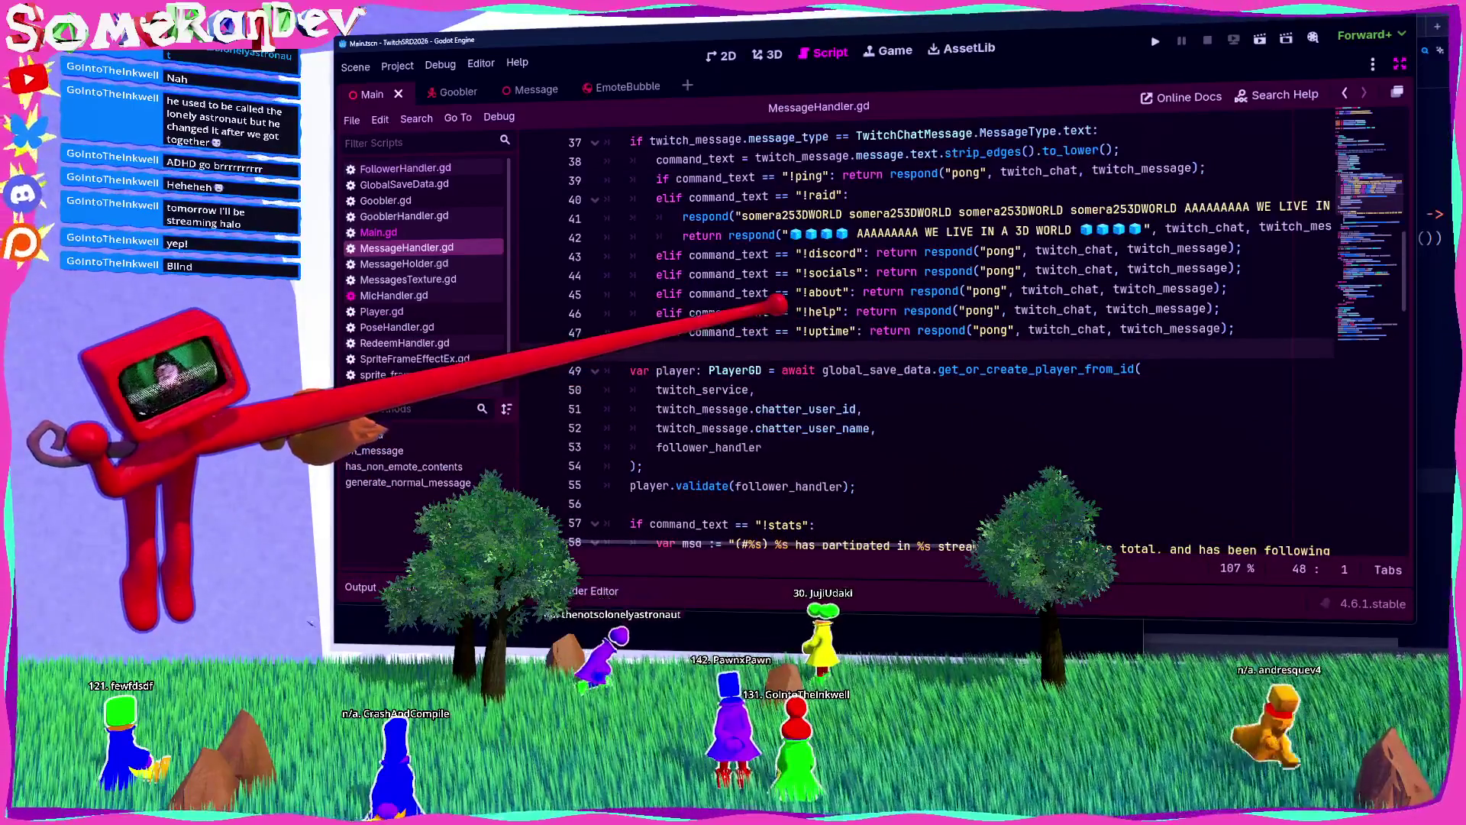
left_click(1077, 229)
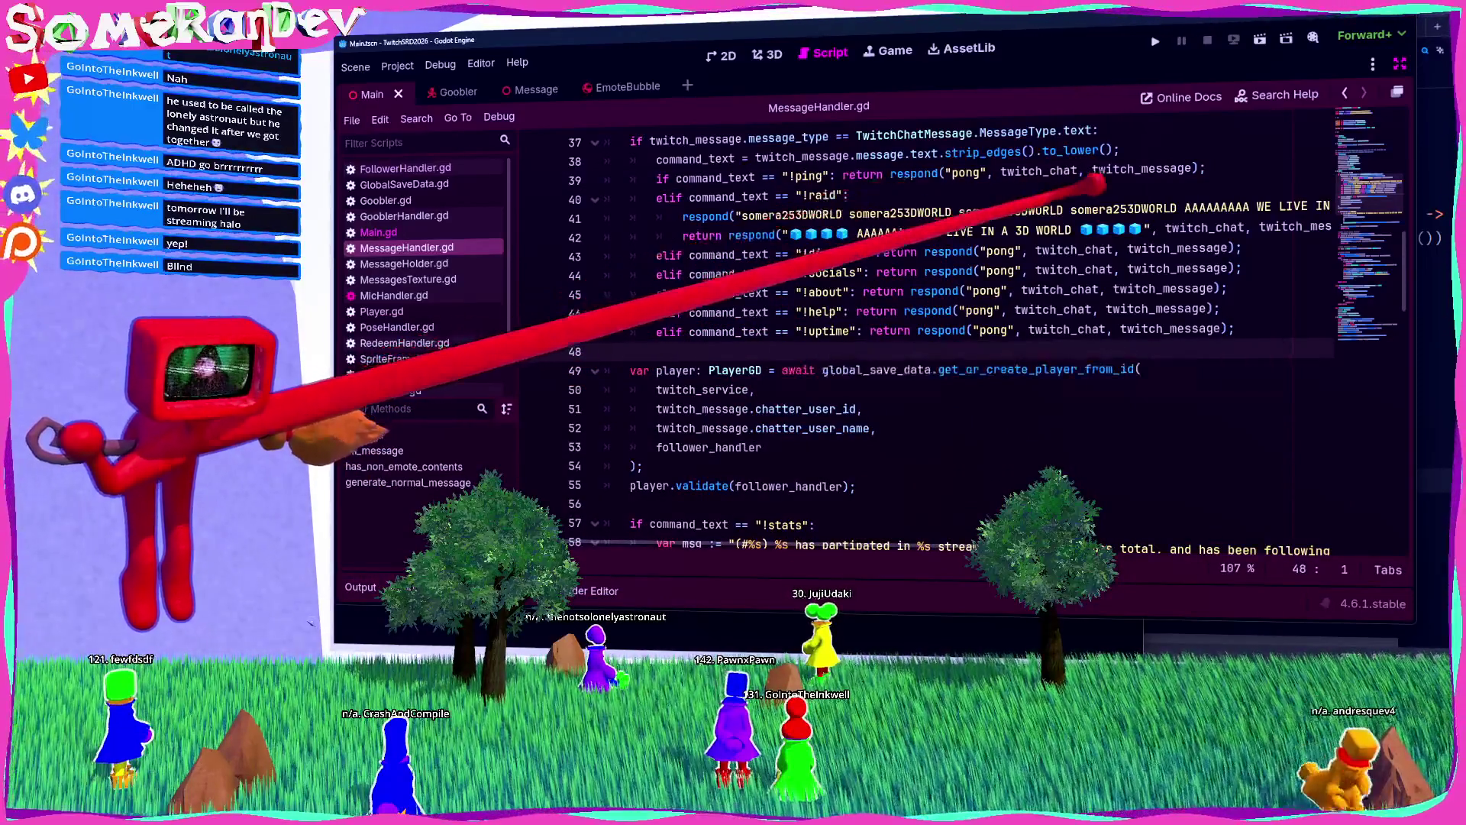
left_click_drag(1077, 229, 853, 231)
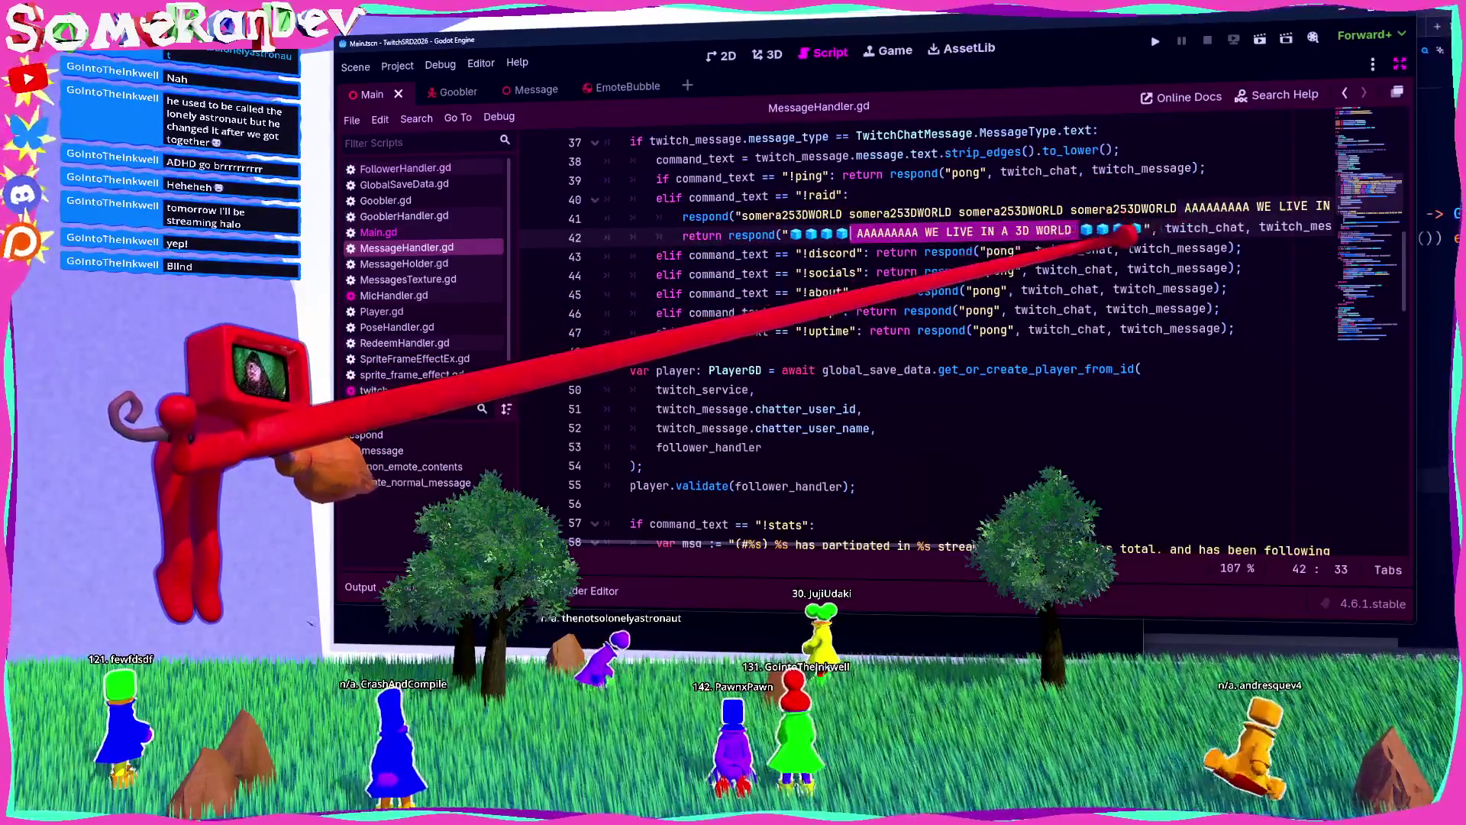
left_click(1100, 269)
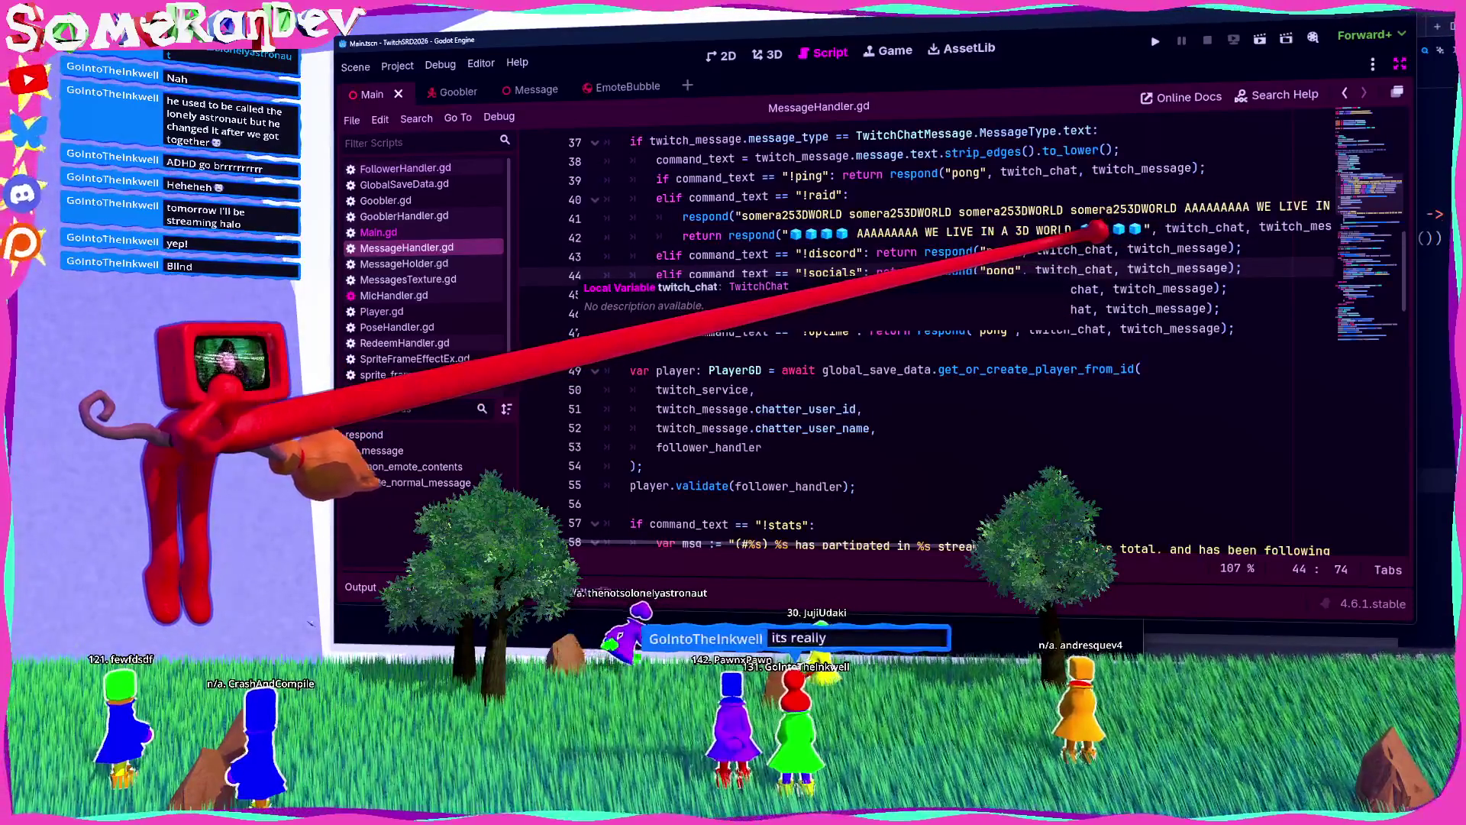
left_click(1143, 228)
left_click(1143, 268)
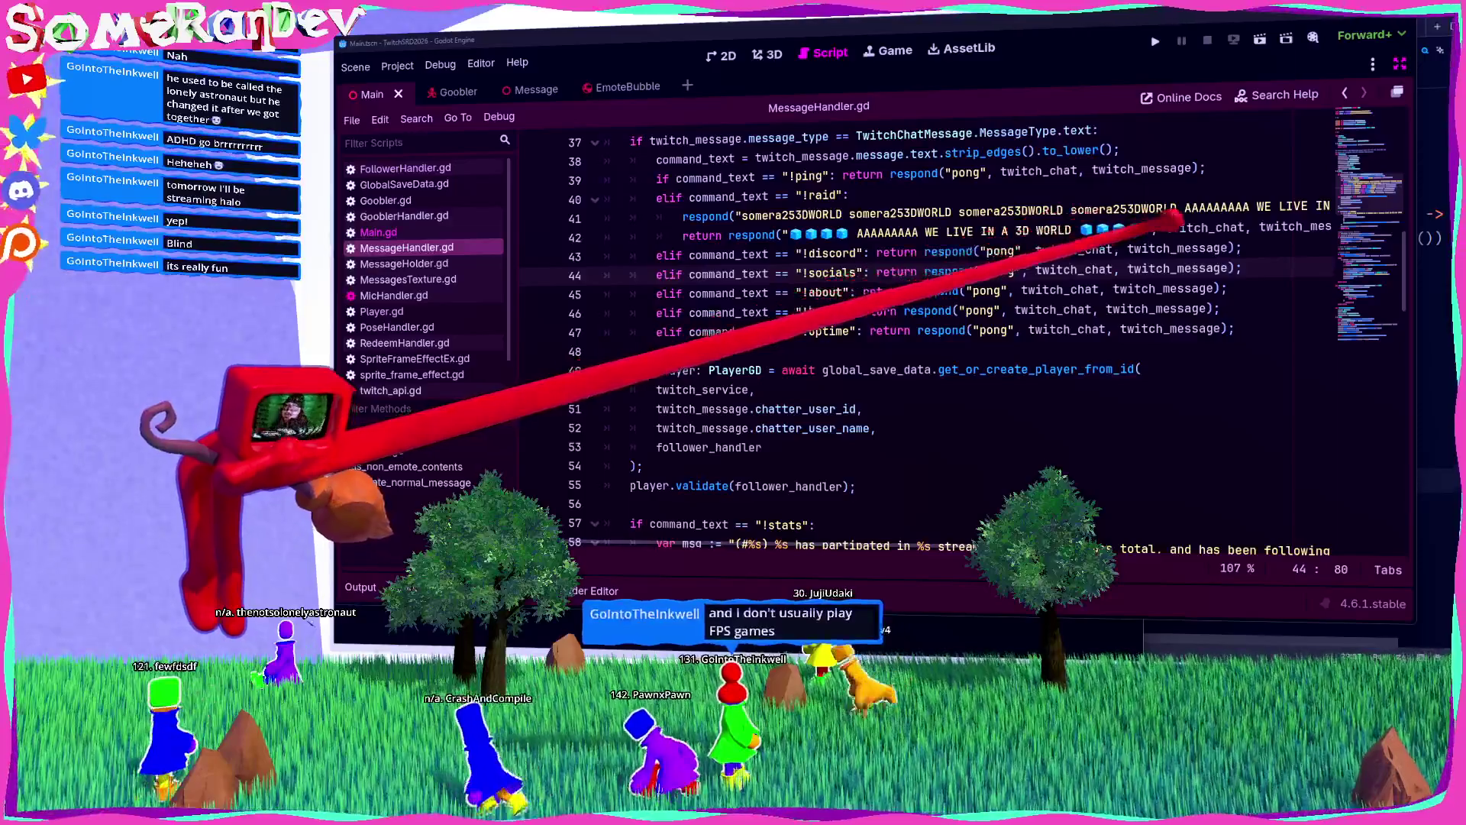
scroll(917, 344, "right", 5)
scroll(916, 343, "left", 4)
scroll(916, 343, "right", 10)
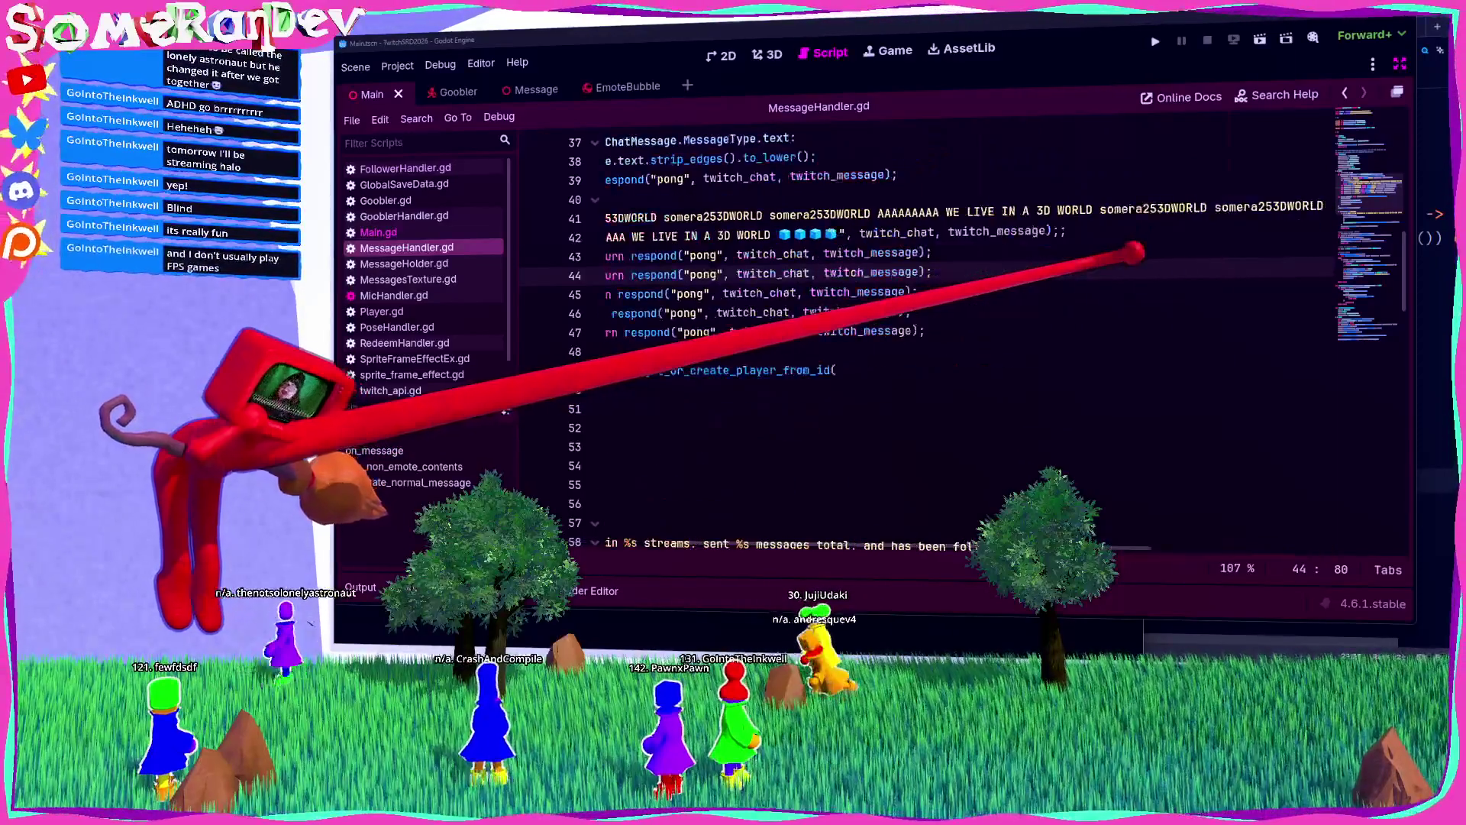
left_click(637, 238)
key("BackSpace")
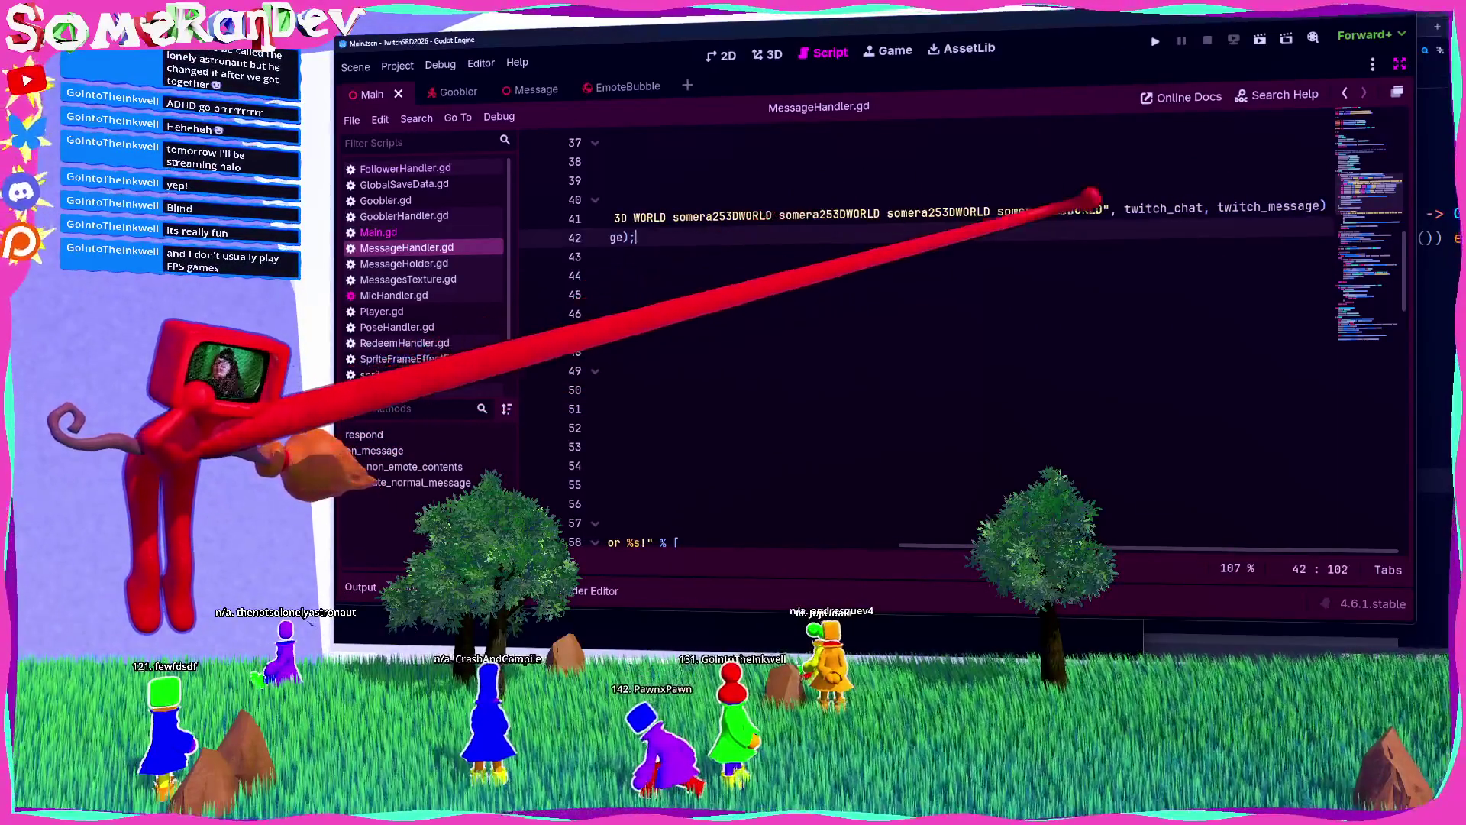
Step: Put each argument of the !raid respond call on its own line, then jump to respond's definition
left_click(1325, 207)
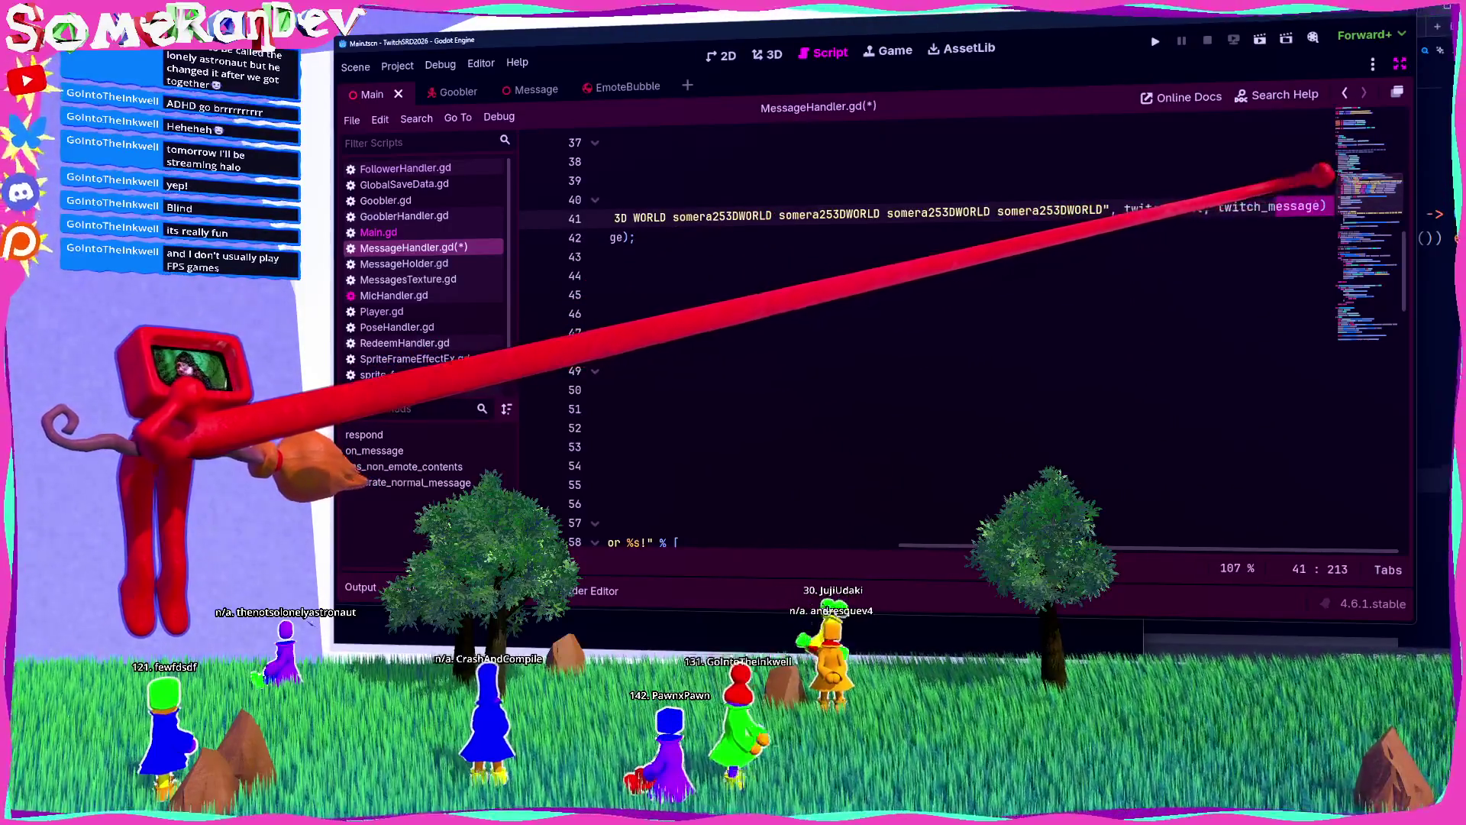
scroll(633, 181, "left", 8)
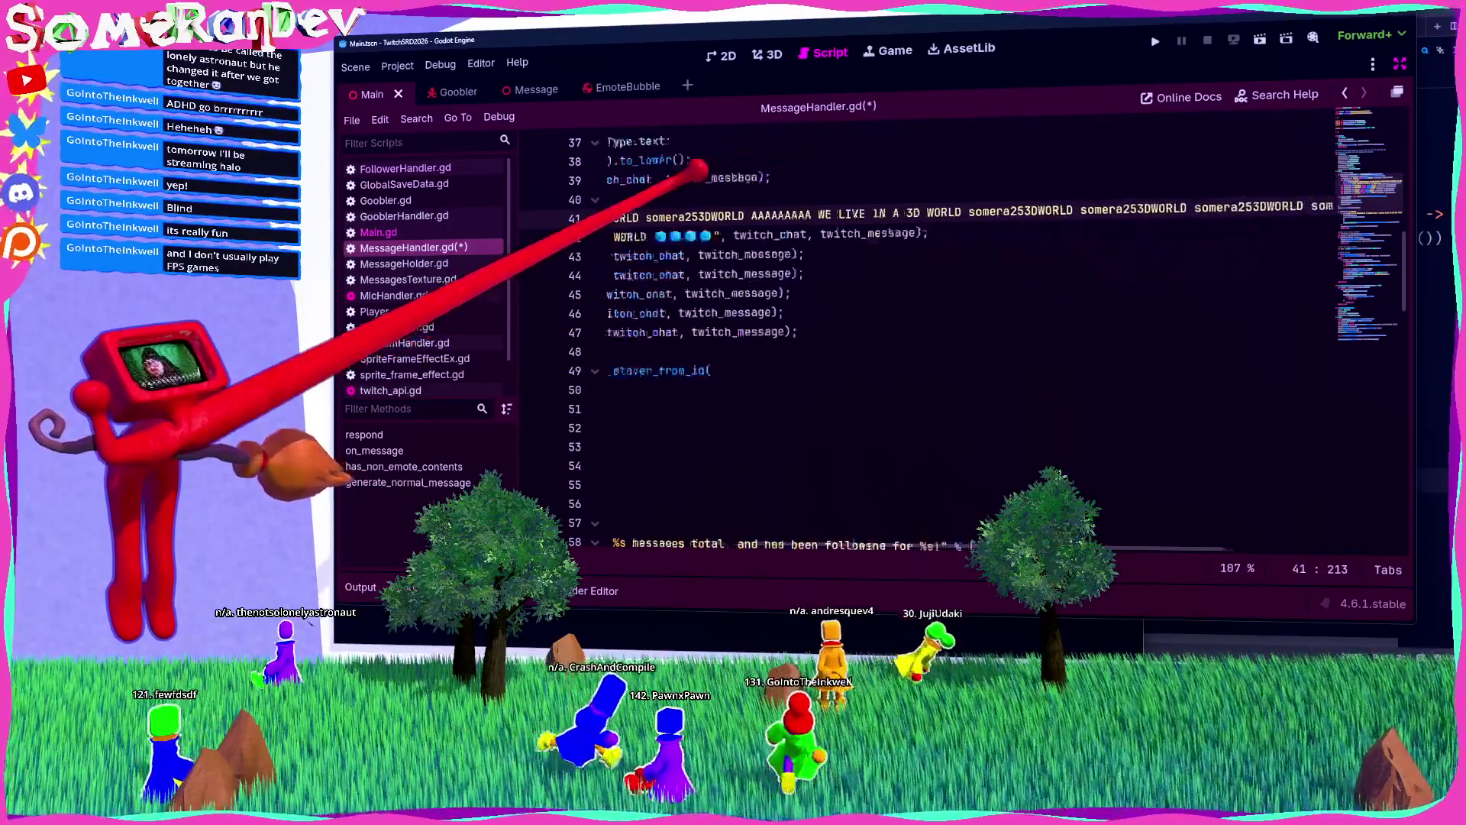
key("Return")
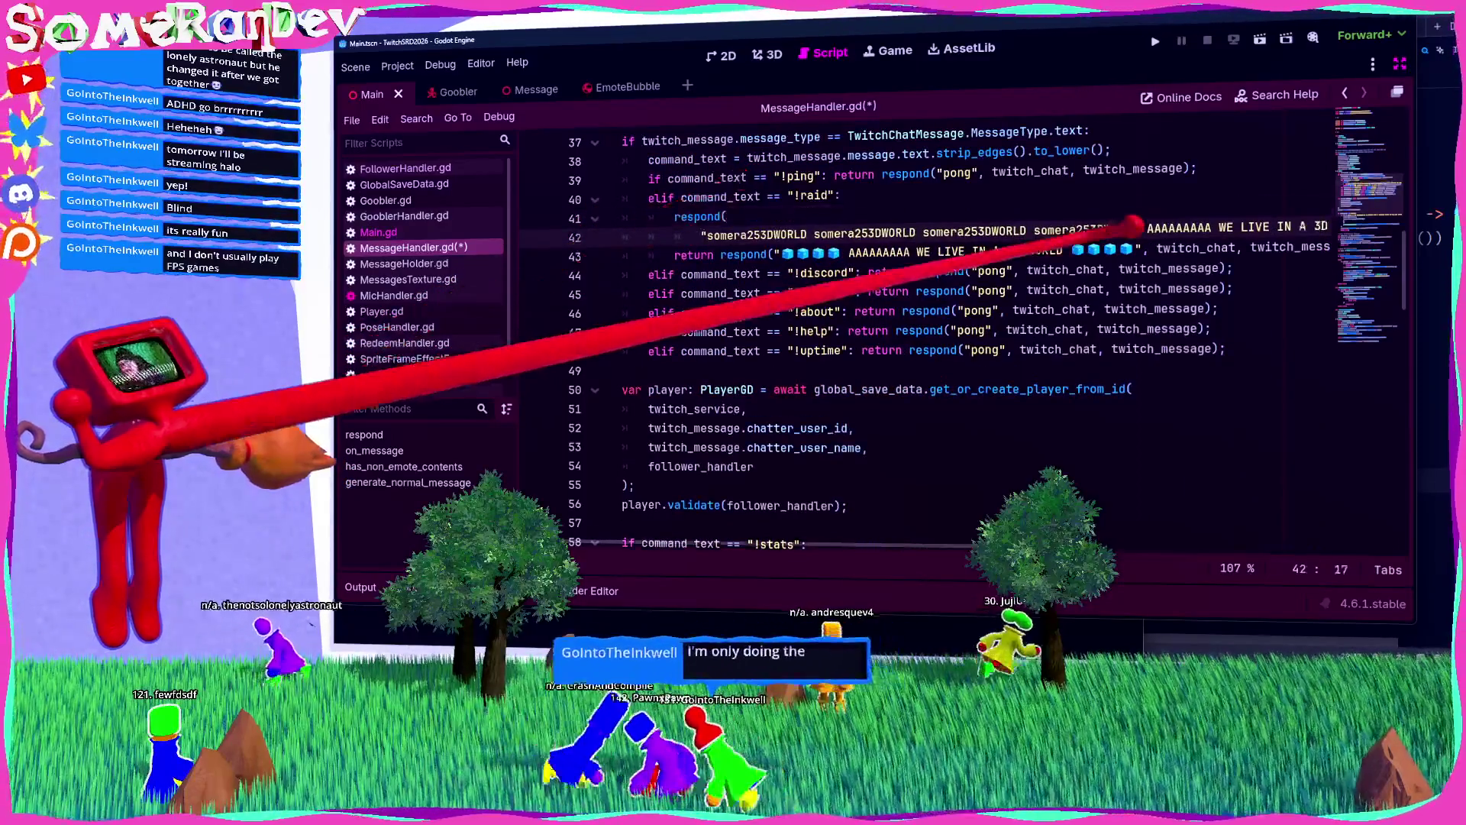
scroll(1161, 224, "right", 5)
key("Return")
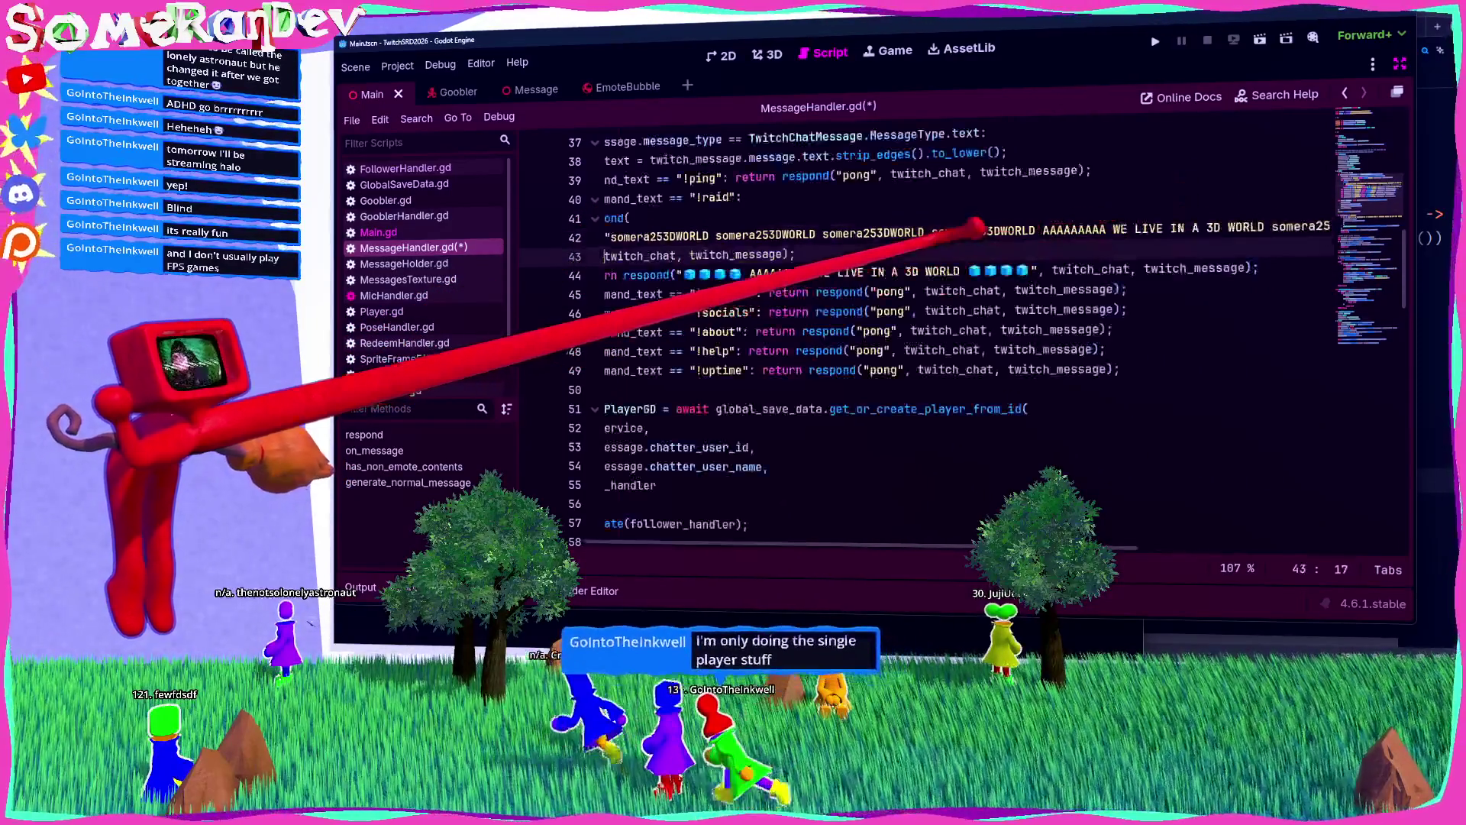
scroll(772, 225, "left", 3)
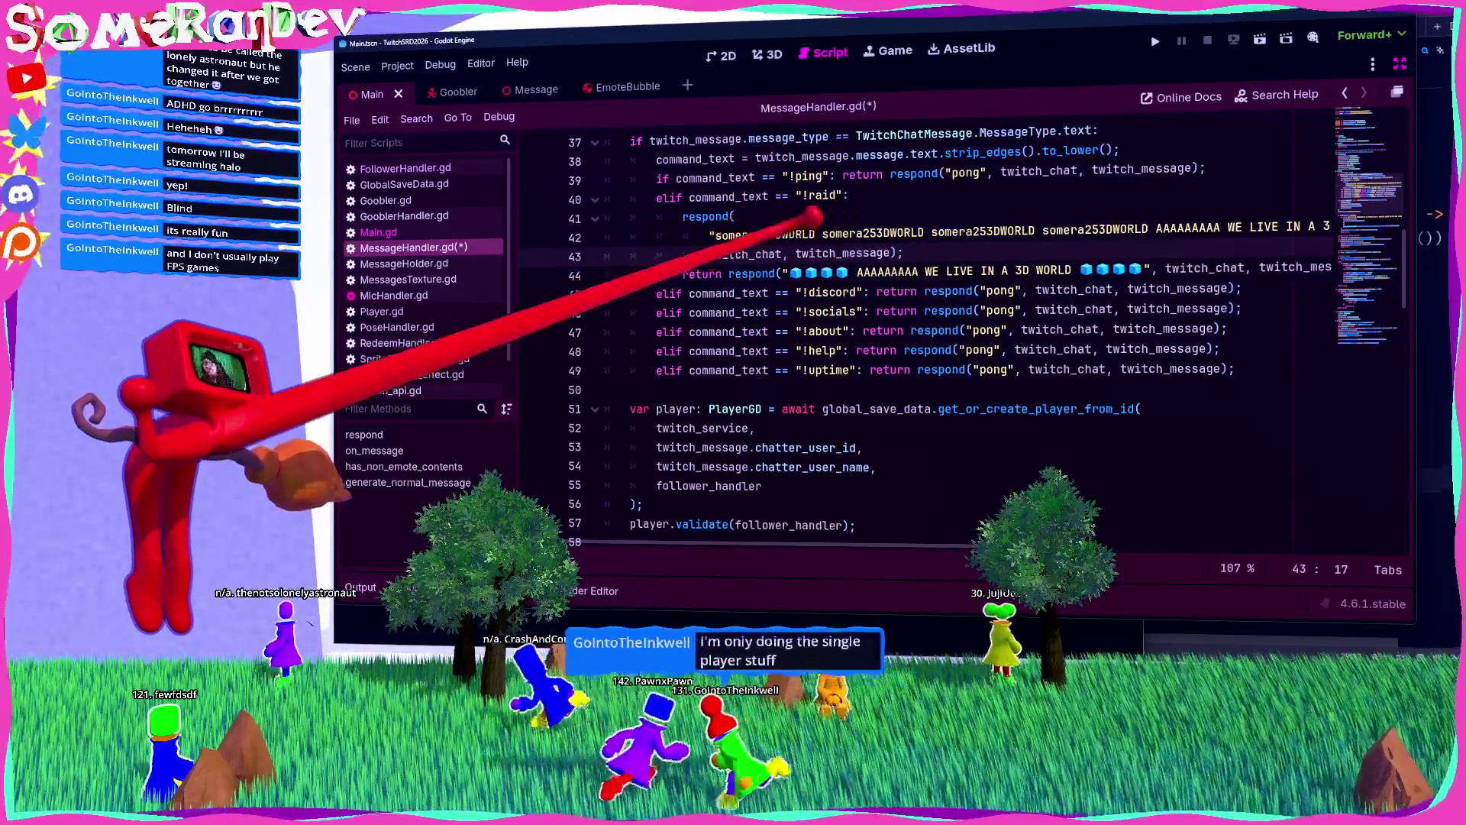
key("Return")
key("Return")
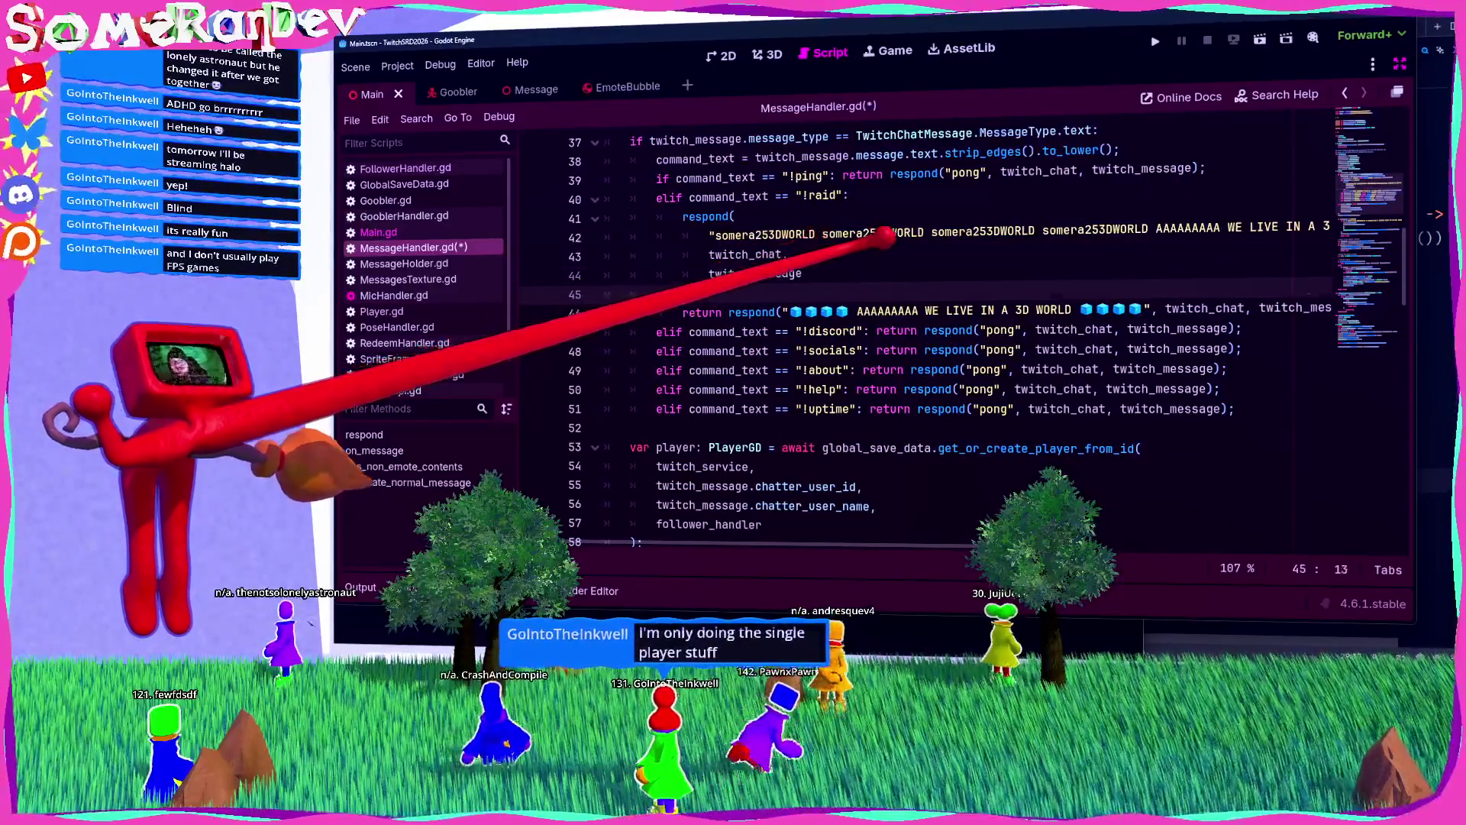
left_click(802, 274)
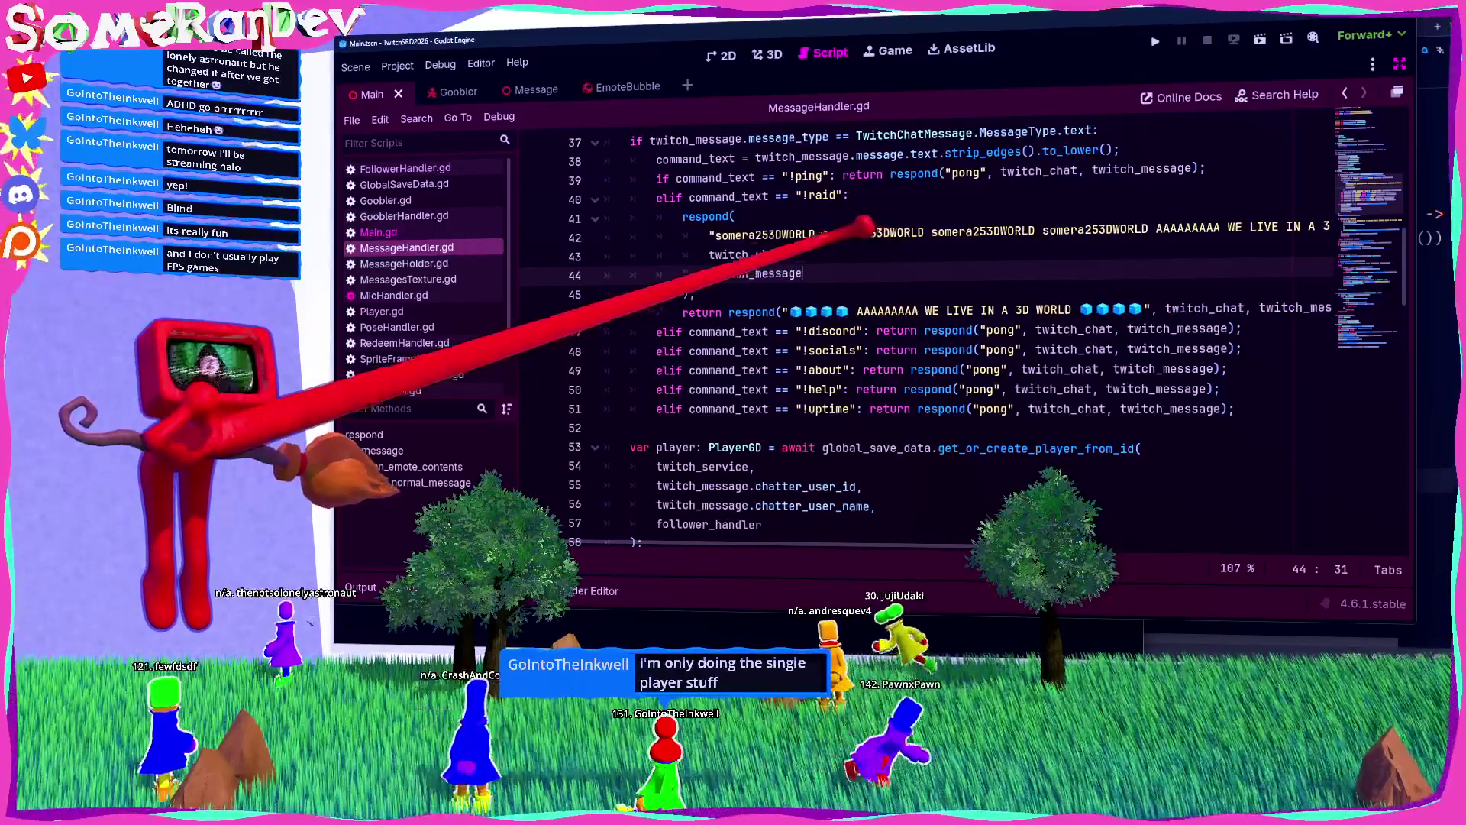
left_click(706, 217, "ctrl")
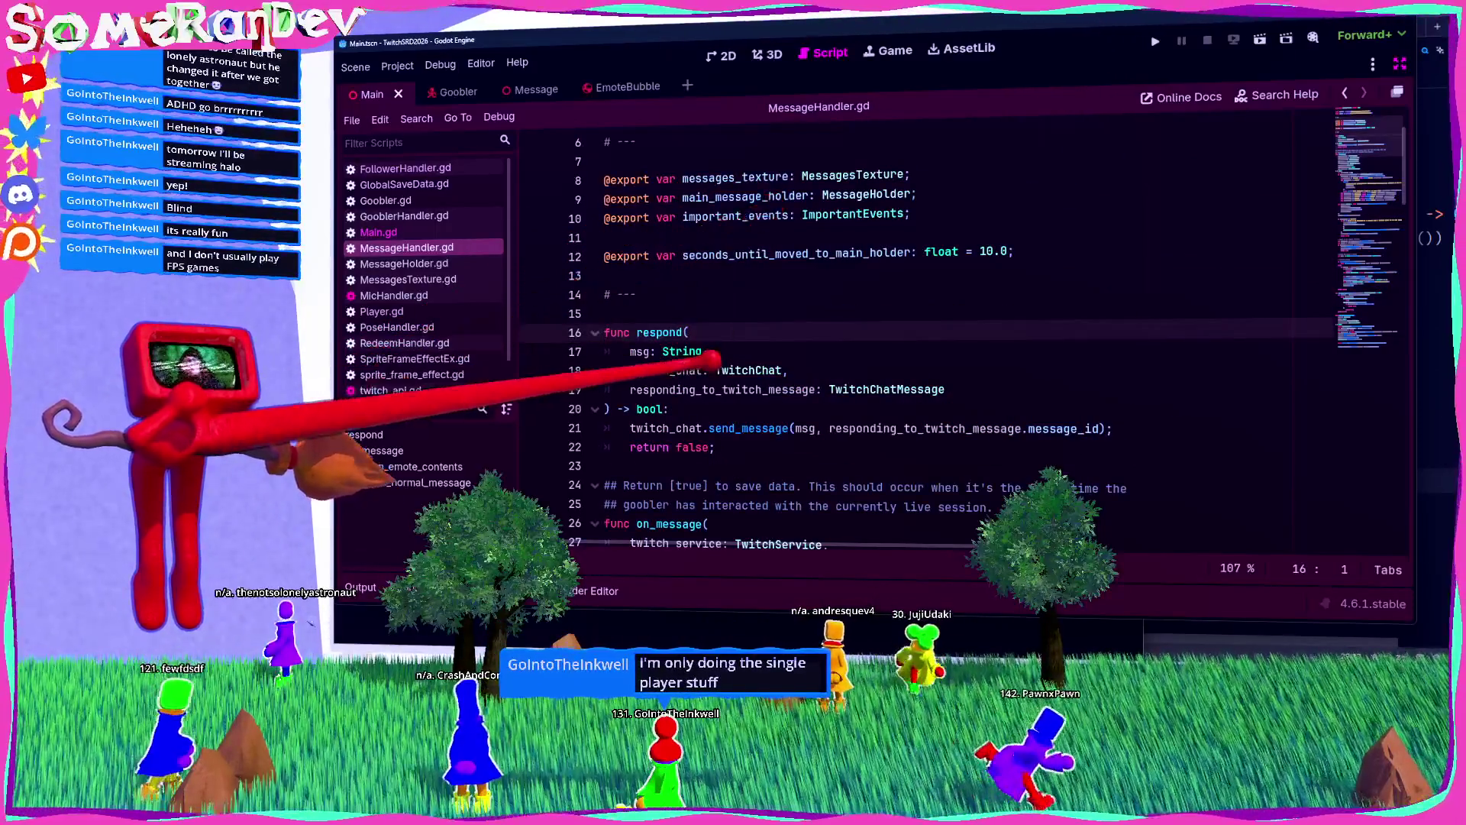
scroll(917, 343, "up", 1)
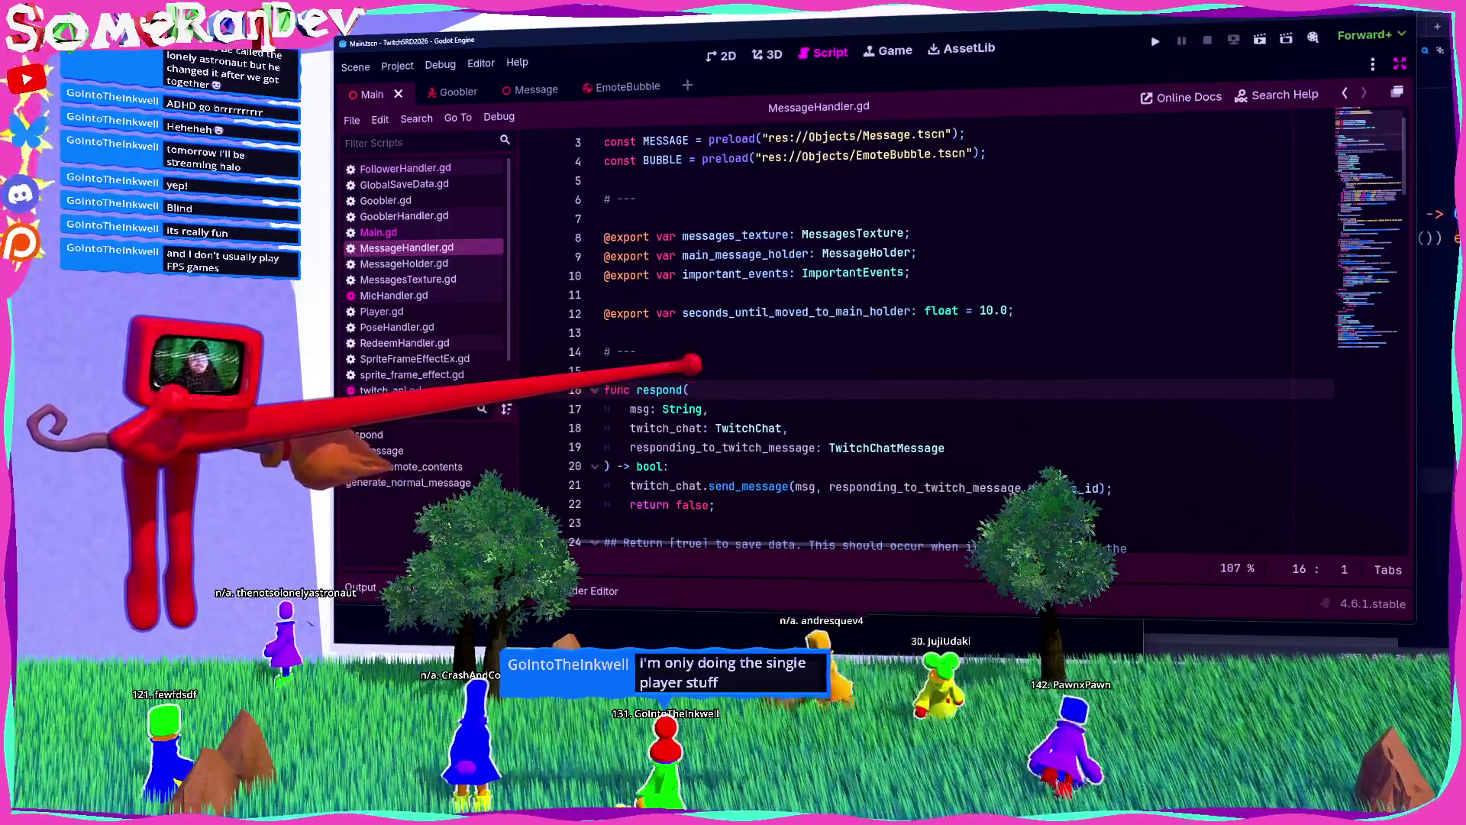
scroll(779, 324, "down", 3)
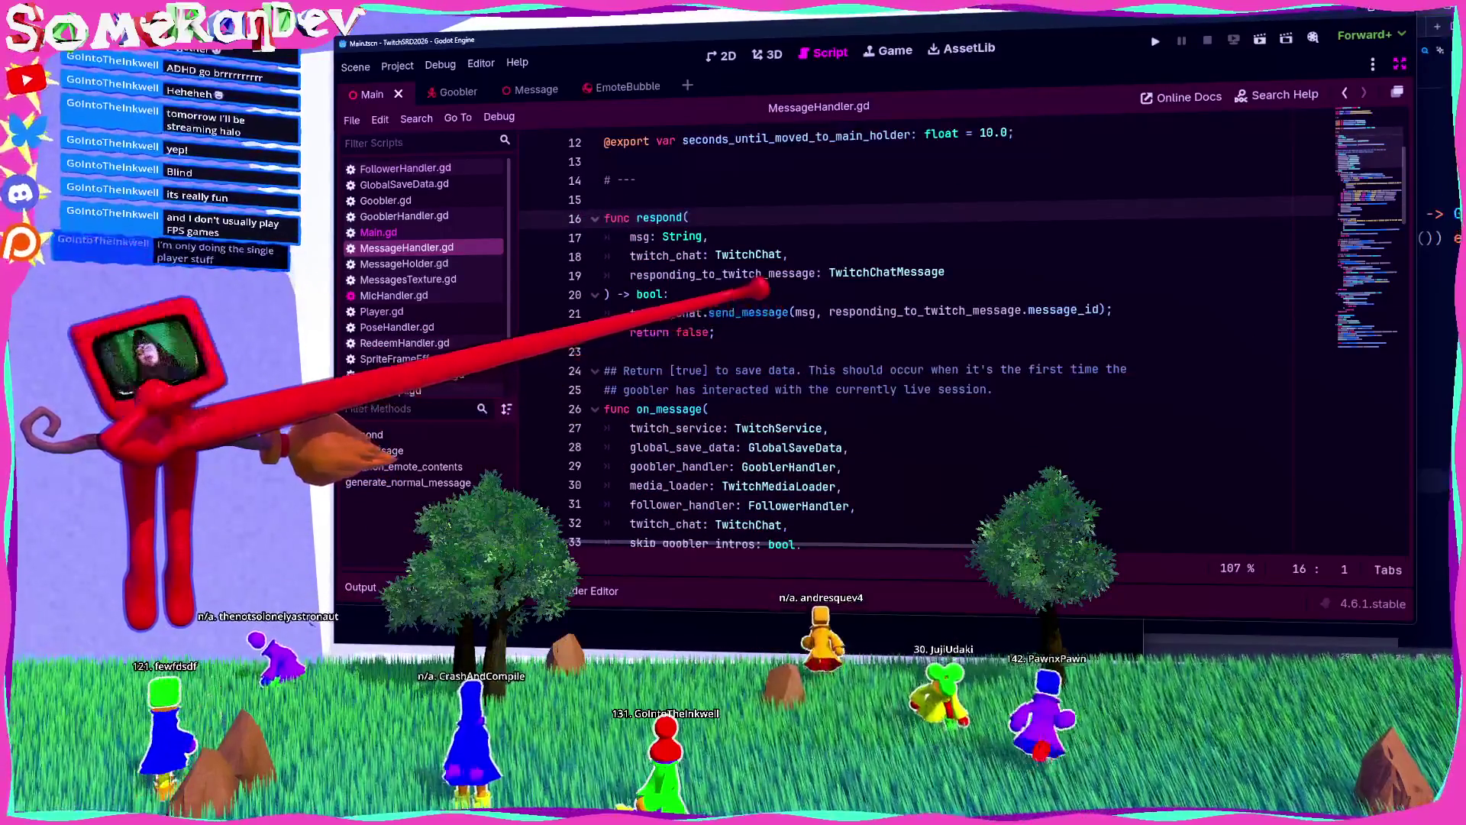
mouse_move(760, 312)
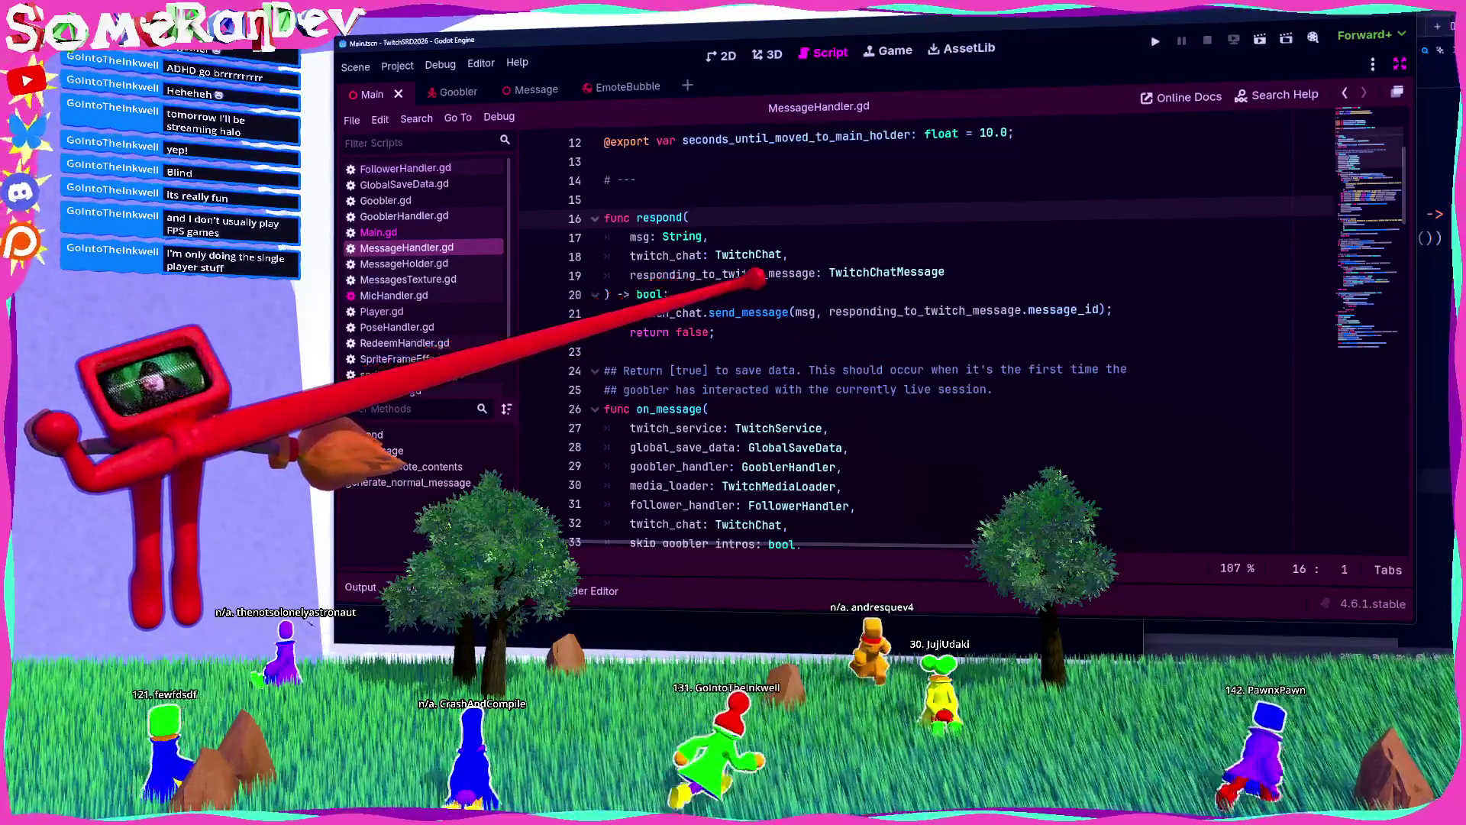
left_click(752, 312, "ctrl")
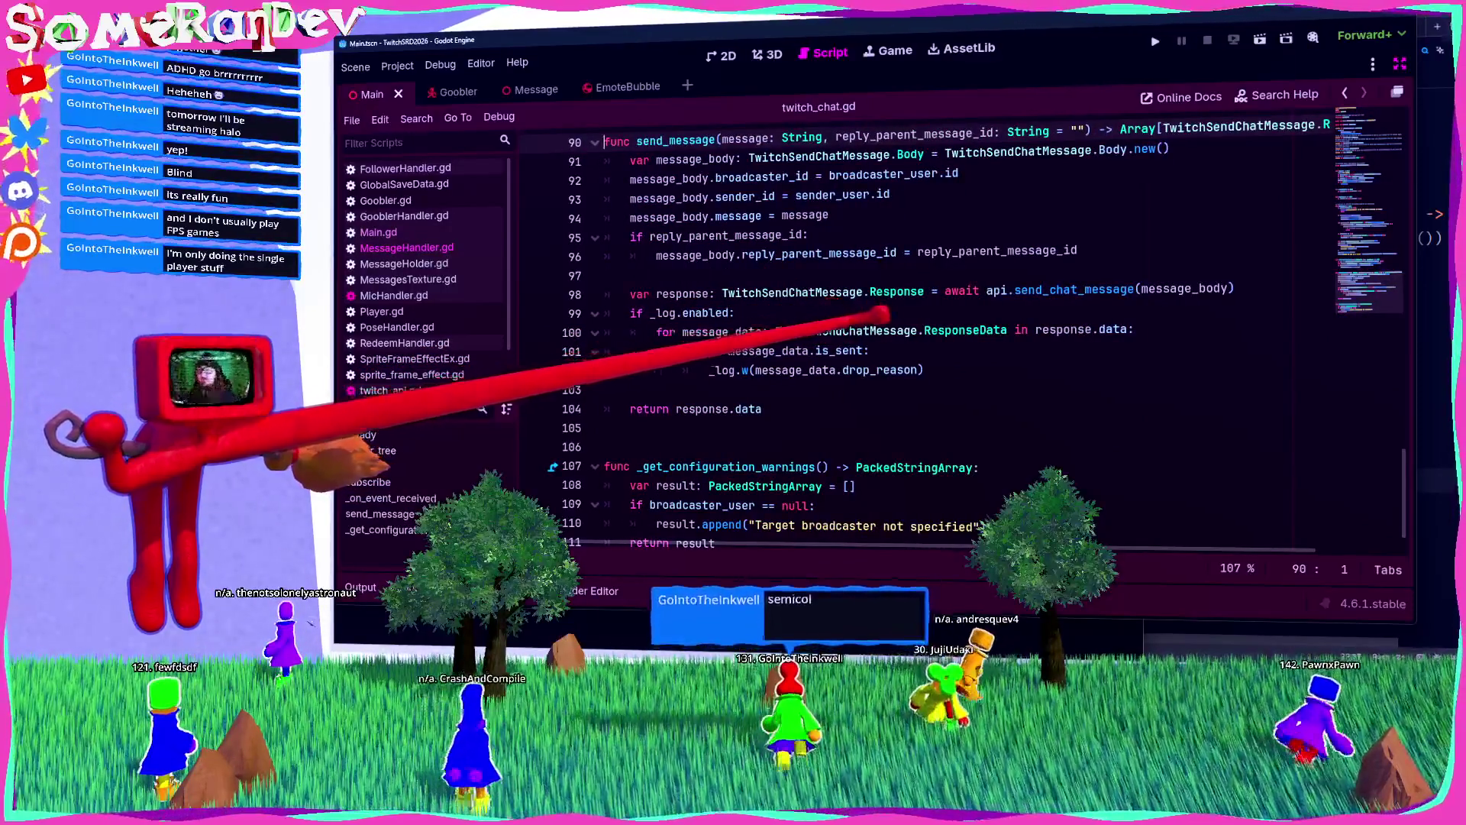
left_click_drag(945, 290, 1136, 290)
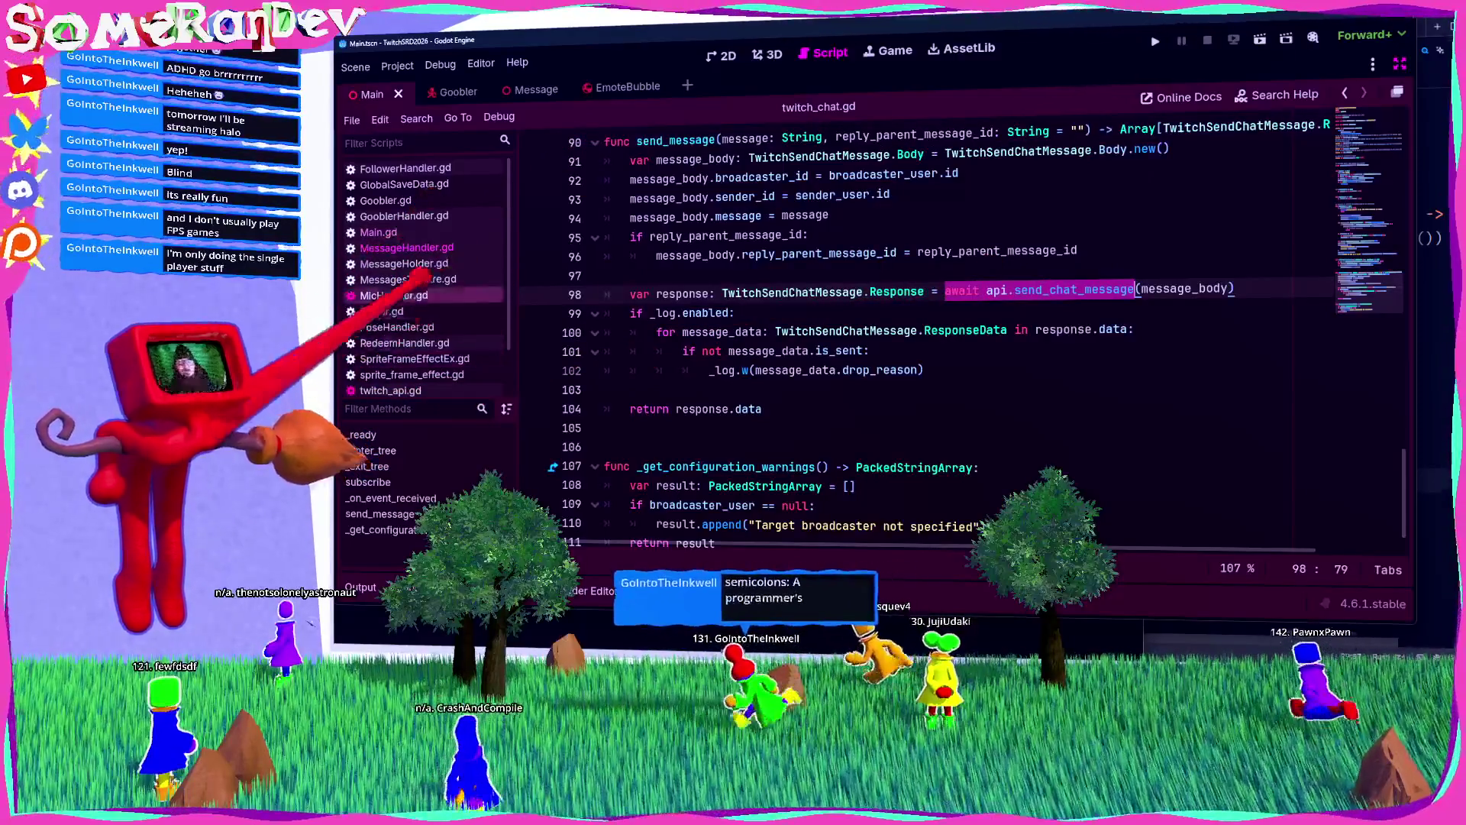
left_click(1345, 93)
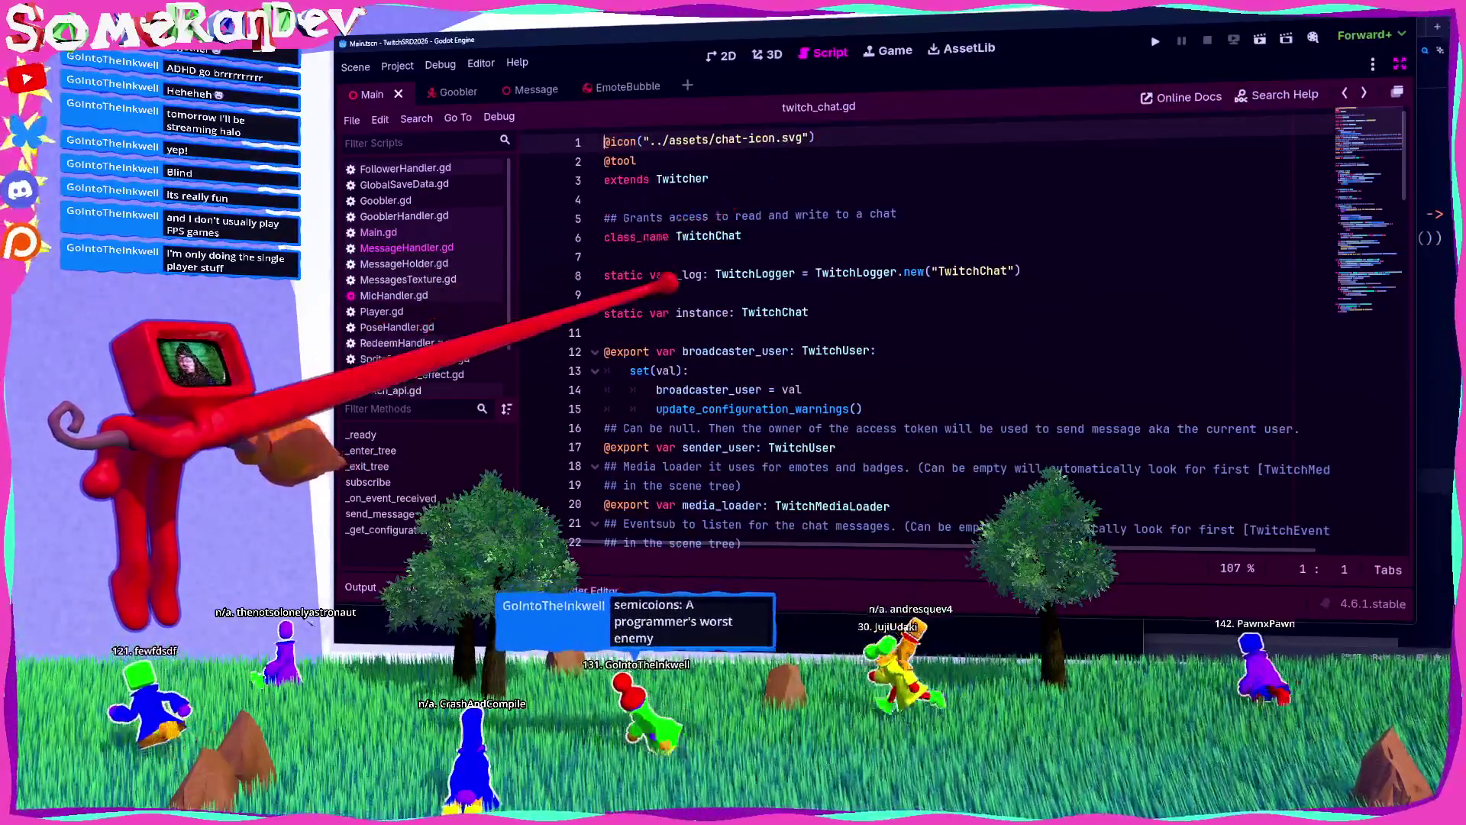
scroll(756, 279, "down", 2)
scroll(993, 191, "up", 2)
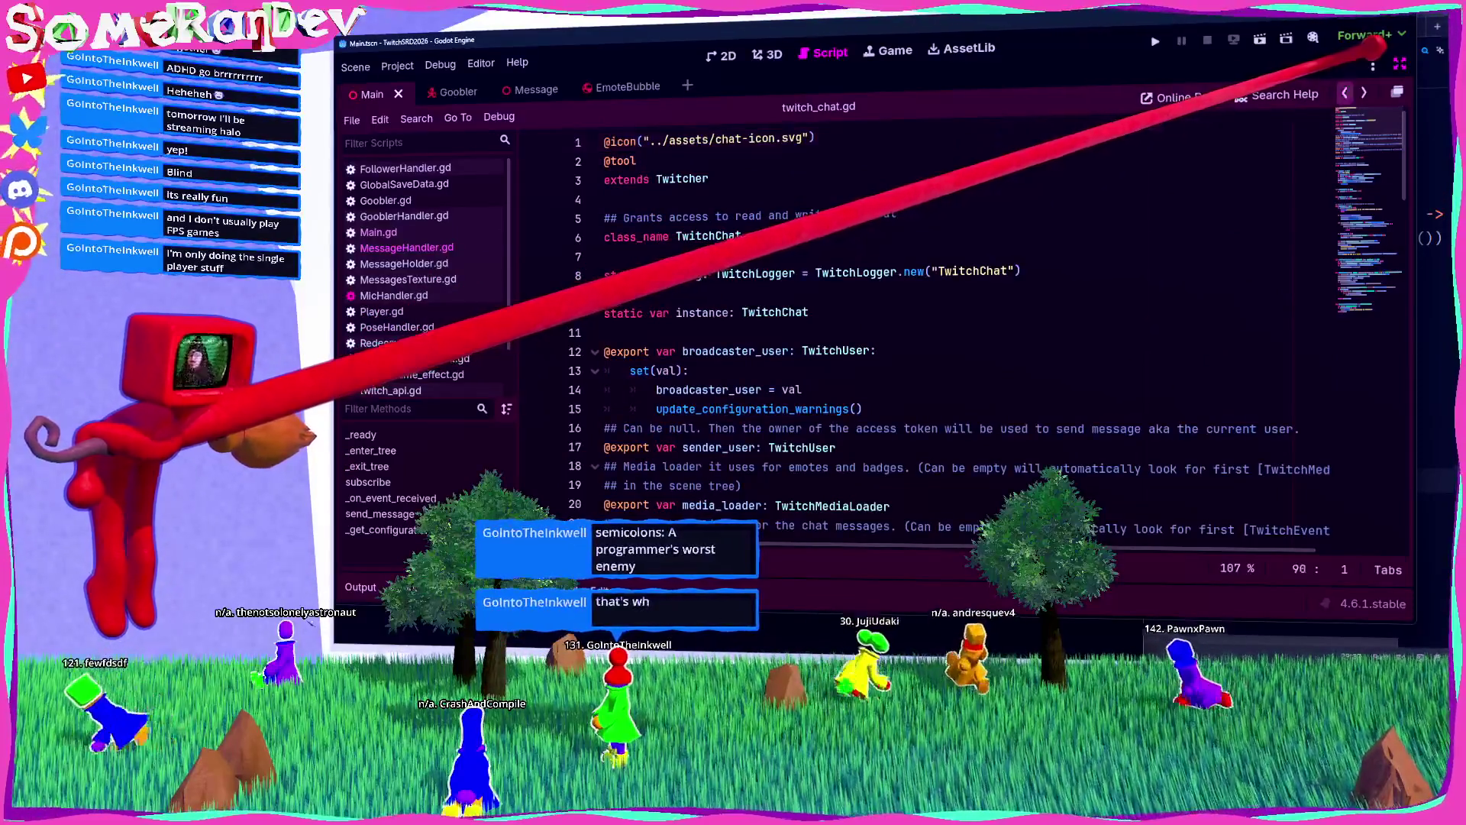
key("alt+Left")
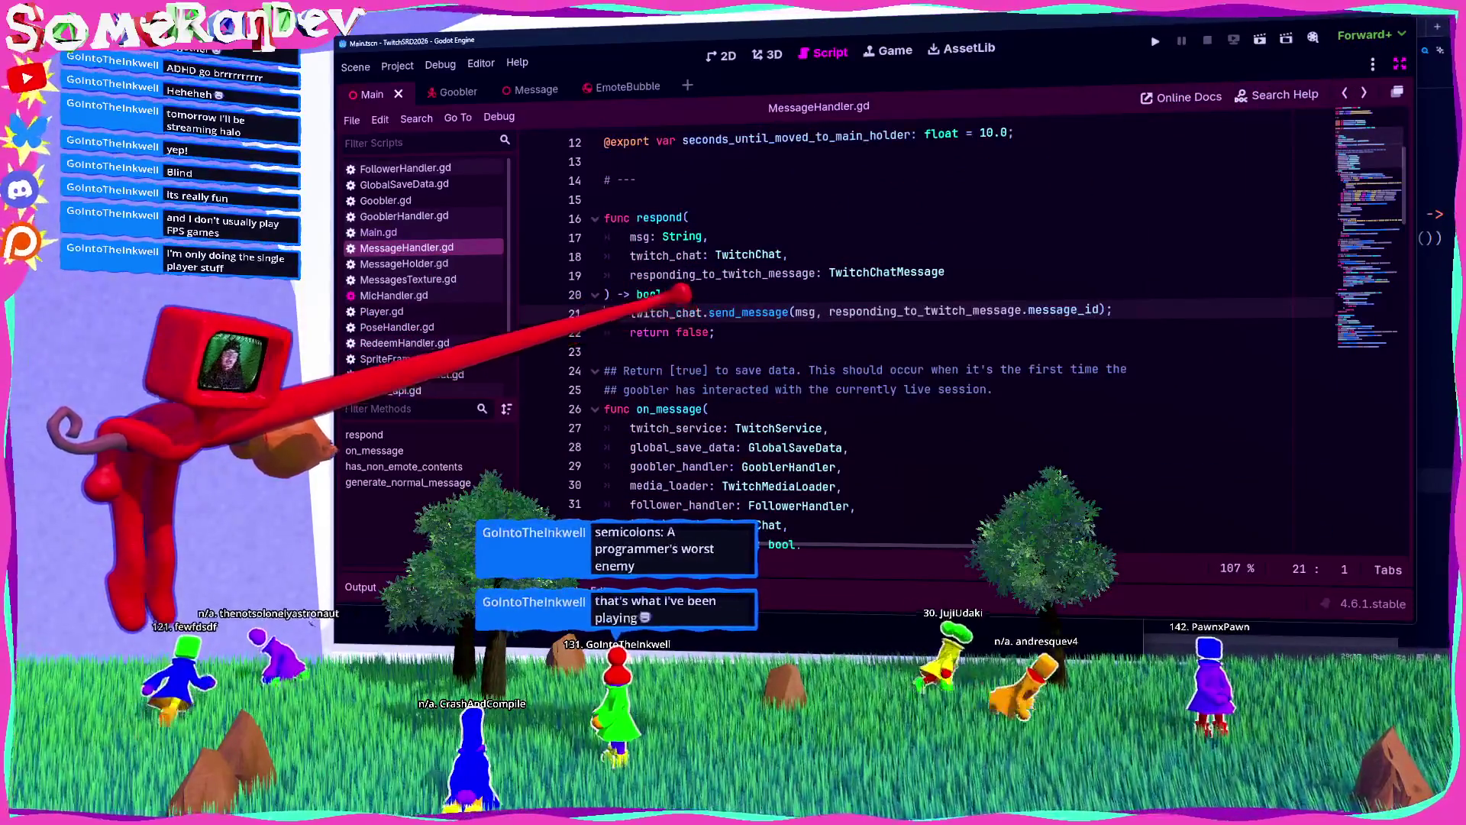
left_click(630, 313)
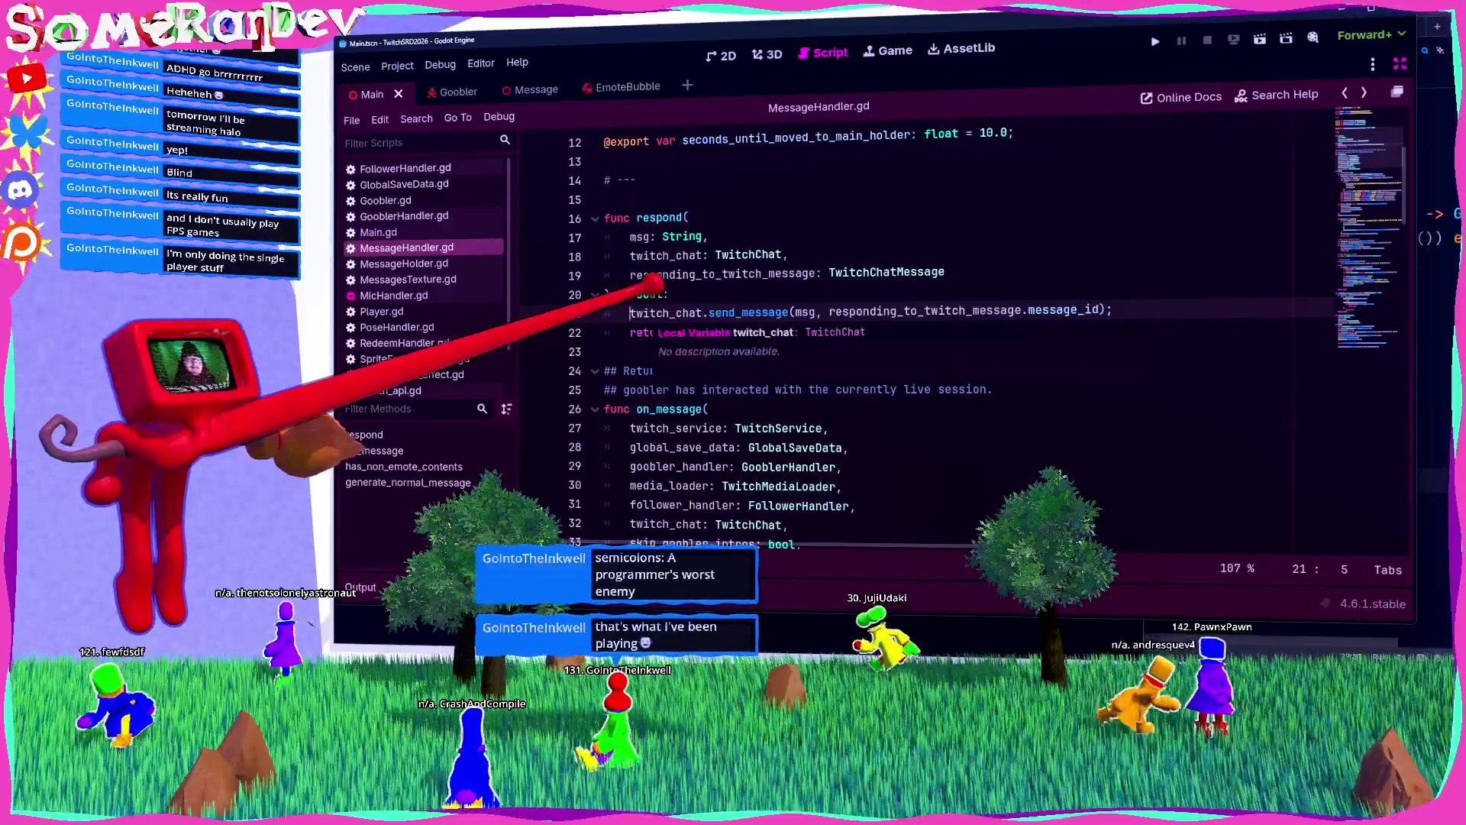
Step: Add 'await' inside respond, save MessageHandler.gd, and search for every use of respond
type("await")
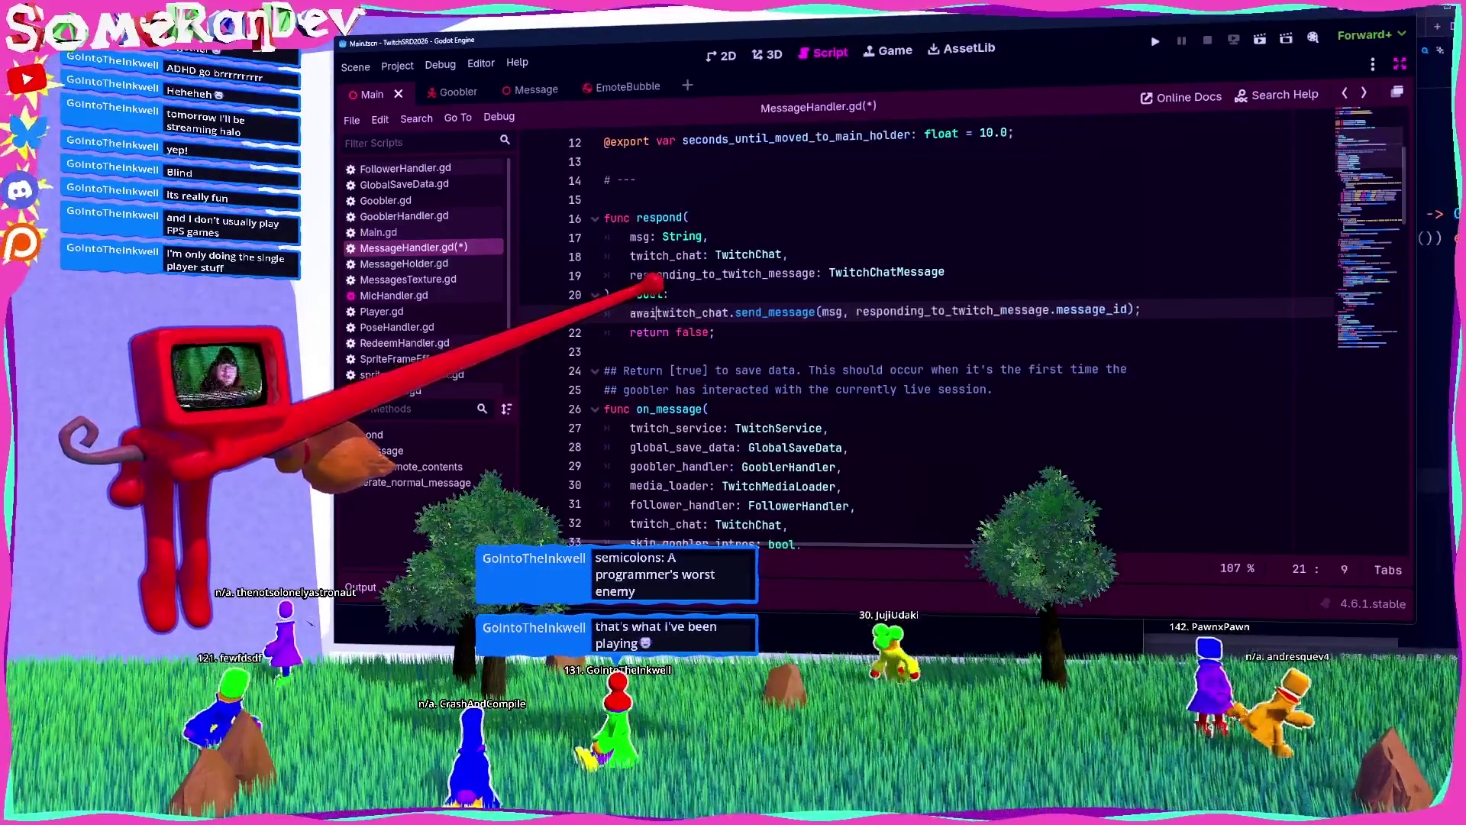
key("ctrl+s")
key("ctrl+shift+Left")
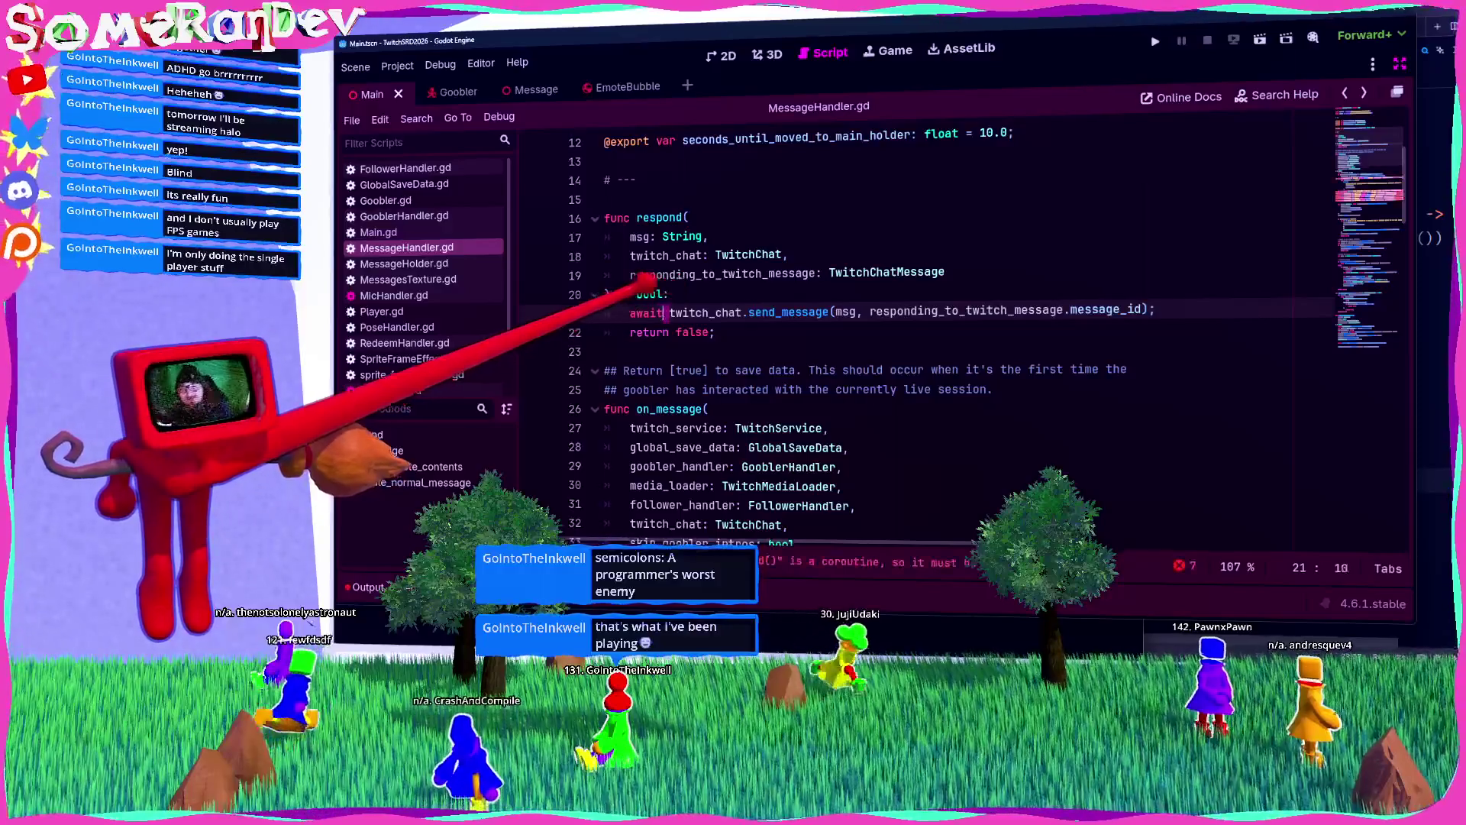
double_click(658, 218)
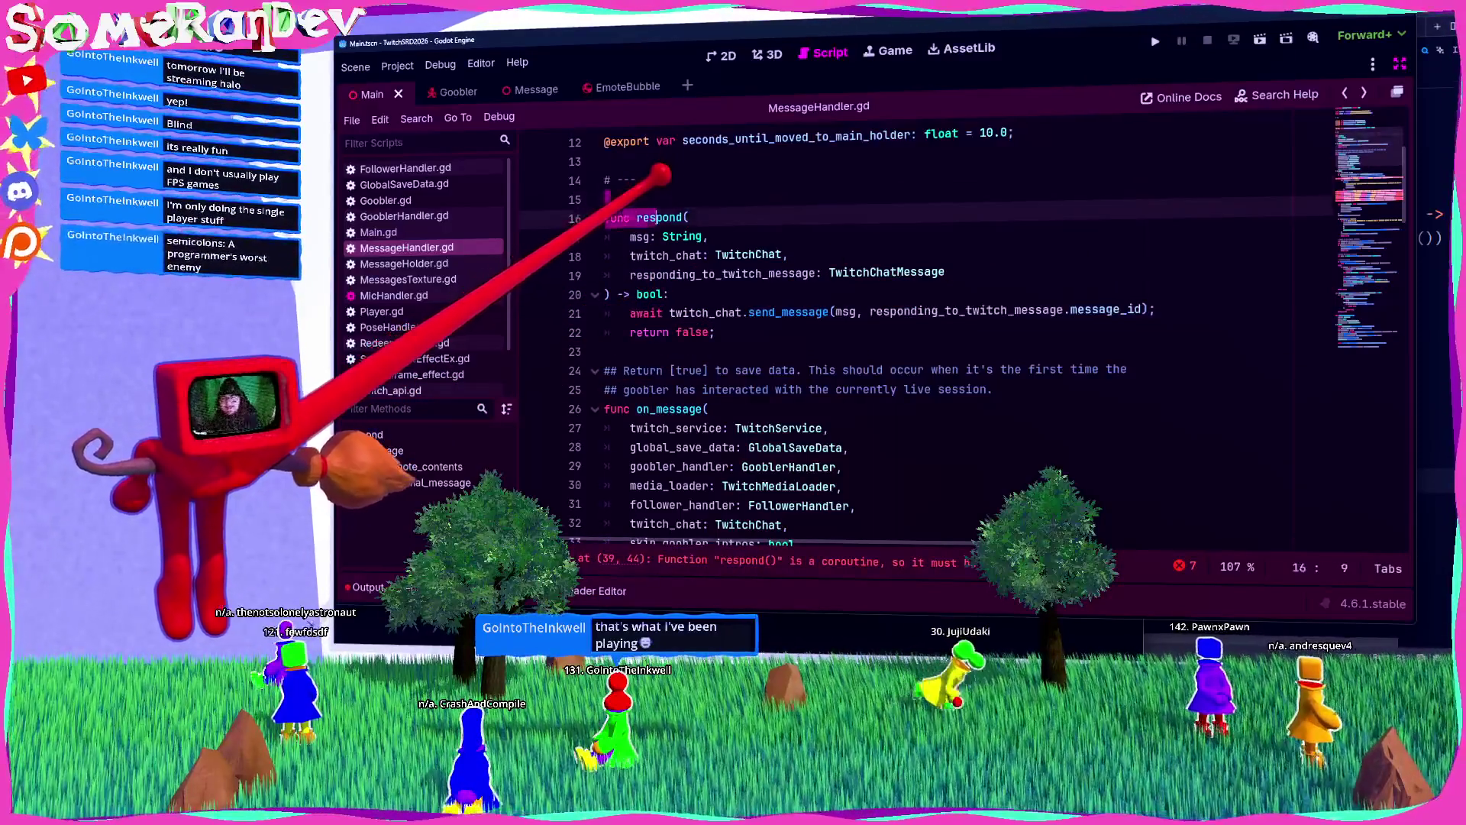
key("ctrl+f")
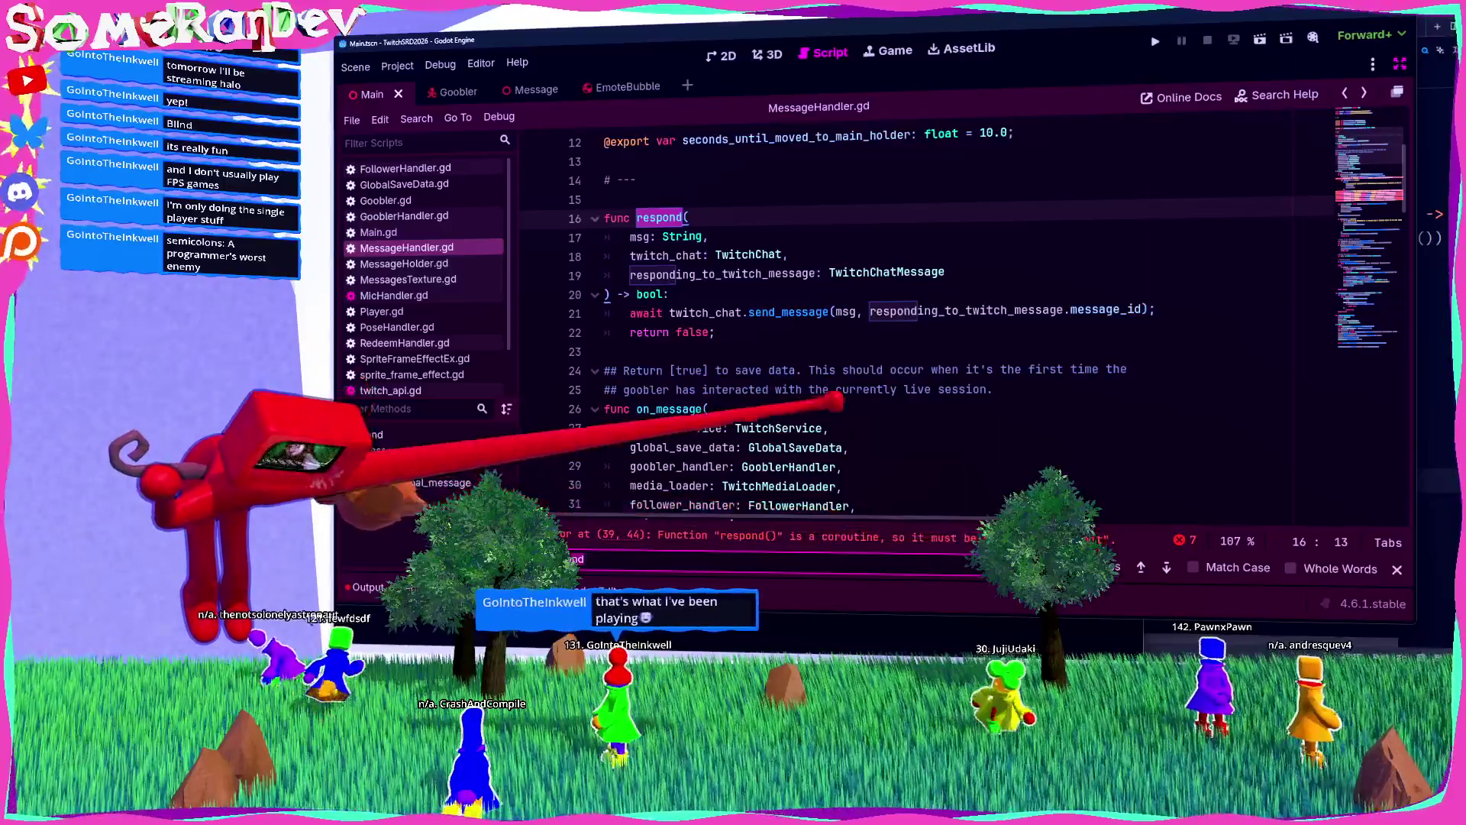
scroll(916, 321, "down", 7)
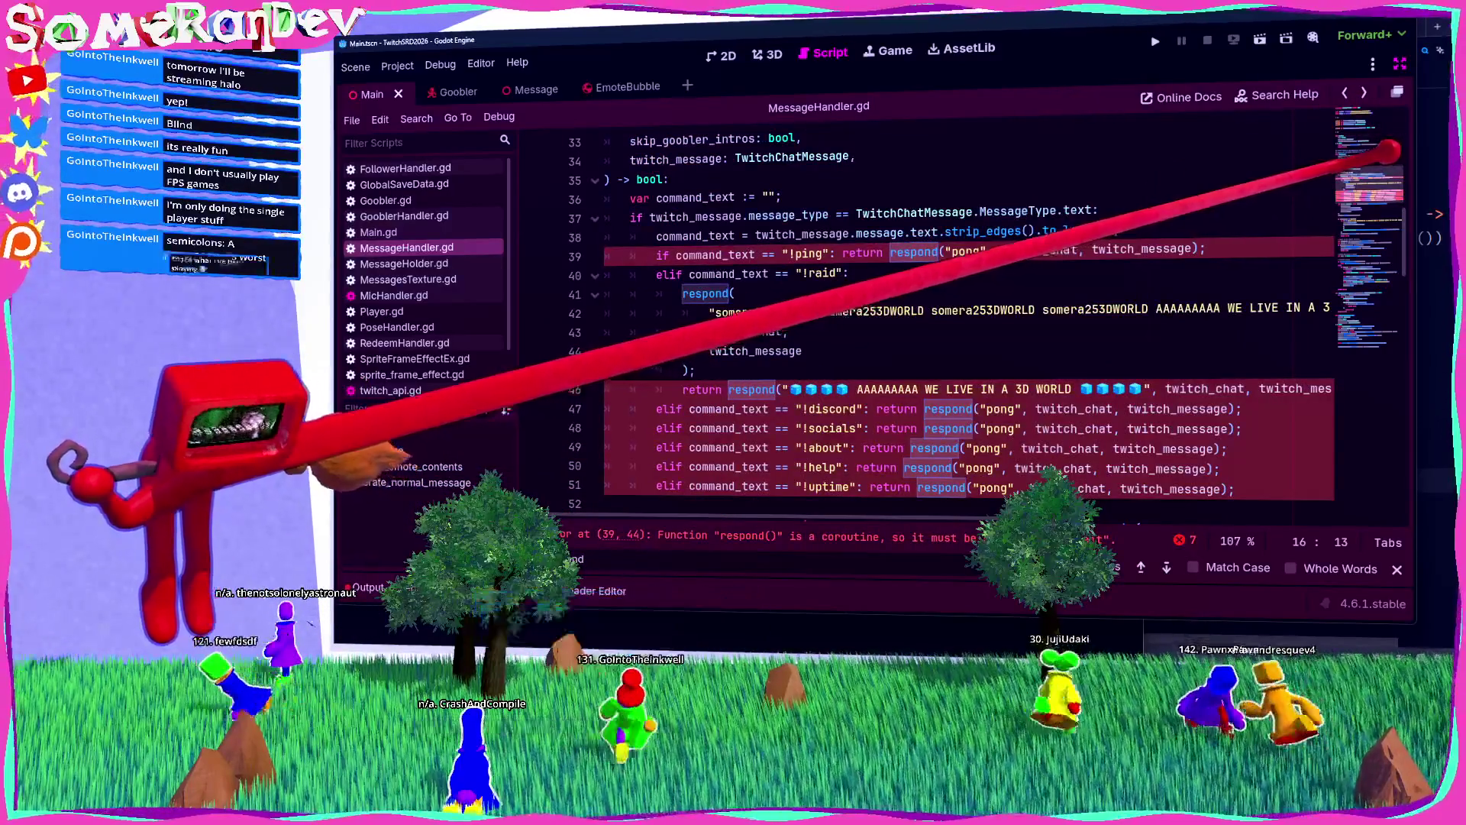
scroll(917, 320, "up", 10)
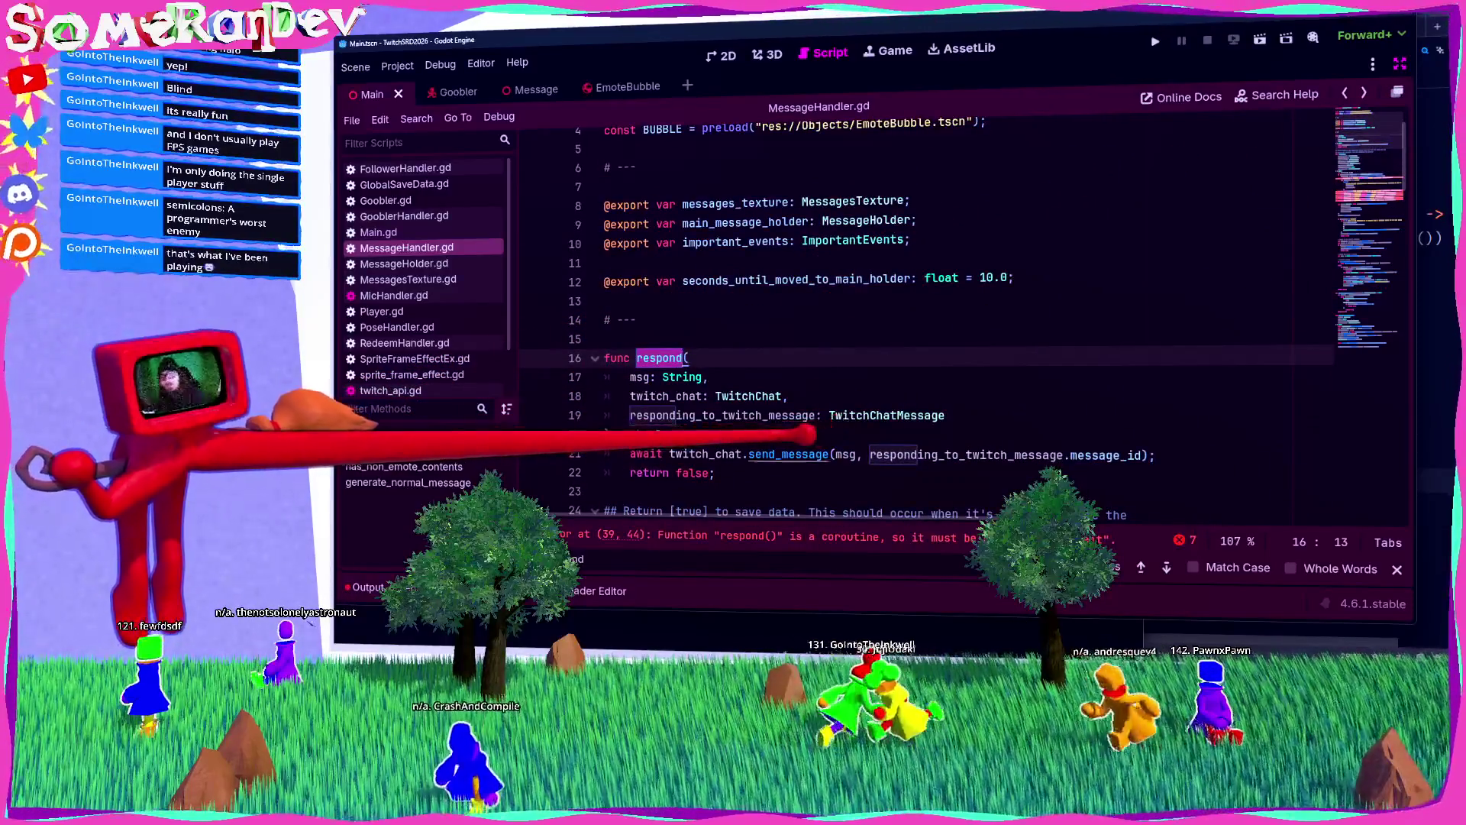
Step: Inspect send_message in twitch_chat.gd, then return to MessageHandler.gd's respond calls
left_click(787, 454, "ctrl")
scroll(809, 367, "up", 1)
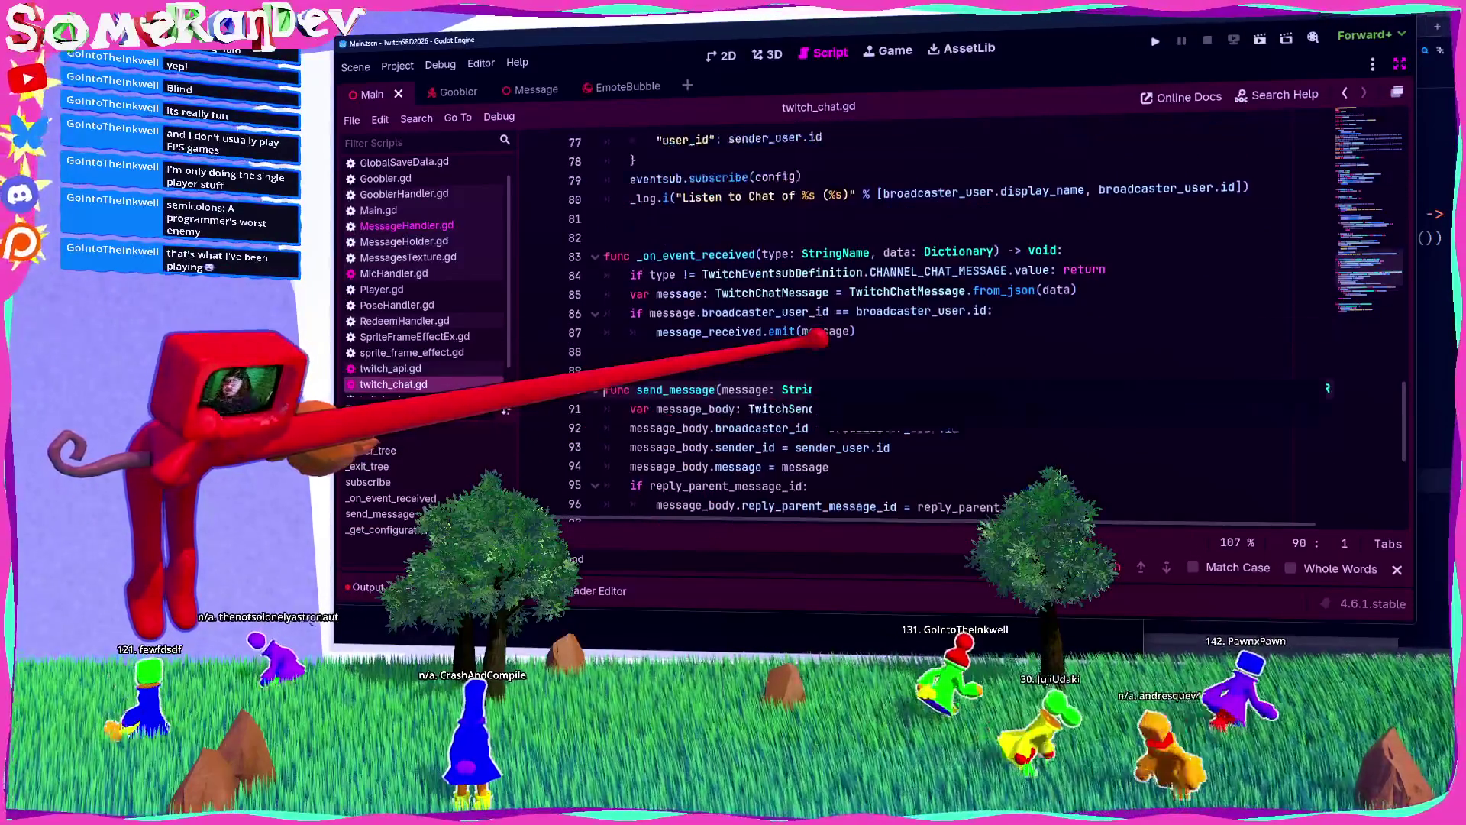
scroll(817, 336, "down", 2)
scroll(821, 323, "right", 2)
scroll(820, 327, "left", 2)
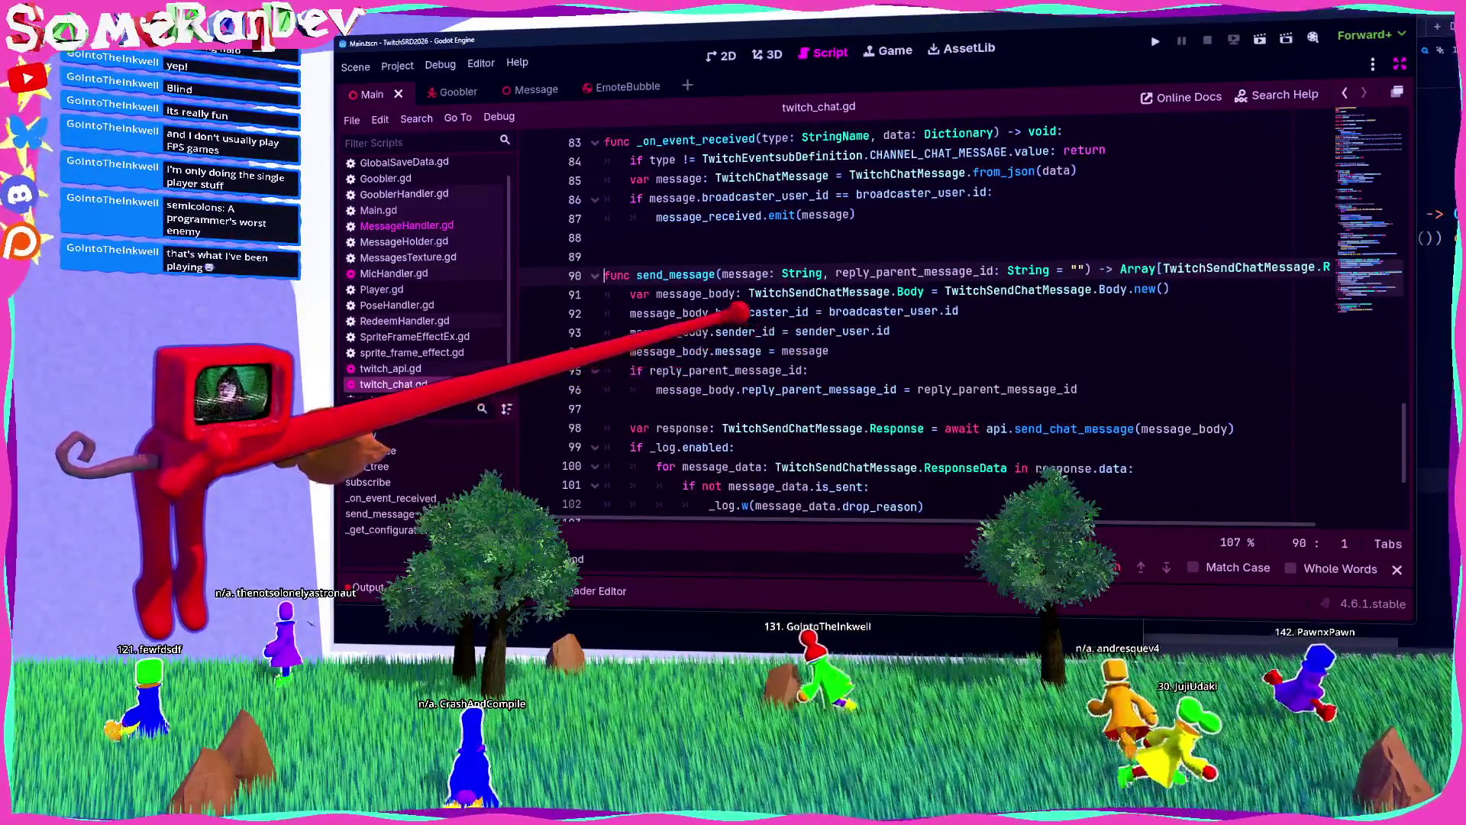
scroll(733, 308, "down", 2)
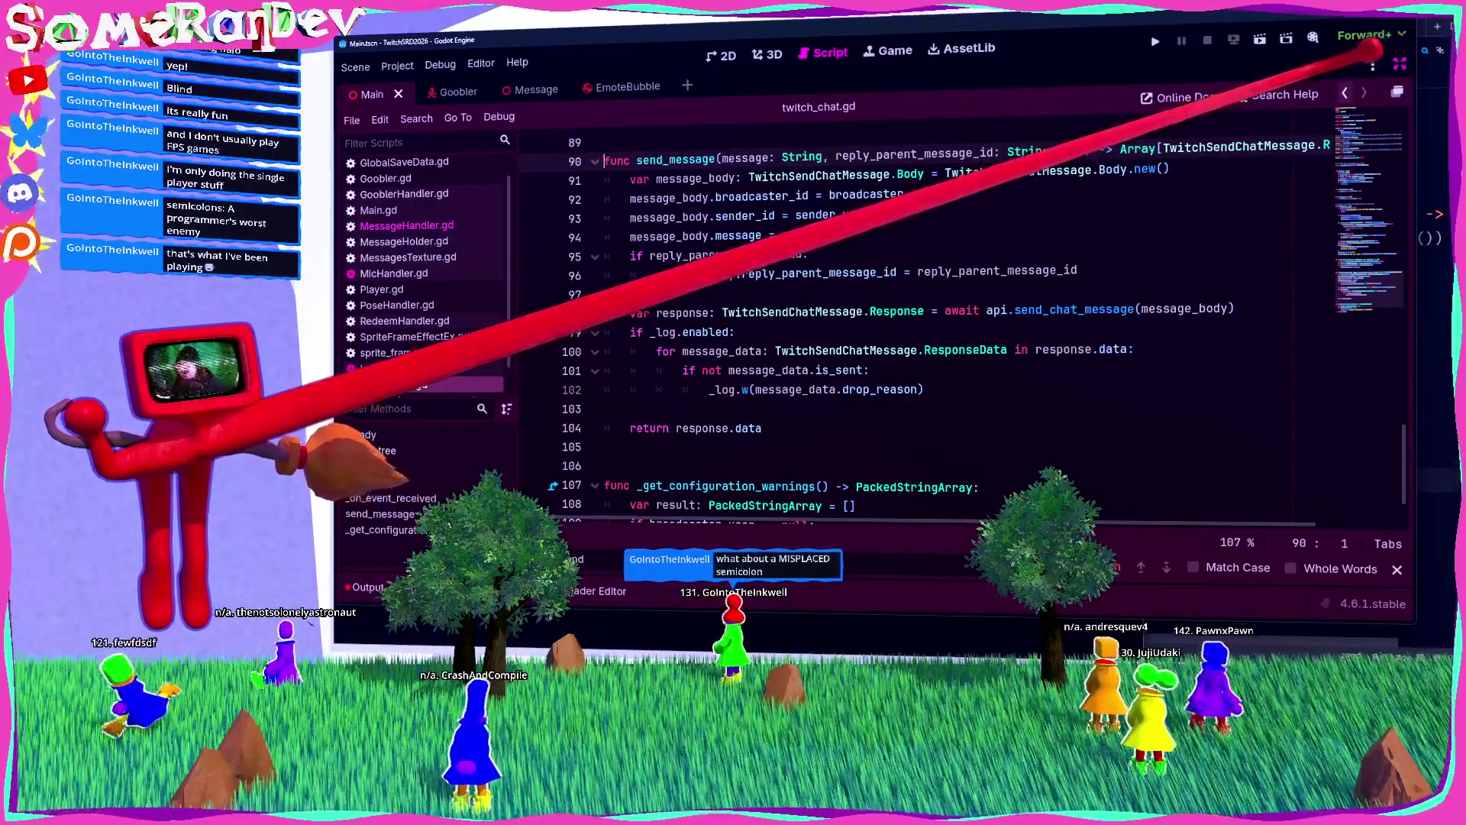
key("alt+Left")
scroll(955, 313, "down", 2)
scroll(955, 313, "down", 1)
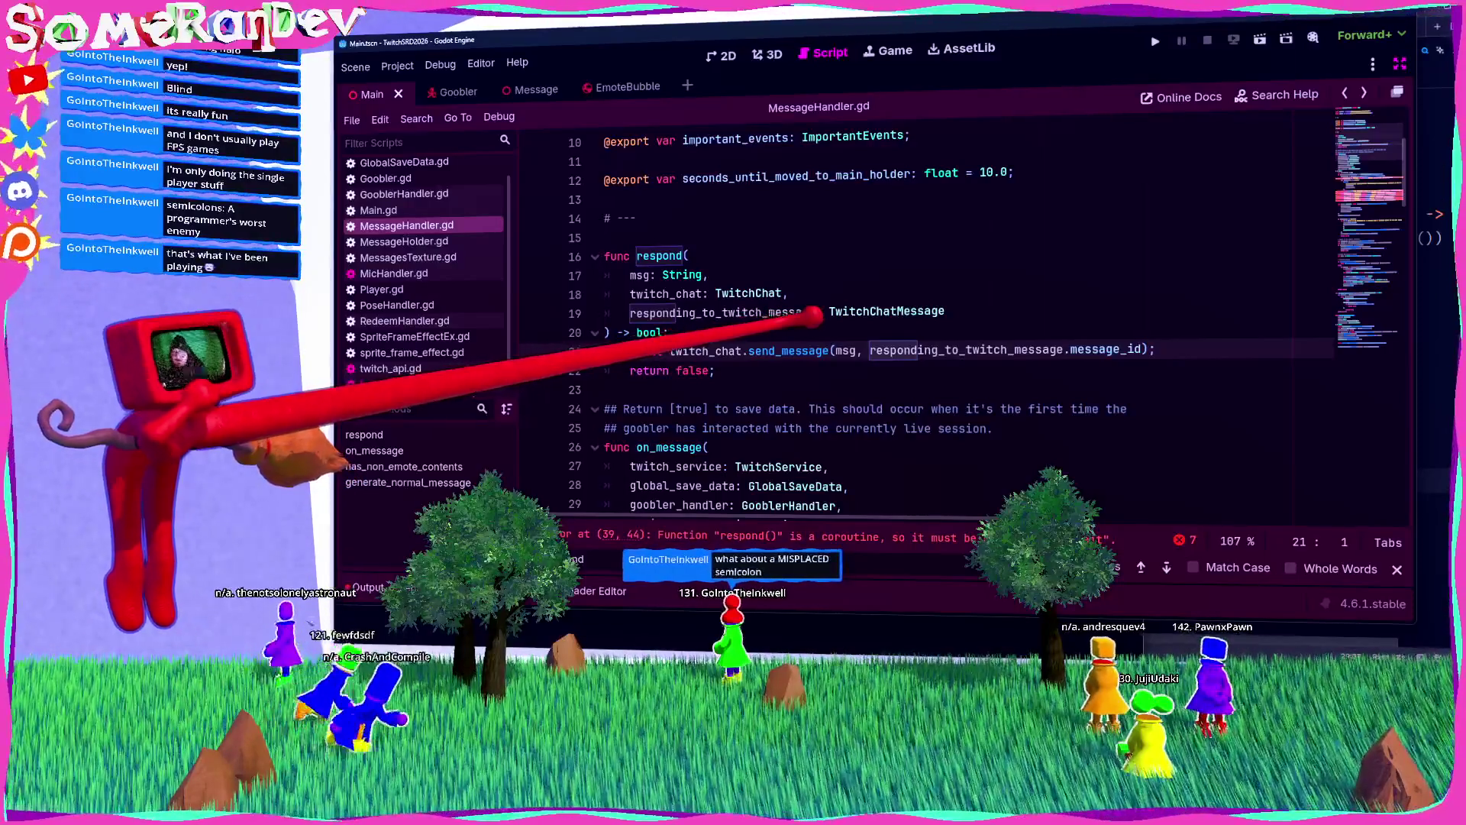
mouse_move(812, 350)
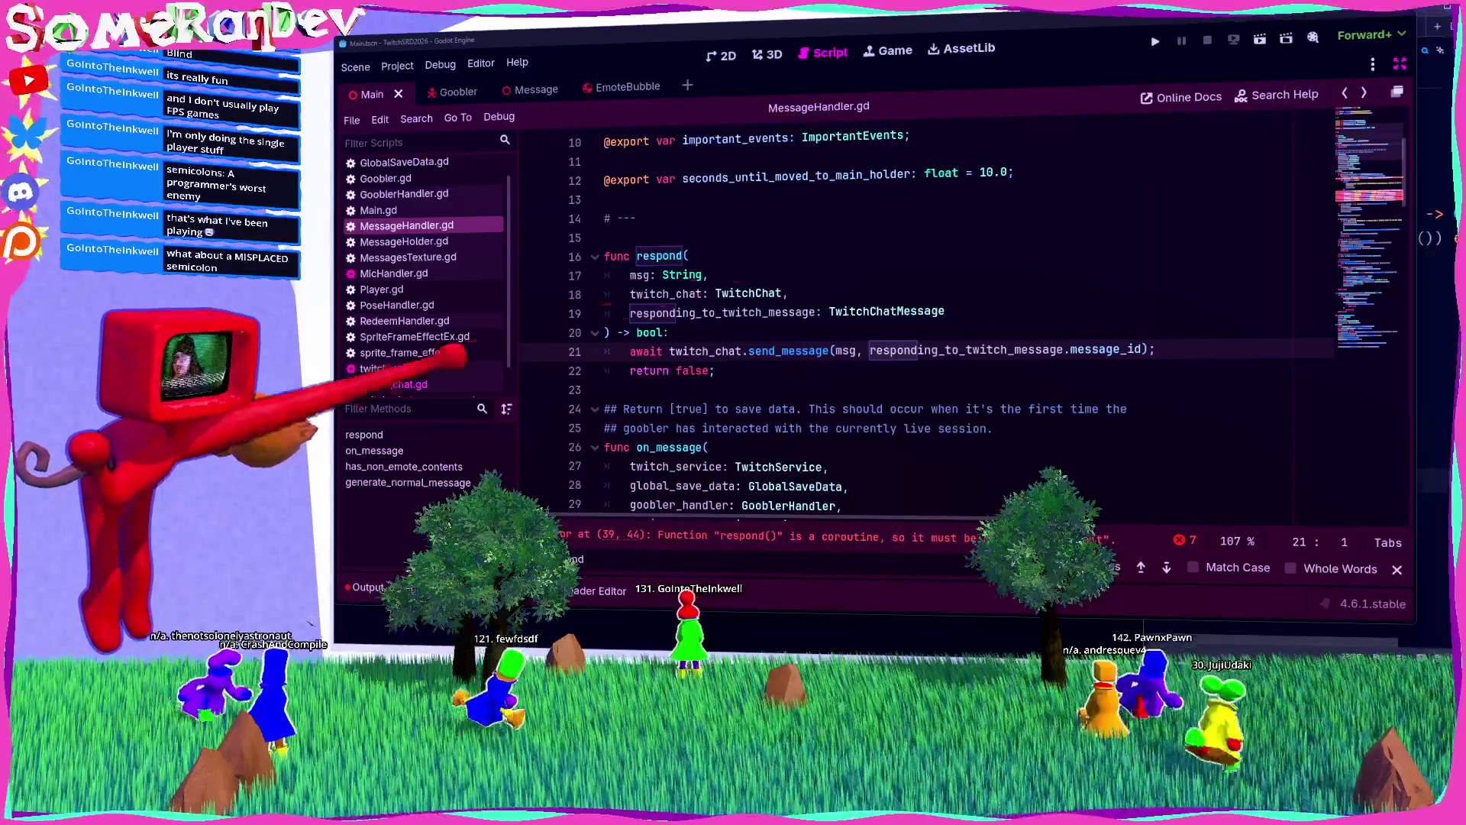
Step: Add 'await' before the respond calls on lines 39, 41 and 46 and save
left_click(764, 536)
type("aw")
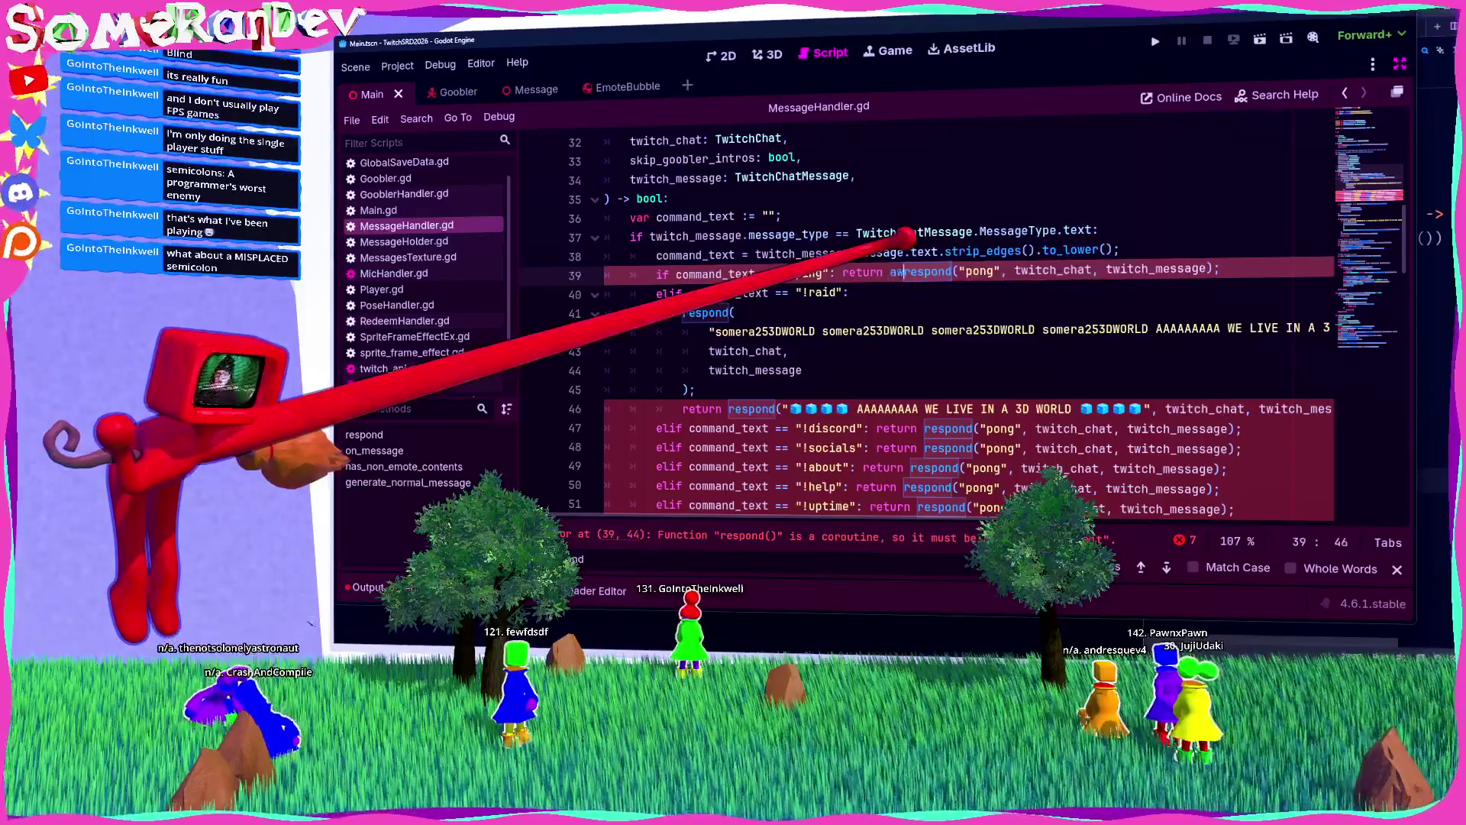
type("ait")
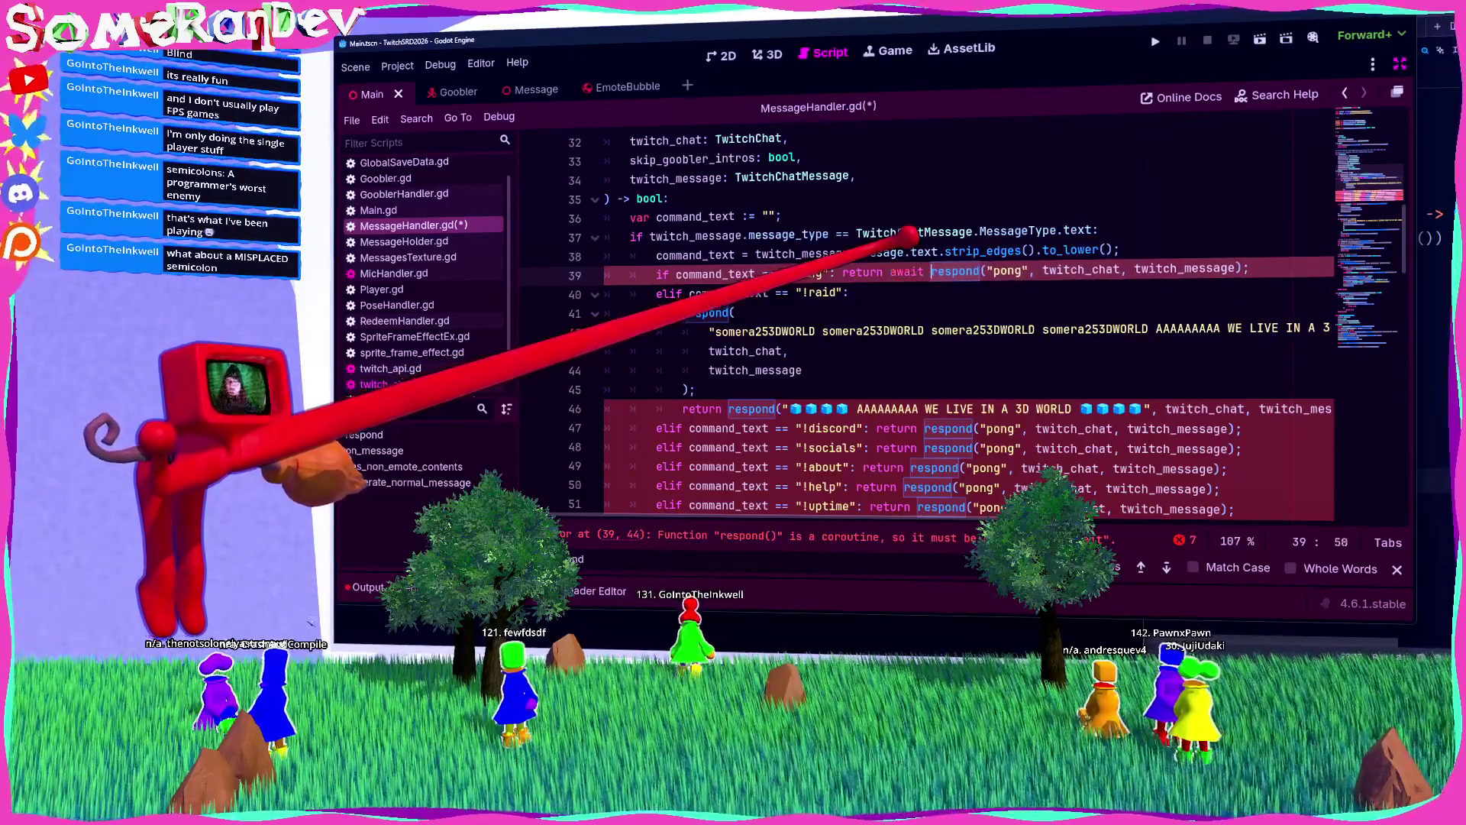
key("ctrl+s")
key("ctrl+shift+Left")
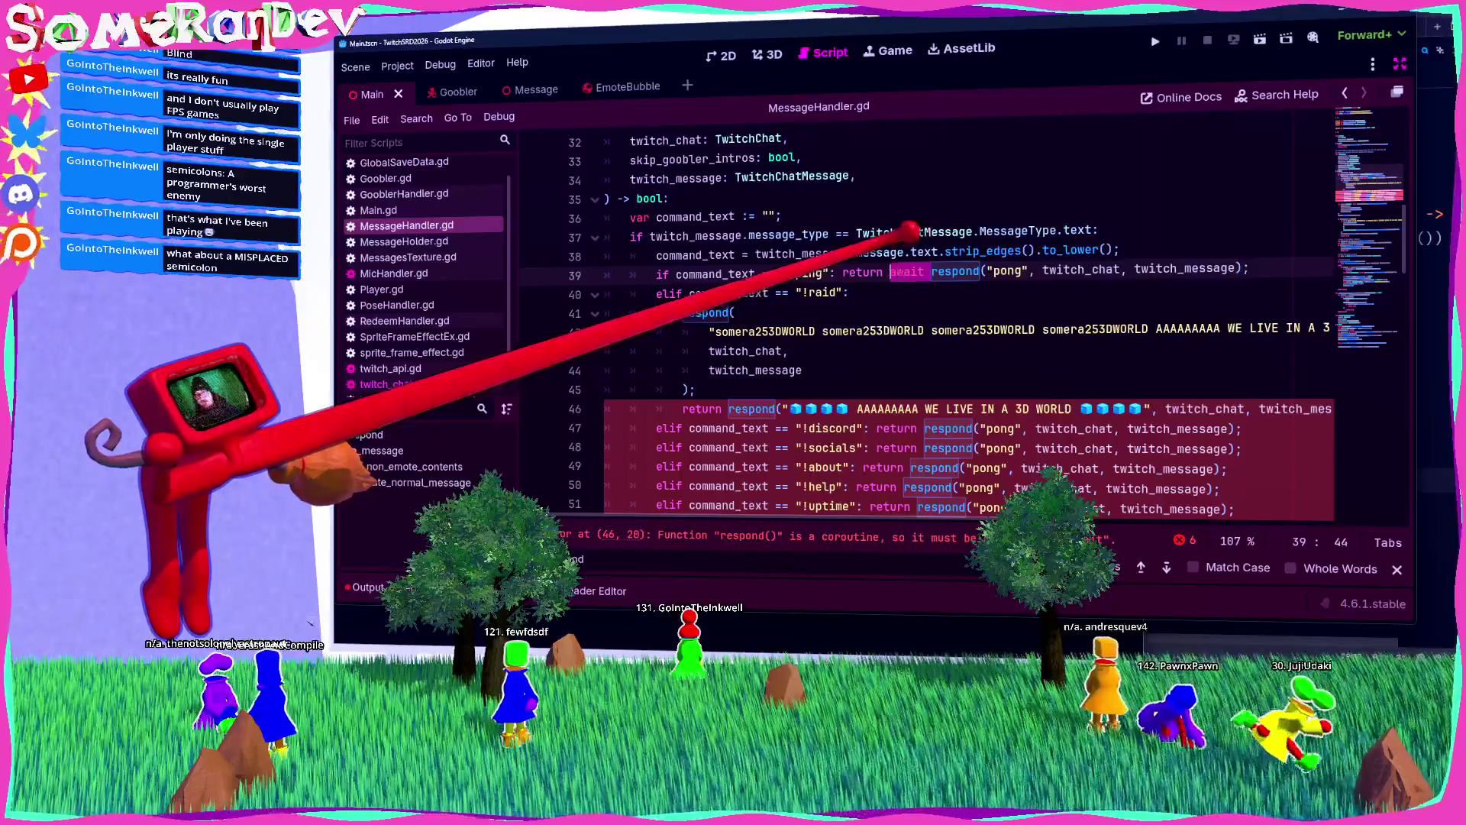
left_click(685, 313)
type("await")
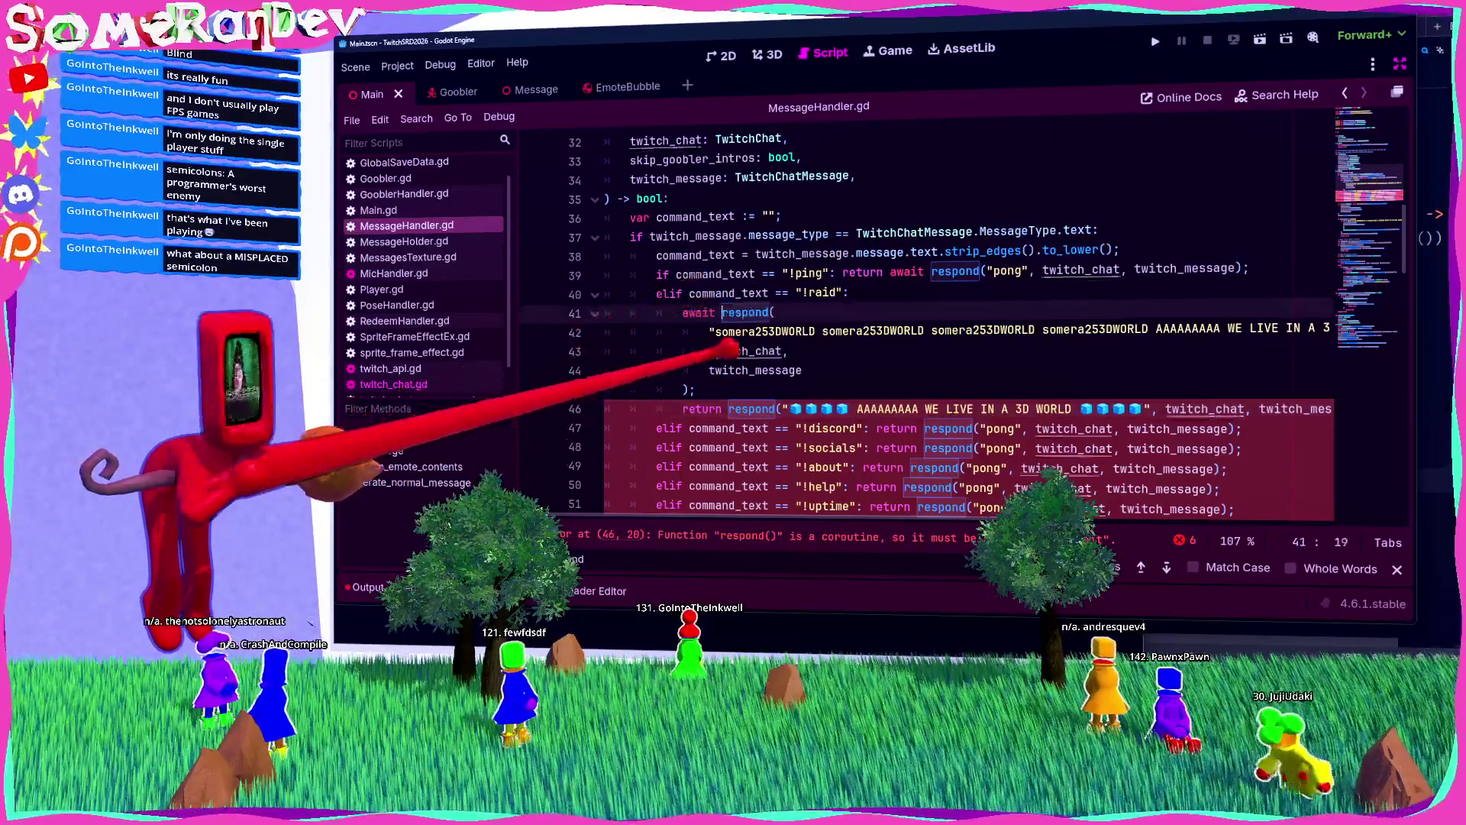
left_click(728, 409)
type("await")
key("ctrl+s")
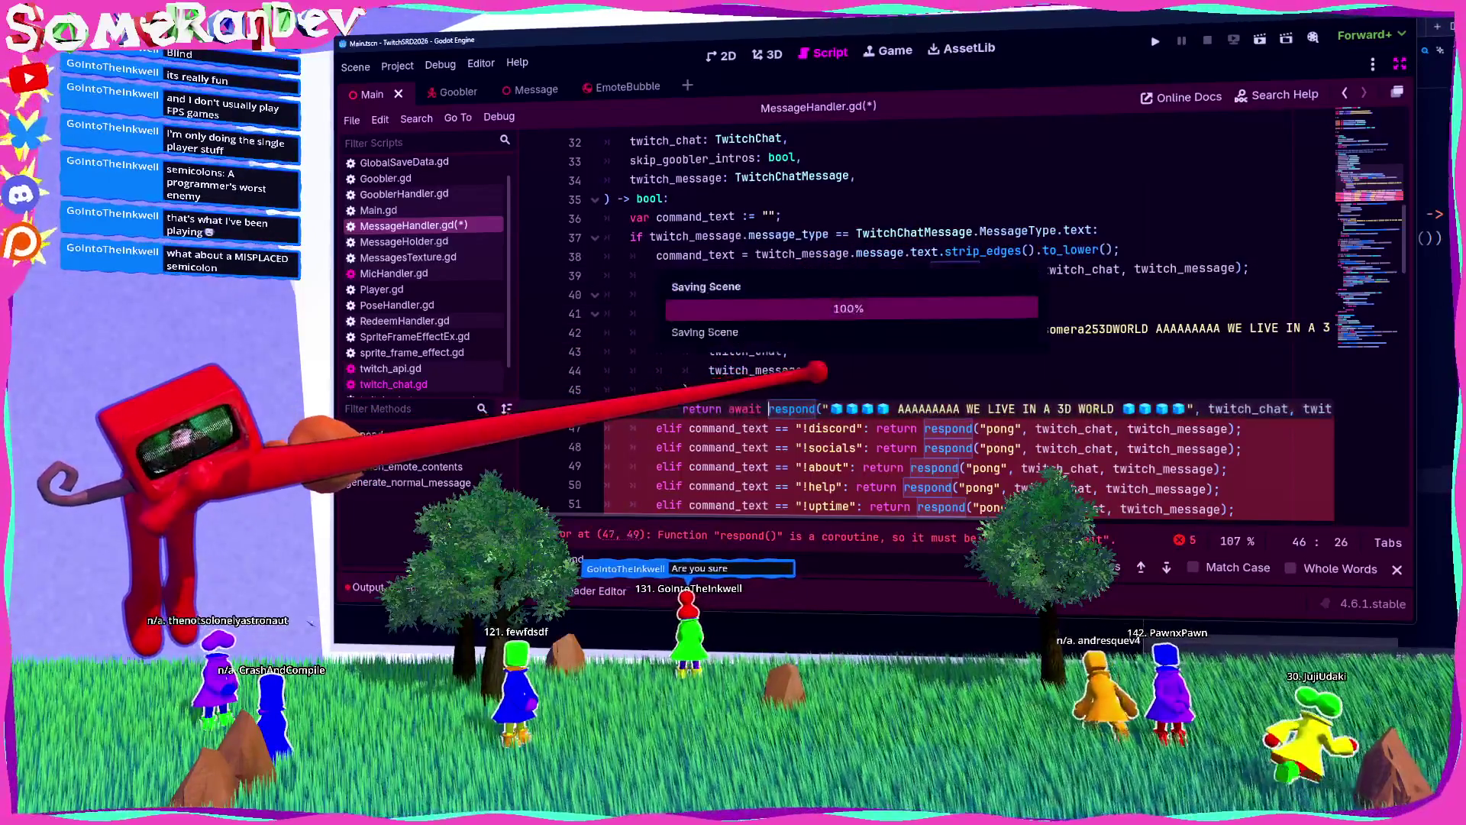
Step: Await the respond calls on lines 47–51, save, and start replacing the !discord 'pong' with the URL
scroll(840, 343, "down", 2)
left_click(926, 311)
type("await")
left_click(924, 330)
type("await")
left_click(910, 350)
type("await")
left_click(904, 369)
type("await")
left_click(917, 389)
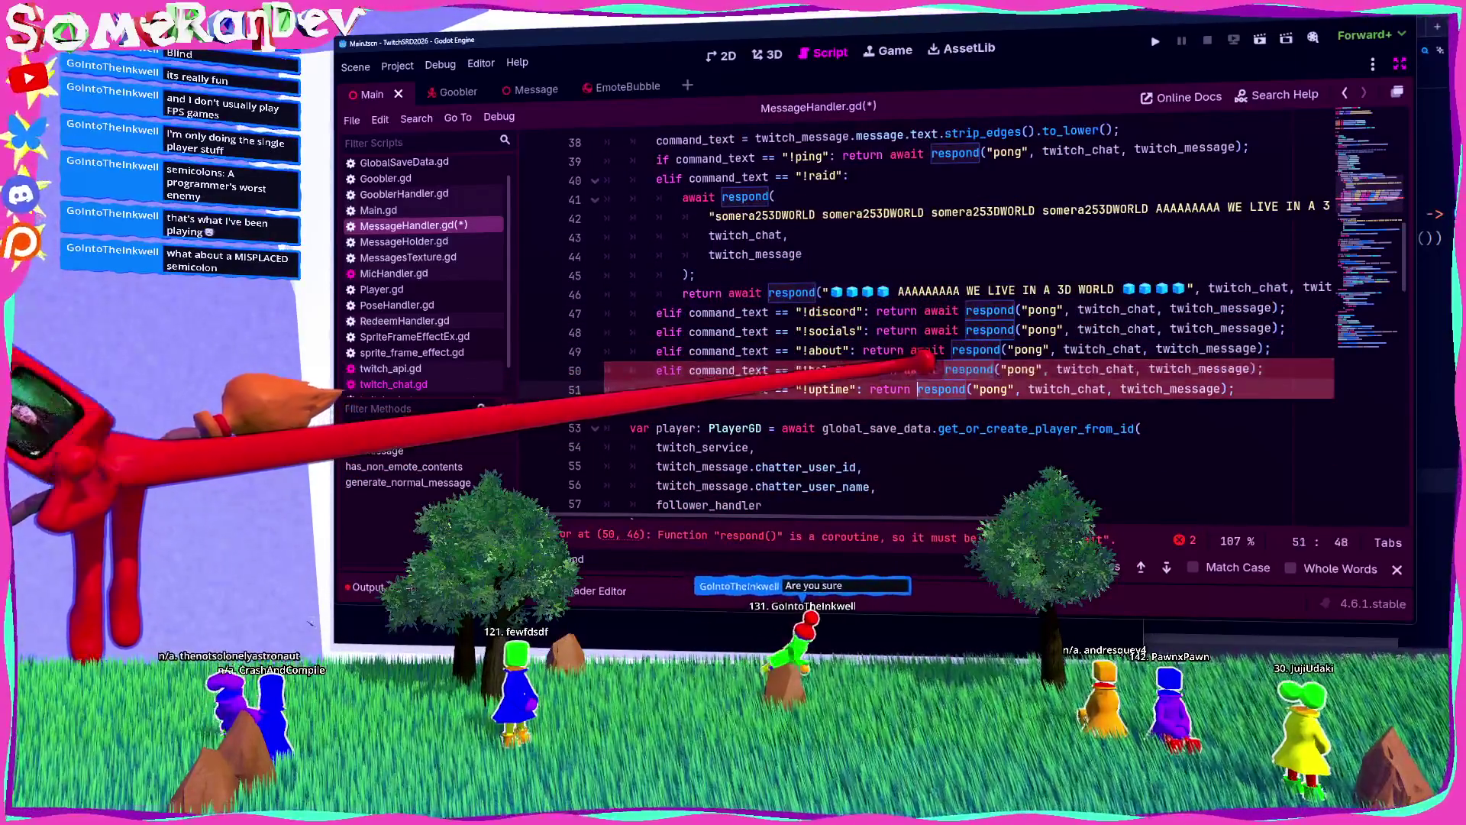
type("await")
key("ctrl+s")
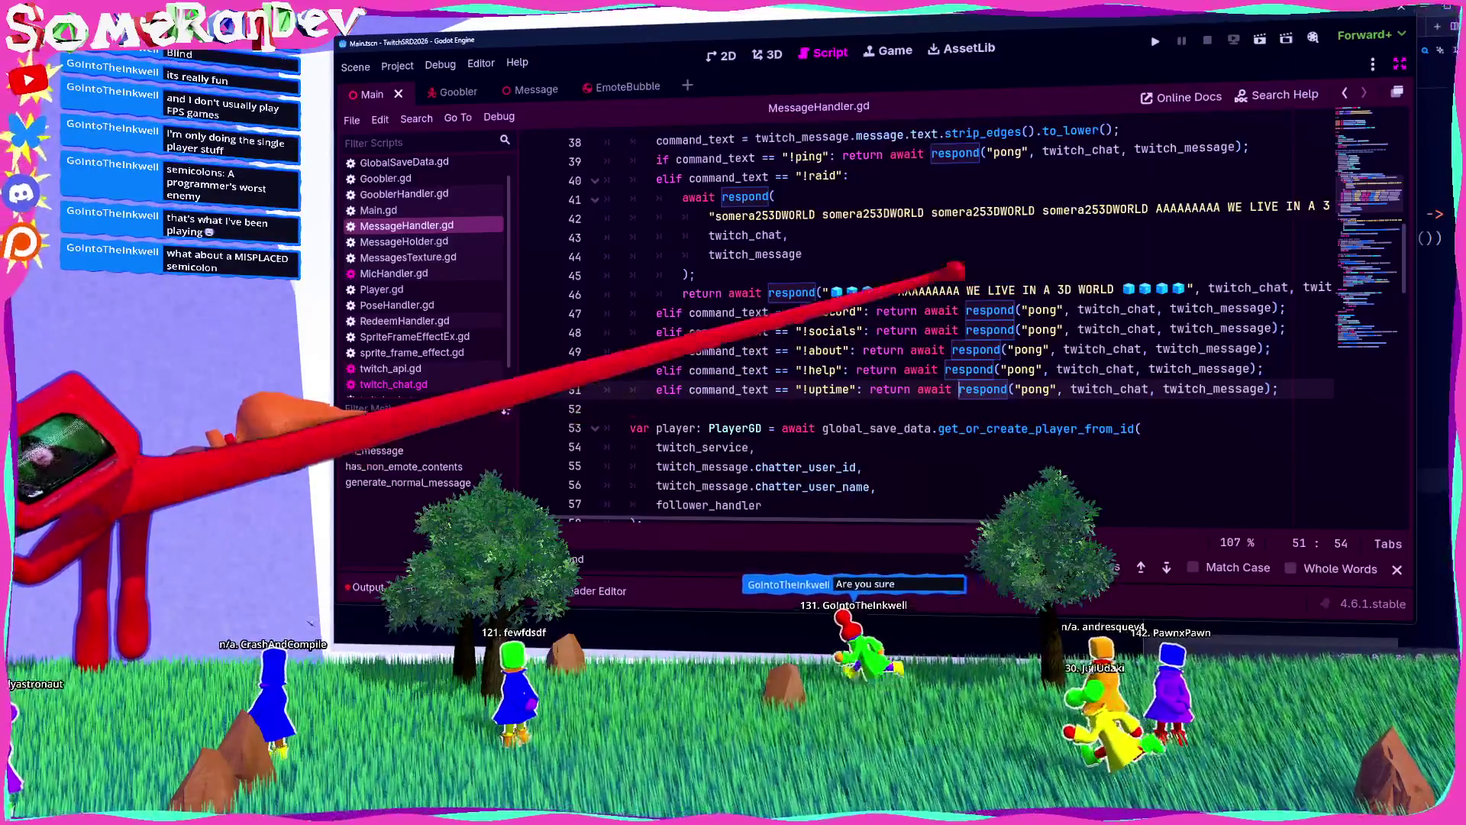
double_click(1043, 309)
type("https://discop")
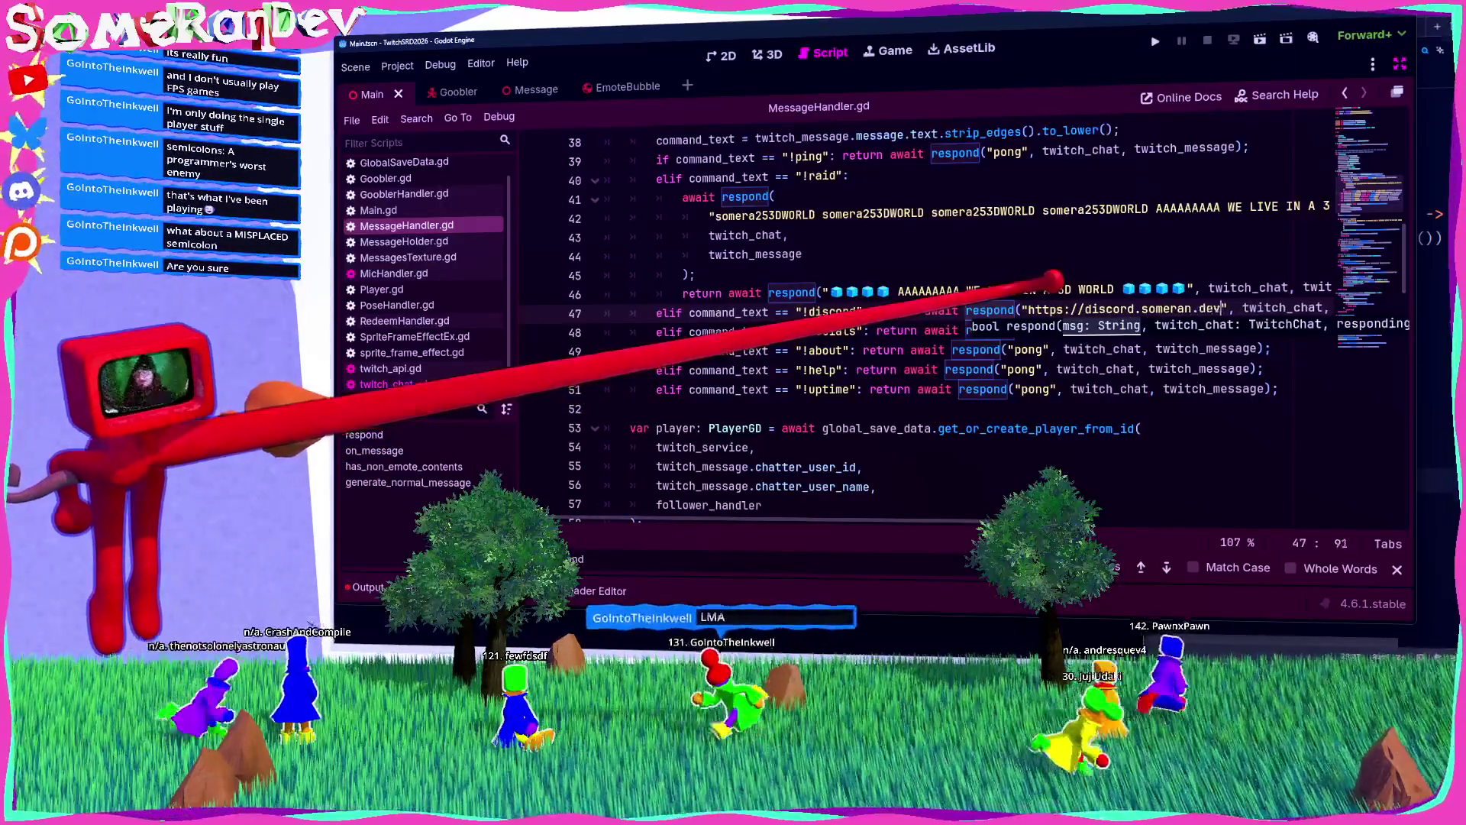
left_click_drag(1221, 309, 1028, 309)
key("ctrl+c")
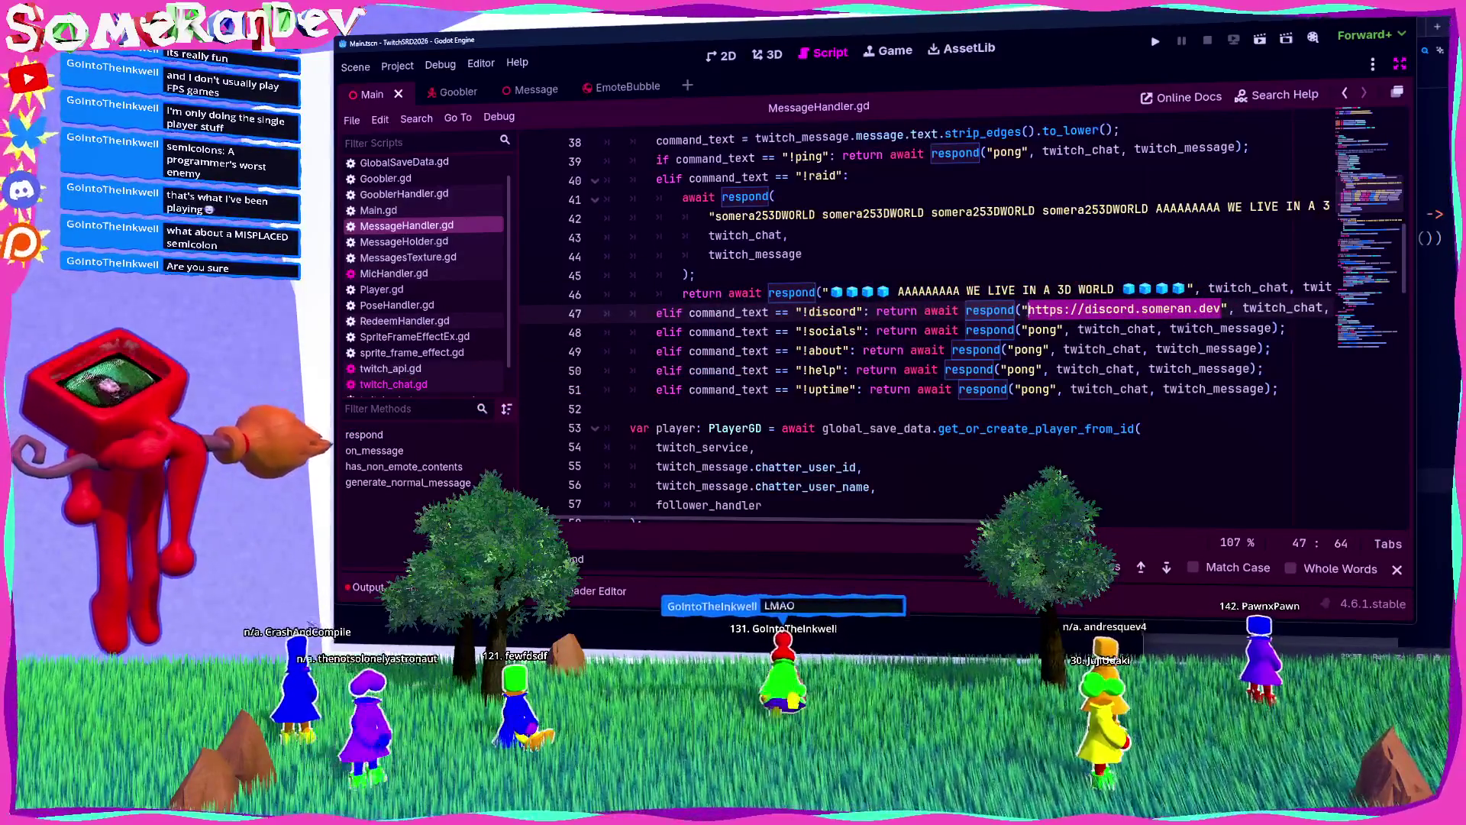
key("alt+Tab")
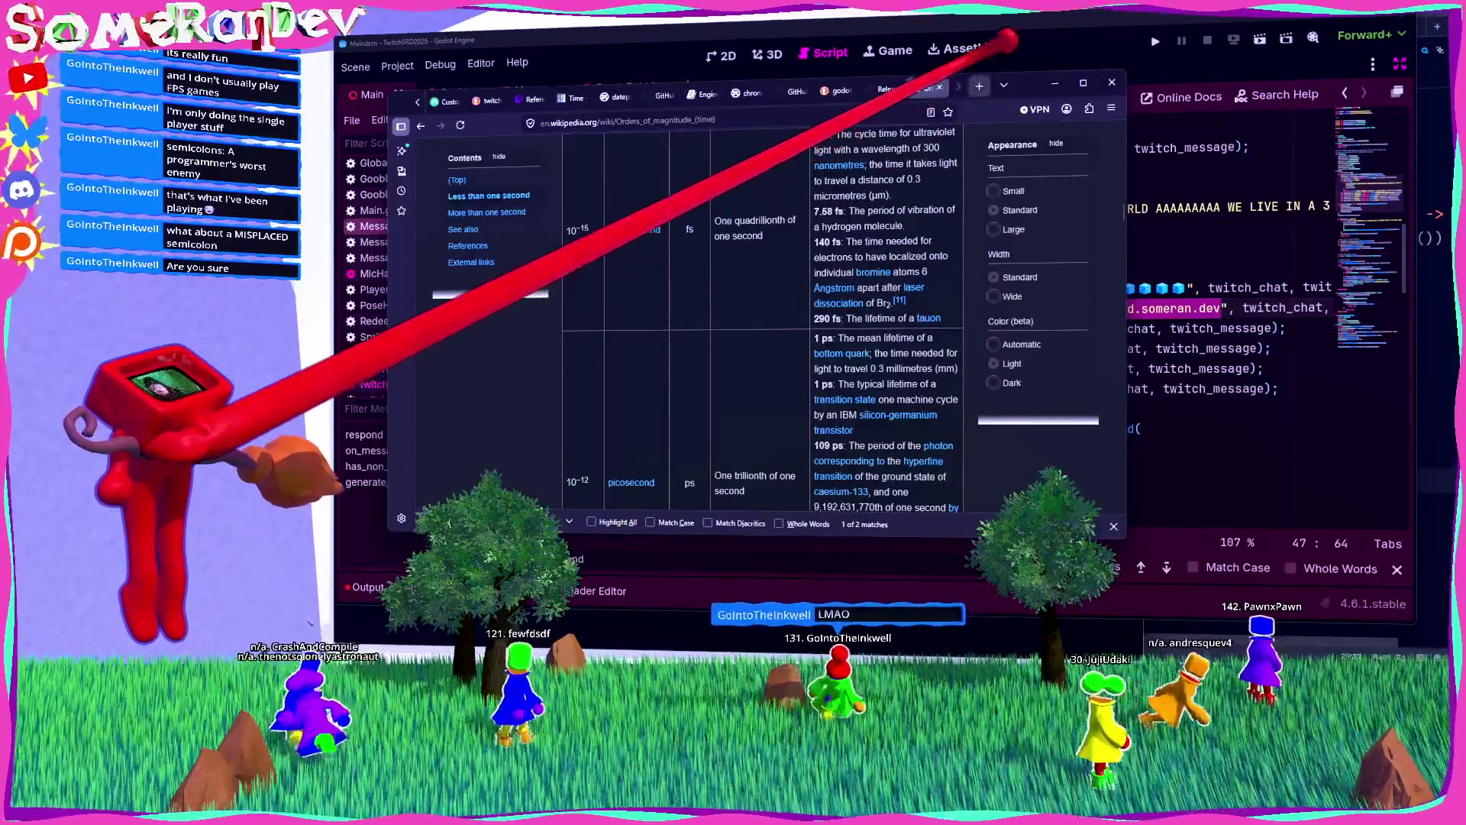
Step: Load the pasted discord.someran.dev address in a new Firefox tab, then return to Godot
key("ctrl+t")
key("ctrl+v")
key("Return")
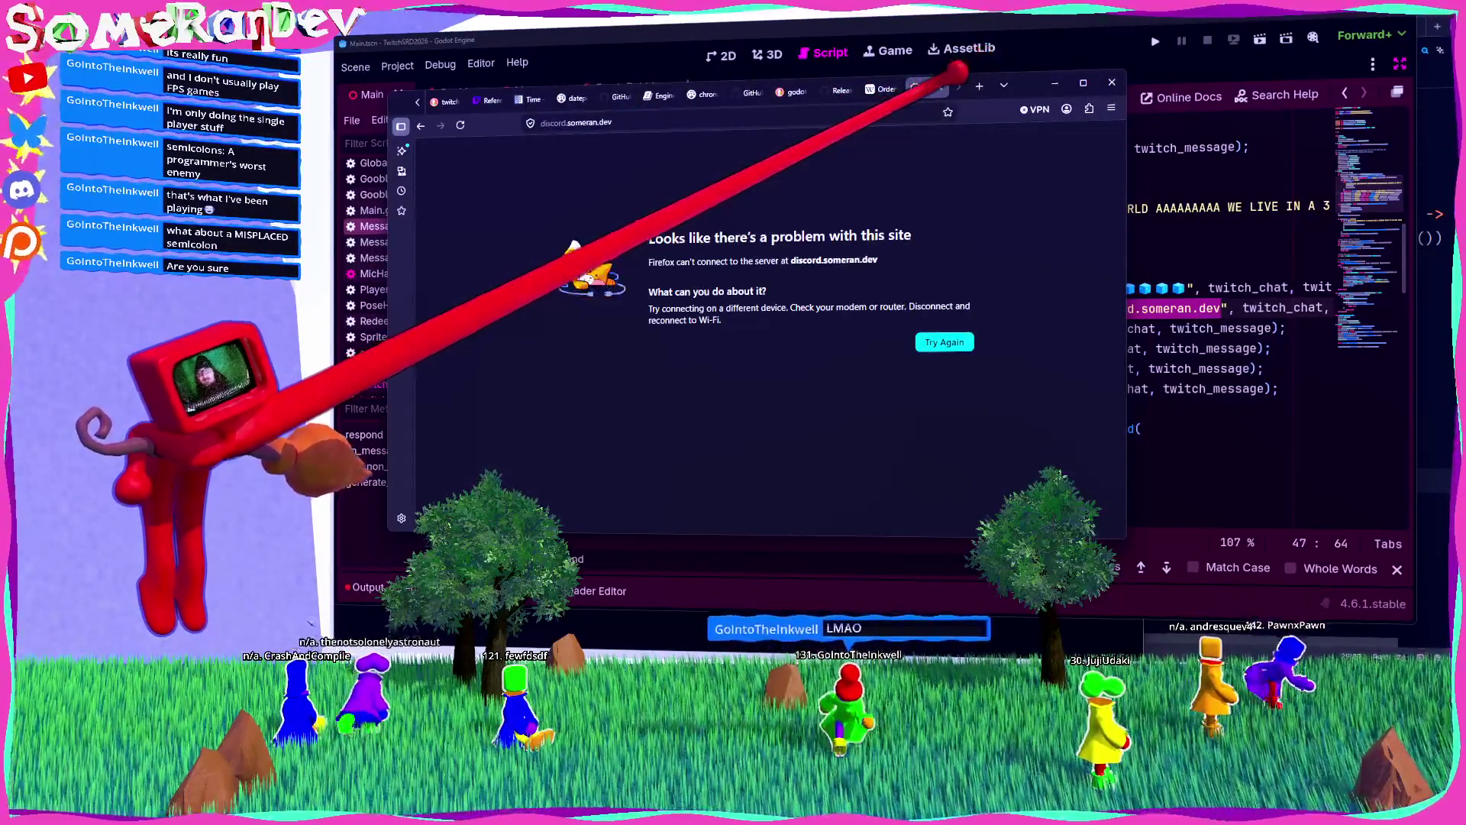
key("alt+Tab")
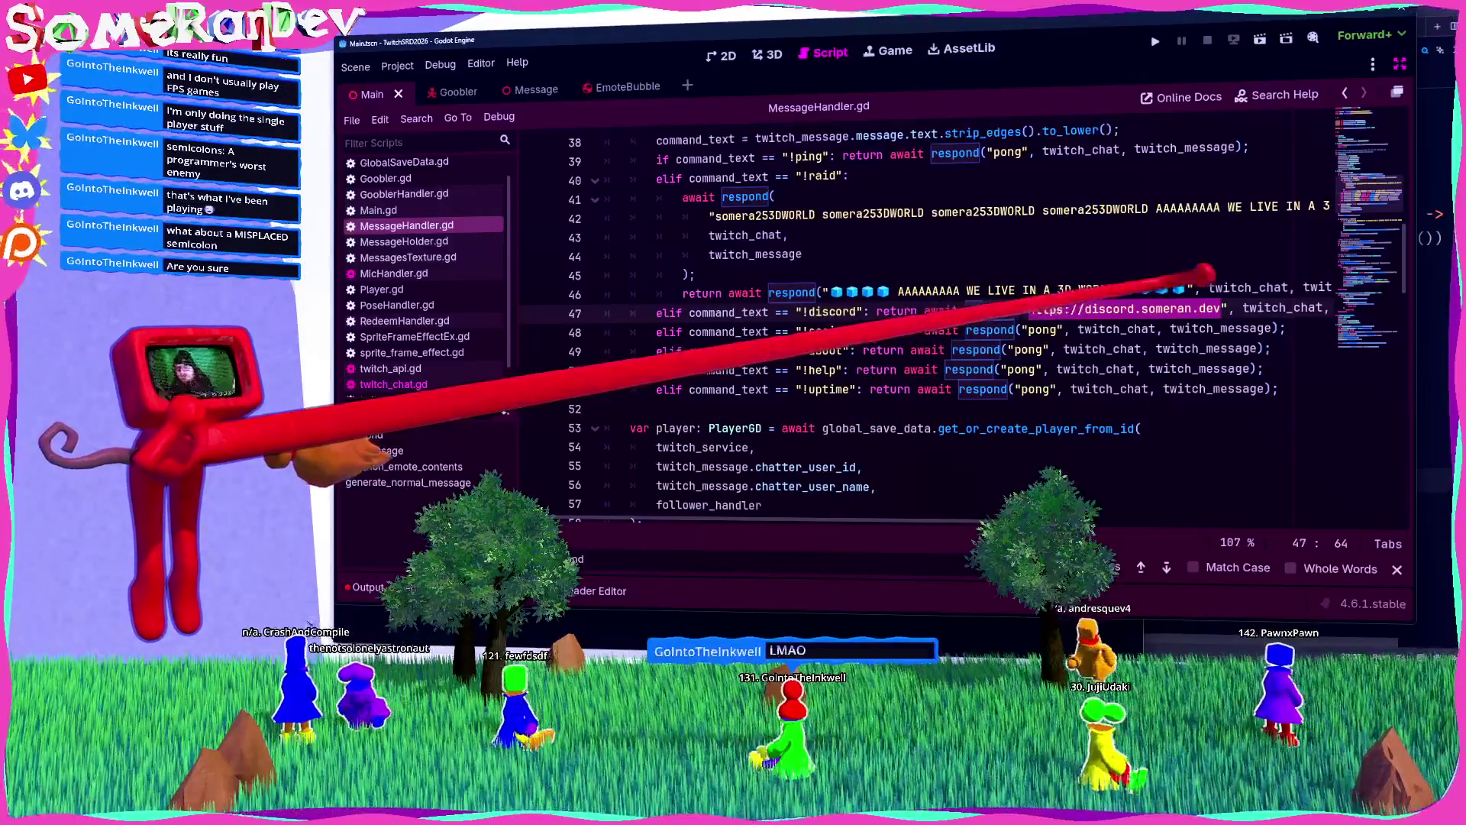
double_click(1044, 329)
key("ctrl+v")
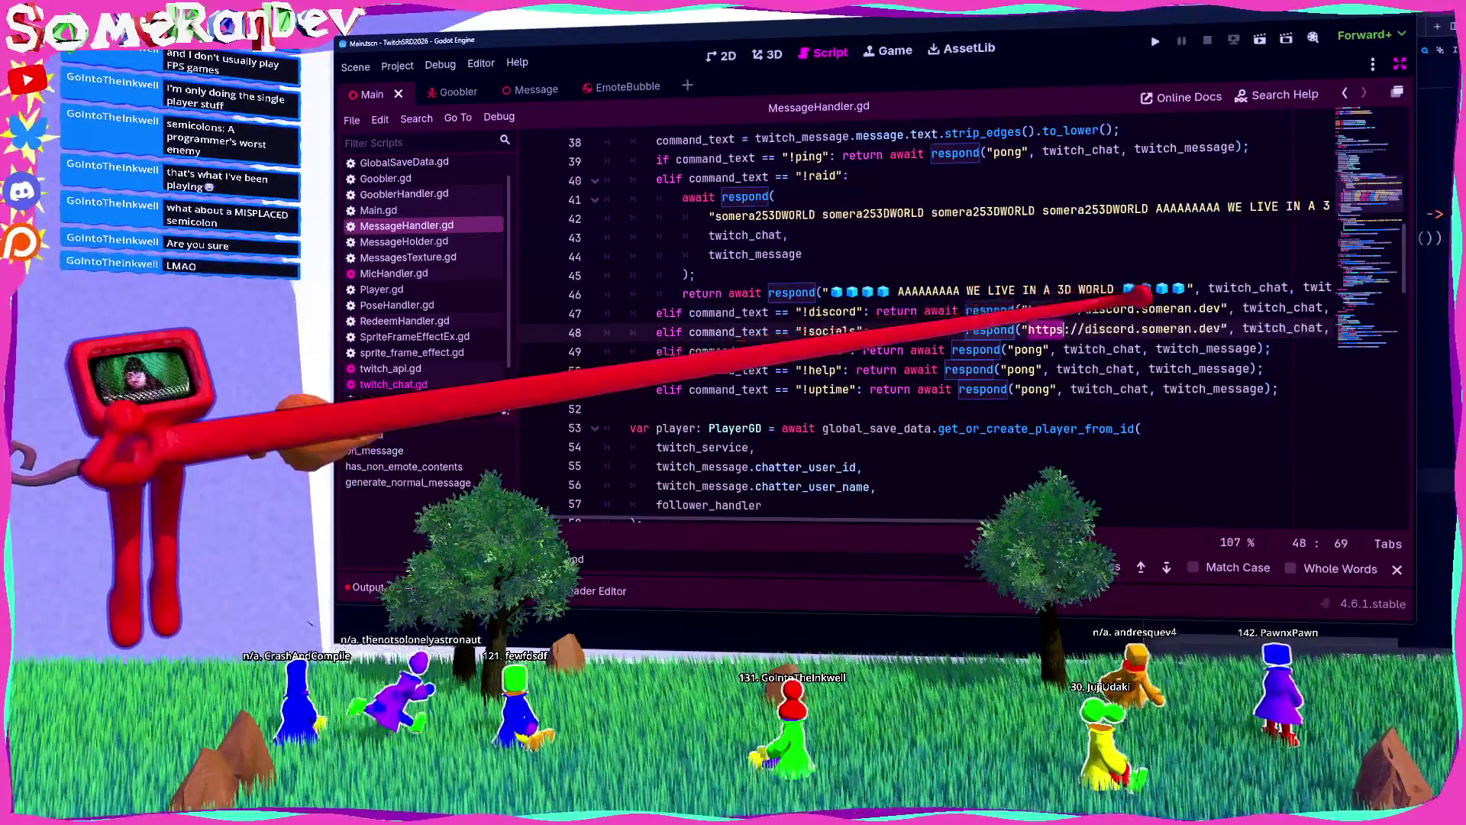
key("BackSpace")
key("BackSpace")
key("BackSpace")
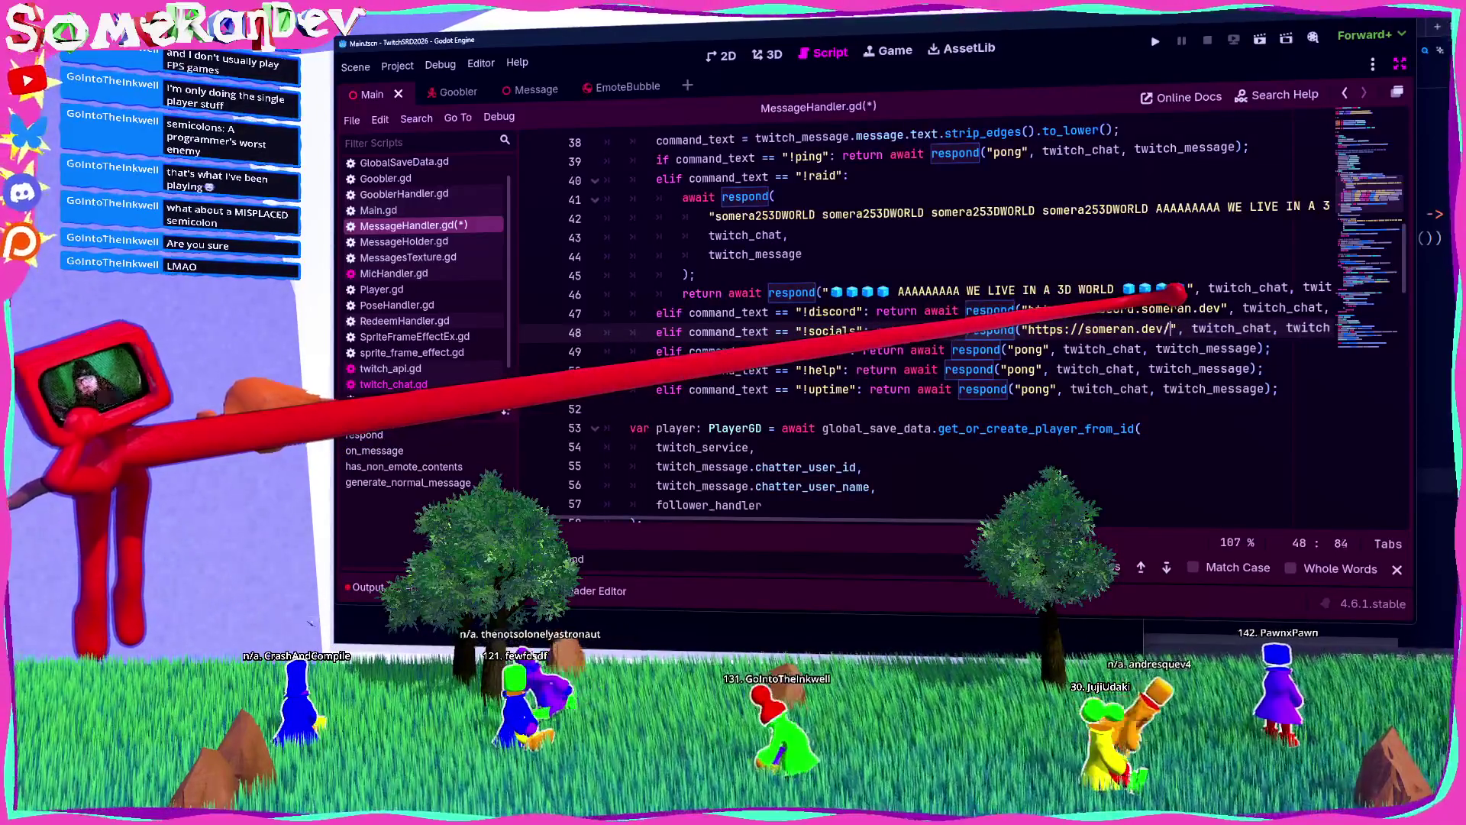
type("s")
double_click(1044, 389)
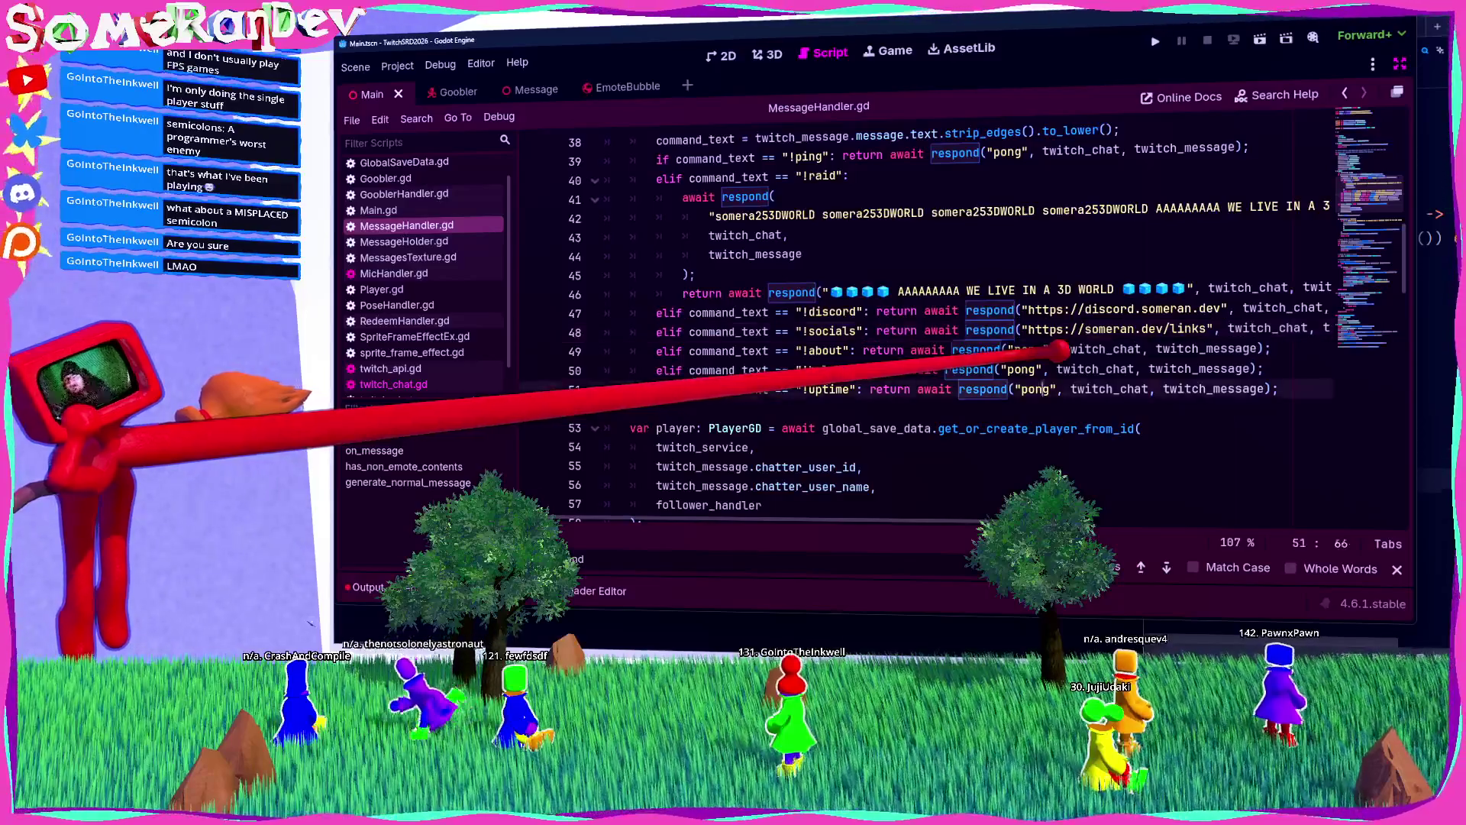
double_click(1029, 350)
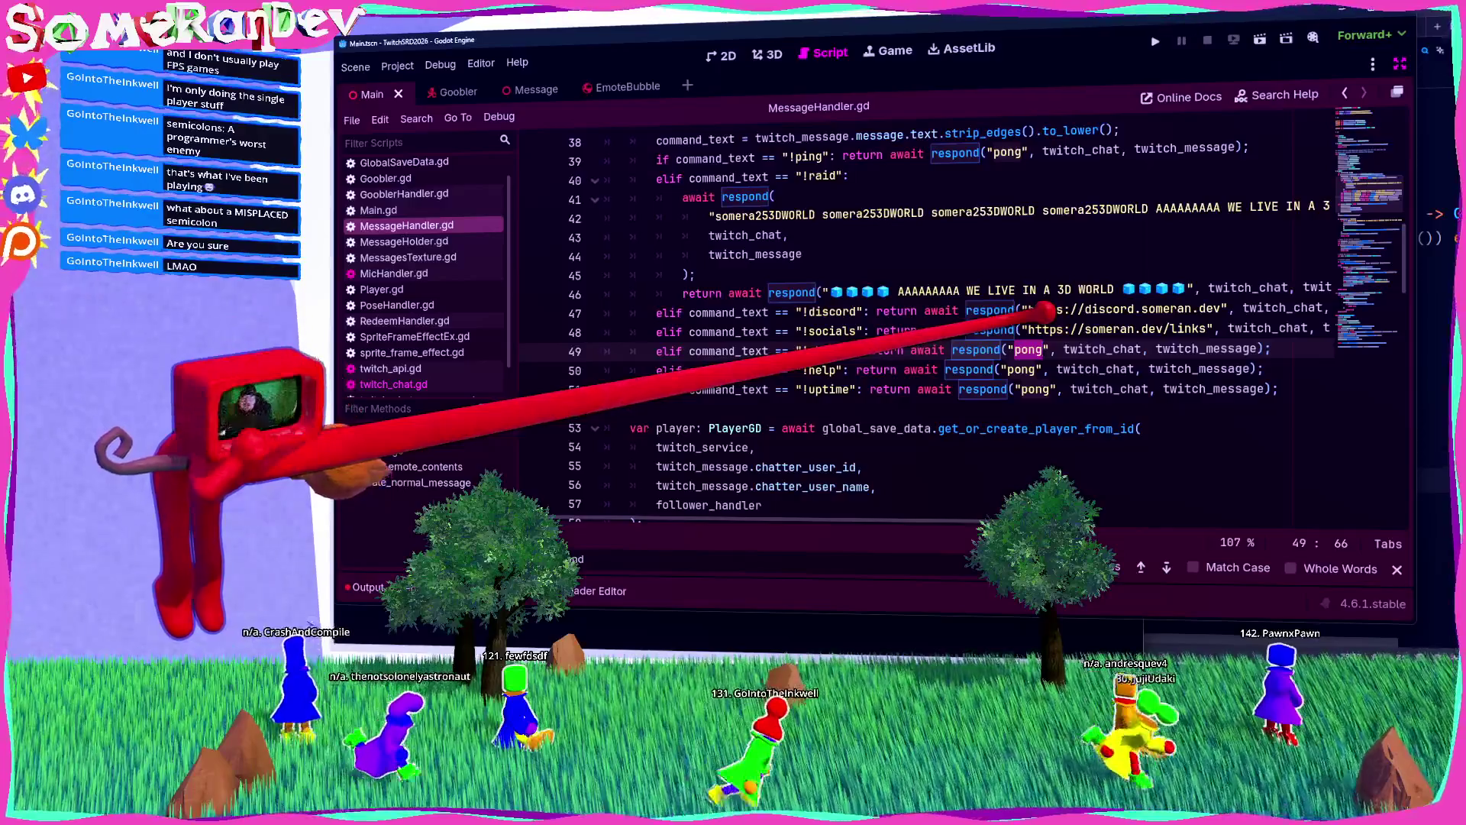
Step: Write the !about self-introduction about a 3D-platformer-obsessed developer, fix the name typo, and save
type("Hello, I ")
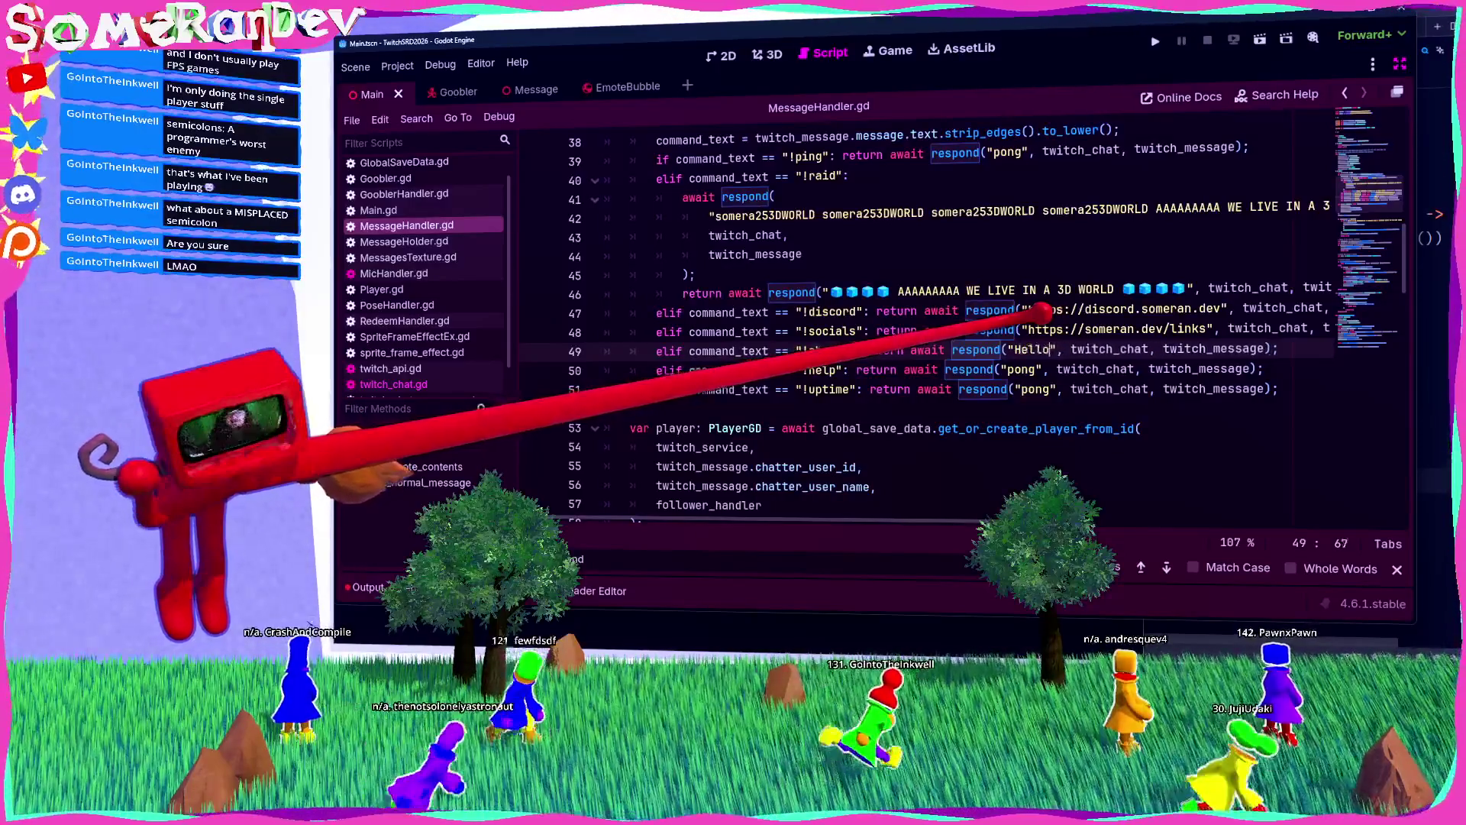
type("am ")
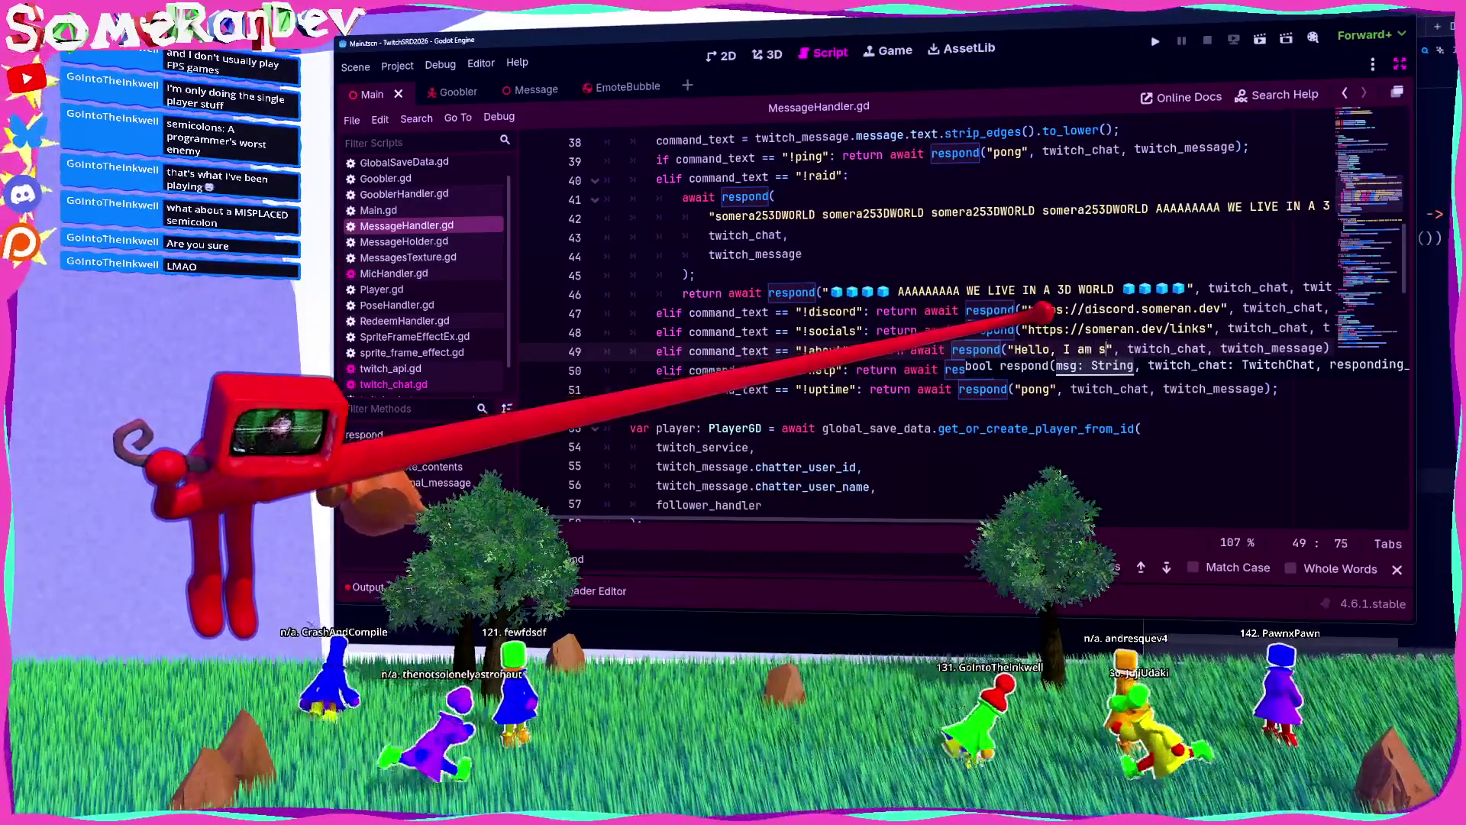
type("SooooooomeRanD")
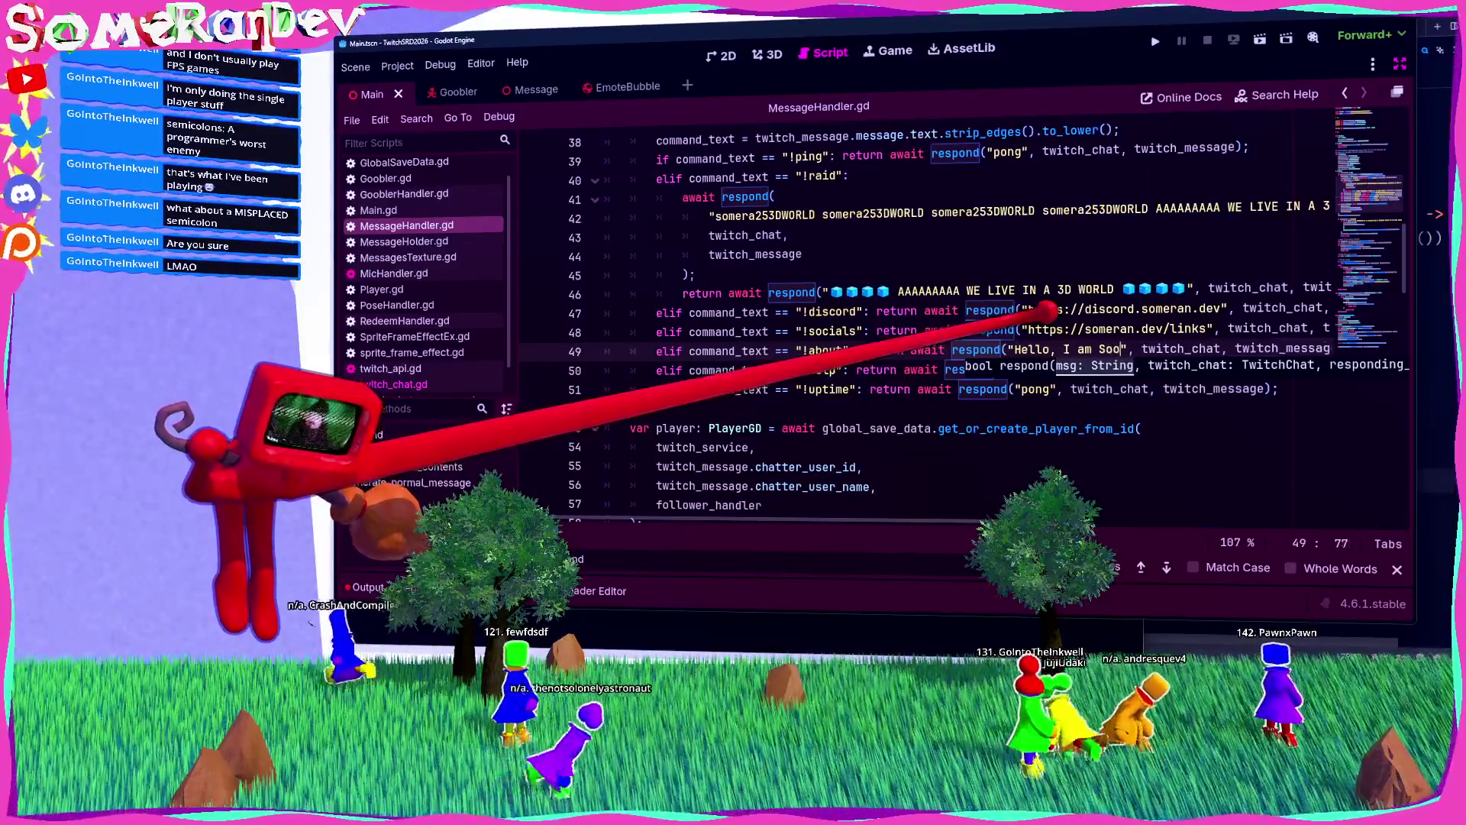
type("ev. ")
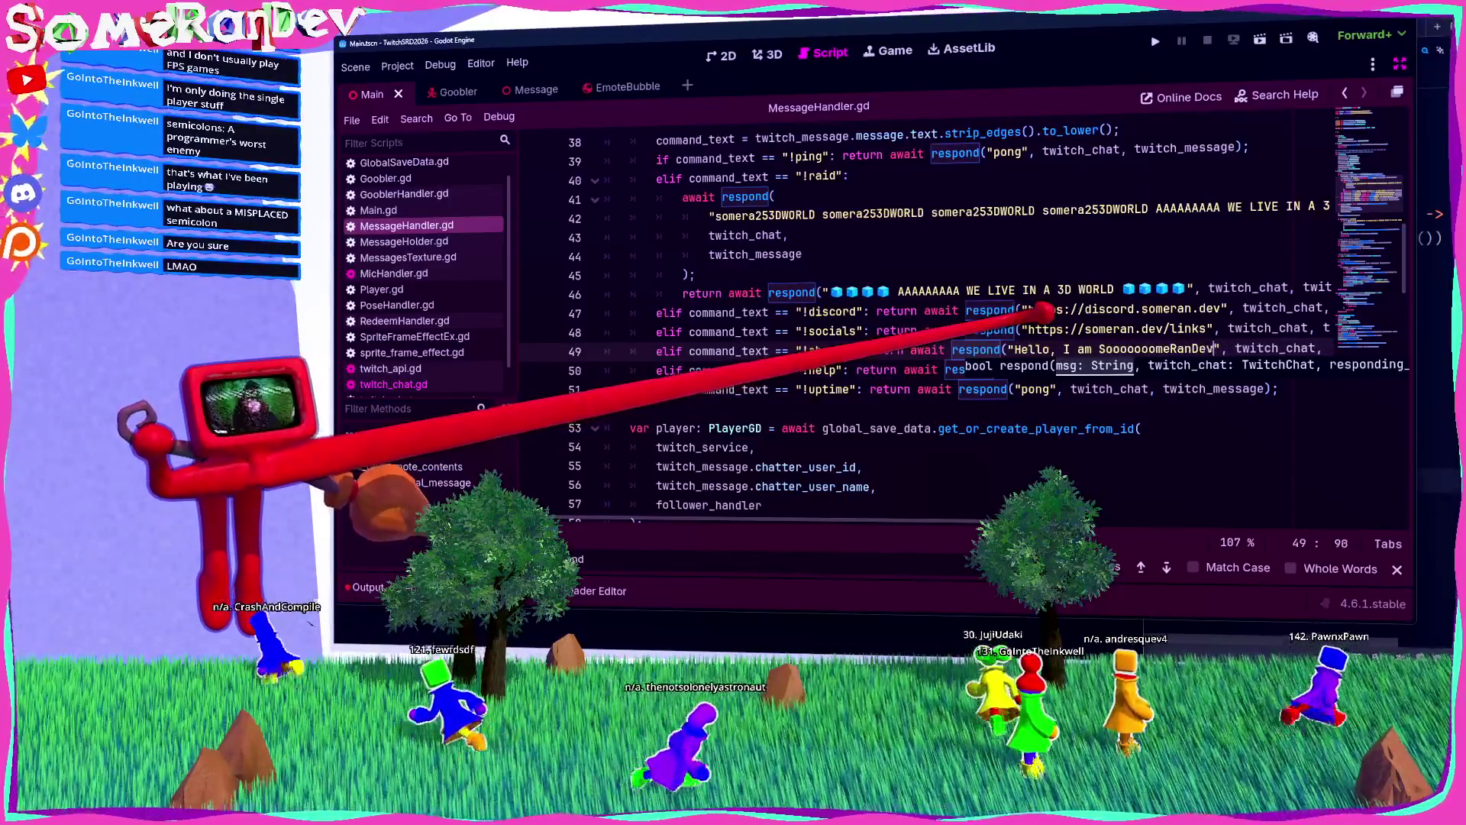
type("I")
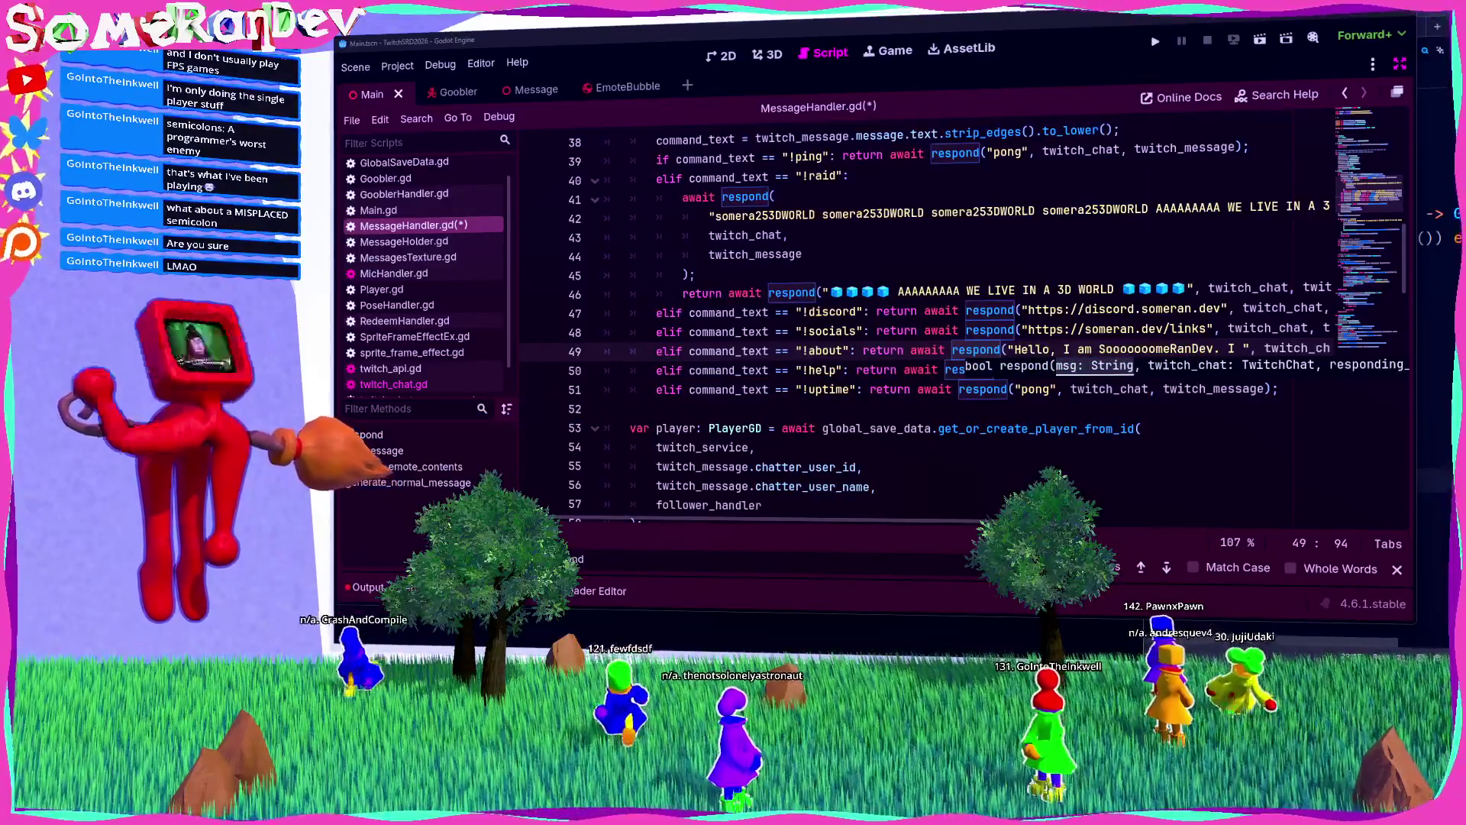
left_click(1216, 331)
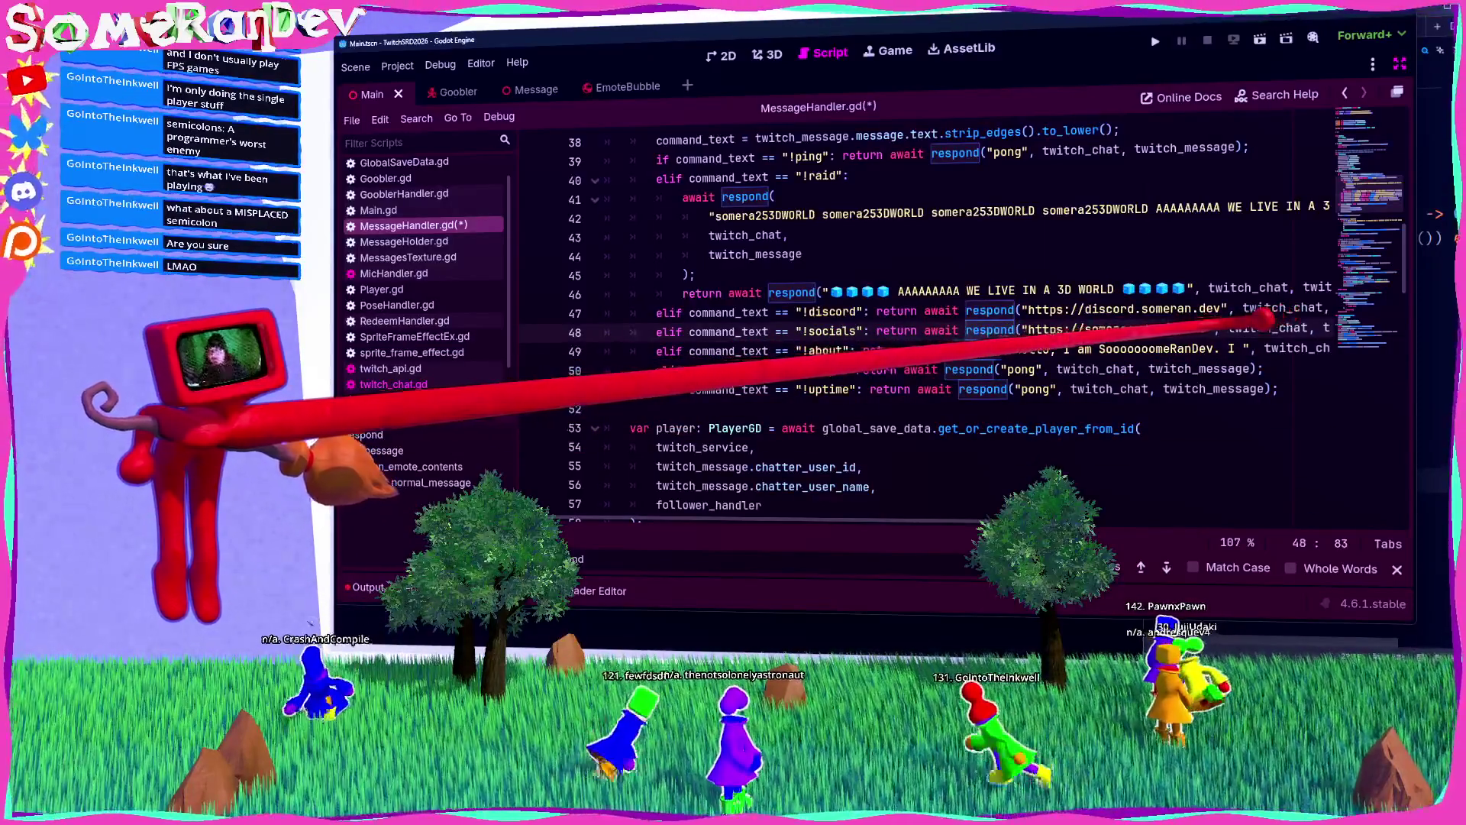
double_click(1161, 349)
type("Soime")
key("BackSpace")
key("BackSpace")
key("BackSpace")
type("meR")
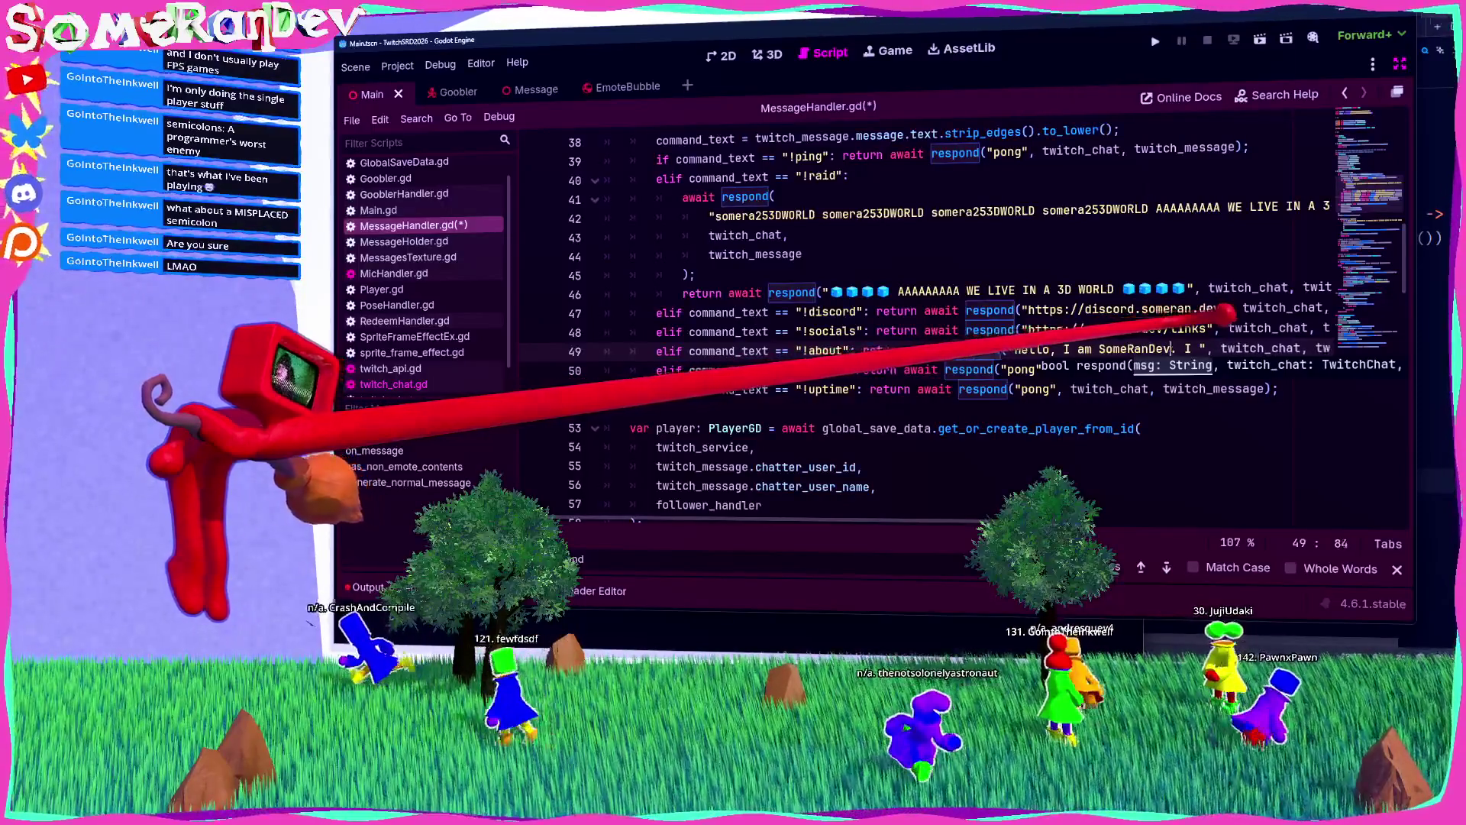
key("Right")
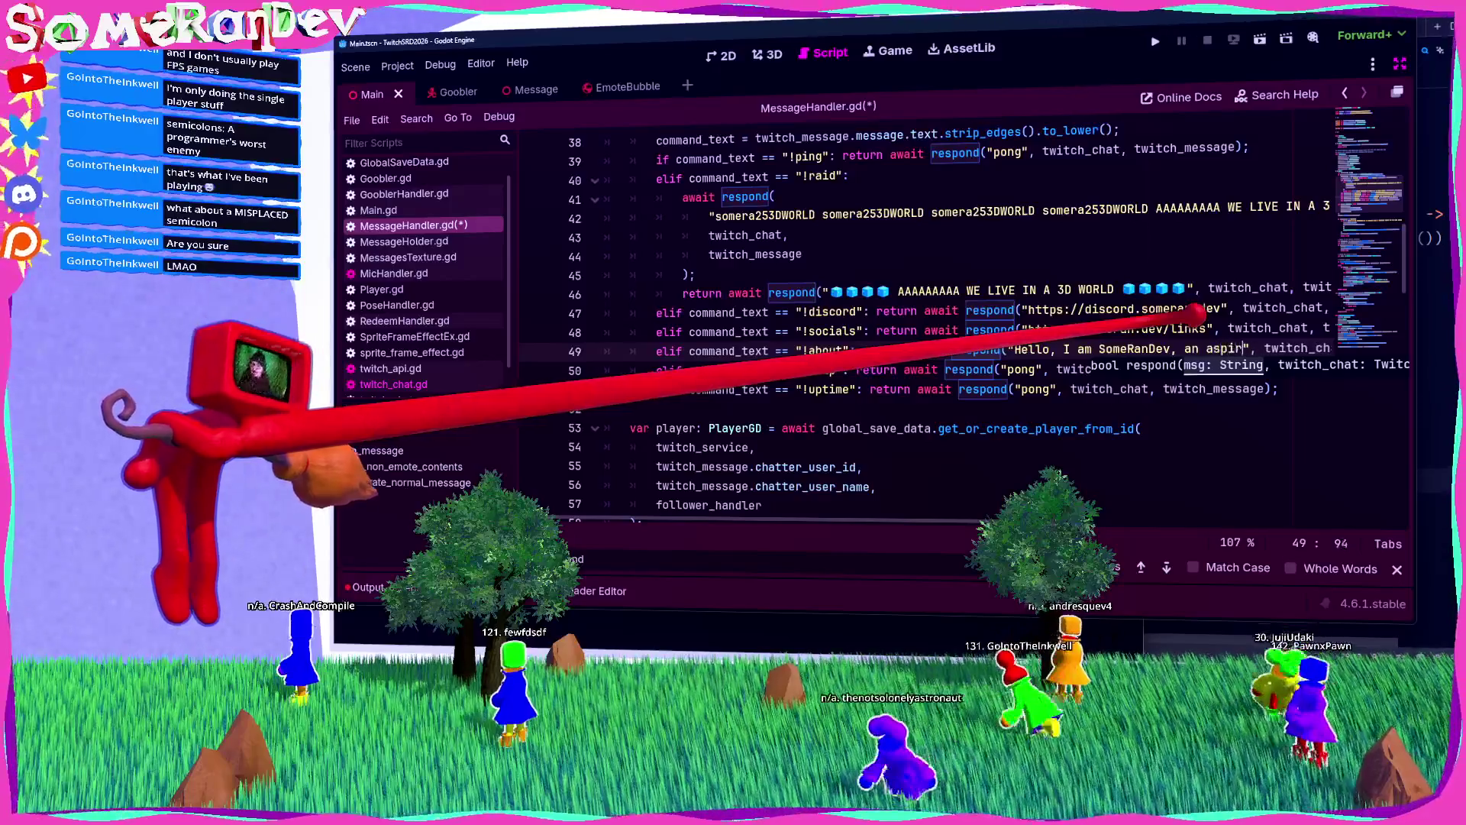
type("me developer wi")
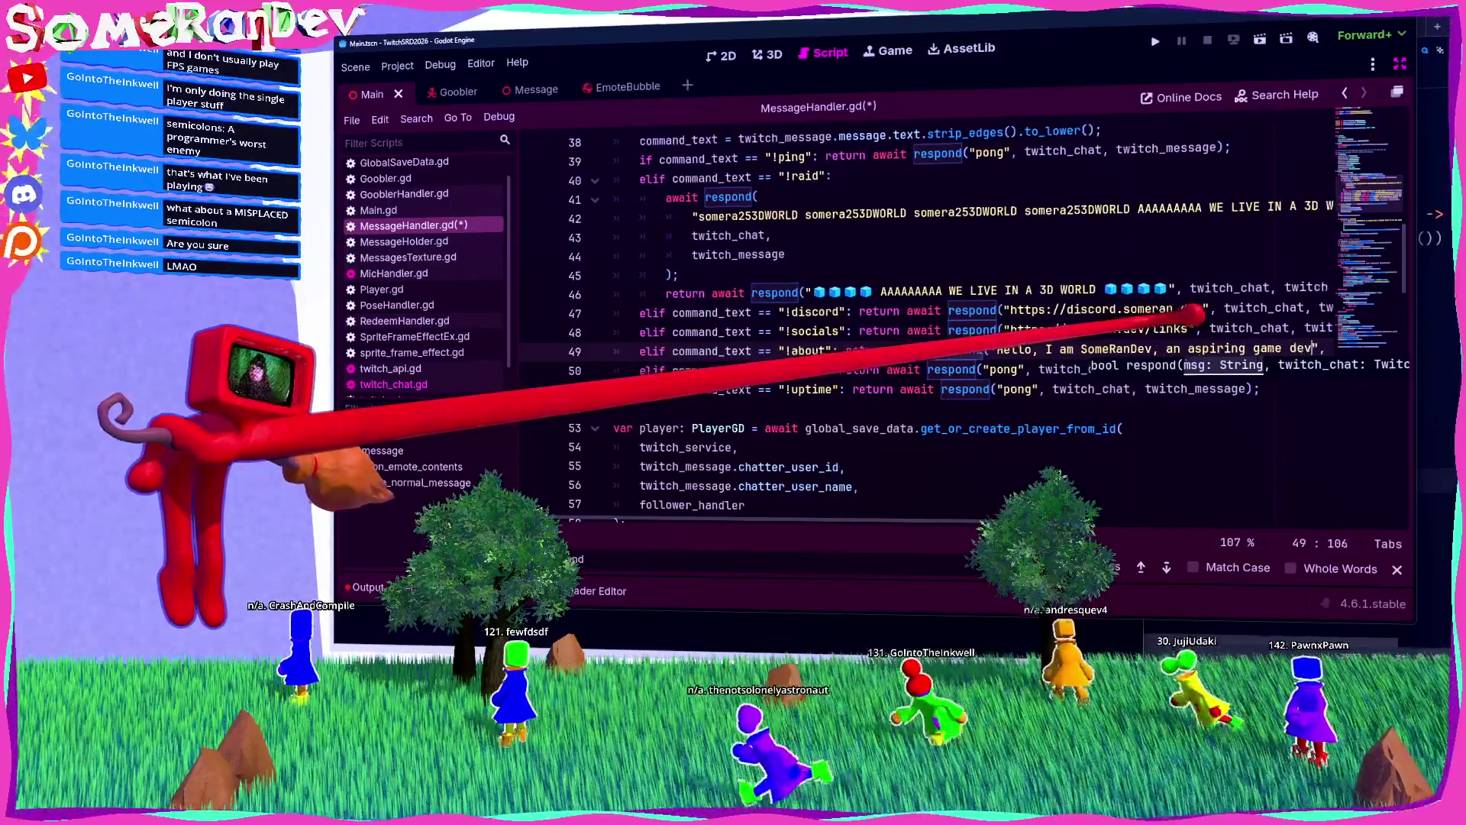
type("th a ")
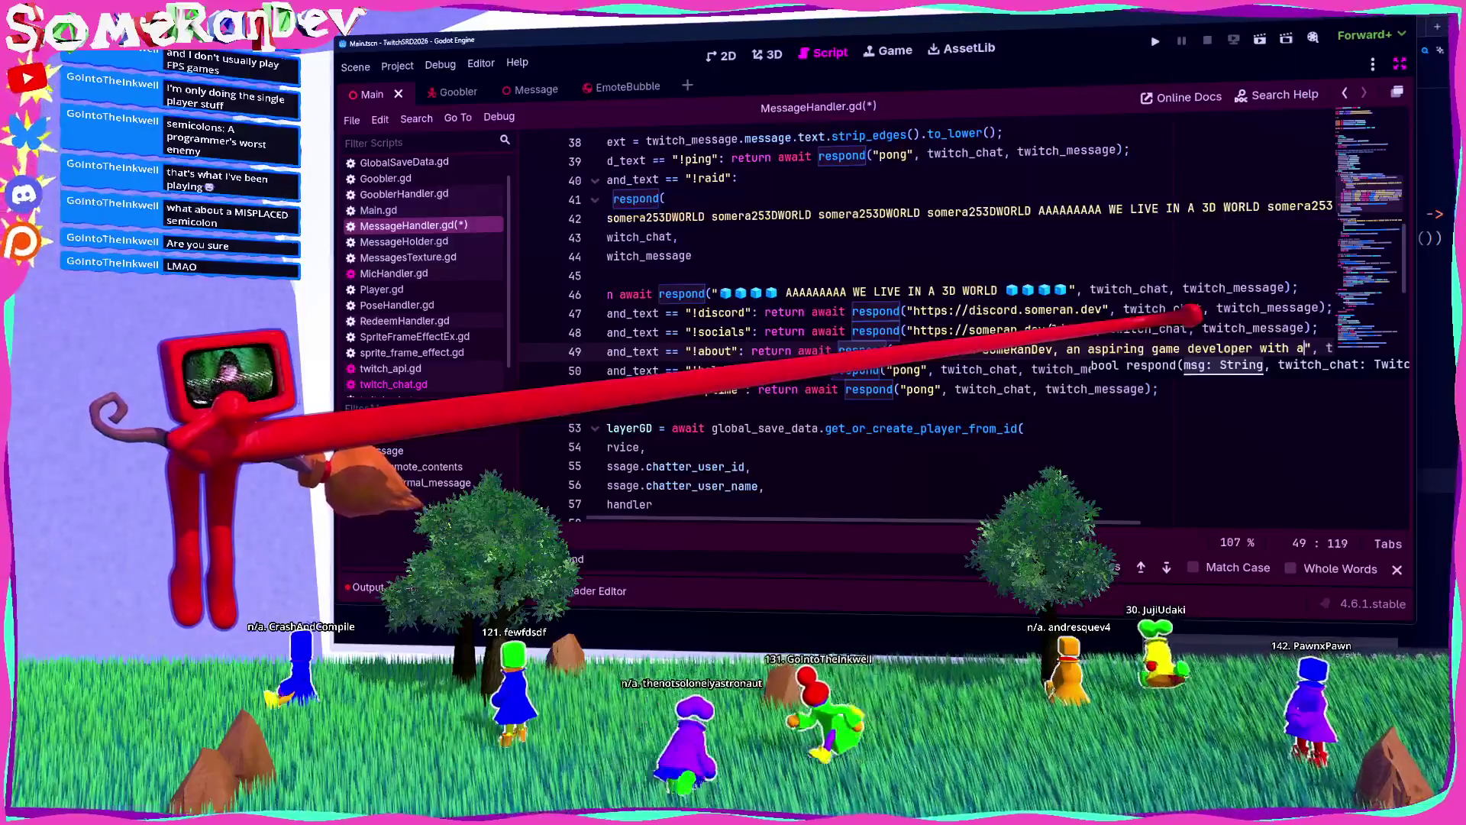
type("n obsession with")
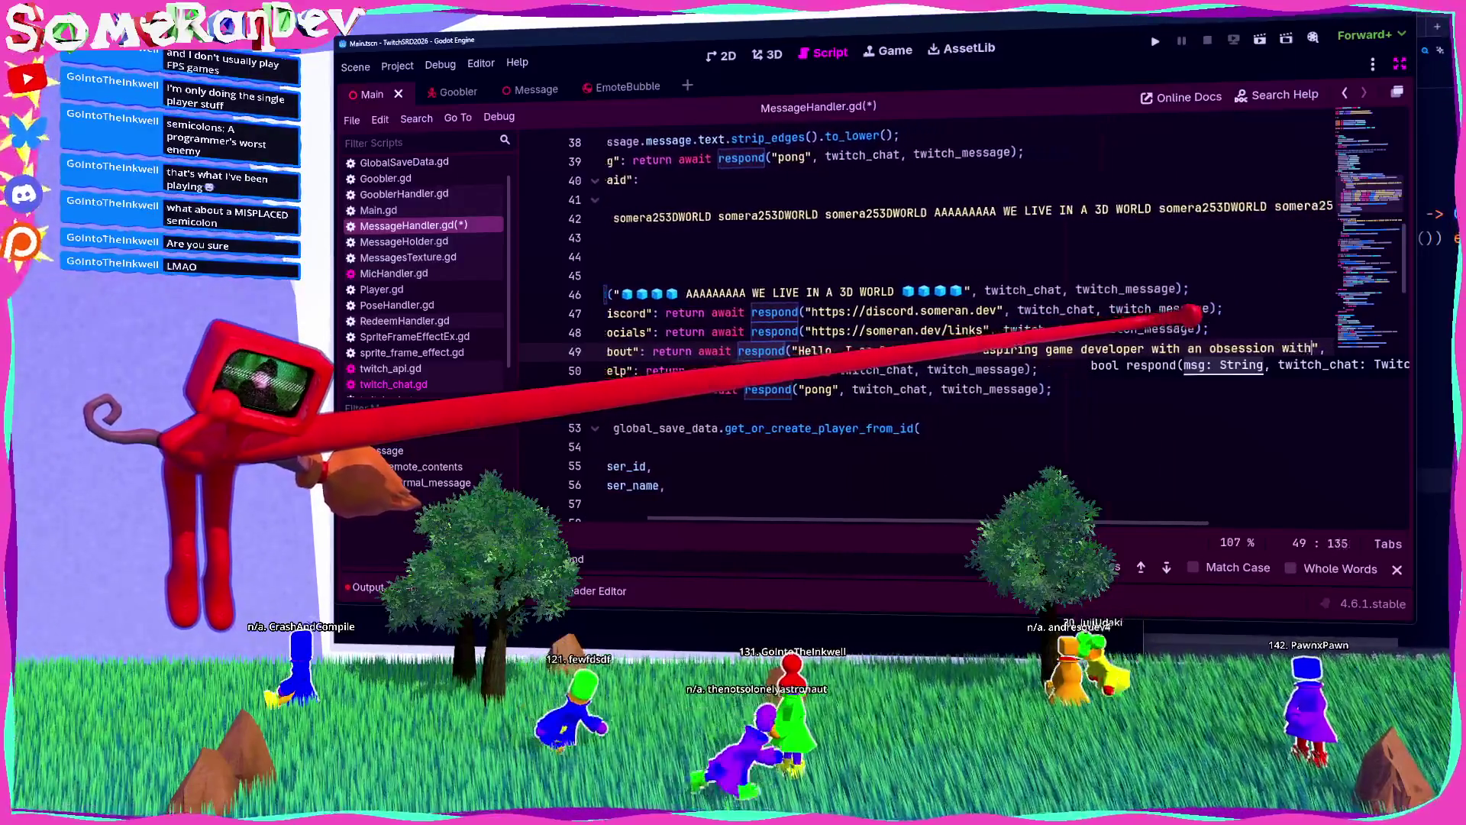
type(" 3D platformers and")
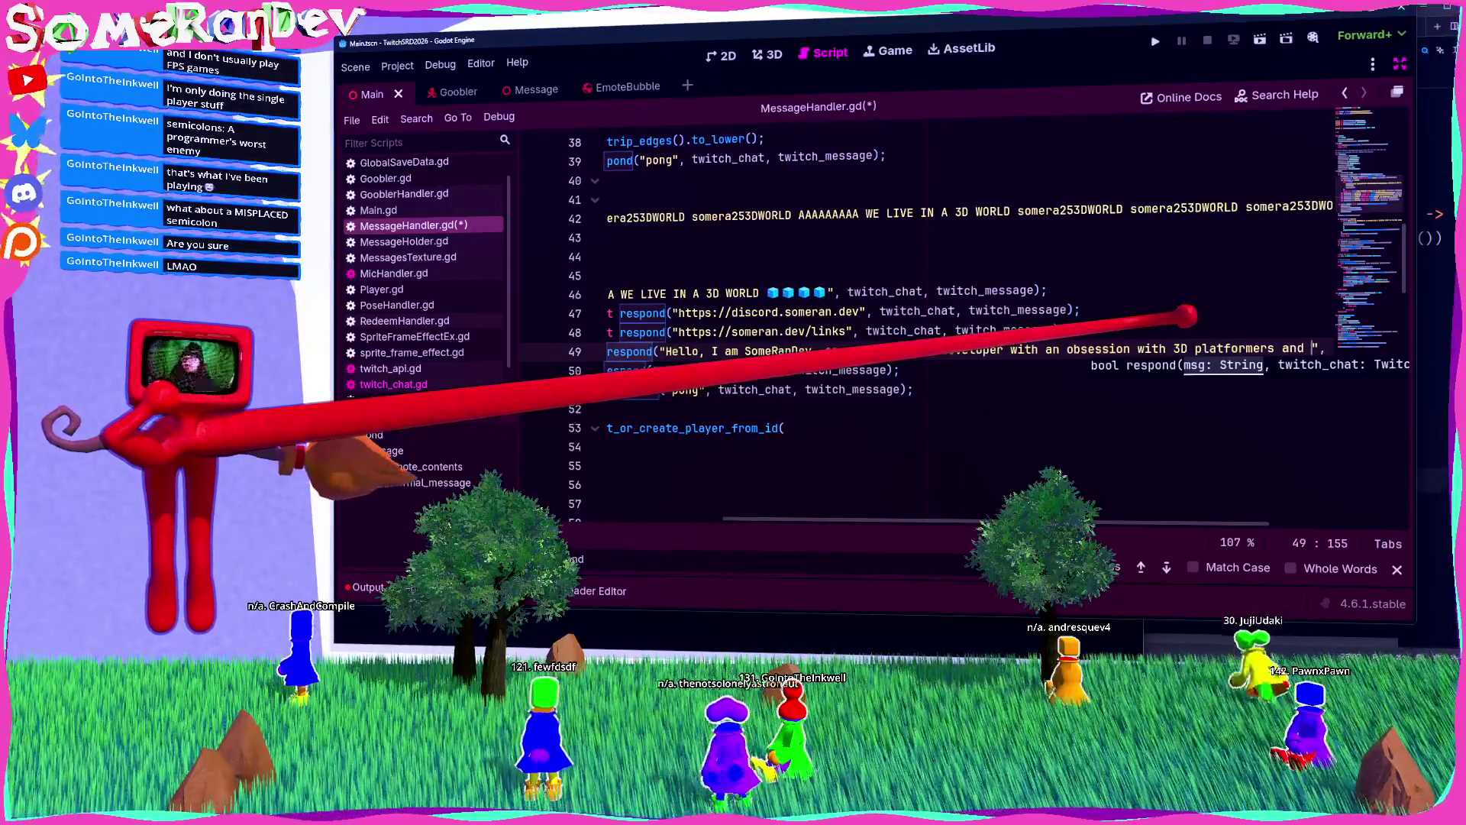
type(" idk ")
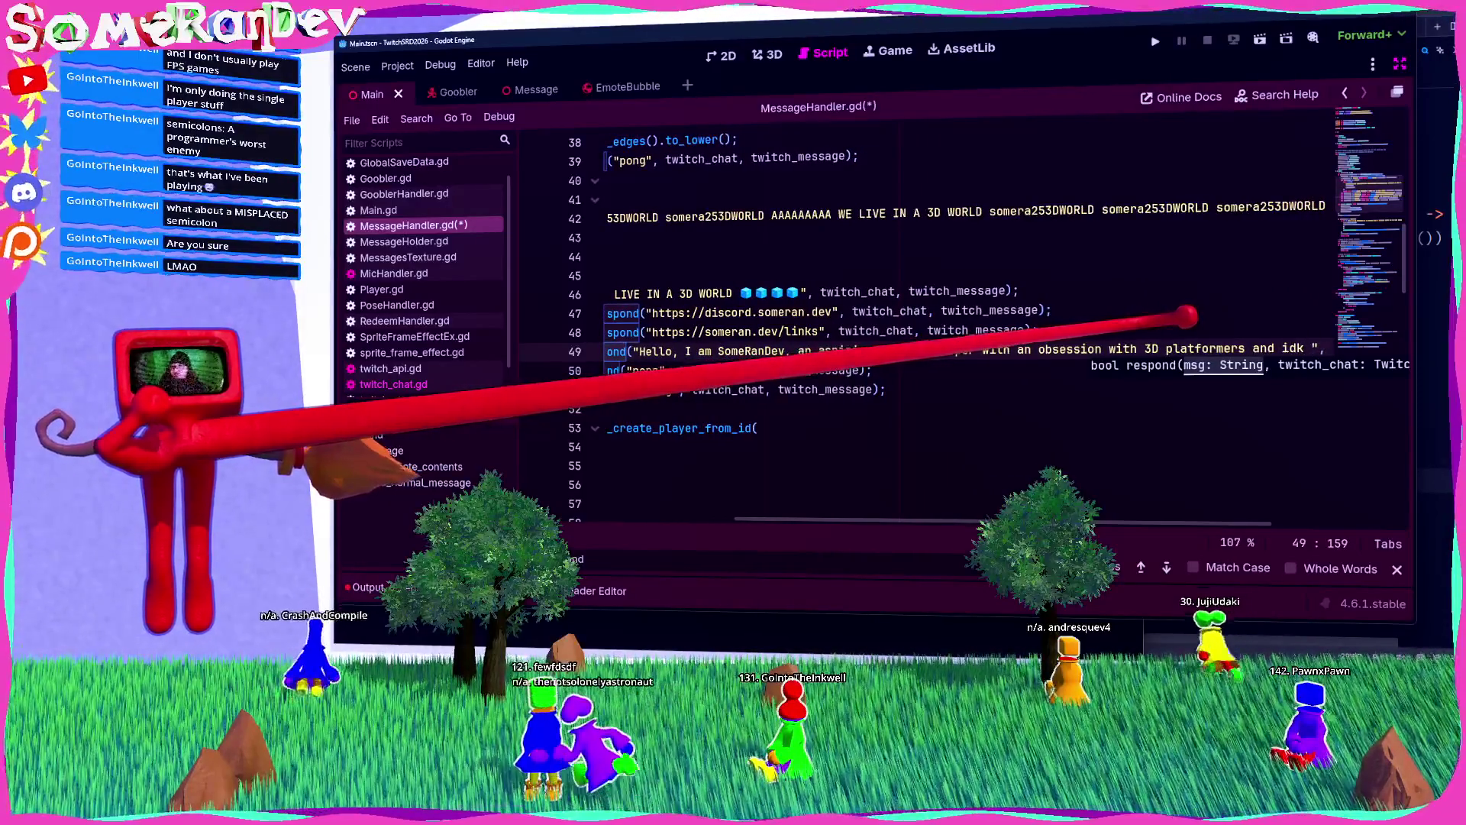
type("man. ")
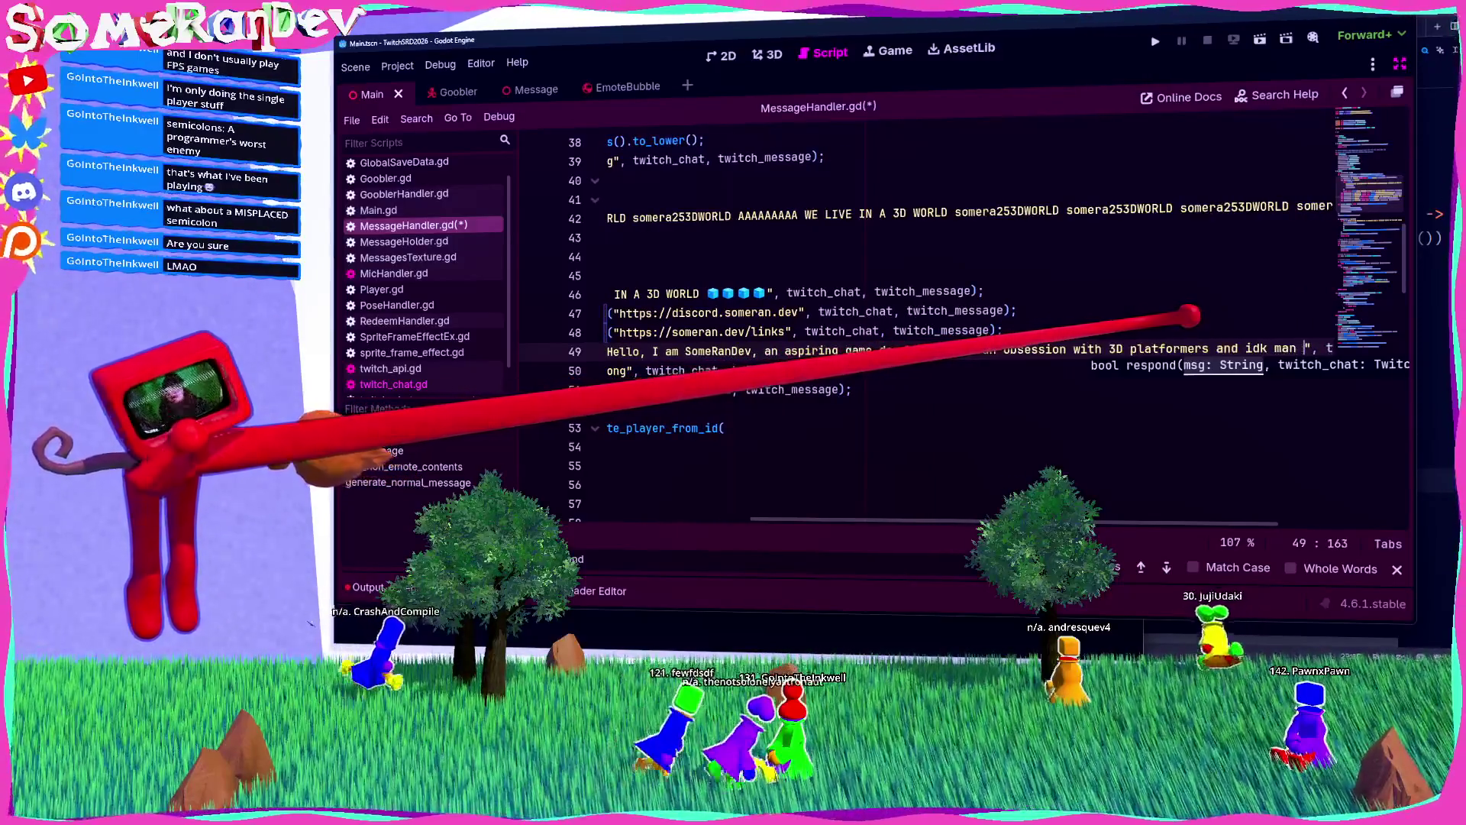
type("I don't know what ")
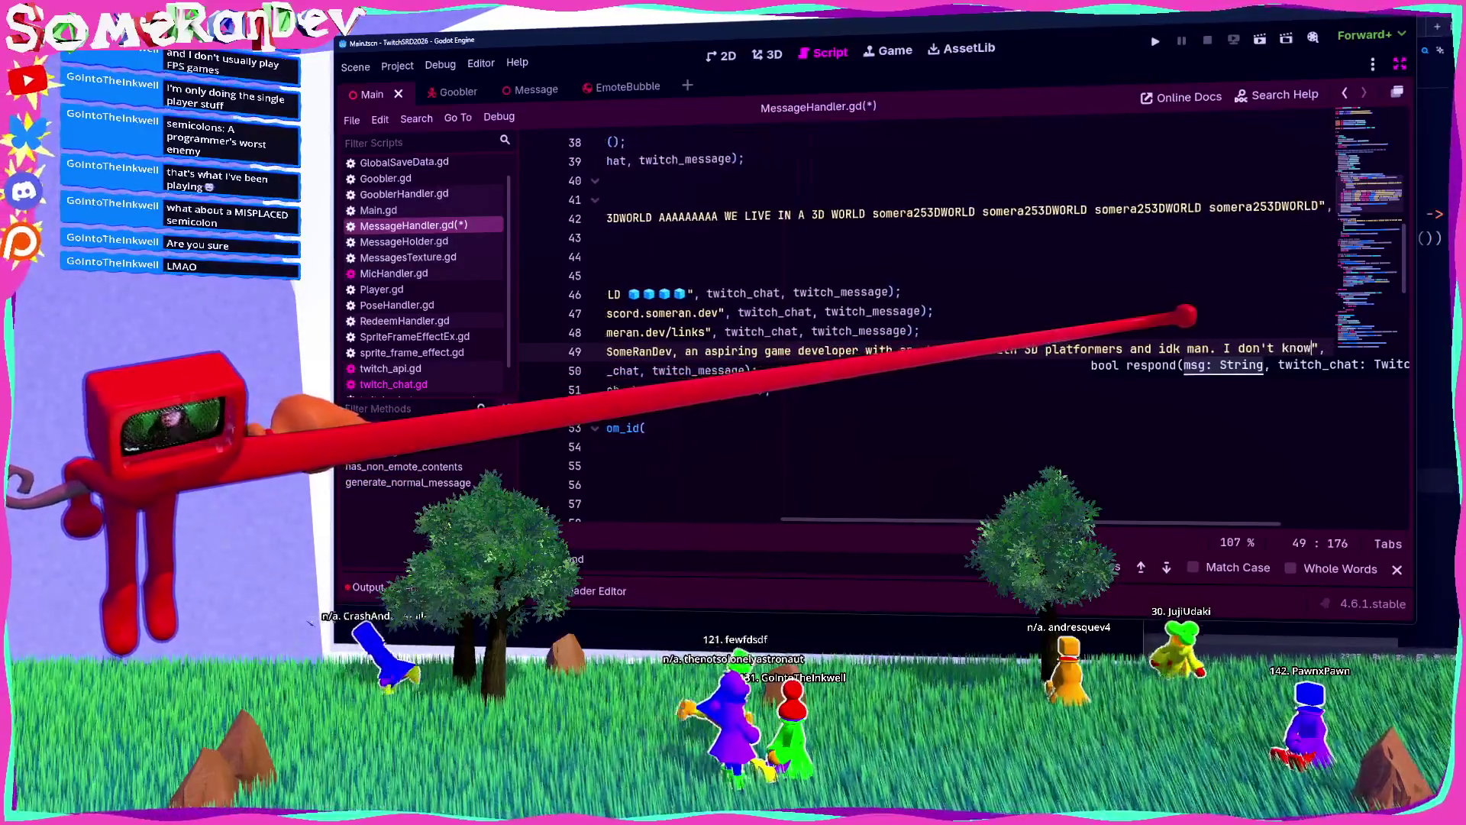
type("to wr")
type("i")
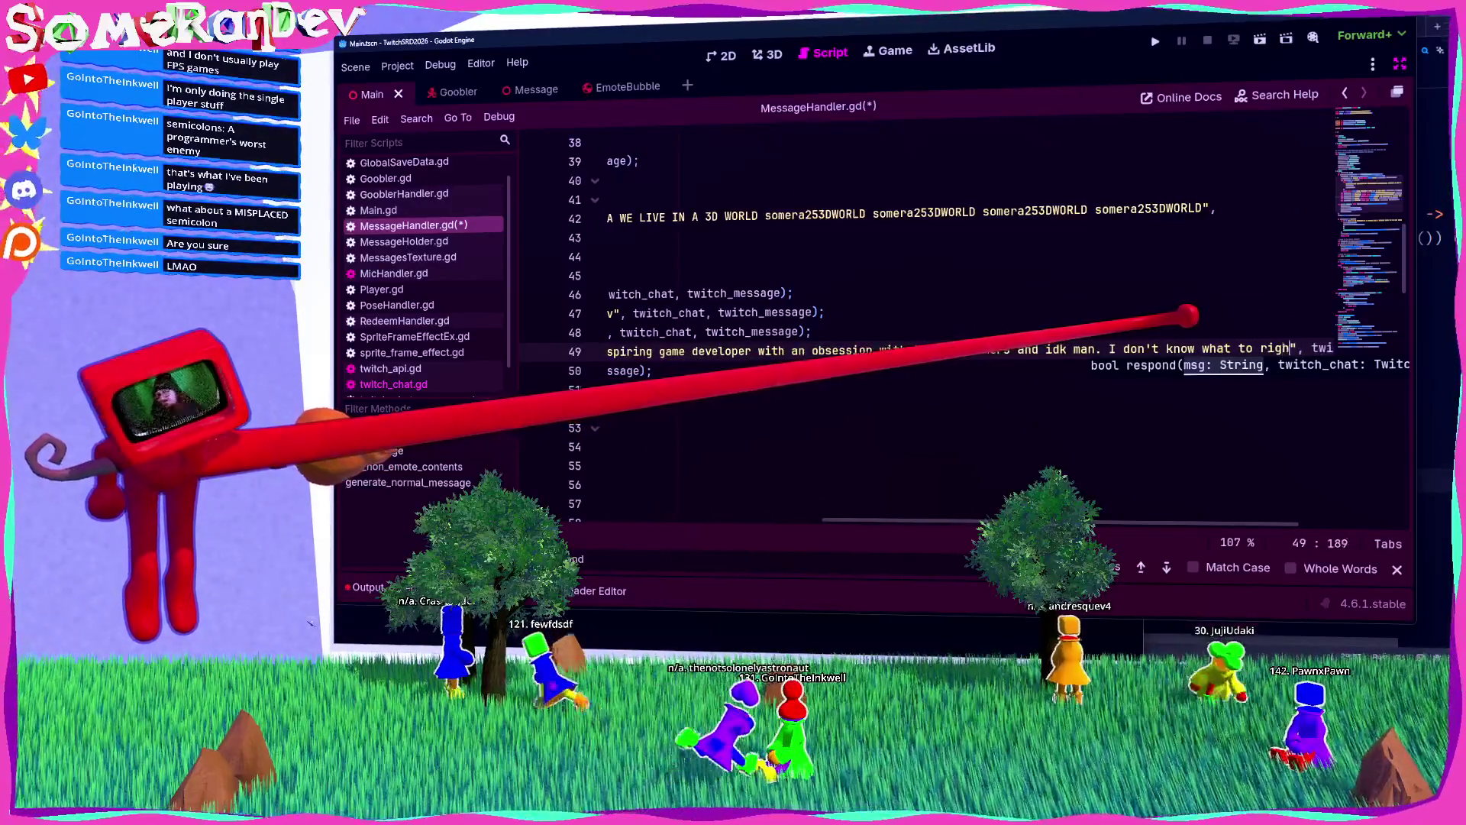
type("gbht here. ")
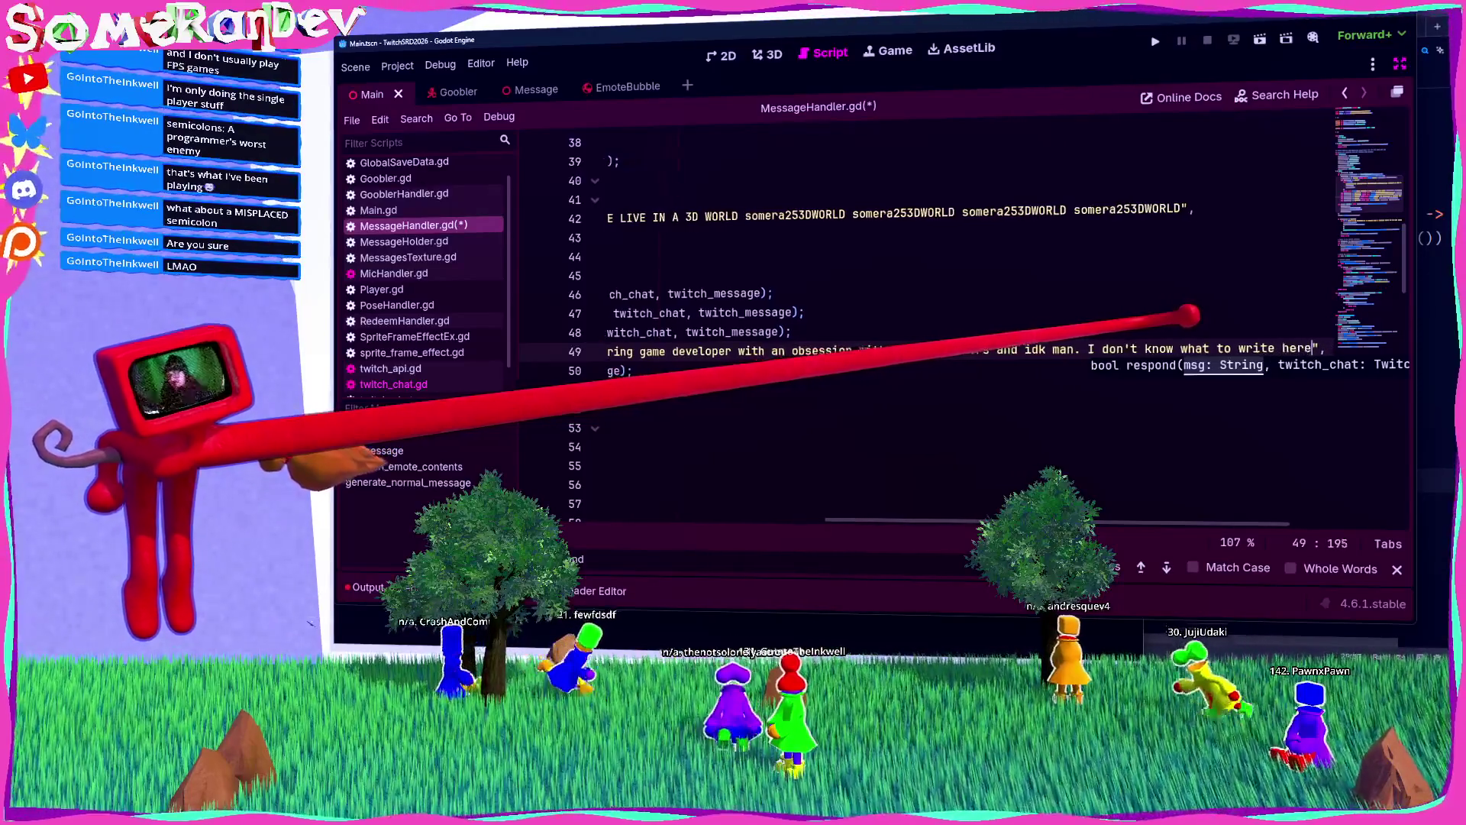
type("Bruh. ")
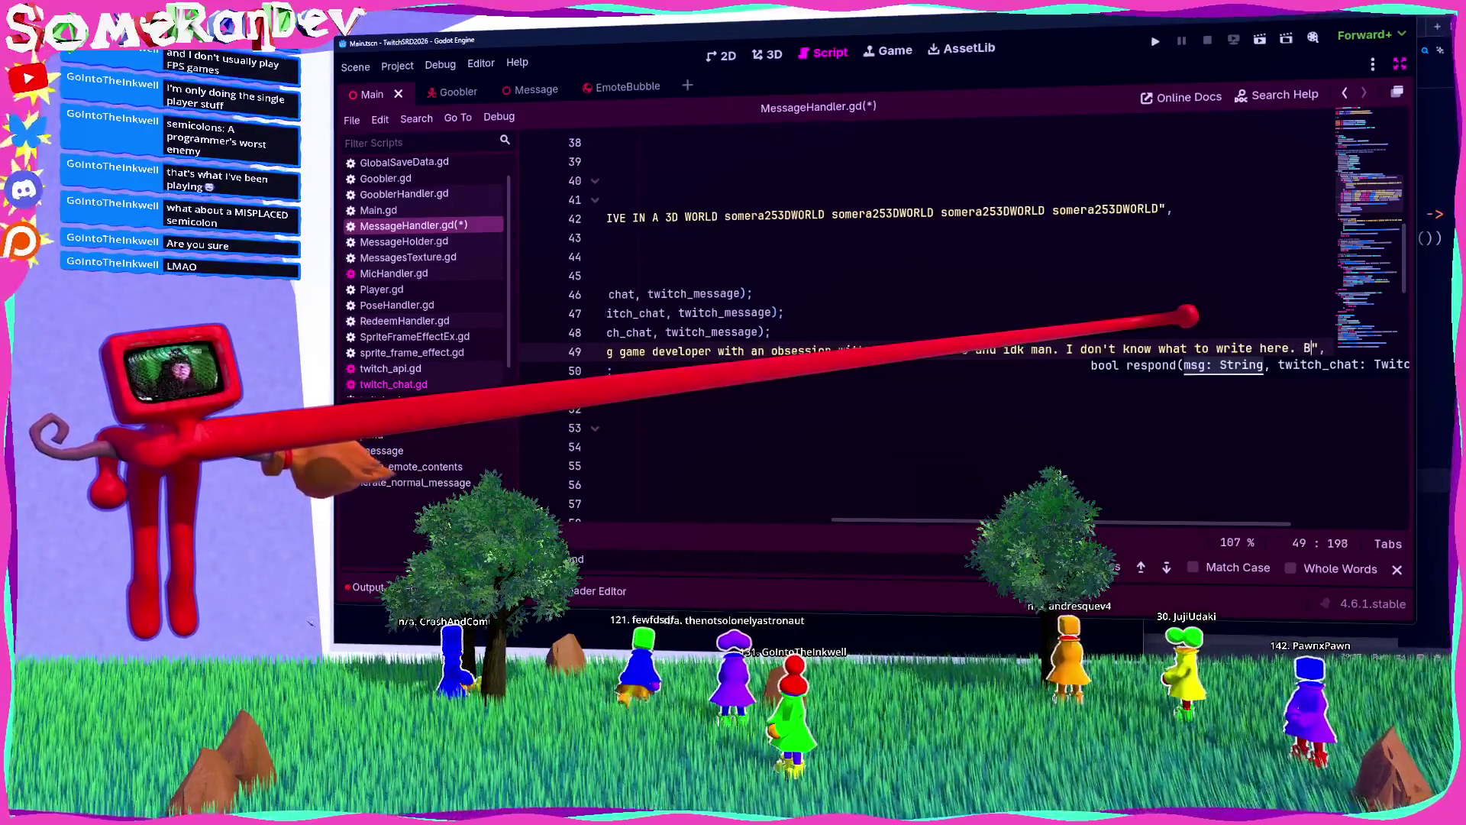
type("Go run a differe")
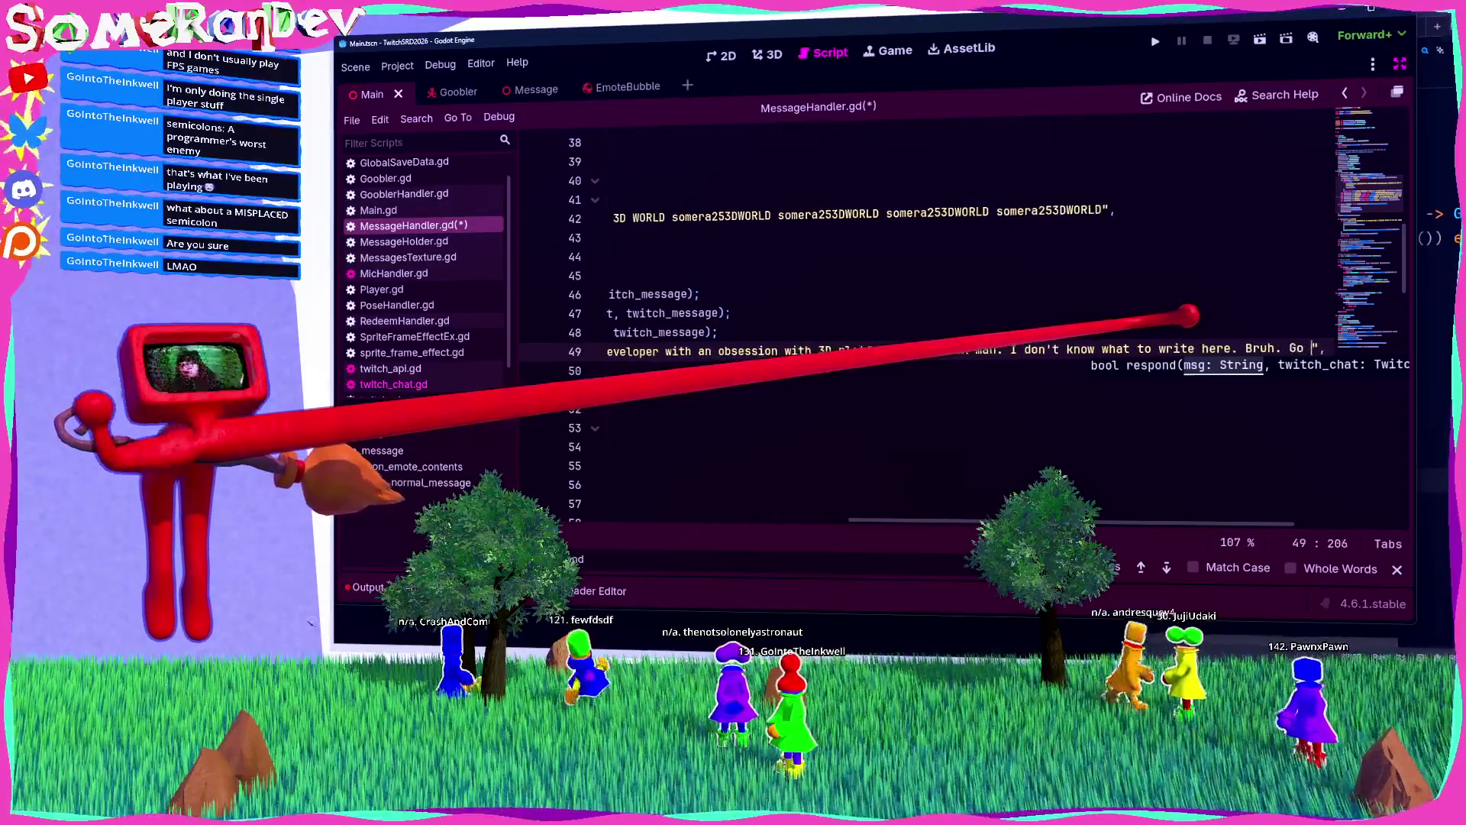
type("nt comanm")
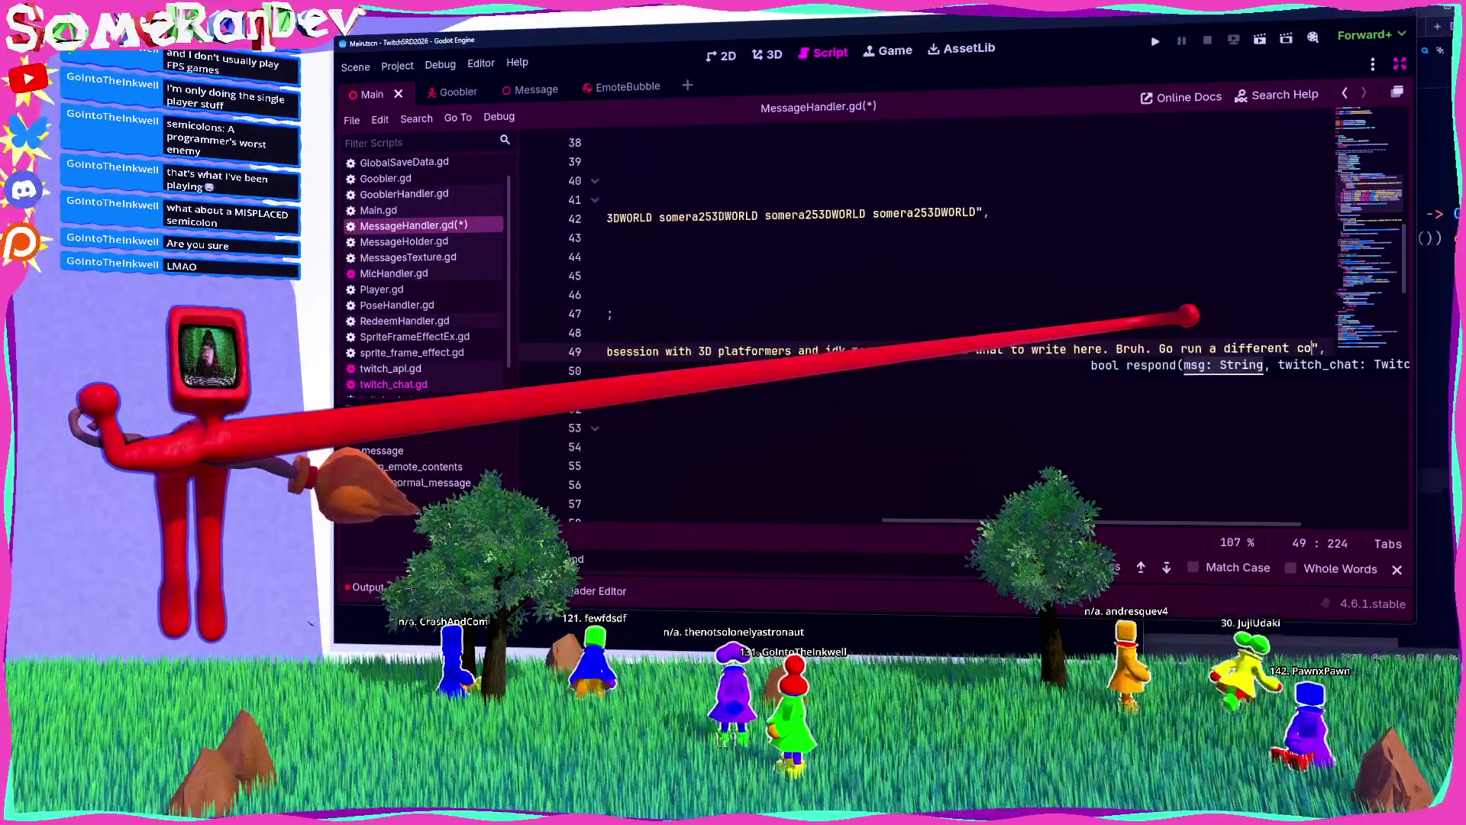
type("mand or something ")
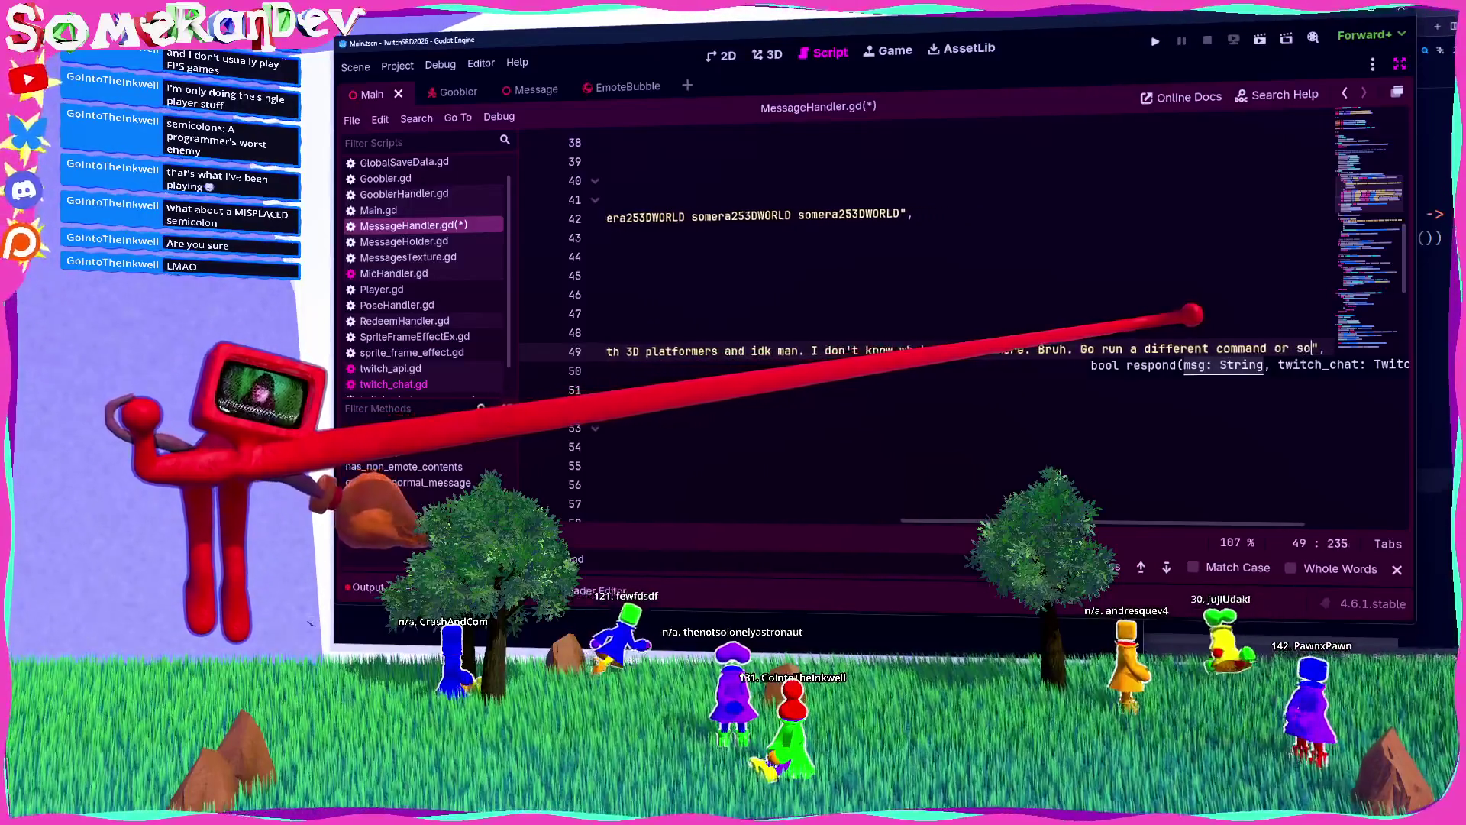
type("please thank")
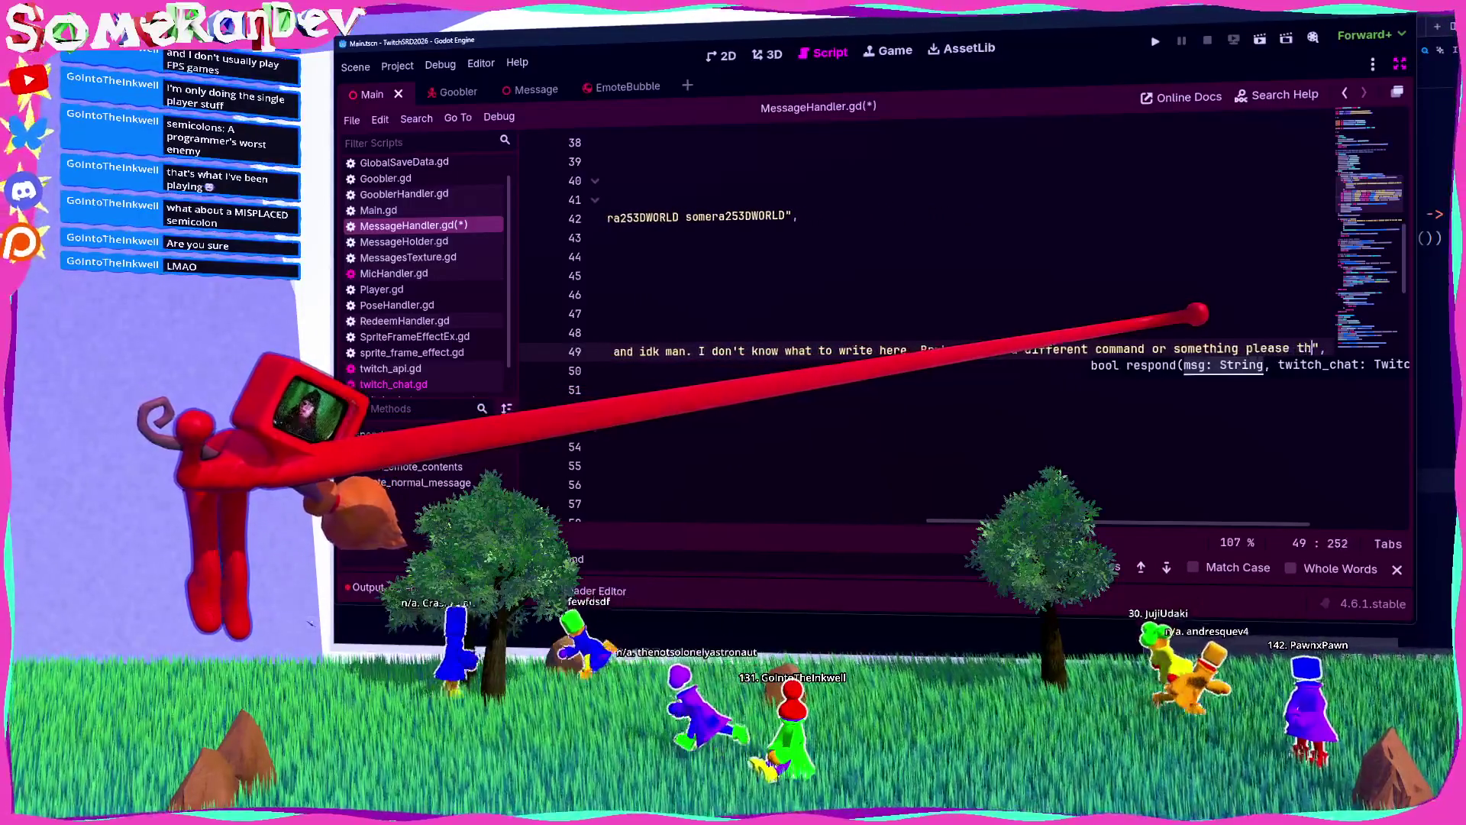
type("s. ")
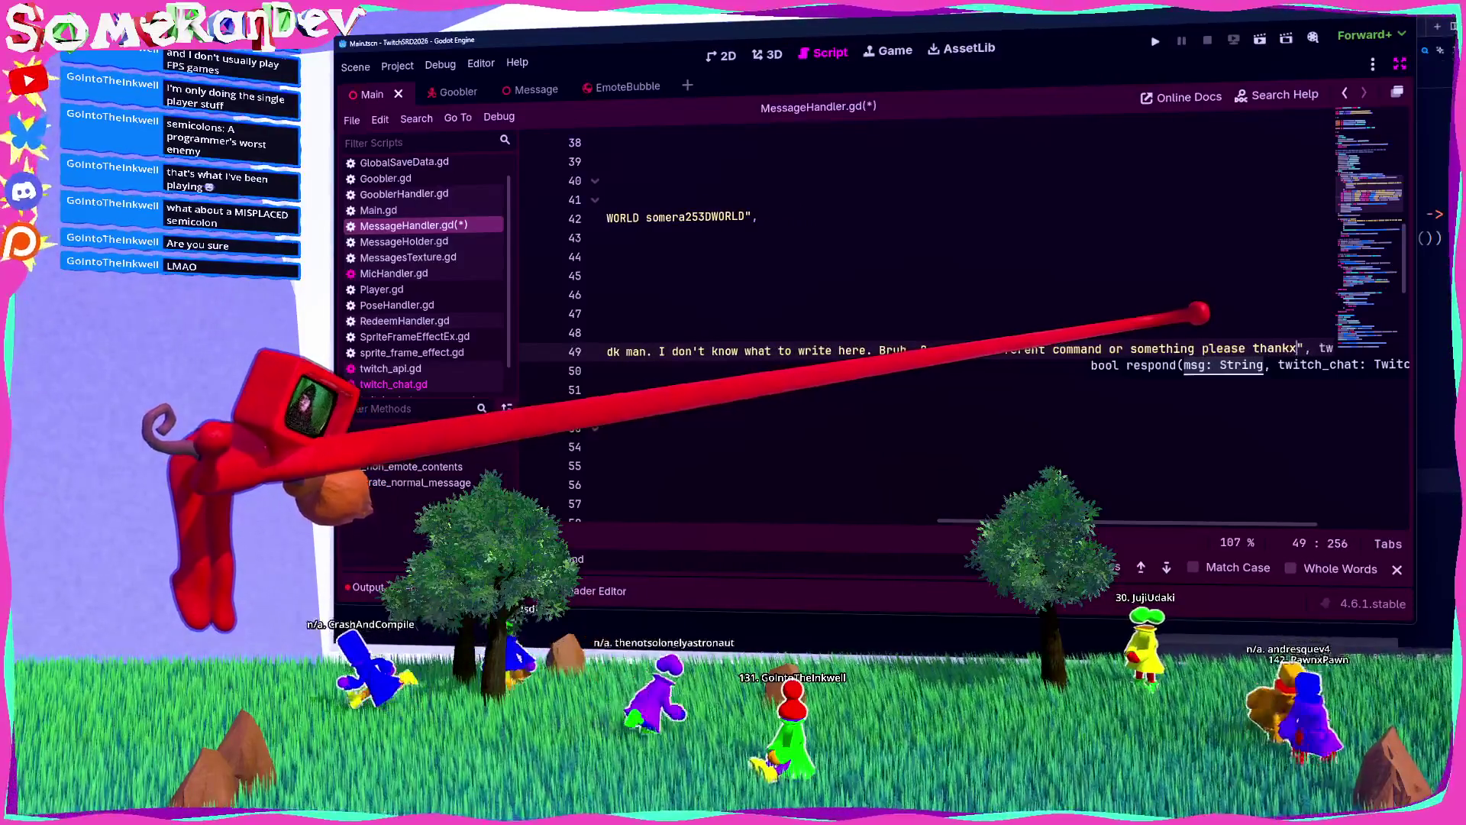
type("Cool bye")
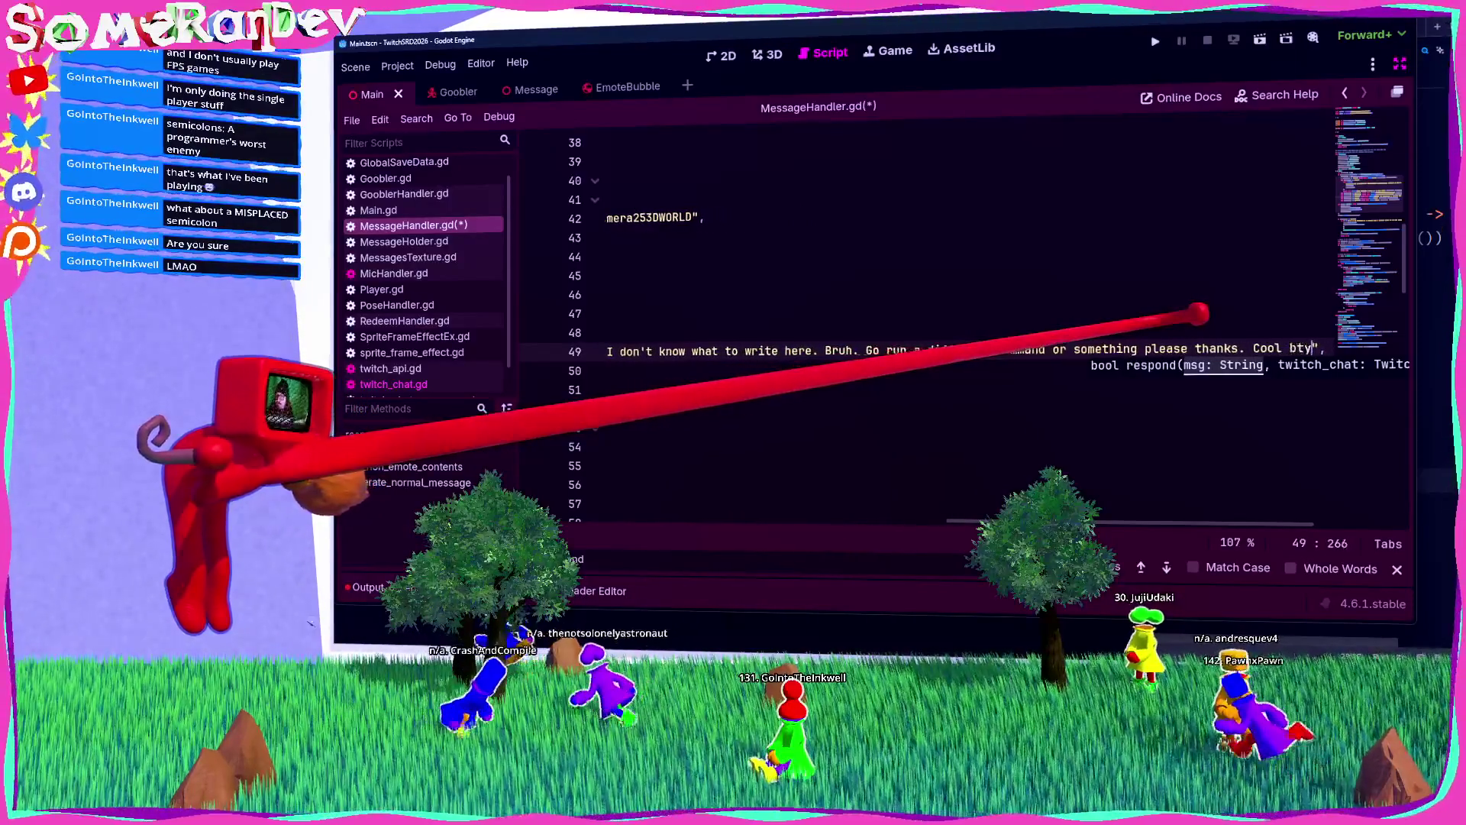
type("ro.")
key("ctrl+s")
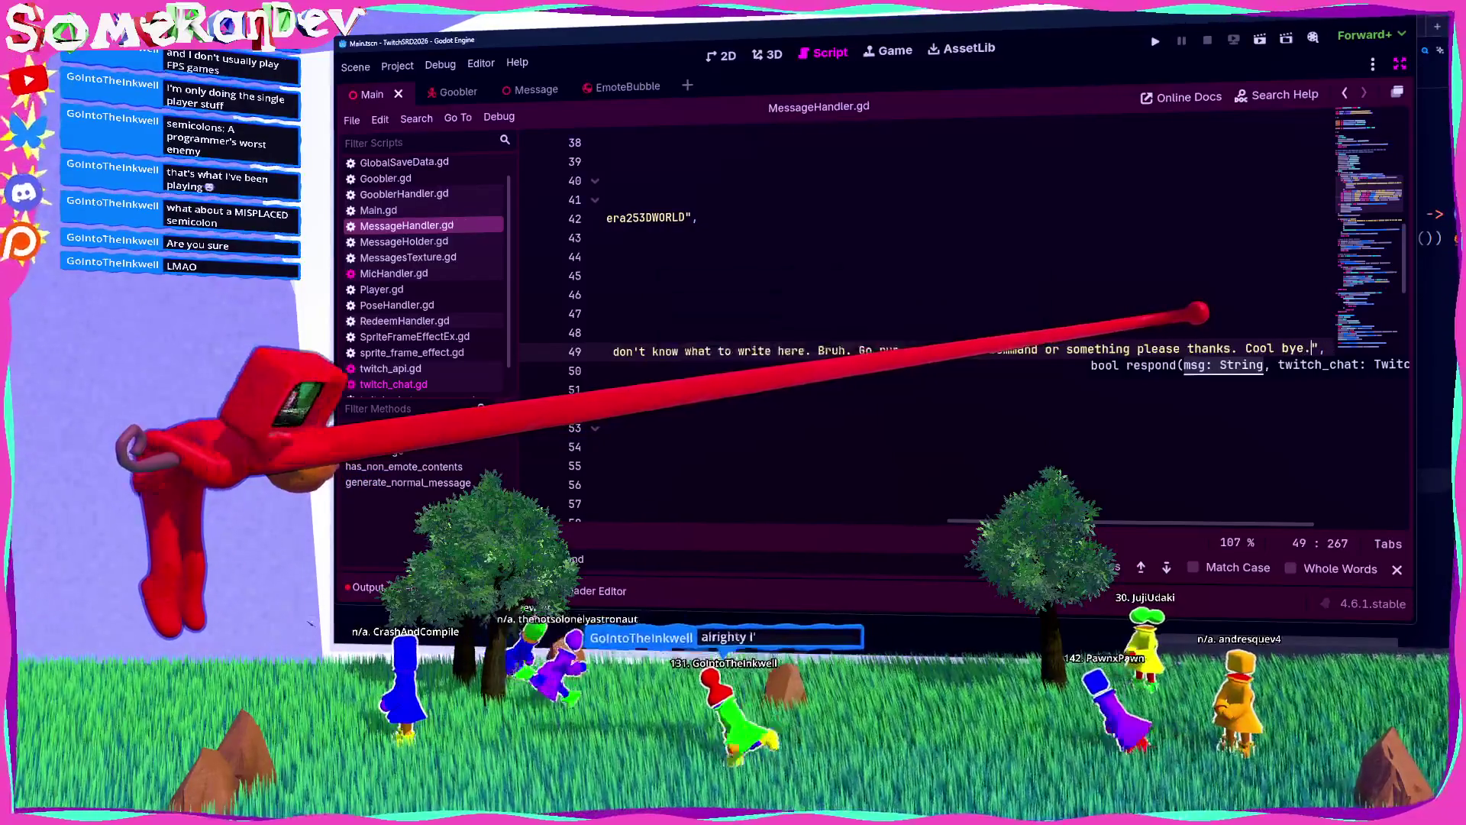
scroll(924, 321, "left", 5)
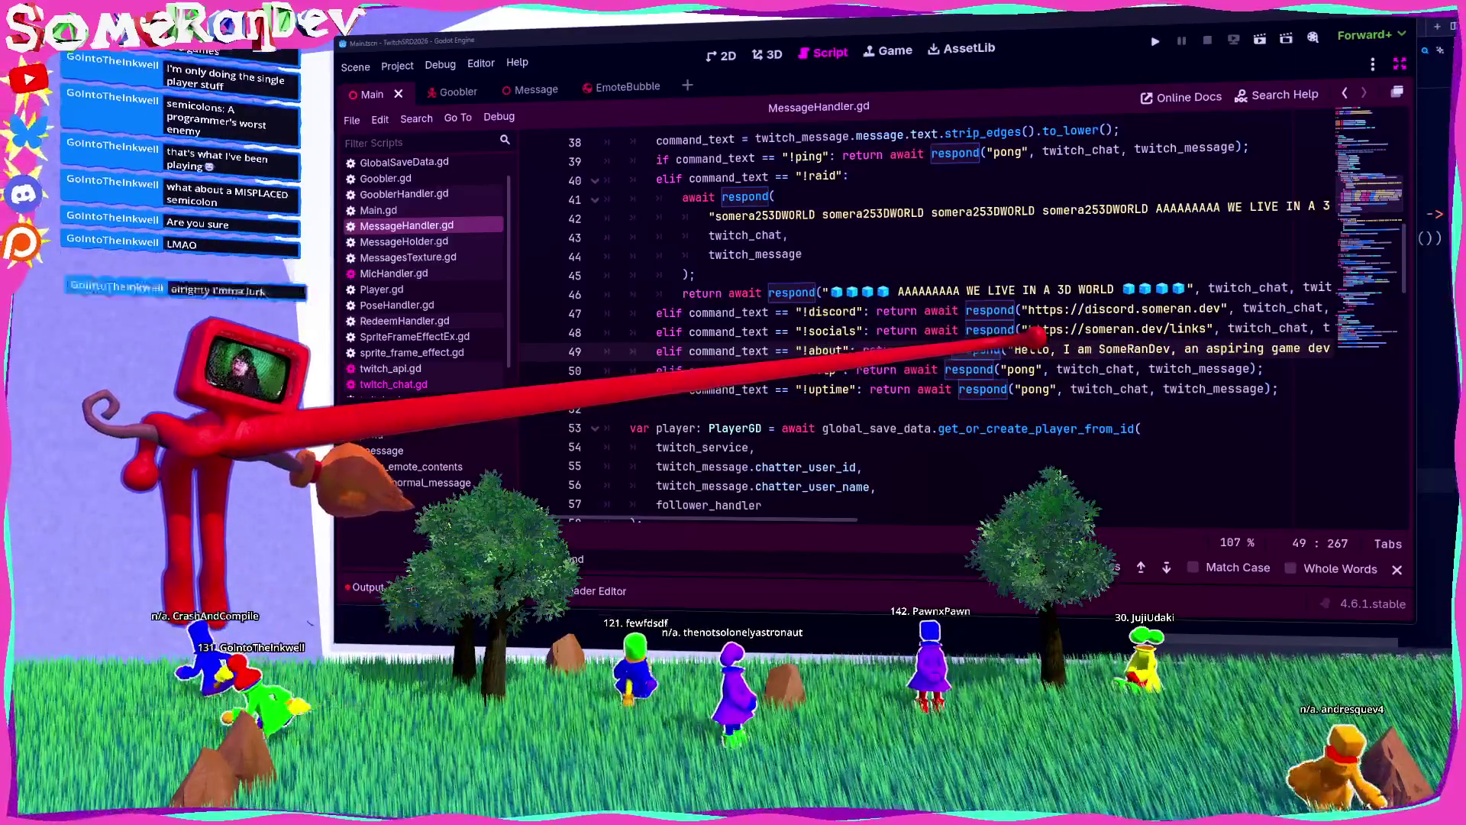
double_click(1022, 369)
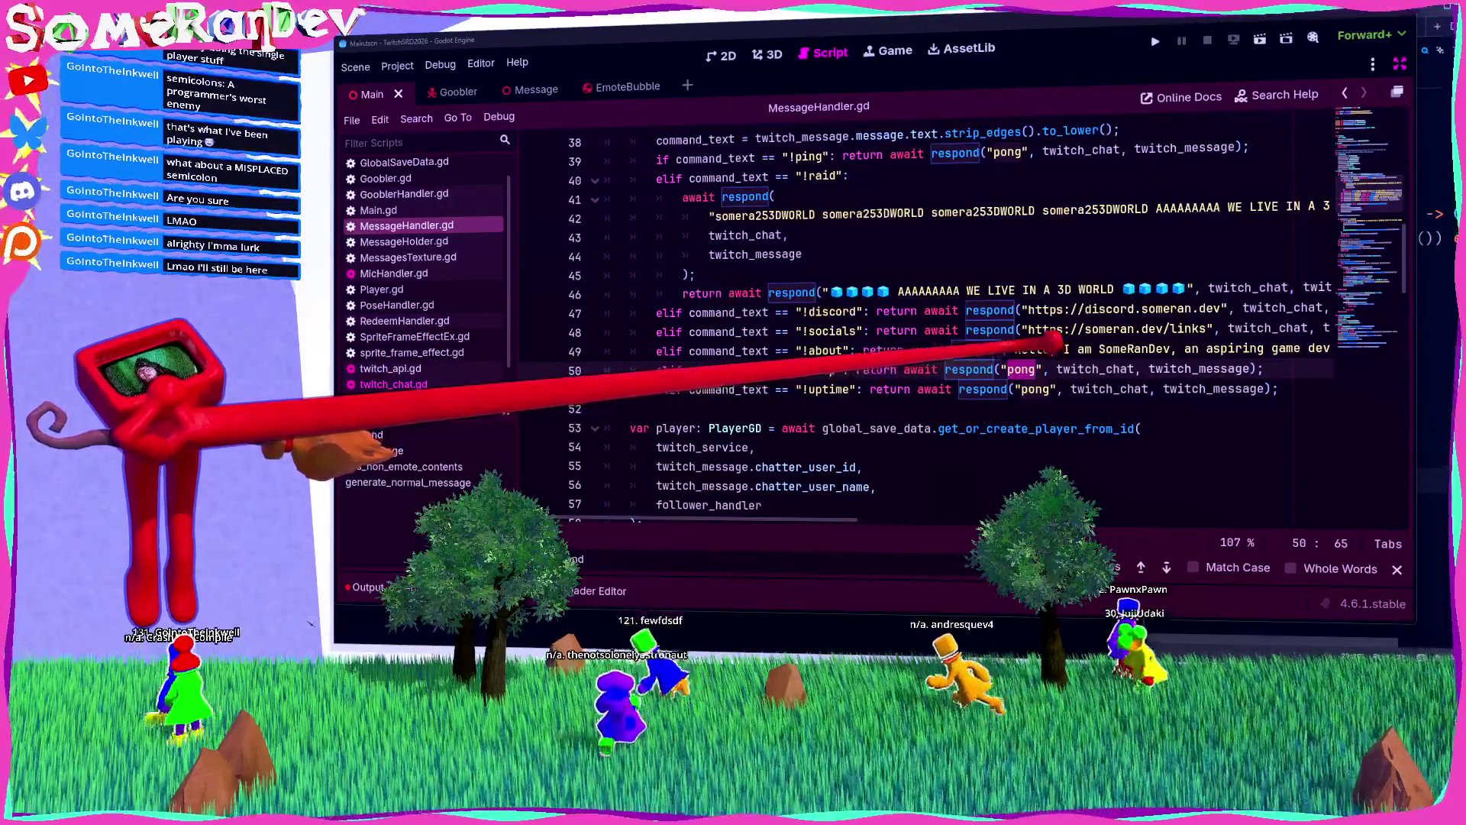
scroll(916, 320, "up", 2)
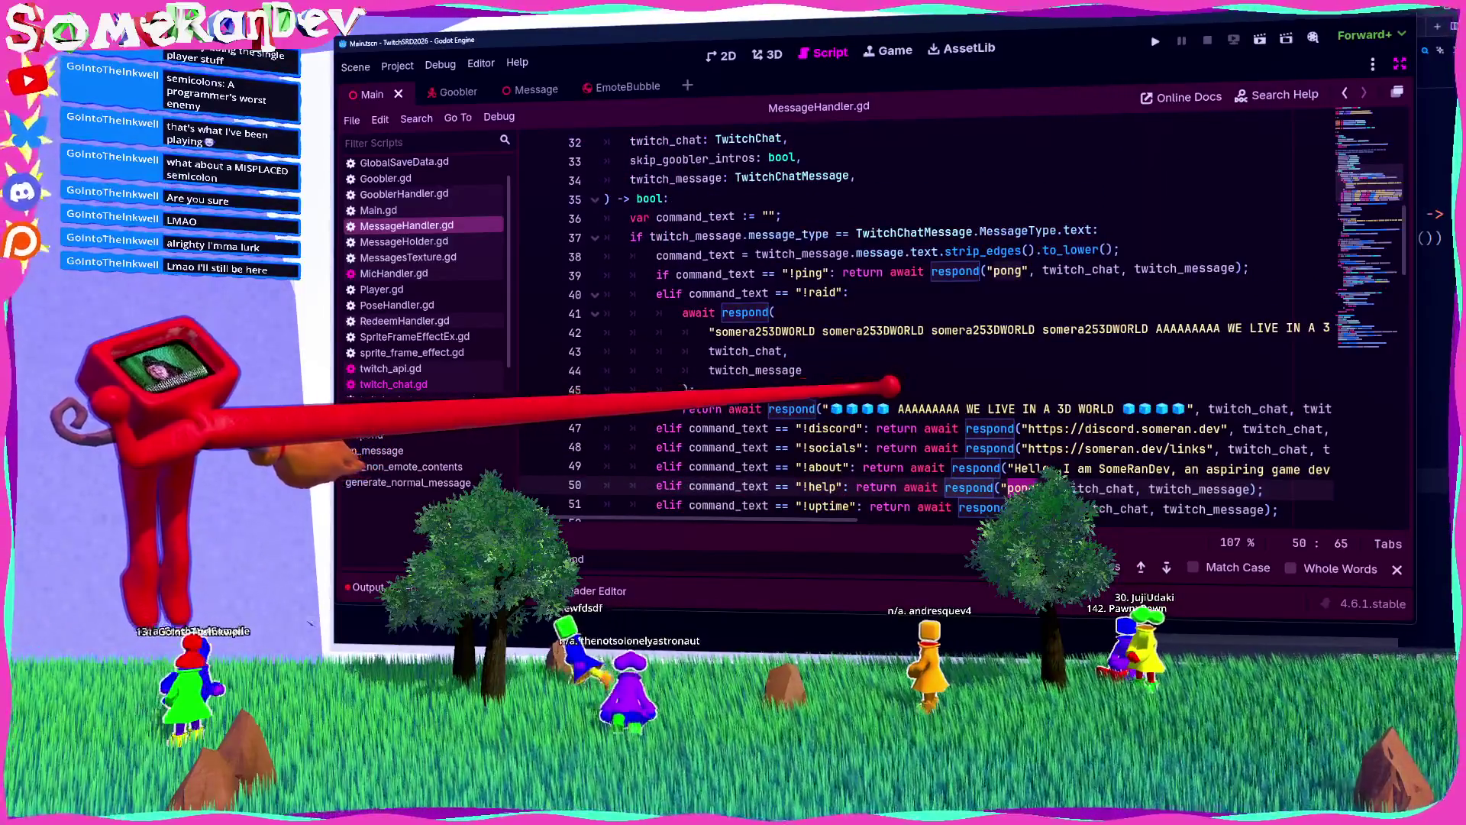
scroll(917, 321, "down", 2)
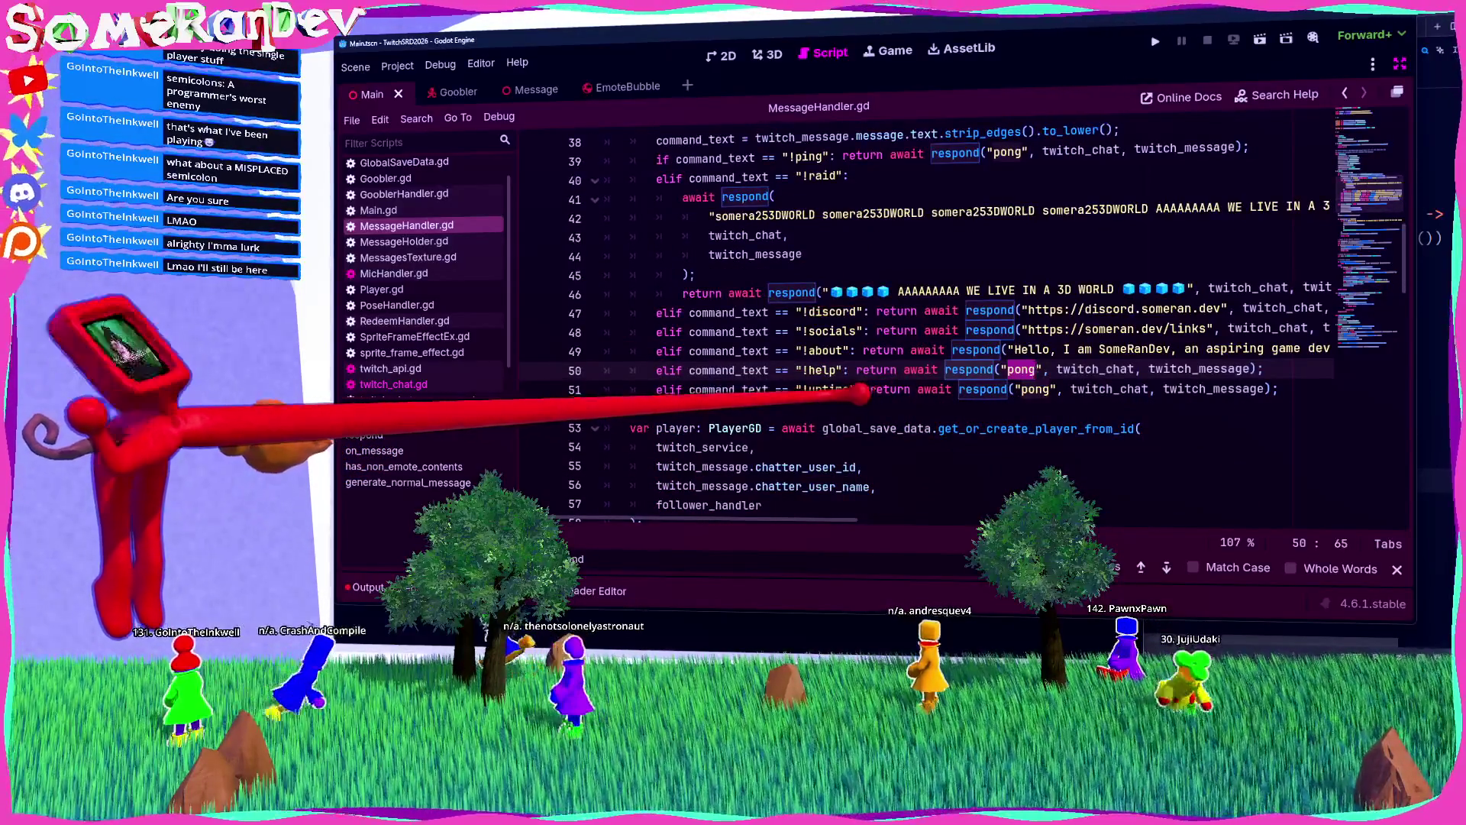
Step: Type '!socials' and 'discord' into the !help reply, correcting the misspellings
mouse_move(863, 428)
type("!spcoa;")
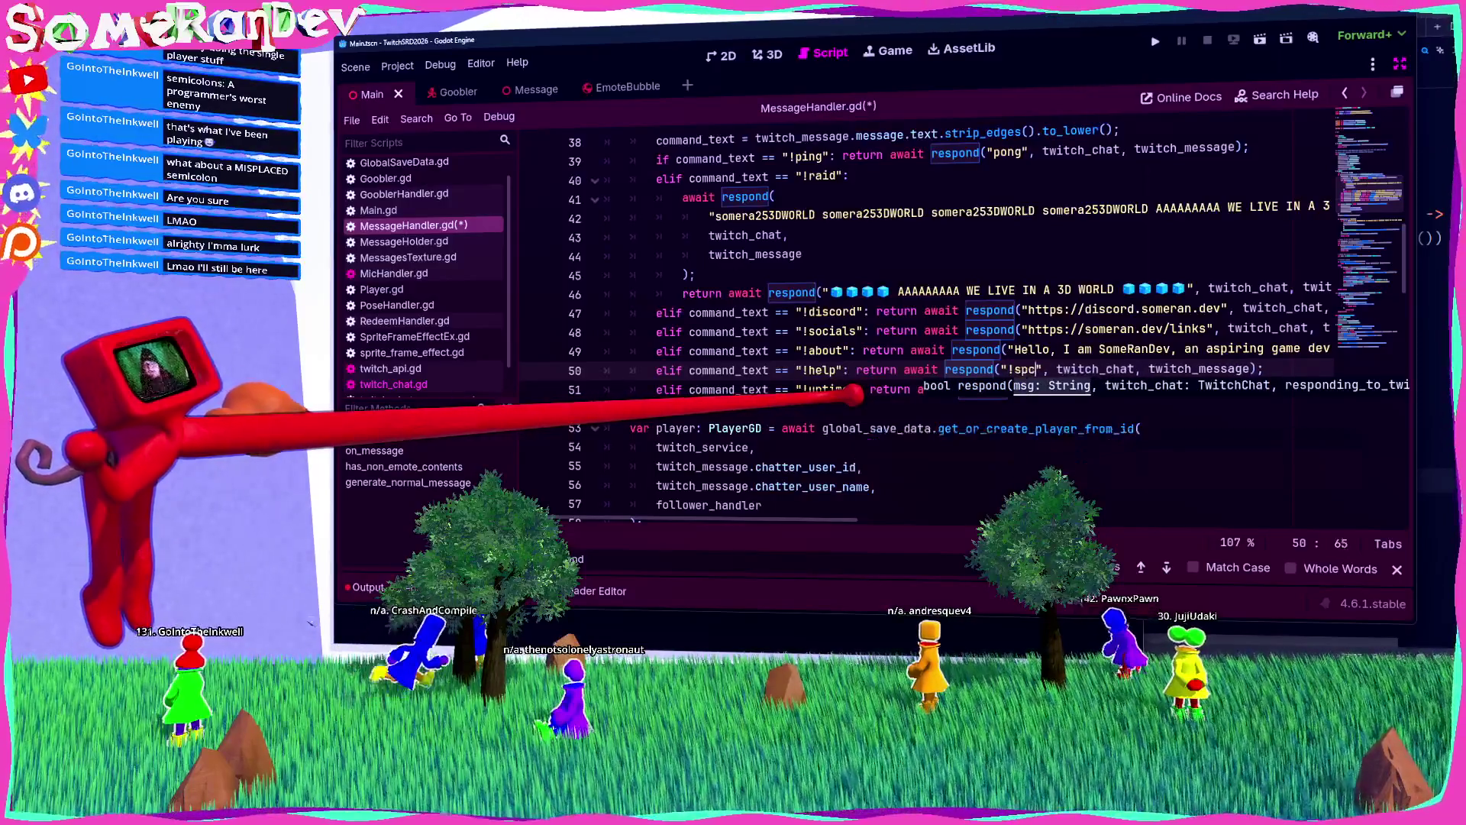
key("BackSpace")
key("BackSpace")
key("BackSpace")
type("ocials ")
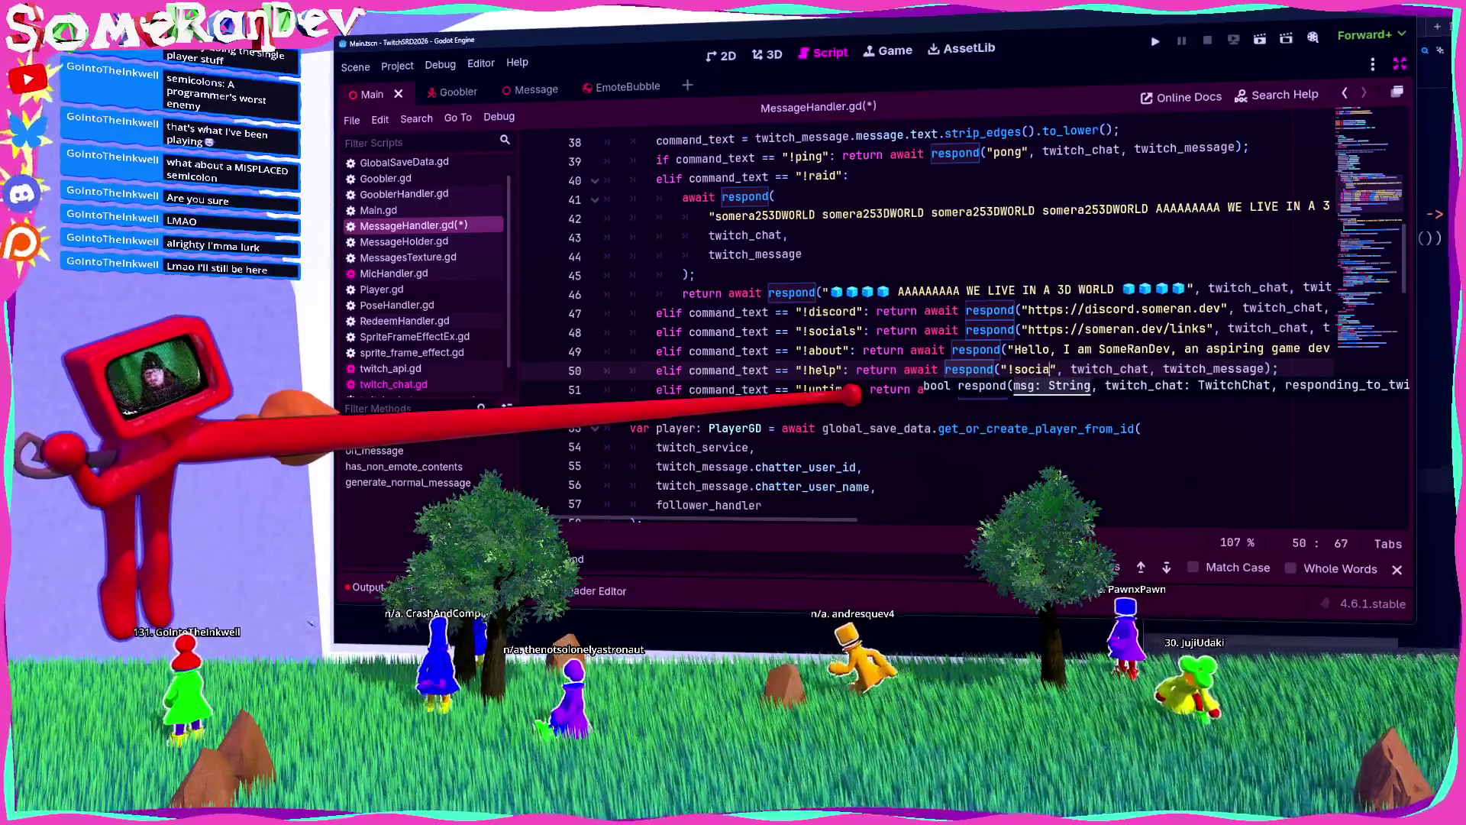
type("#discor")
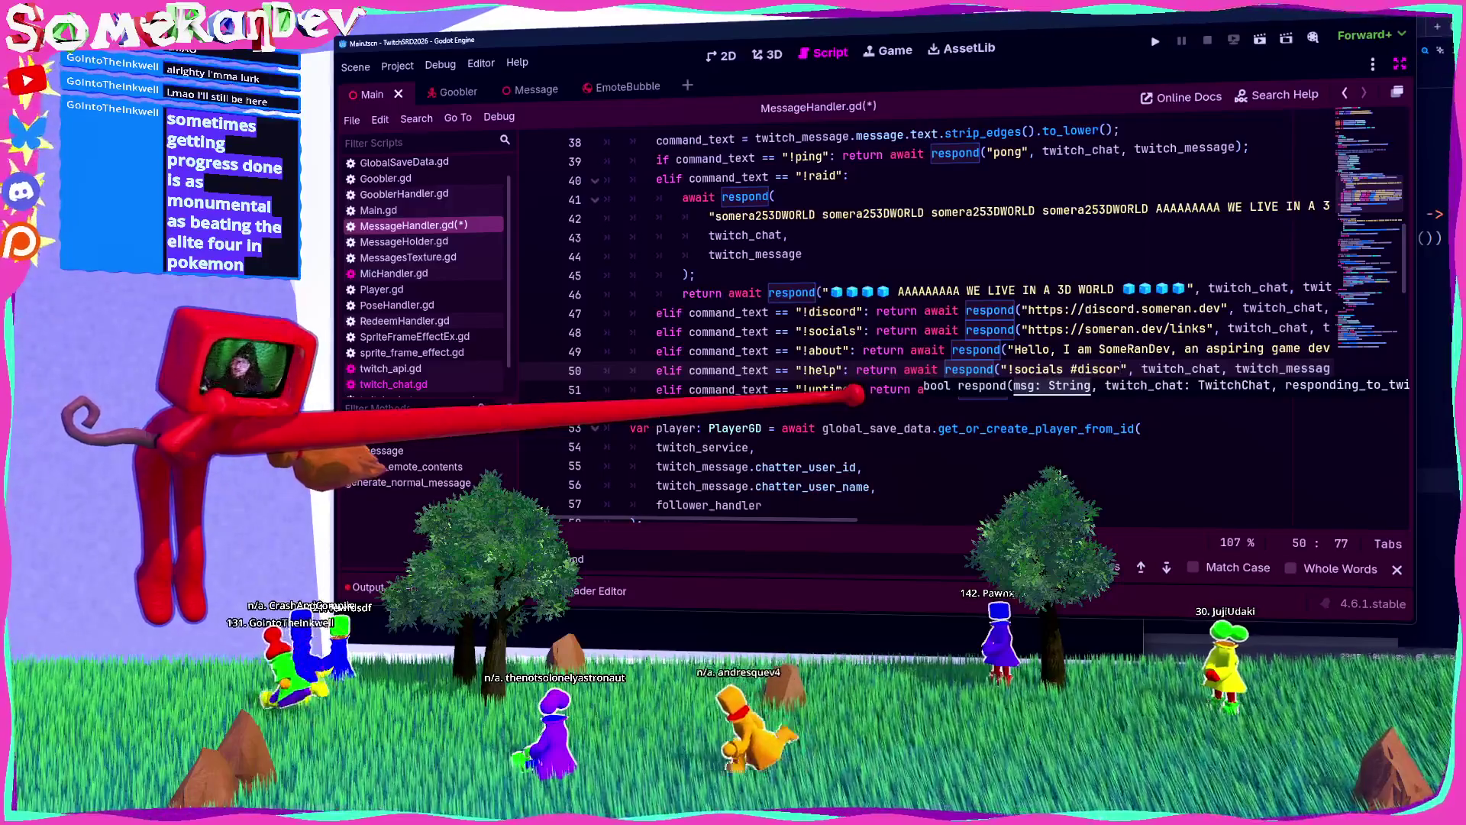
left_click(1073, 369)
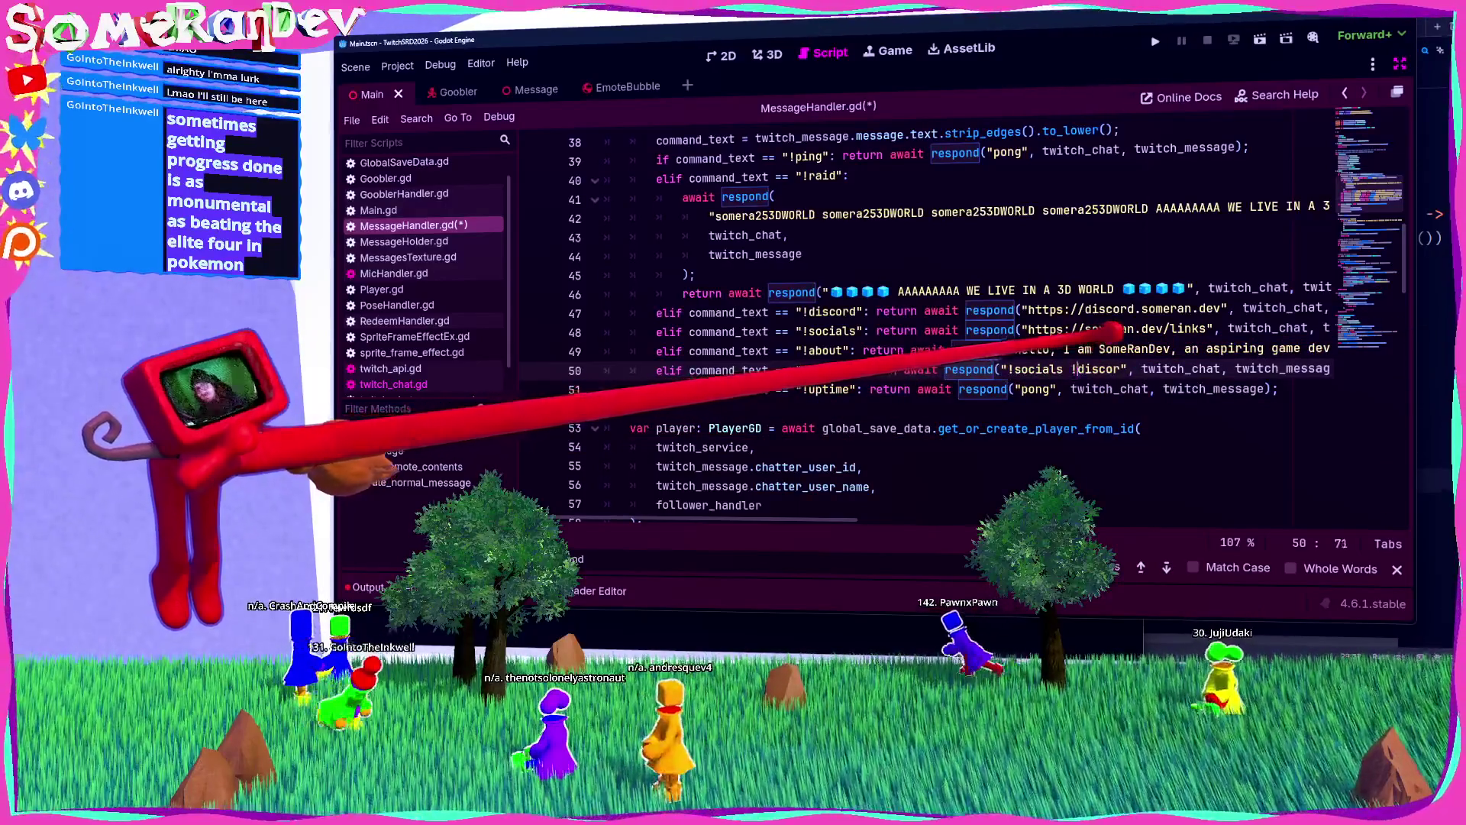
key("ctrl+shift+Right")
type("discord")
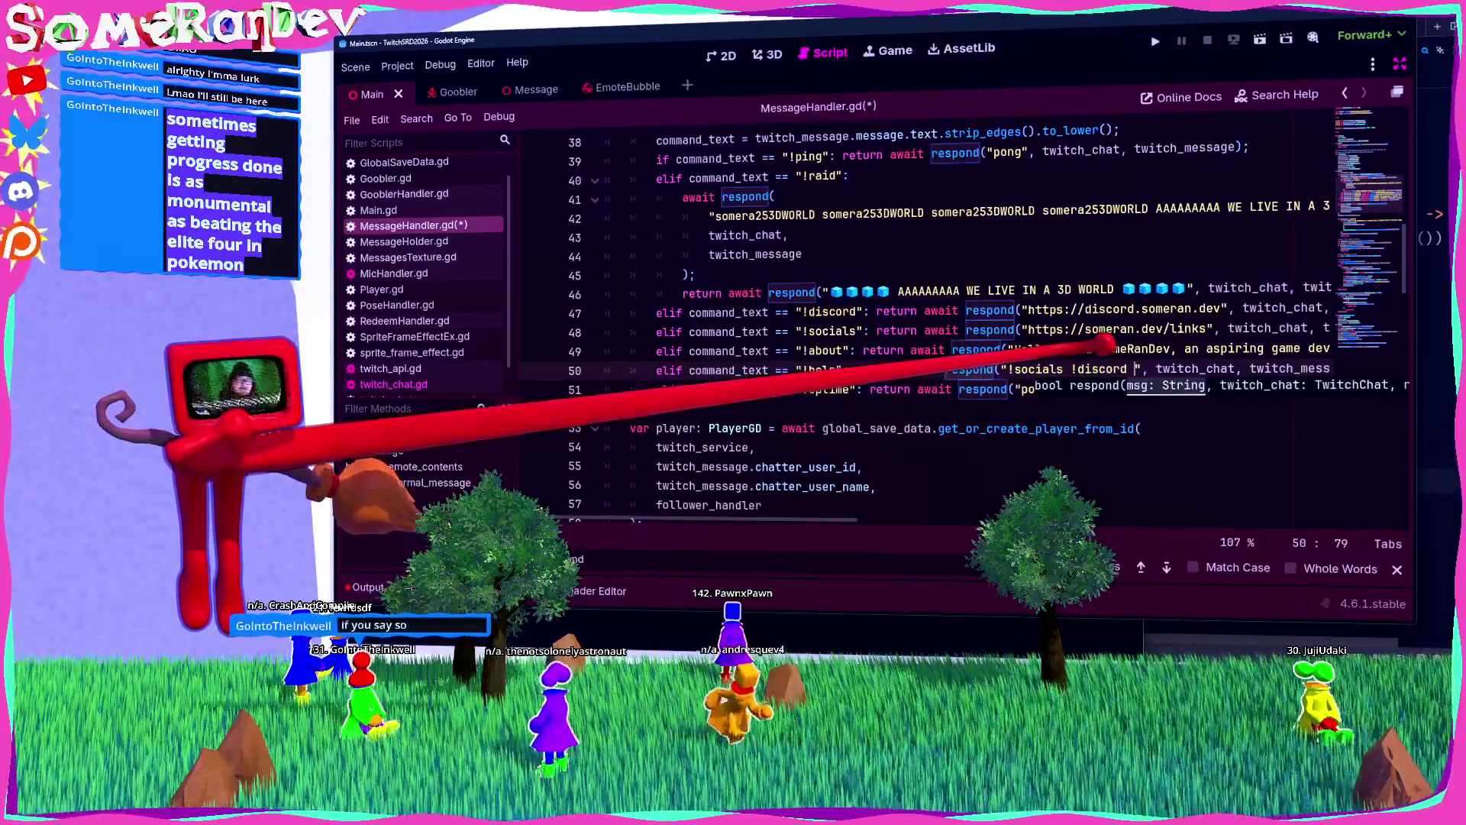
Step: Add '!about', '!uptime' and 'raid' entries to the !help command list
type("!")
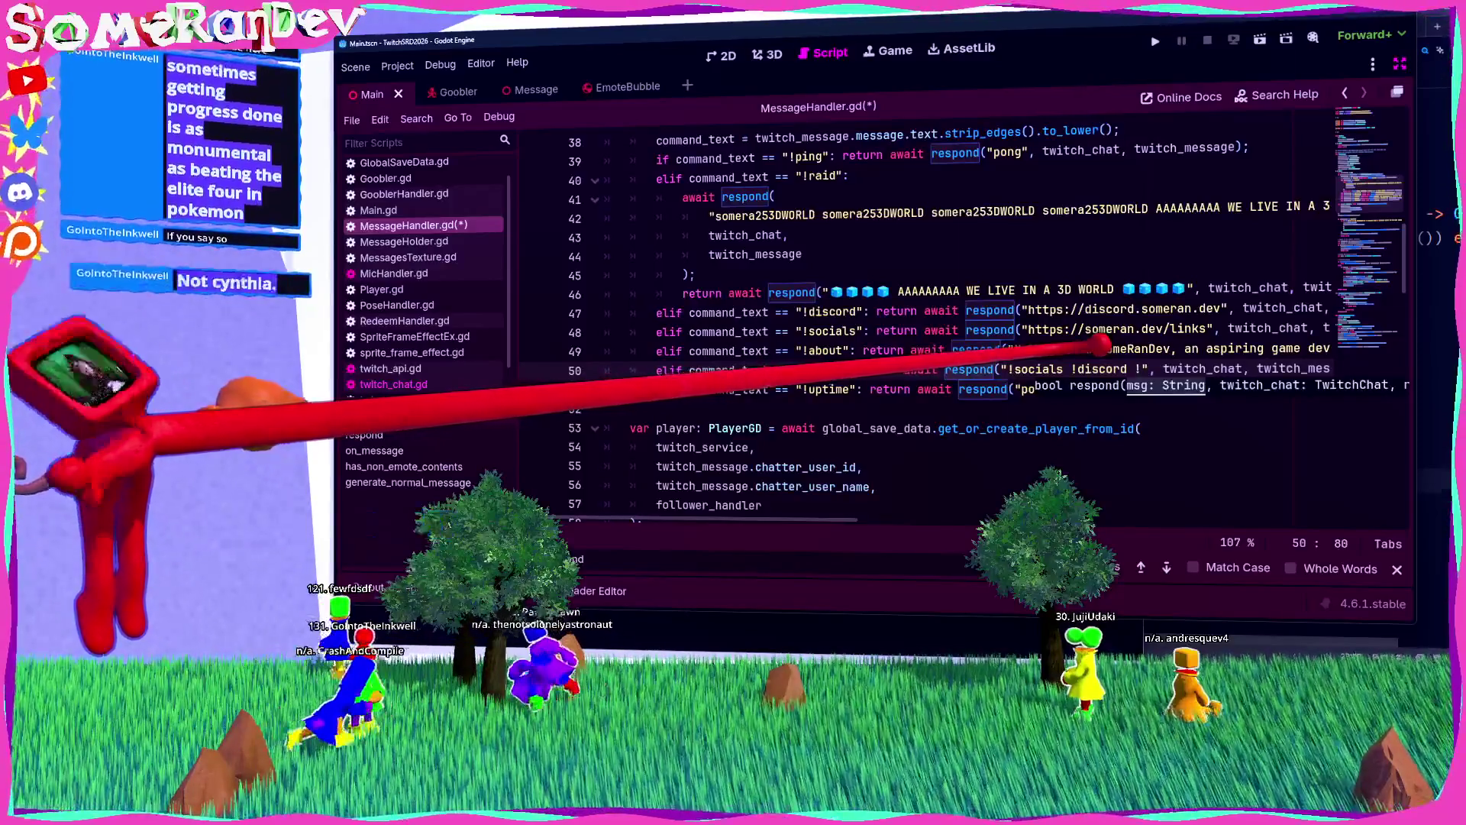
type("about ")
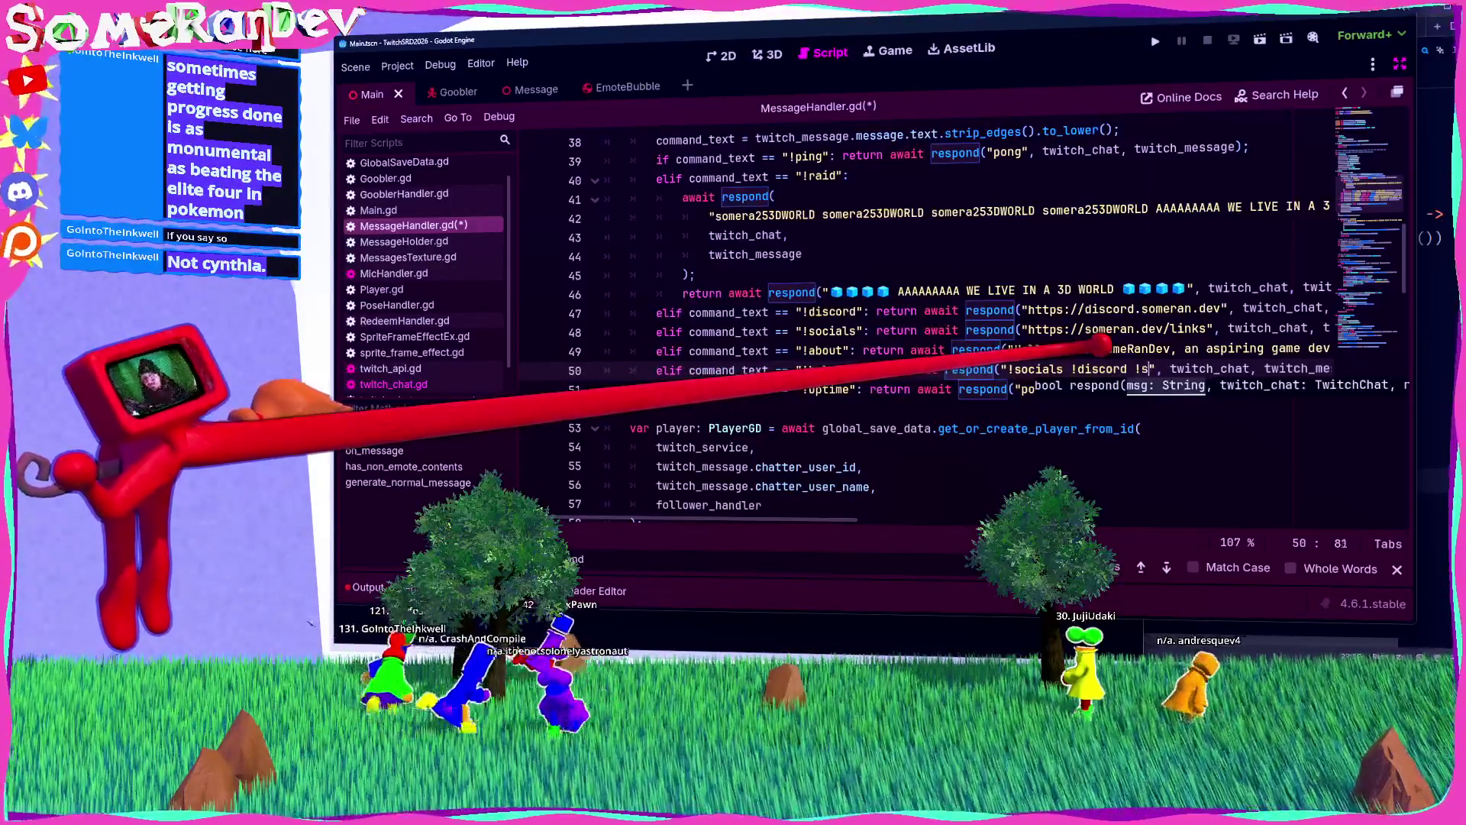
type("@")
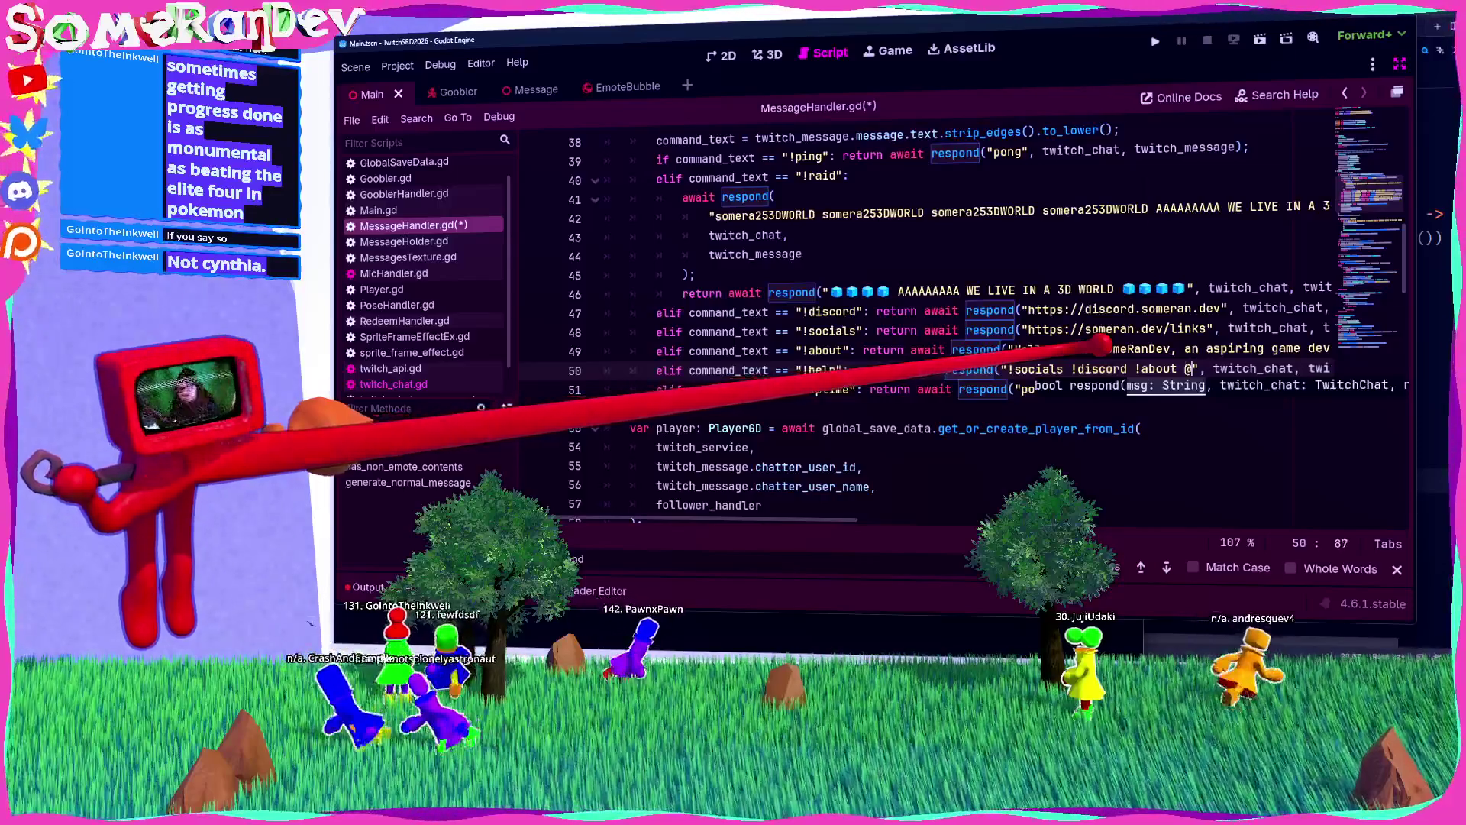
key("BackSpace")
type("!")
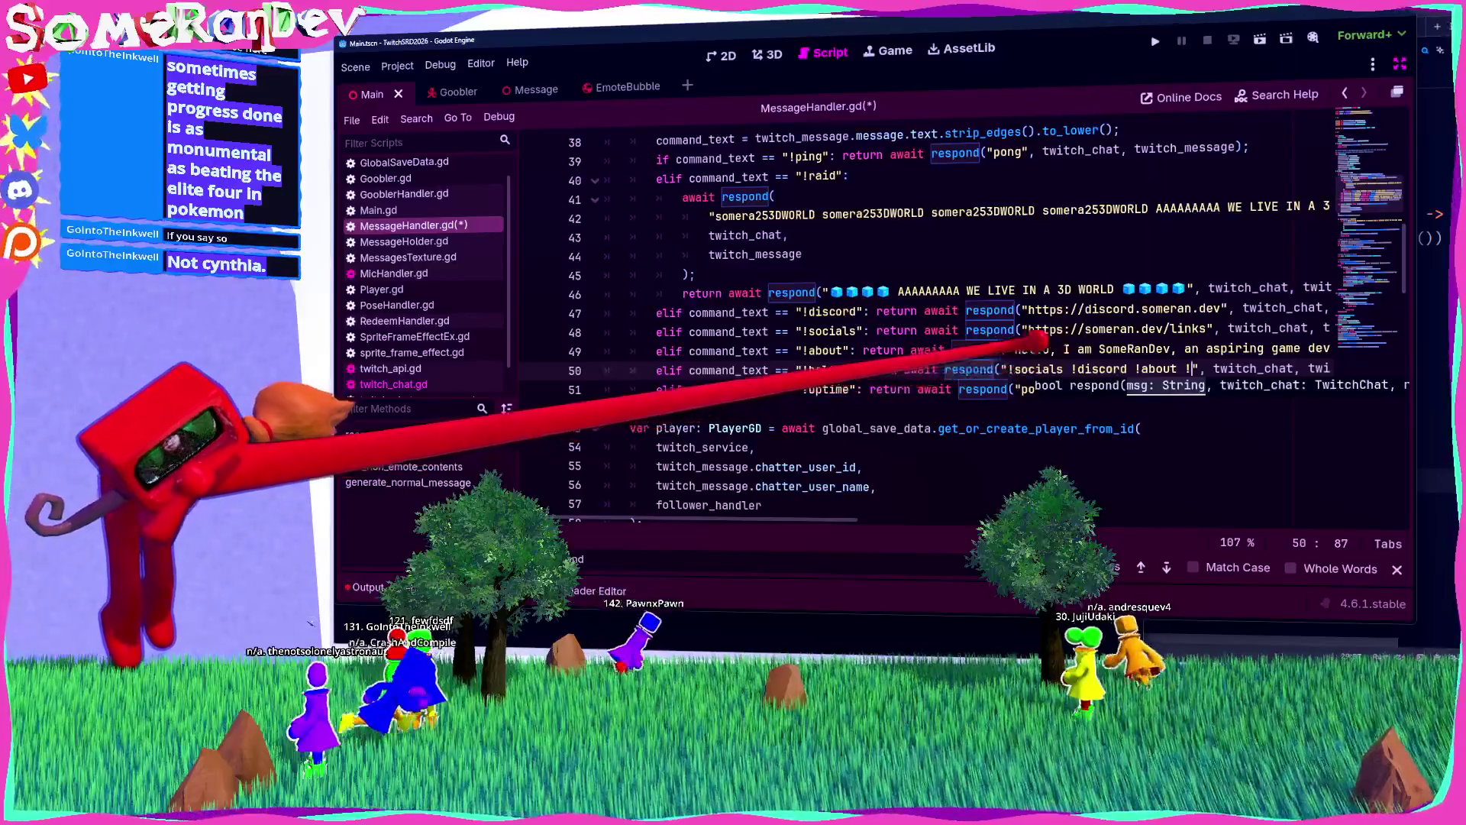
left_click(1012, 369)
type("!uptime")
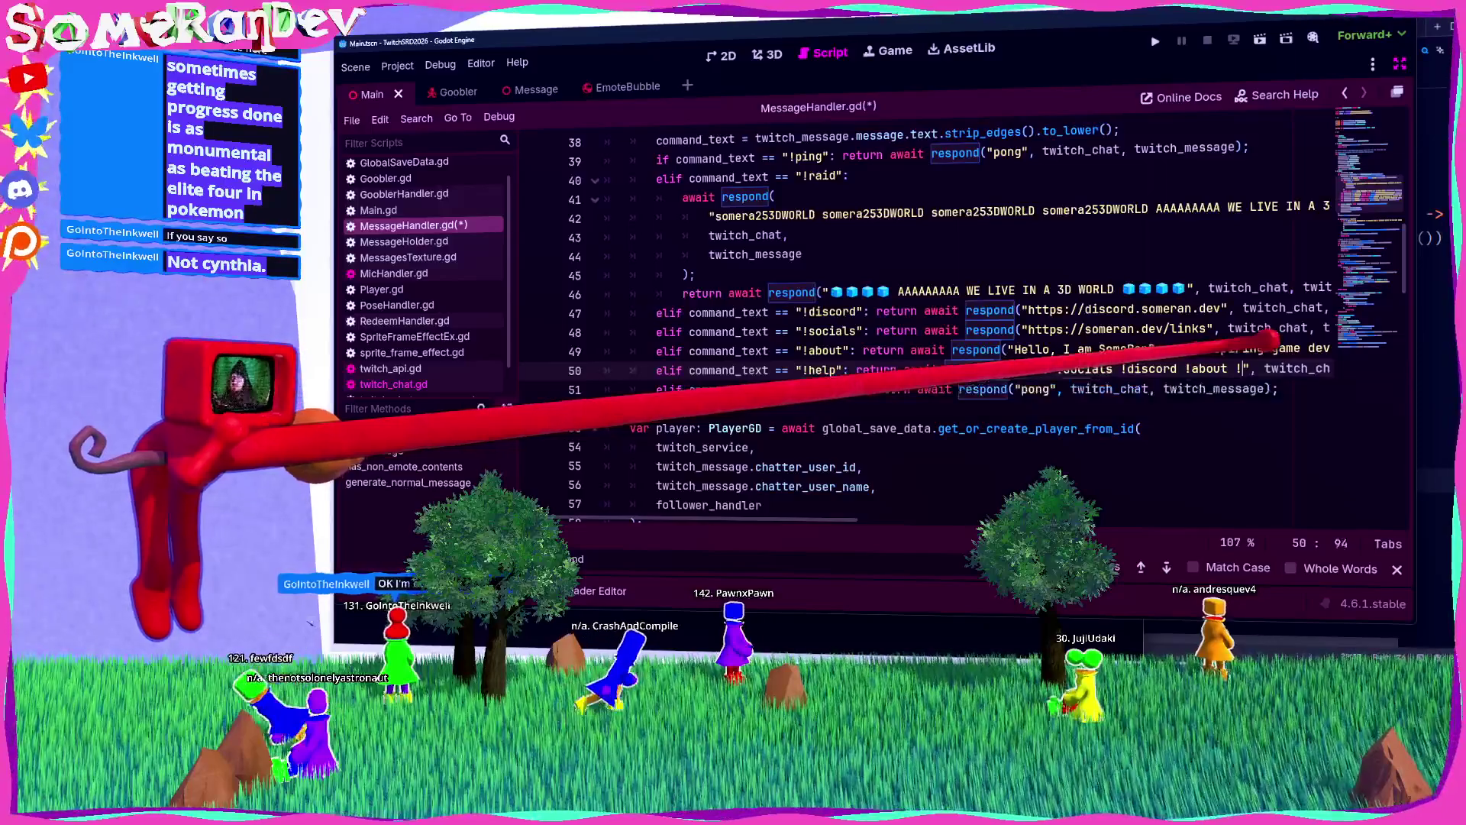
scroll(898, 431, "down", 5)
scroll(897, 433, "up", 5)
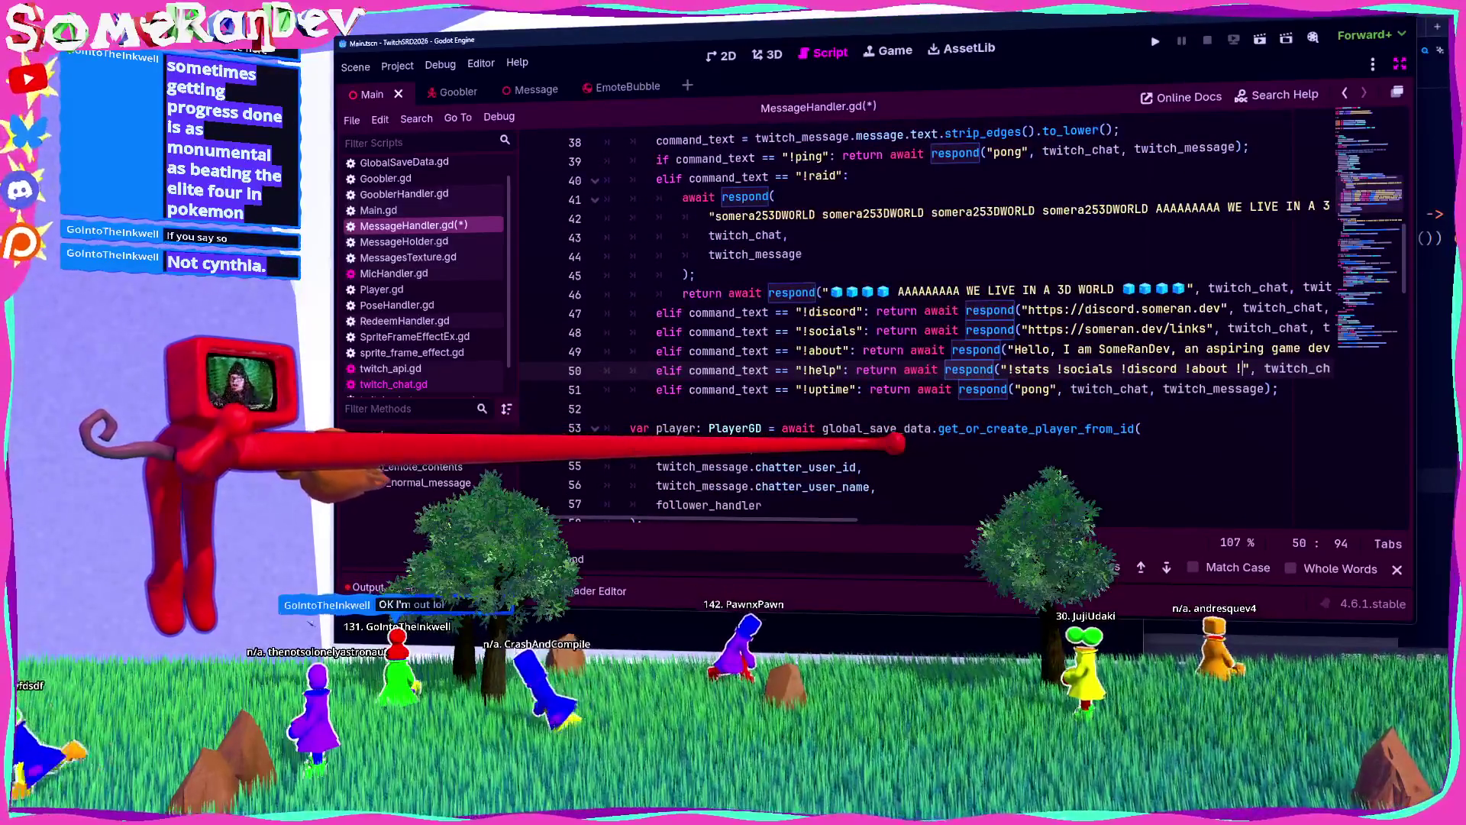
type("raid")
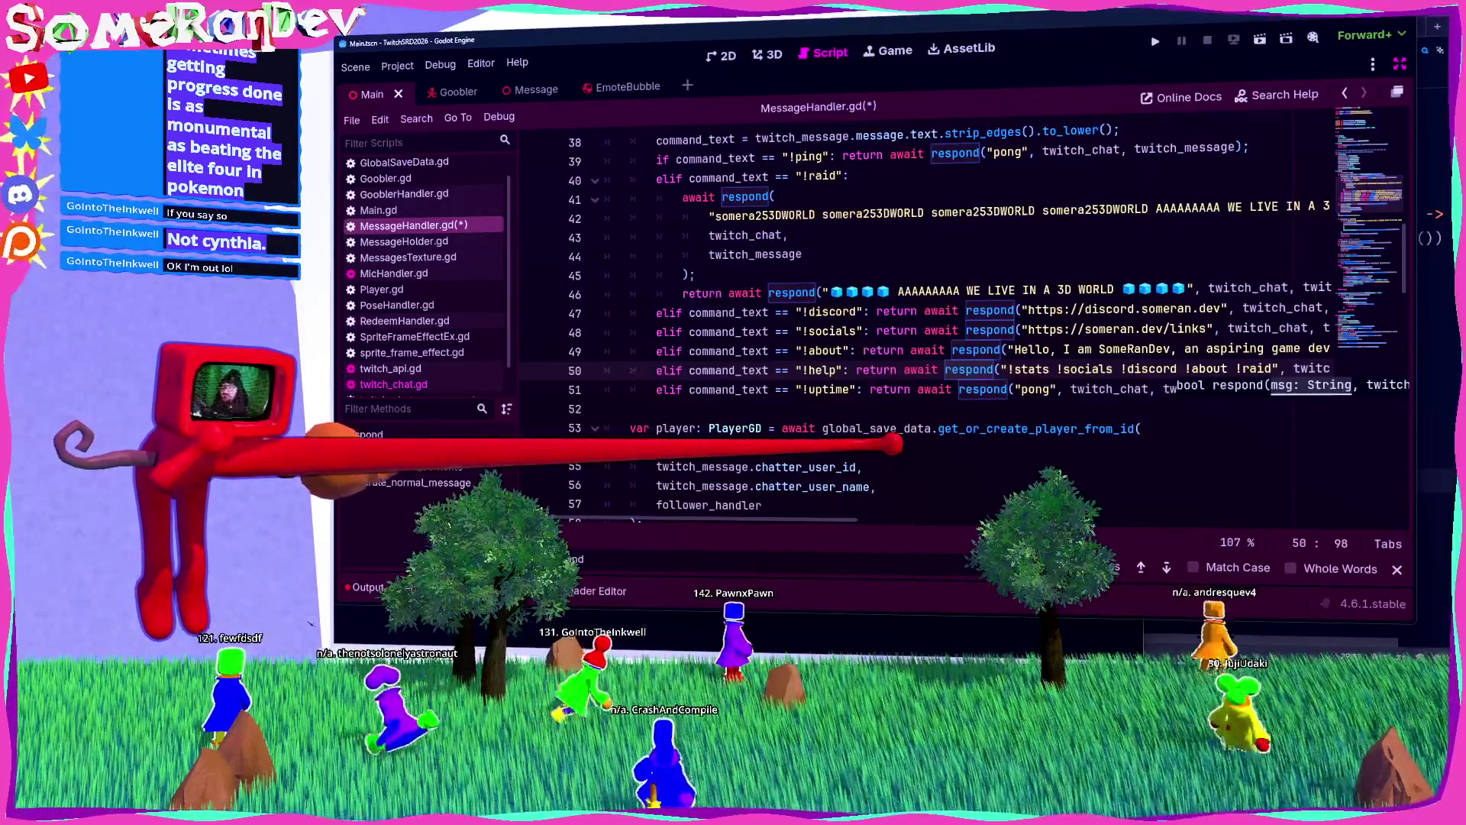
Step: Change the !uptime command's reply from pong to 'UNIMPLEMENTED' and save MessageHandler.gd
double_click(1036, 389)
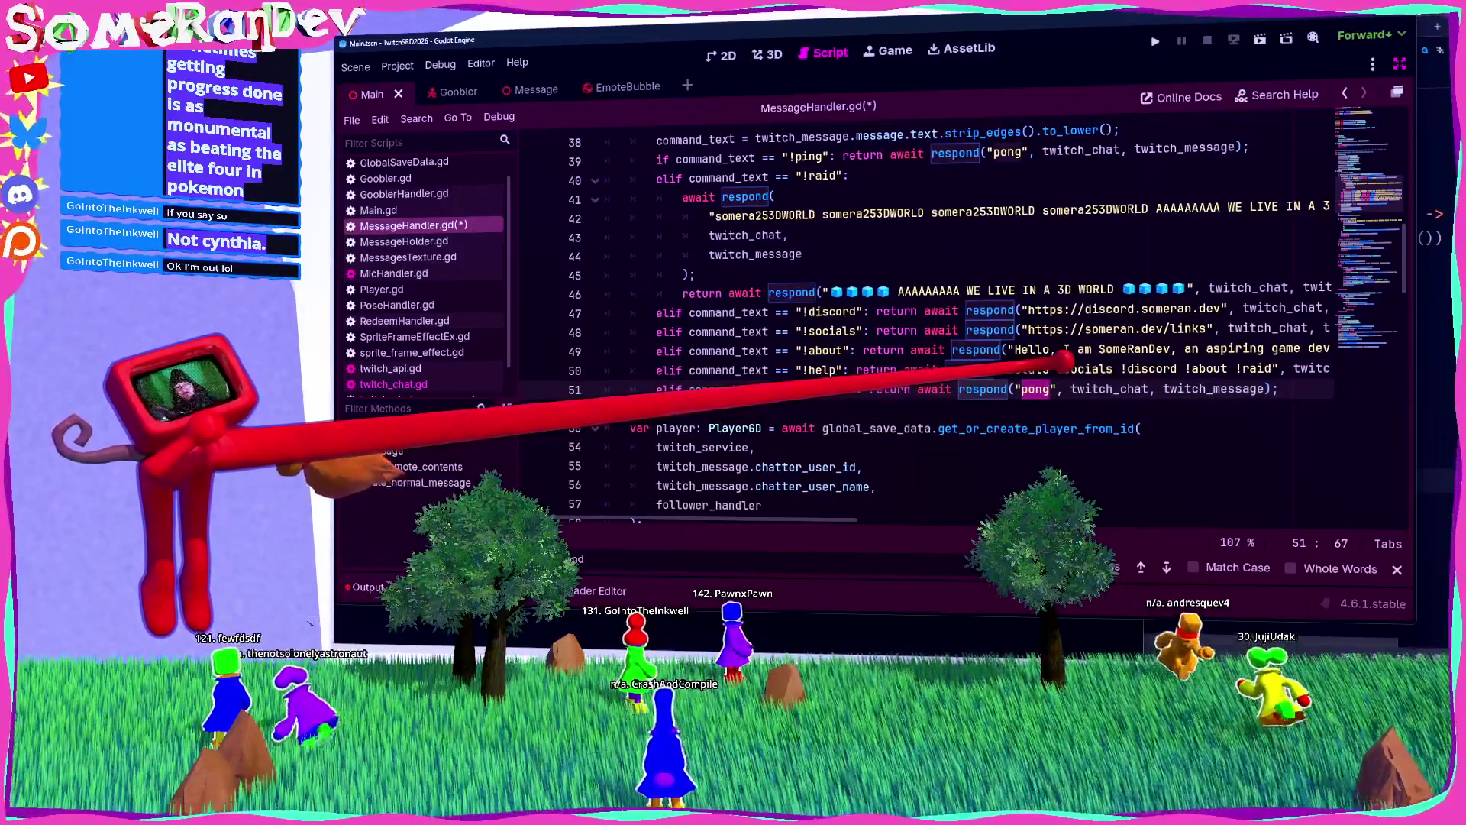
type("UNIMPLEMENTED")
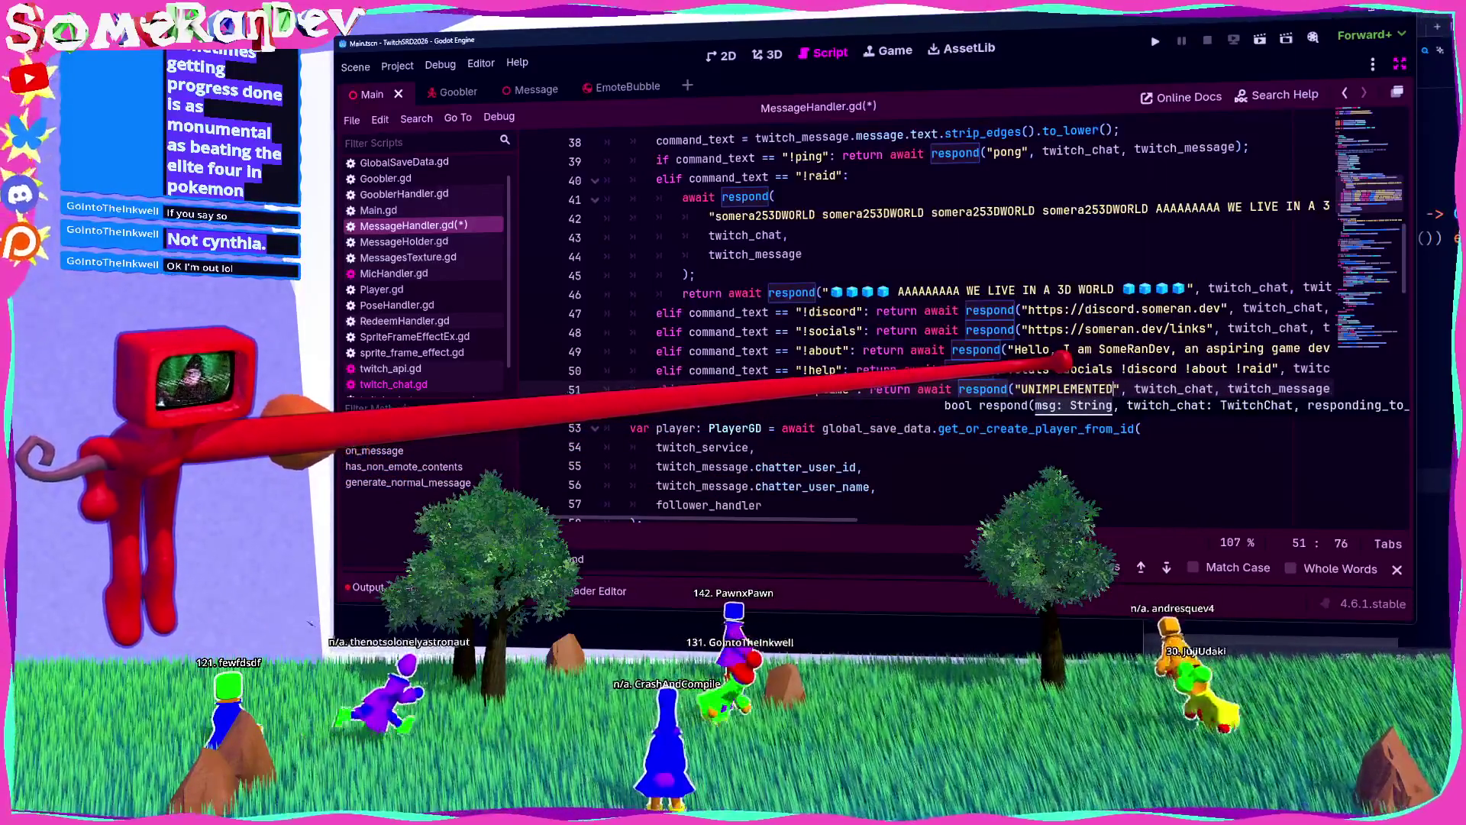
key("ctrl+s")
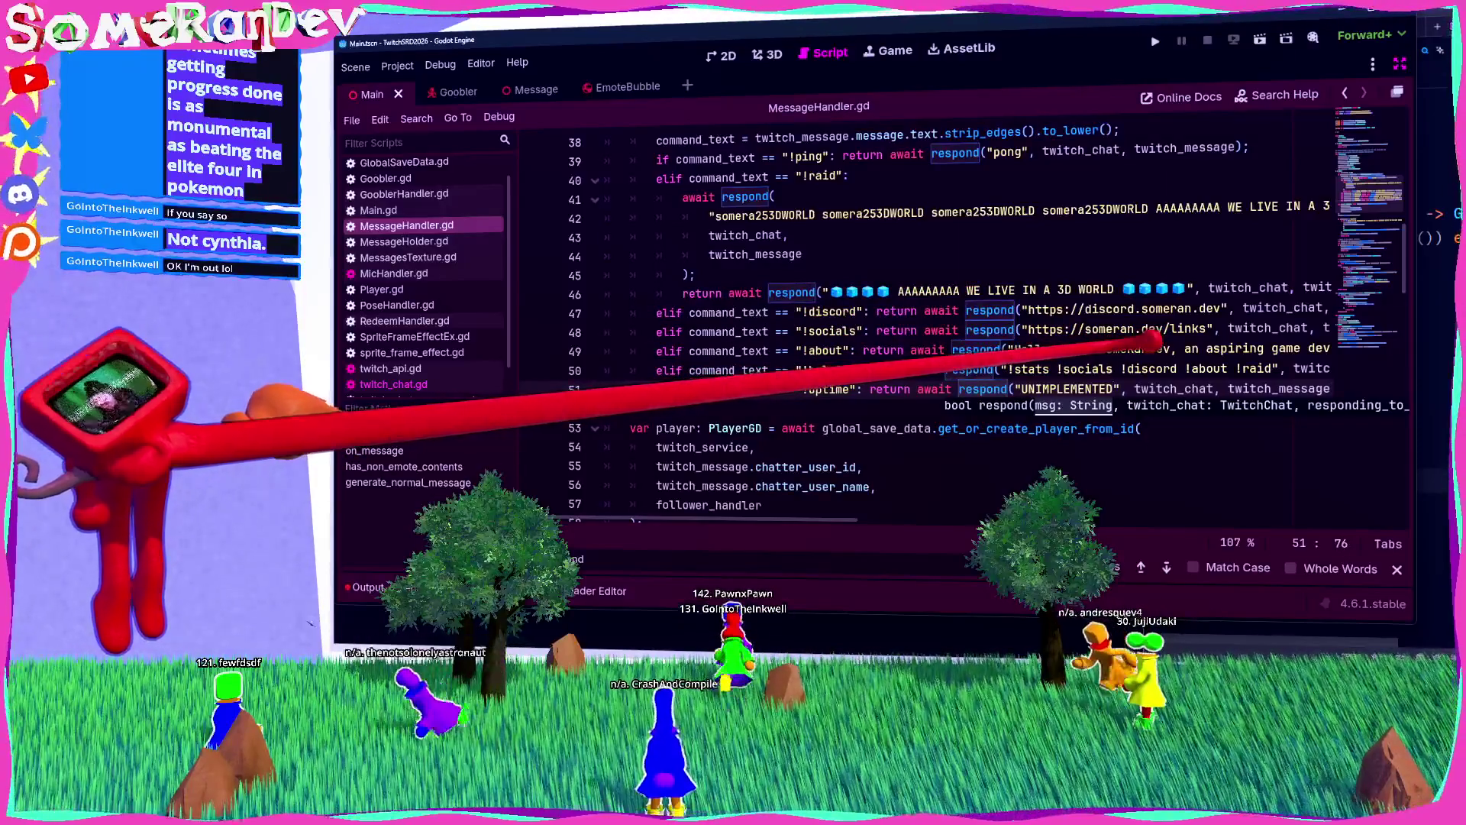
scroll(978, 321, "up", 3)
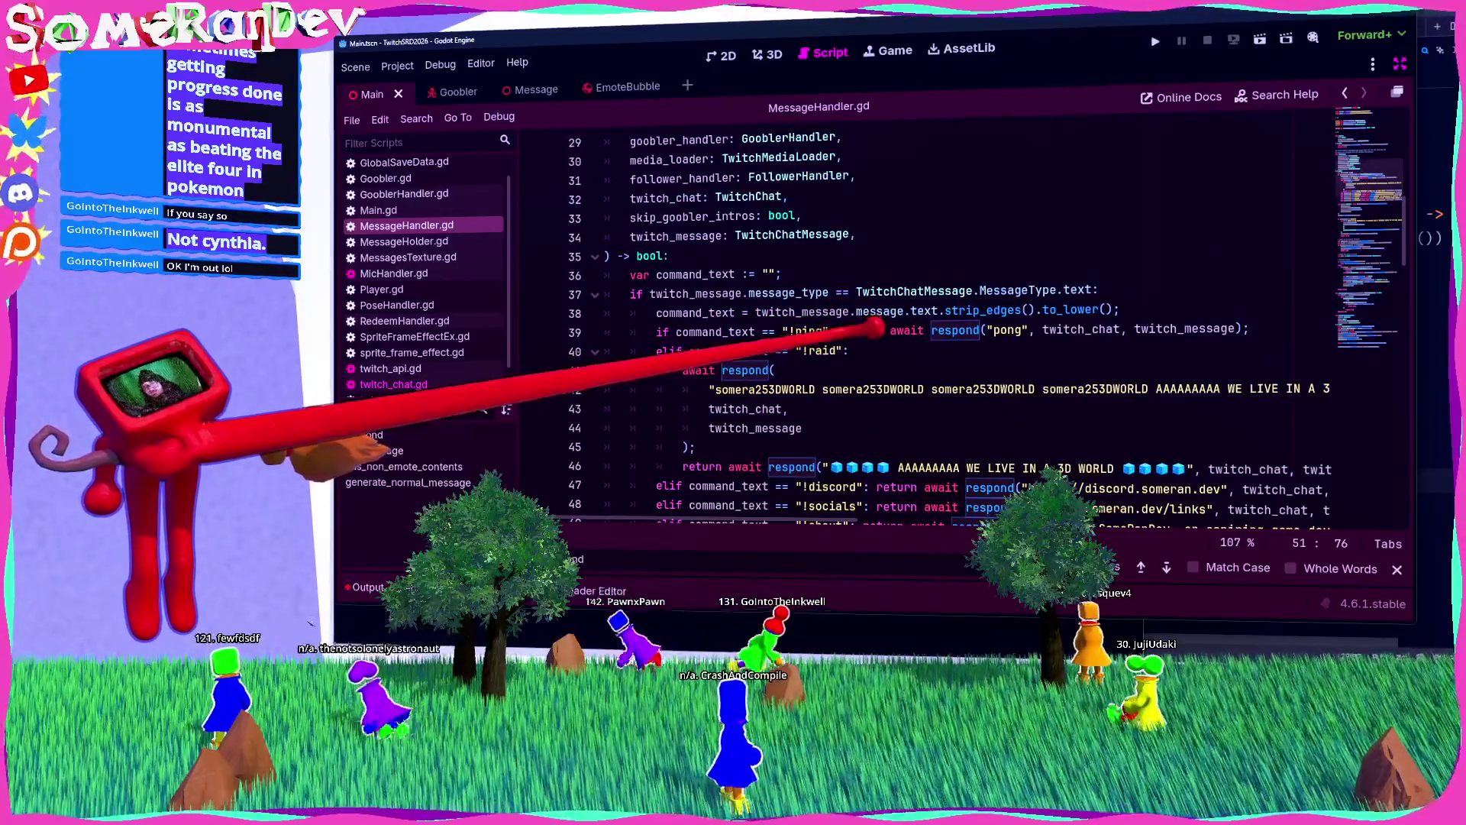
scroll(955, 321, "down", 4)
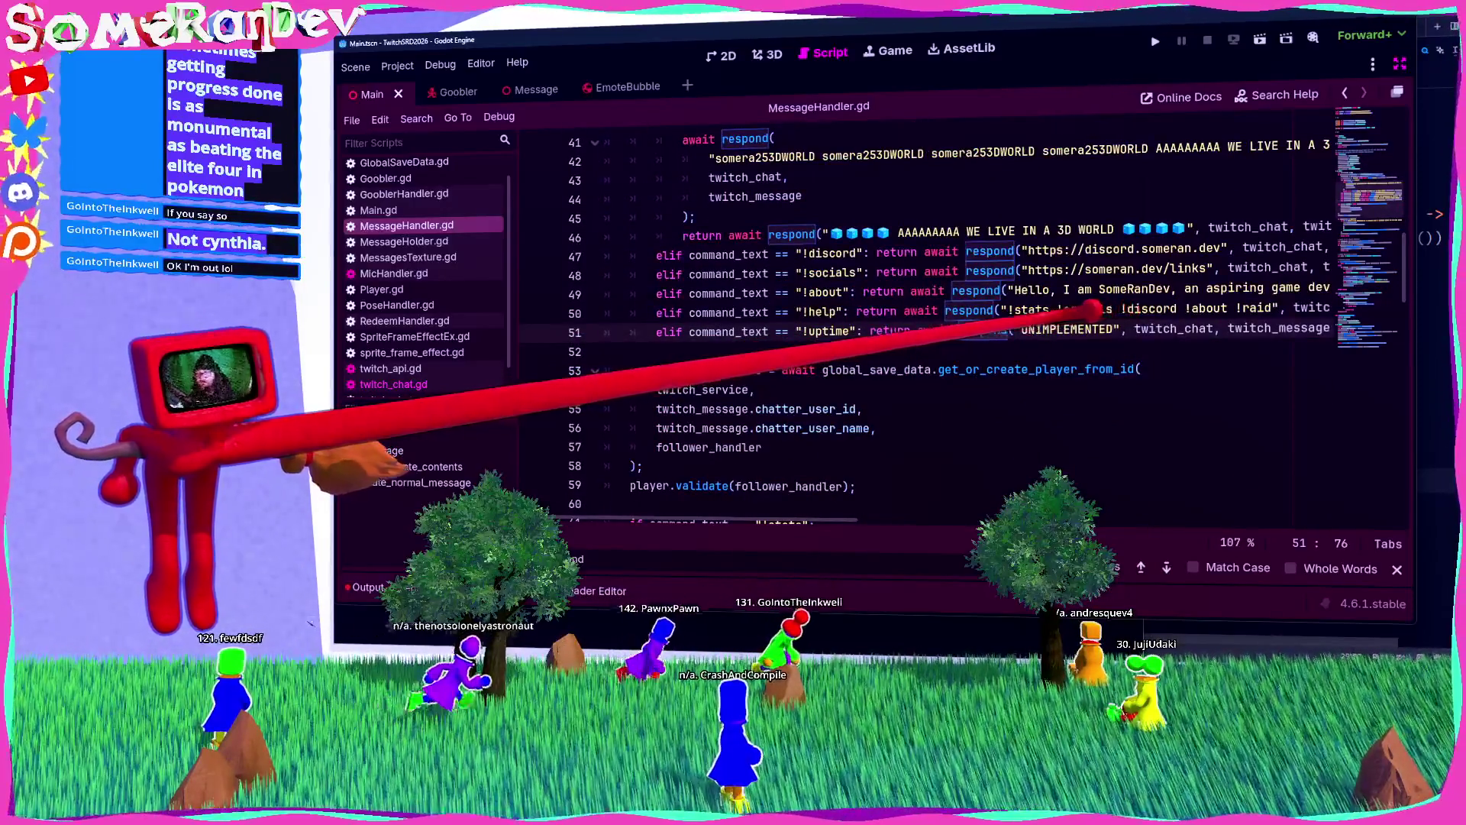
scroll(1084, 306, "right", 5)
scroll(1054, 294, "left", 5)
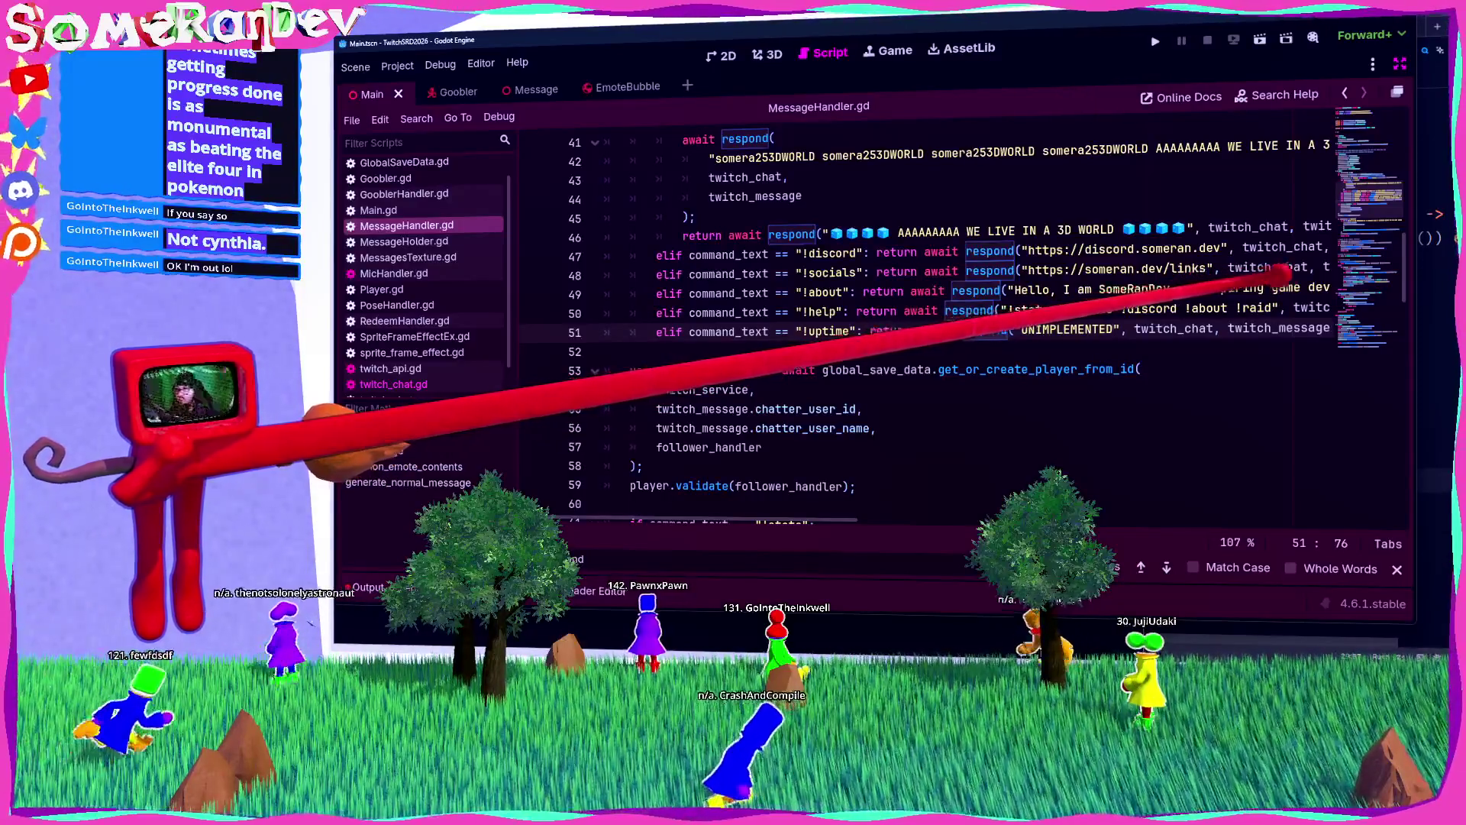
scroll(1070, 294, "down", 3)
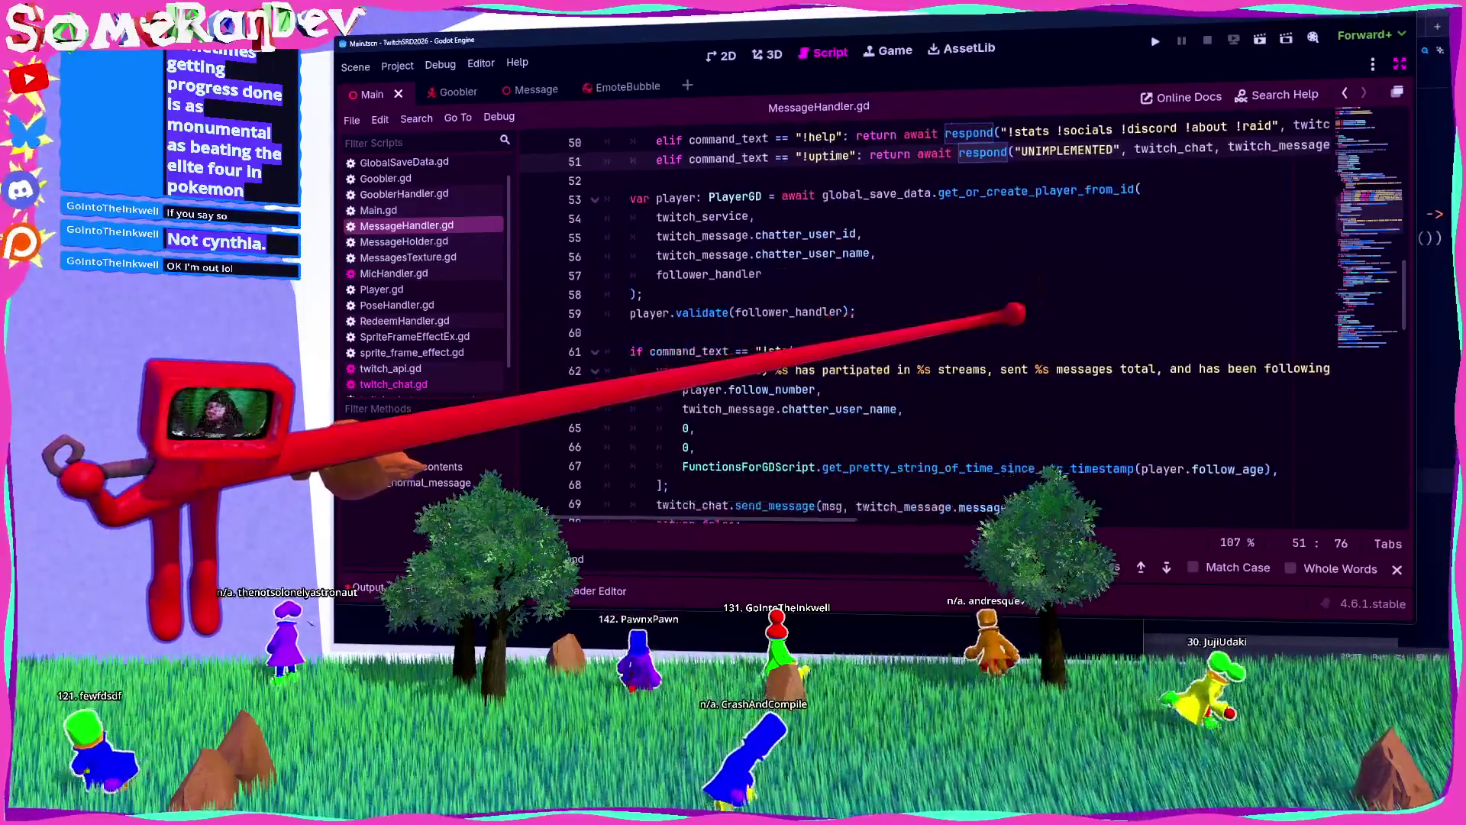
scroll(1069, 294, "up", 3)
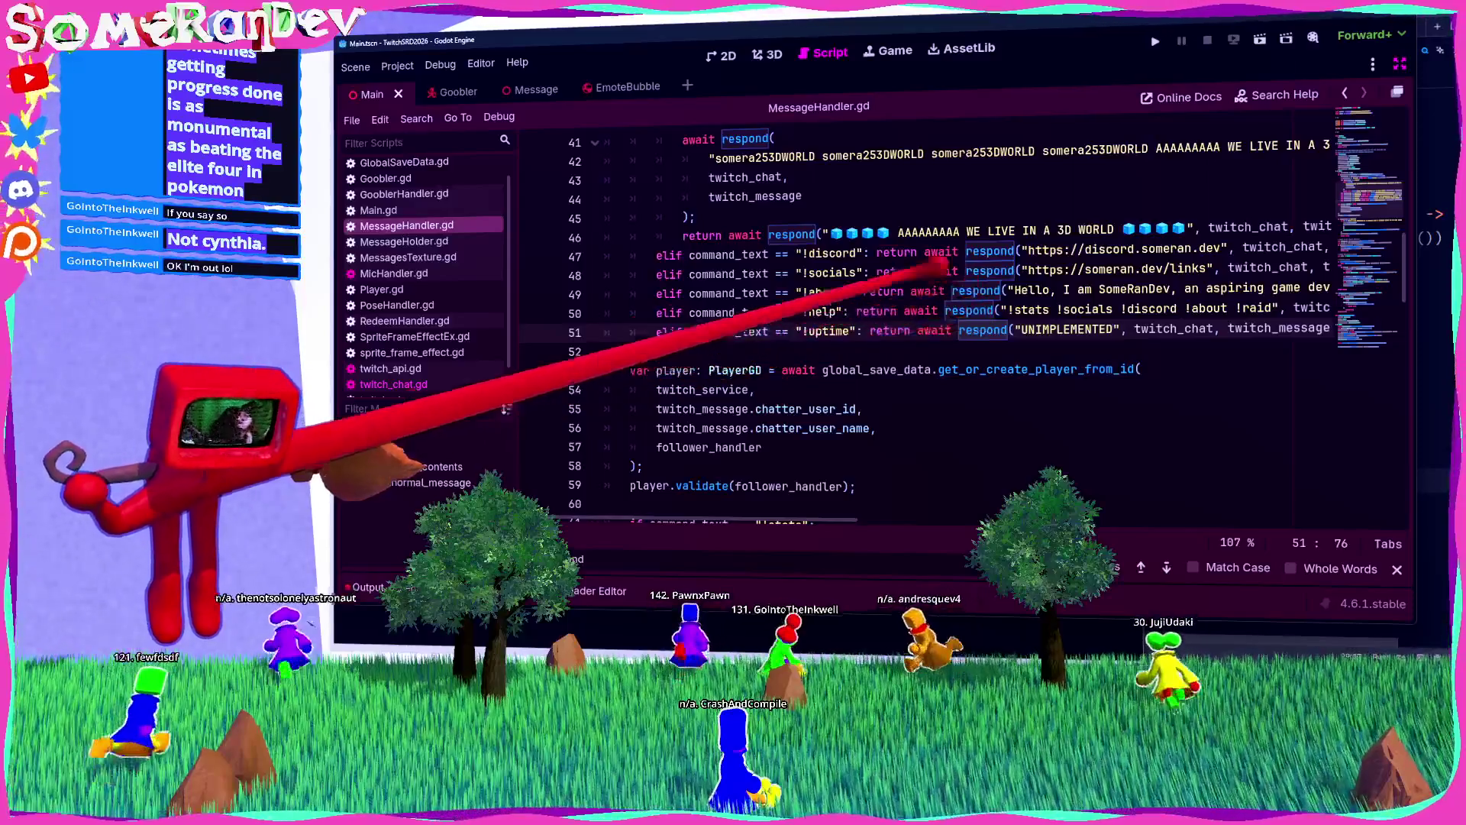
scroll(1069, 294, "up", 1)
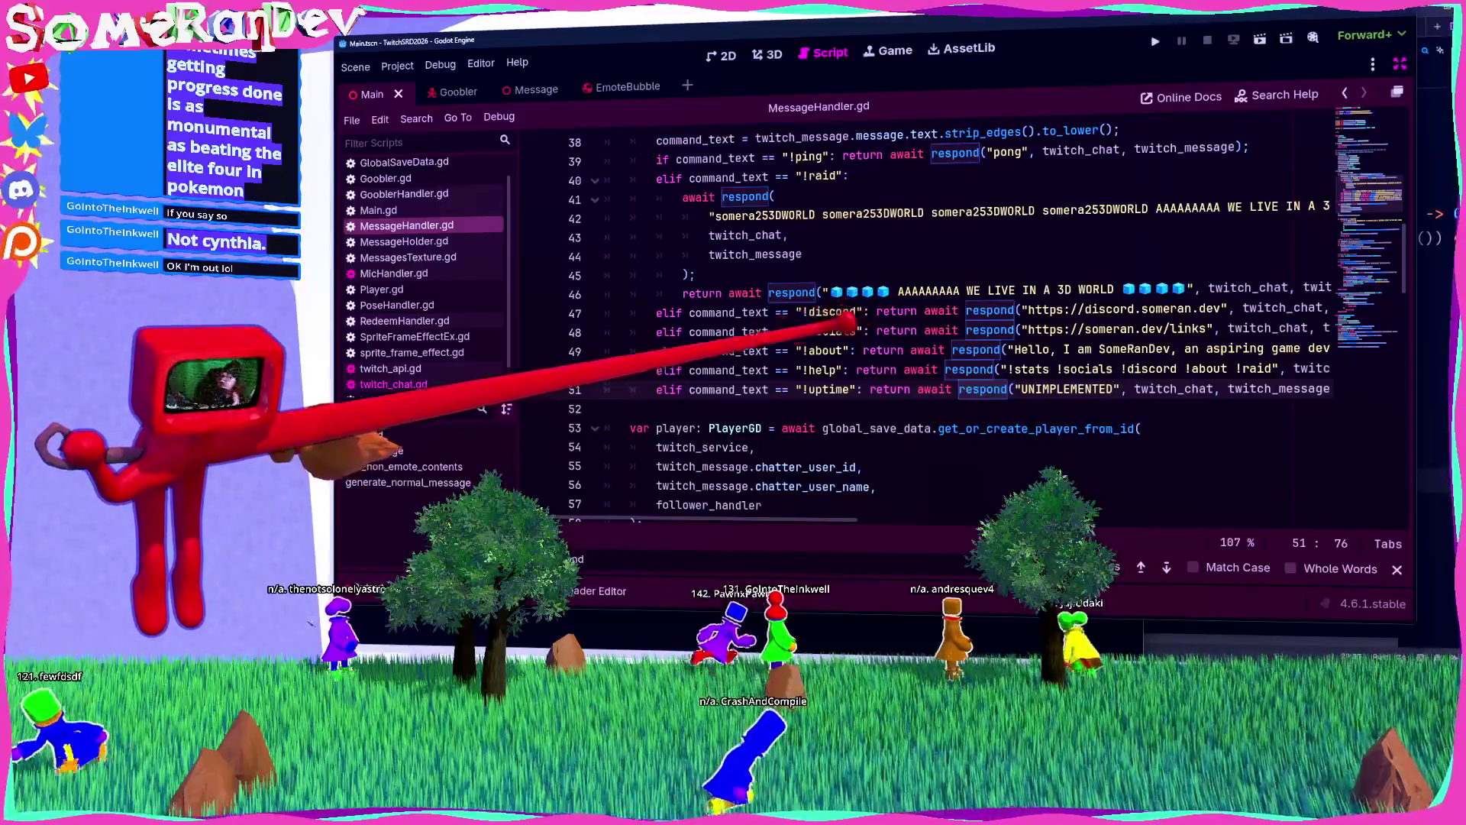
scroll(938, 316, "down", 4)
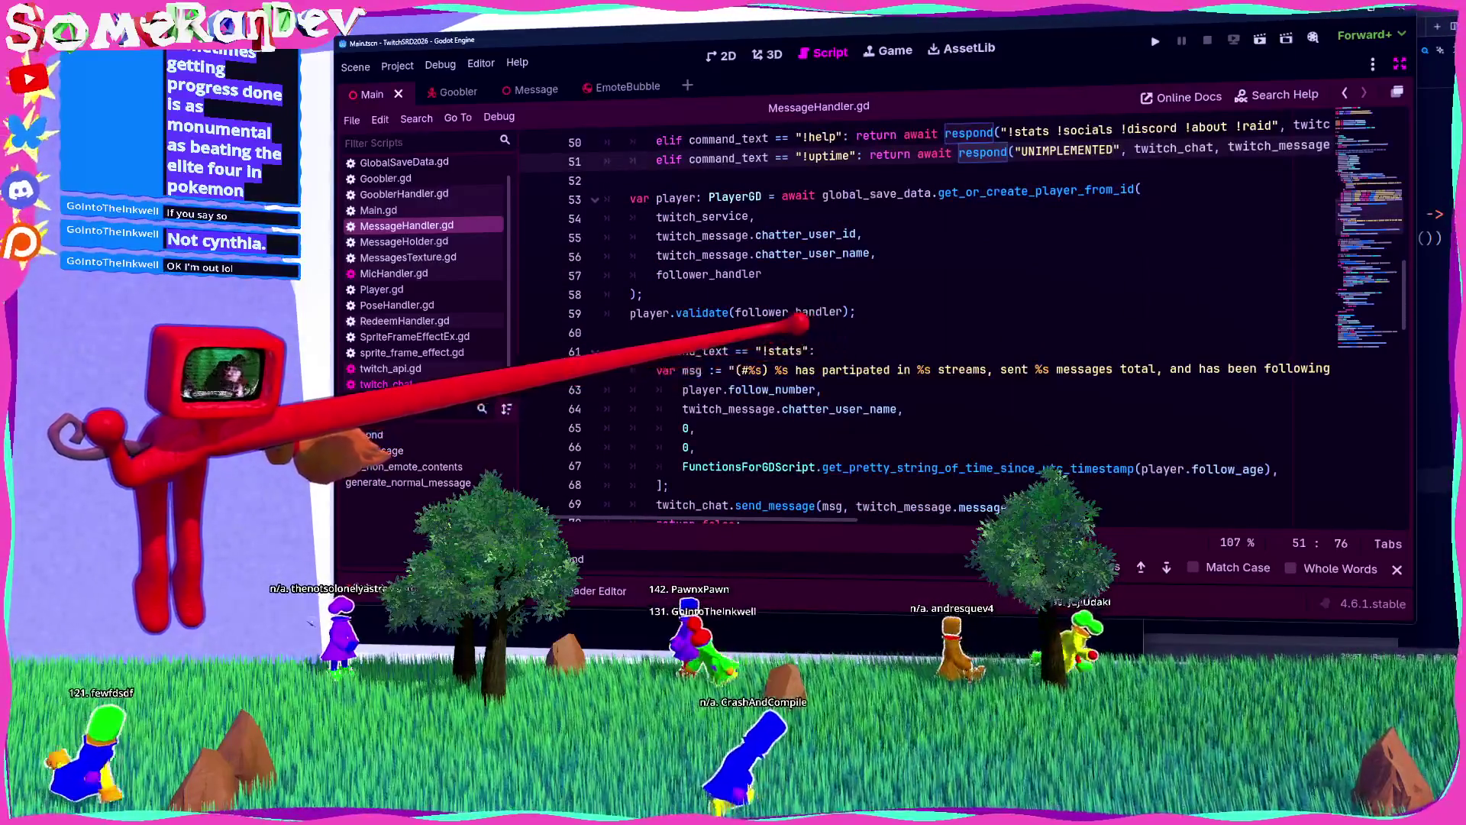
scroll(798, 323, "up", 5)
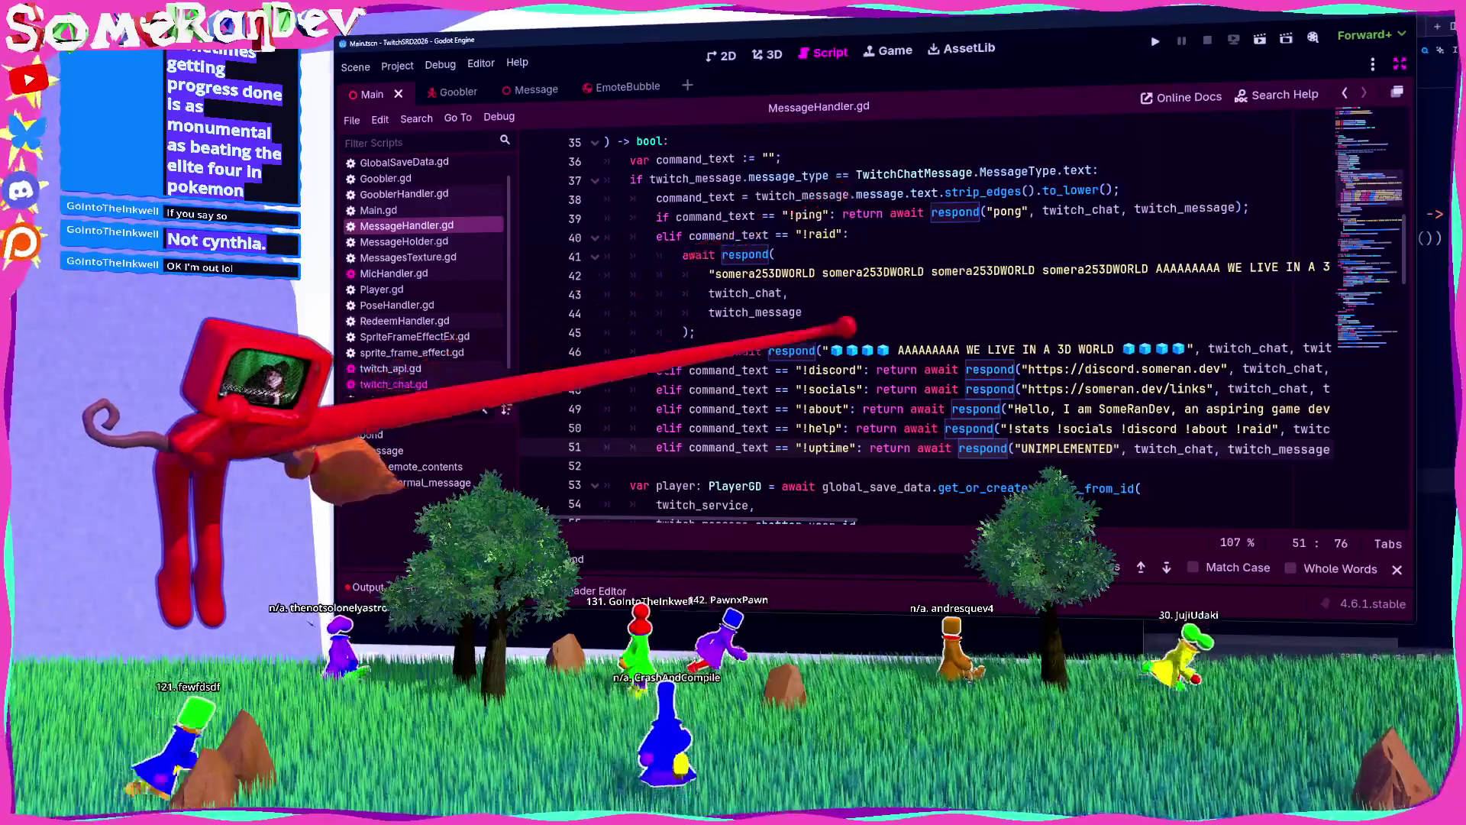
scroll(808, 348, "down", 4)
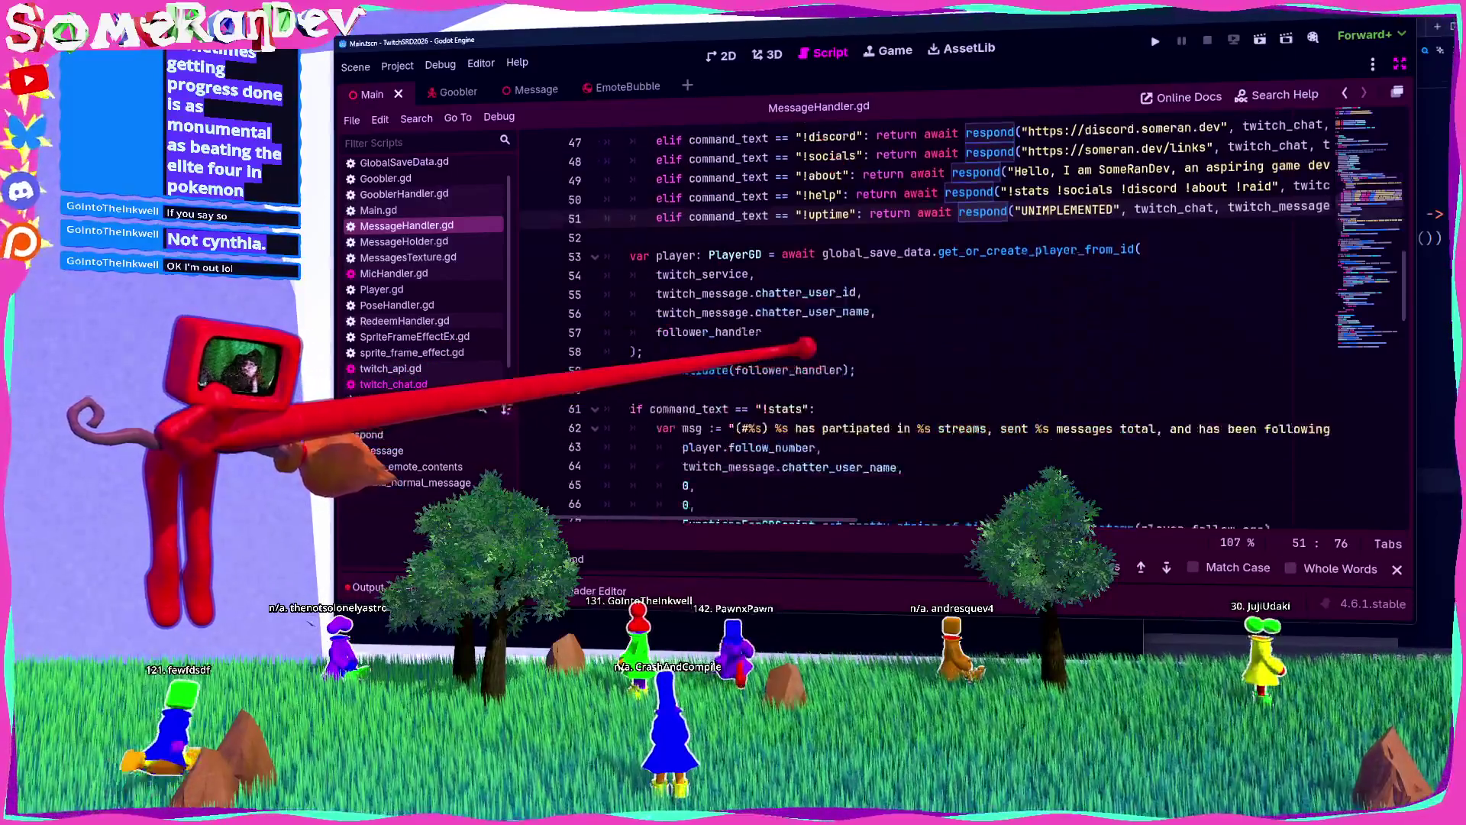
scroll(802, 382, "up", 2)
scroll(815, 411, "down", 1)
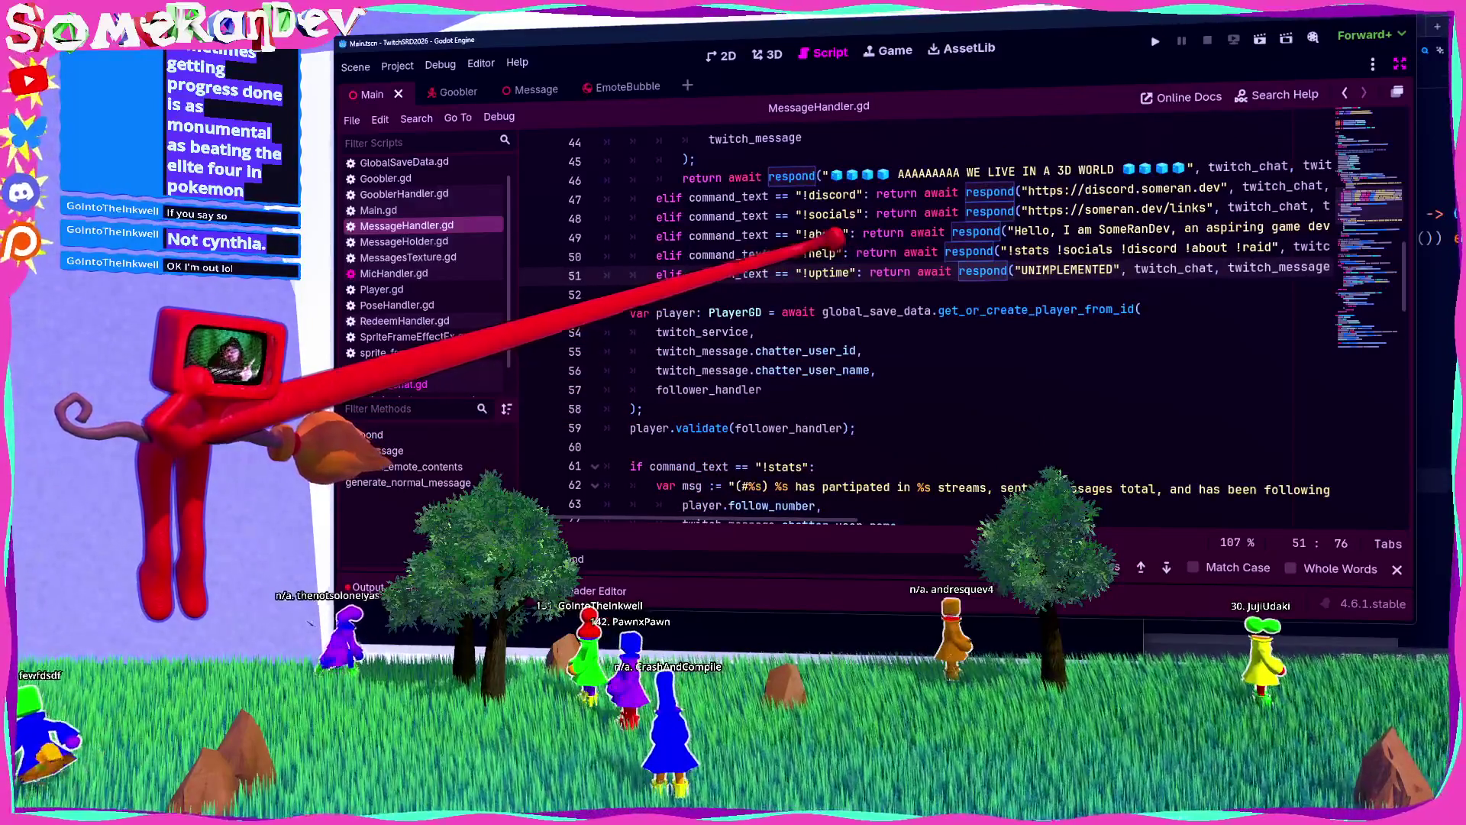
scroll(827, 191, "up", 2)
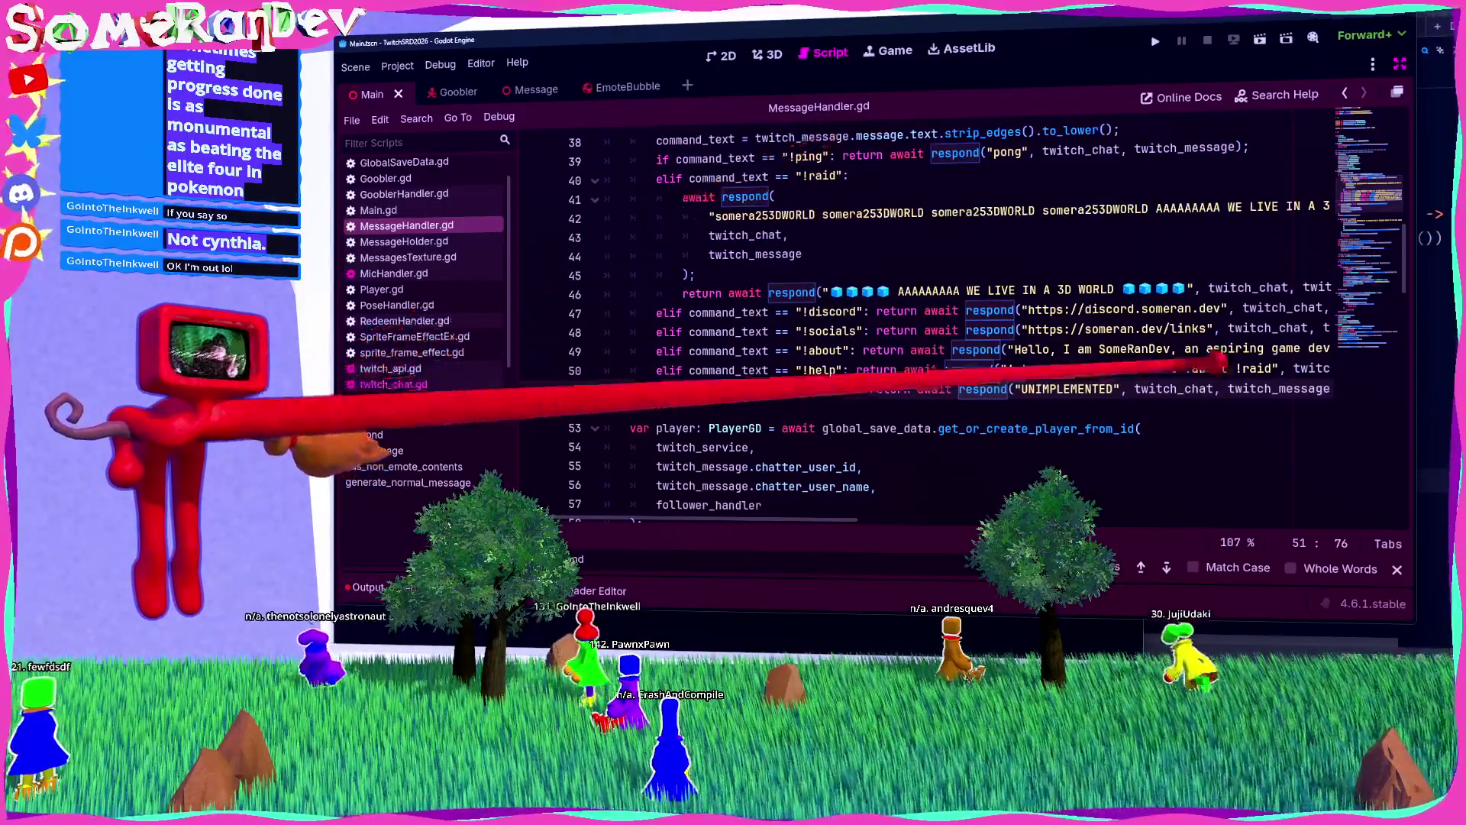
Step: Append ' !help' after !raid in the help command's list, then run the game to test
left_click(1271, 369)
type("!helpo")
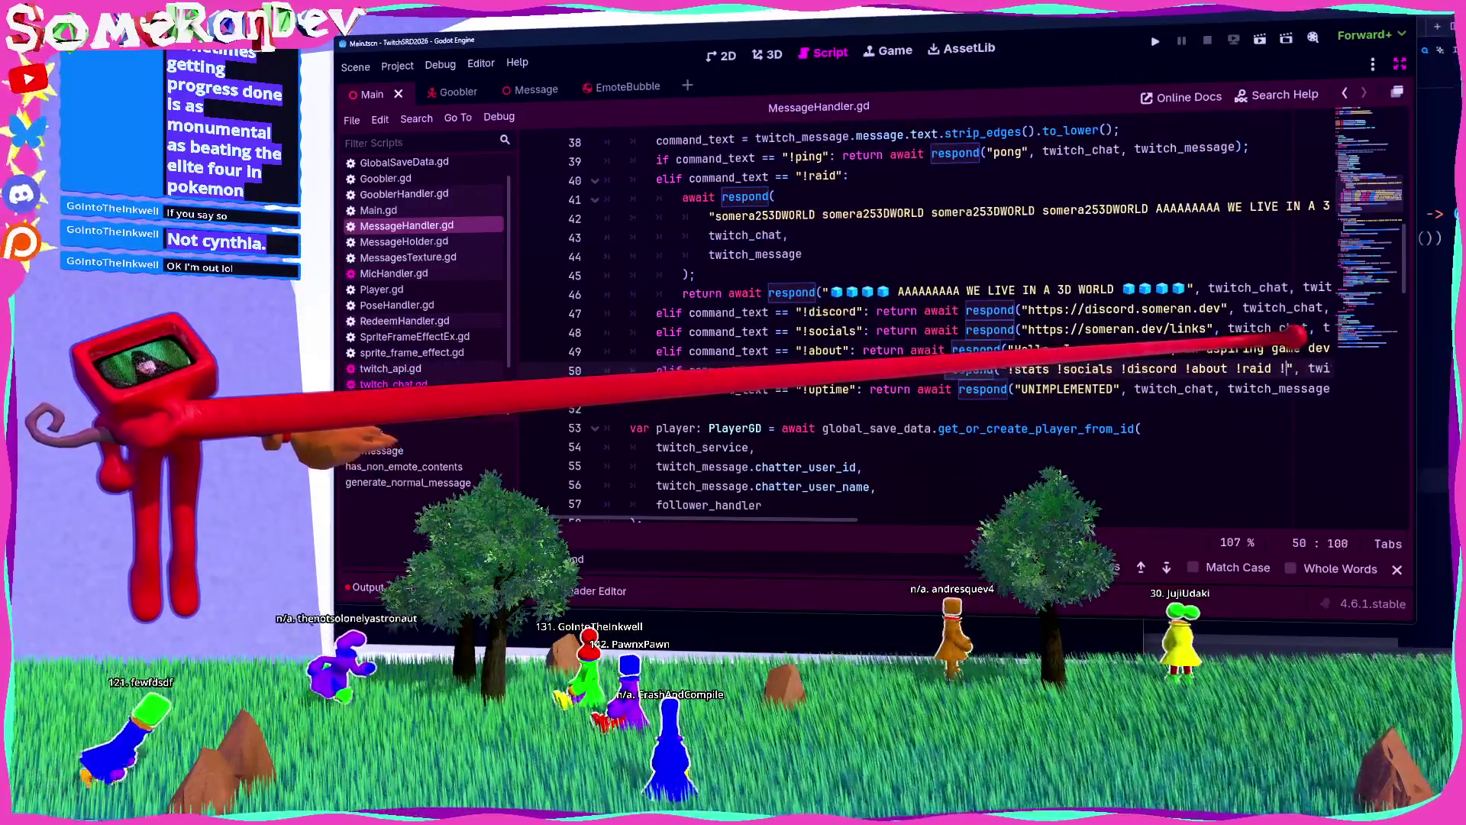
key("BackSpace")
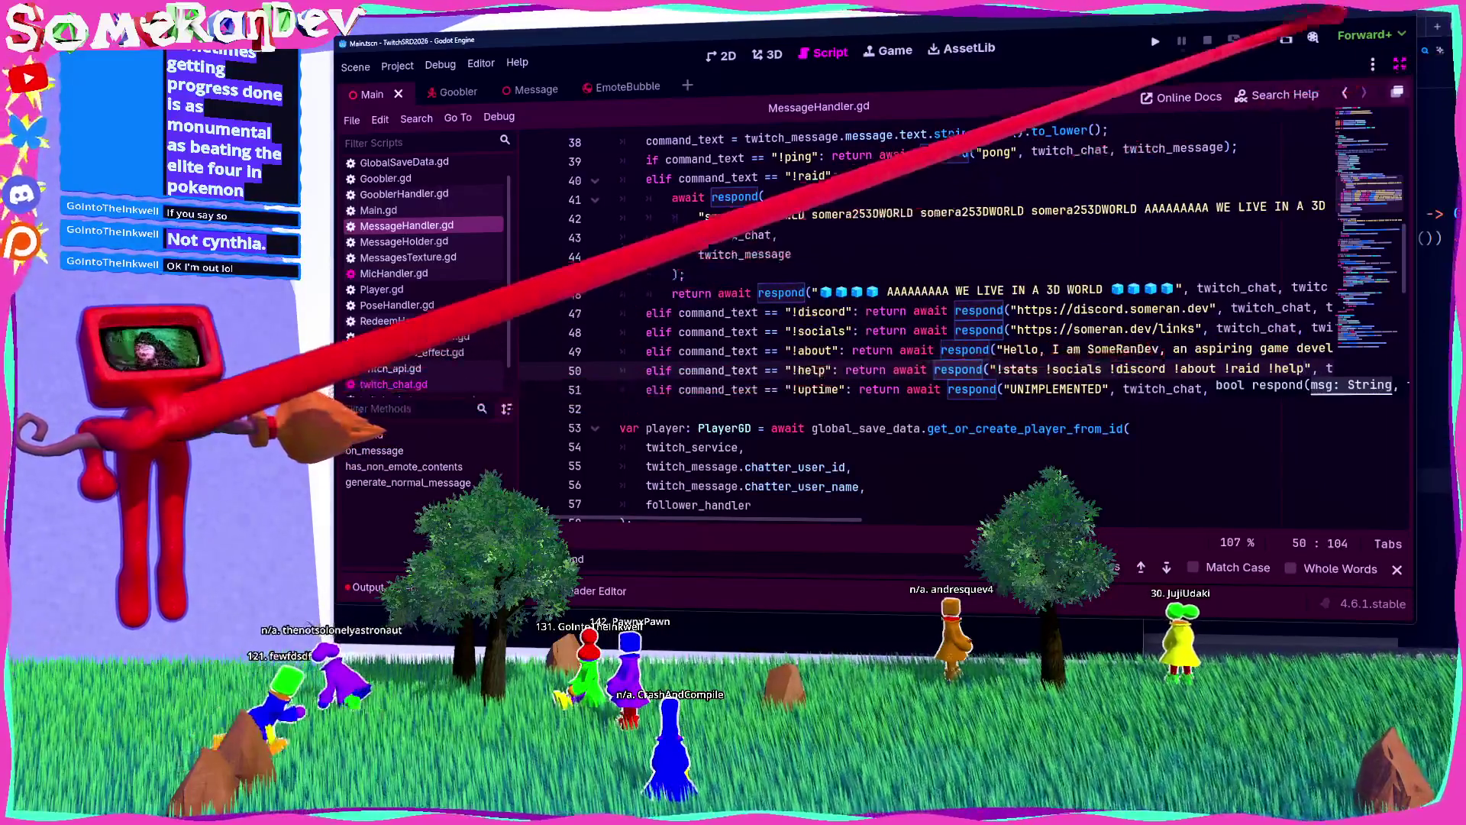
key("F6")
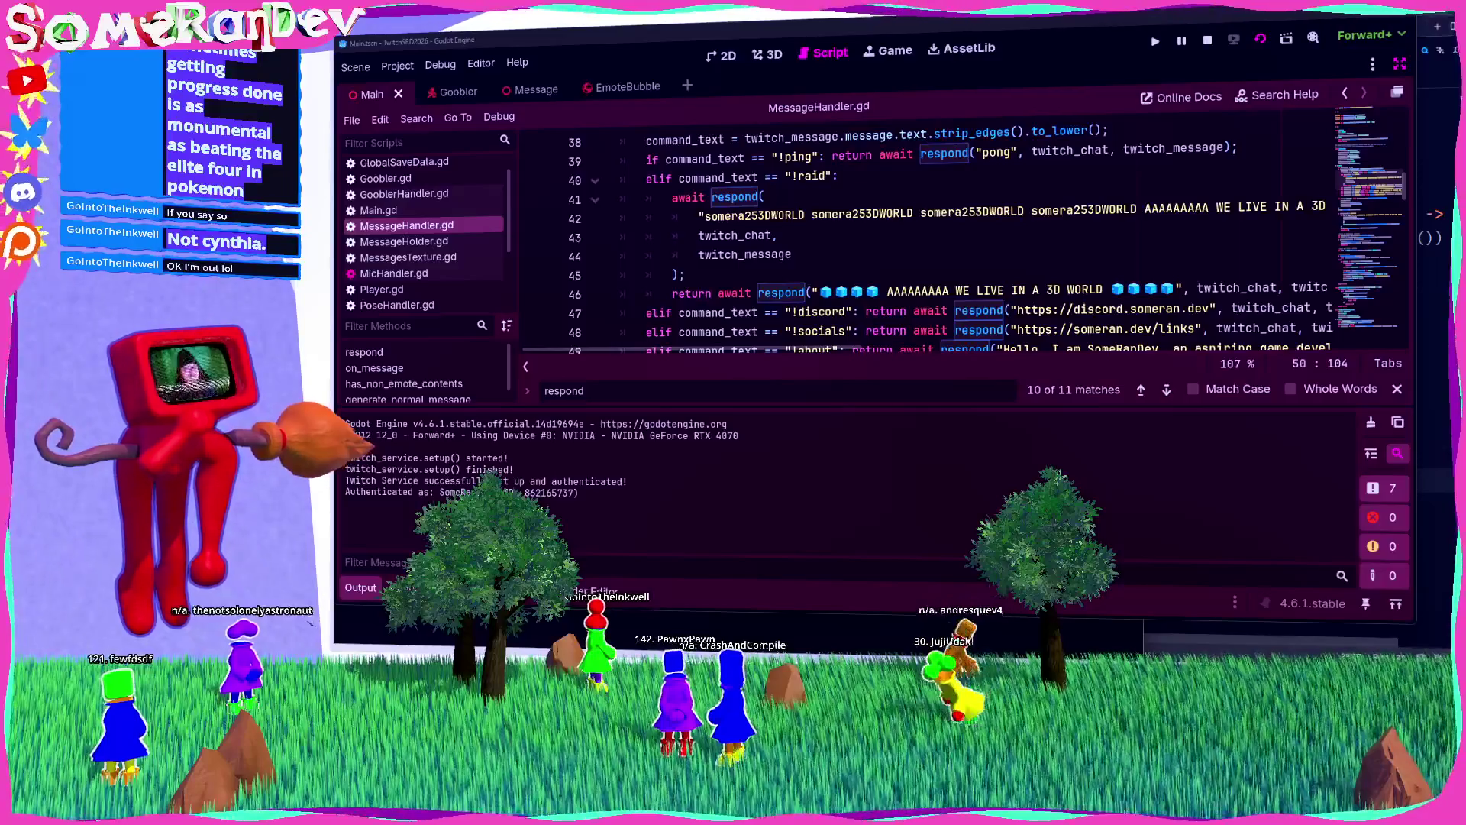
Step: Review the !stats block, stop the running game, and switch to the Player.gd script
scroll(916, 245, "down", 3)
scroll(916, 244, "up", 1)
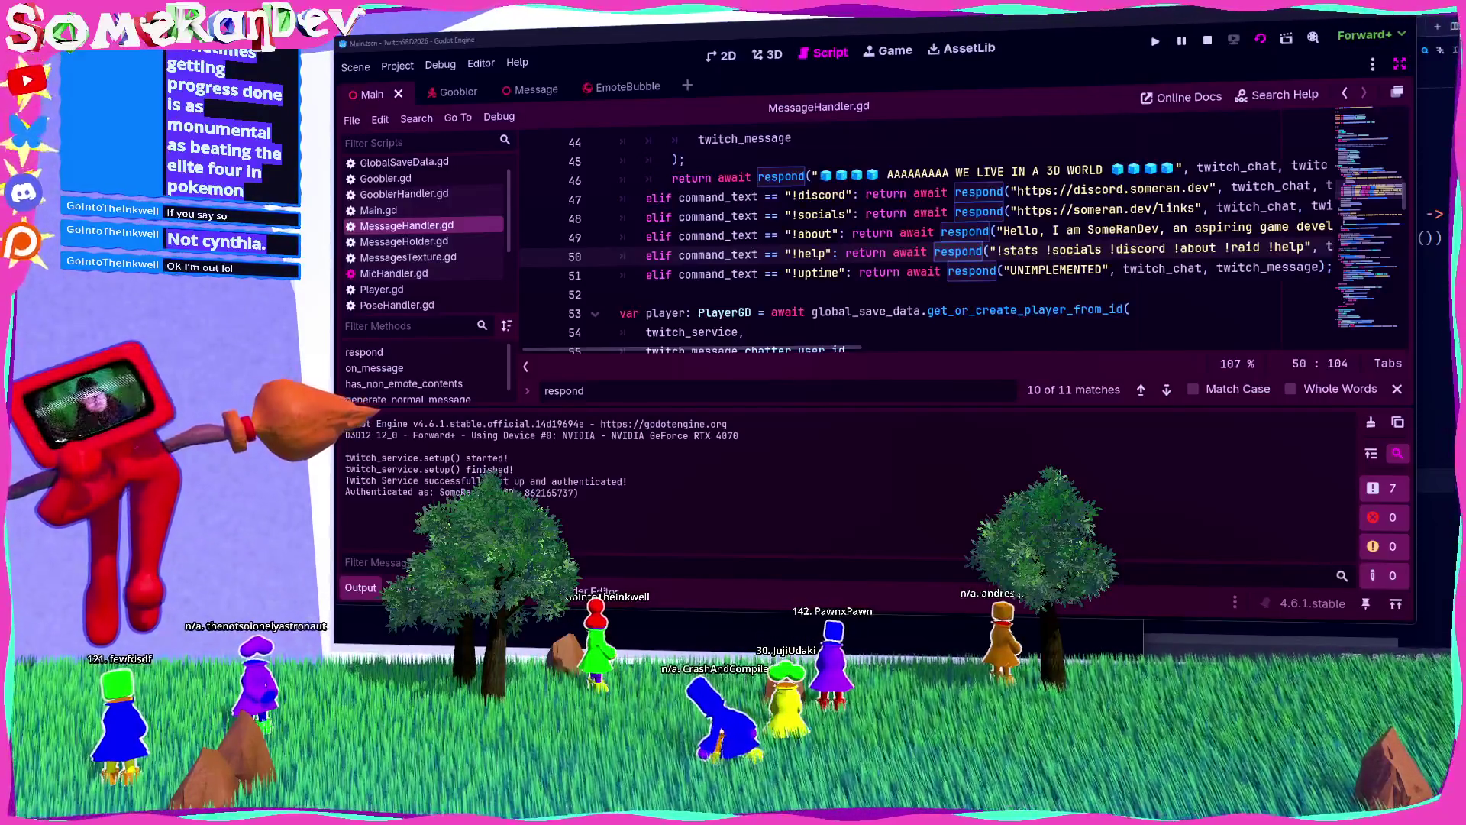
scroll(916, 245, "down", 5)
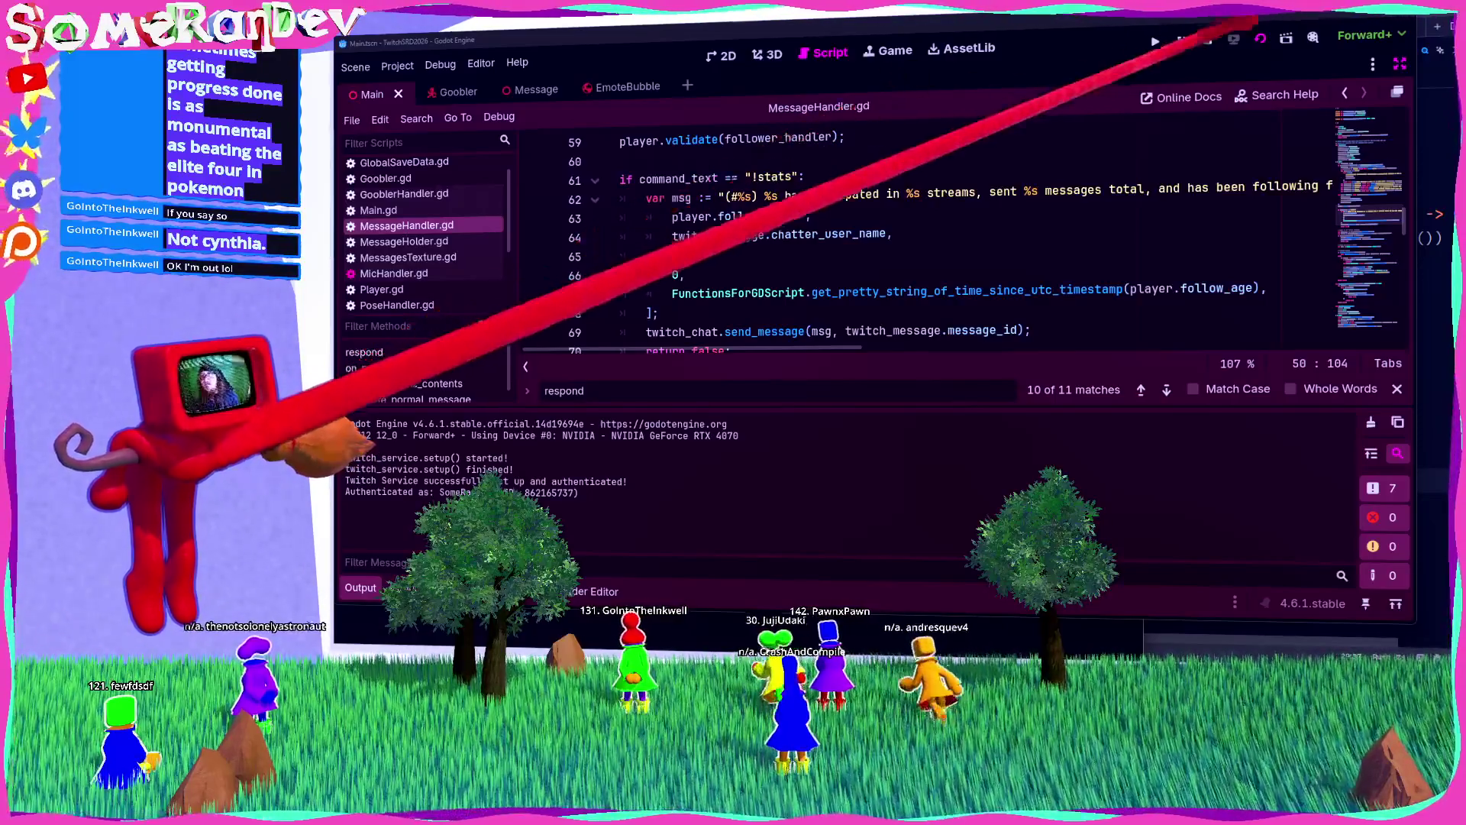
key("F8")
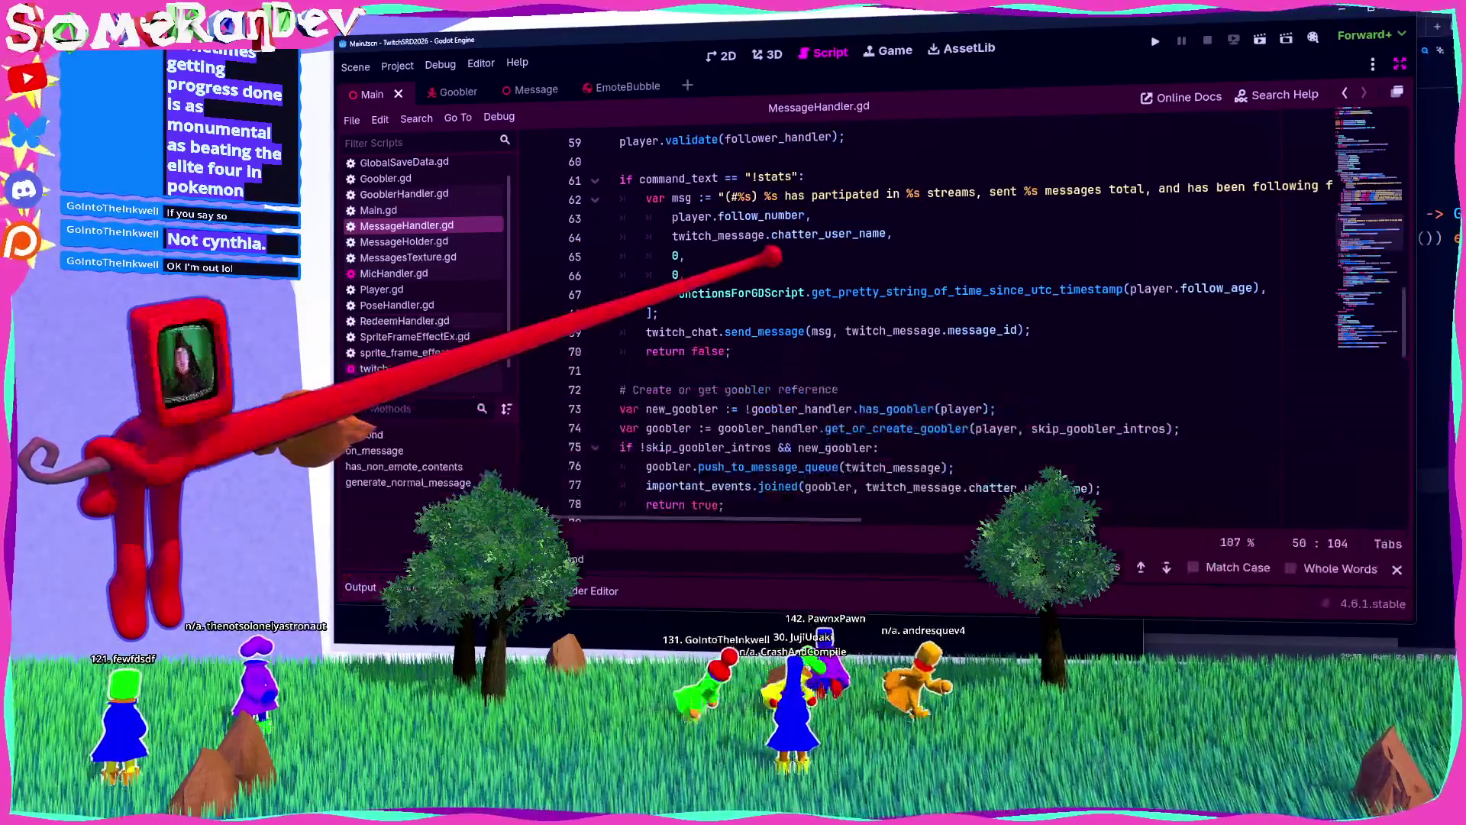
left_click(381, 290)
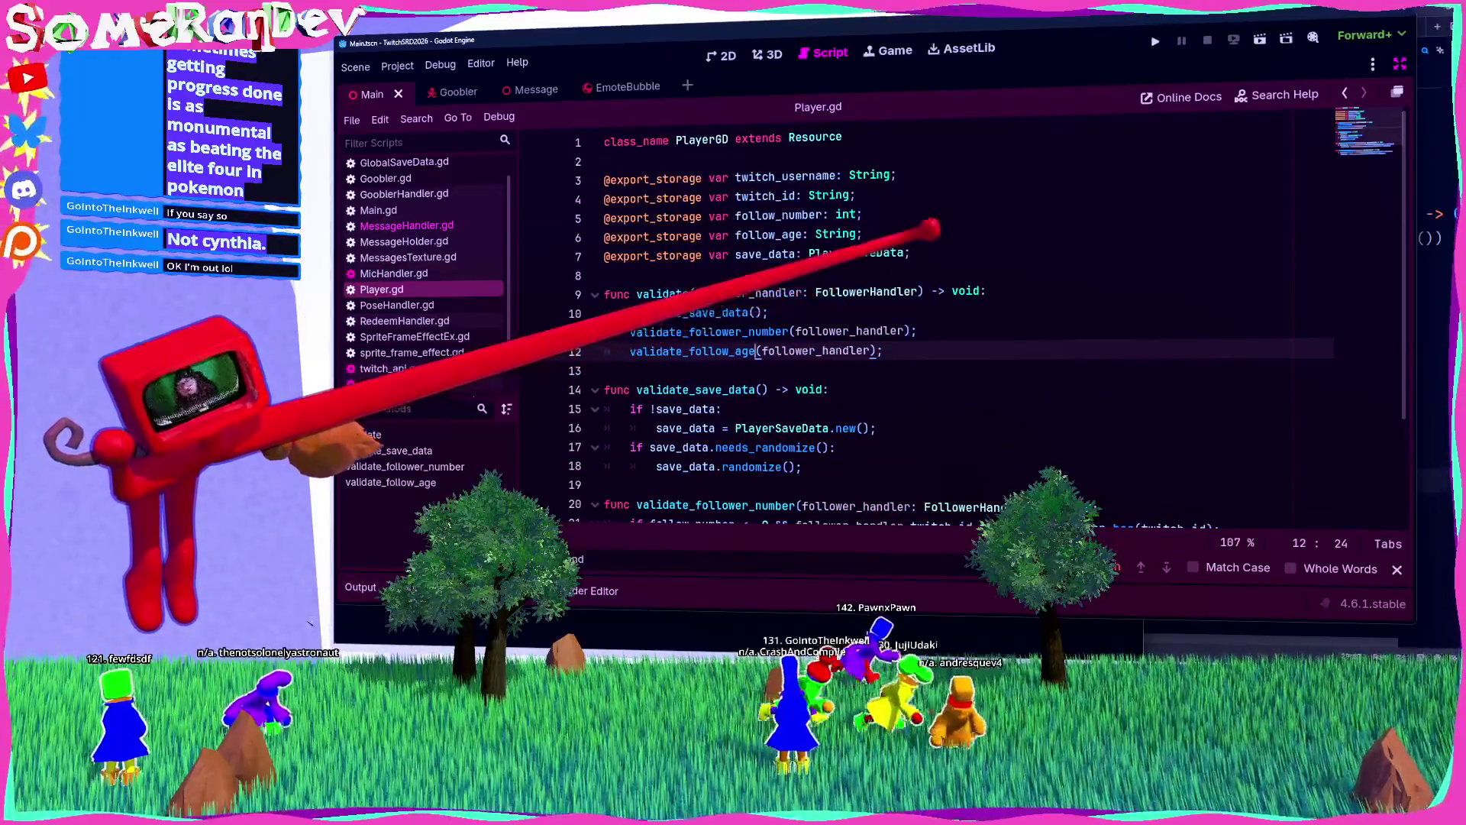
Step: Duplicate the follow_age export line twice, renaming the copies streams_participated and messages_sent
left_click_drag(863, 236, 605, 236)
key("ctrl+c")
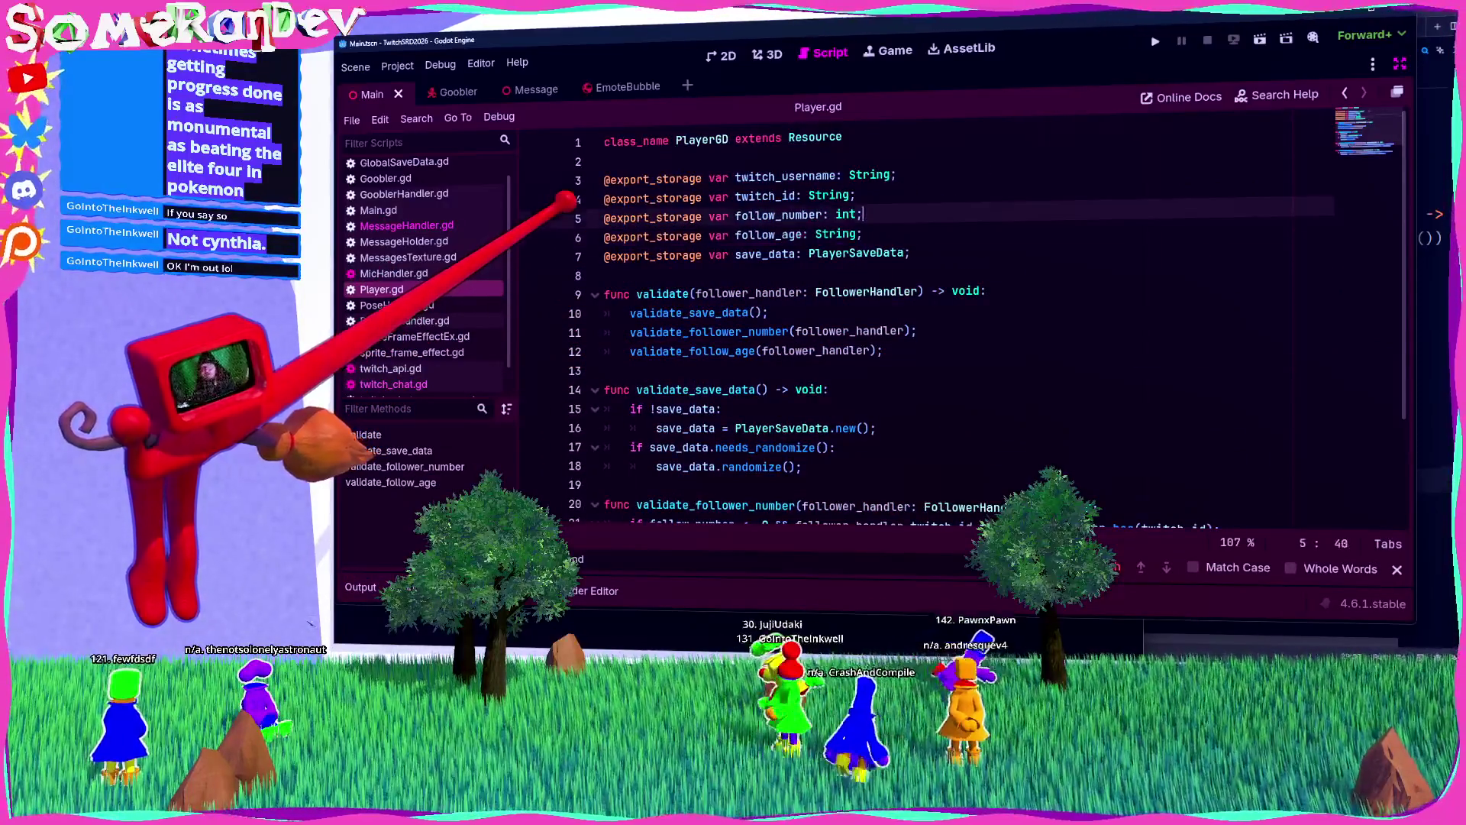
key("Return")
key("Up")
key("ctrl+v")
key("Down")
key("Return")
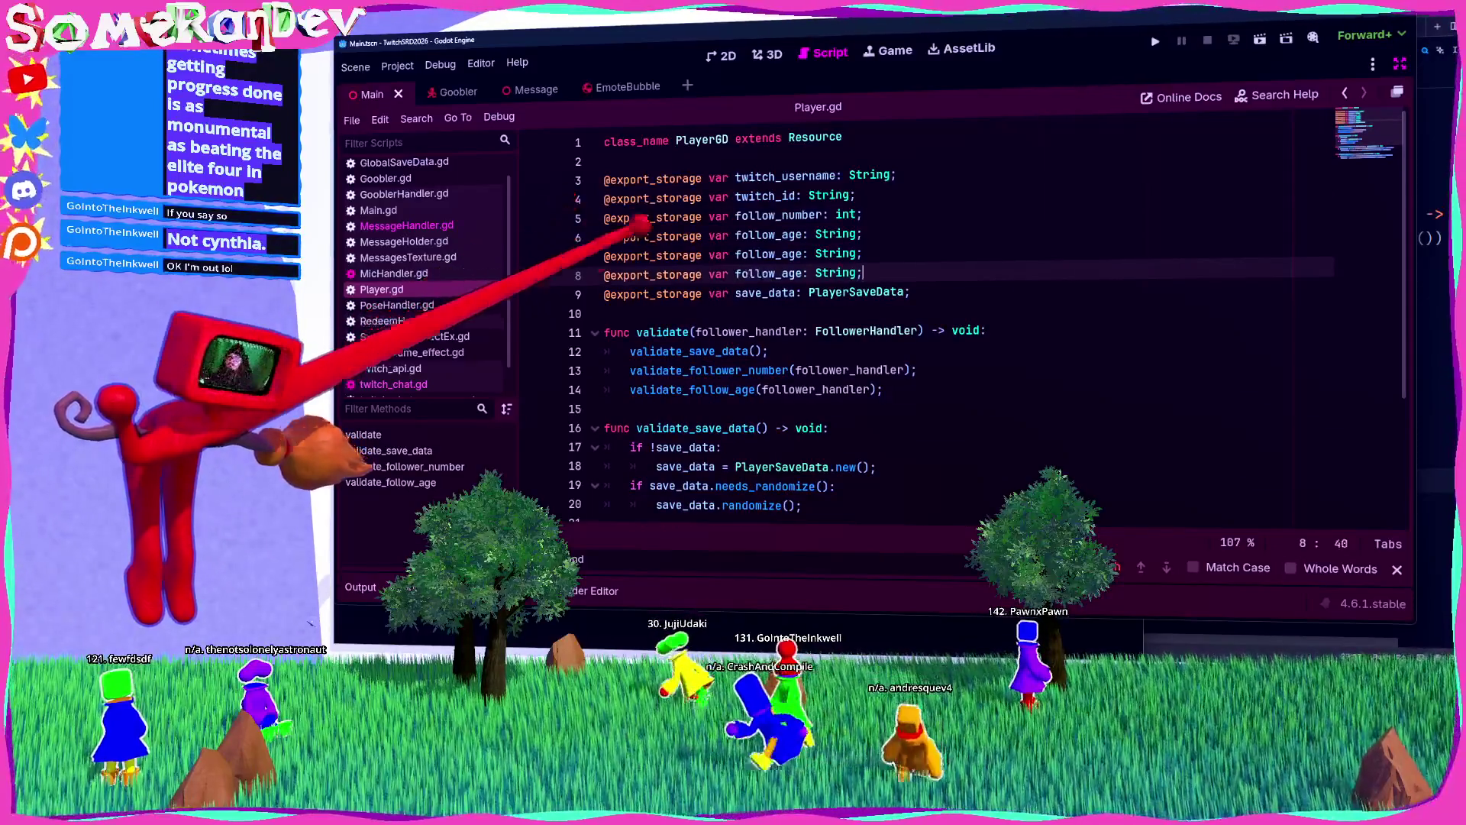
key("ctrl+v")
double_click(767, 254)
type("streams")
type("_partici")
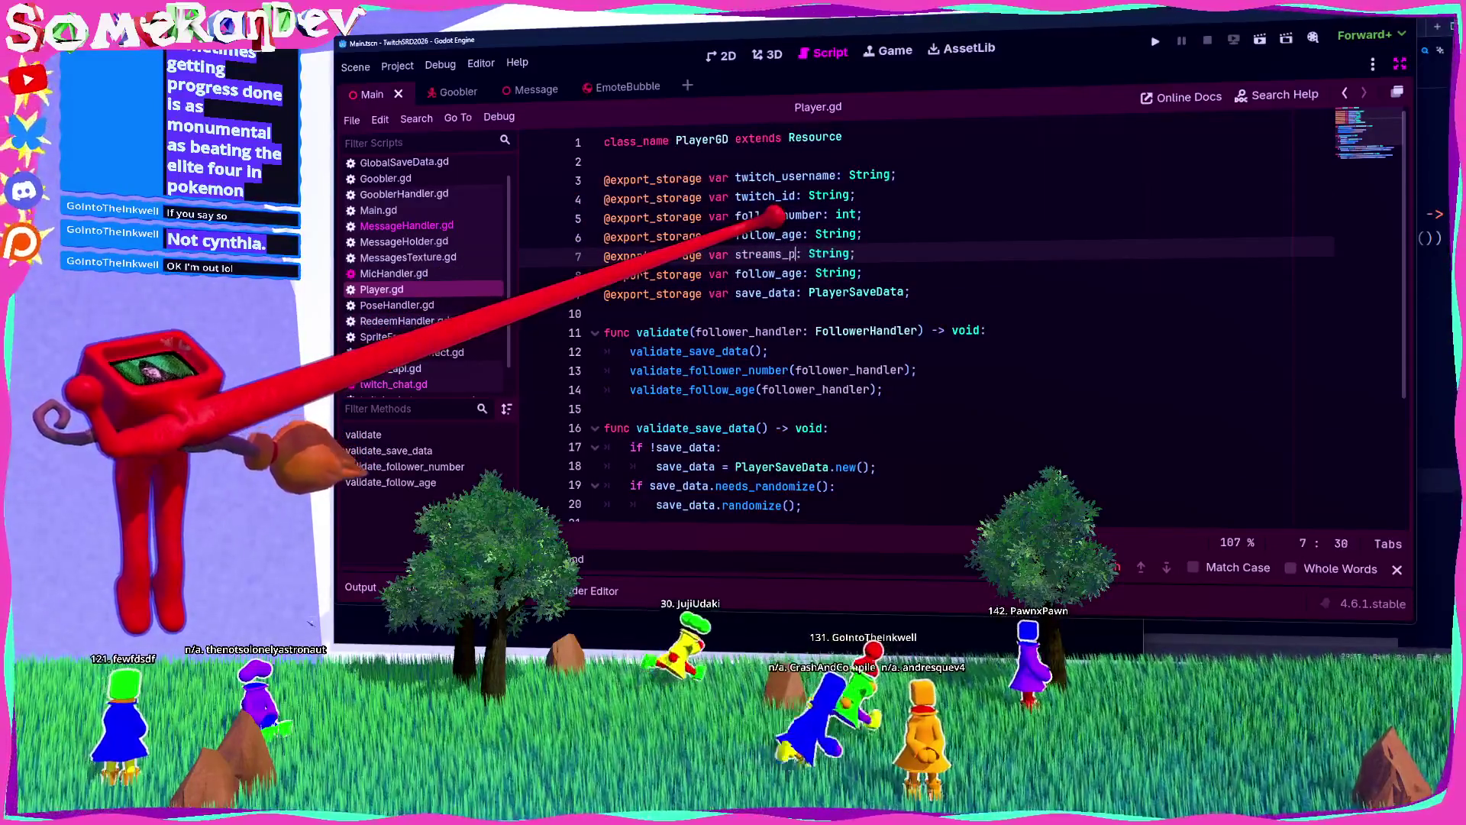
type("pated")
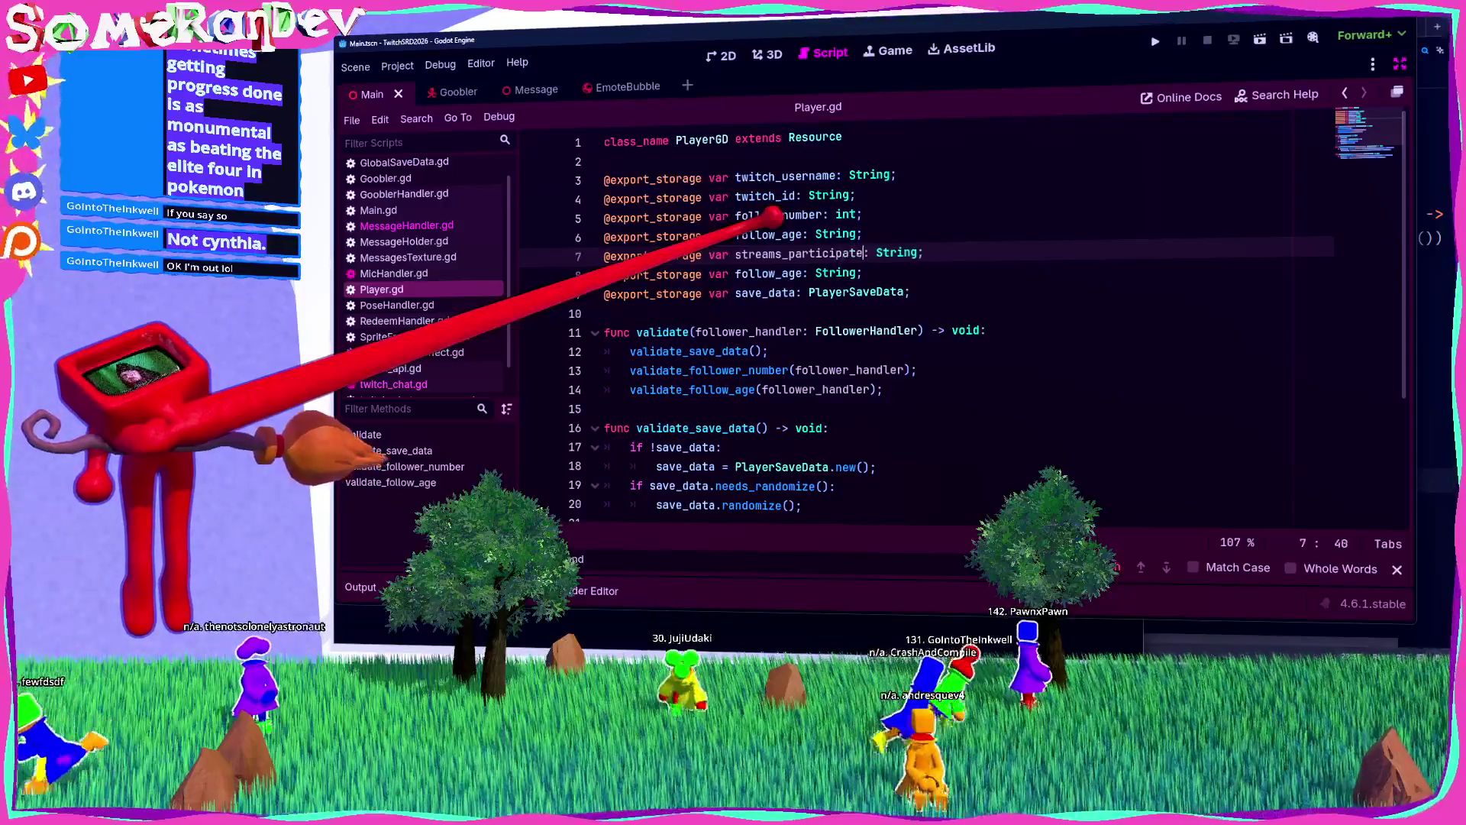
double_click(767, 273)
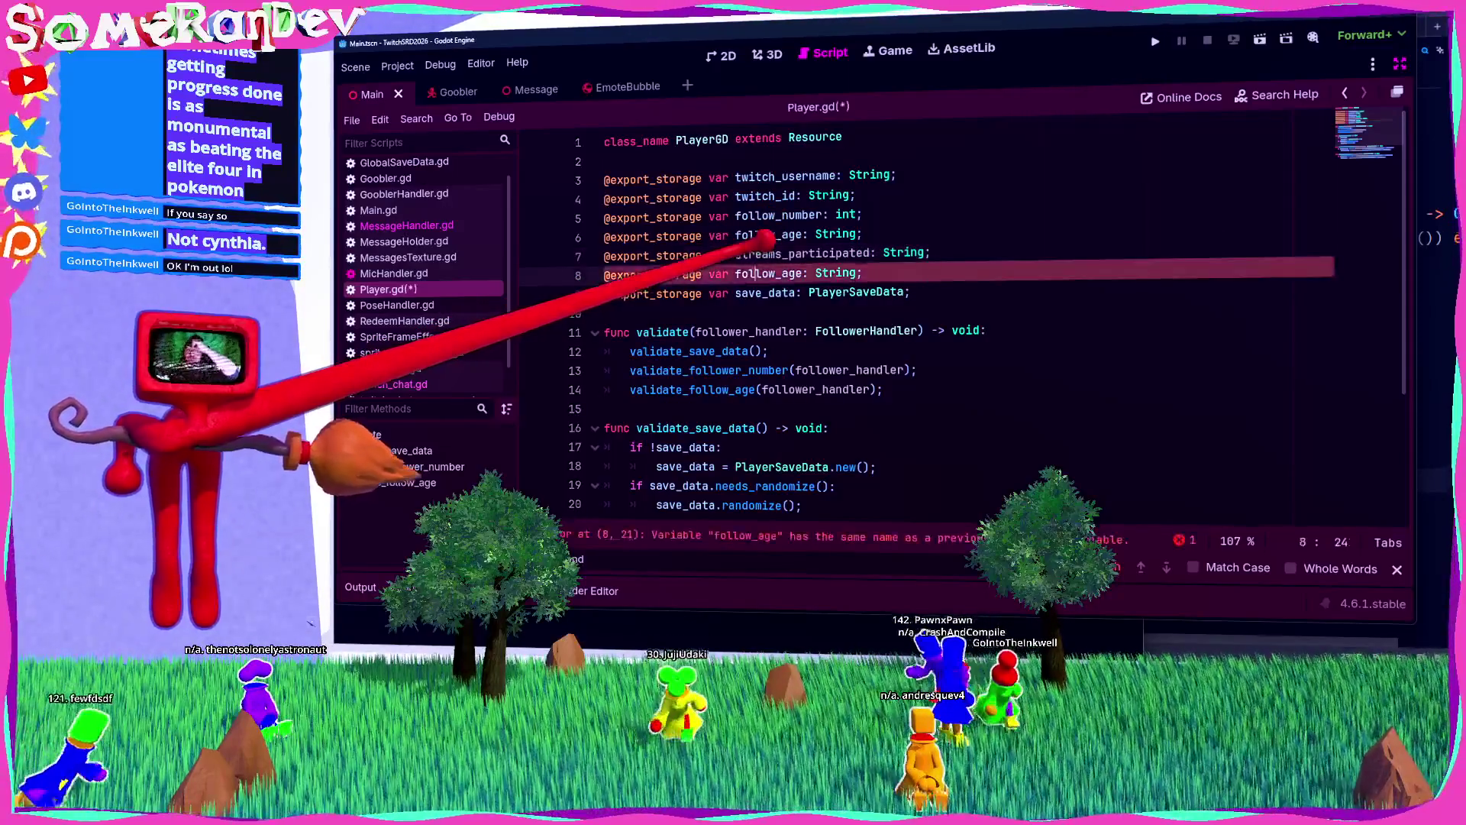
type("nm")
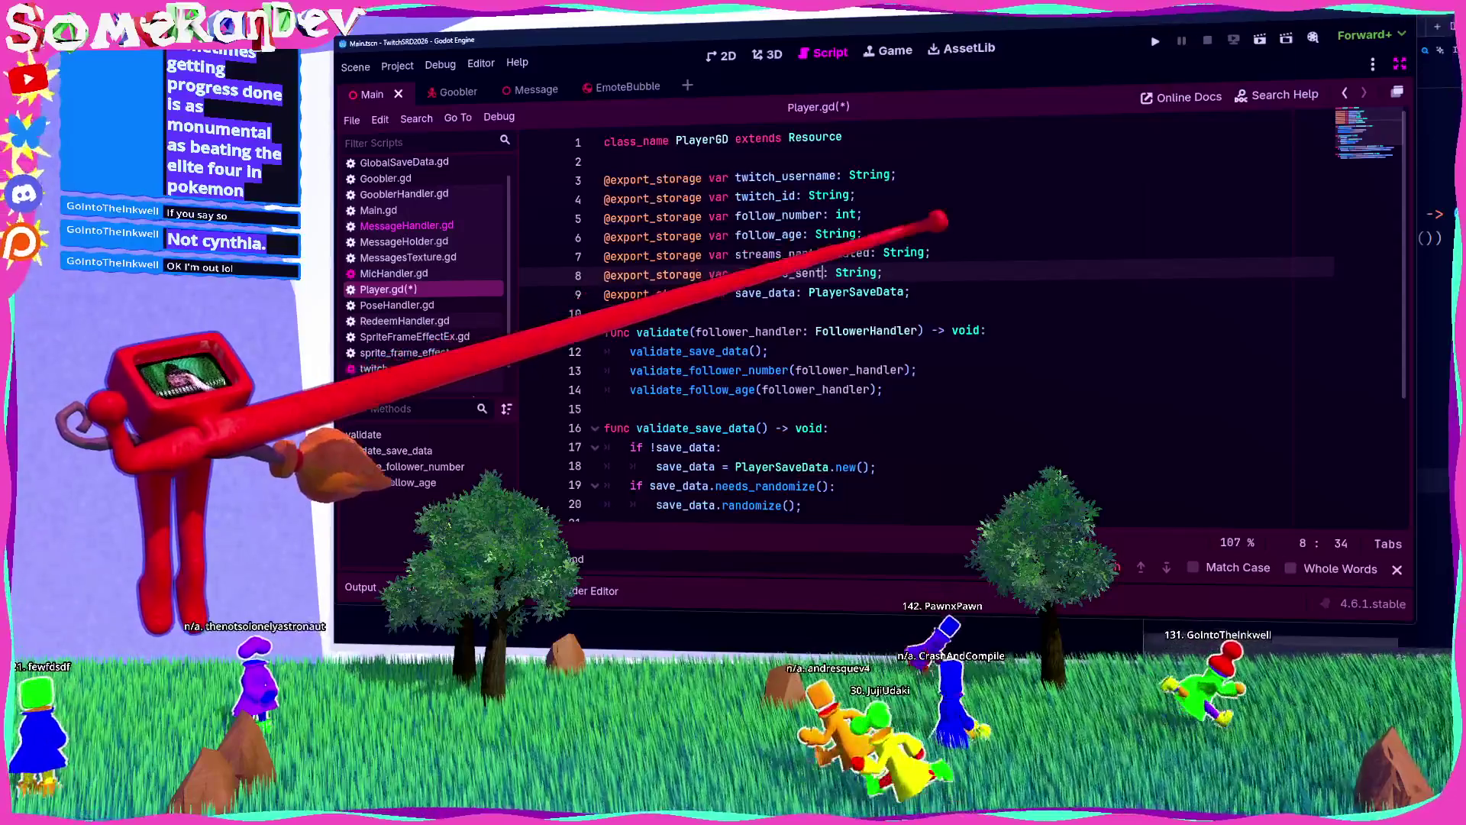
Step: Change both new fields' type from String to int and save Player.gd
double_click(905, 253)
type("uint")
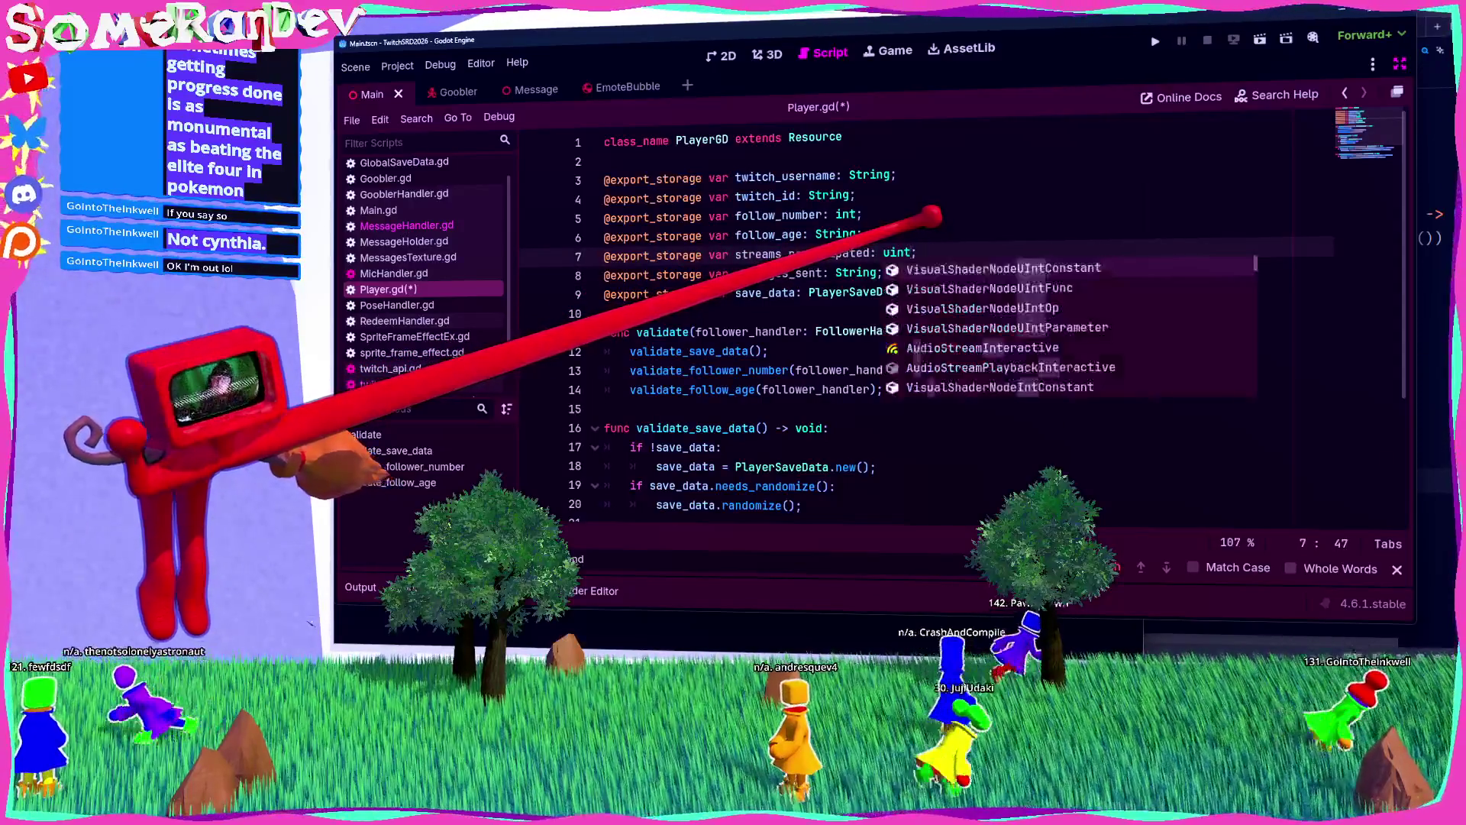
key("ctrl+s")
key("Up")
key("Down")
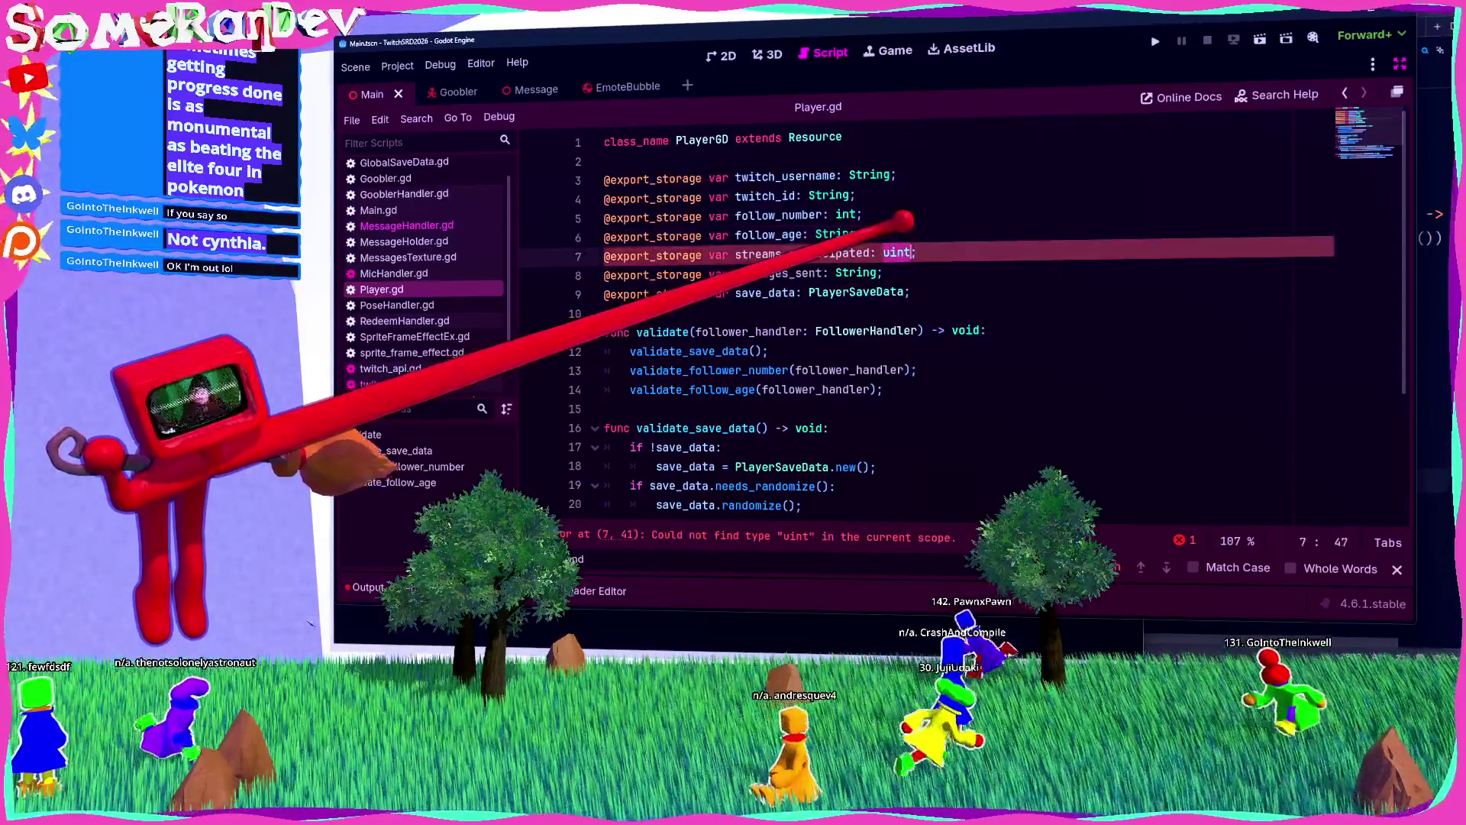
key("BackSpace")
key("BackSpace")
key("BackSpace")
type("int")
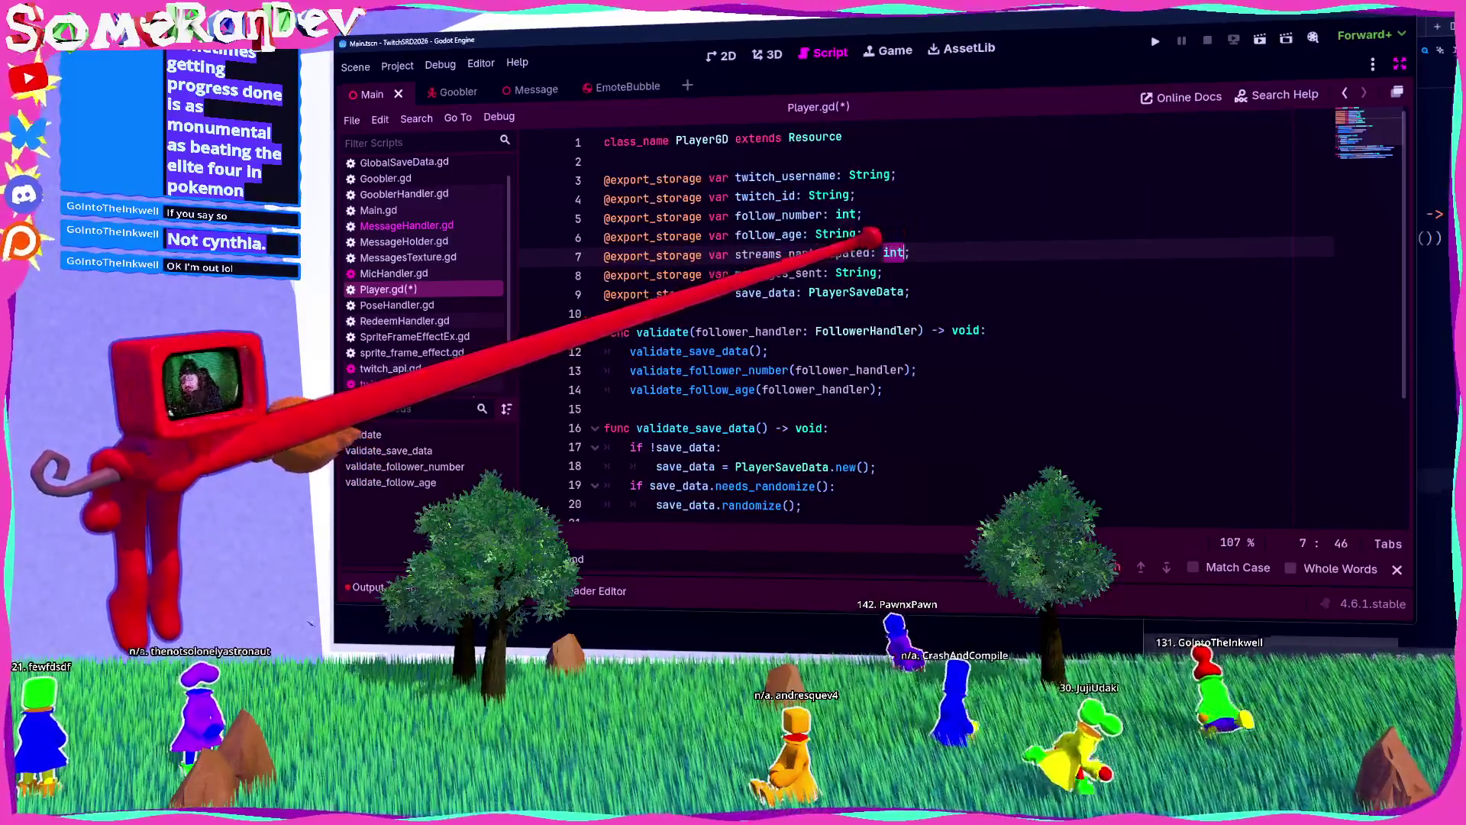
left_click(878, 273)
key("BackSpace")
key("BackSpace")
key("BackSpace")
type("int")
key("ctrl+s")
left_click(869, 253)
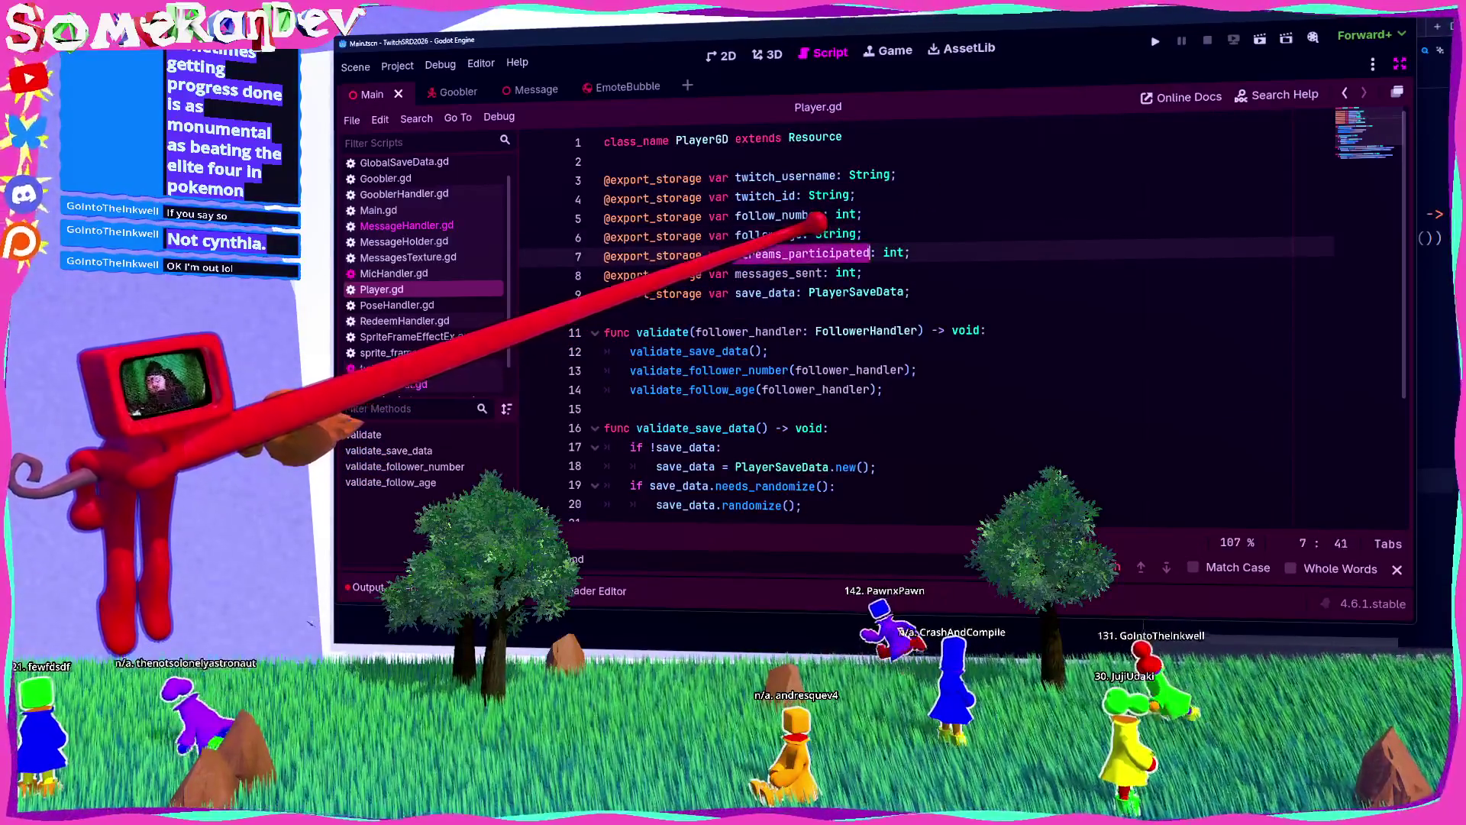
scroll(917, 321, "down", 3)
scroll(916, 320, "up", 3)
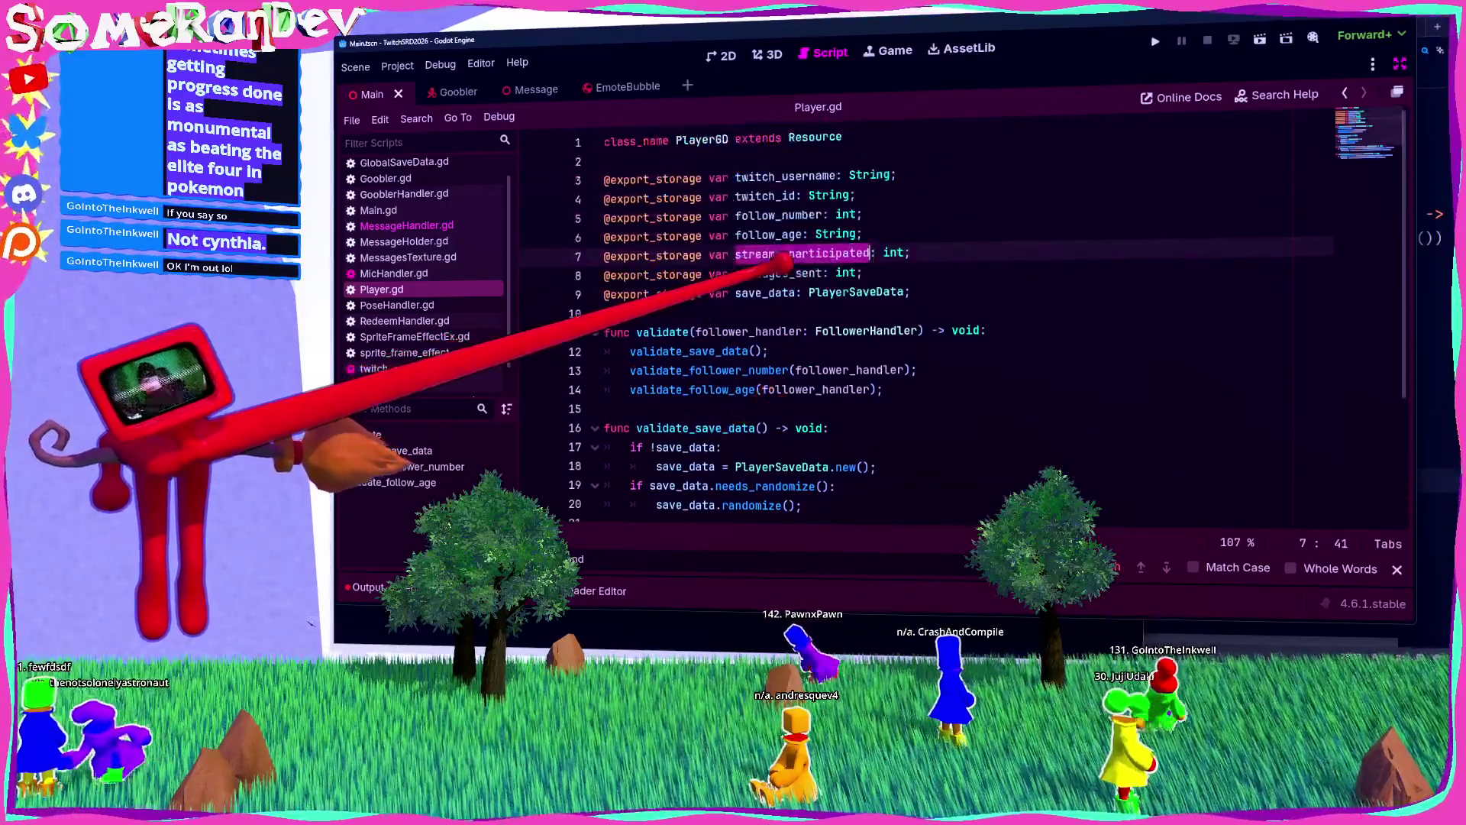
left_click(611, 313)
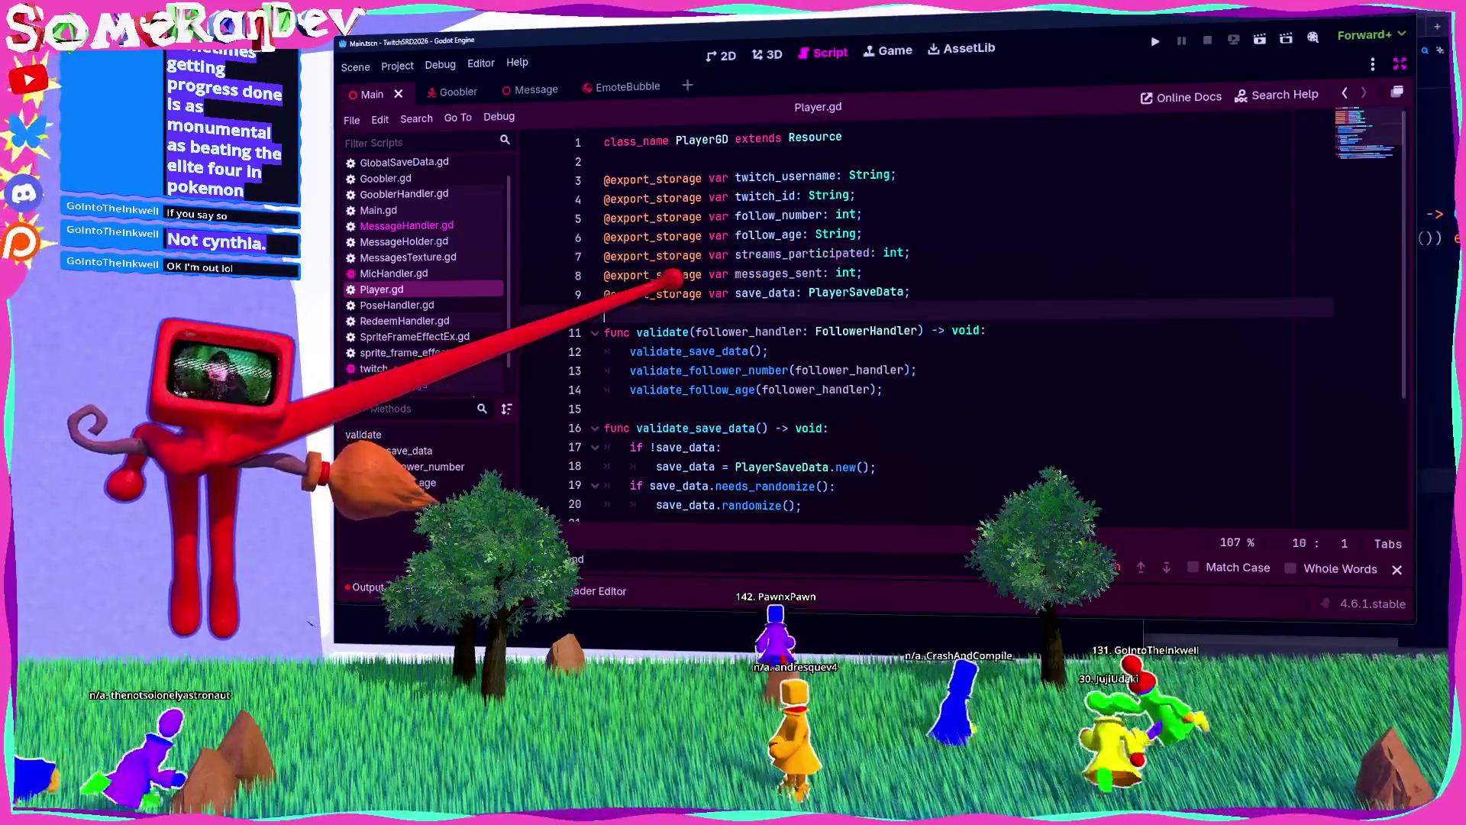
Step: Add a func on_message_sent() -> void whose body does 'messages_sent += 1;'
key("Return")
key("Return")
key("Up")
type("func on_message_")
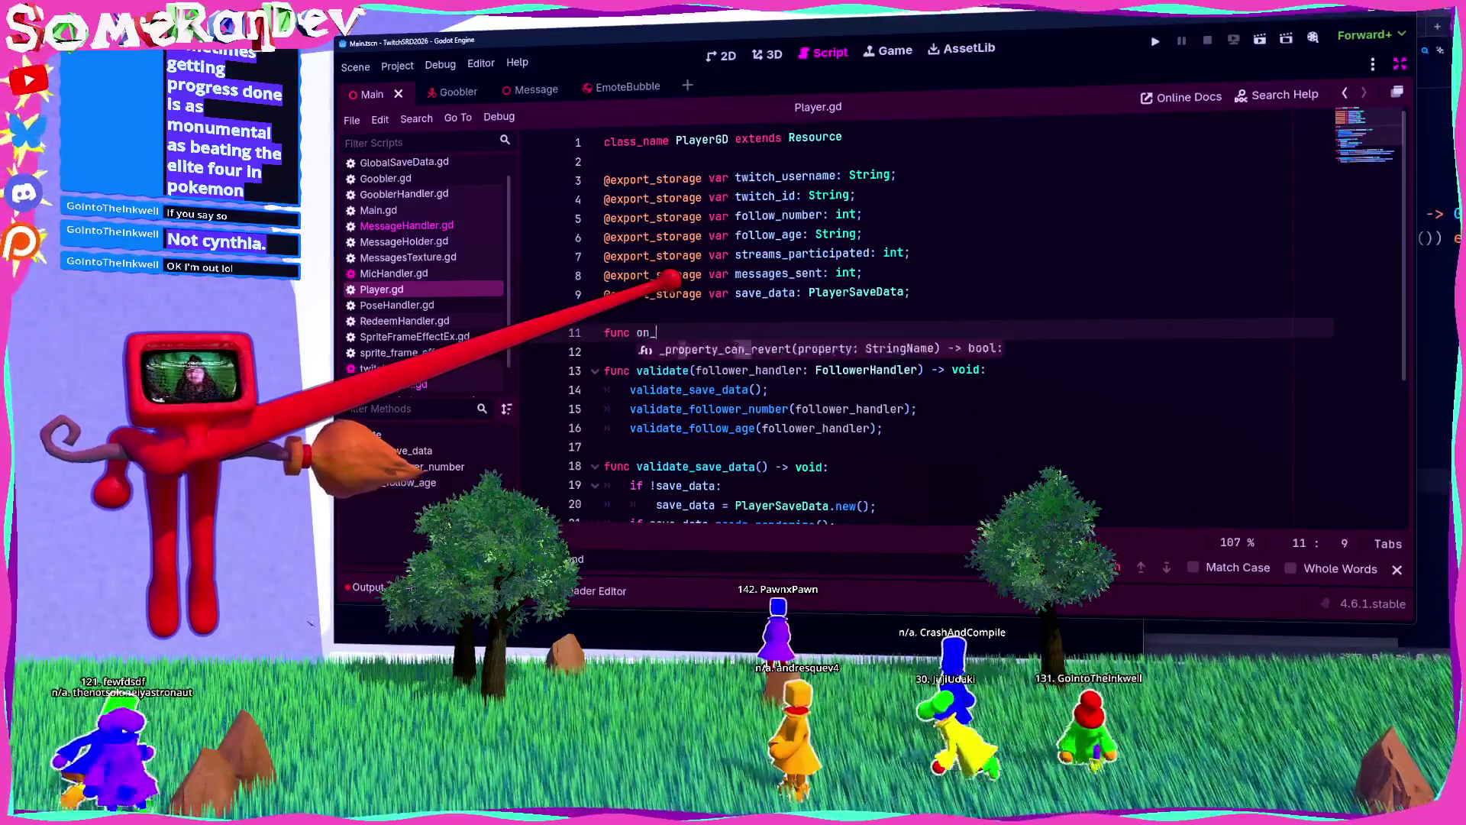
type("sent() -> void:")
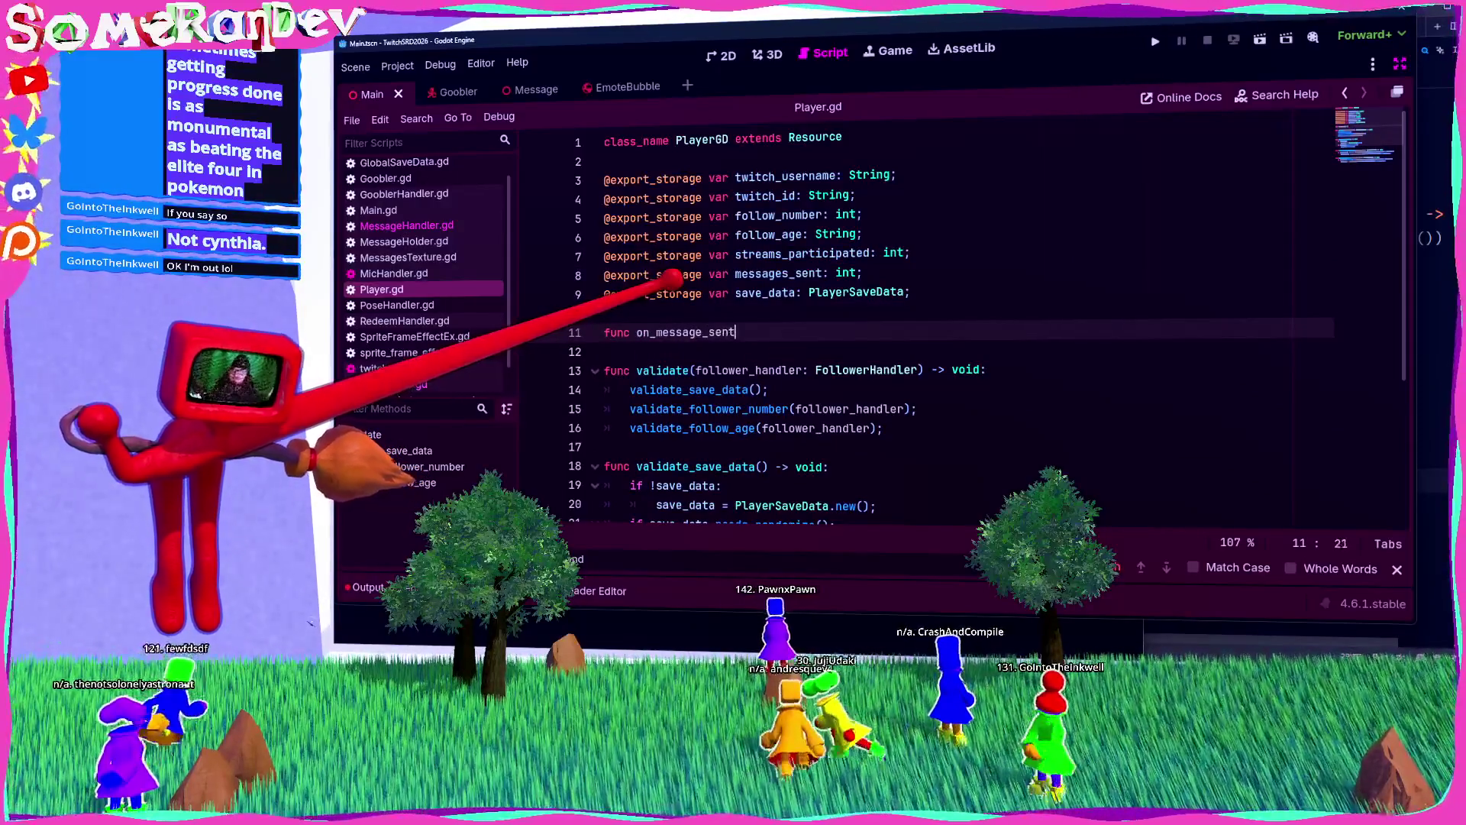
key("Return")
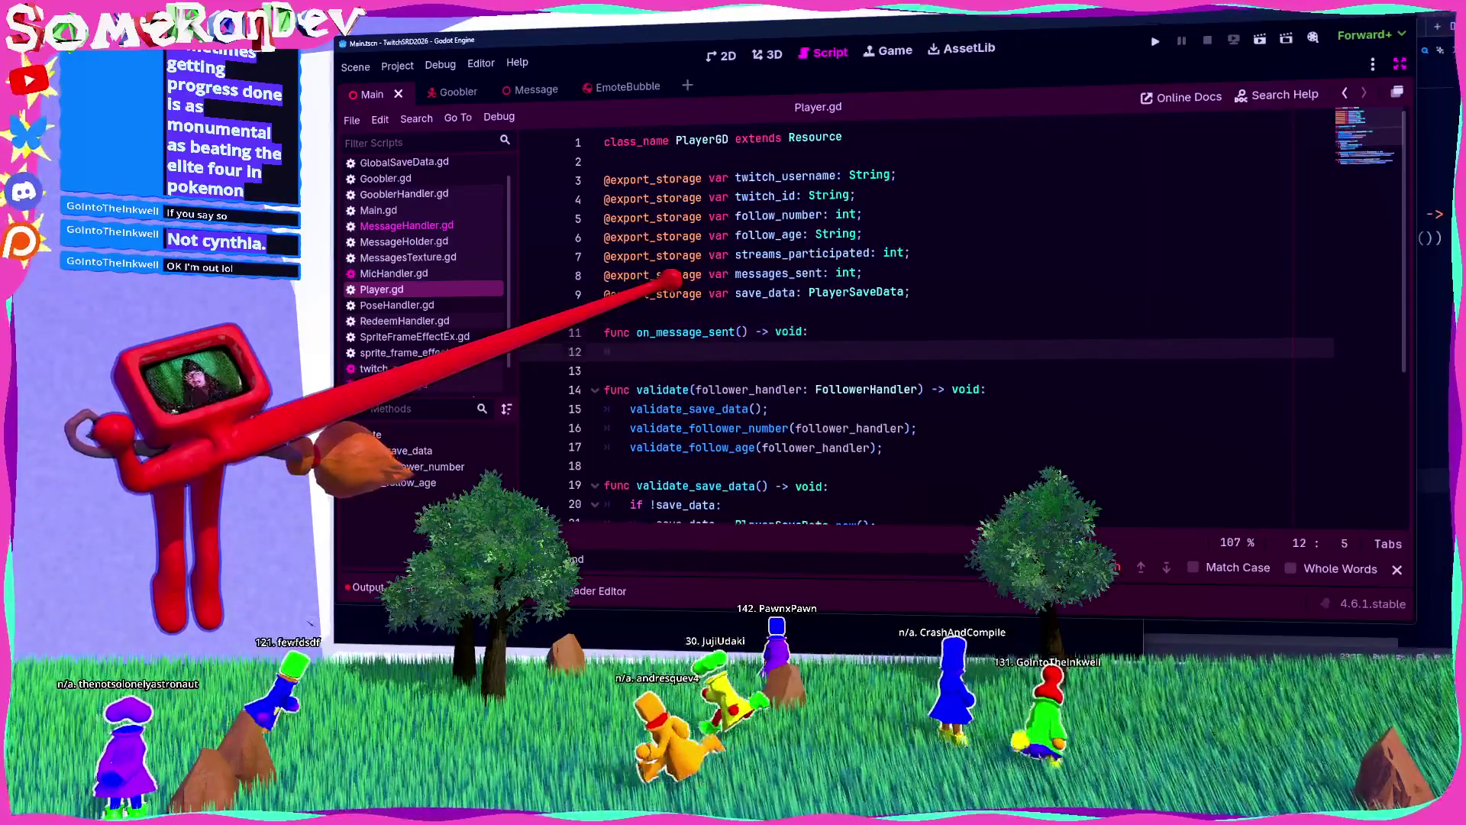
double_click(779, 273)
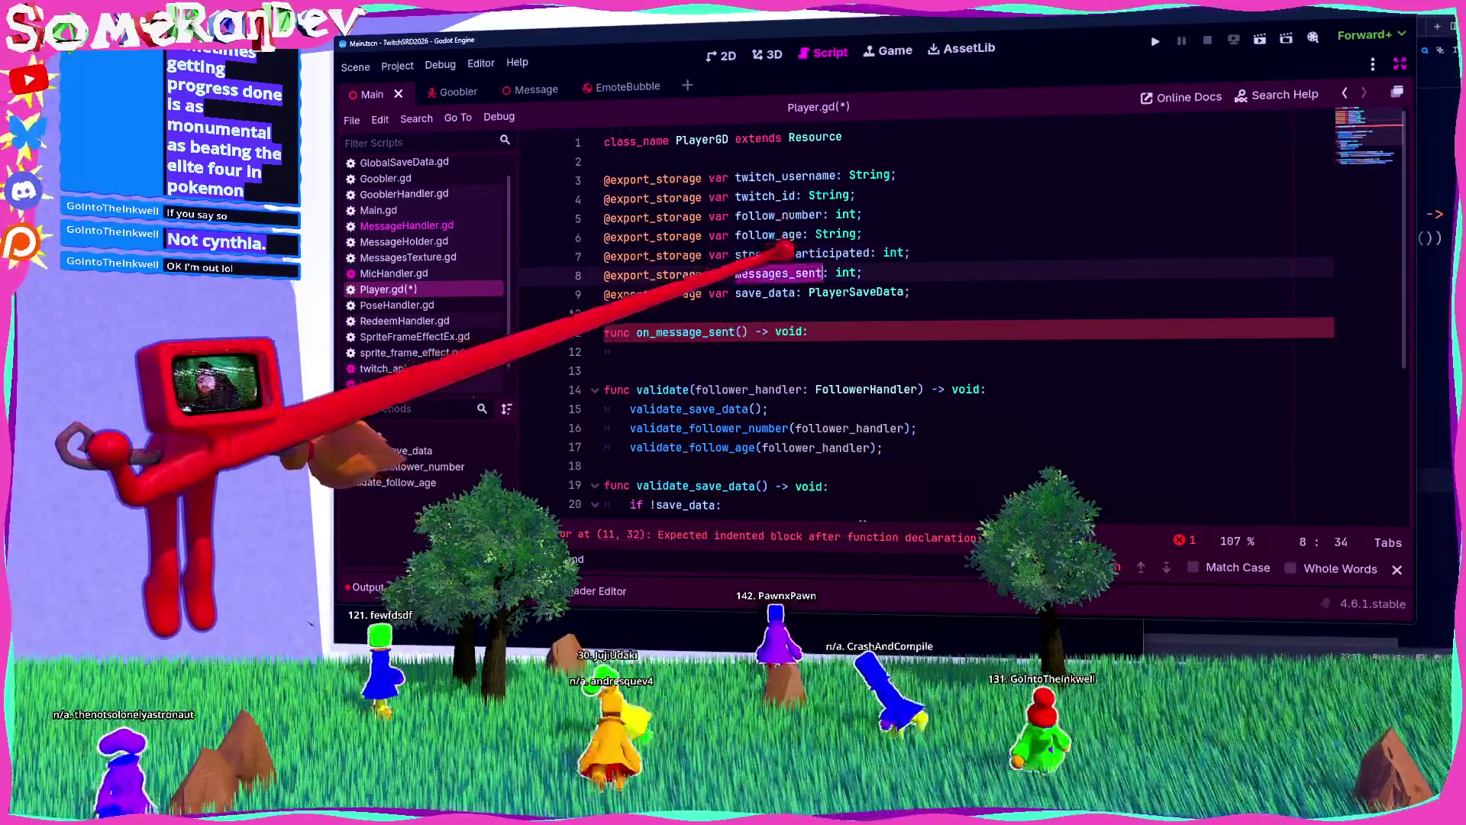
key("ctrl+c")
left_click(630, 351)
key("ctrl+v")
type("+= 1;")
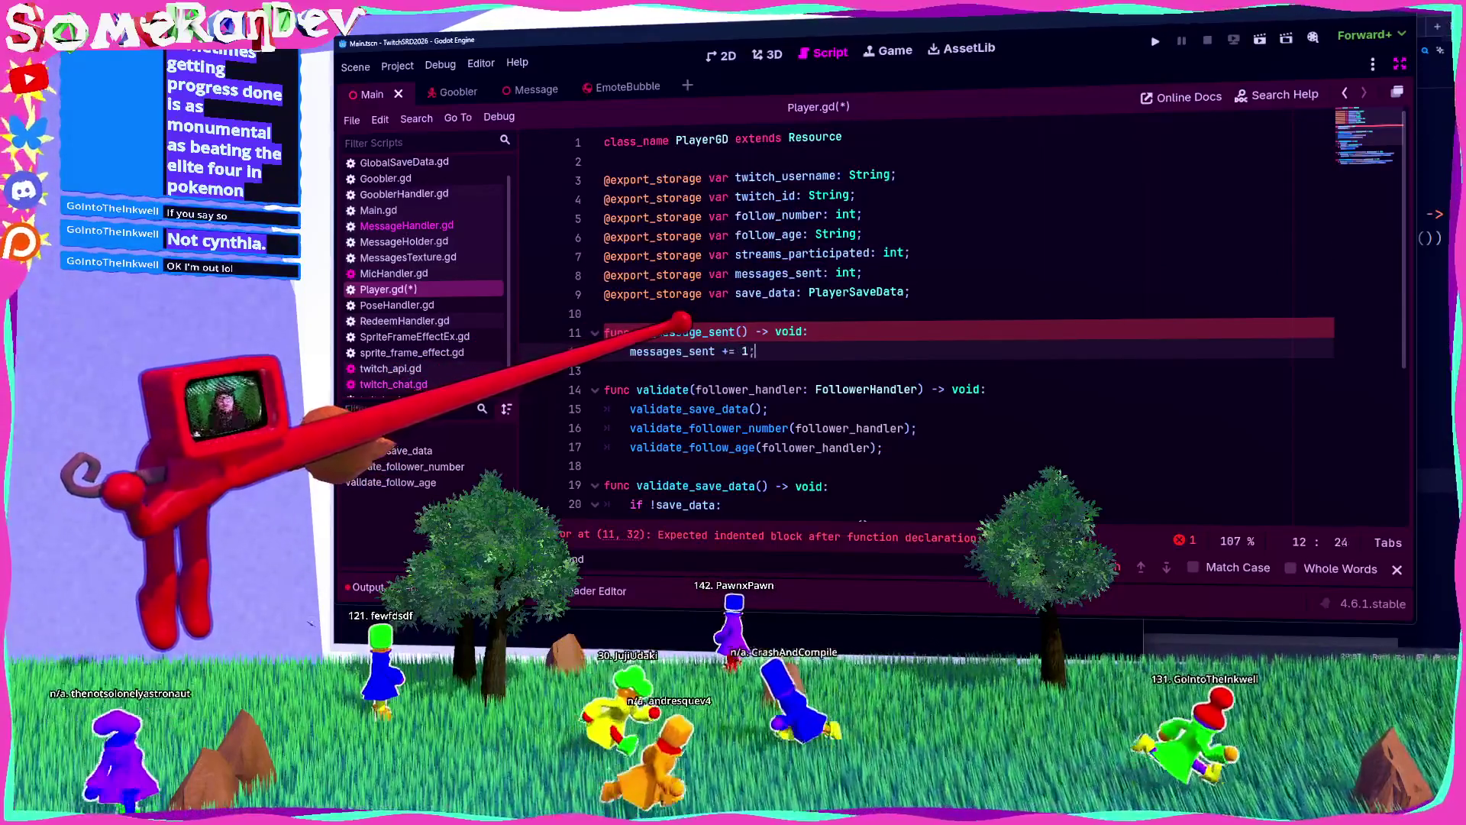
Step: Start a new 'var has_participated' declaration below the class declaration
double_click(752, 253)
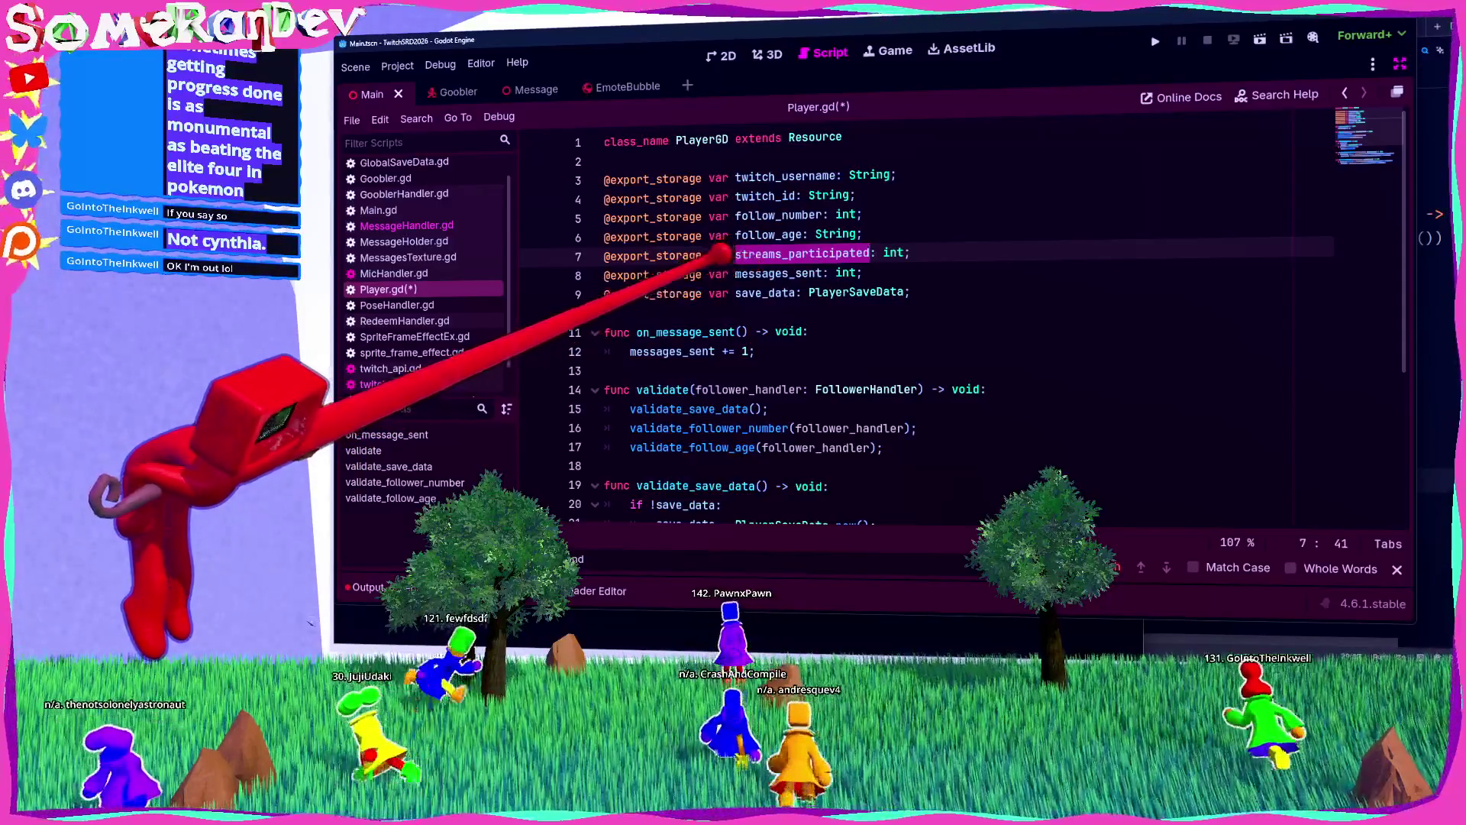
left_click(665, 161)
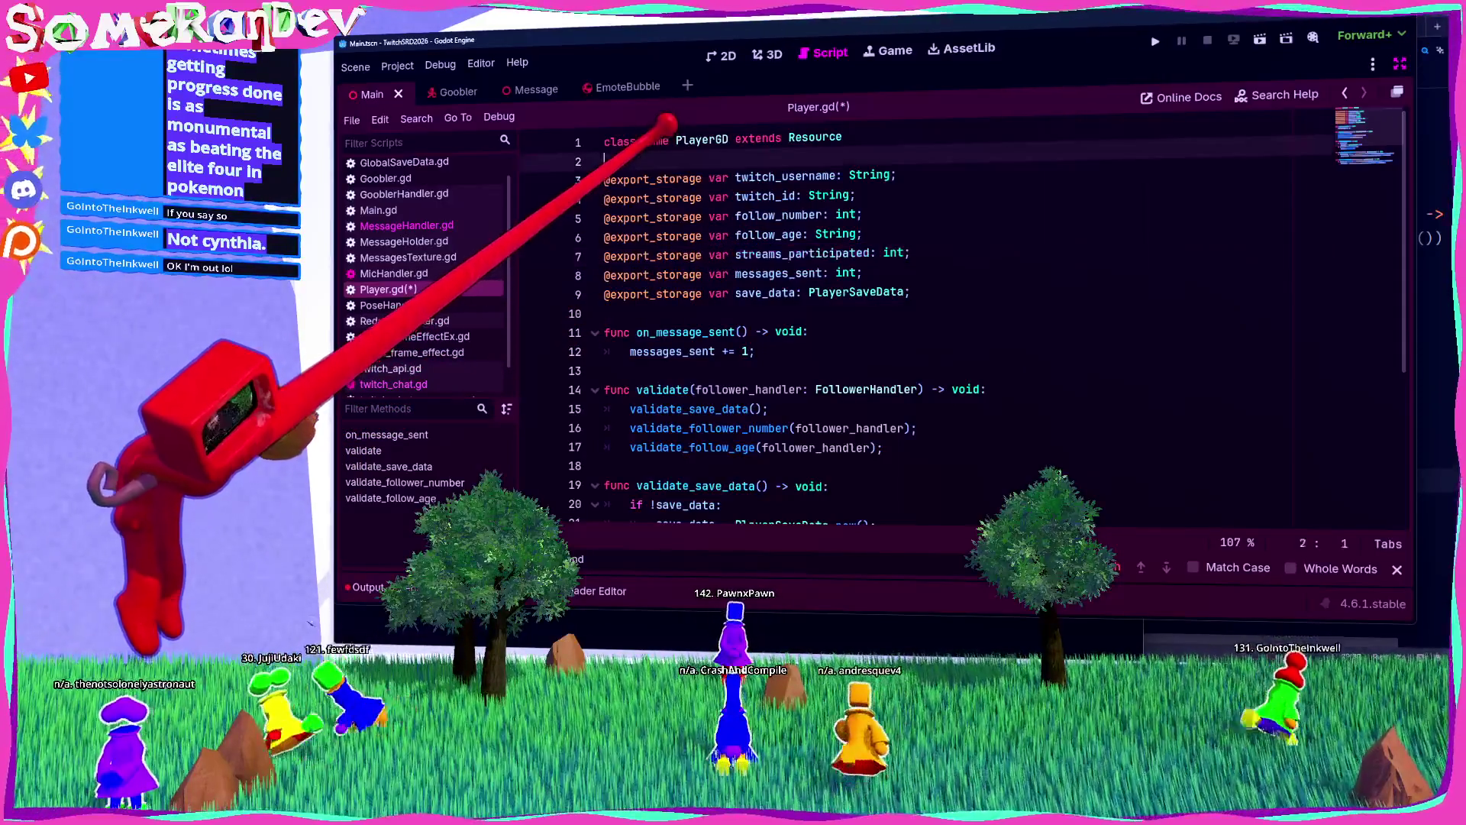
key("Return")
key("Return")
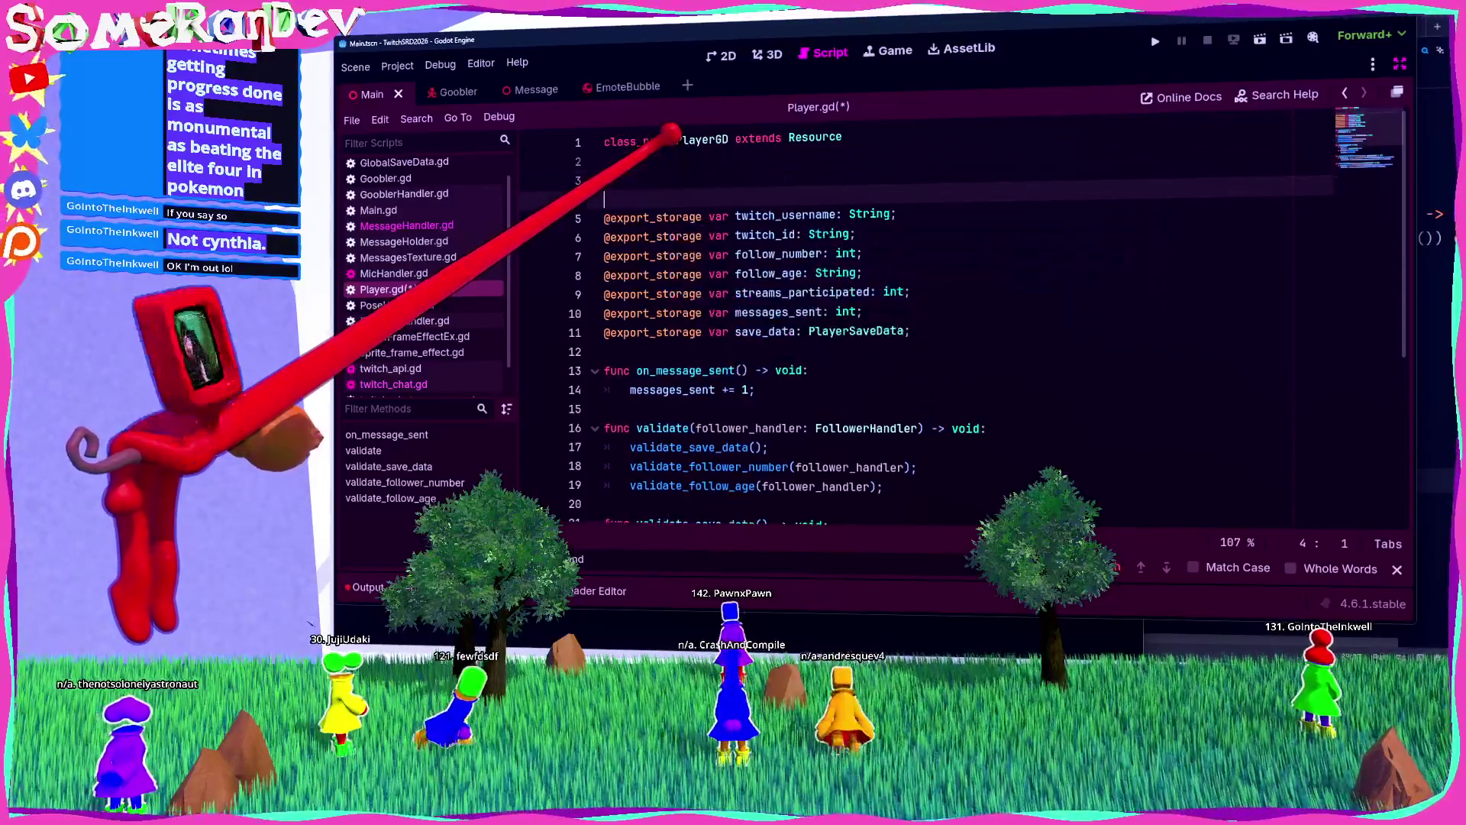
key("Up")
type("var has_")
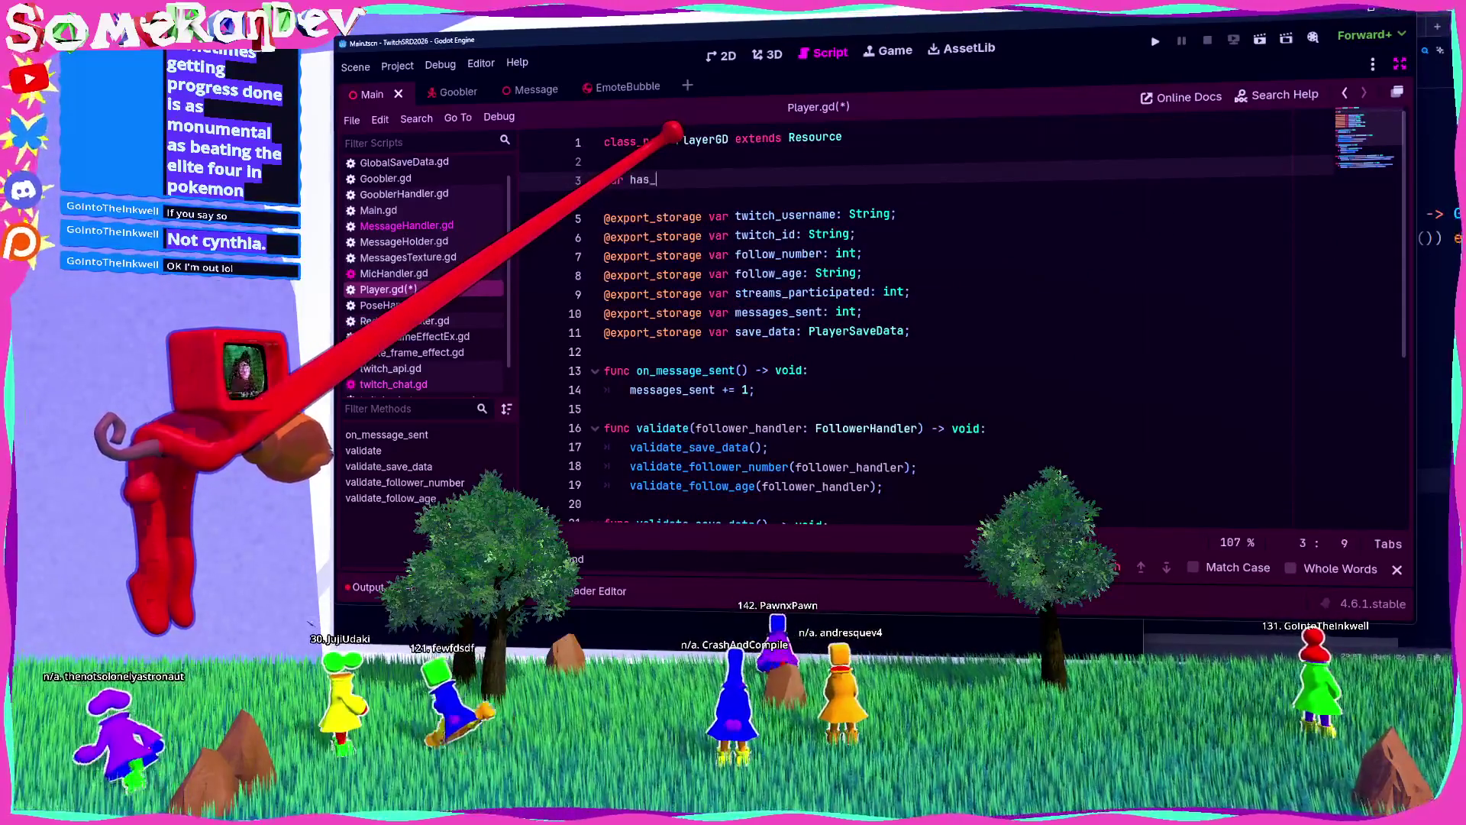
type("partici")
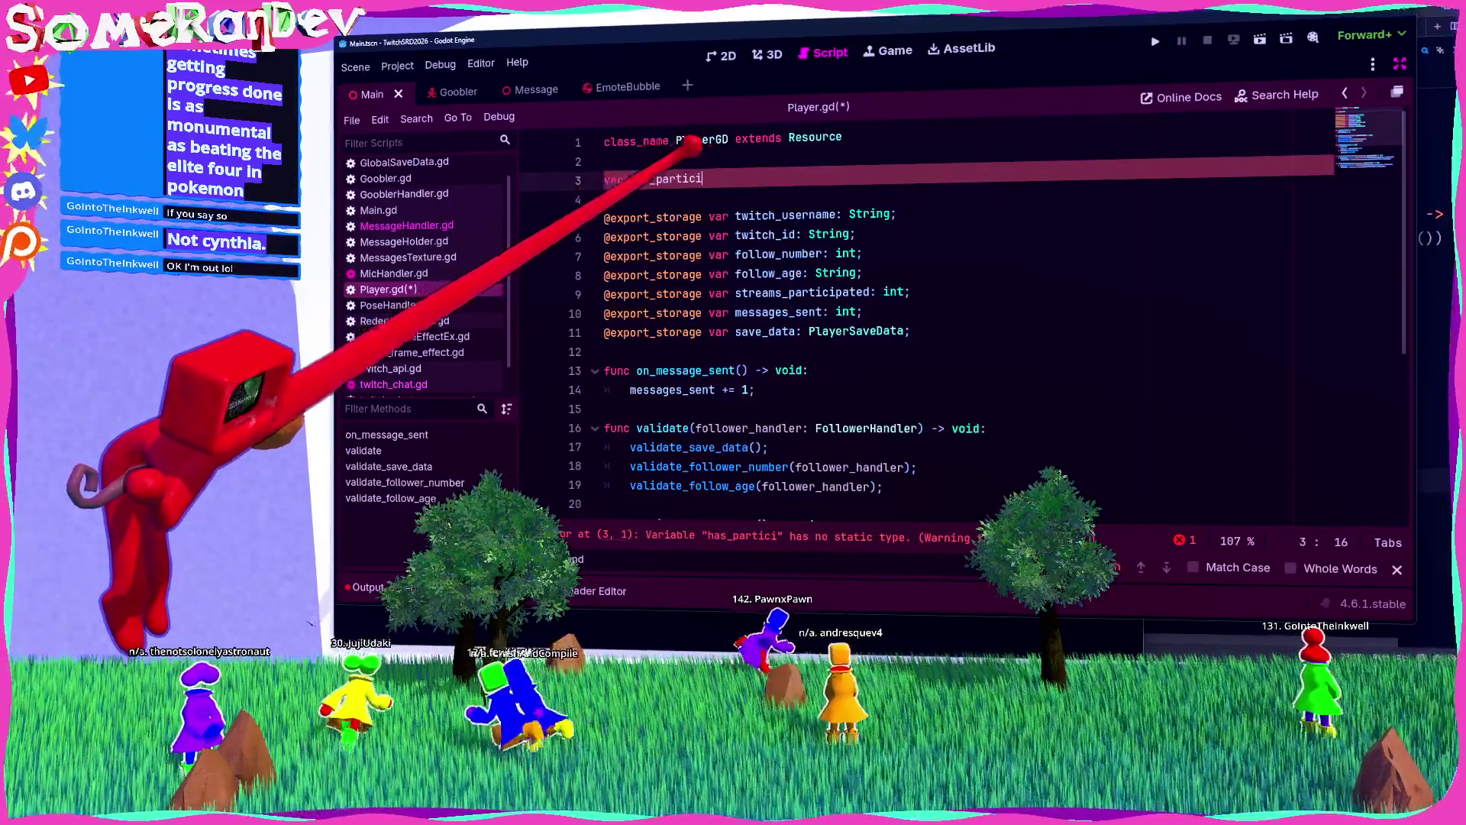
left_click(788, 292)
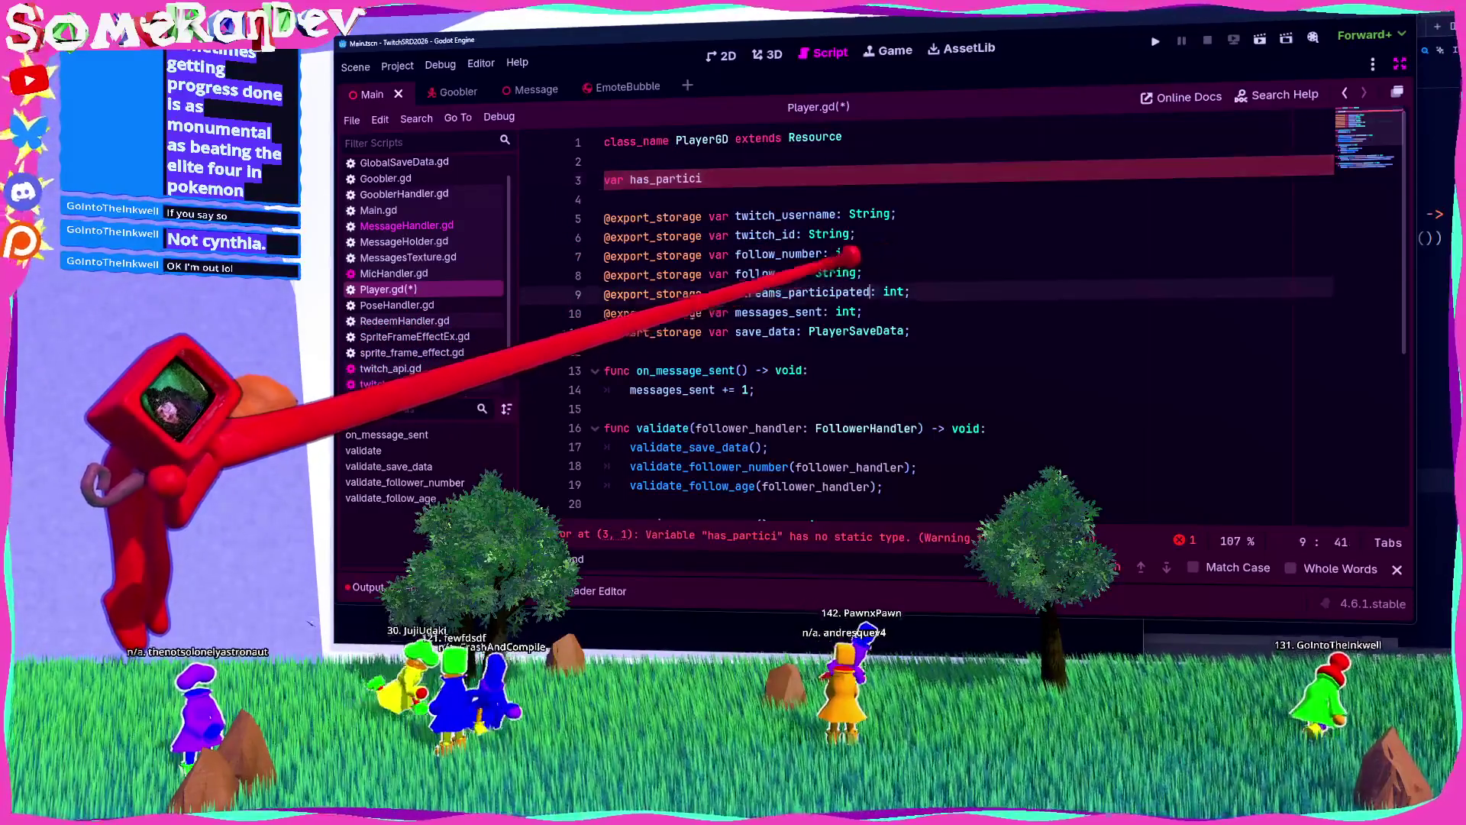
key("ctrl+c")
double_click(665, 178)
key("ctrl+v")
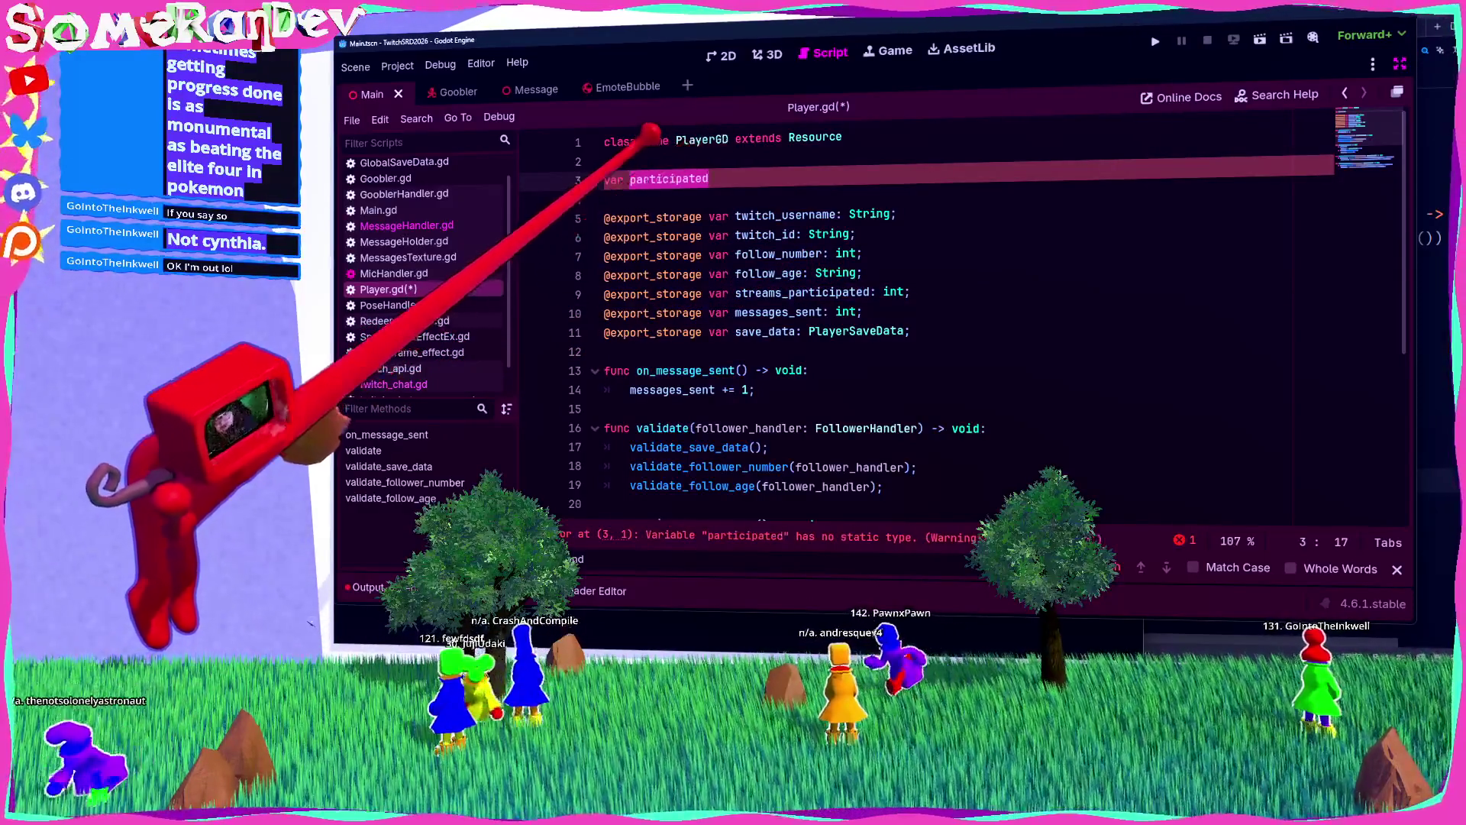
key("Left")
type("has_+")
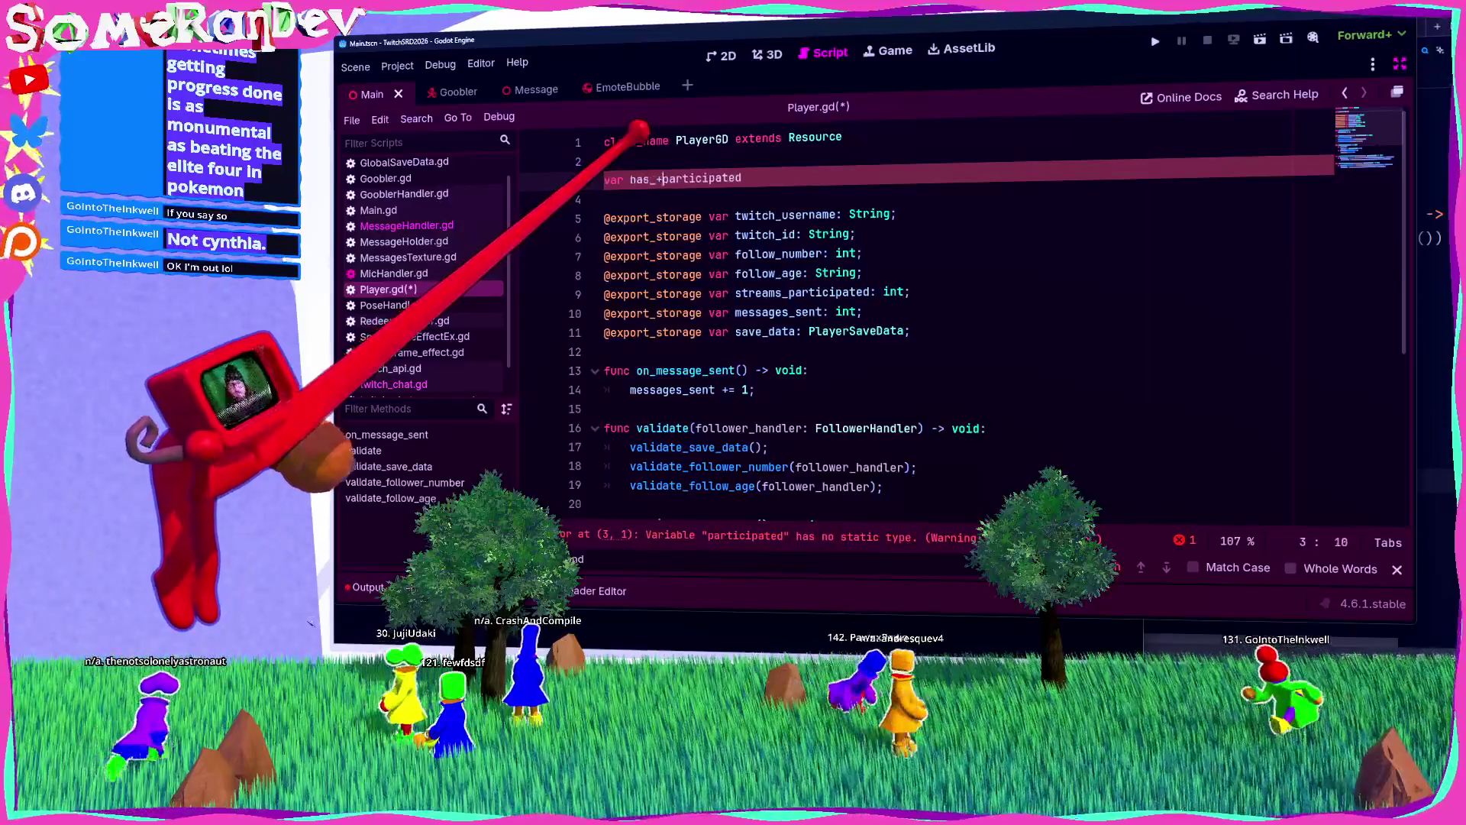
Step: Complete it as 'has_participated: bool = false' and move it below the exported variables
key("BackSpace")
key("End")
type(": b")
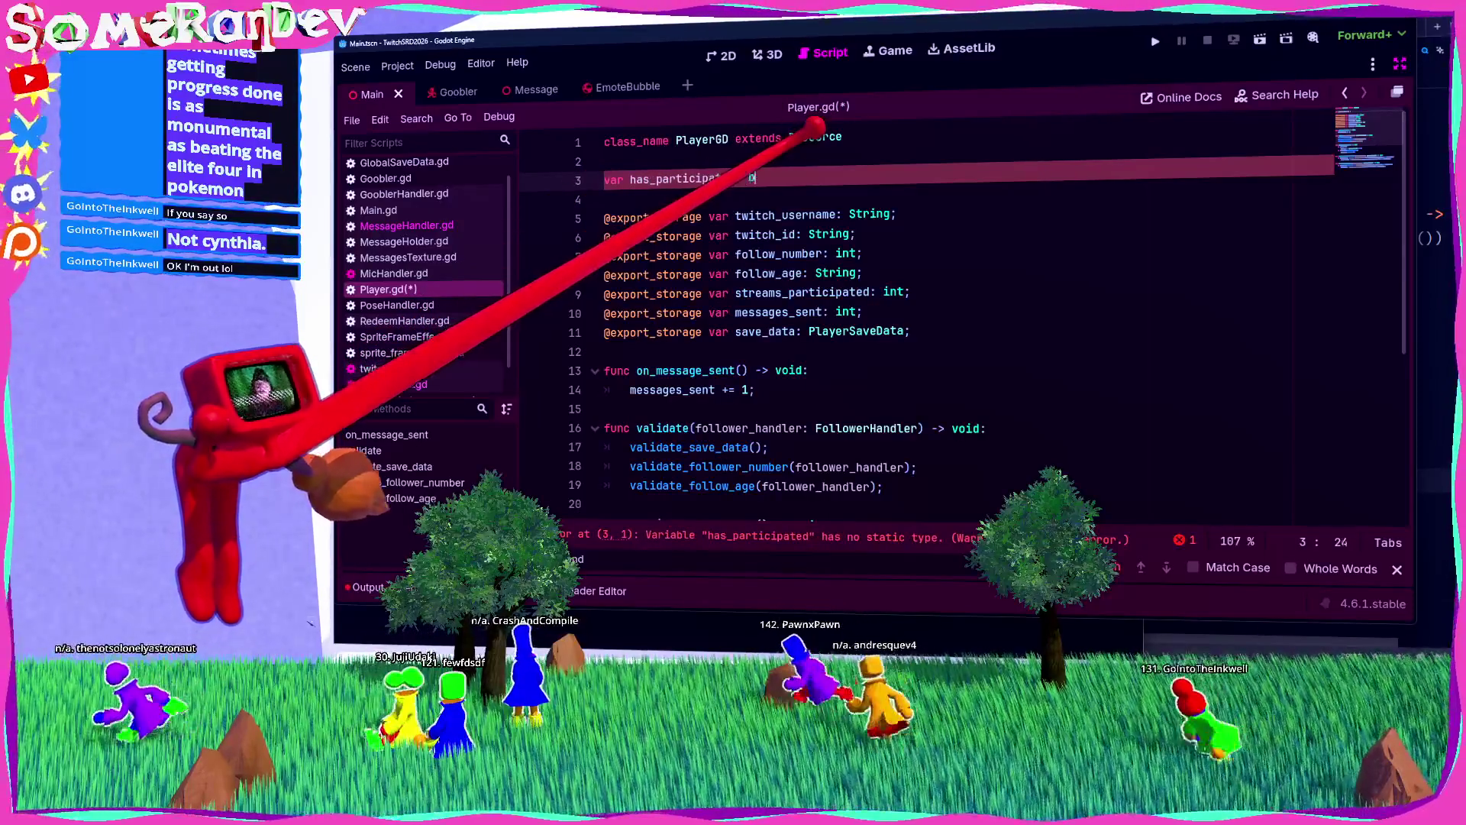
type("ool = fals")
key("shift+Home")
key("BackSpace")
key("BackSpace")
key("BackSpace")
left_click(604, 313)
key("ctrl+v")
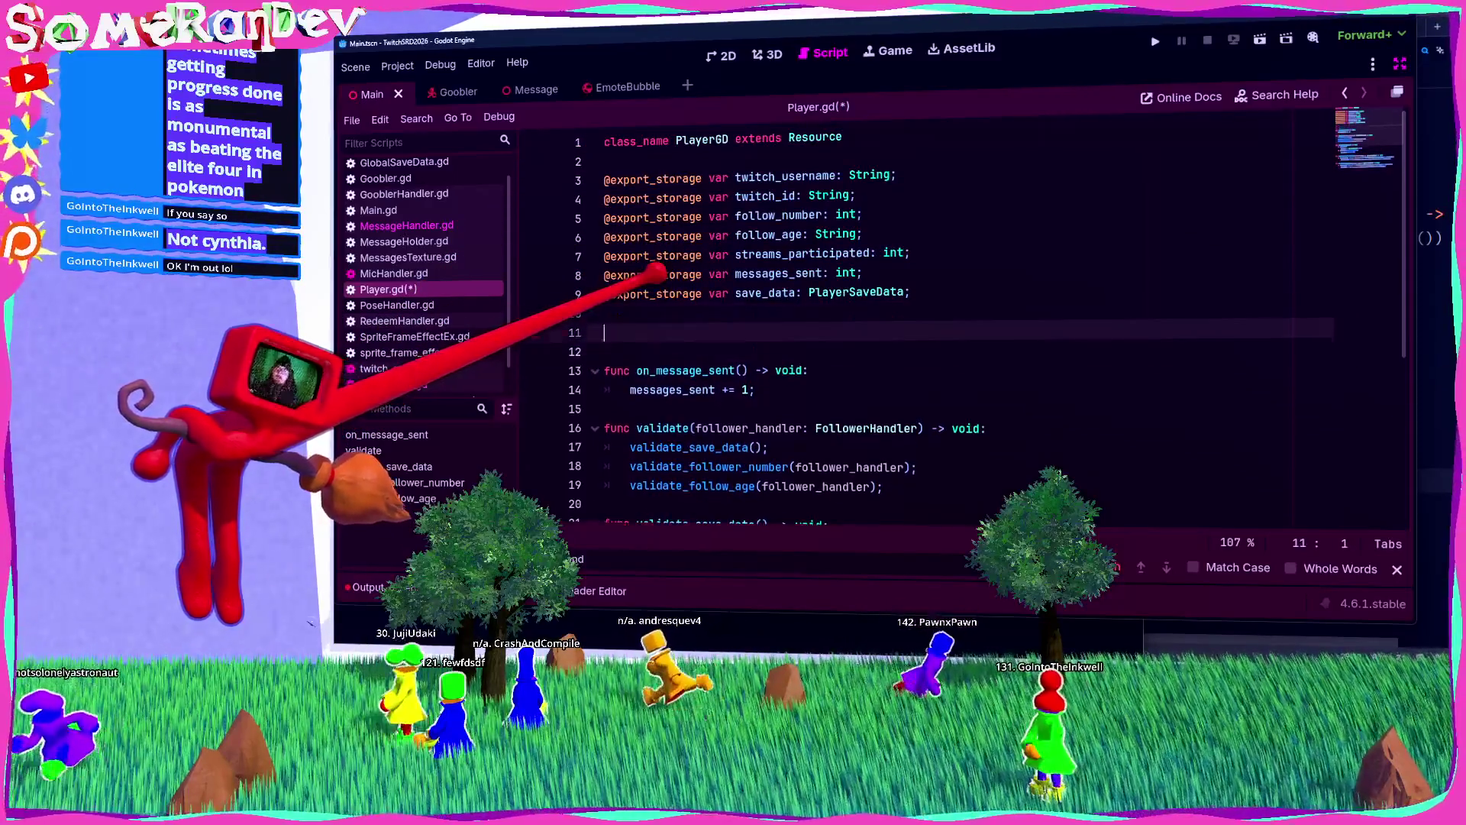
Step: Open on_message_sent with 'if !has_participated:' that sets has_participated to true
left_click(737, 332)
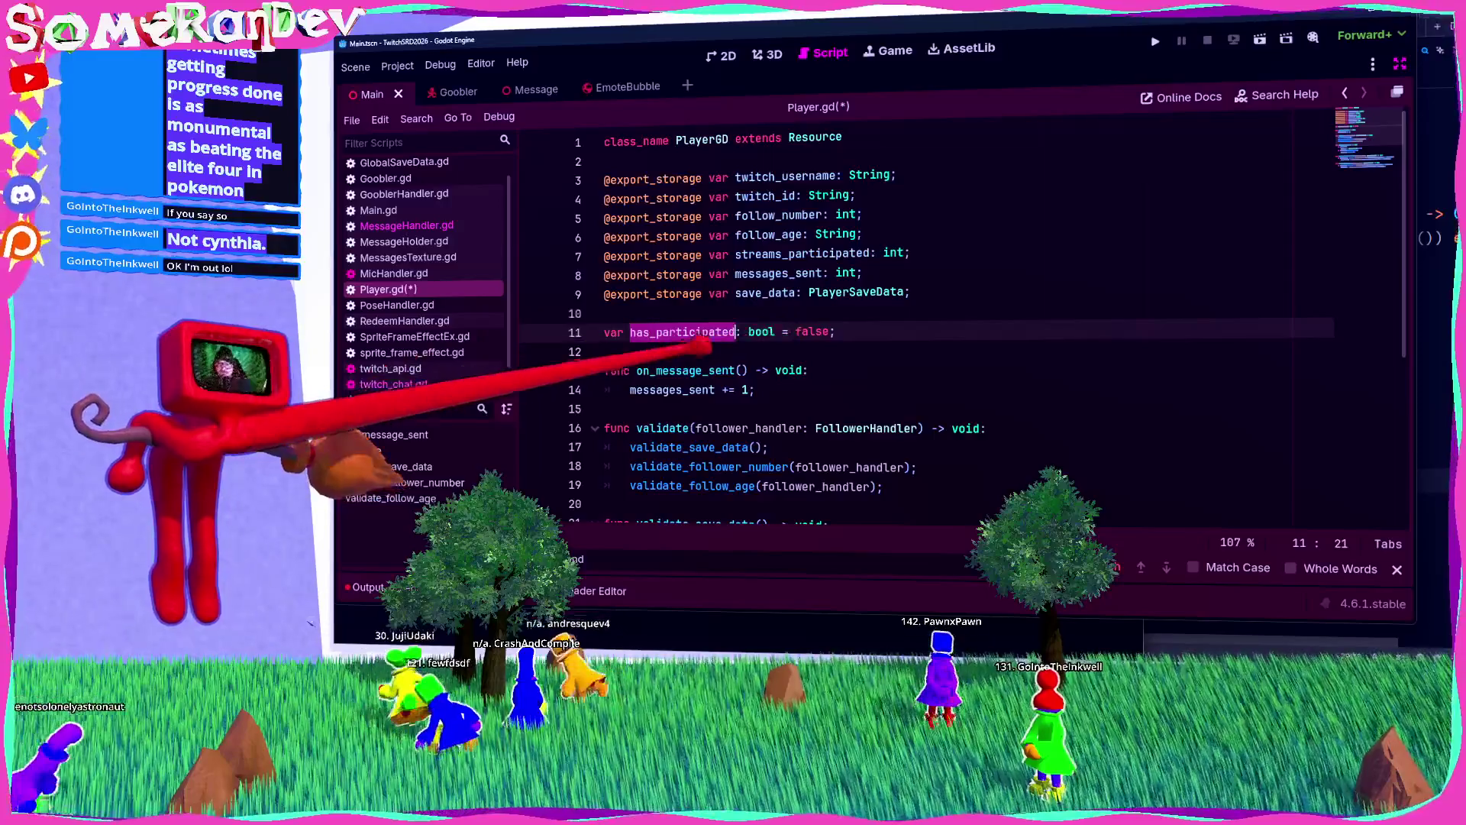
left_click(833, 370)
key("Return")
type("if has_participated")
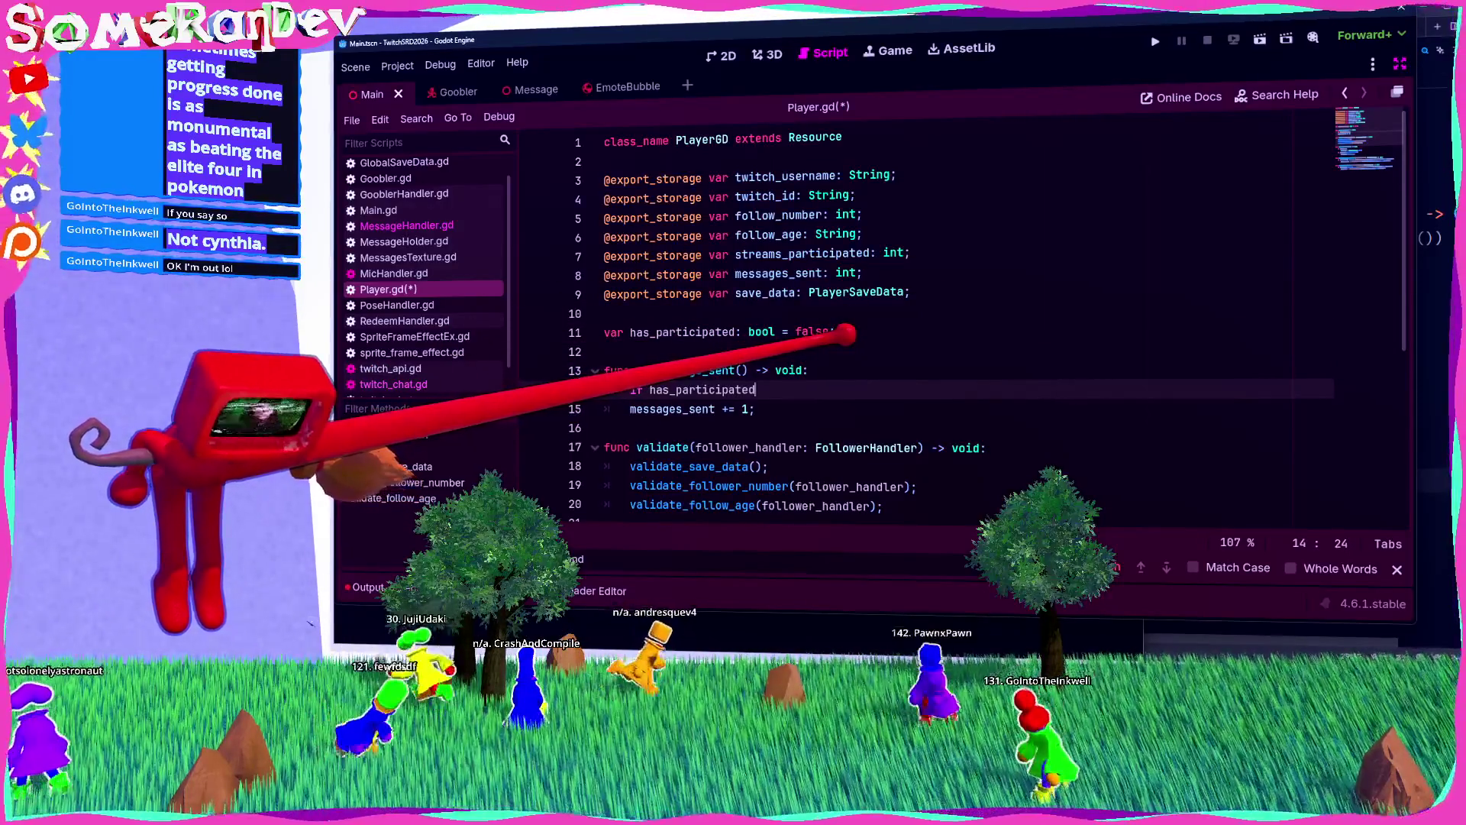
left_click(649, 390)
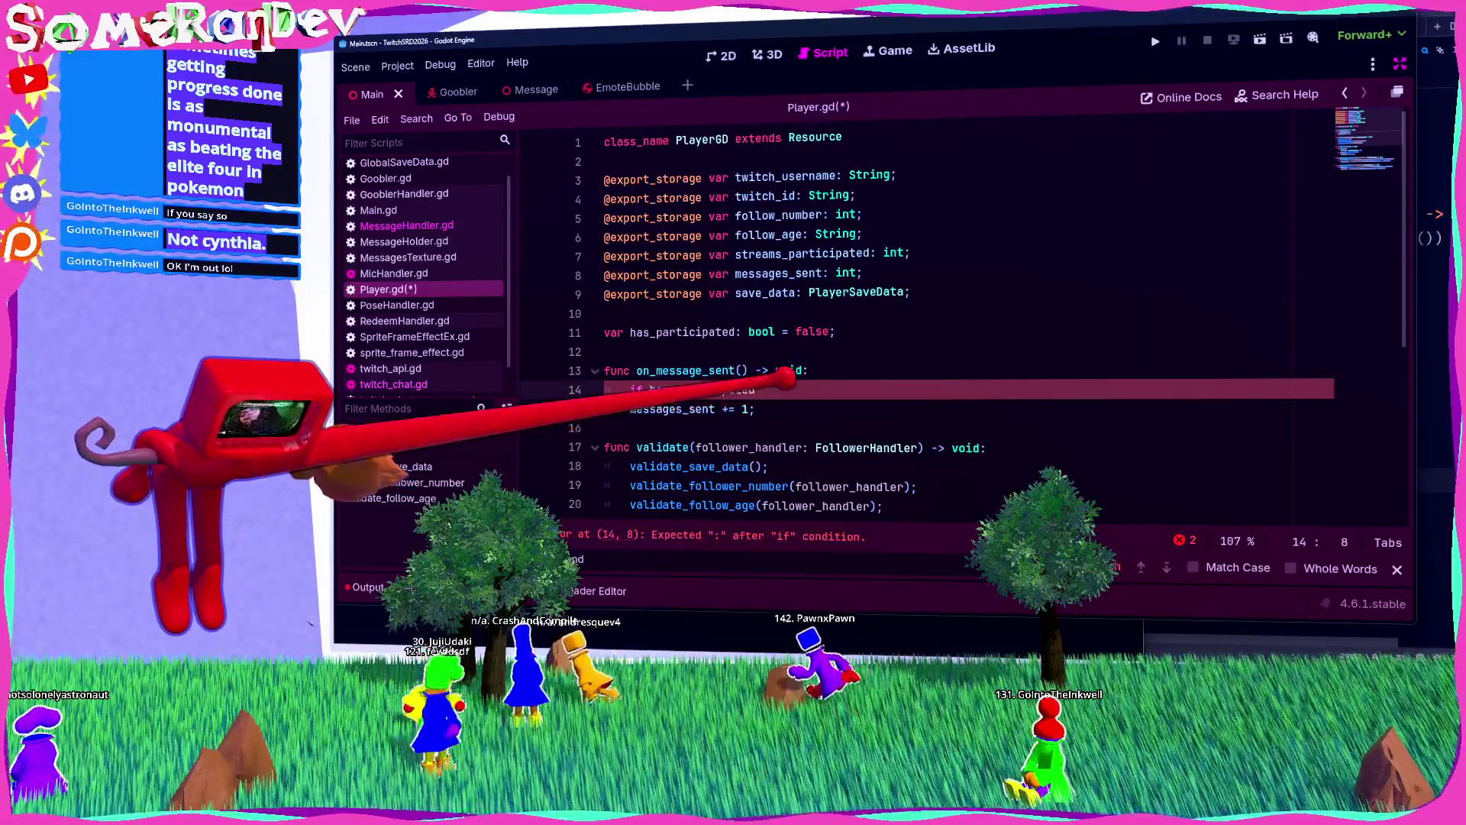
type("\"")
key("Return")
key("BackSpace")
key("BackSpace")
type(":")
key("Return")
type("has_participated")
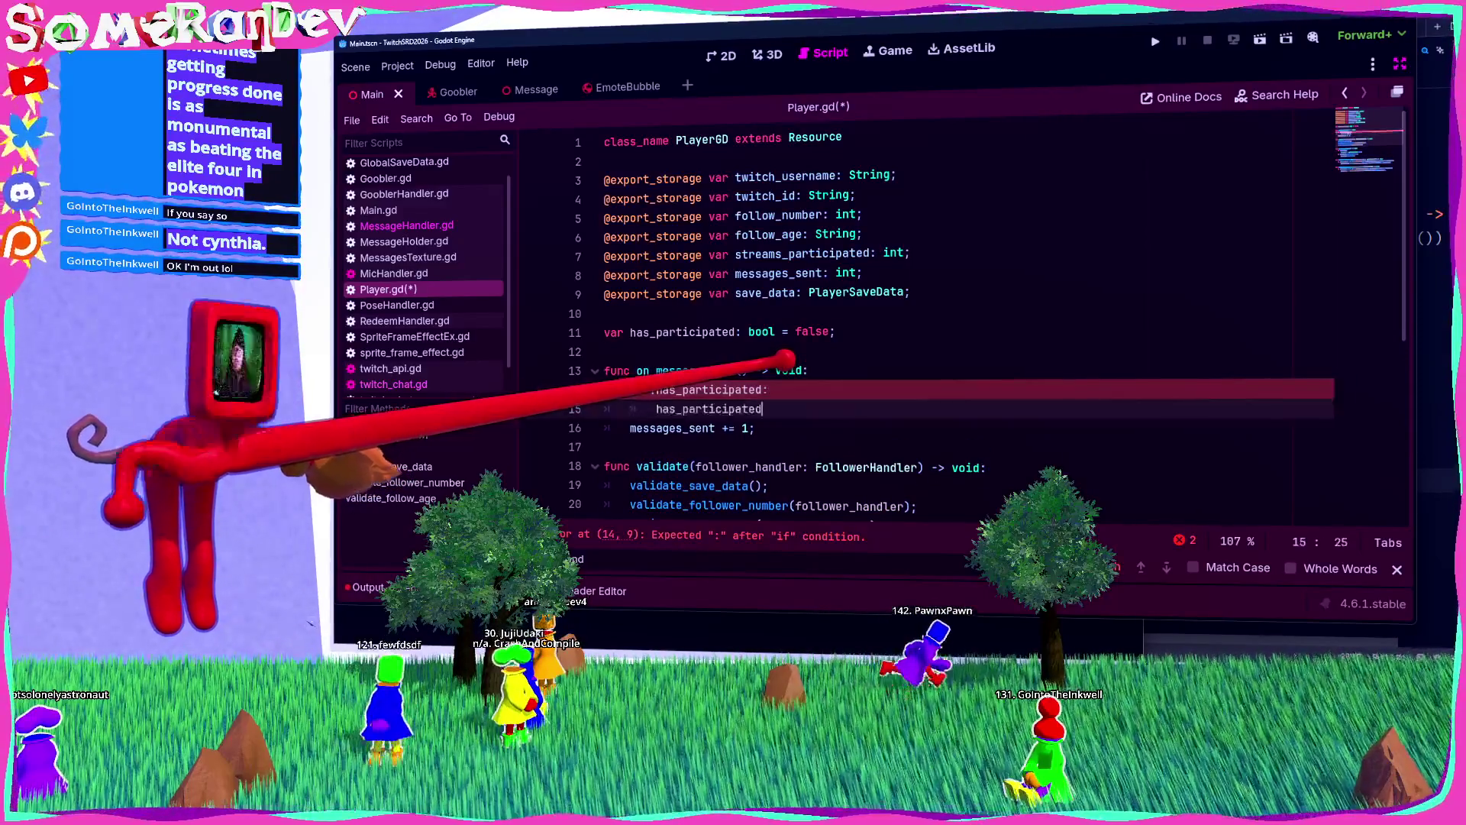
key("BackSpace")
key("BackSpace")
key("BackSpace")
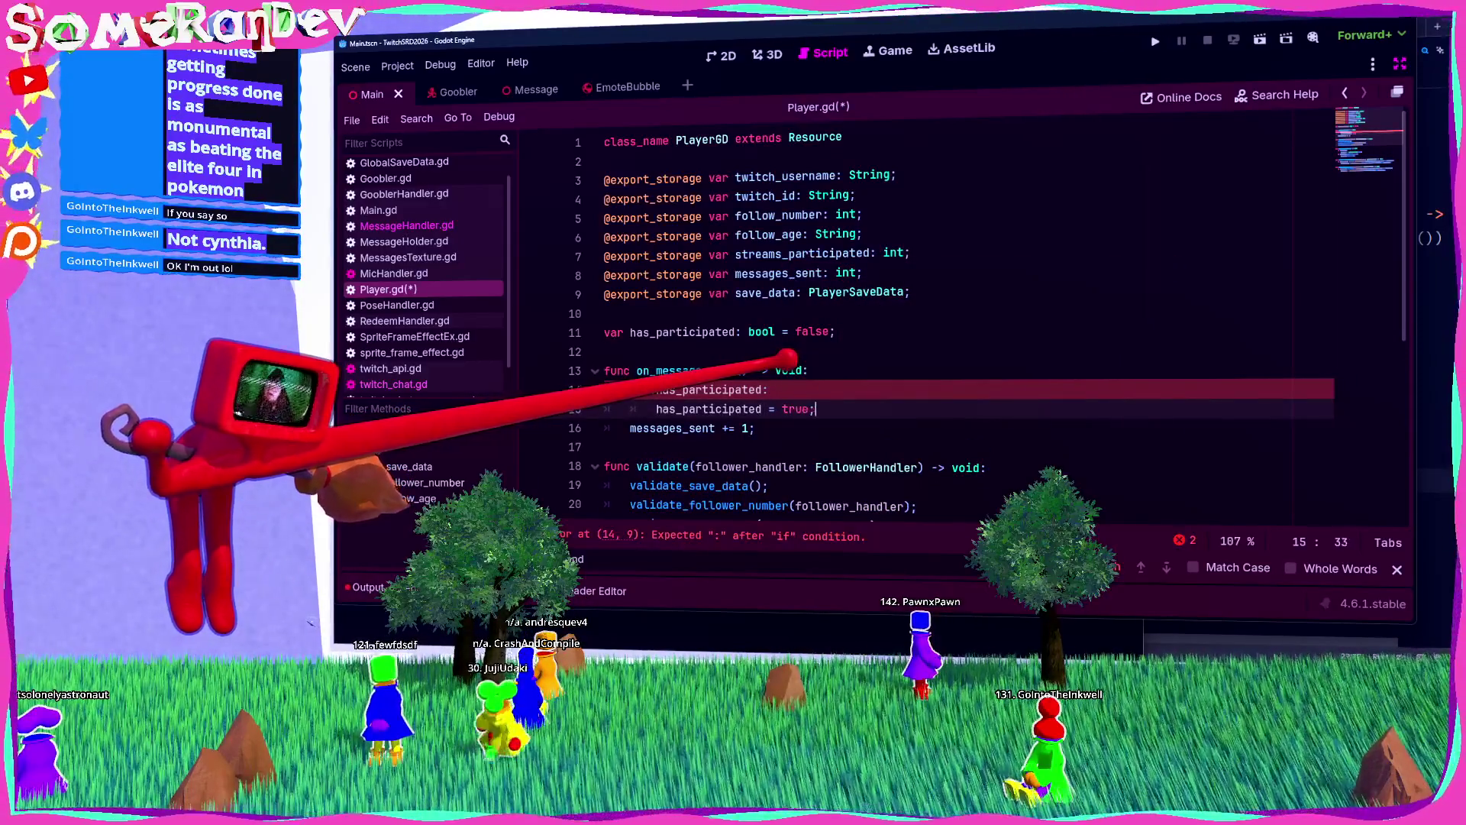
key("Return")
Step: Increment streams_participated inside that condition, save Player.gd, and return to MessageHandler.gd
left_click(831, 253)
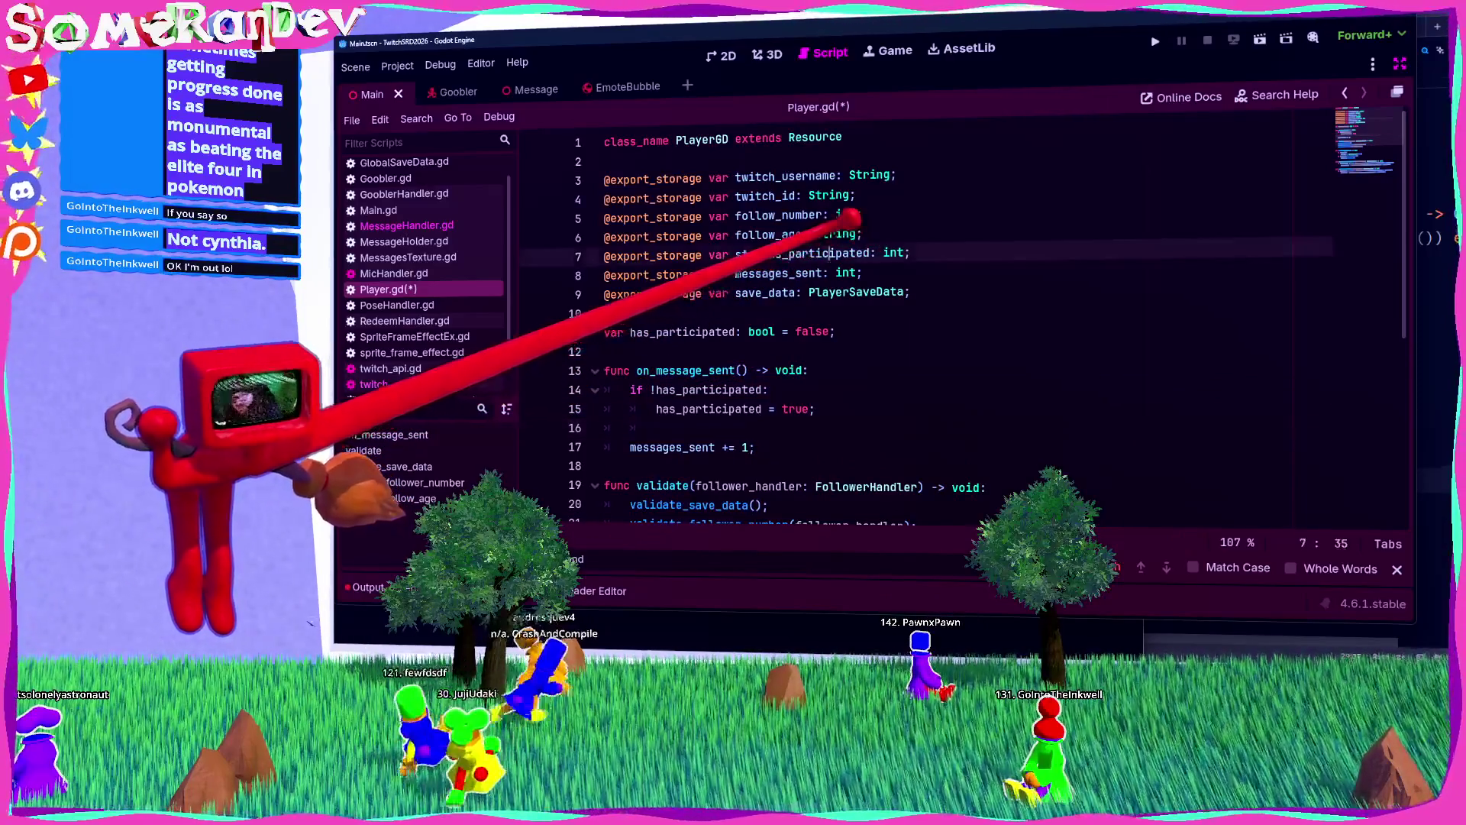
double_click(831, 253)
key("ctrl+c")
left_click(764, 427)
key("ctrl+v")
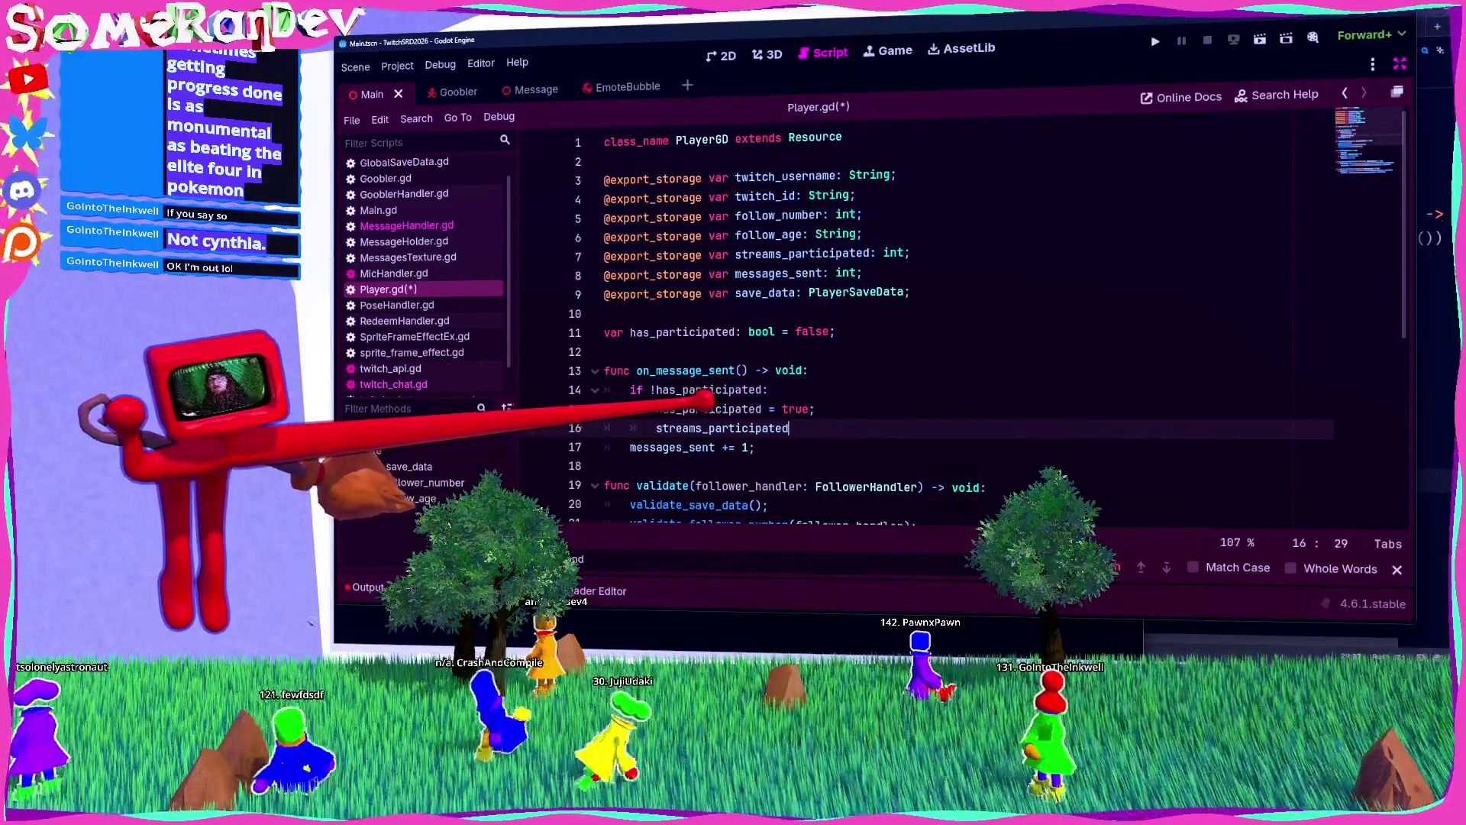
type(" += 1;")
key("ctrl+s")
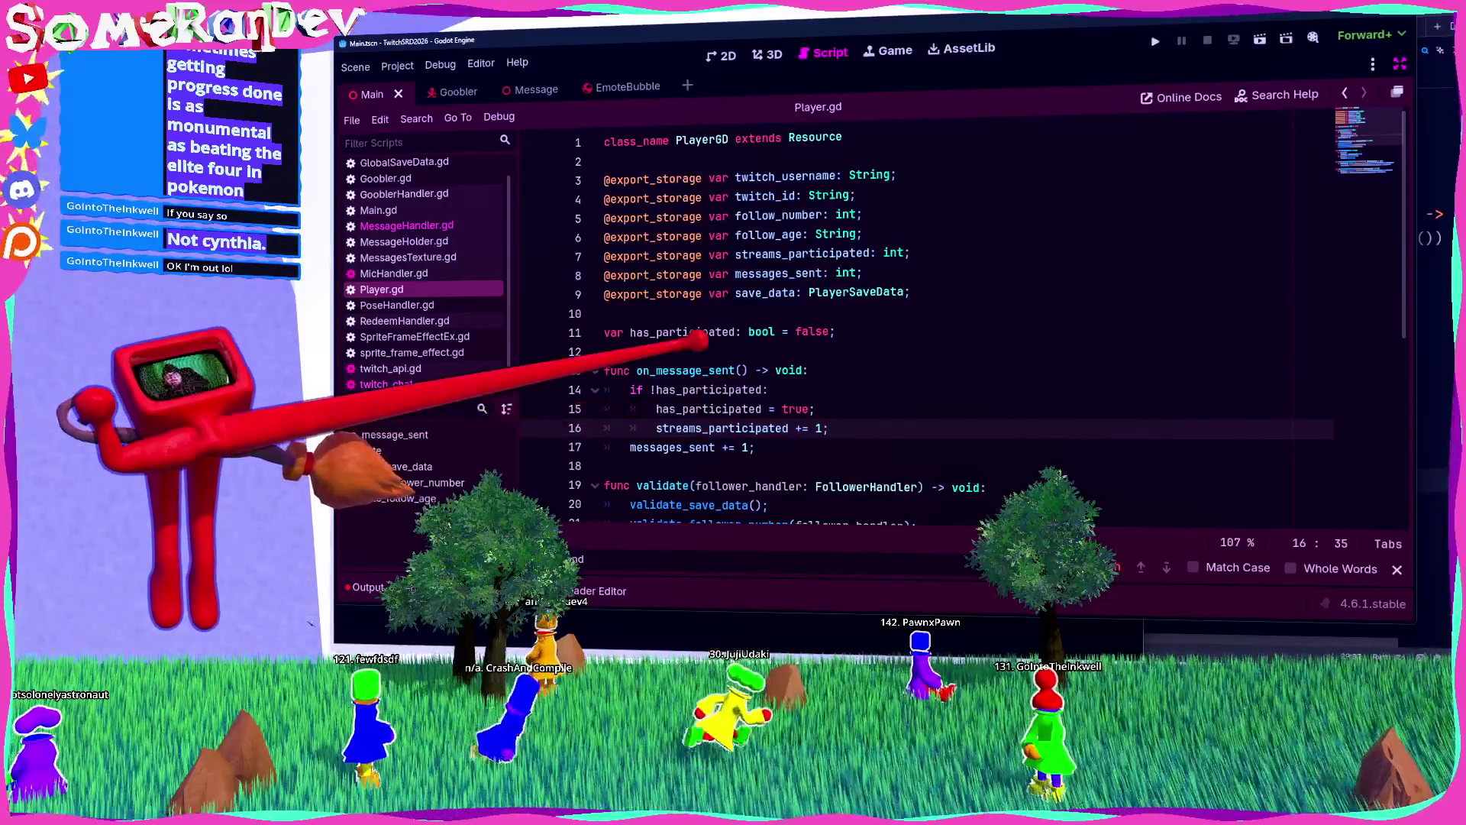
left_click(735, 370)
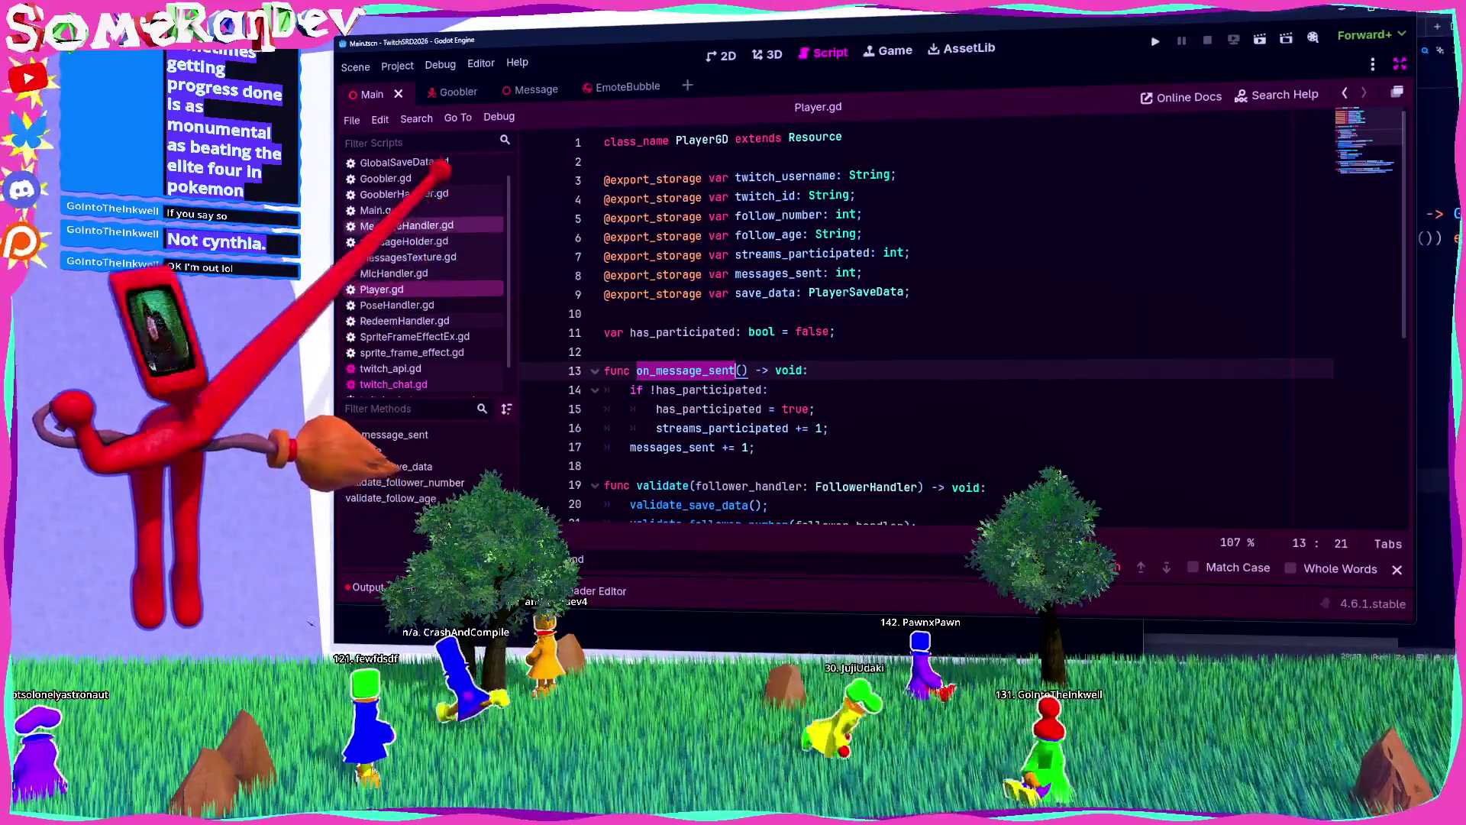
left_click(405, 225)
Step: Insert 'player.on_message_sent();' after the !stats block, then run the game and stop it
scroll(695, 317, "up", 4)
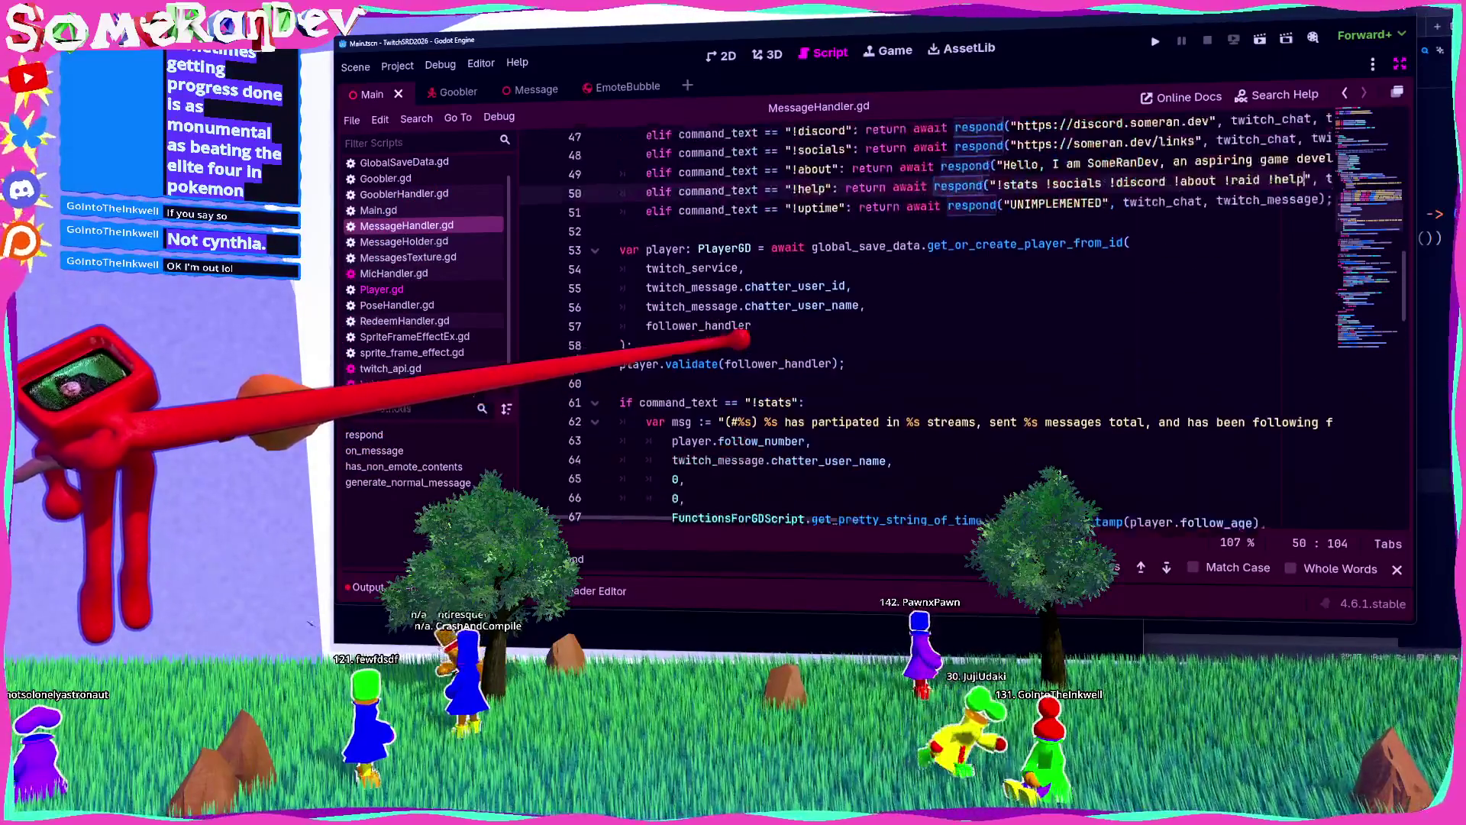
scroll(695, 317, "down", 5)
left_click(657, 311)
key("Return")
key("Return")
key("Up")
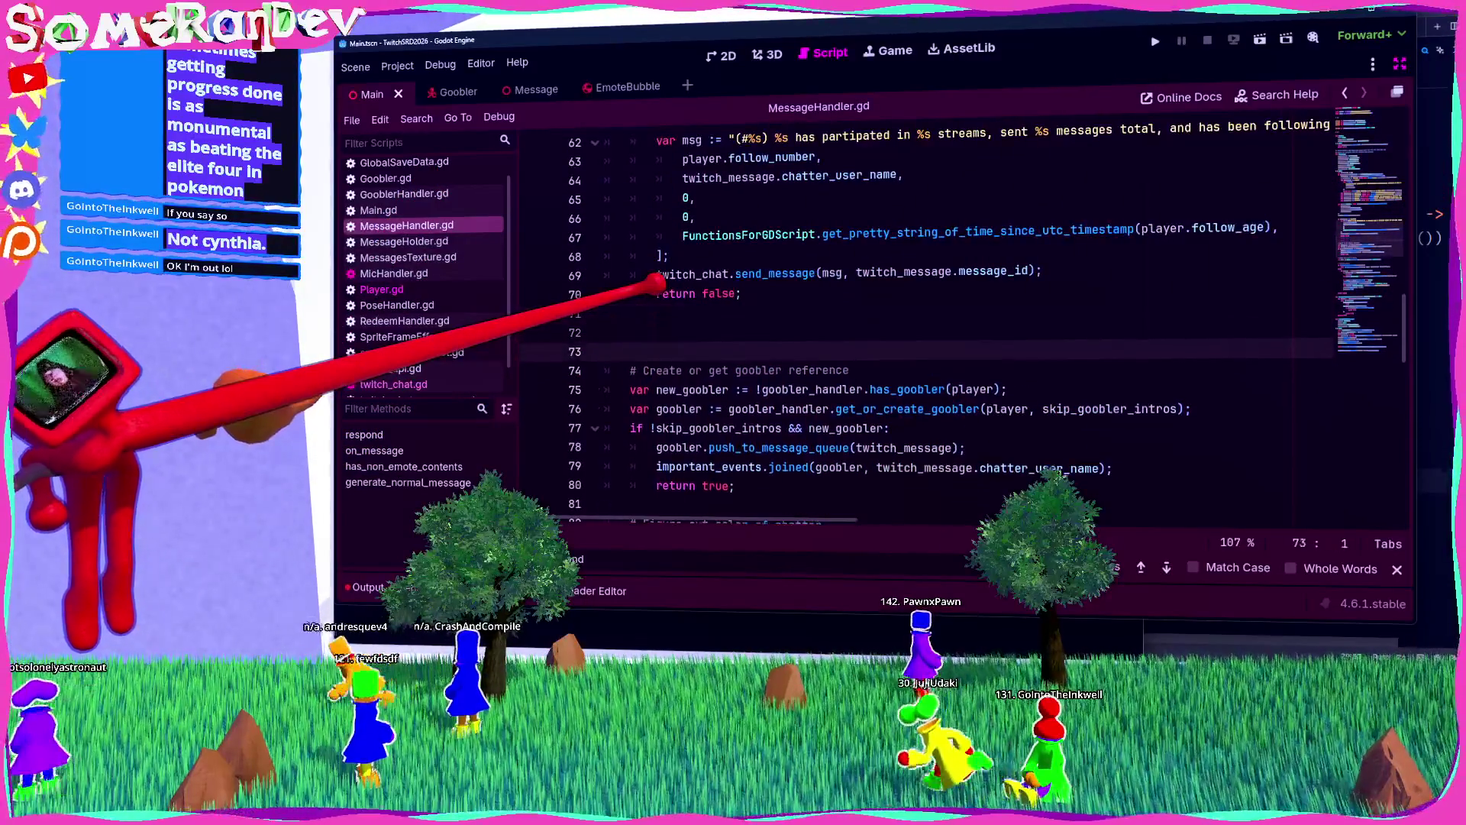
type("player.on_message_sent();'")
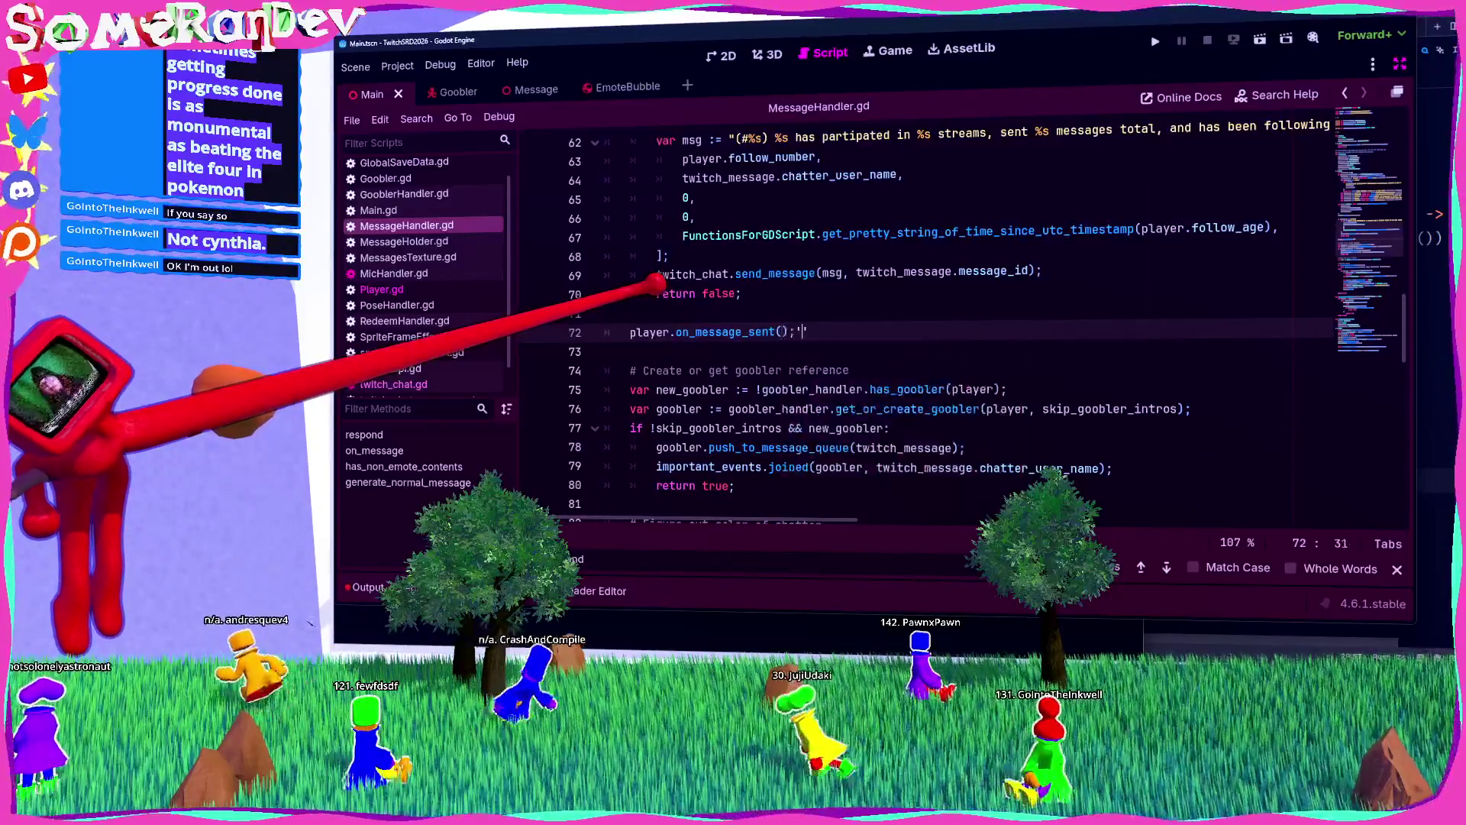
key("Up")
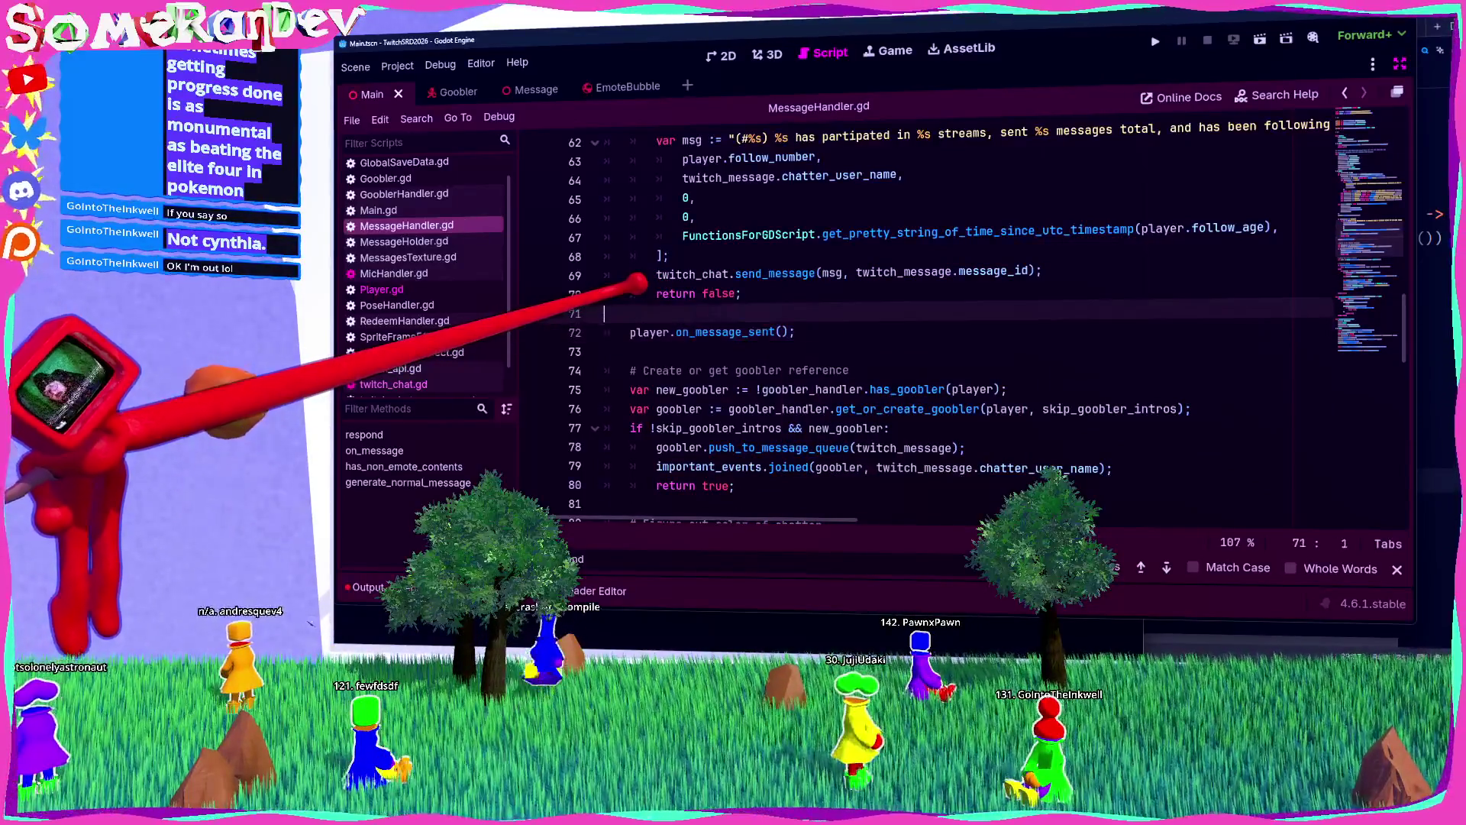
scroll(687, 315, "up", 4)
key("F5")
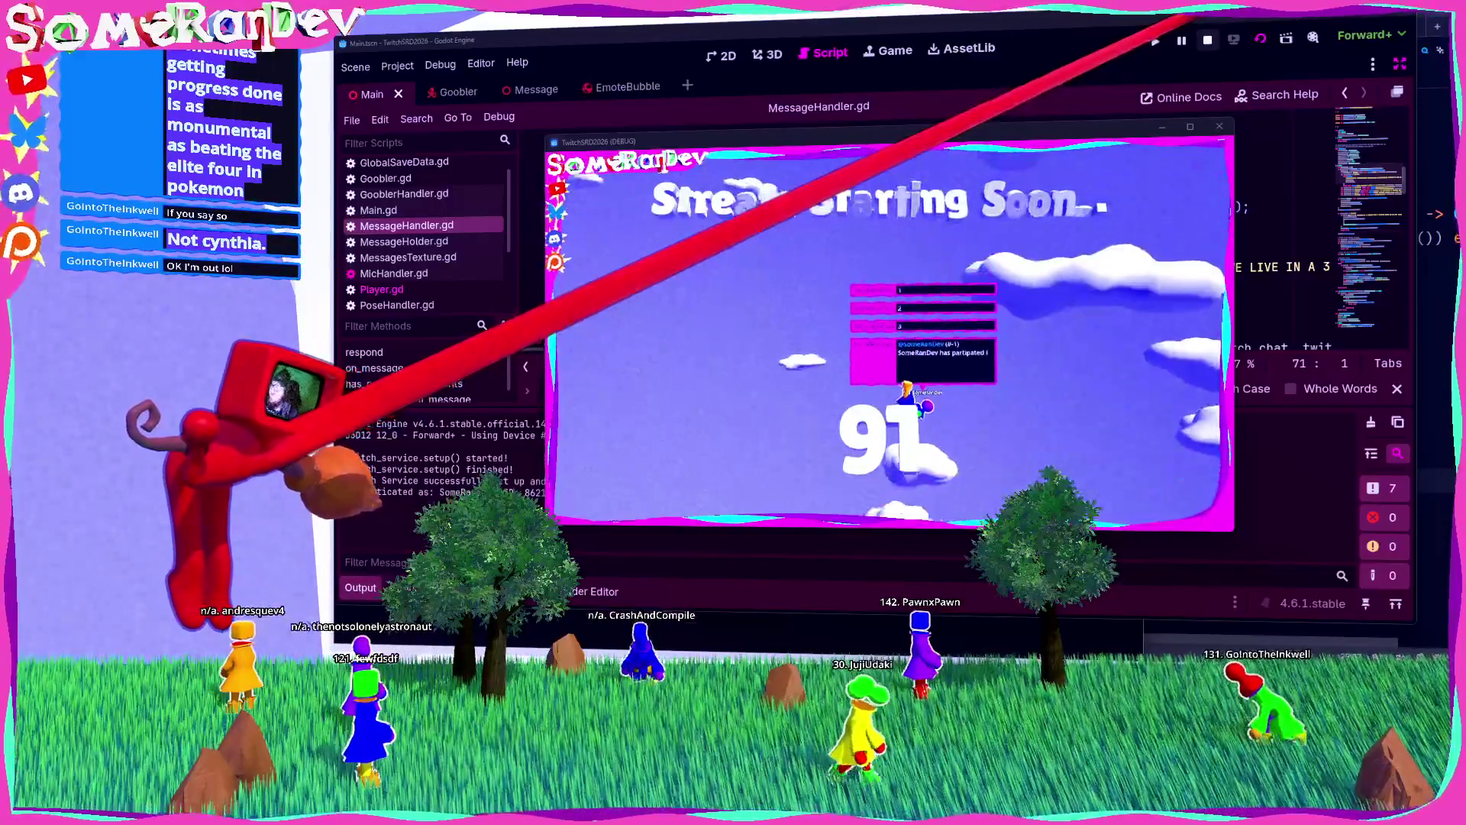
left_click(1207, 39)
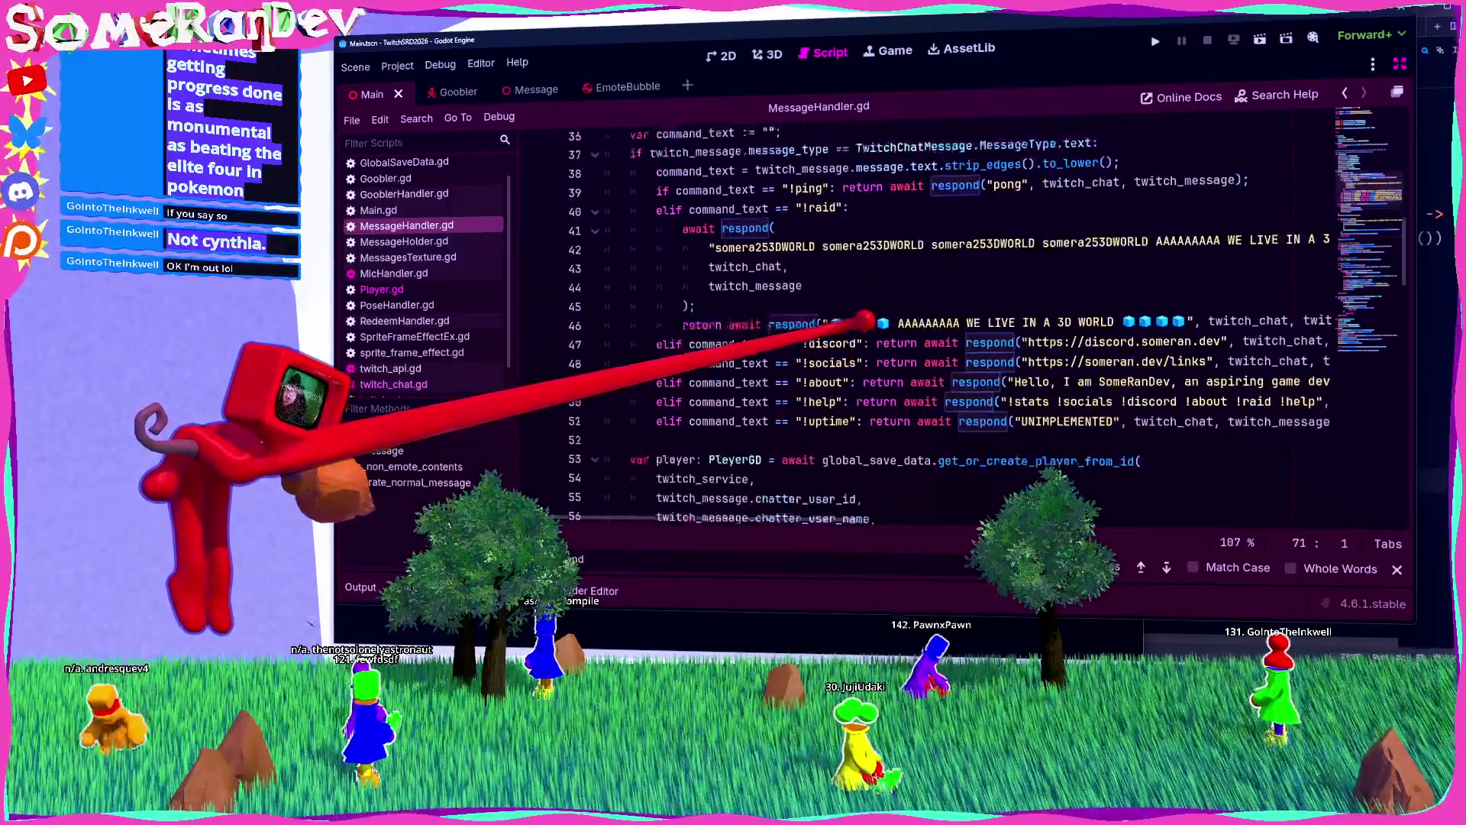
Step: Replace the !stats 0 placeholders with streams_participated and messages_sent, save, and relaunch the game
scroll(981, 330, "up", 3)
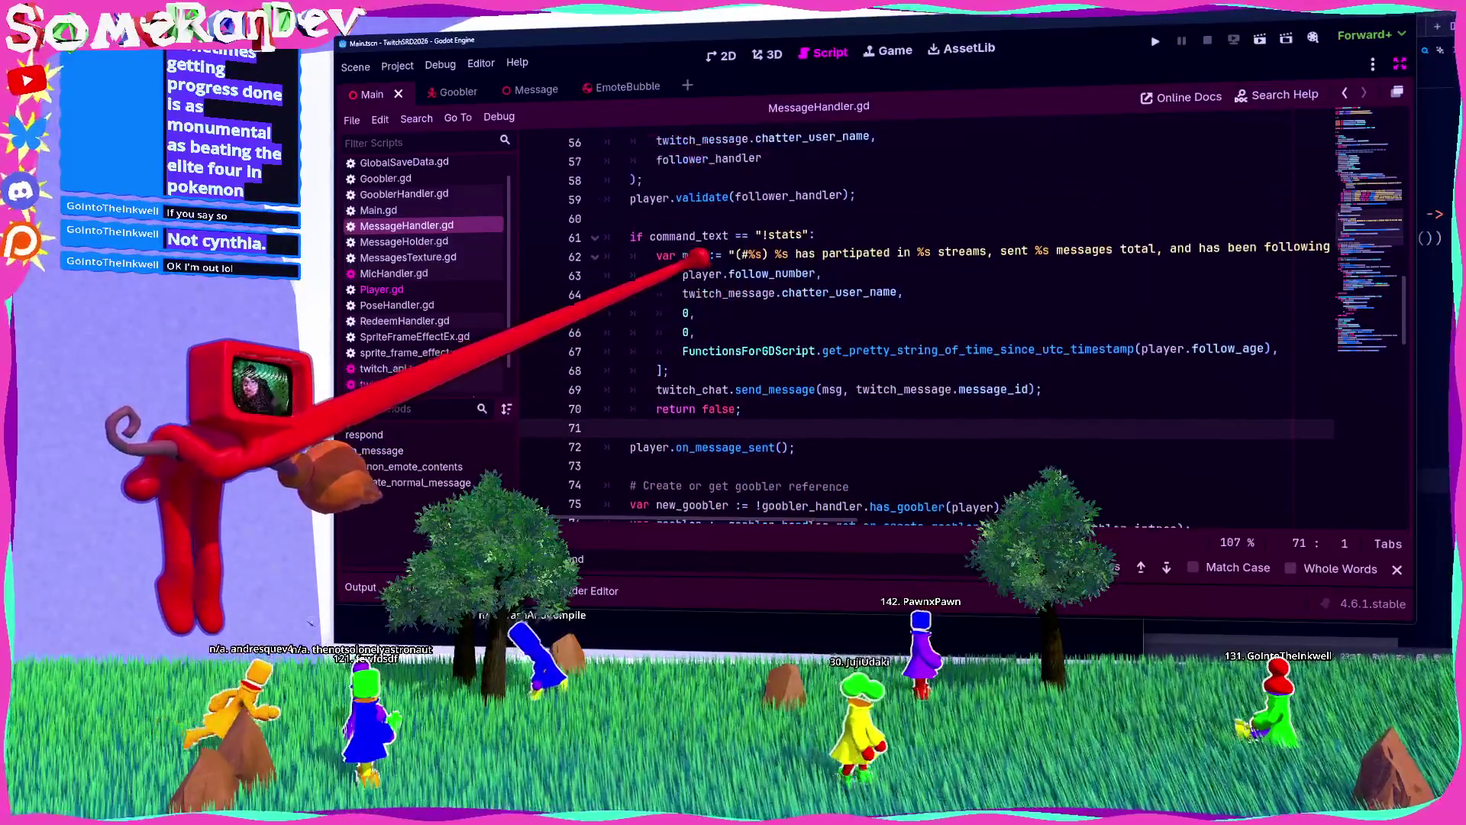
left_click(687, 312)
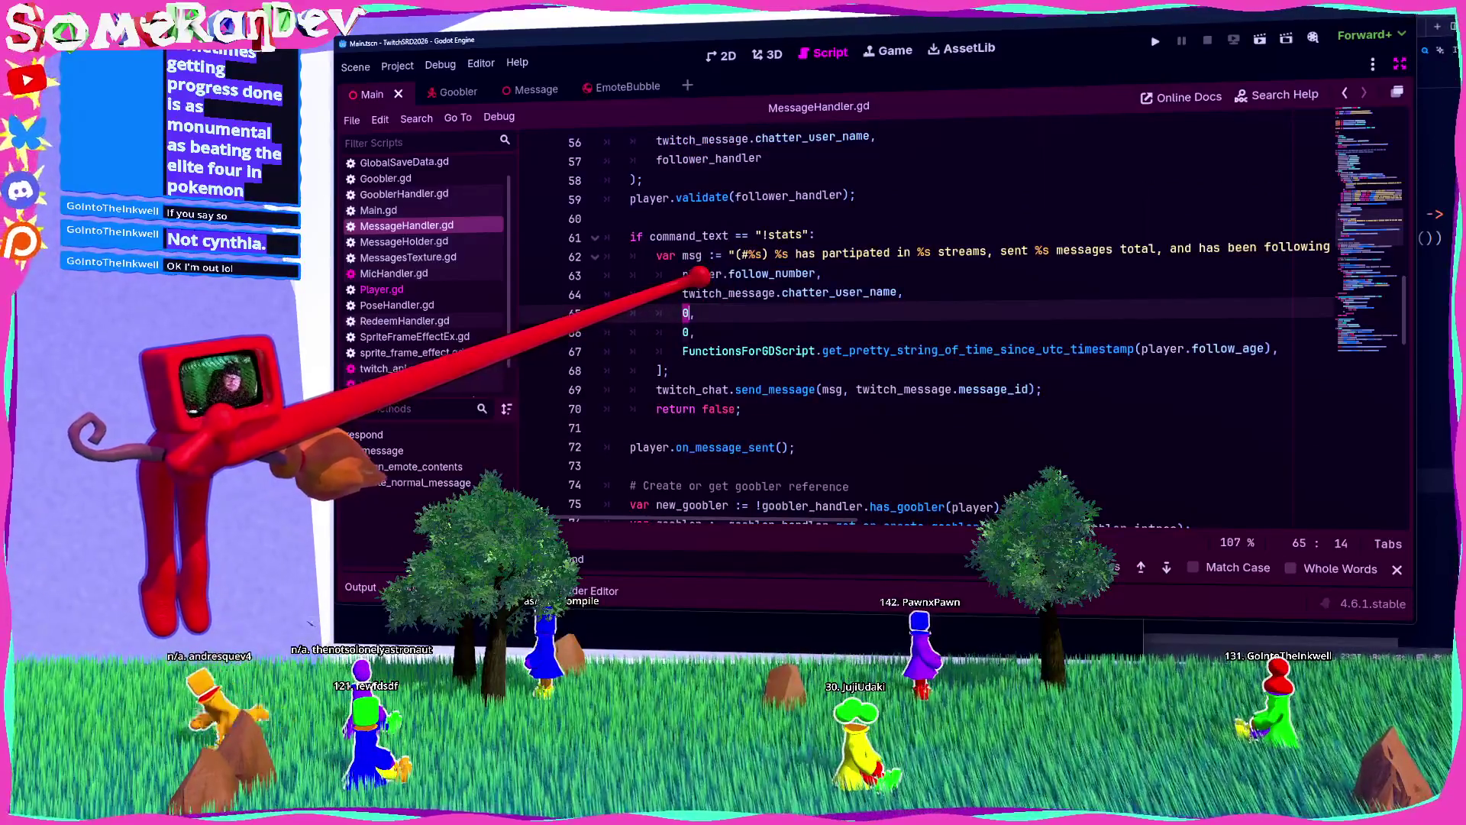
type("pla")
key("BackSpace")
key("BackSpace")
key("BackSpace")
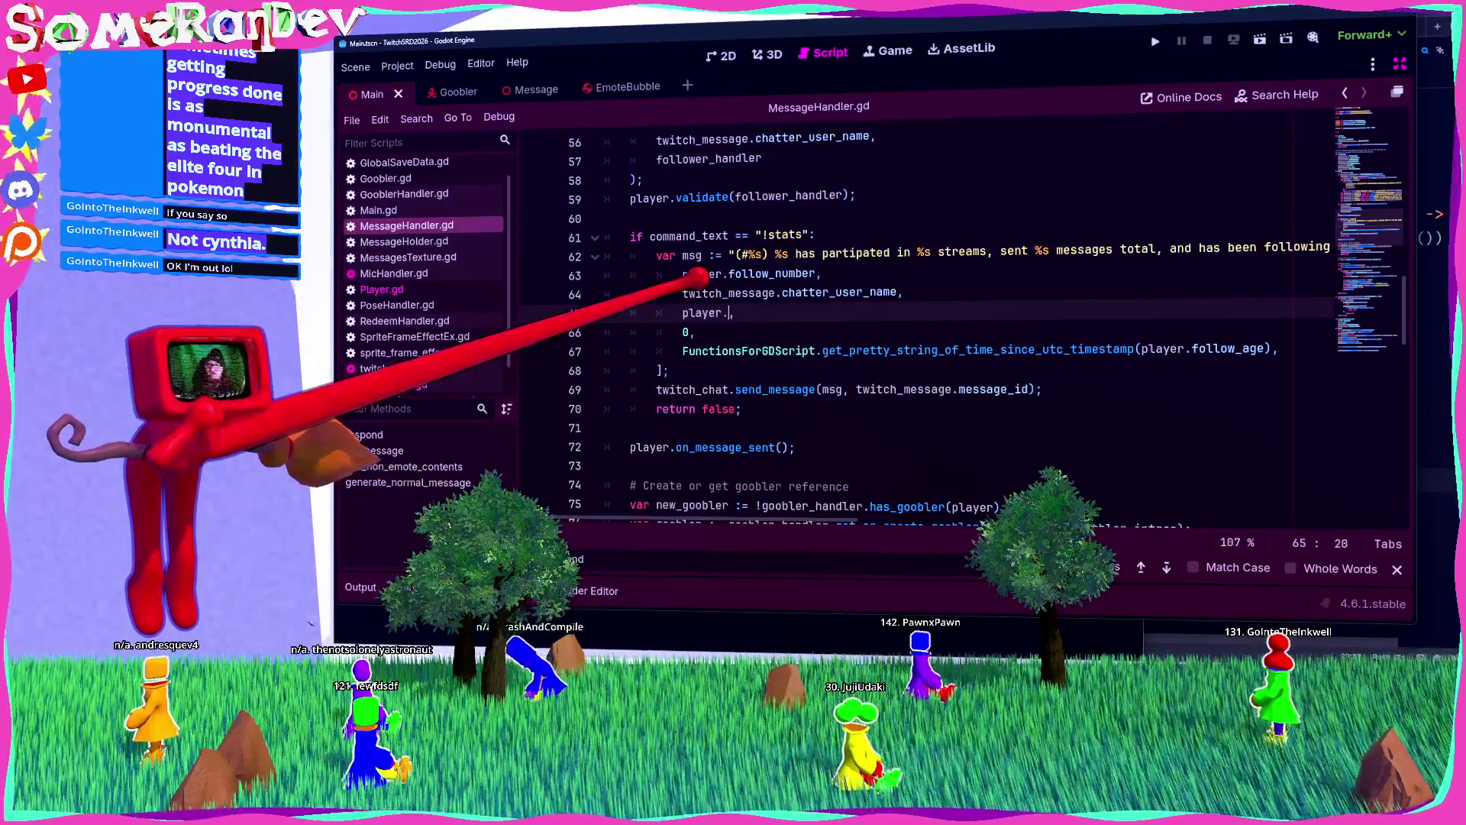
type("s")
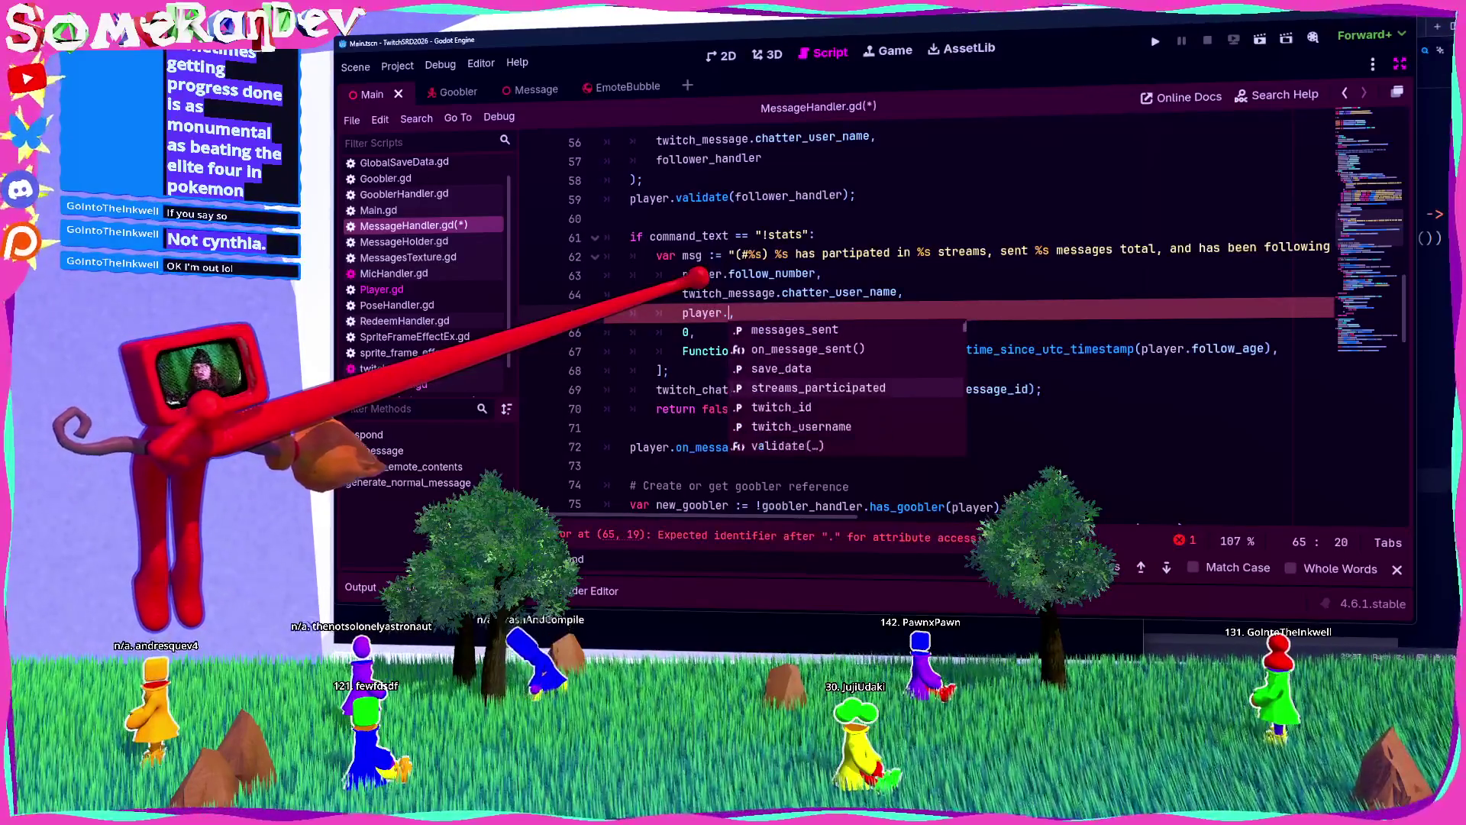
key("Return")
double_click(685, 331)
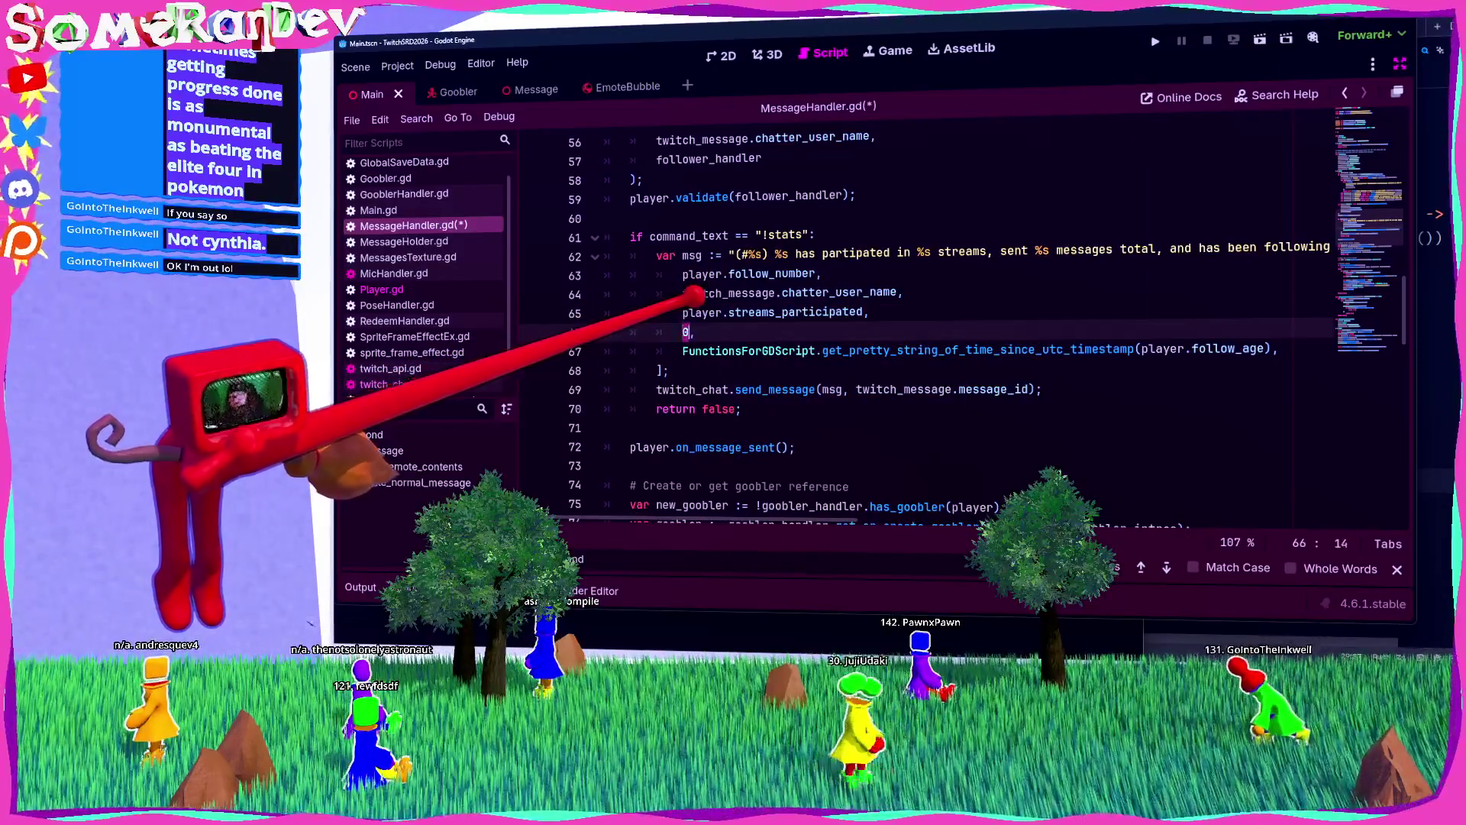
type("player.mes")
key("Return")
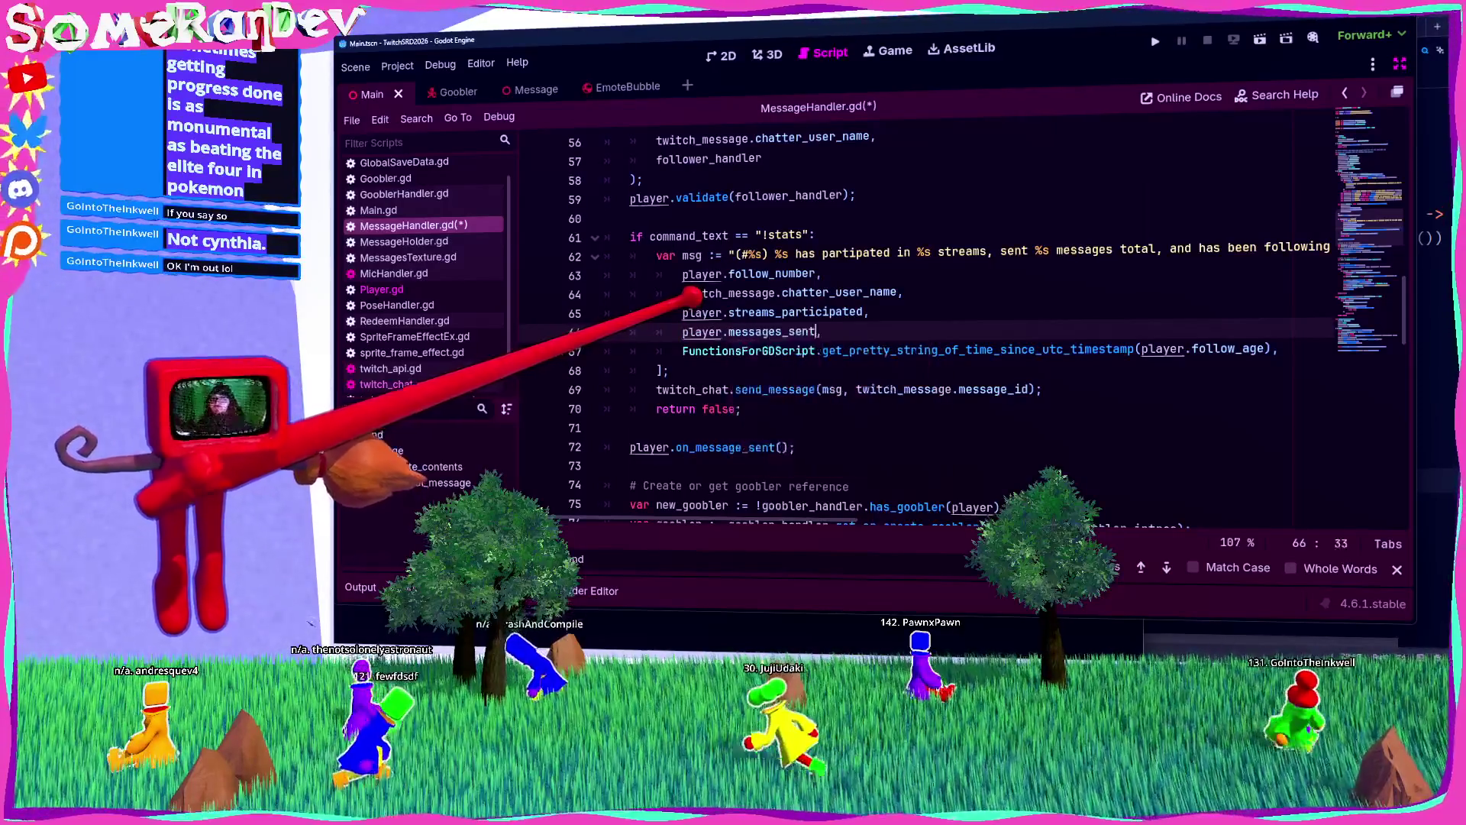
key("ctrl+s")
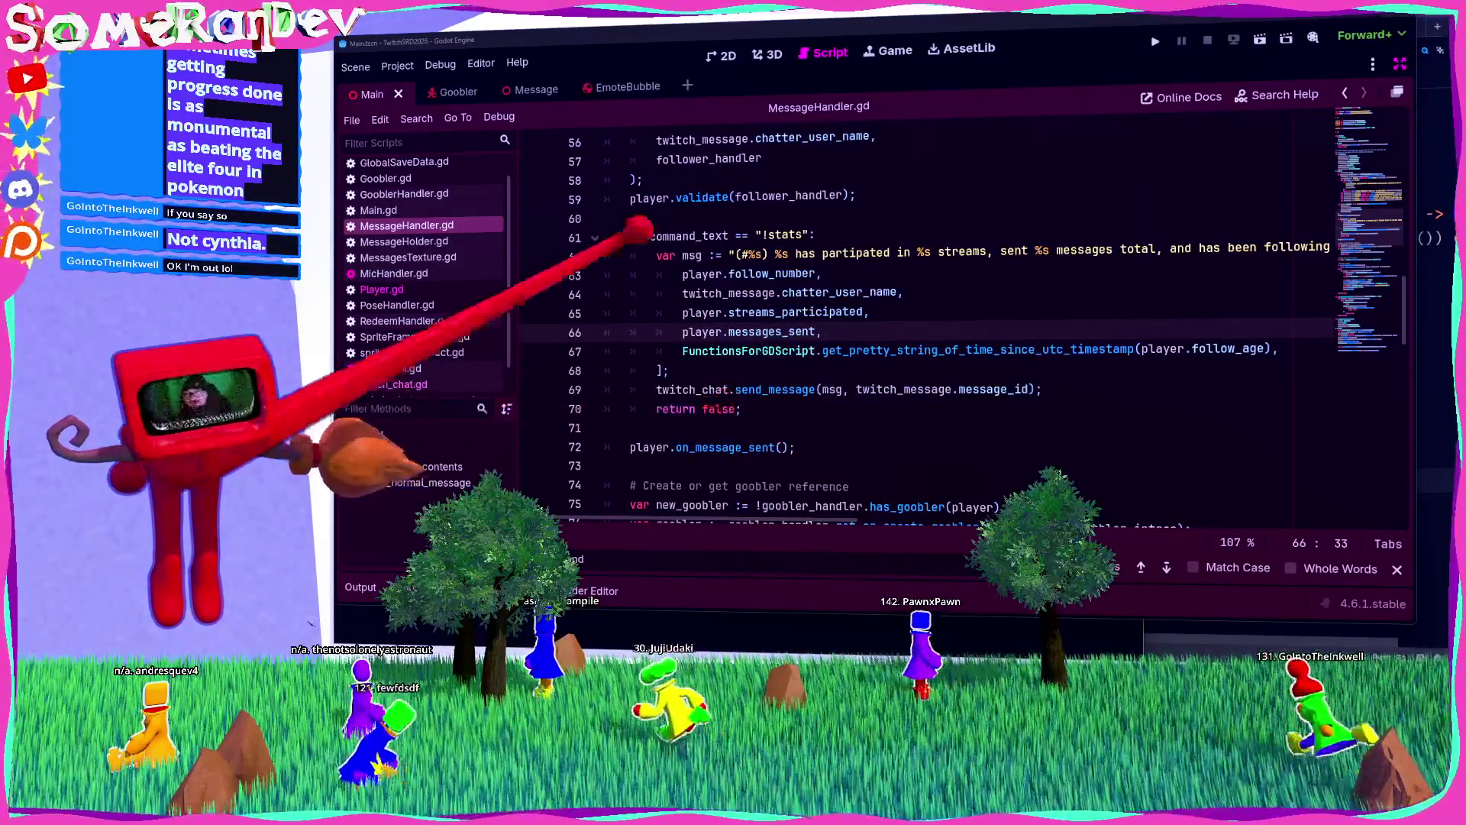
key("F5")
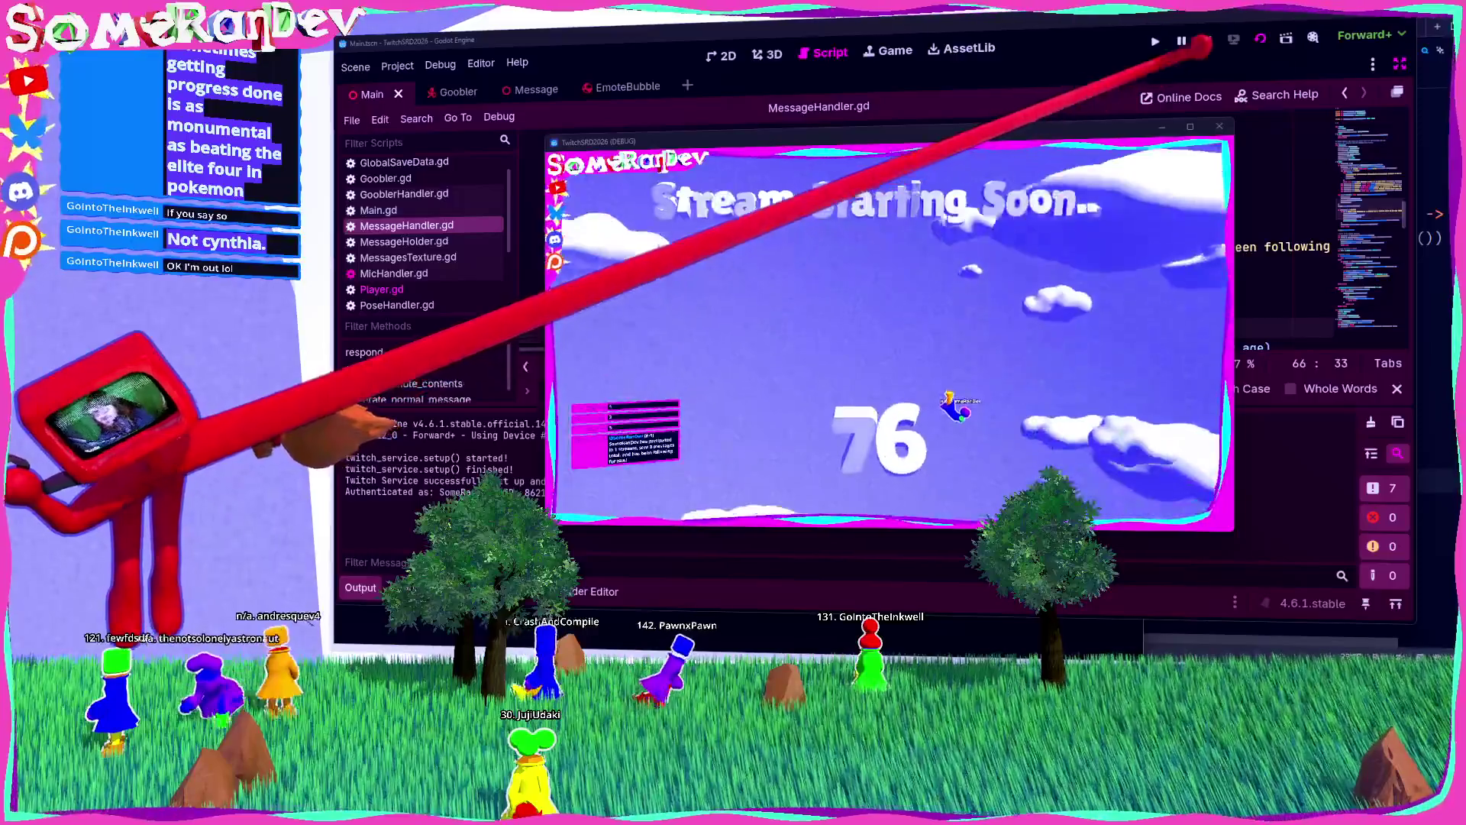
key("F8")
left_click(821, 274)
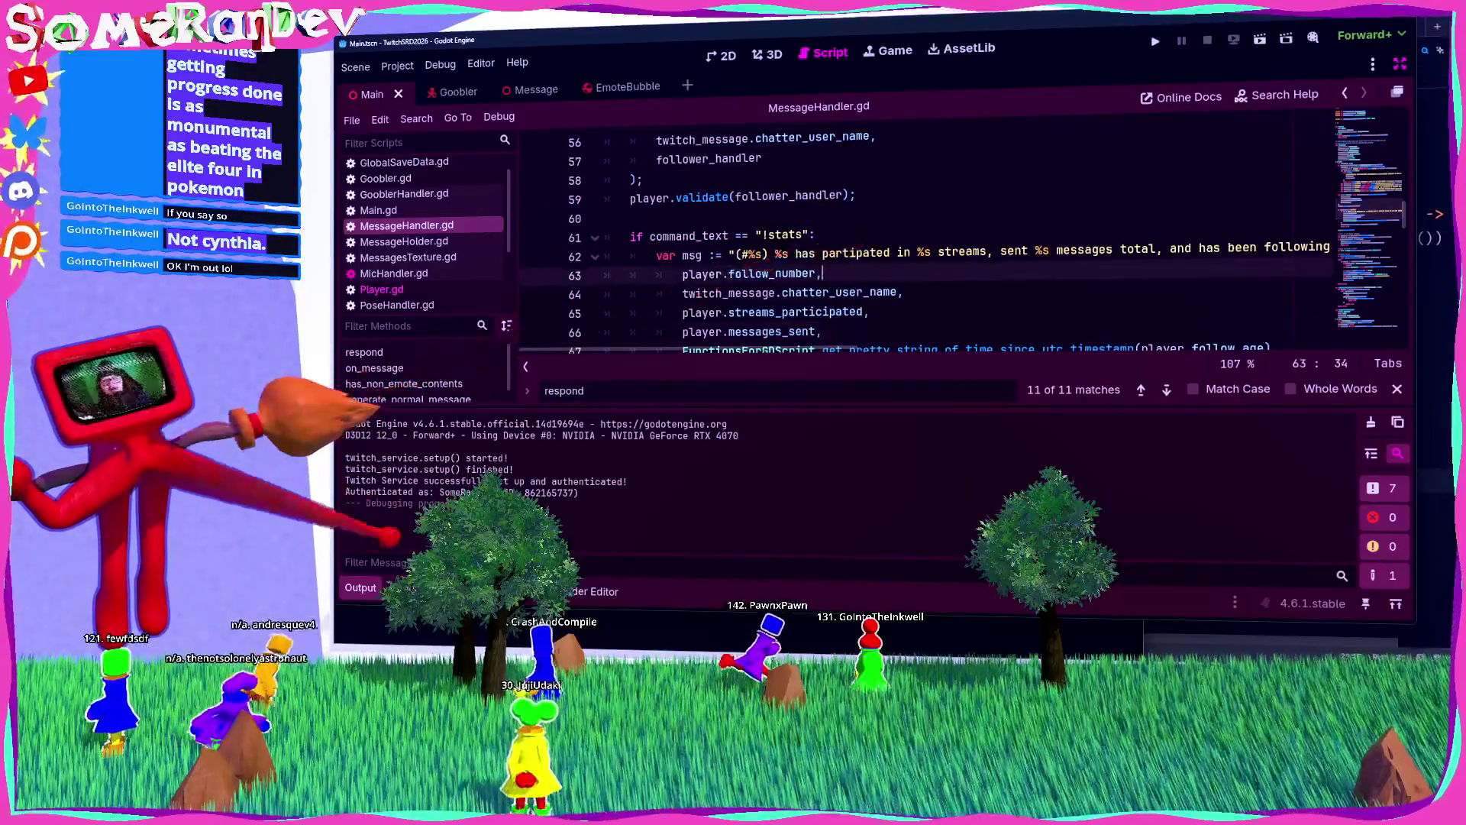
left_click(671, 370)
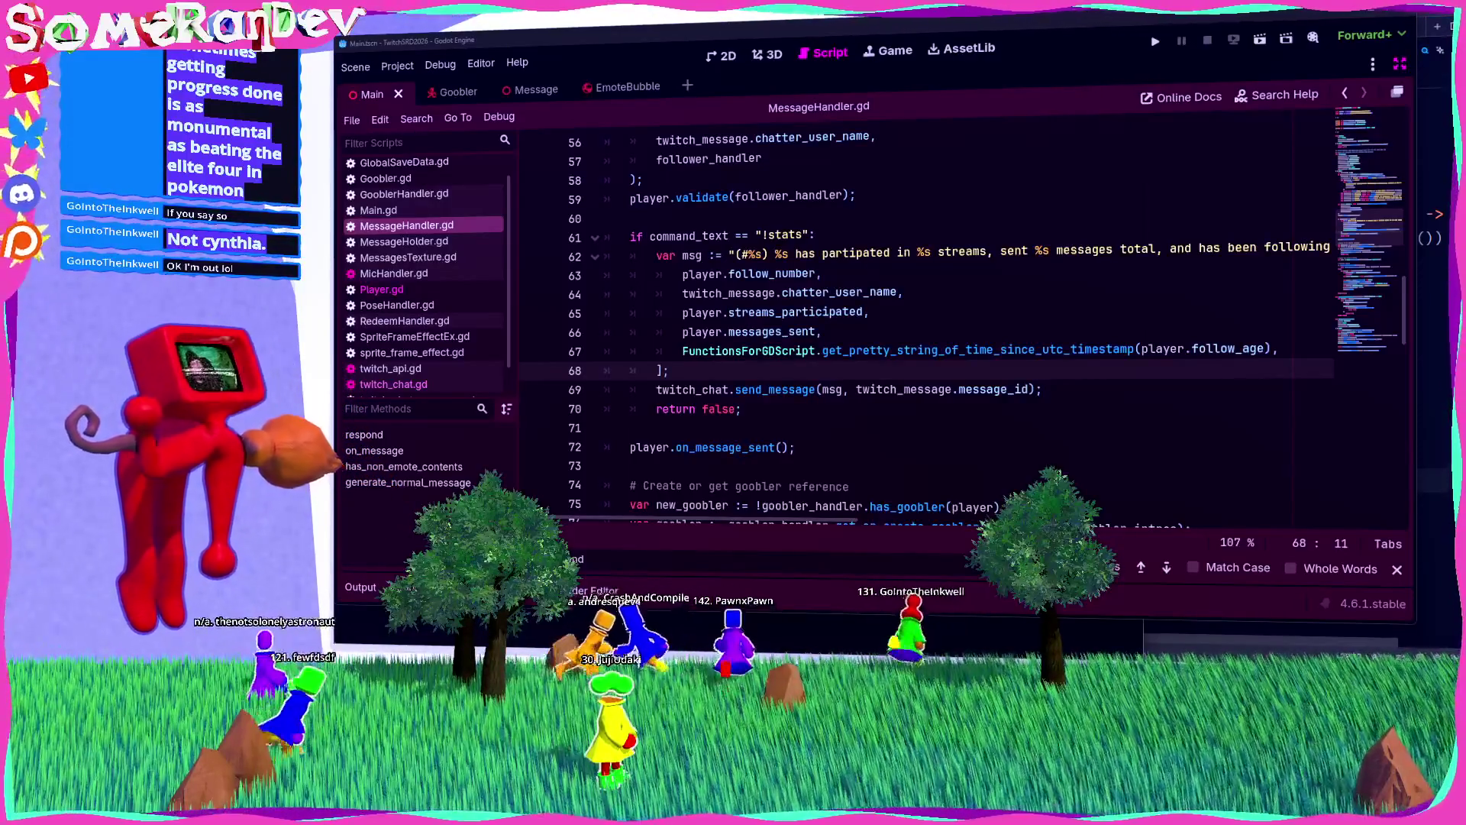
key("alt+Tab")
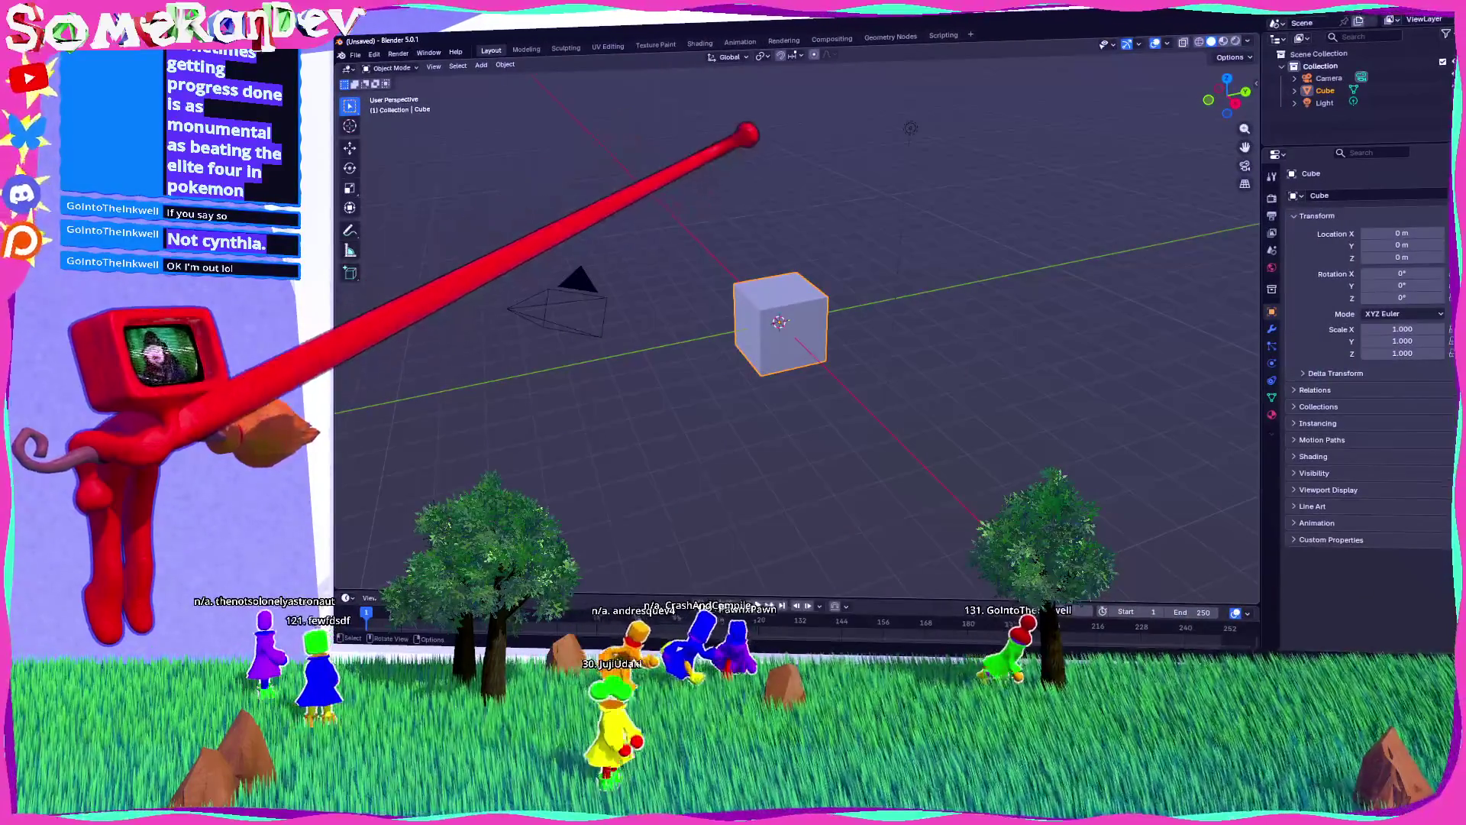
Step: Delete the default camera, cube and light, then open recent GooblerBody.blend without saving
left_click_drag(960, 433, 637, 190)
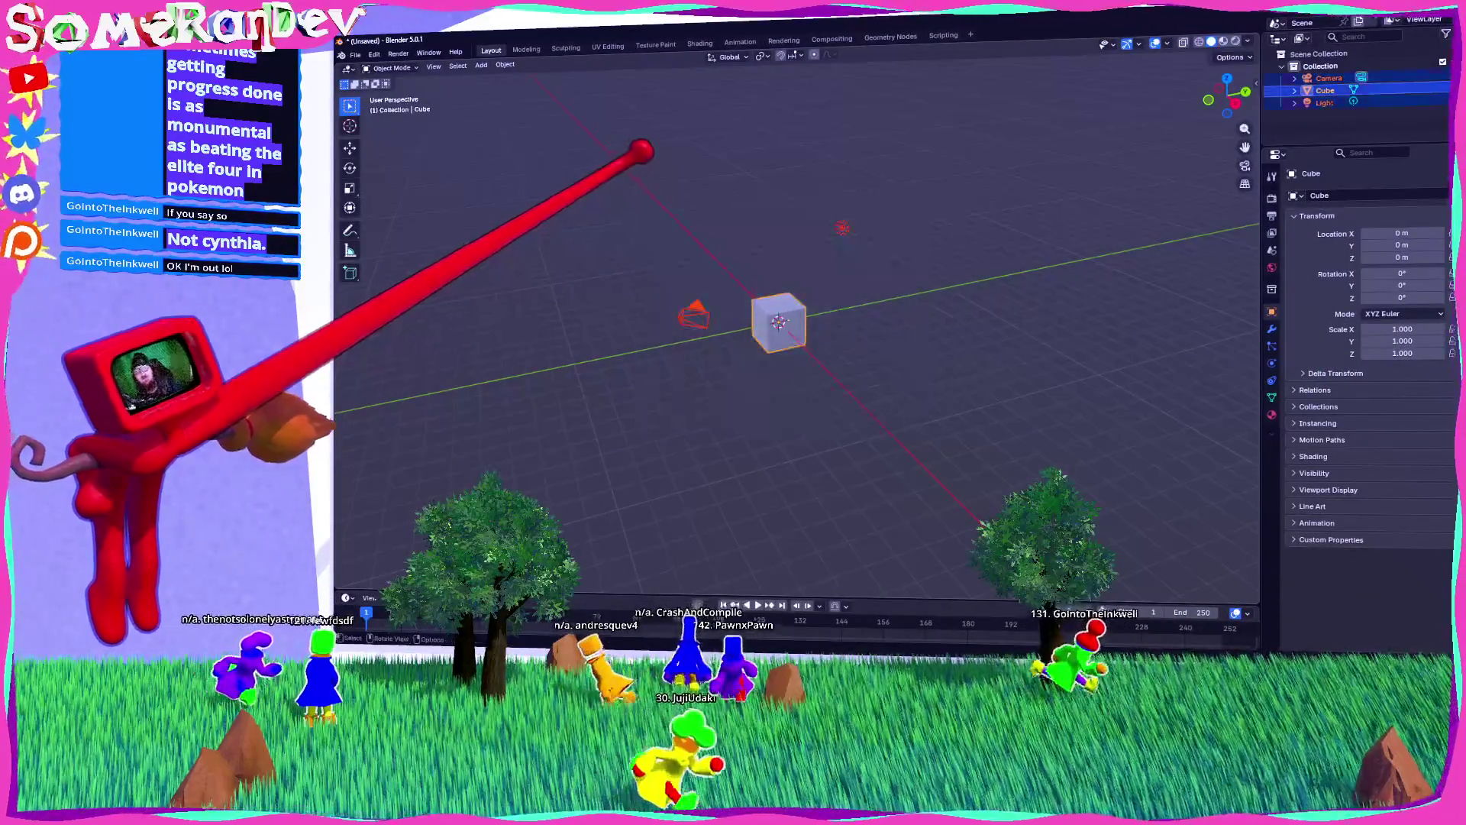
key("Delete")
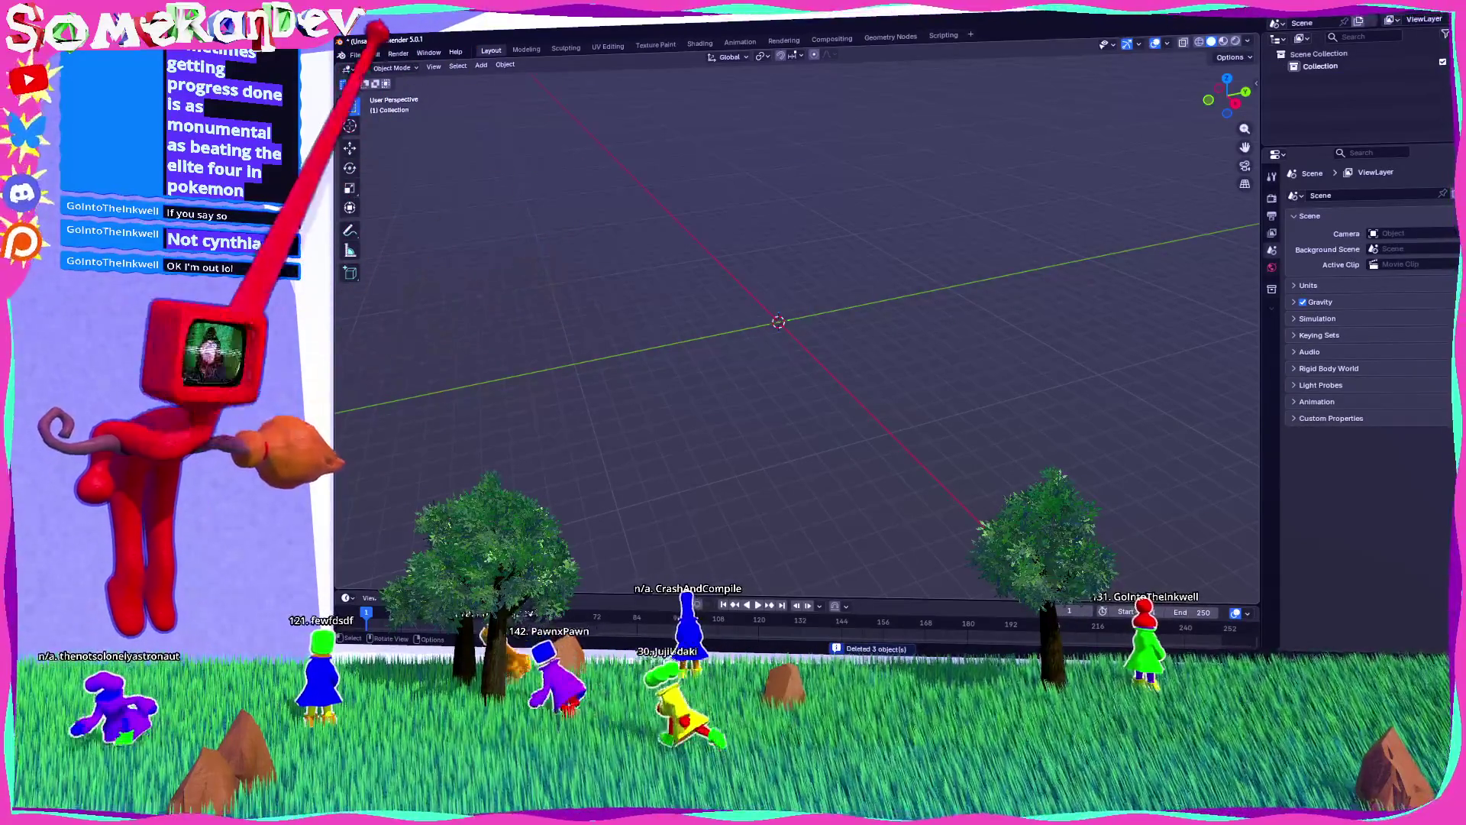
left_click(355, 54)
mouse_move(382, 89)
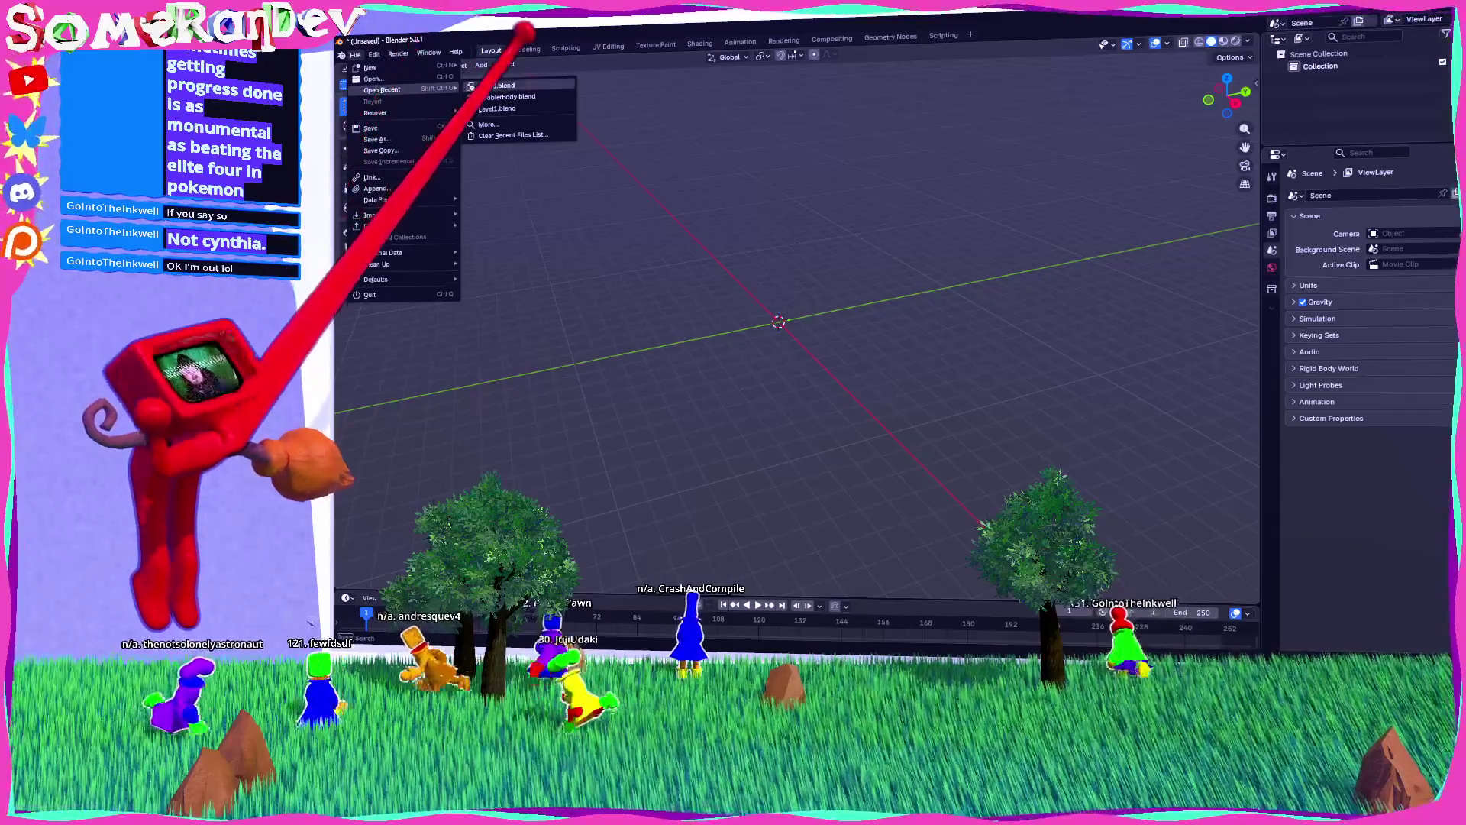
left_click(519, 97)
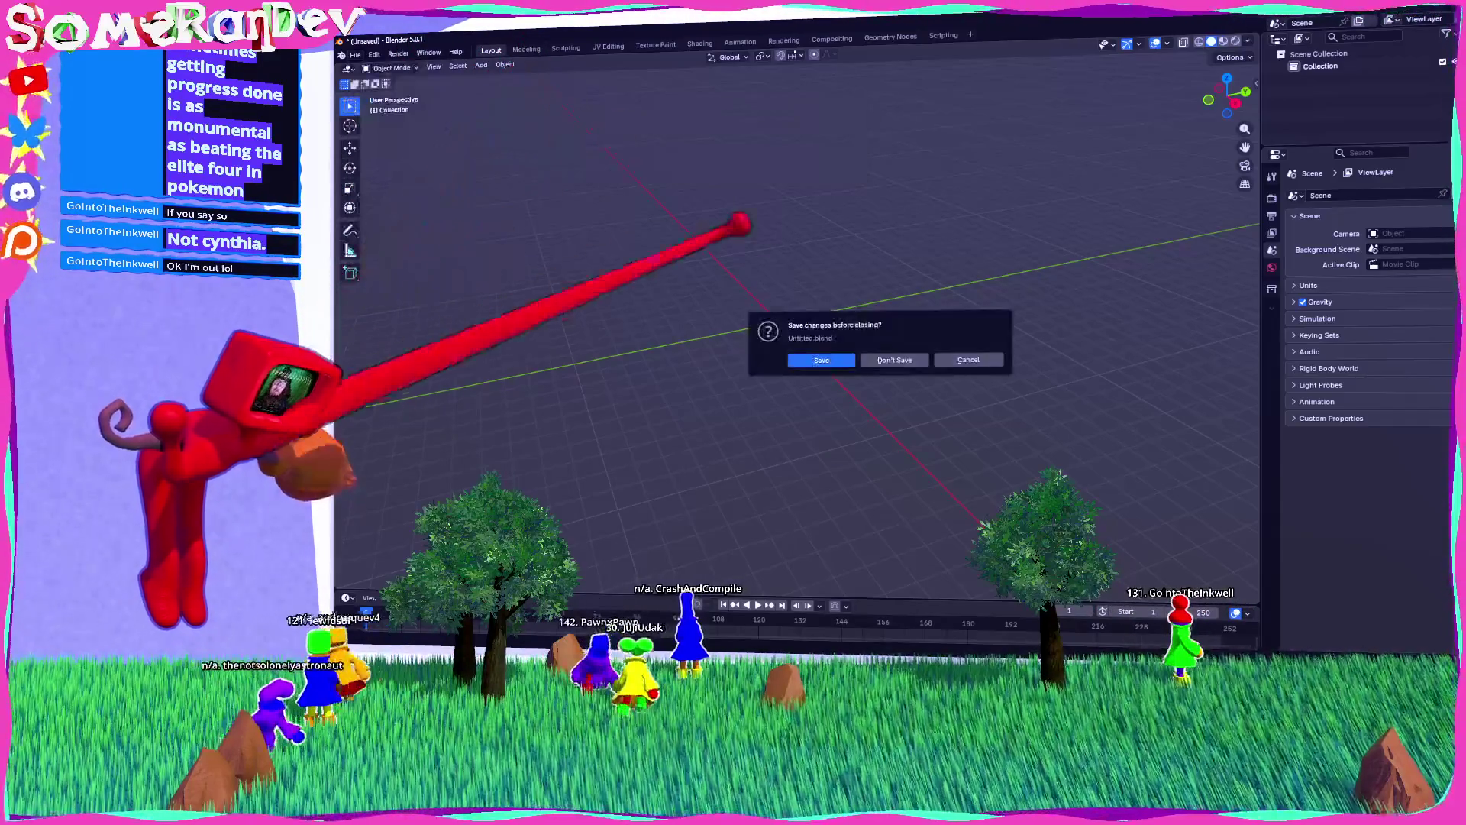
left_click(886, 359)
scroll(844, 320, "up", 3)
left_click_drag(1228, 92, 1214, 99)
scroll(843, 328, "down", 5)
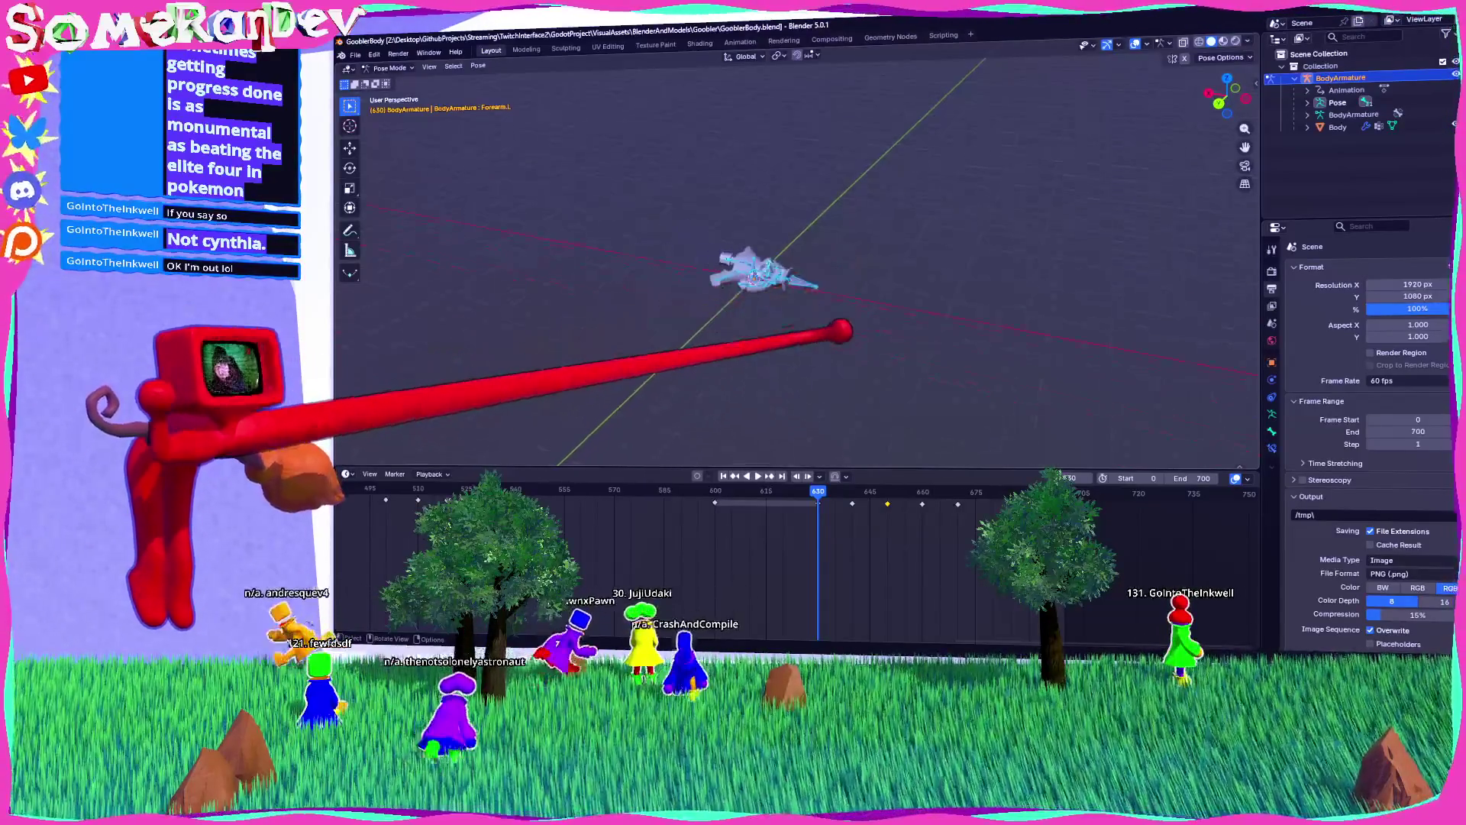
Step: Preview the animation, switch to Object Mode, and select and frame the Body mesh
scroll(672, 534, "down", 5)
key("space")
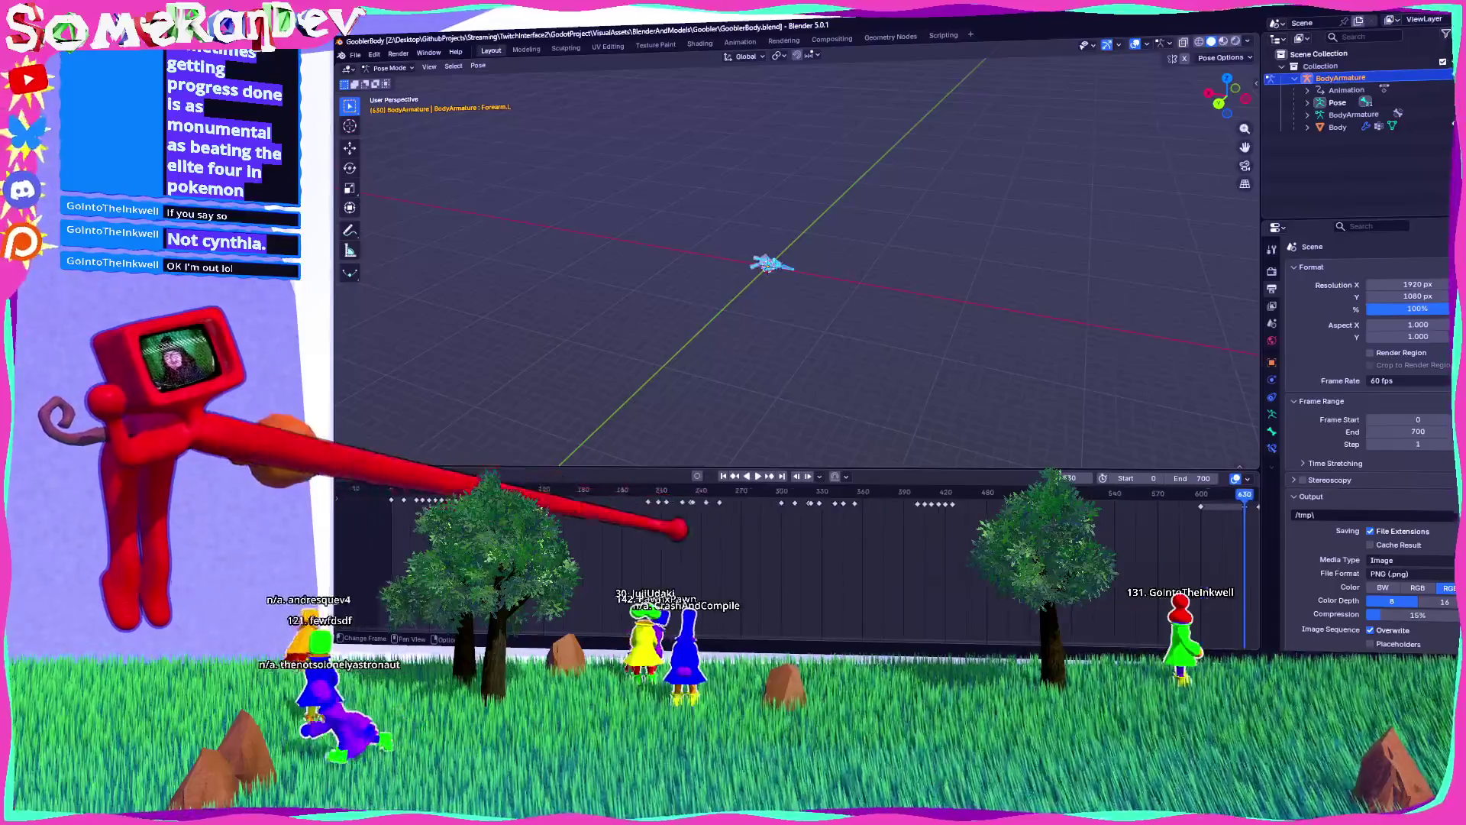
key("space")
left_click(390, 68)
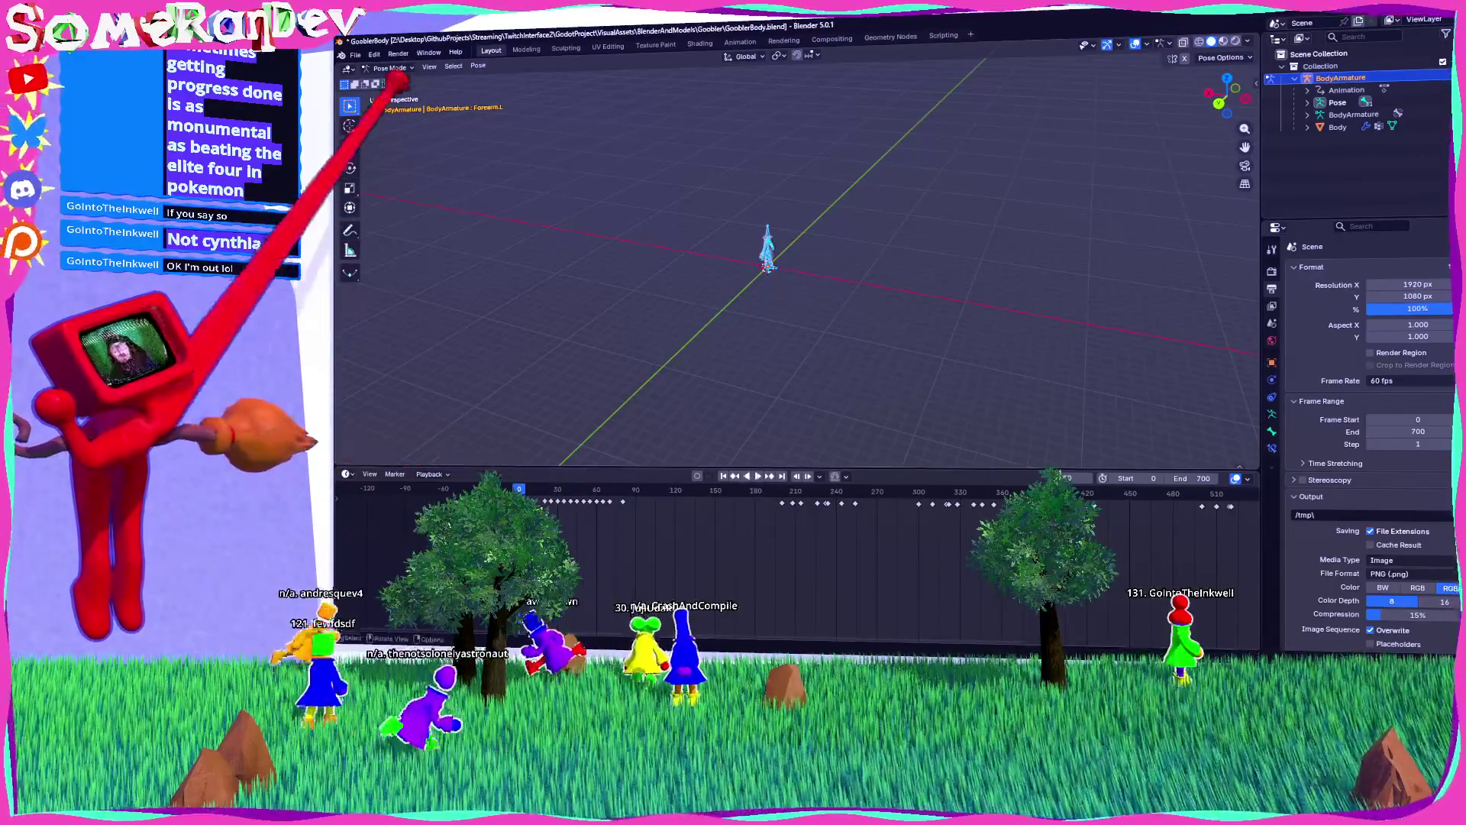
left_click(391, 83)
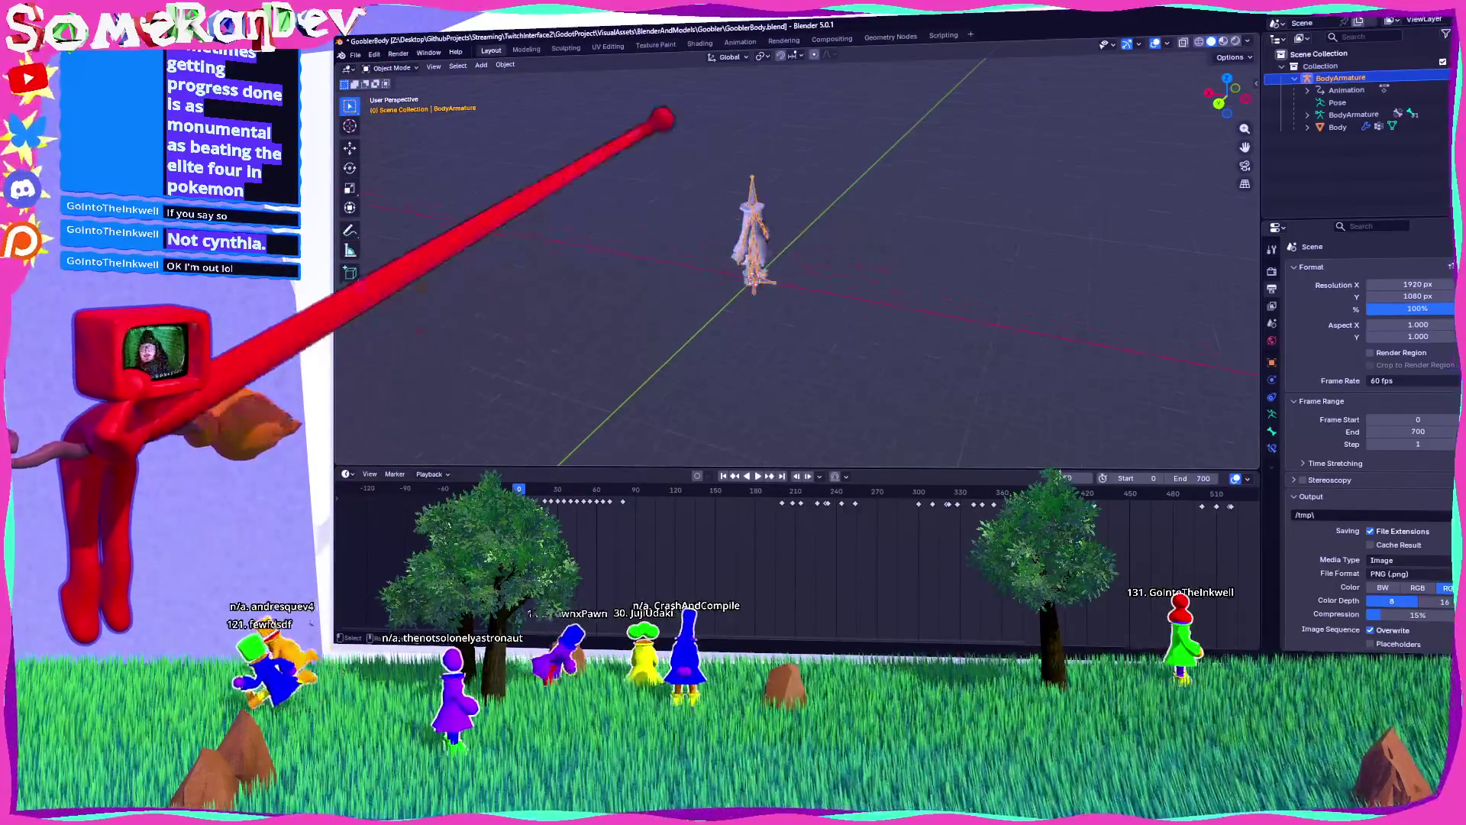
left_click(1337, 102)
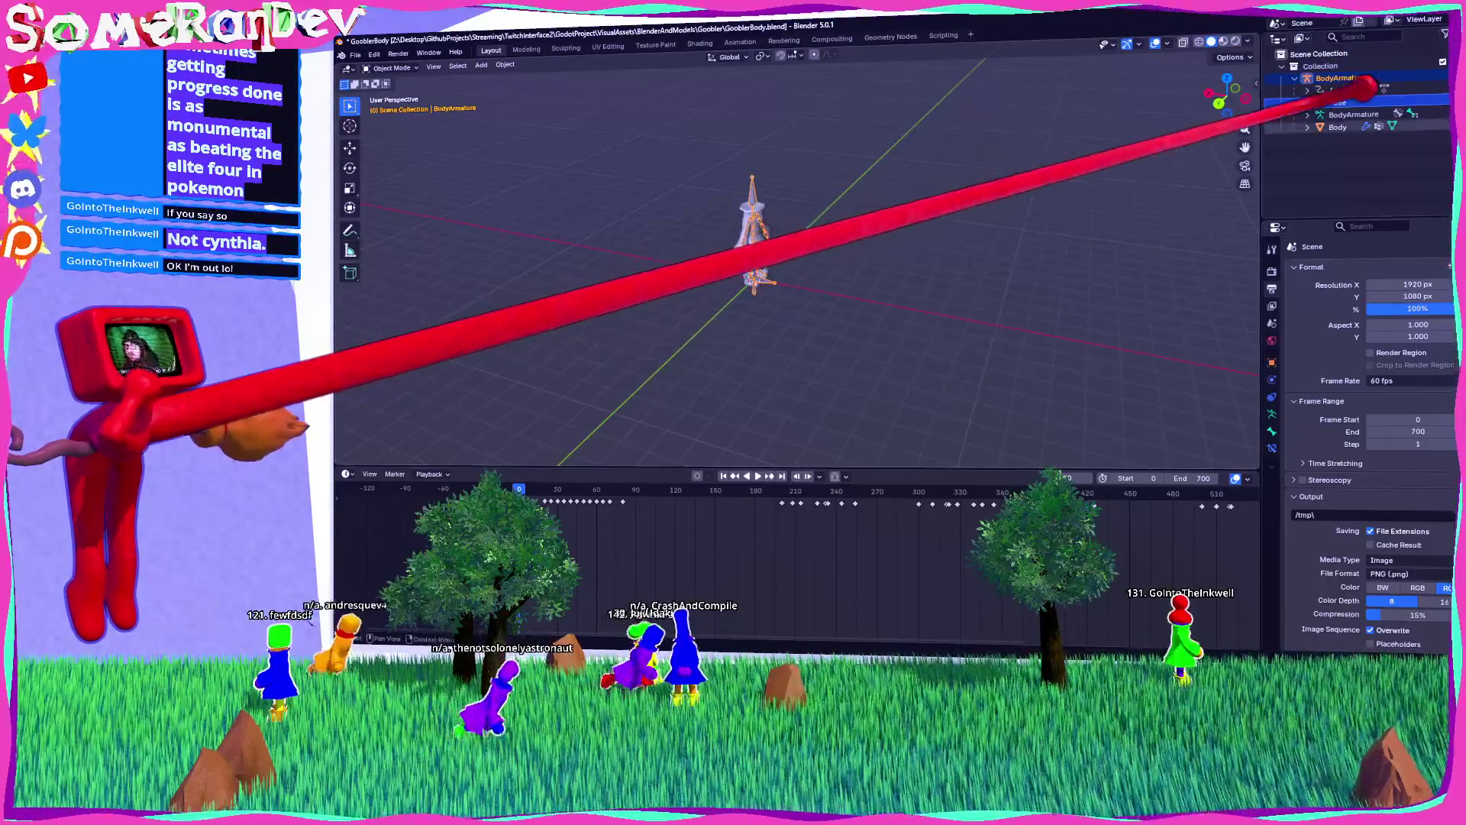
left_click(1338, 127)
key("KP_Decimal")
mouse_move(851, 221)
left_mouse_down()
mouse_move(891, 239)
mouse_move(818, 261)
mouse_move(1032, 262)
mouse_move(952, 262)
left_mouse_up()
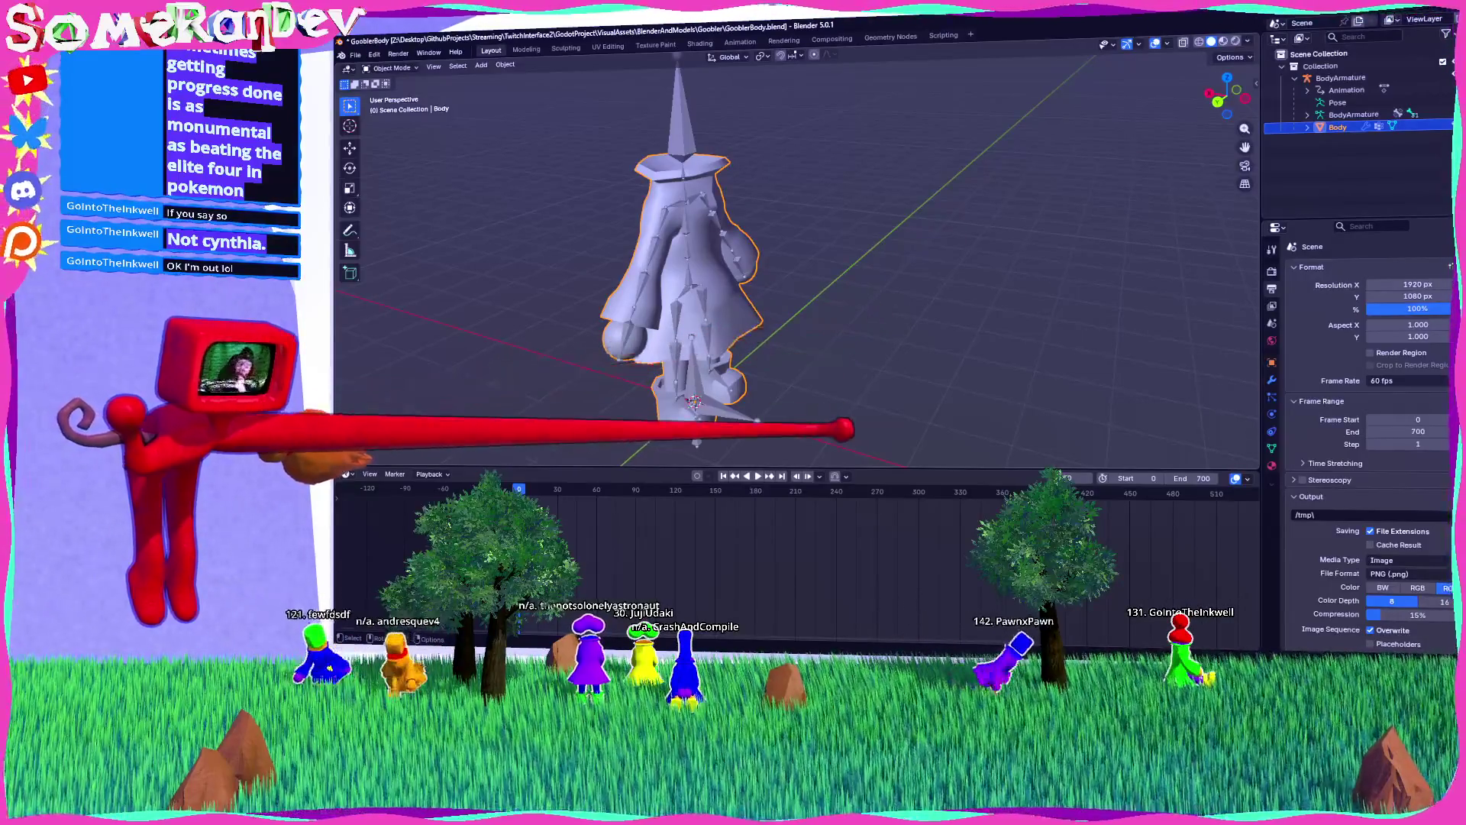
Step: Shrink the timeline to enlarge the 3D view and orbit to a front view of the character
left_click_drag(497, 468, 428, 611)
left_click_drag(424, 541, 420, 550)
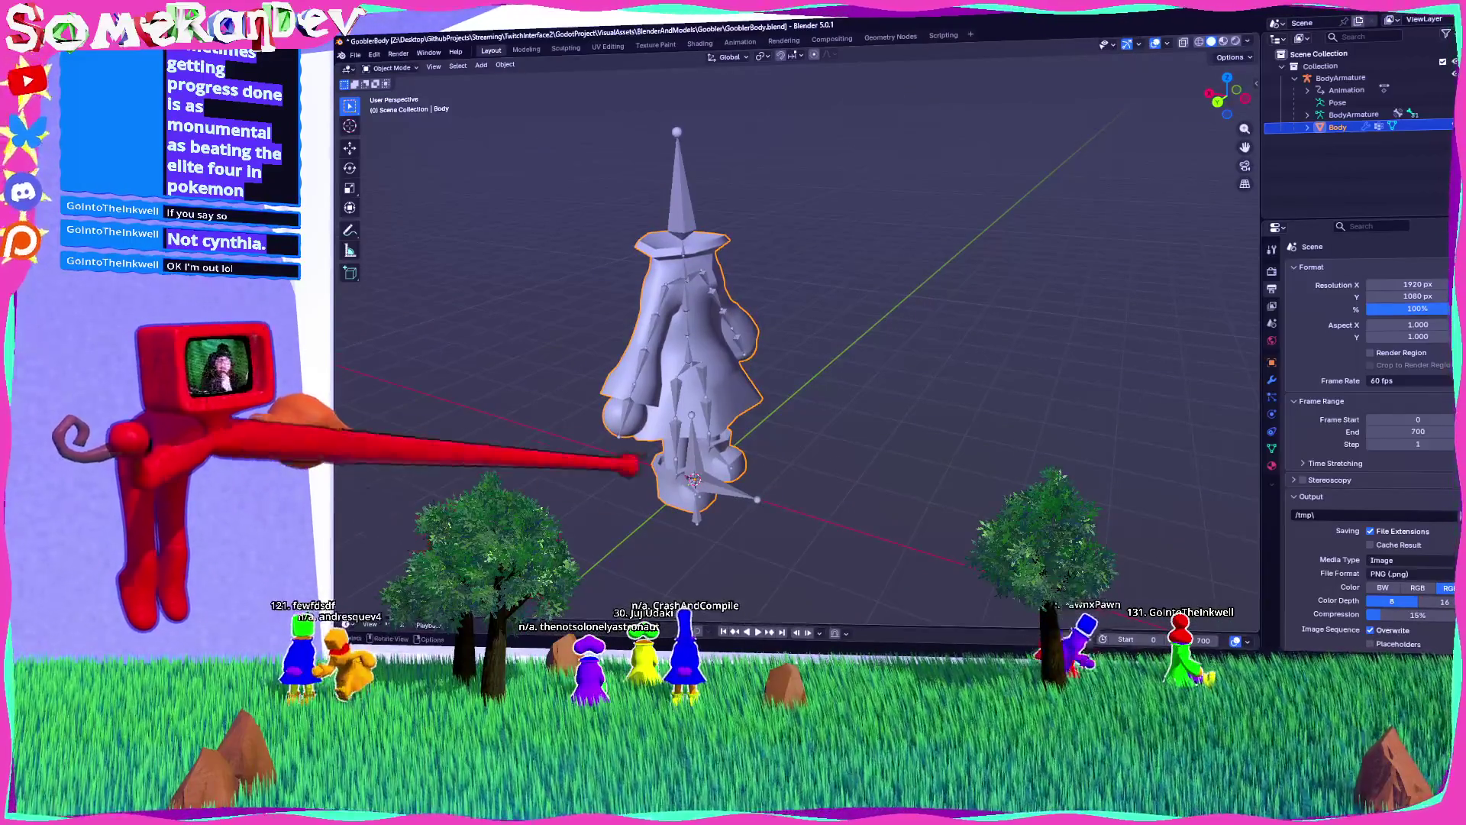
key("c")
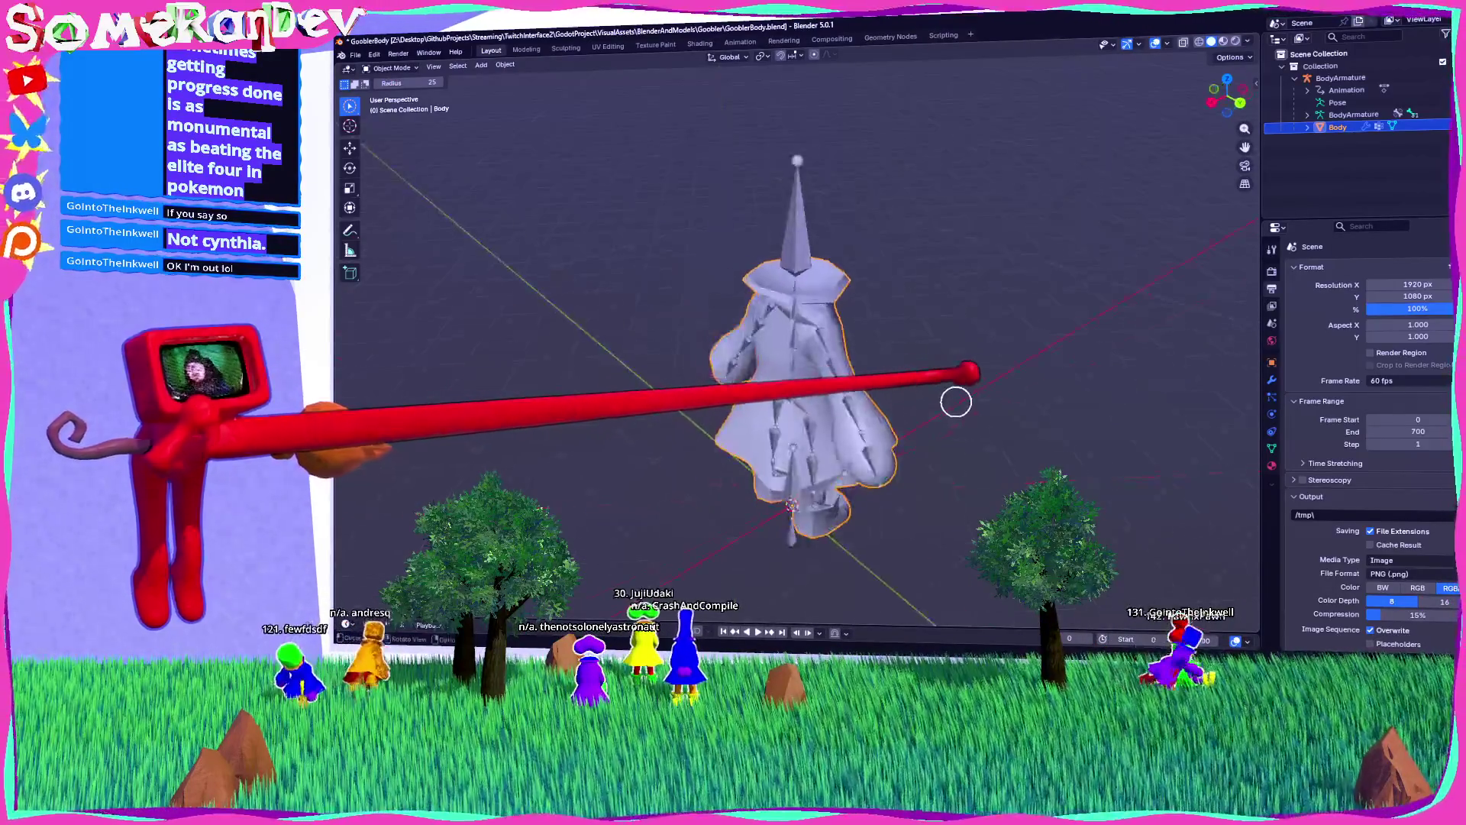
mouse_move(1204, 109)
left_mouse_down()
mouse_move(1047, 311)
mouse_move(878, 311)
left_mouse_up()
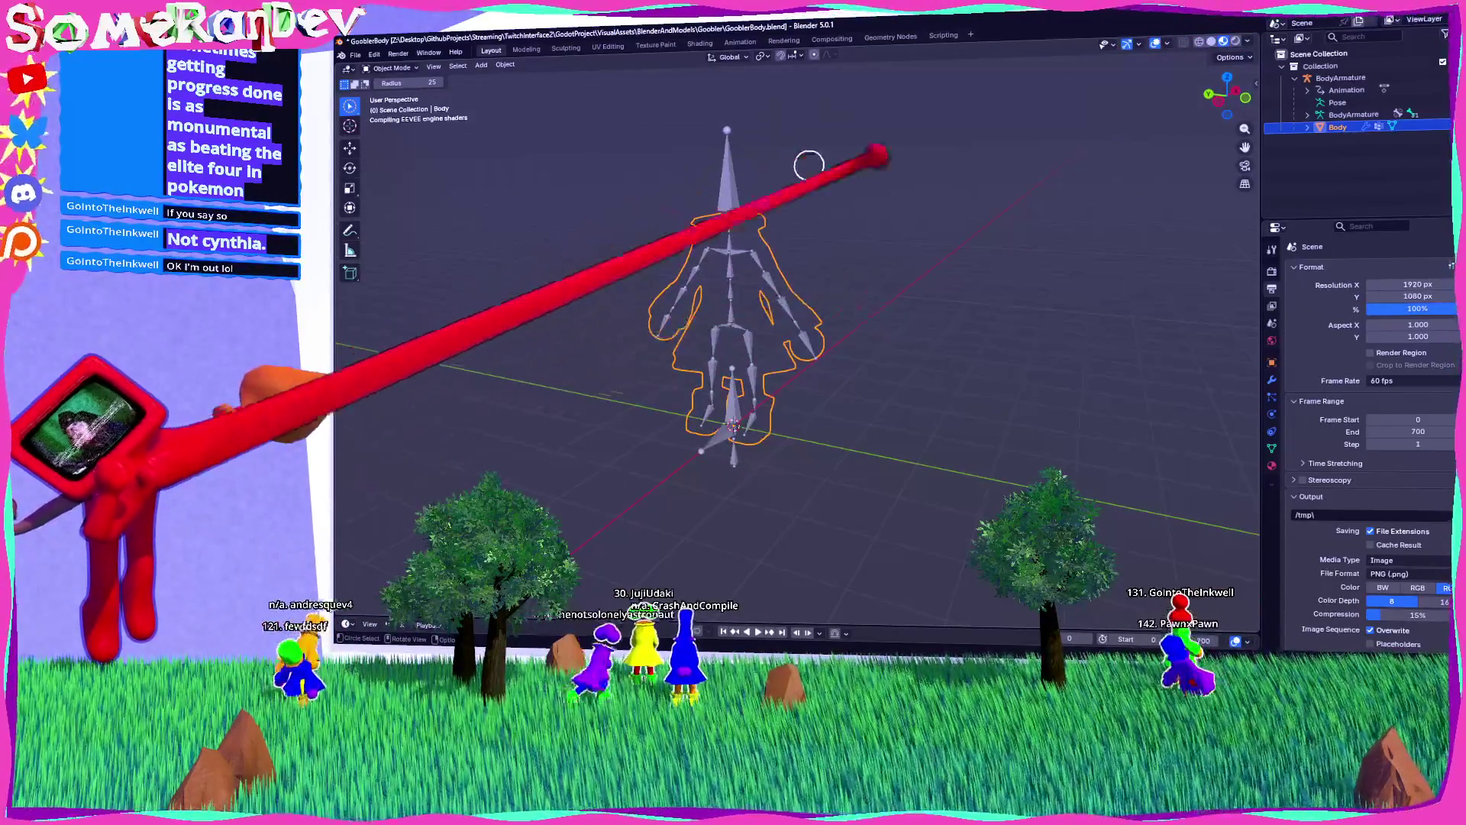
key("Escape")
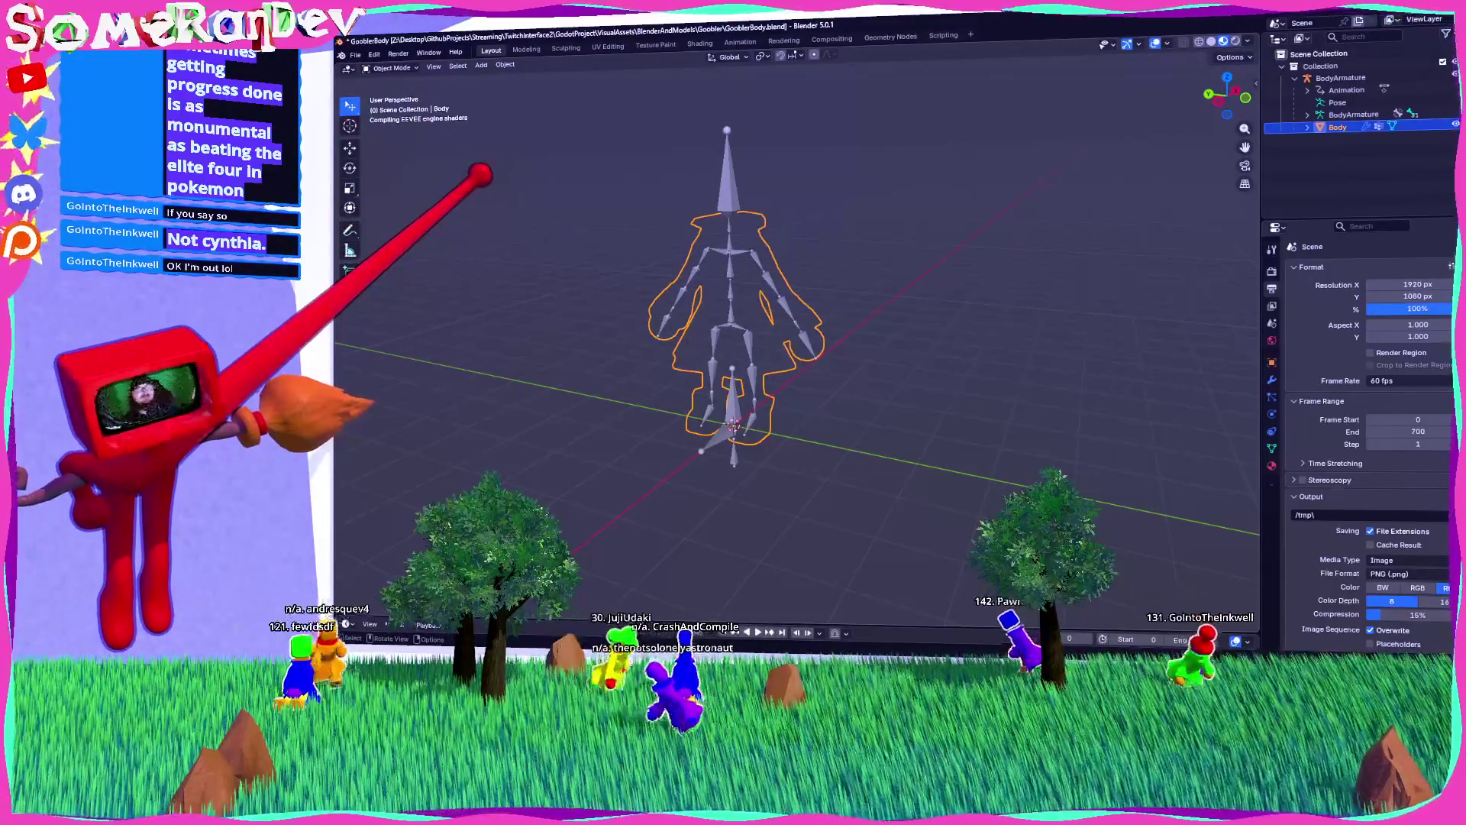
mouse_move(474, 204)
left_mouse_down()
mouse_move(540, 213)
mouse_move(802, 327)
mouse_move(889, 387)
left_mouse_up()
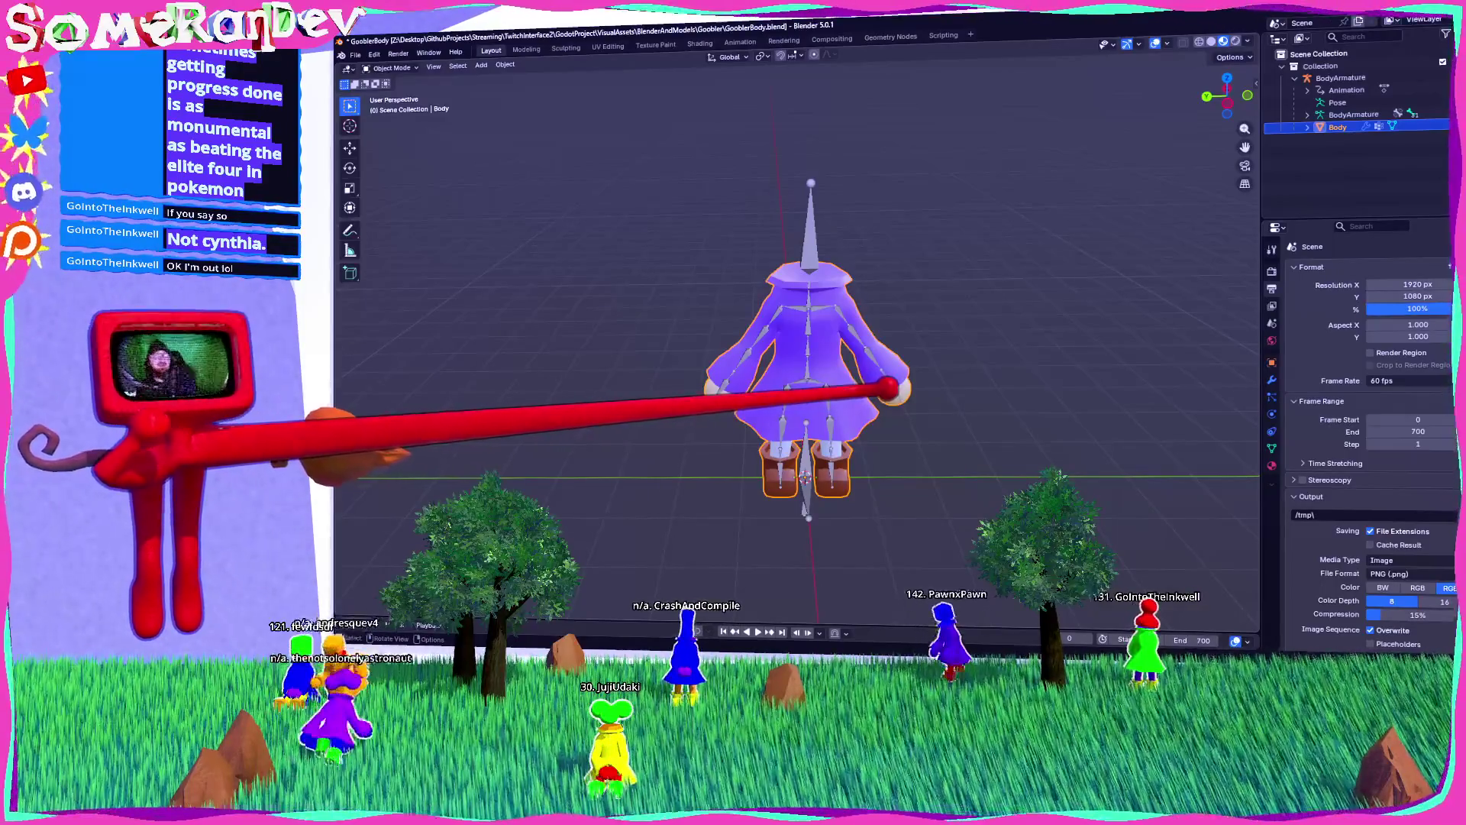
scroll(799, 352, "up", 4)
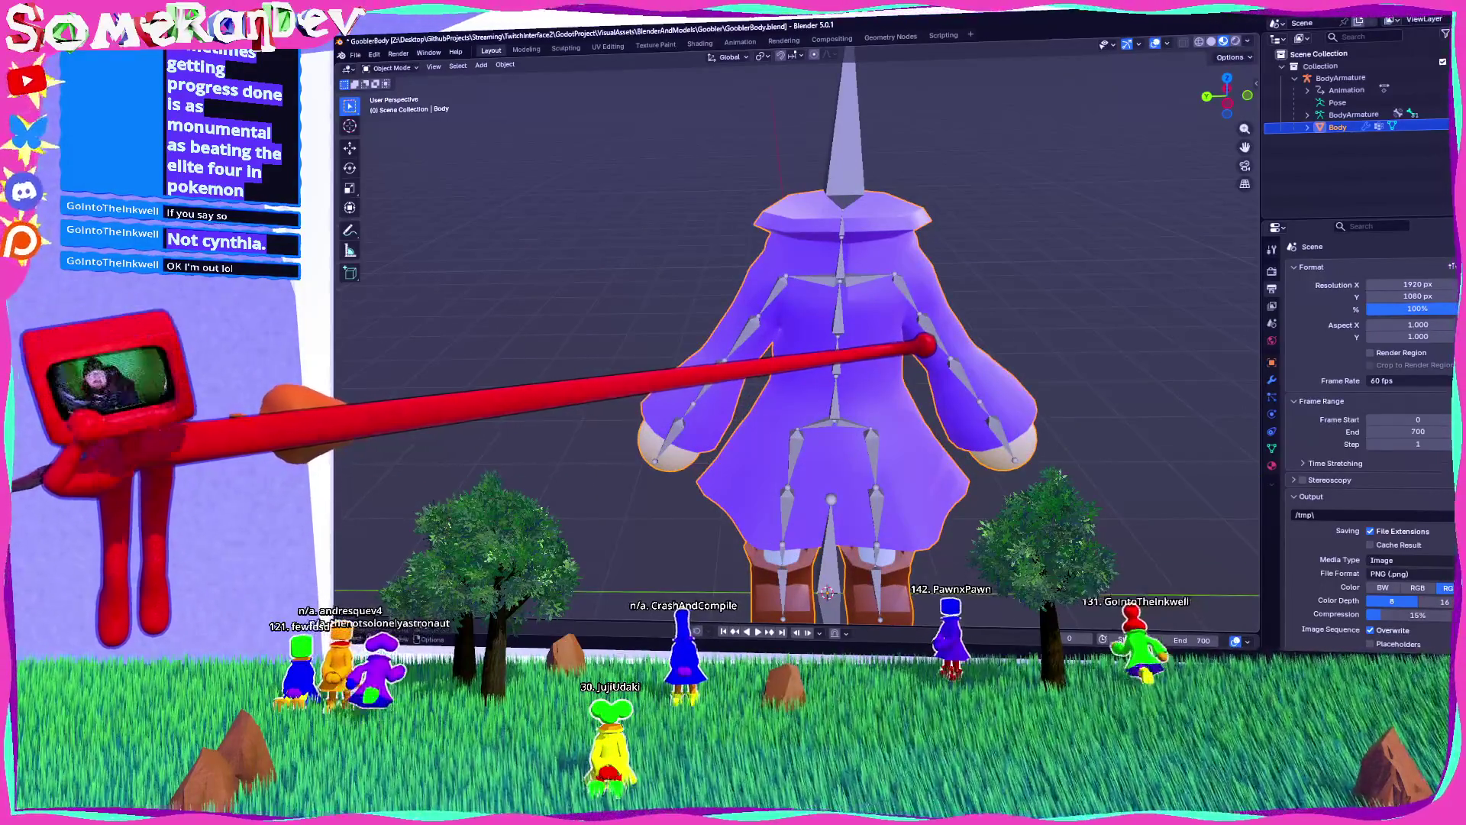
scroll(924, 345, "down", 4)
mouse_move(982, 343)
left_mouse_down()
mouse_move(802, 310)
mouse_move(310, 374)
left_mouse_up()
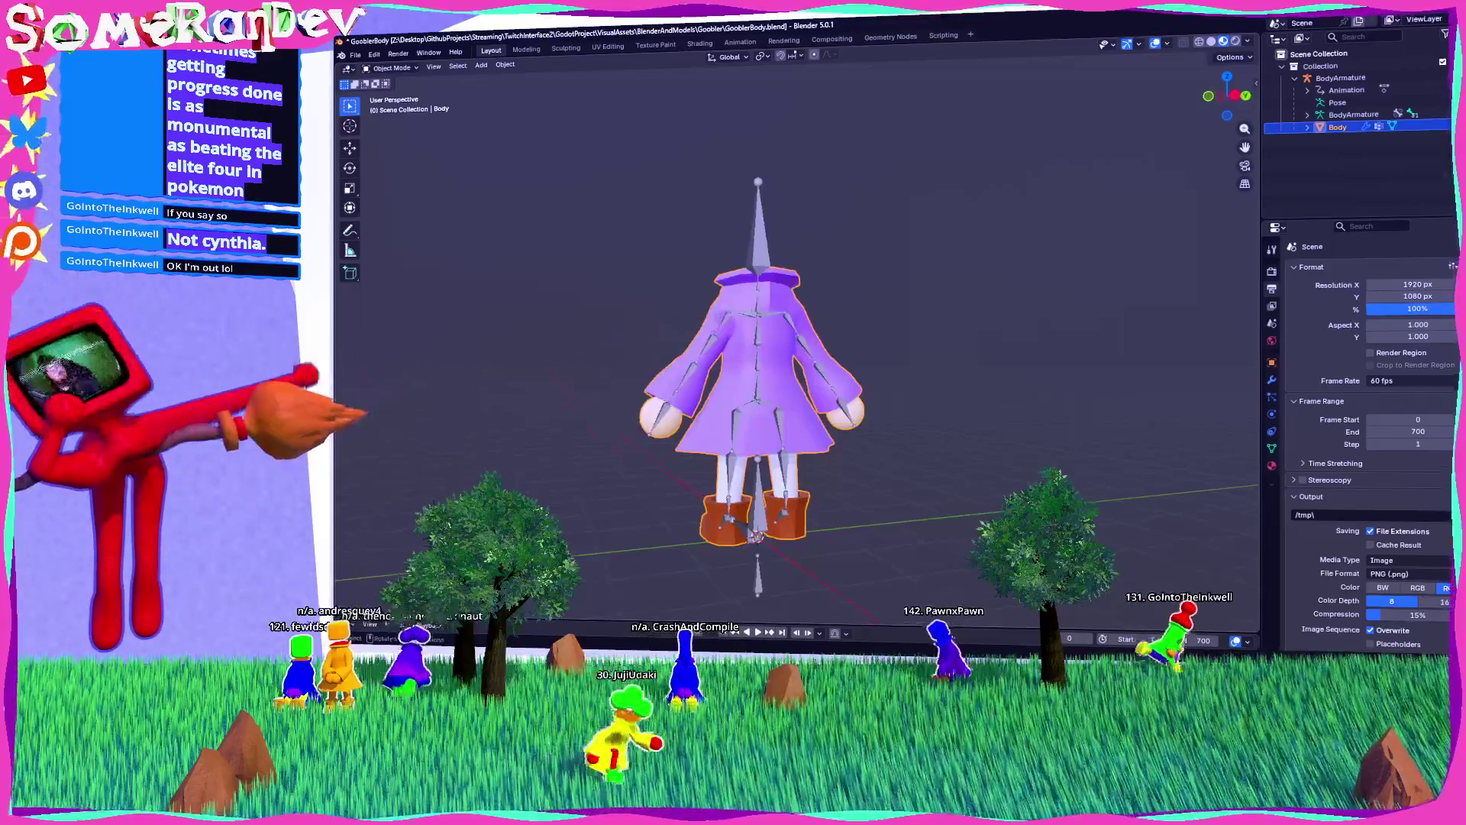
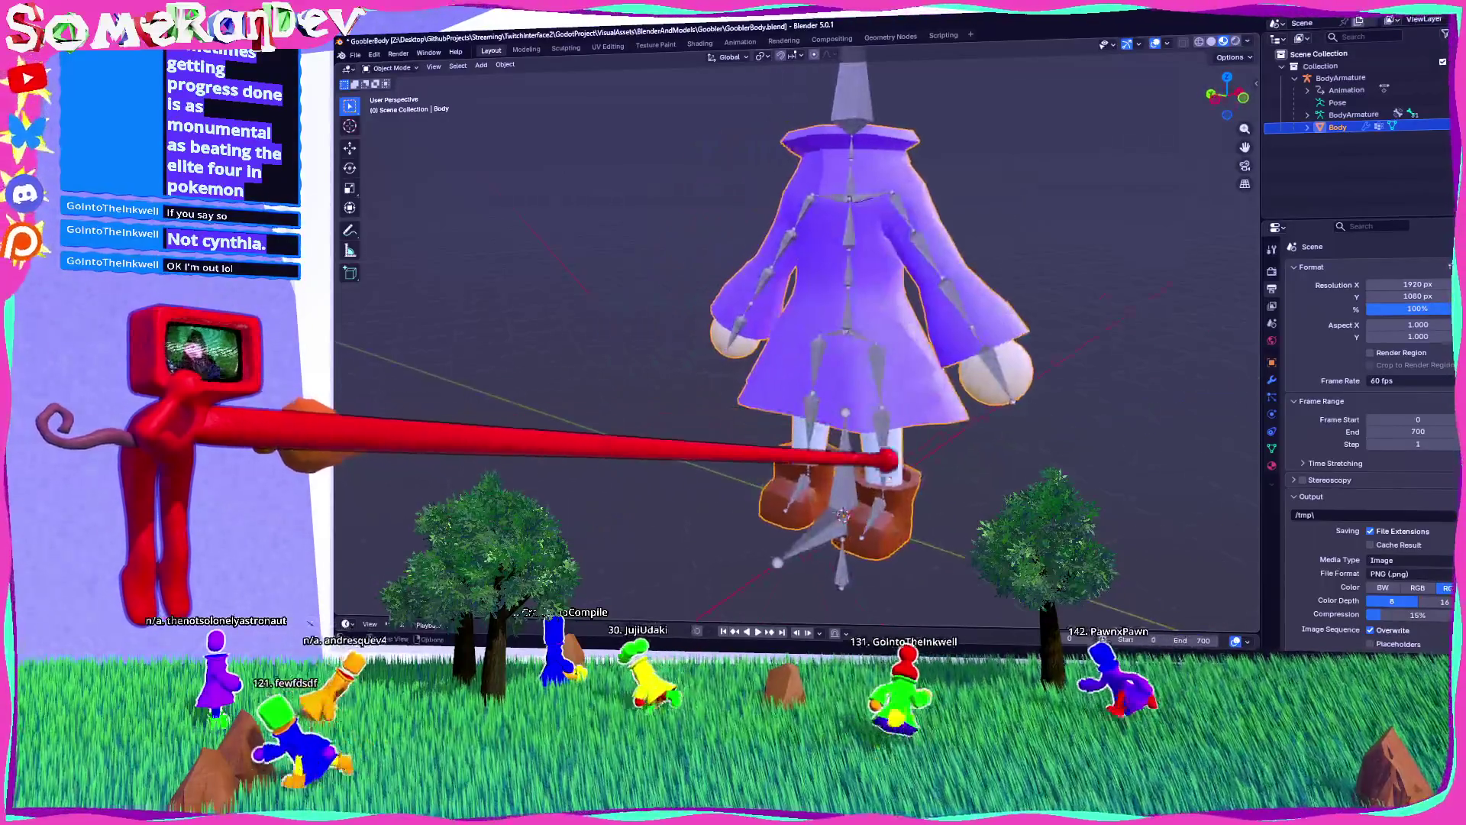
Step: Briefly enter and leave Edit Mode on the Body, then orbit to inspect the character from several angles
key("Tab")
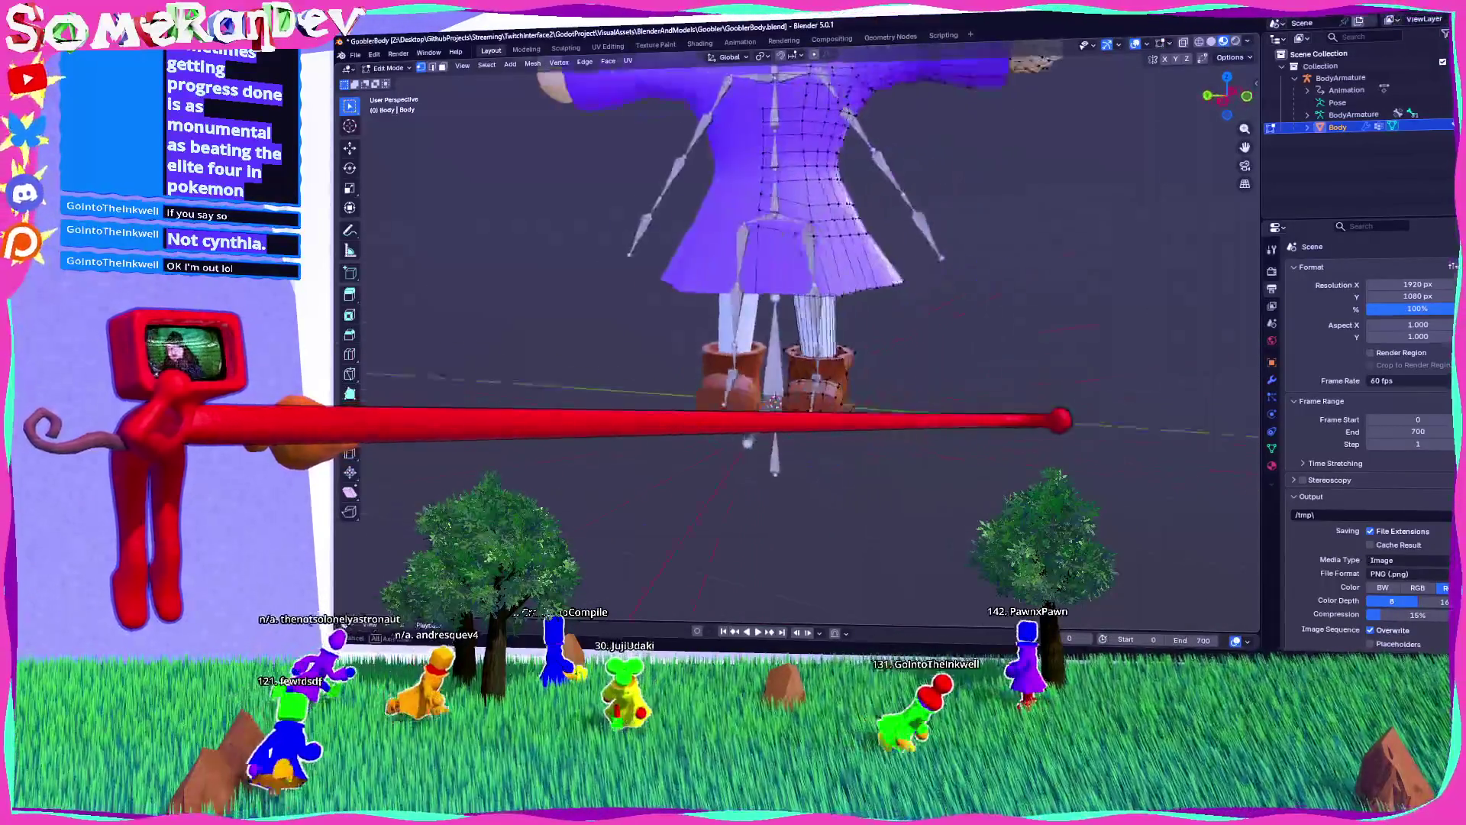
key("Tab")
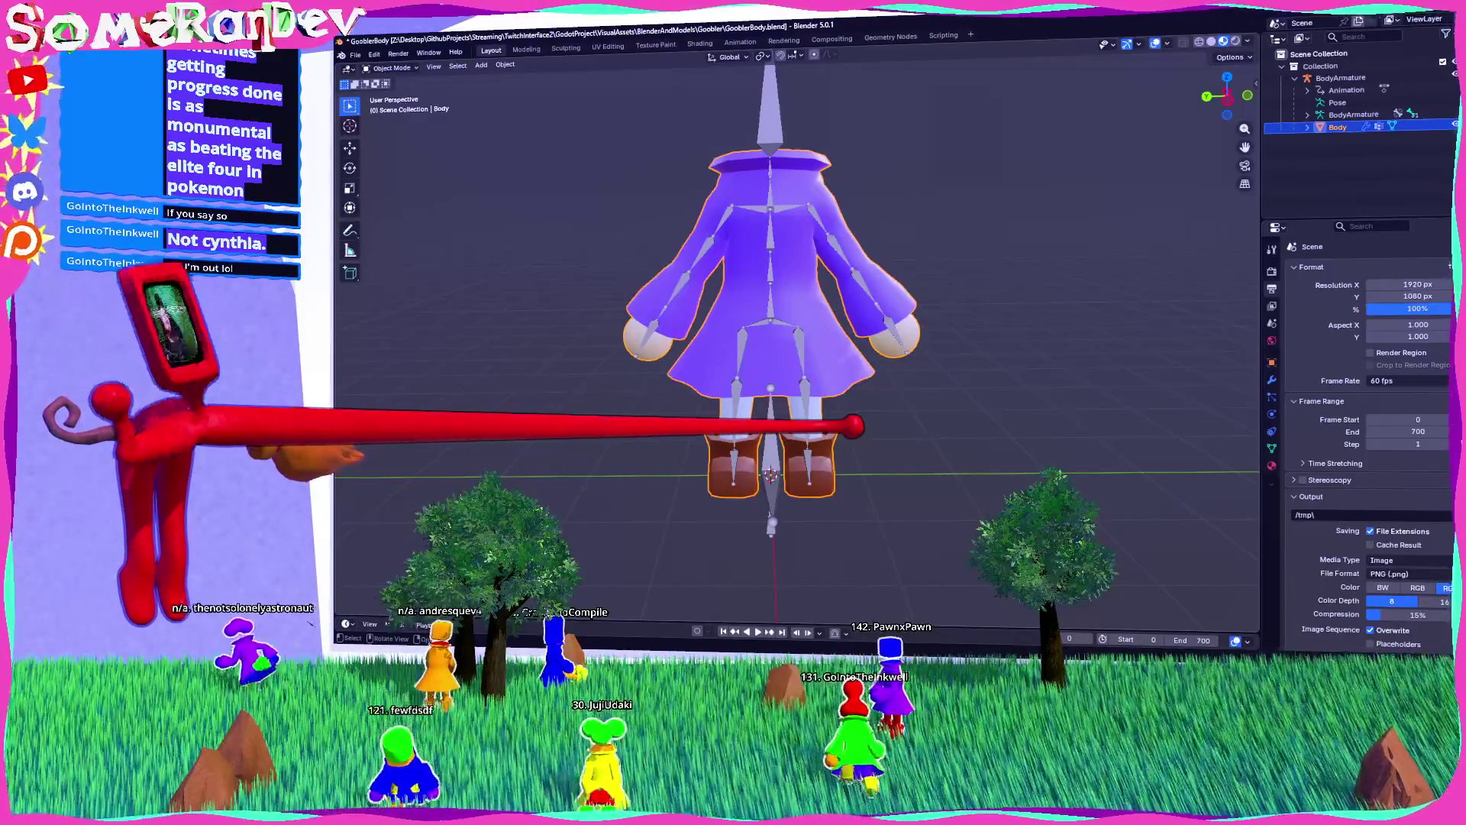
key("r")
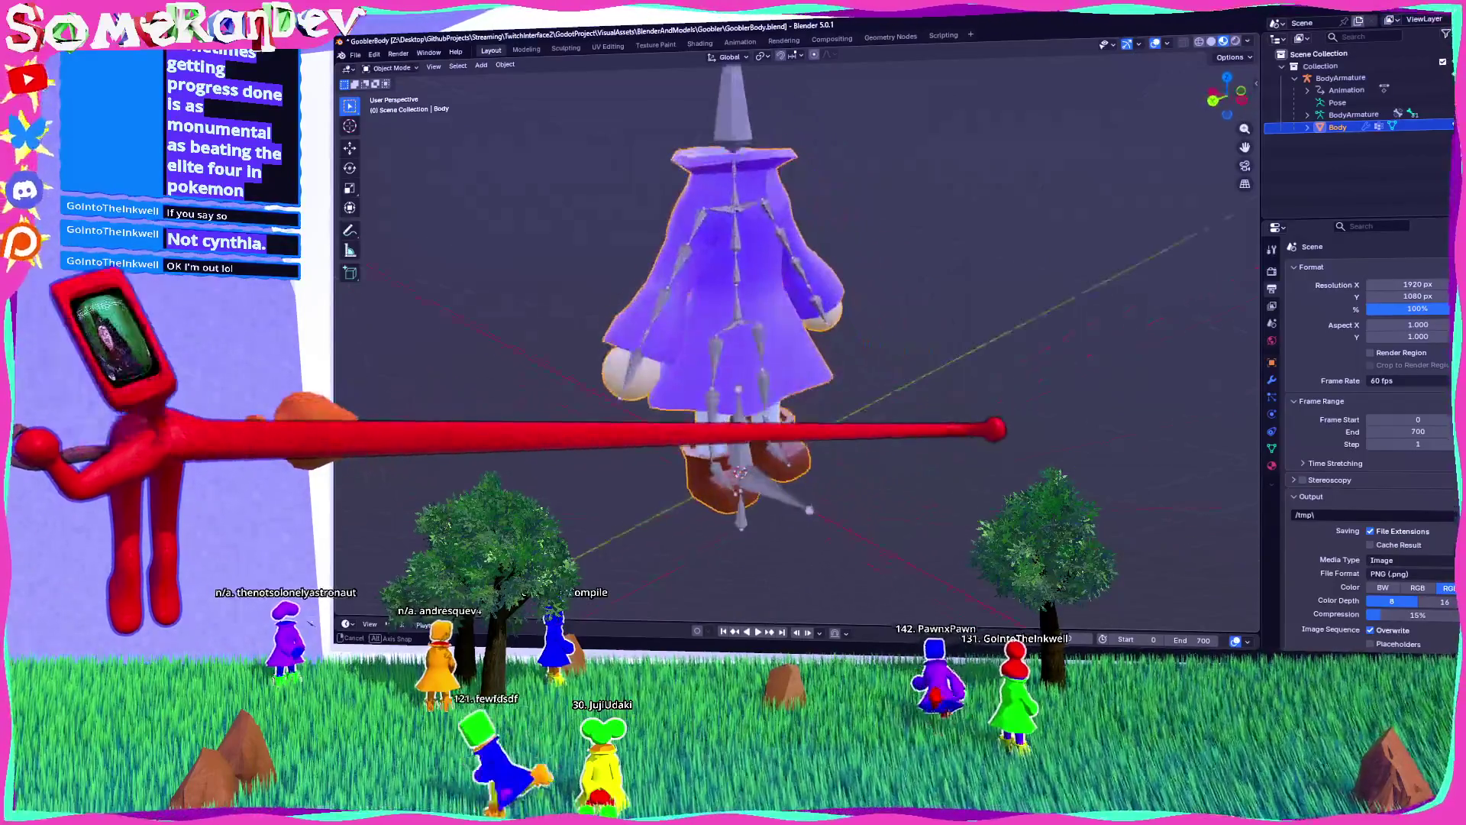
scroll(764, 343, "up", 3)
scroll(764, 344, "down", 3)
left_click_drag(758, 327, 764, 300)
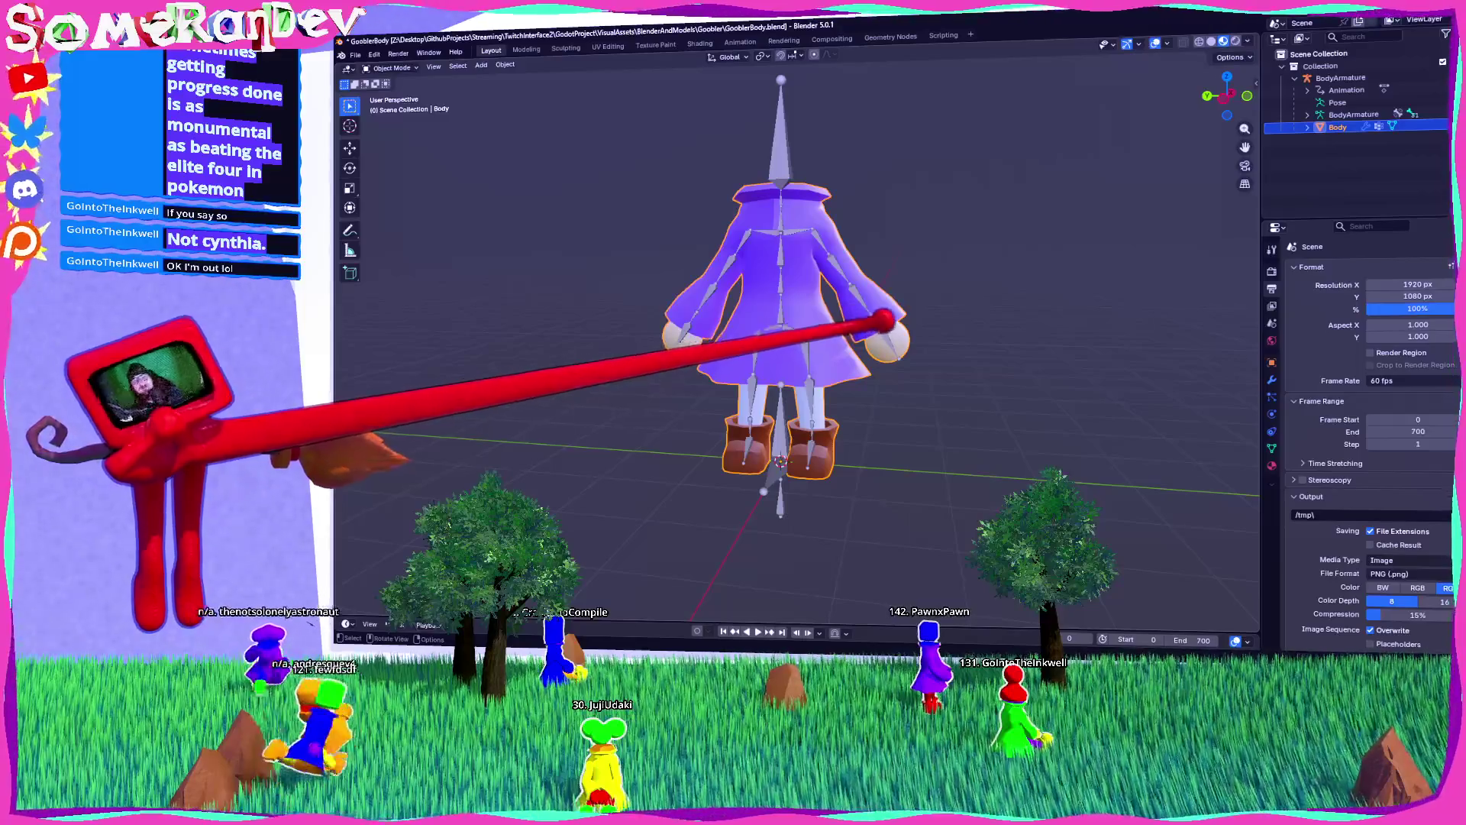
scroll(776, 328, "up", 3)
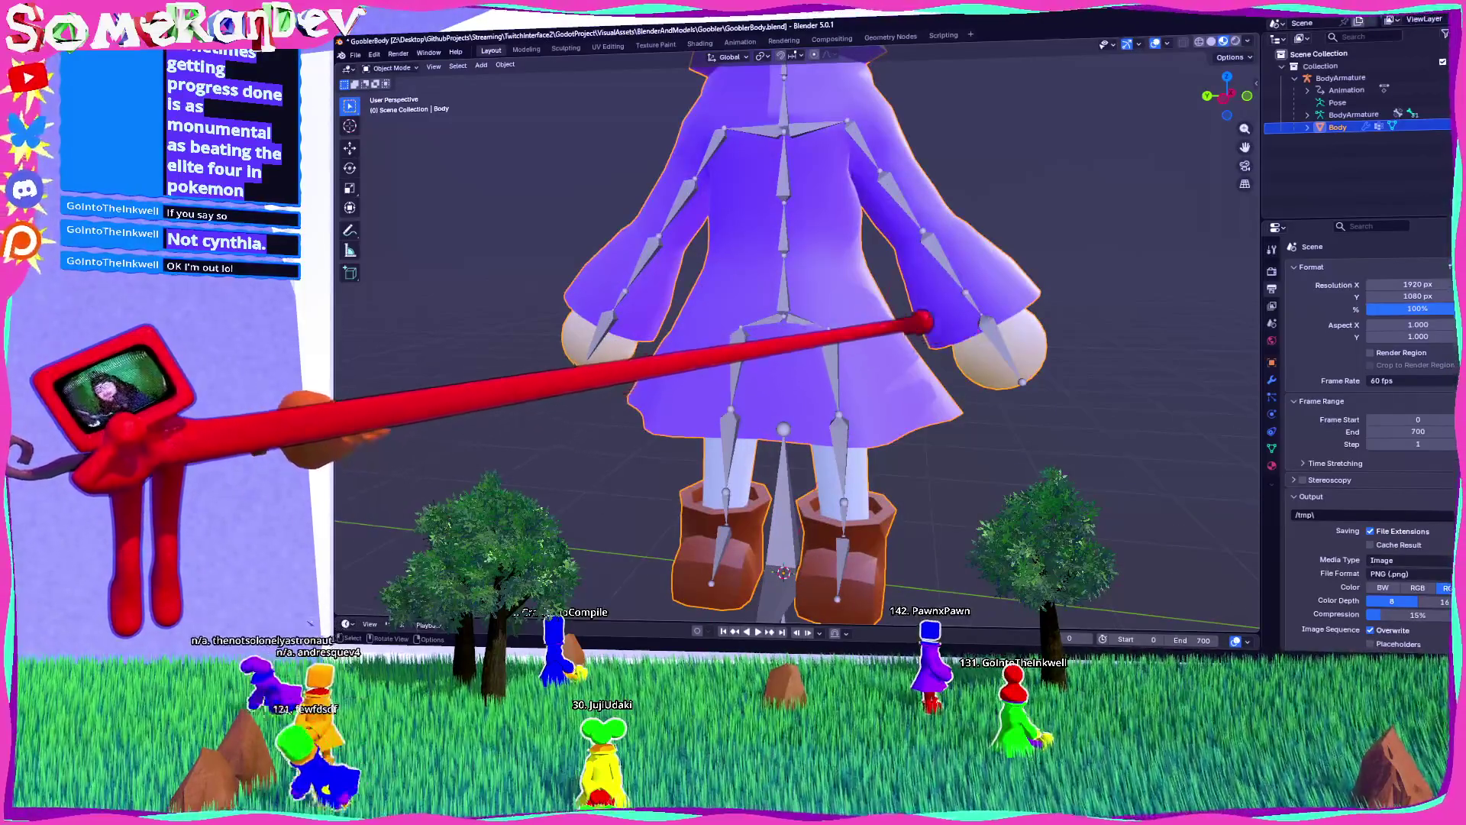
scroll(947, 184, "up", 3)
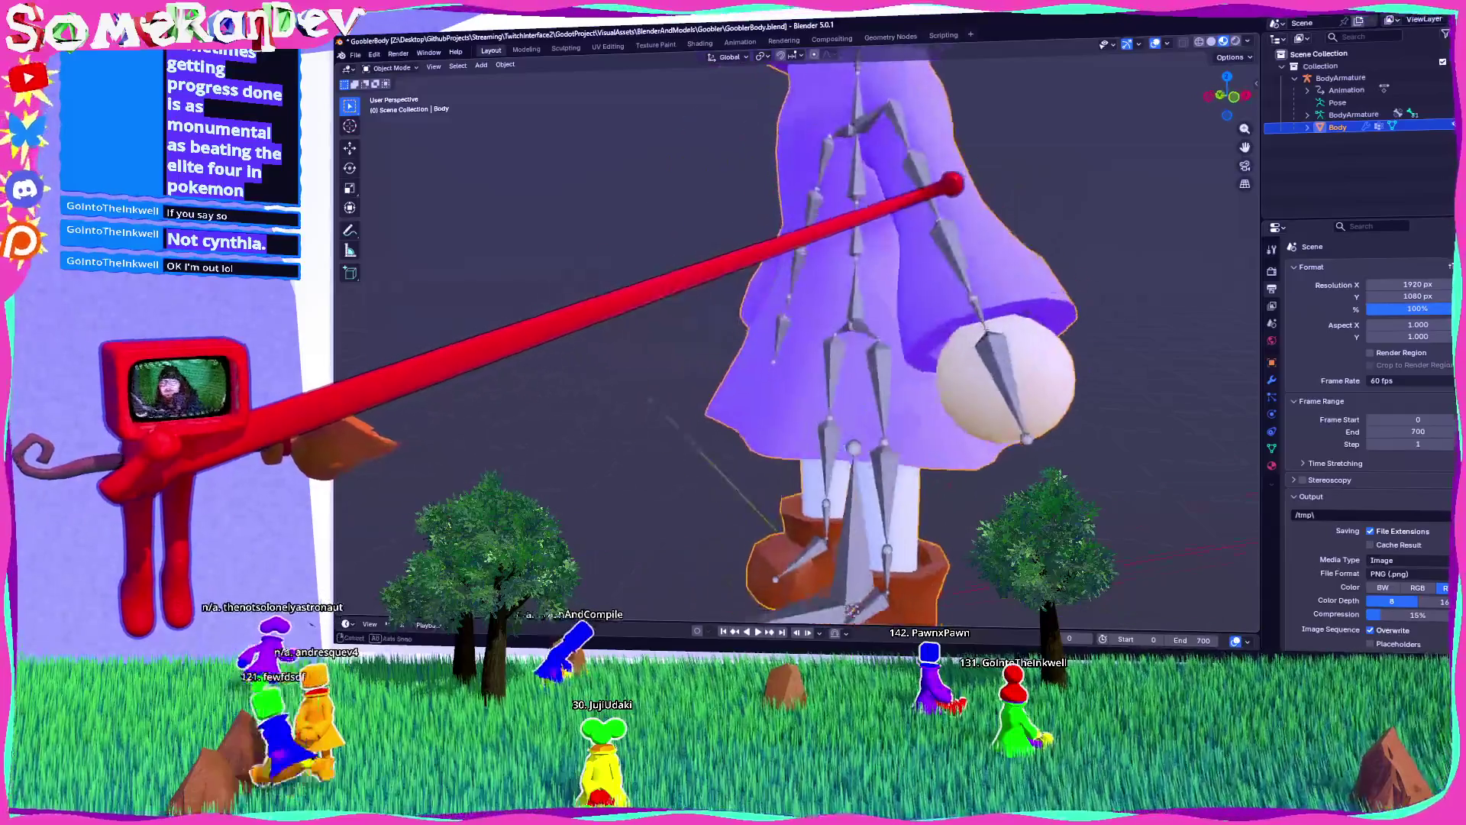
scroll(770, 168, "down", 4)
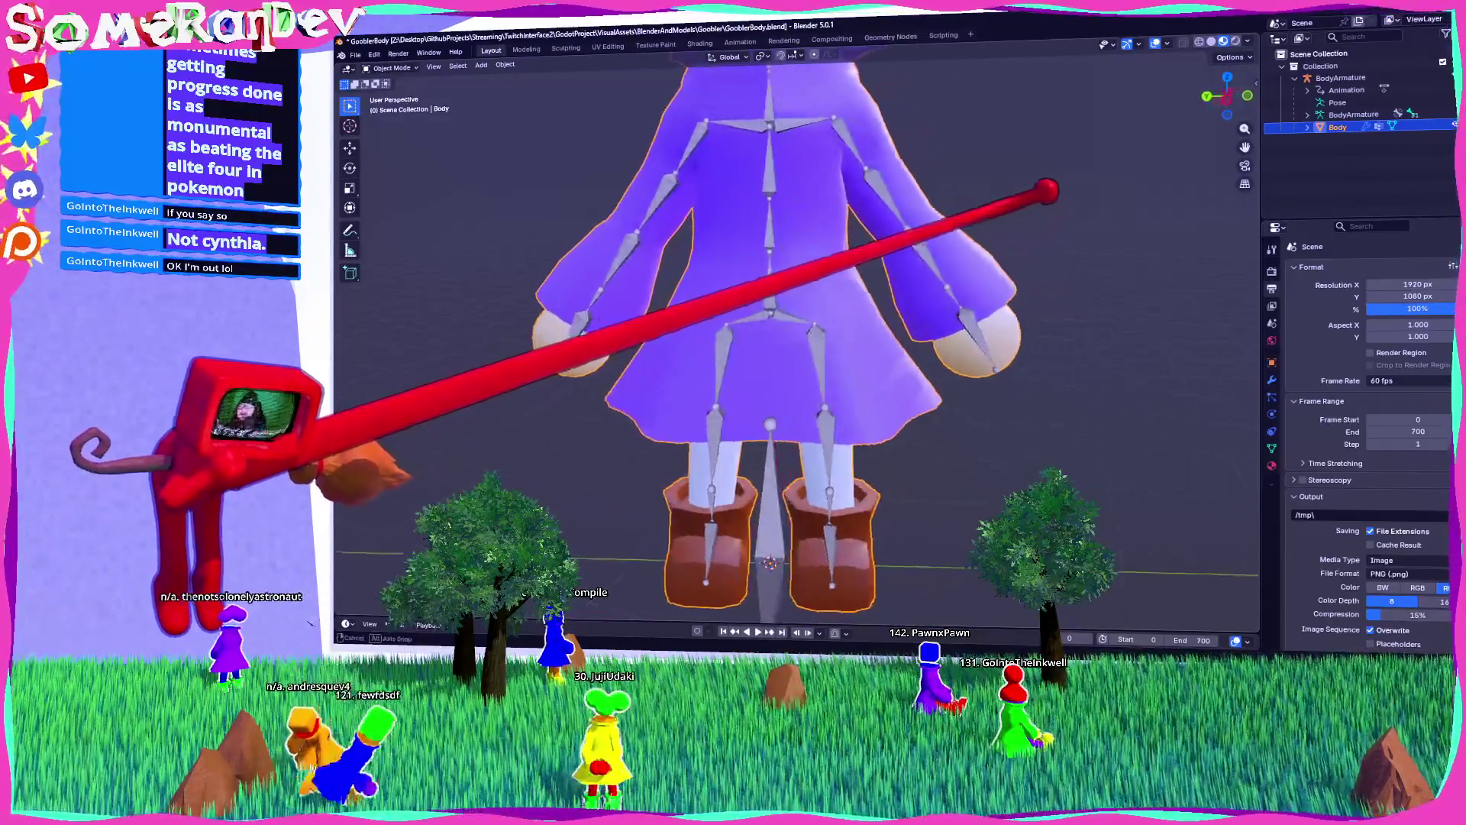
scroll(772, 344, "down", 3)
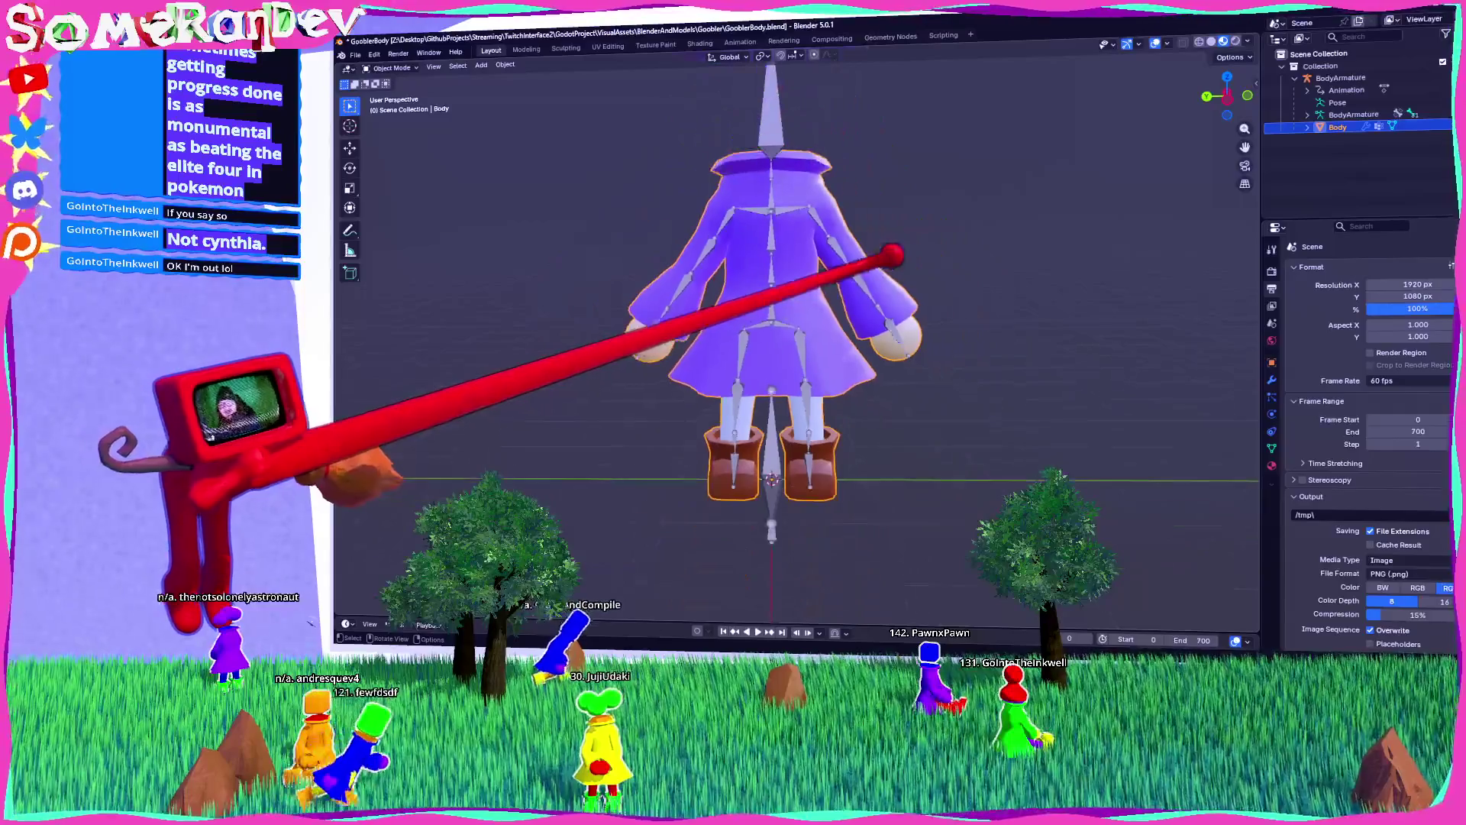
mouse_move(1017, 271)
left_mouse_down()
mouse_move(769, 295)
mouse_move(867, 311)
mouse_move(1391, 115)
left_mouse_up()
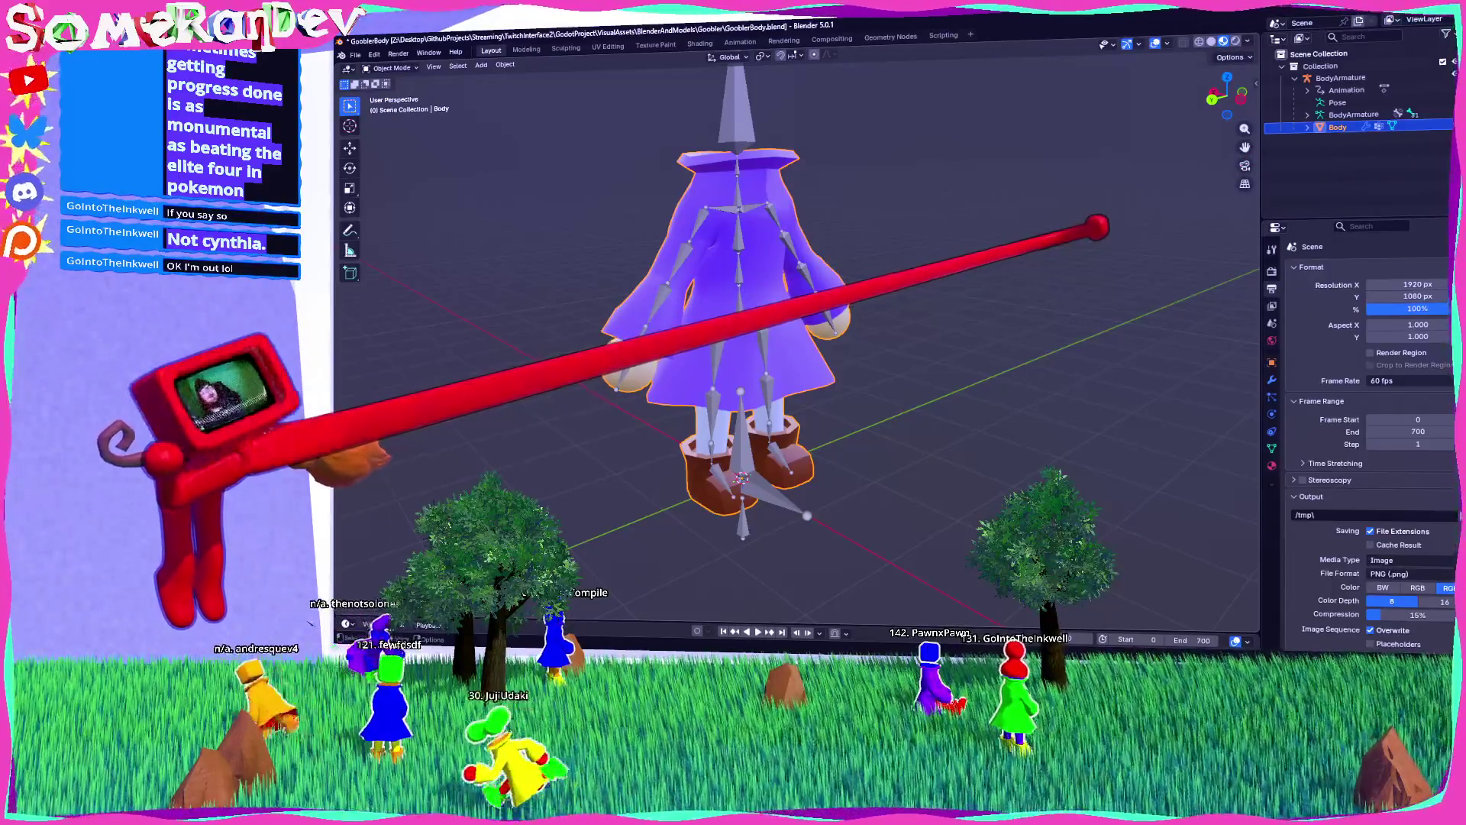
scroll(870, 275, "up", 5)
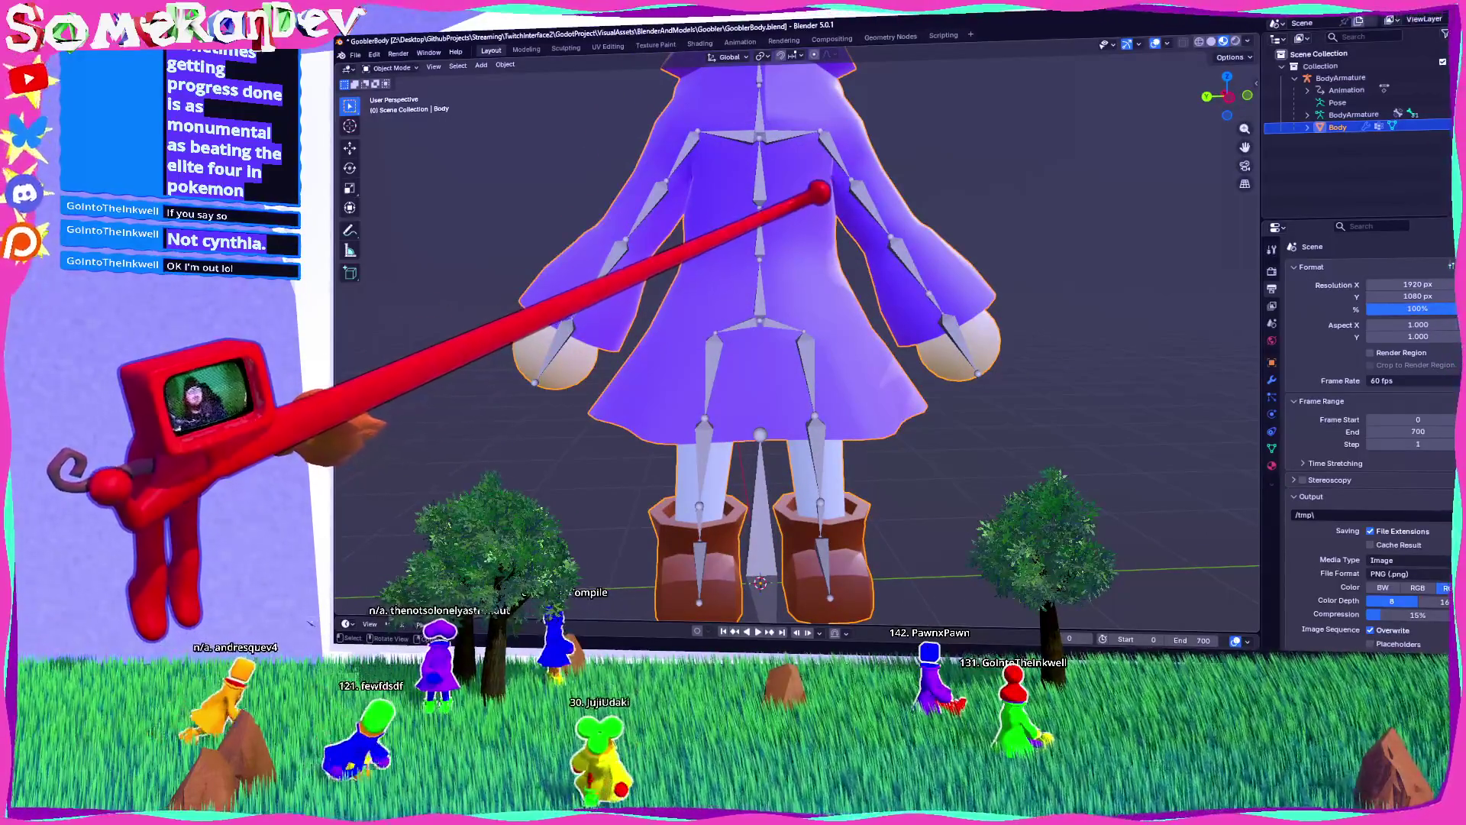
scroll(916, 210, "down", 3)
mouse_move(983, 222)
left_mouse_down()
mouse_move(818, 359)
mouse_move(1041, 288)
mouse_move(781, 217)
left_mouse_up()
Step: Make Collection active and add a new child collection inside it for the accessories
left_click(1320, 66)
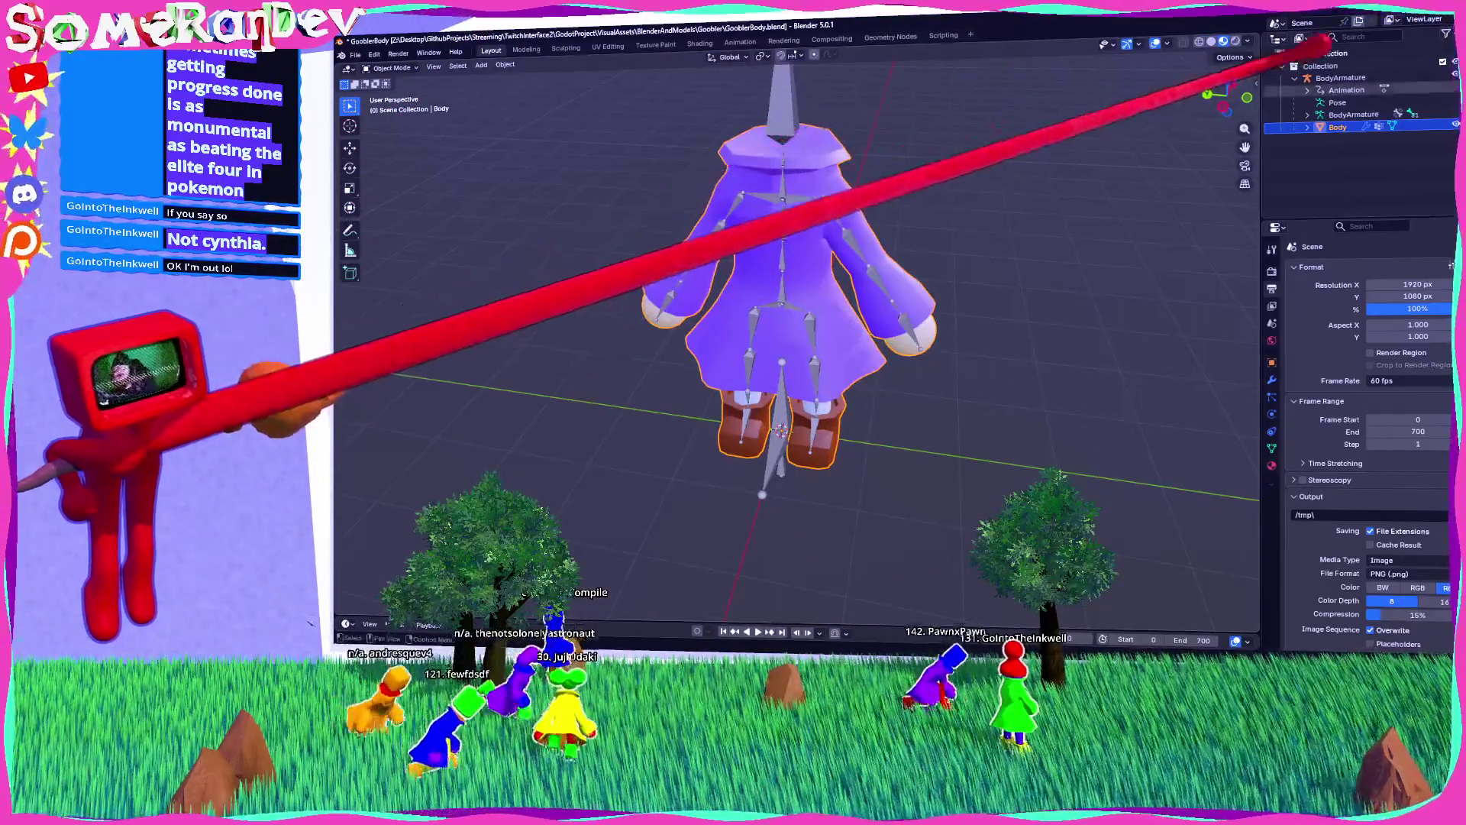
left_click(1294, 78)
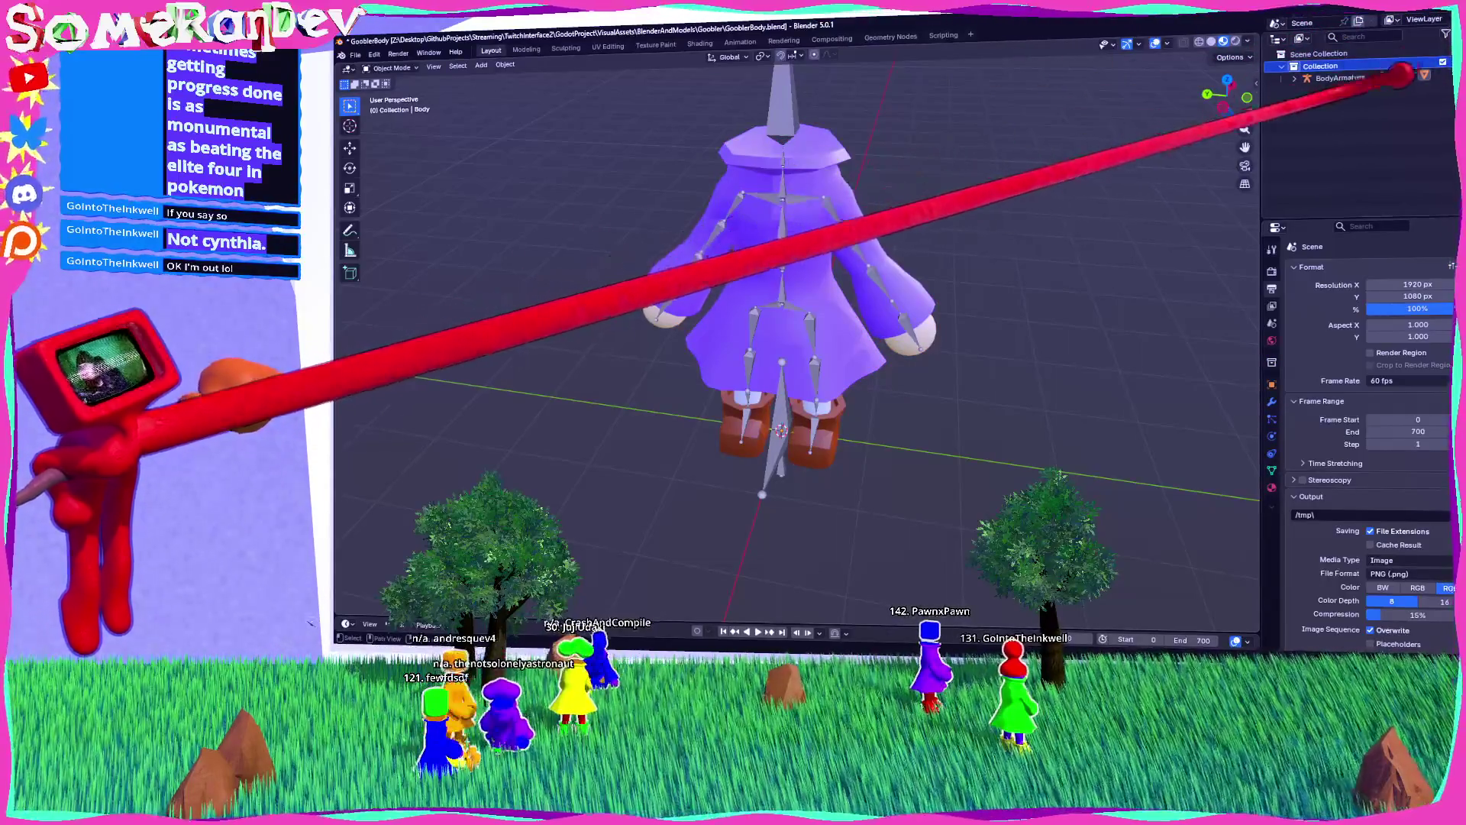
right_click(1340, 70)
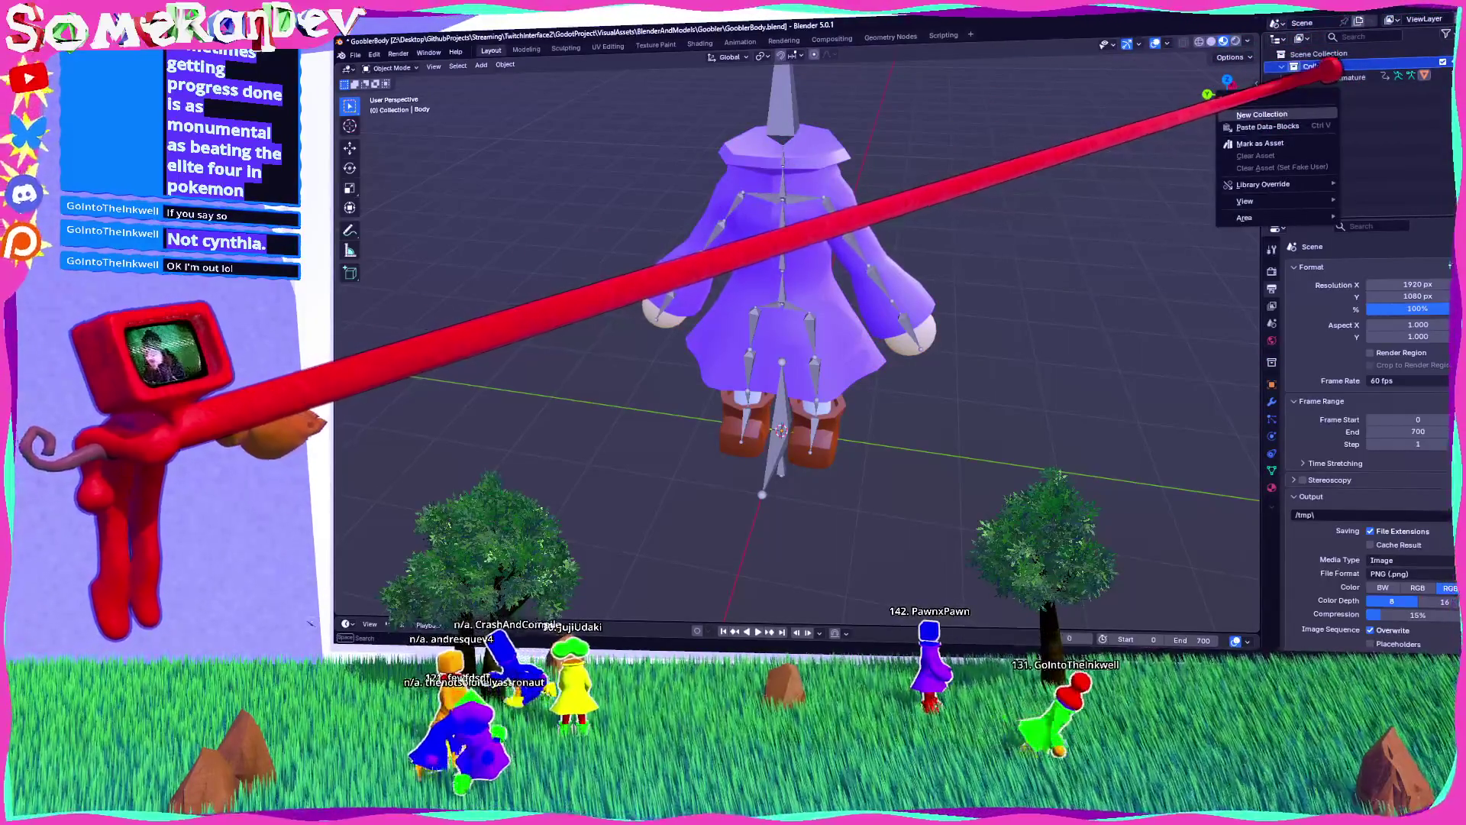
left_click(1264, 114)
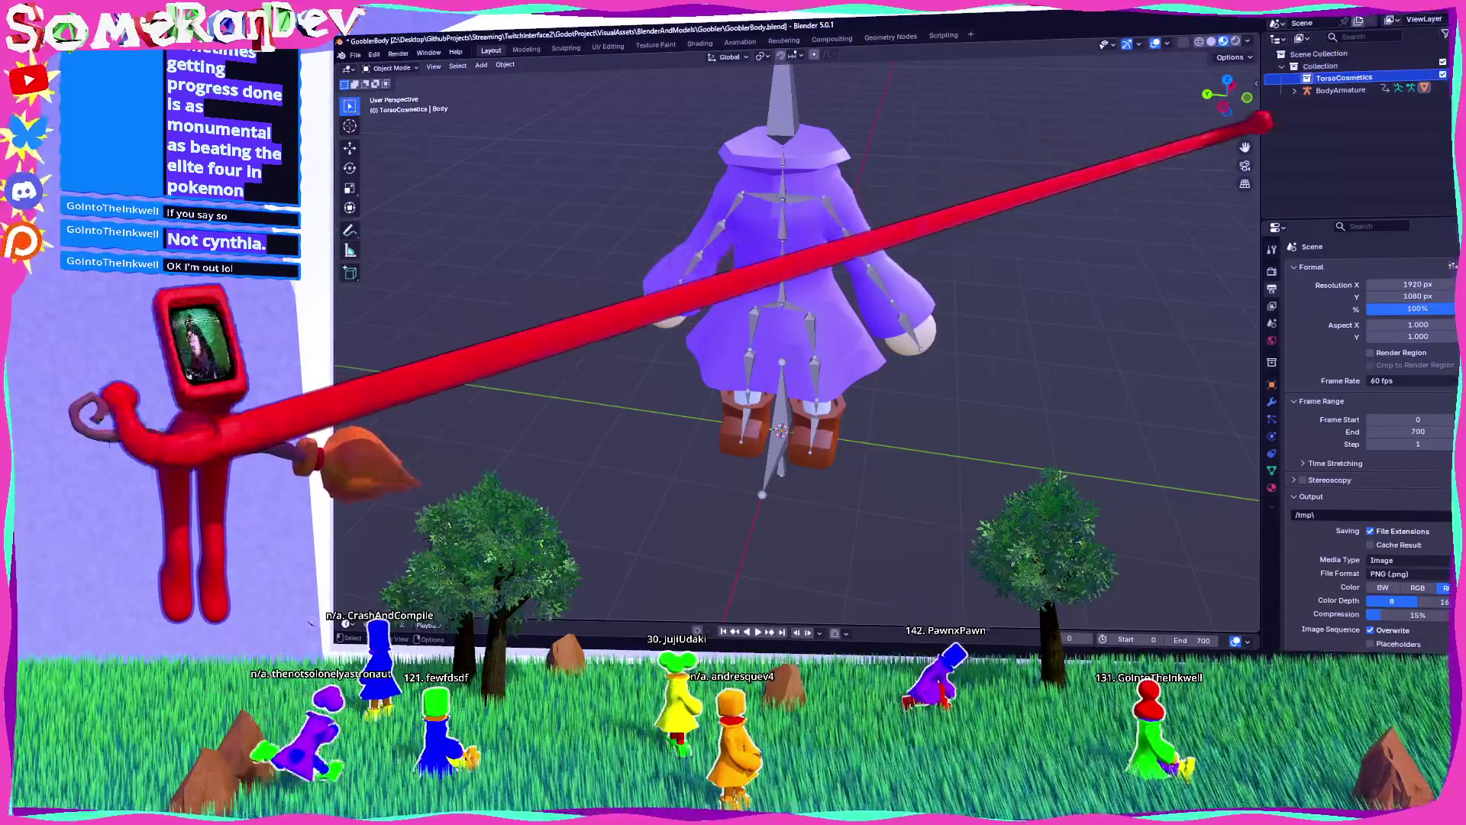
Step: Add a torus mesh to the scene
left_click(482, 64)
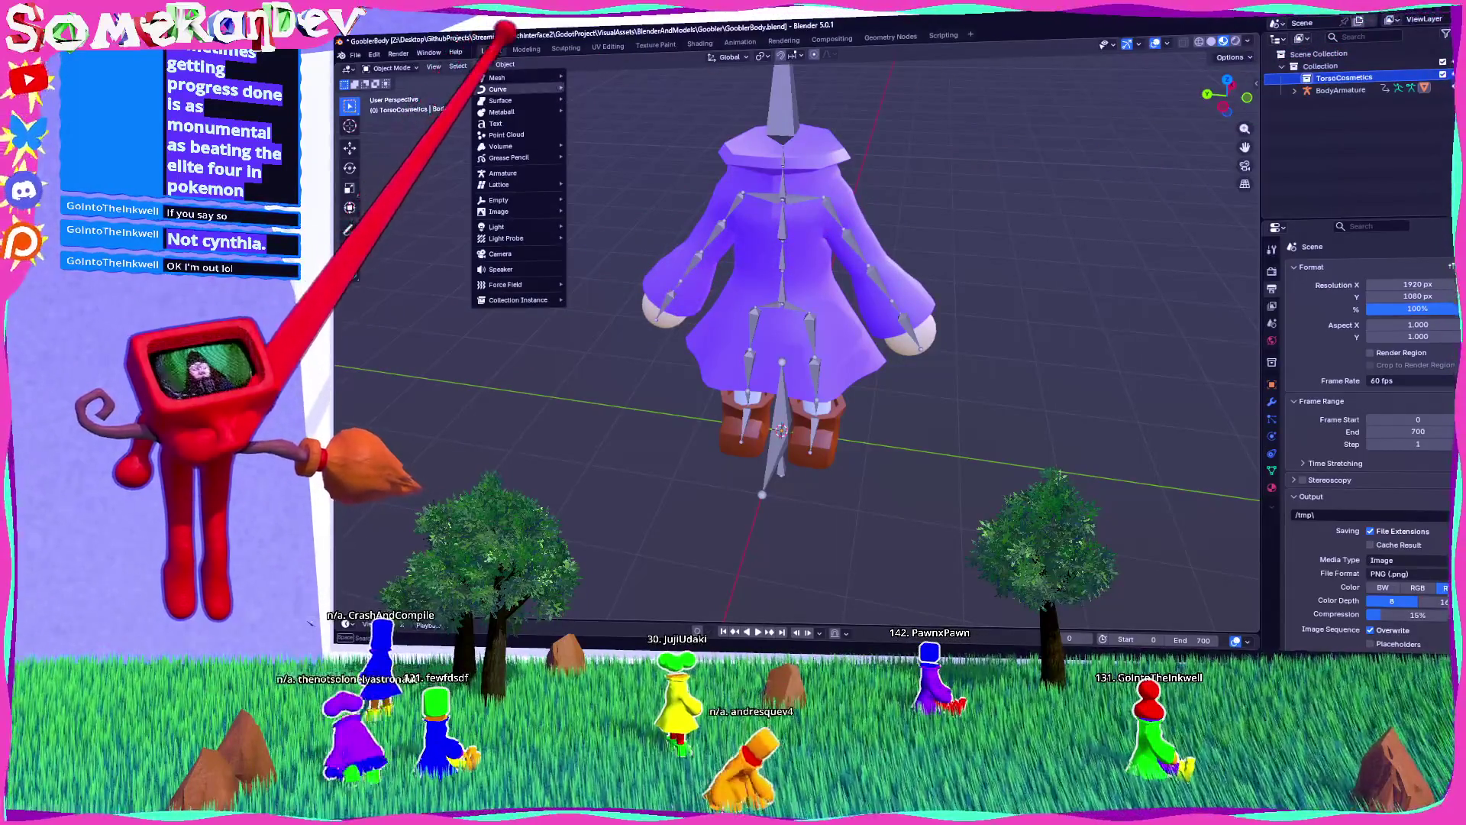
mouse_move(496, 77)
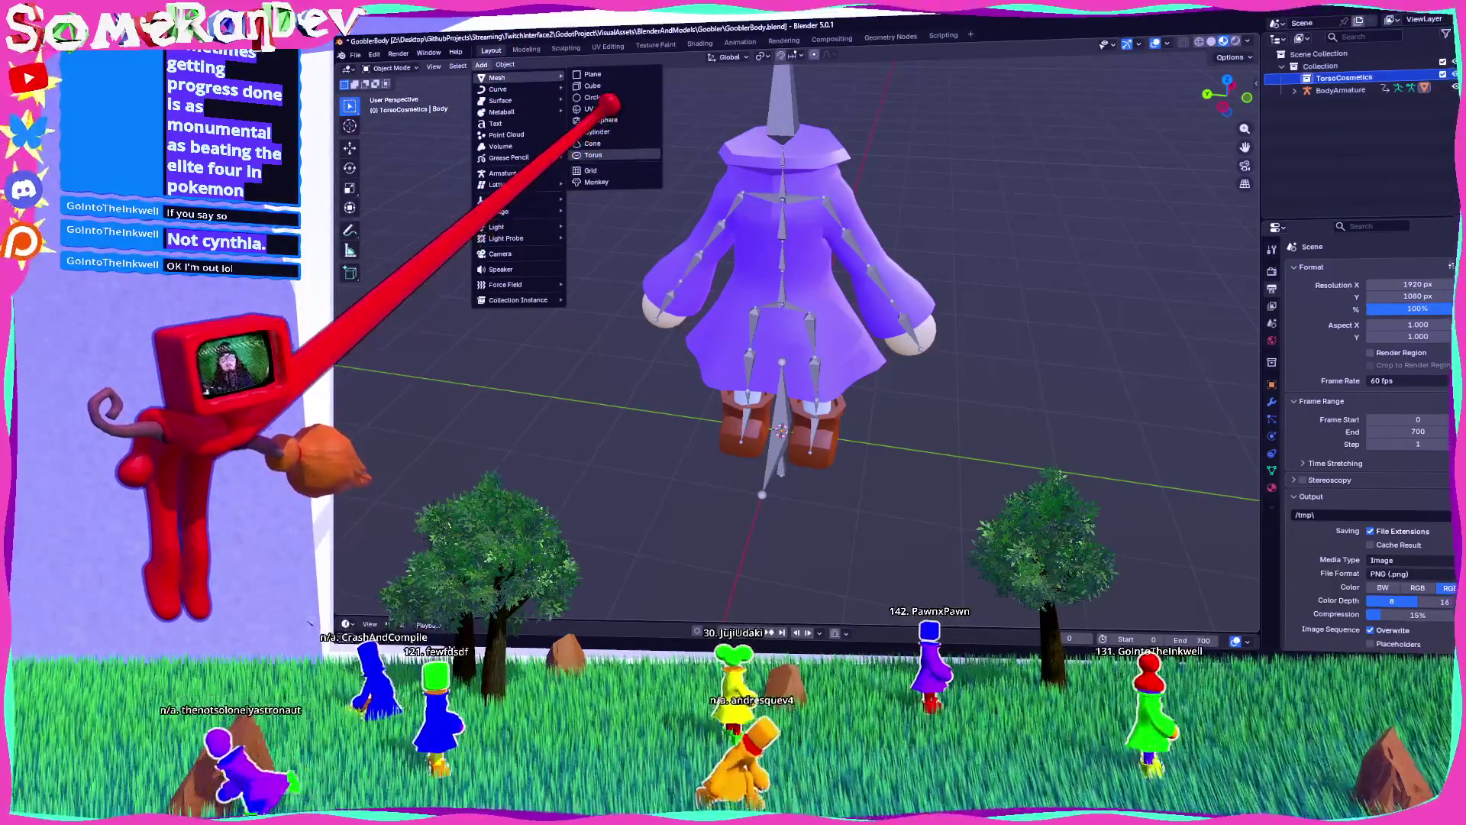
left_click(603, 155)
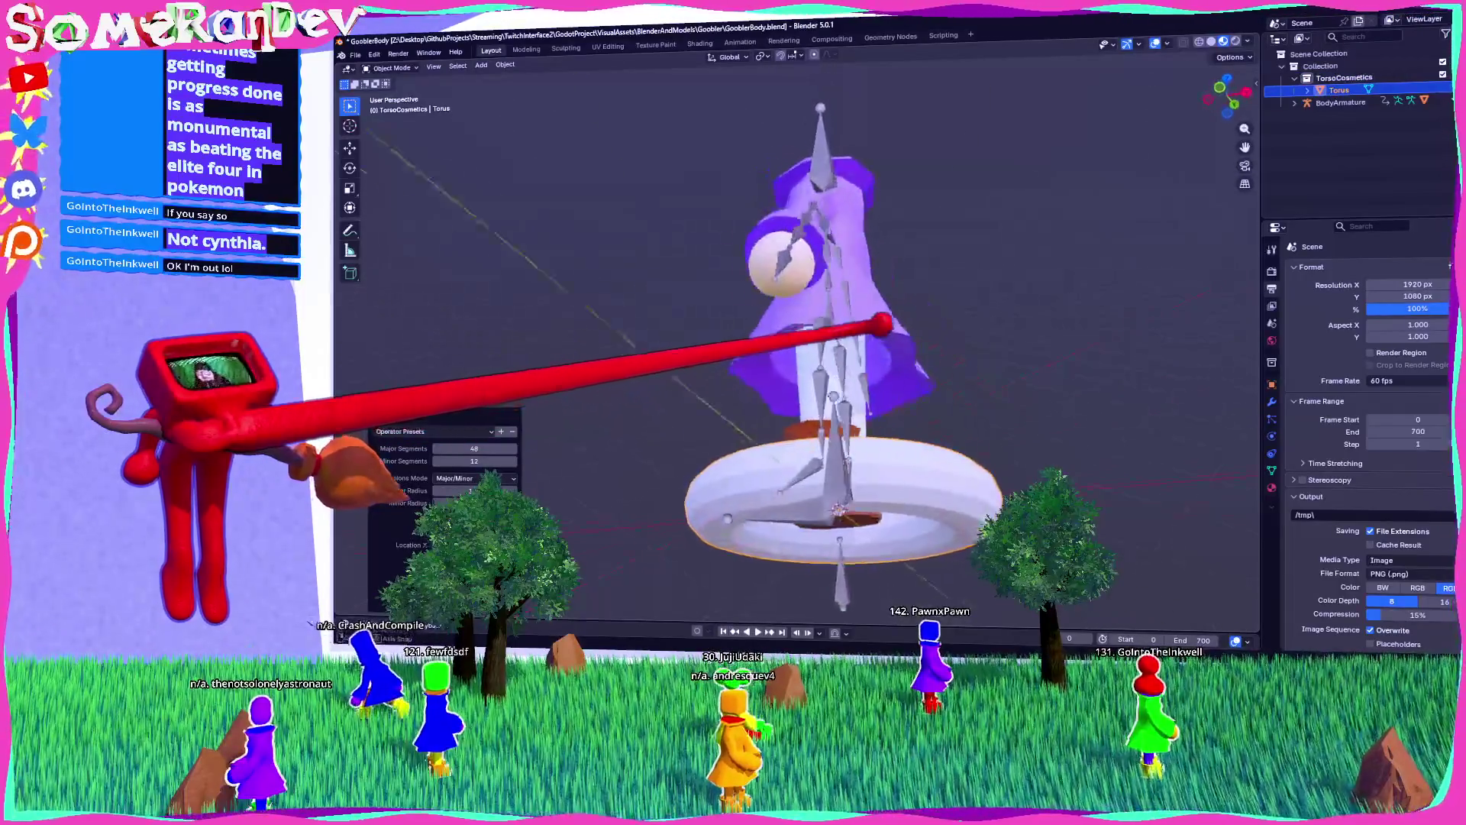
Step: Try moving the torus up to the waist in side view, then undo the move and the torus
scroll(795, 321, "down", 3)
scroll(794, 321, "up", 5)
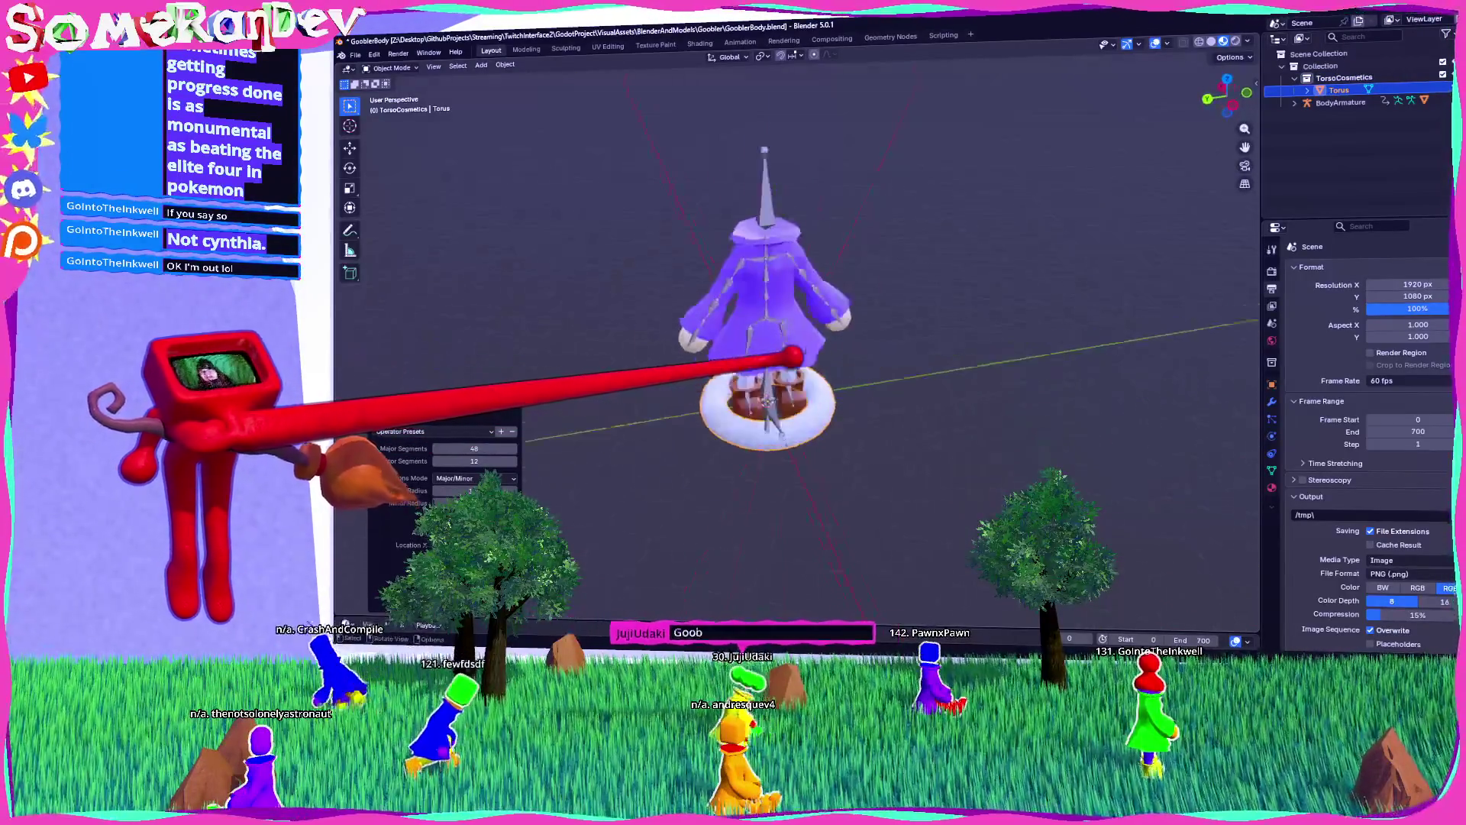
mouse_move(796, 379)
left_mouse_down()
mouse_move(958, 383)
mouse_move(802, 385)
mouse_move(1283, 32)
left_mouse_up()
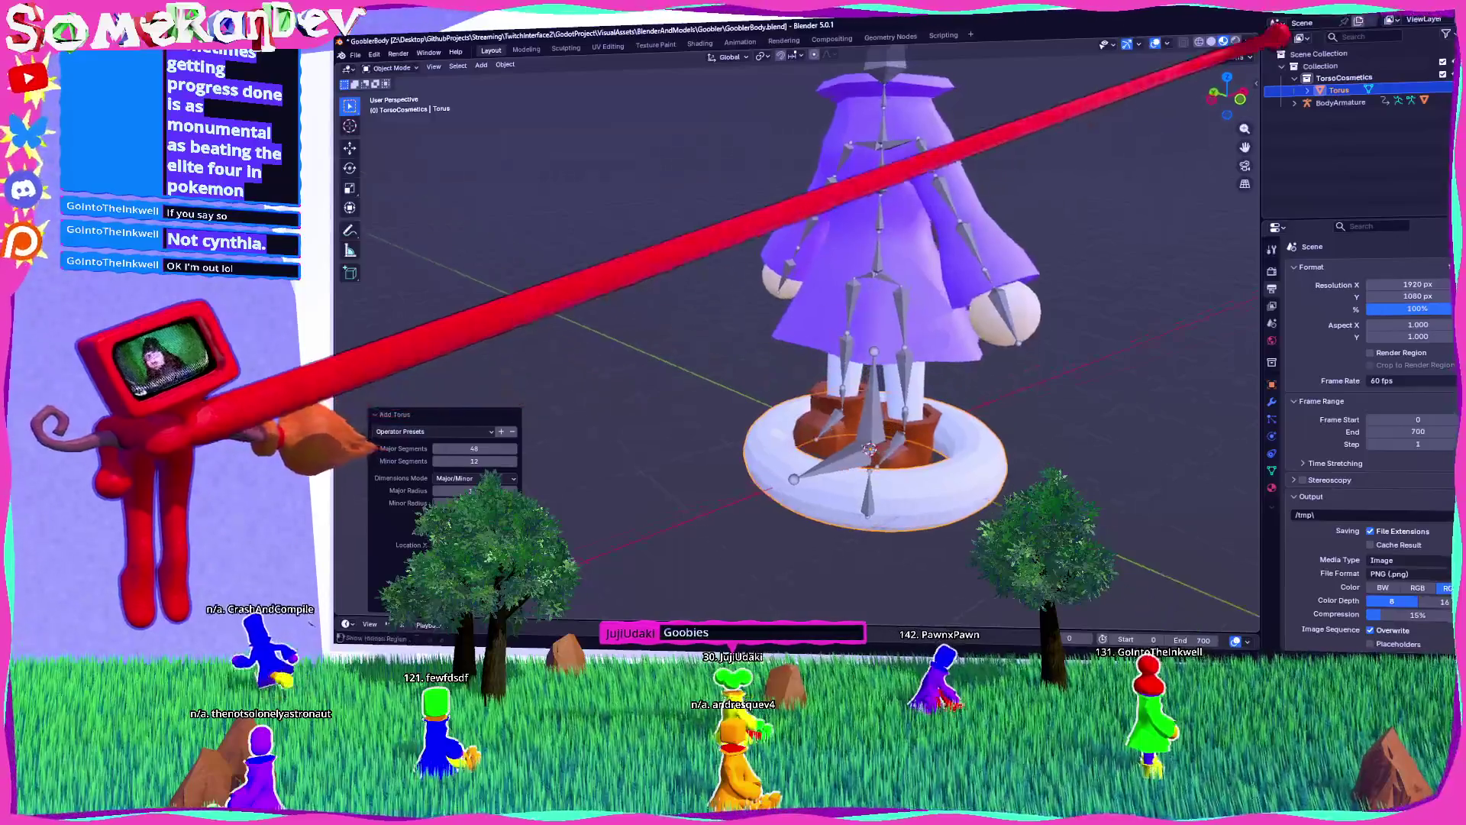
left_click(1230, 60)
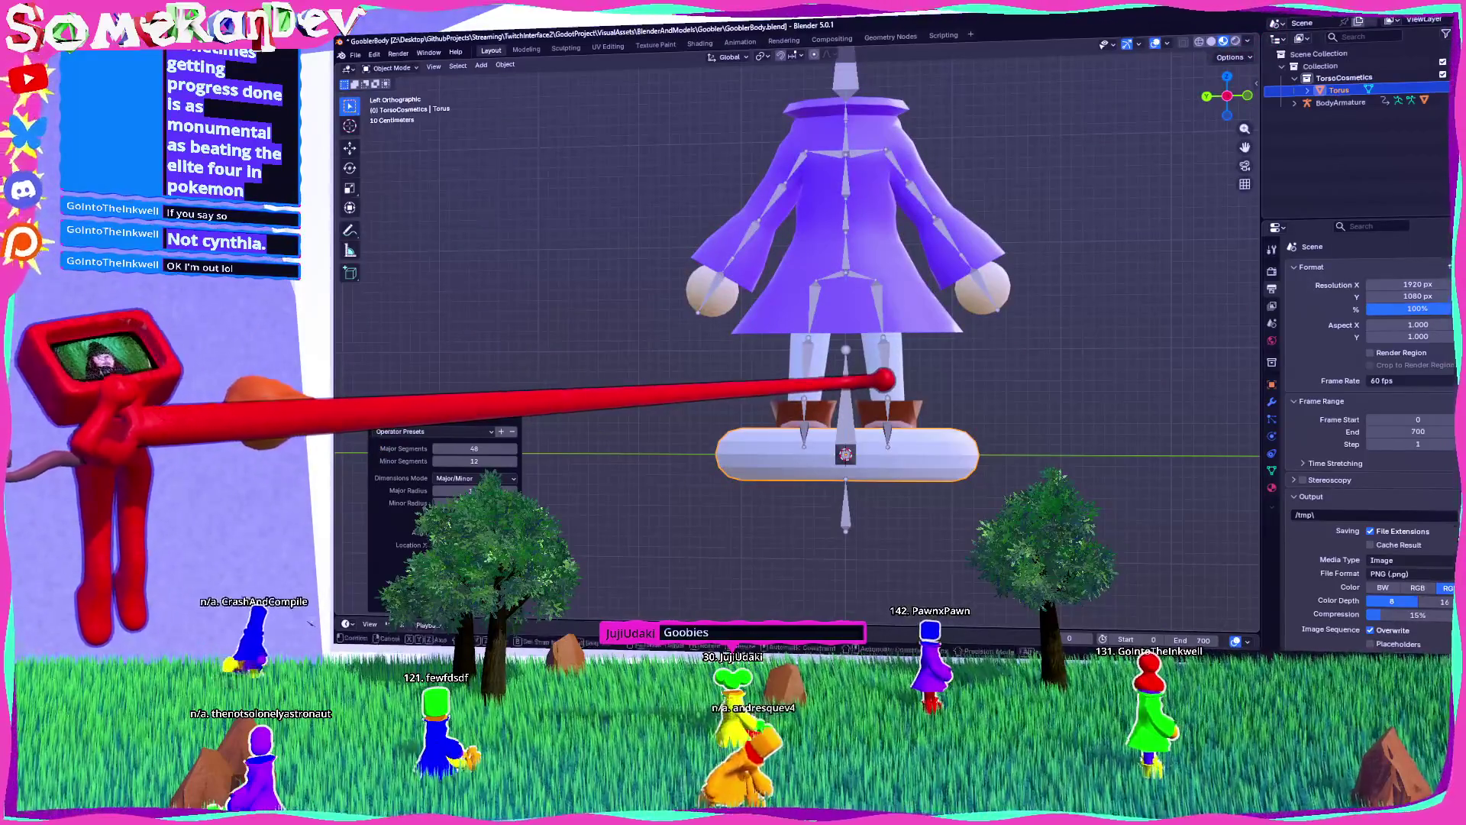
key("g")
left_click(883, 222)
mouse_move(884, 223)
left_mouse_down()
mouse_move(956, 307)
mouse_move(1002, 321)
mouse_move(1015, 295)
mouse_move(894, 301)
mouse_move(875, 341)
mouse_move(982, 360)
left_mouse_up()
scroll(982, 359, "down", 5)
key("ctrl+z")
key("ctrl+z")
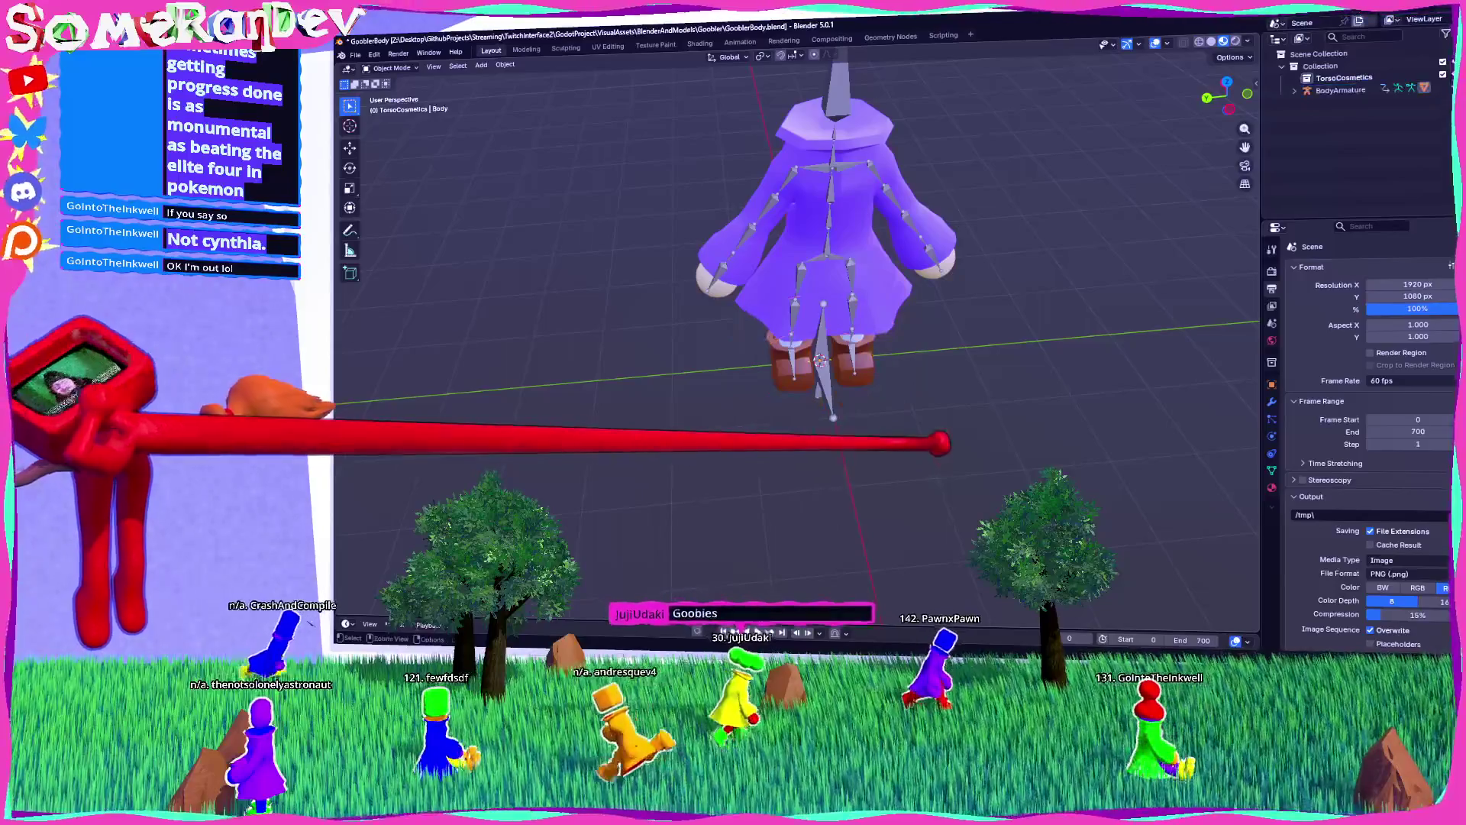
key("ctrl+shift+z")
key("ctrl+z")
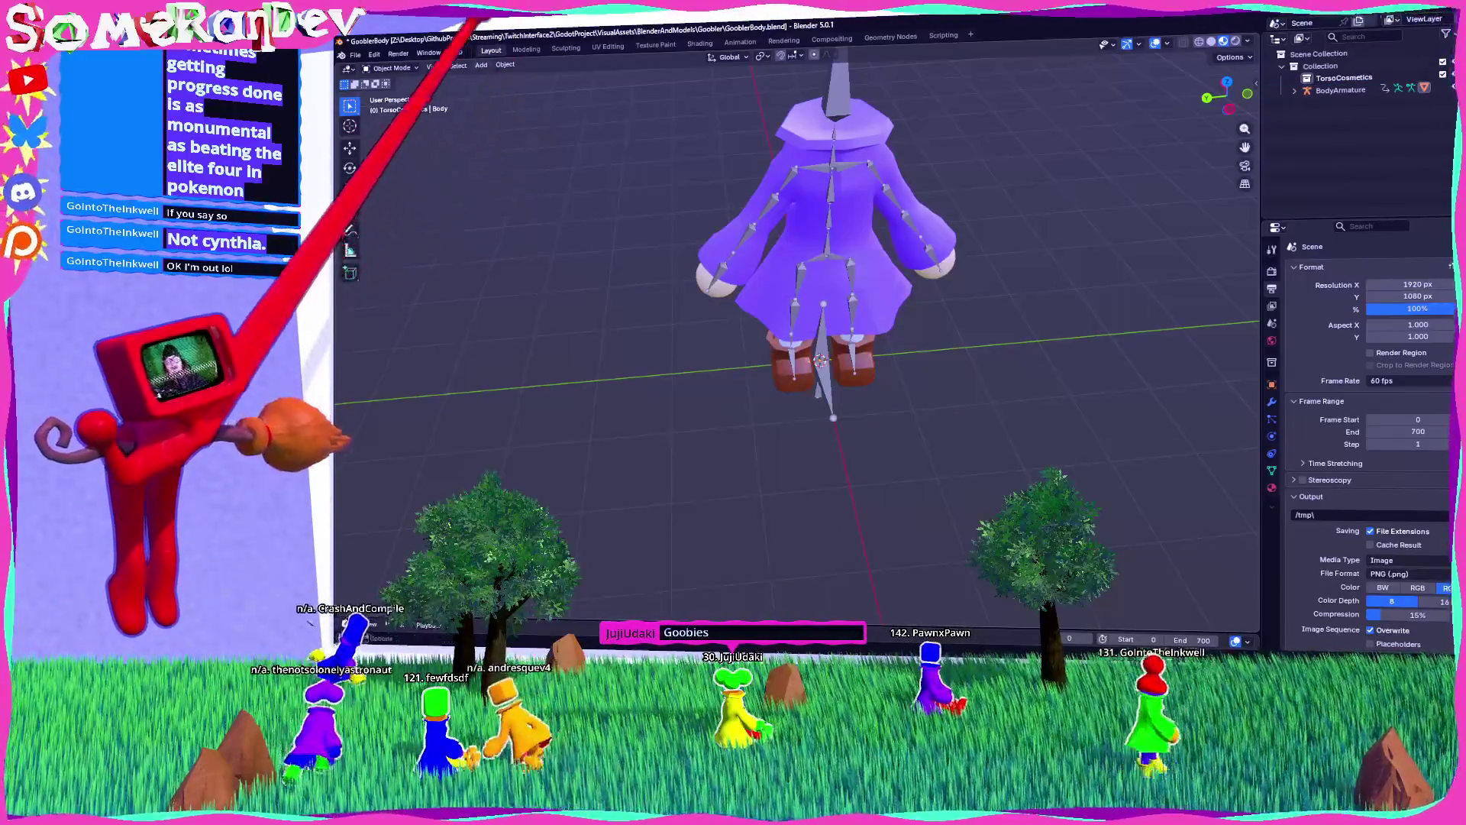
Step: Add a fresh torus and lower its Major Segments to 17
left_click(481, 64)
mouse_move(496, 77)
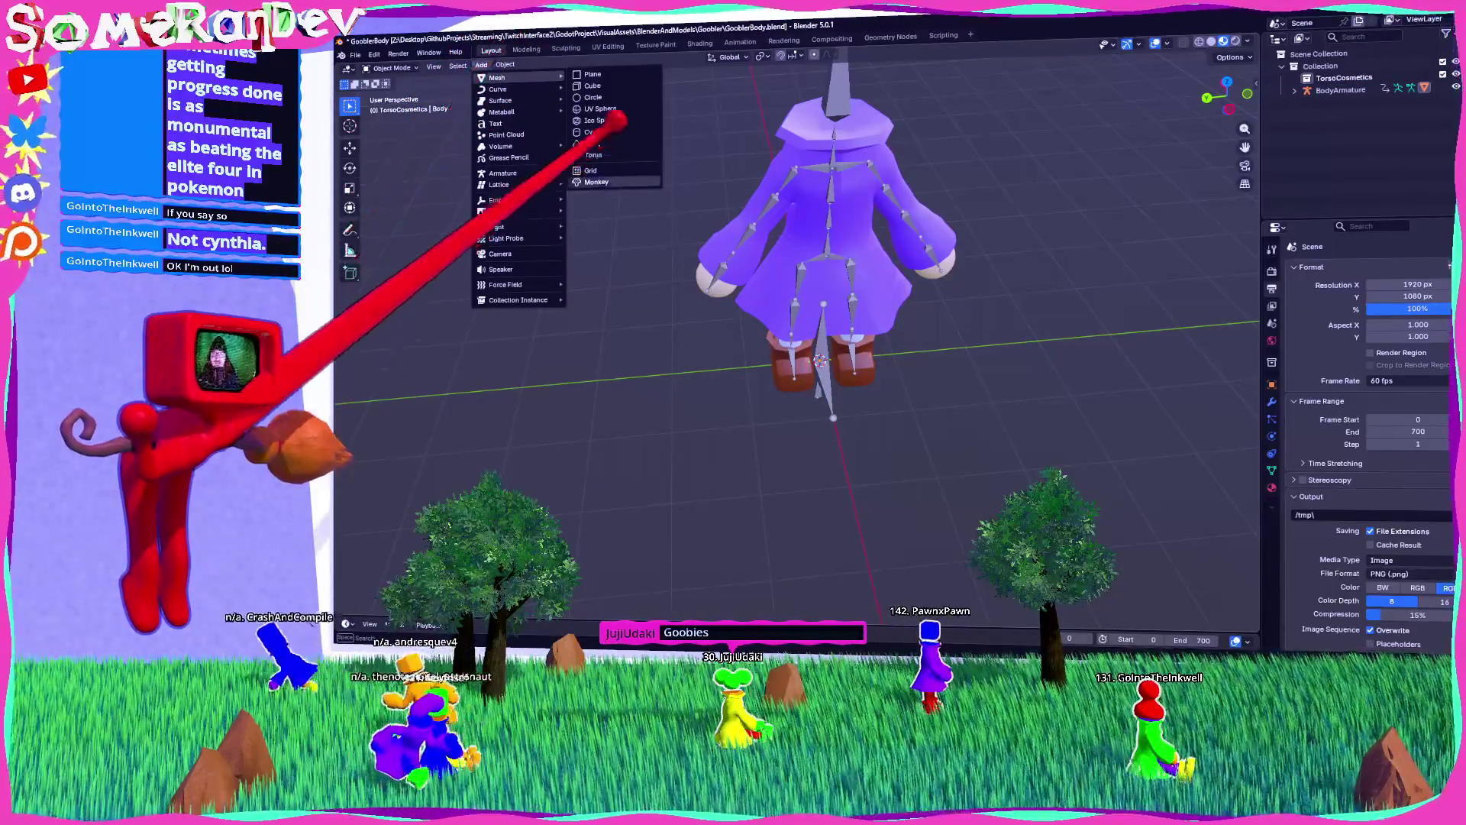
left_click(603, 181)
scroll(840, 252, "up", 2)
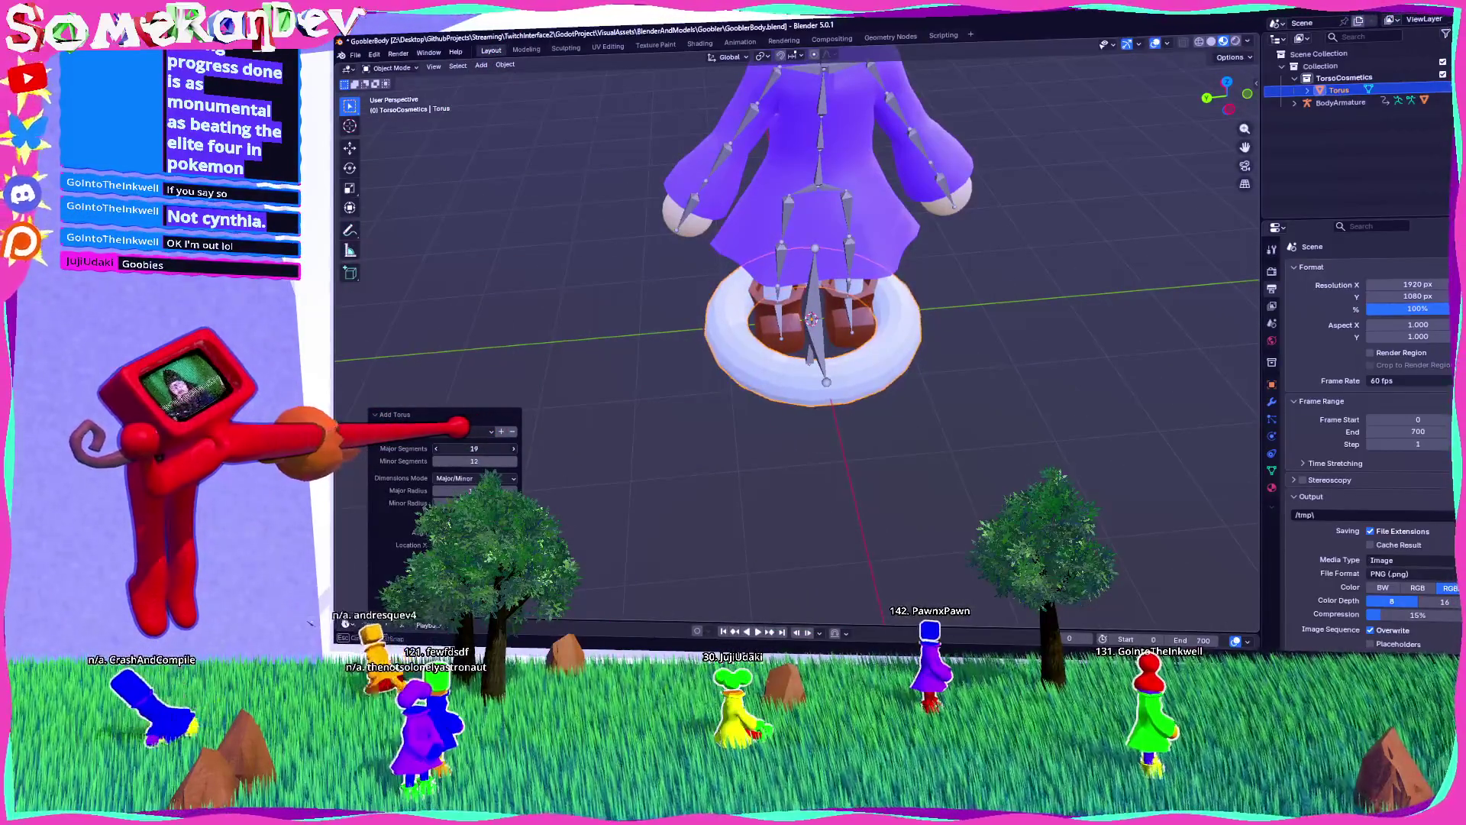
left_click_drag(473, 491, 462, 490)
mouse_move(883, 410)
left_mouse_down()
mouse_move(680, 436)
mouse_move(912, 430)
mouse_move(769, 392)
mouse_move(916, 315)
left_mouse_up()
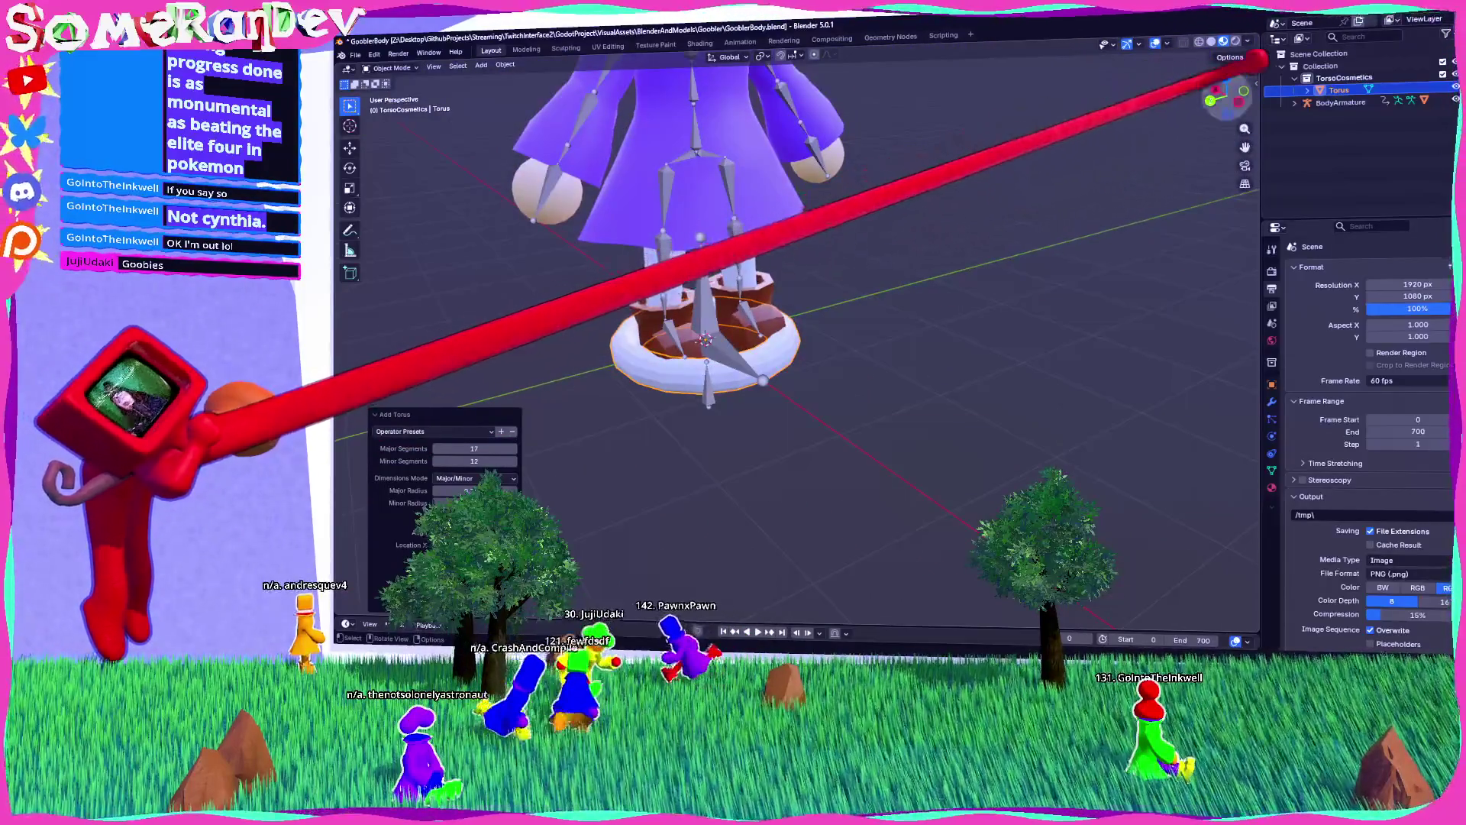
Step: In side view, move the torus straight up along Z to waist height
key("ctrl+KP_3")
key("g")
key("z")
left_click(909, 14)
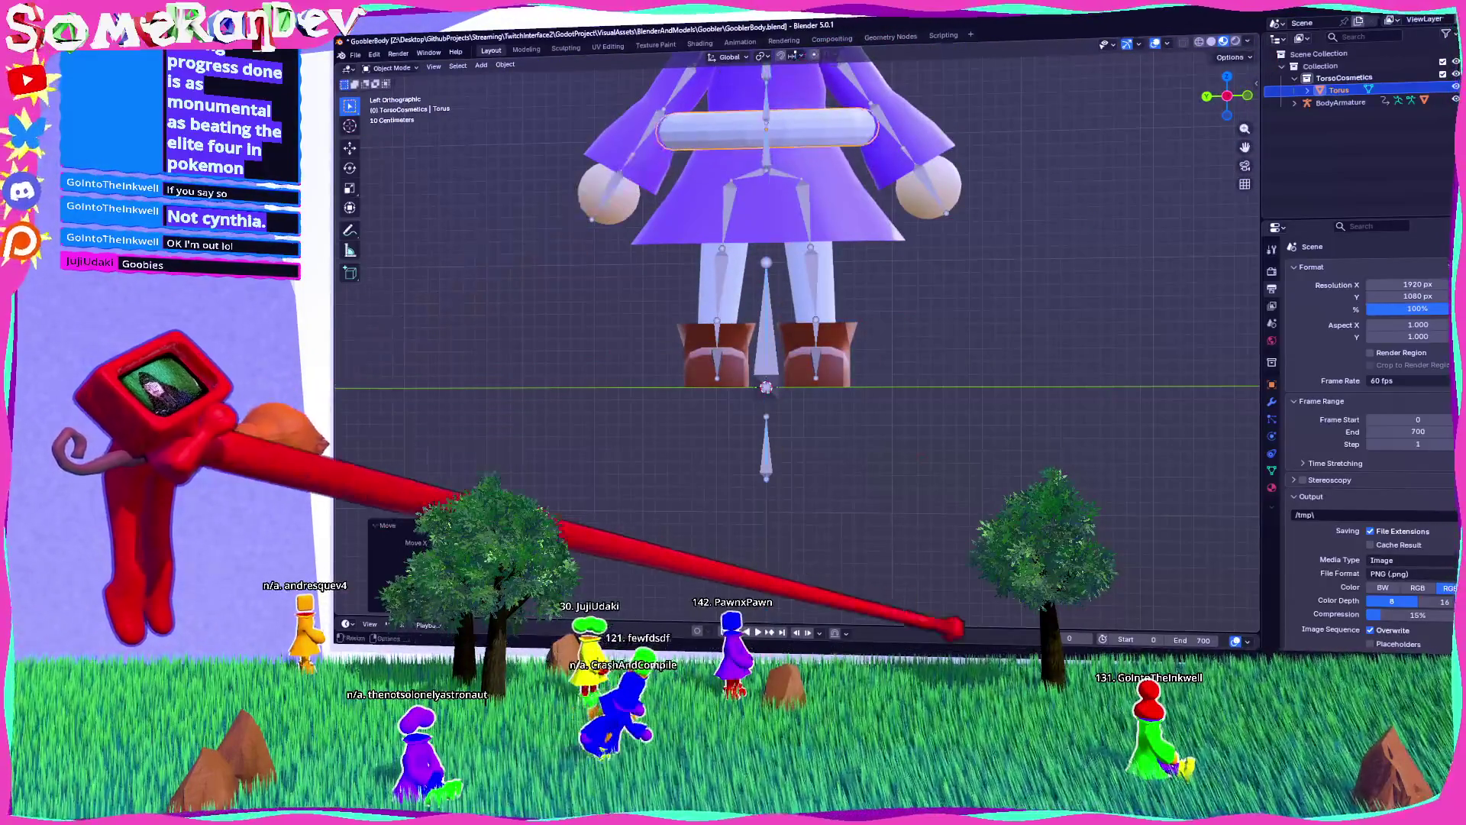
mouse_move(965, 317)
left_mouse_down()
mouse_move(861, 370)
mouse_move(825, 290)
mouse_move(878, 352)
mouse_move(877, 464)
mouse_move(955, 530)
mouse_move(998, 464)
left_mouse_up()
Step: From a top-down view, adjust the torus to fit around the character's waist
left_click(1222, 107)
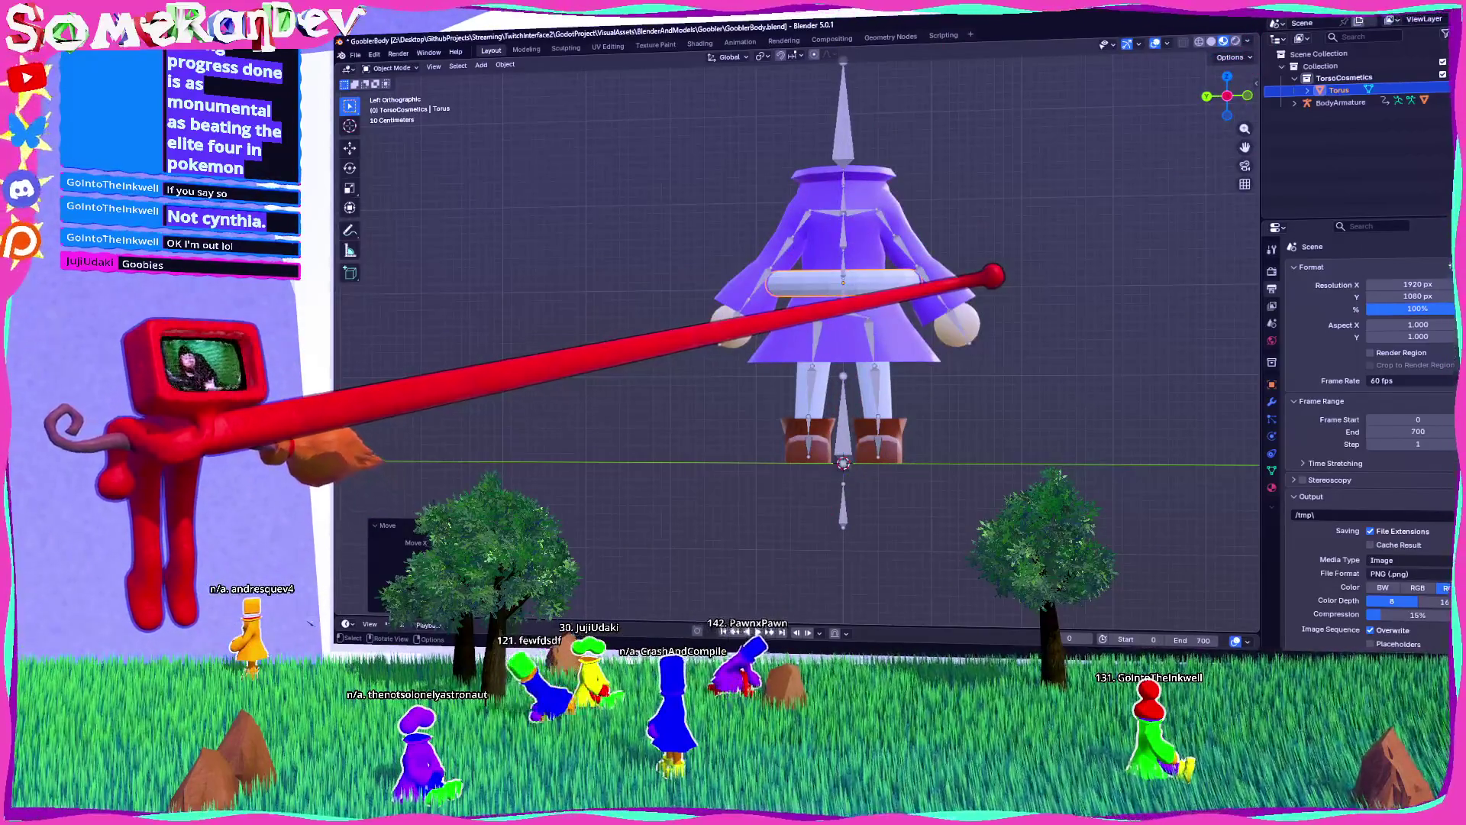
scroll(916, 290, "up", 3)
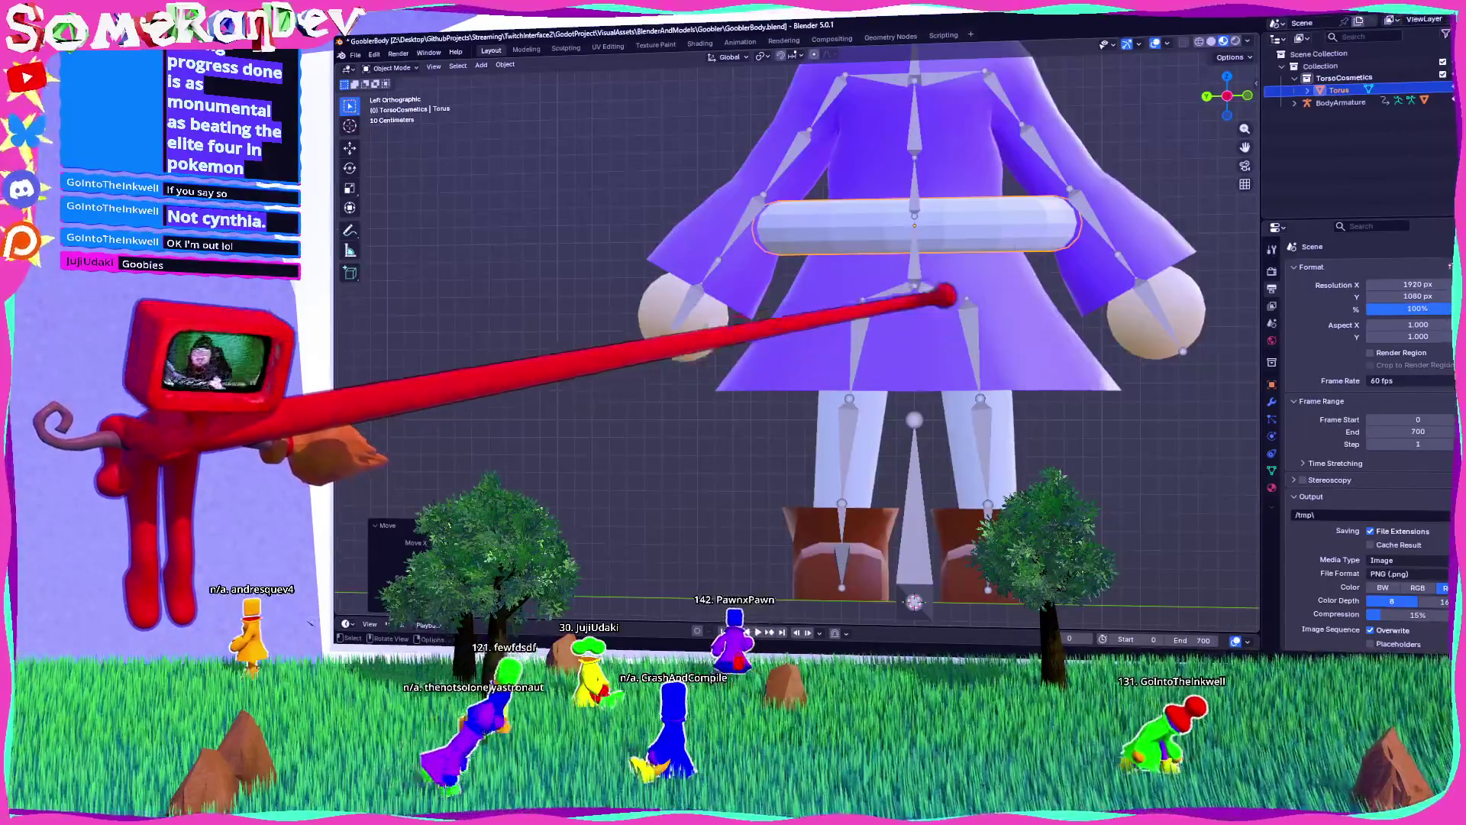
scroll(1041, 236, "down", 3)
left_click_drag(1041, 236, 1019, 336)
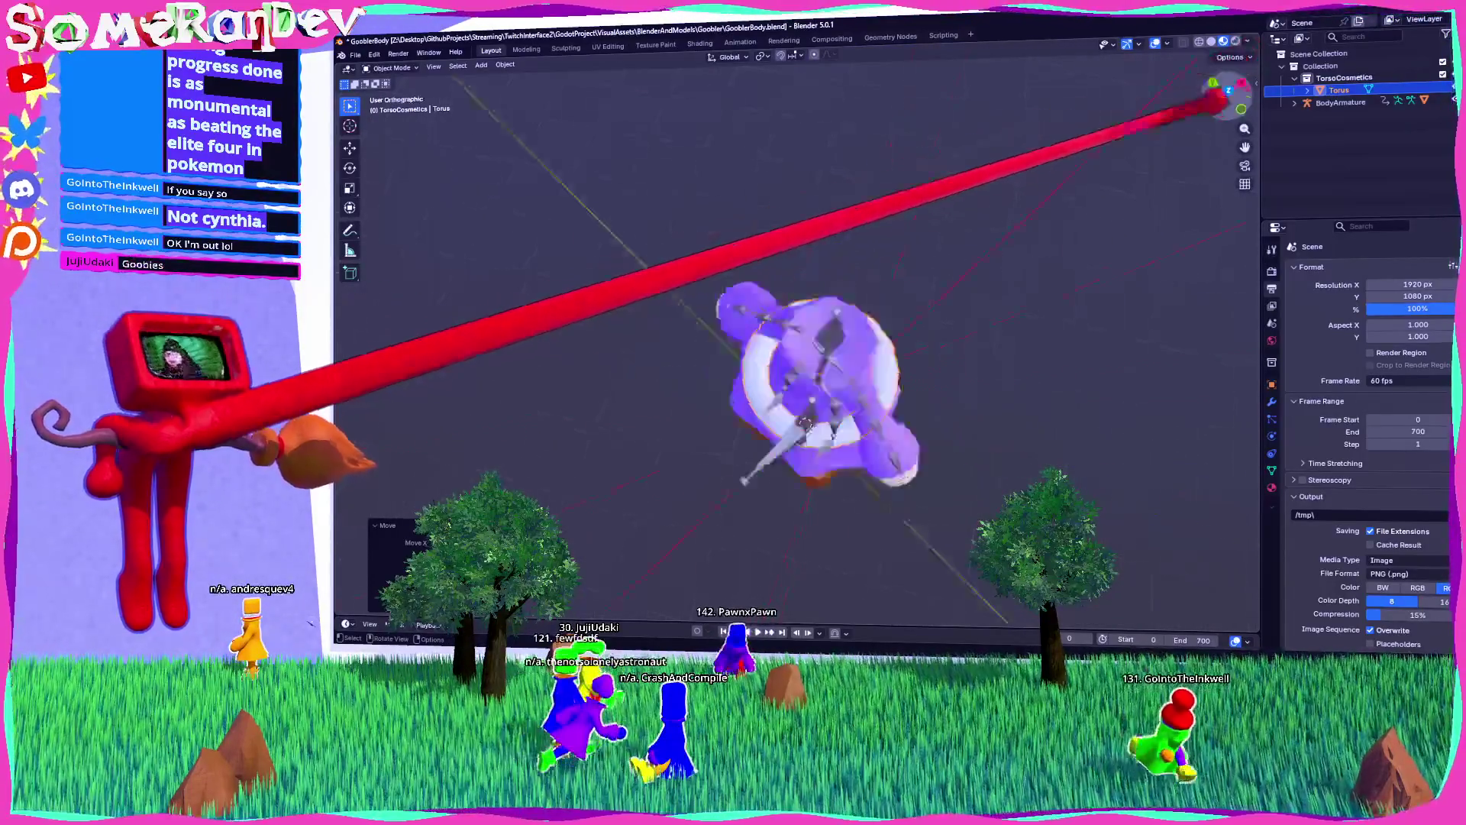
left_click(1228, 83)
key("g")
left_click(976, 385)
left_click_drag(976, 385, 992, 275)
left_click_drag(1023, 359, 1015, 245)
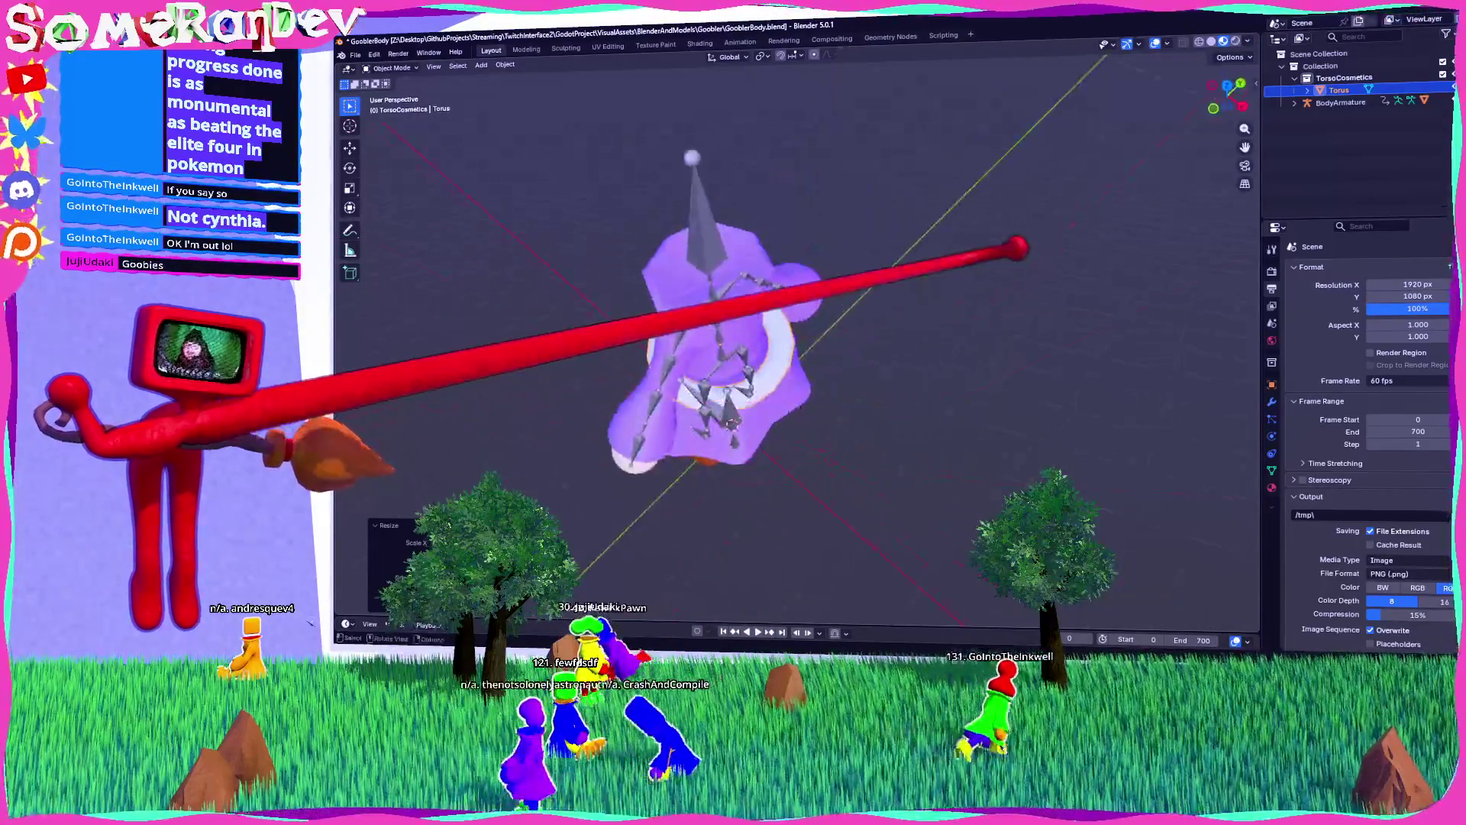
left_click(1228, 78)
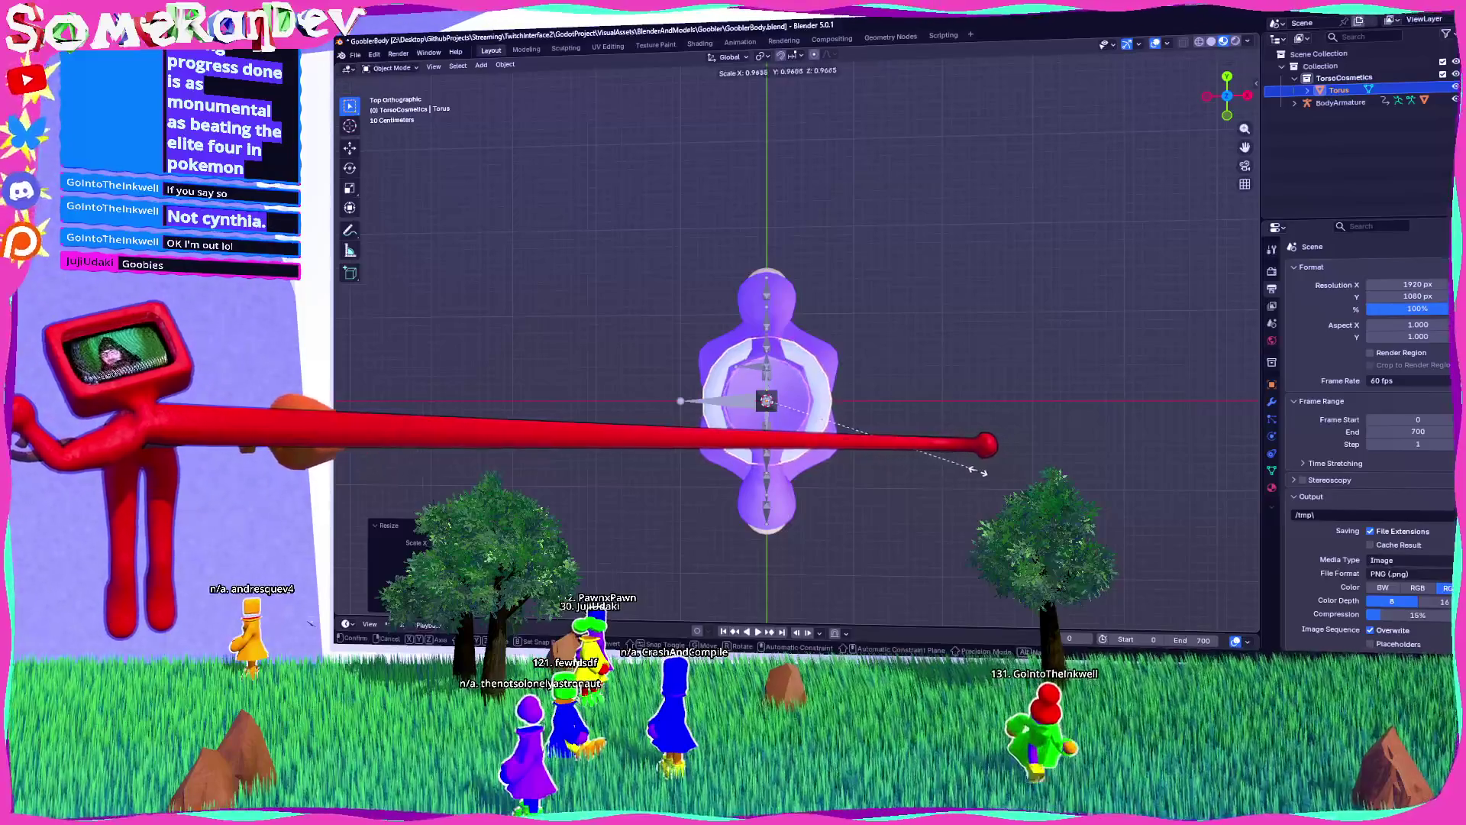
mouse_move(1227, 83)
left_mouse_down()
mouse_move(1218, 116)
mouse_move(1229, 92)
left_mouse_up()
Step: Frame the belt in a side view and enter Edit Mode on the torus
key("Escape")
scroll(809, 344, "down", 4)
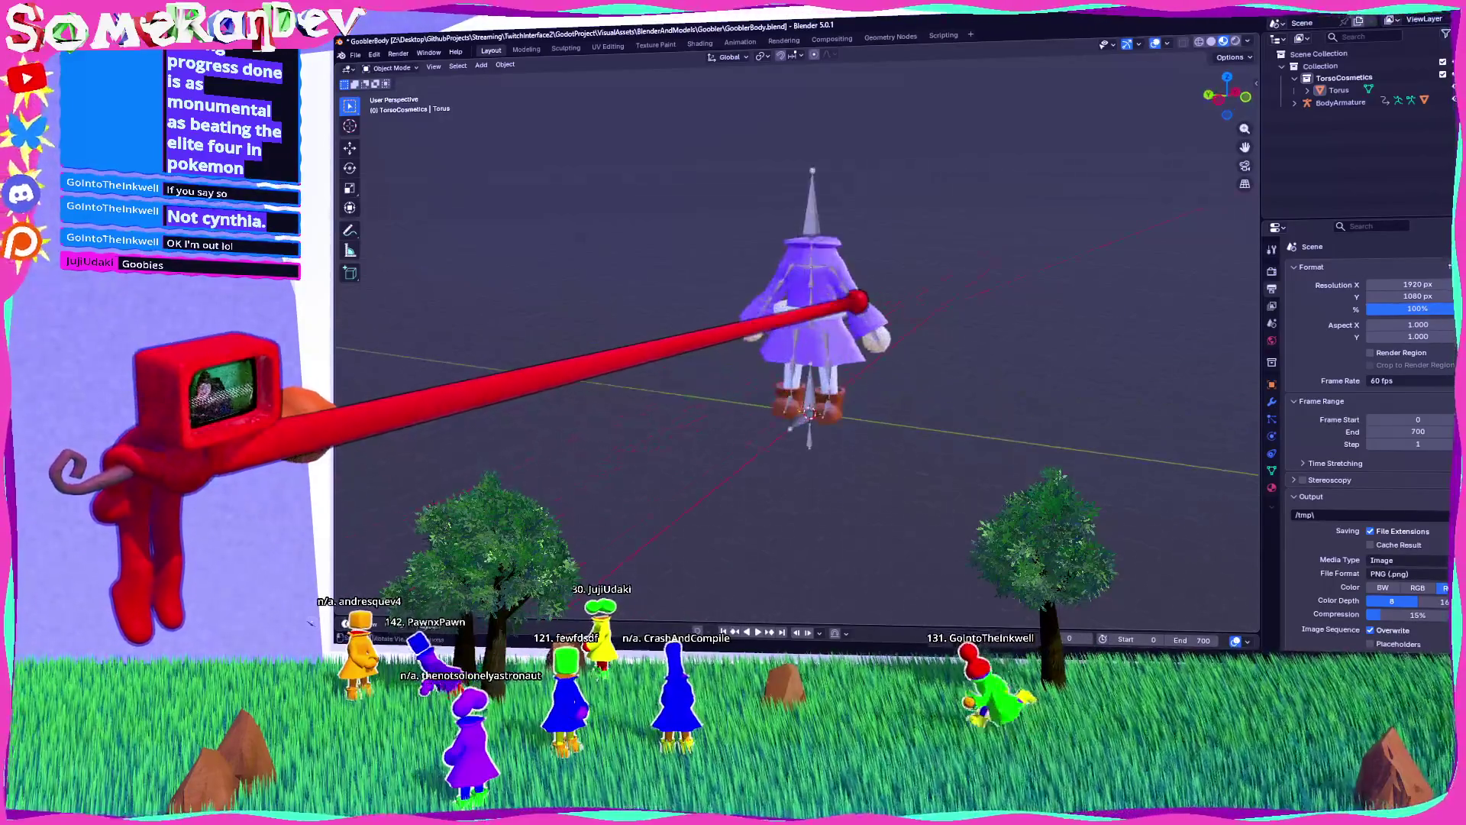
scroll(809, 343, "up", 4)
scroll(810, 344, "up", 4)
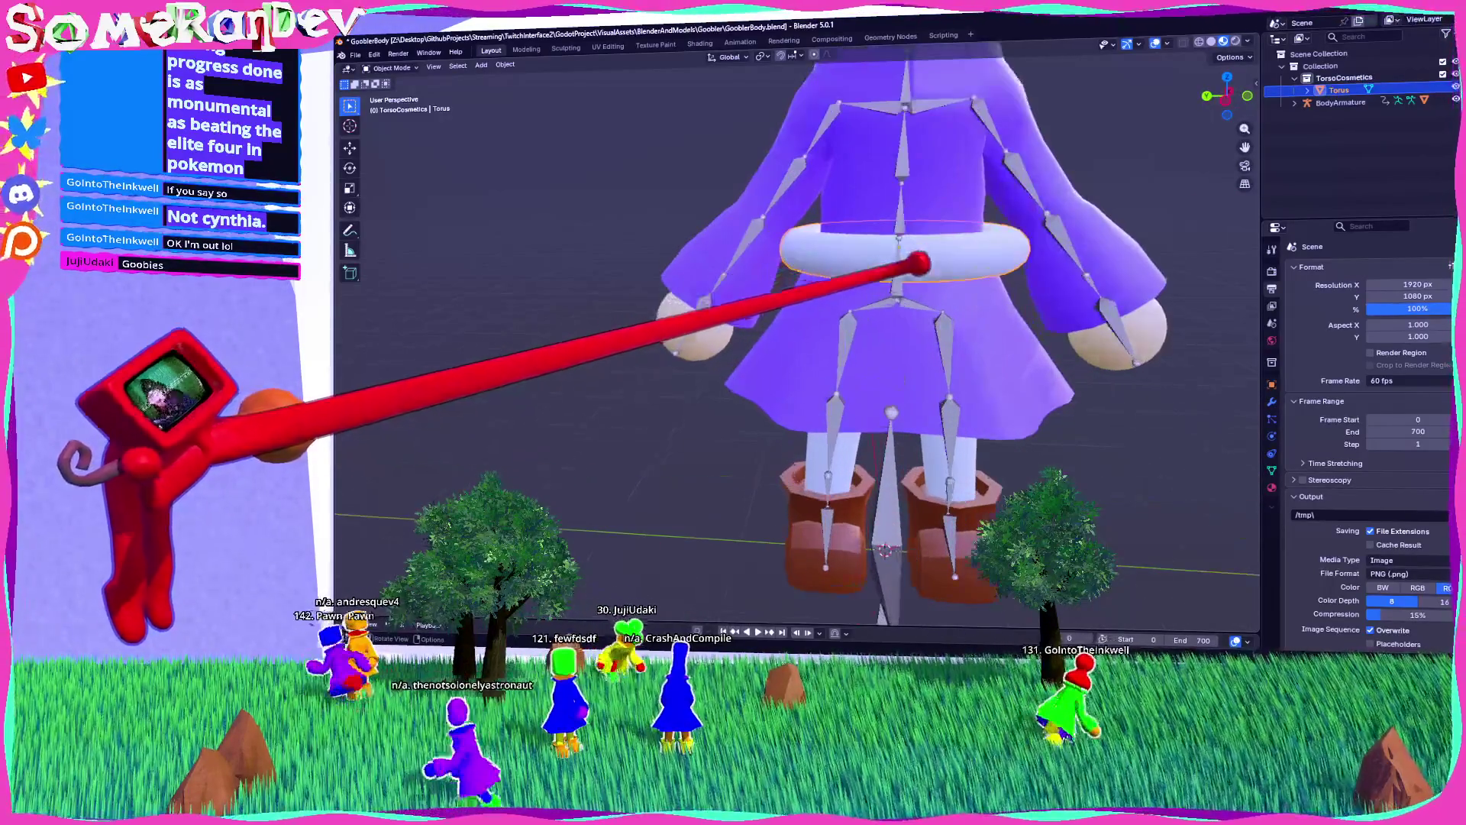
key("ctrl+KP_3")
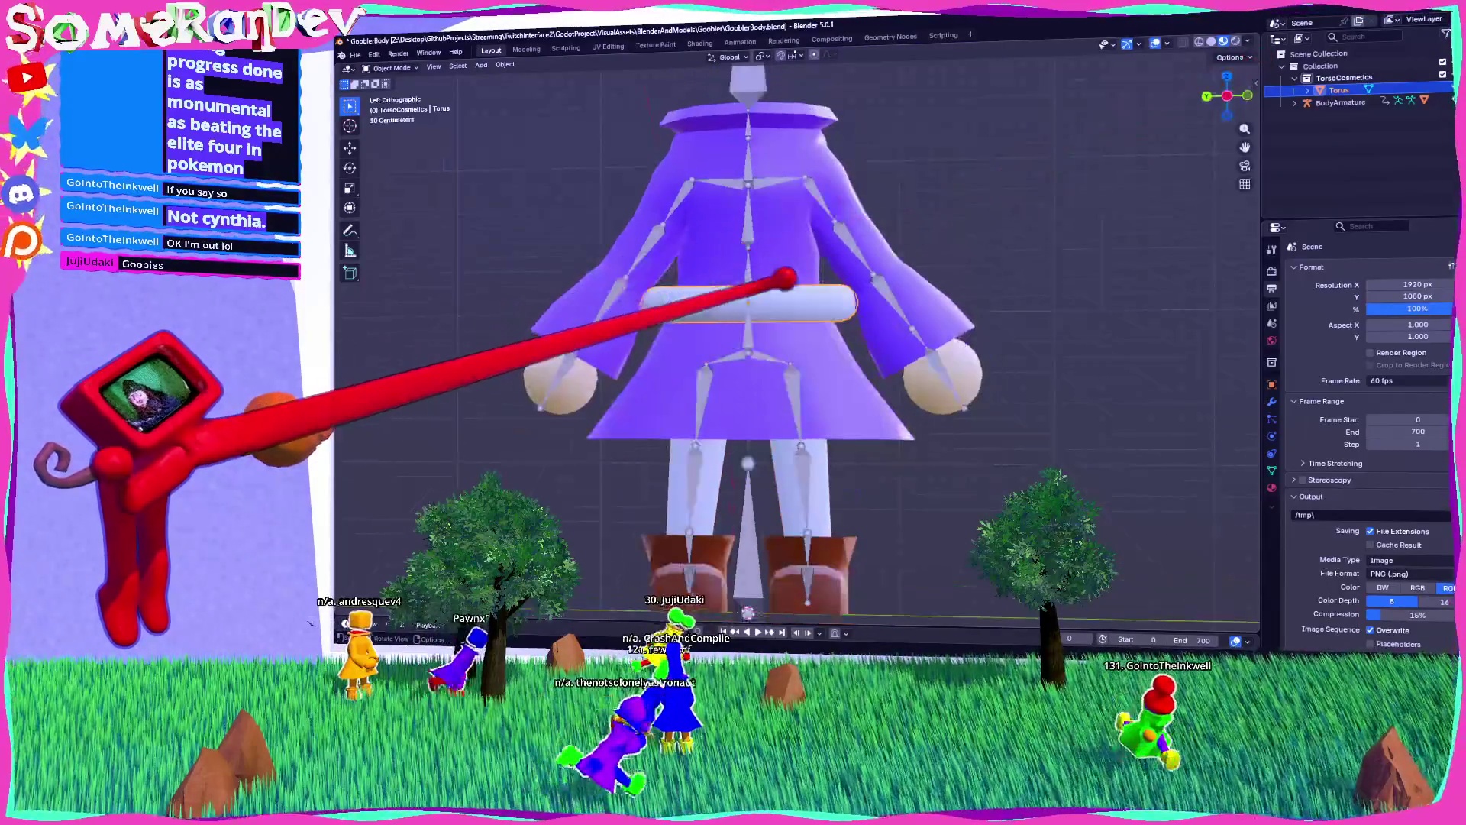
scroll(752, 275, "up", 3)
key("Tab")
left_click_drag(753, 277, 801, 312)
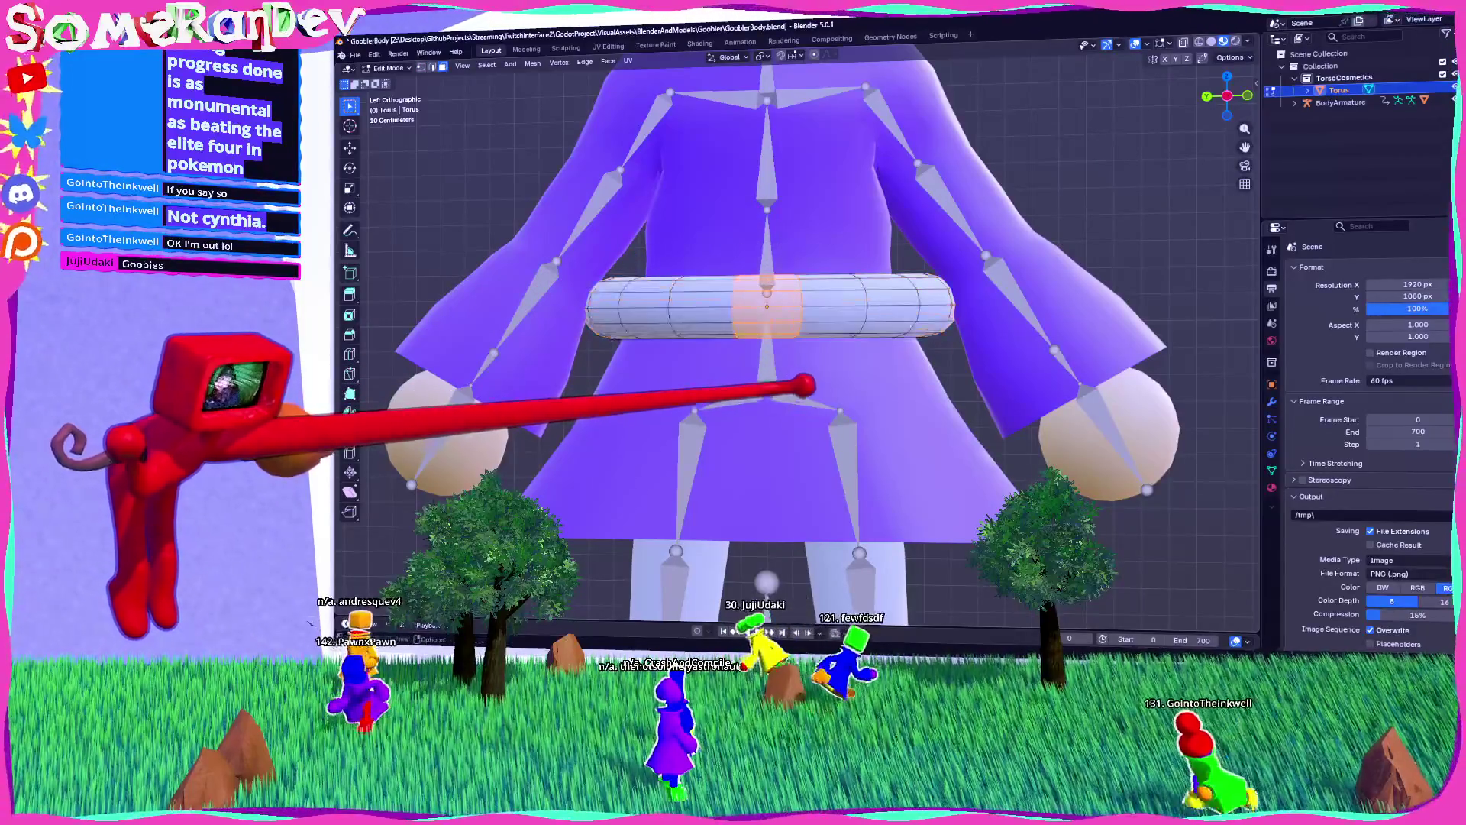
Step: Scale the selected middle faces up into a bulge, toggle X-ray, and restore the face selection
key("s")
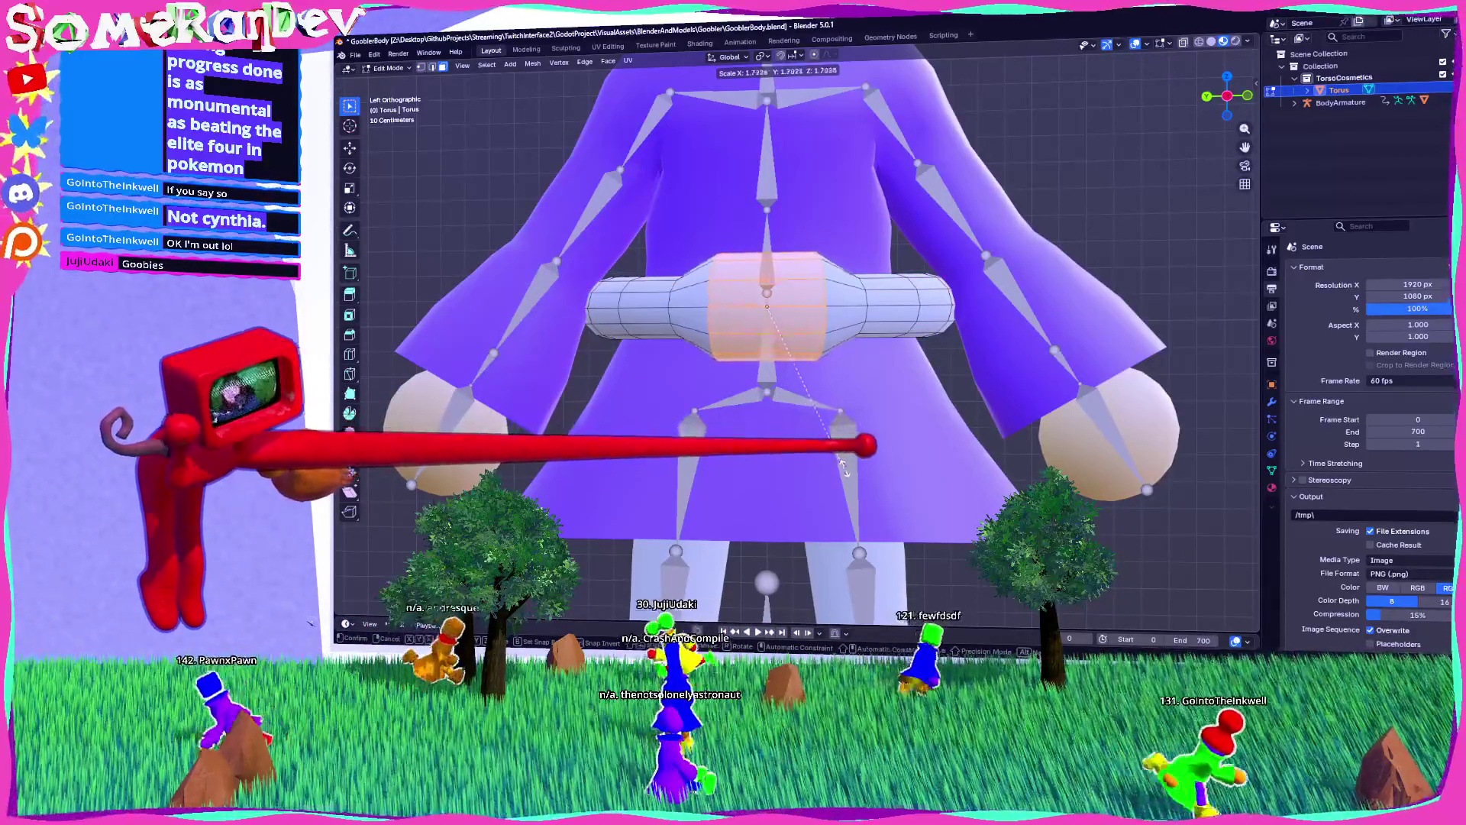
key("Return")
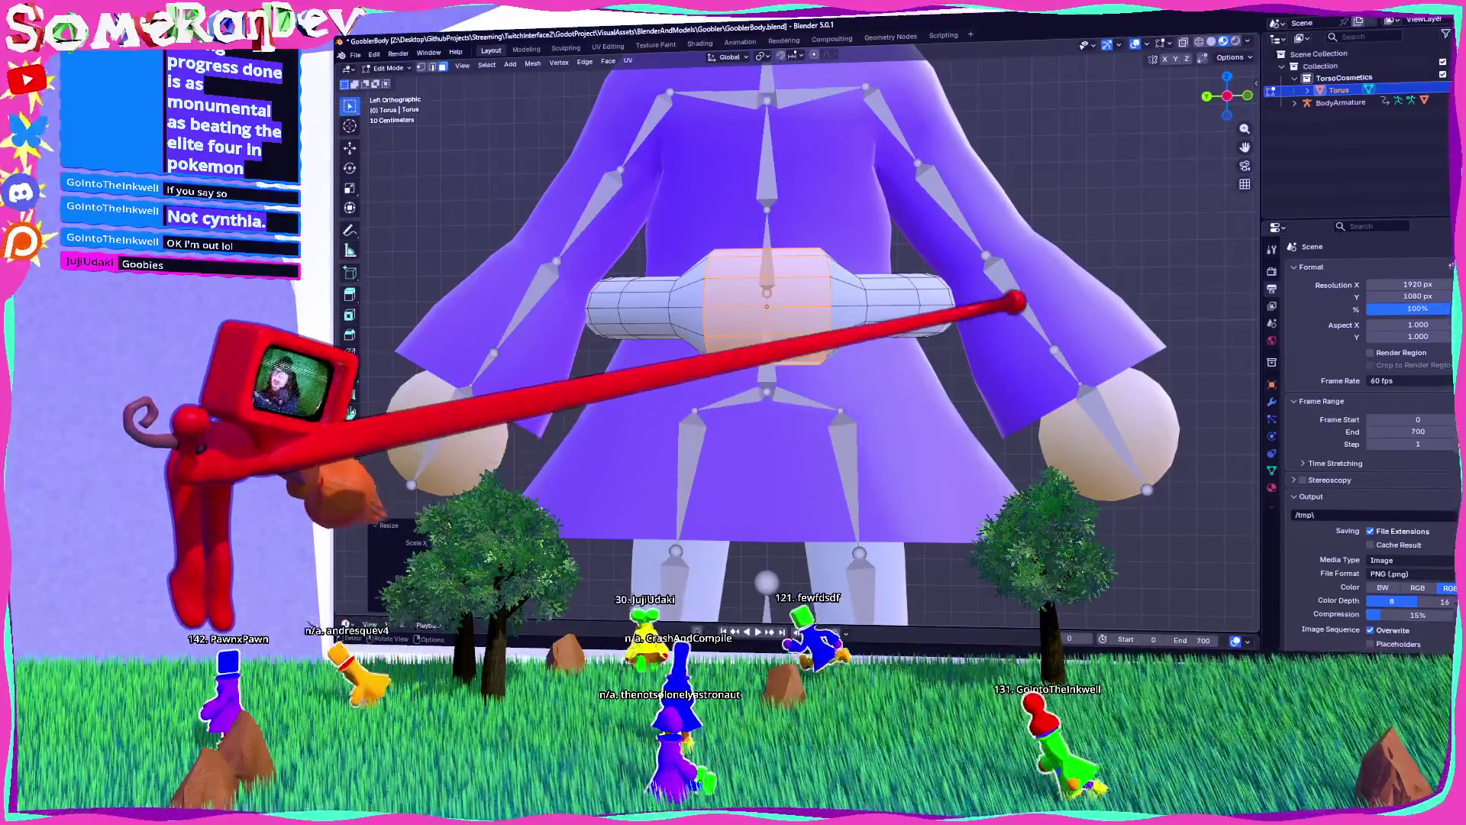
key("alt+a")
key("alt+z")
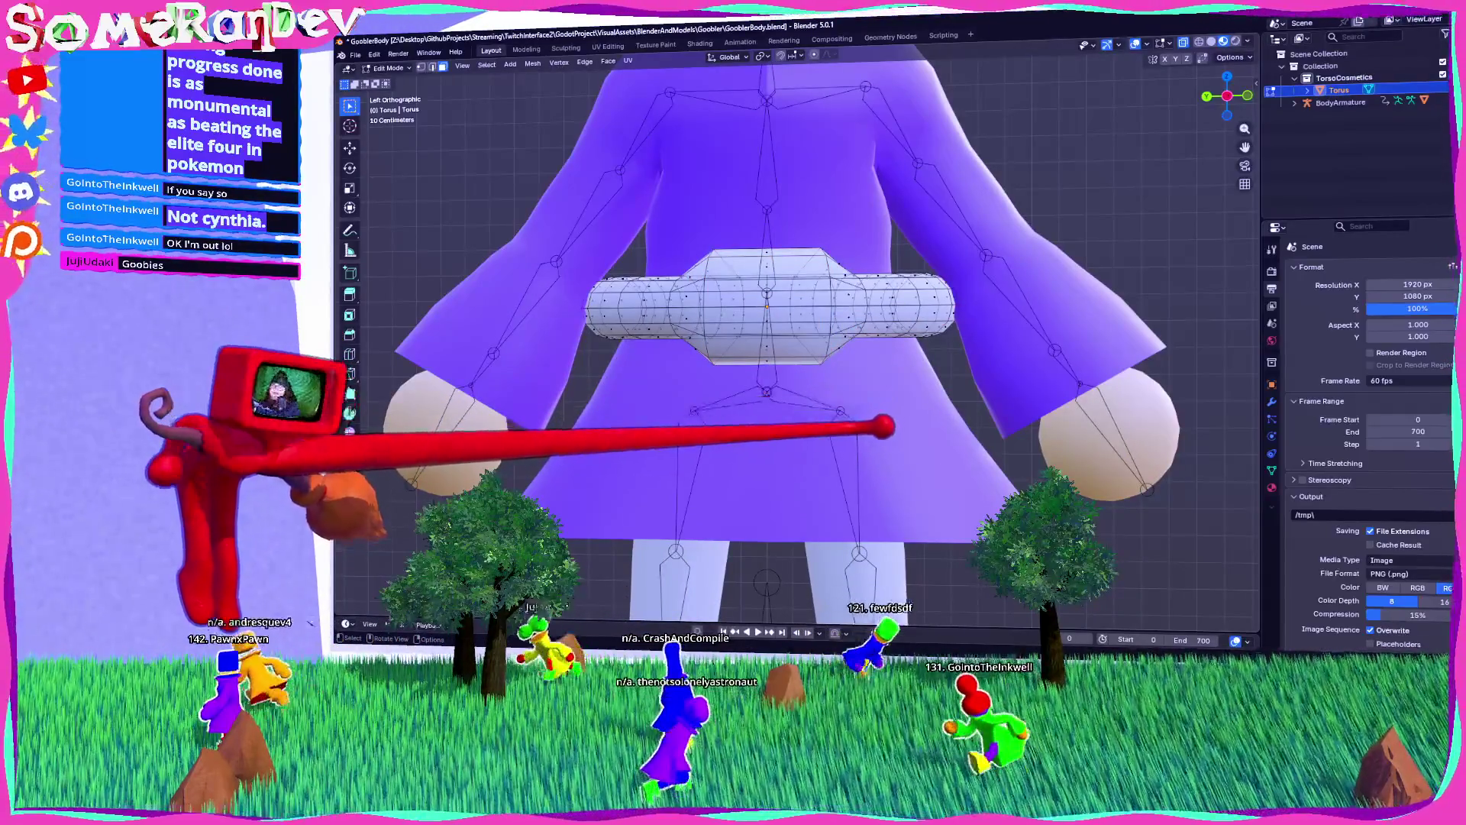
key("alt+z")
key("ctrl+z")
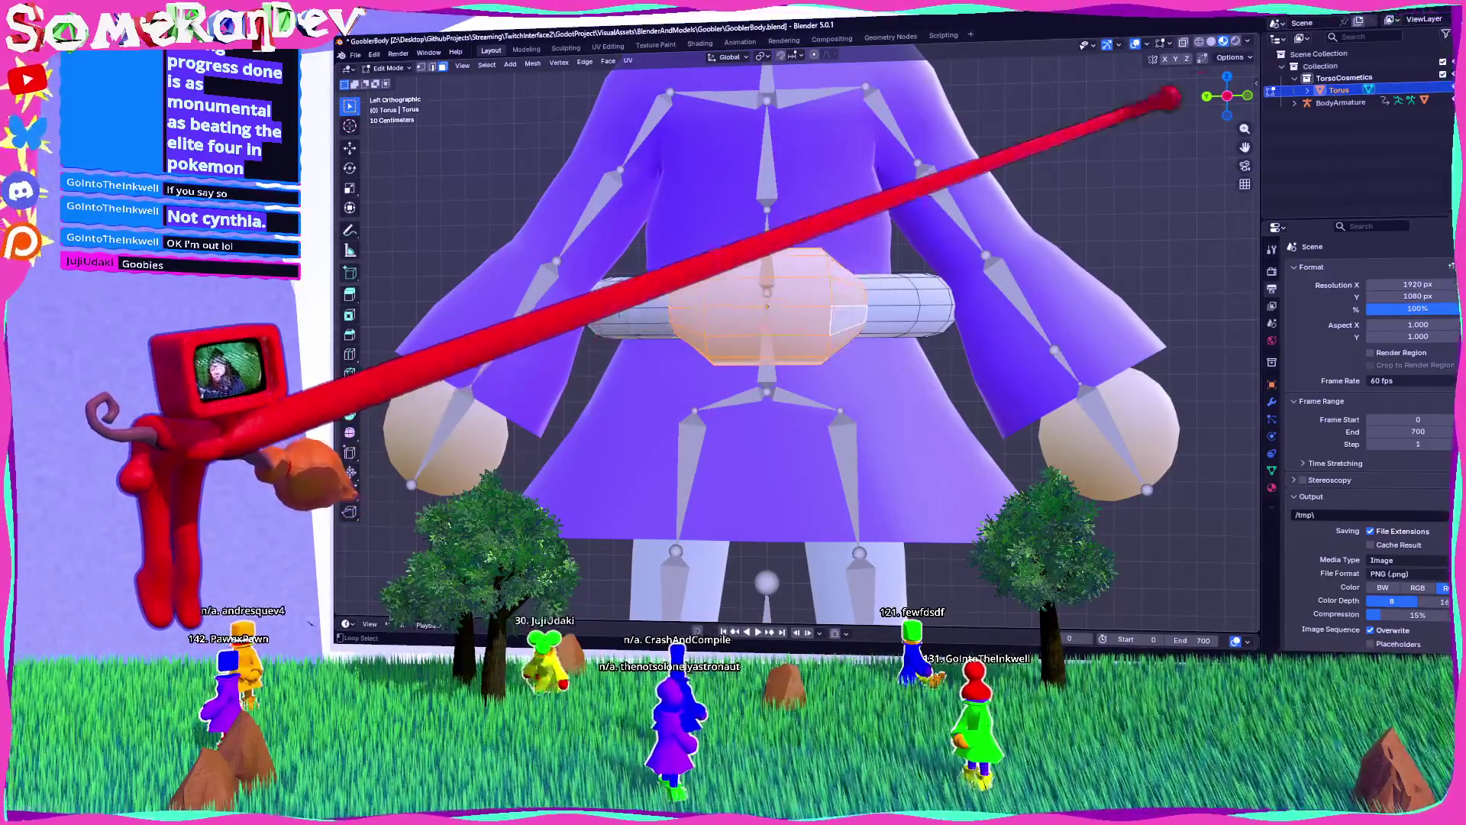
Step: Show and hide the N panel, then browse the main menus looking for Preferences
key("n")
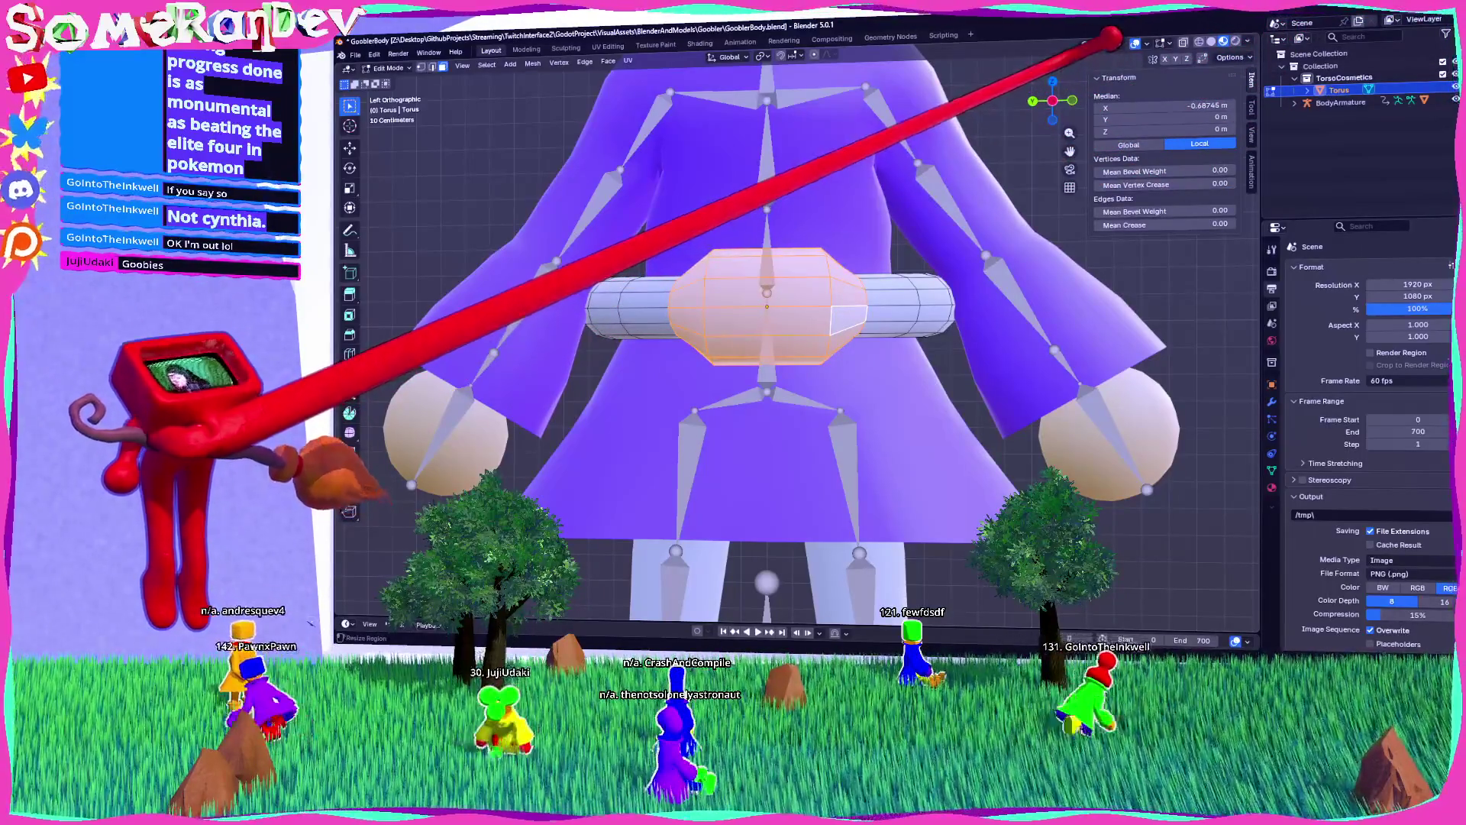
key("n")
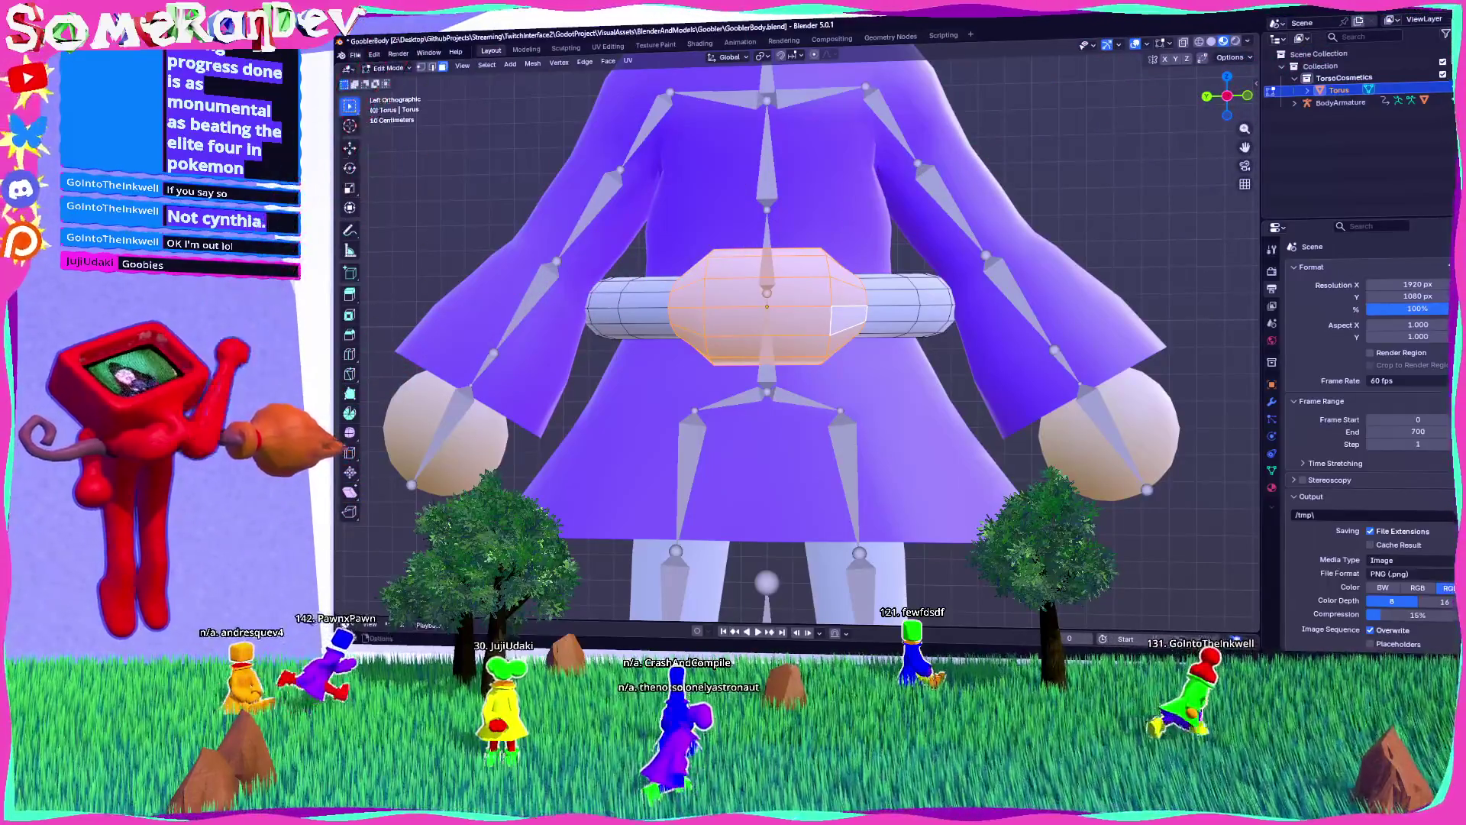
left_click(355, 55)
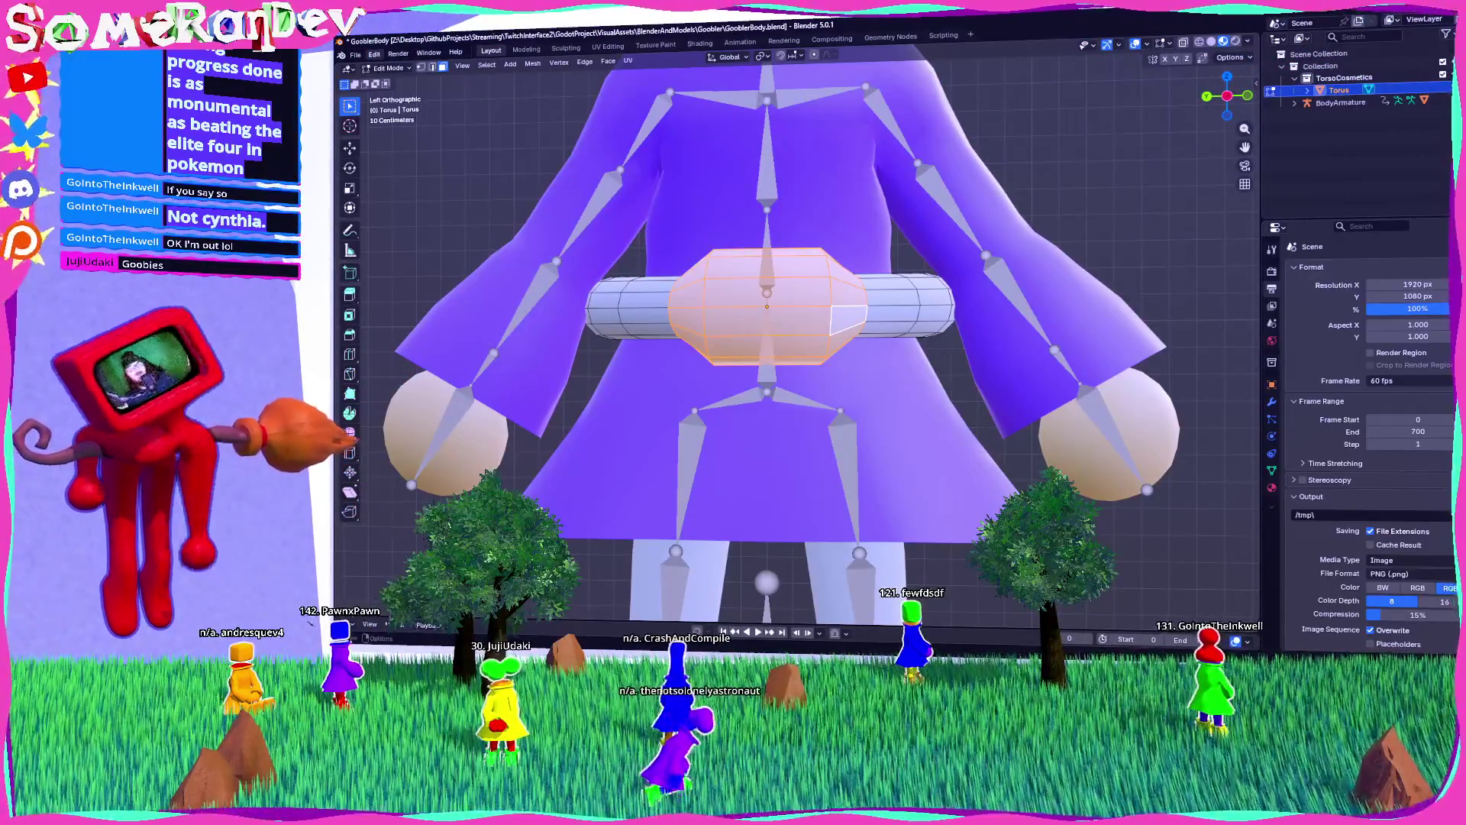
mouse_move(398, 53)
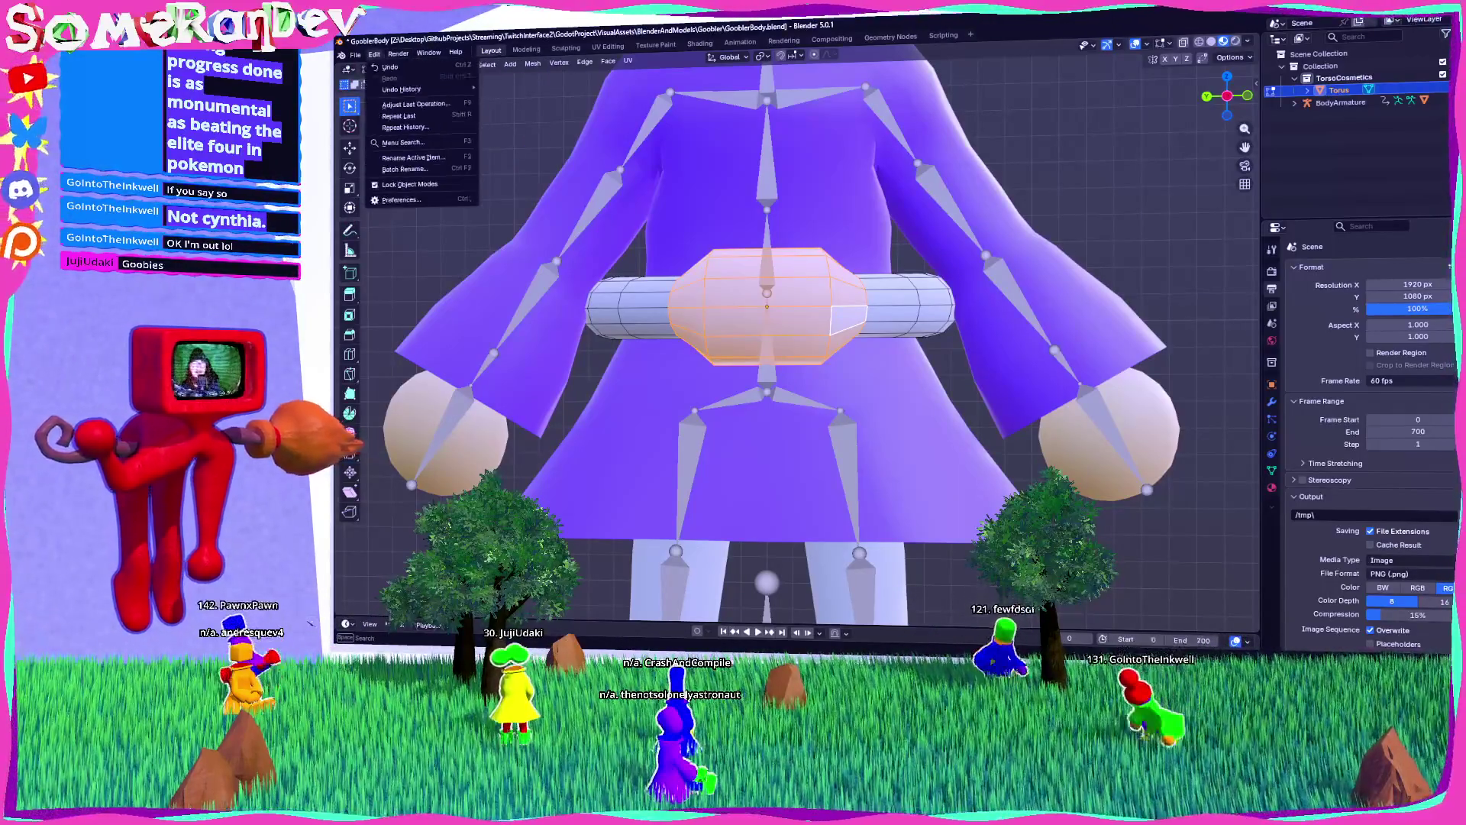
left_click(401, 200)
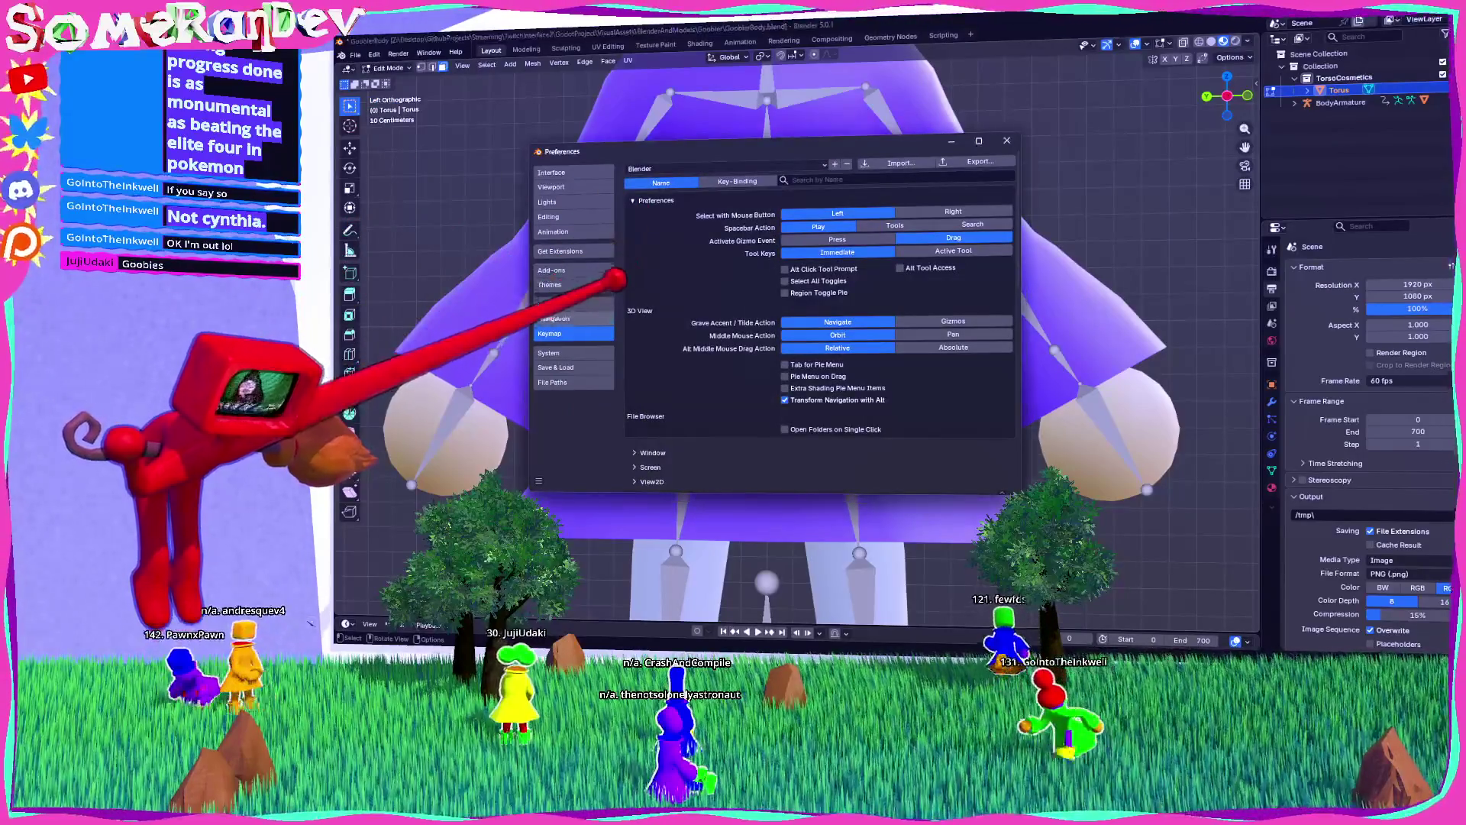
left_click(565, 270)
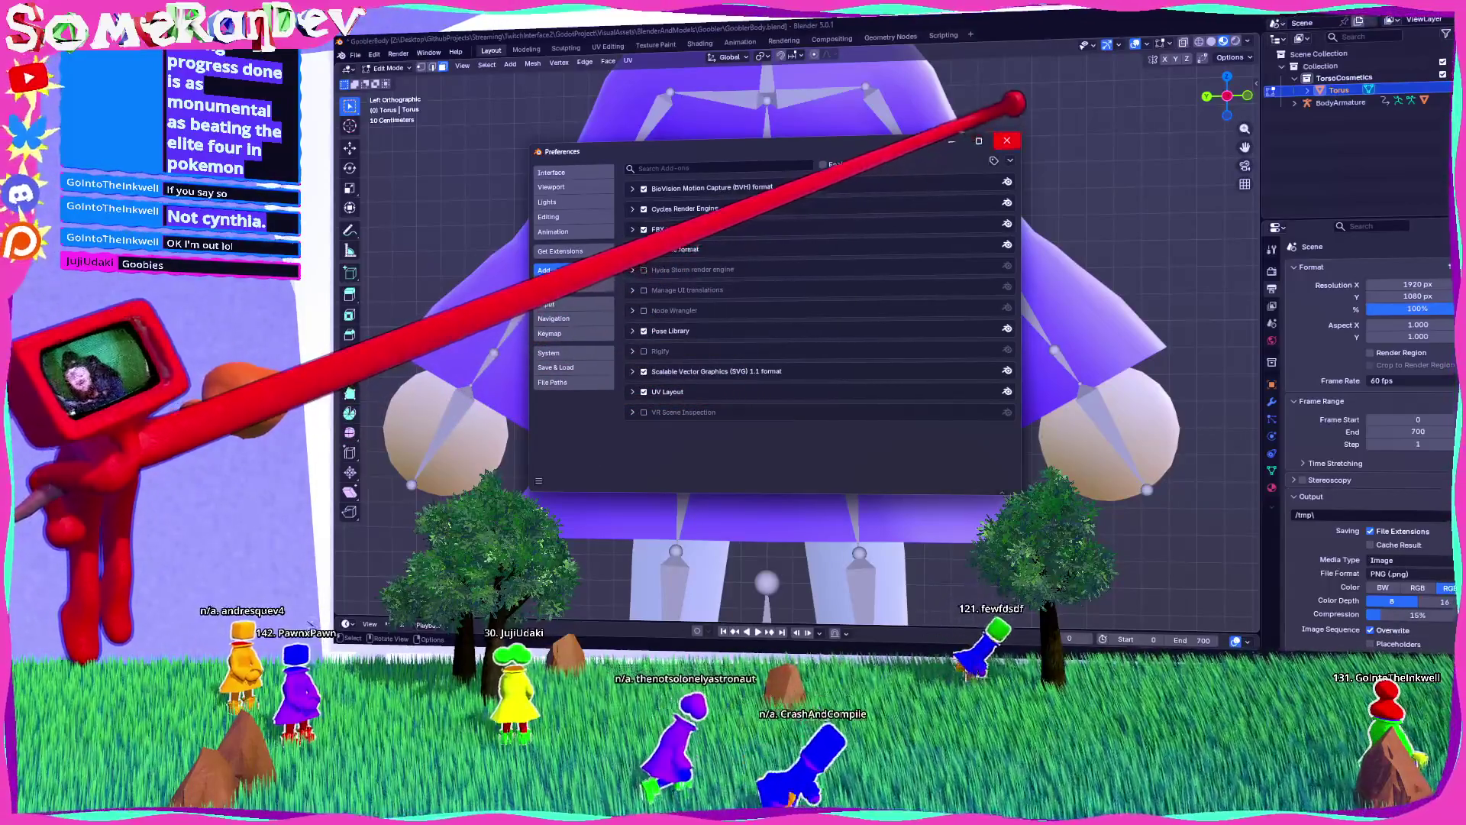
left_click(1006, 140)
scroll(844, 272, "up", 5)
left_click_drag(794, 344, 687, 321)
mouse_move(880, 355)
left_mouse_down()
mouse_move(972, 282)
mouse_move(874, 336)
mouse_move(1093, 288)
mouse_move(958, 283)
left_mouse_up()
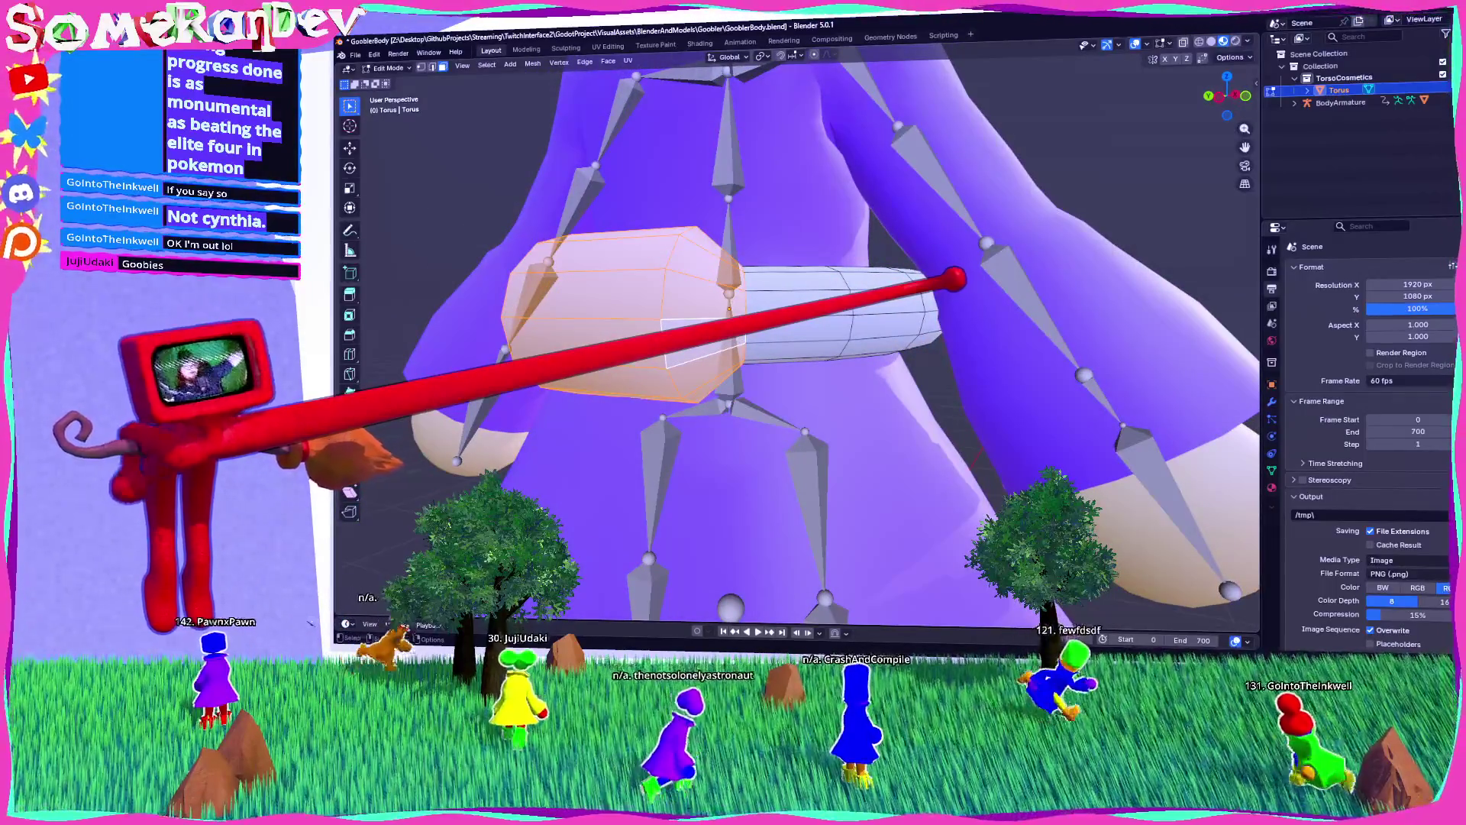
left_click_drag(854, 292, 758, 305)
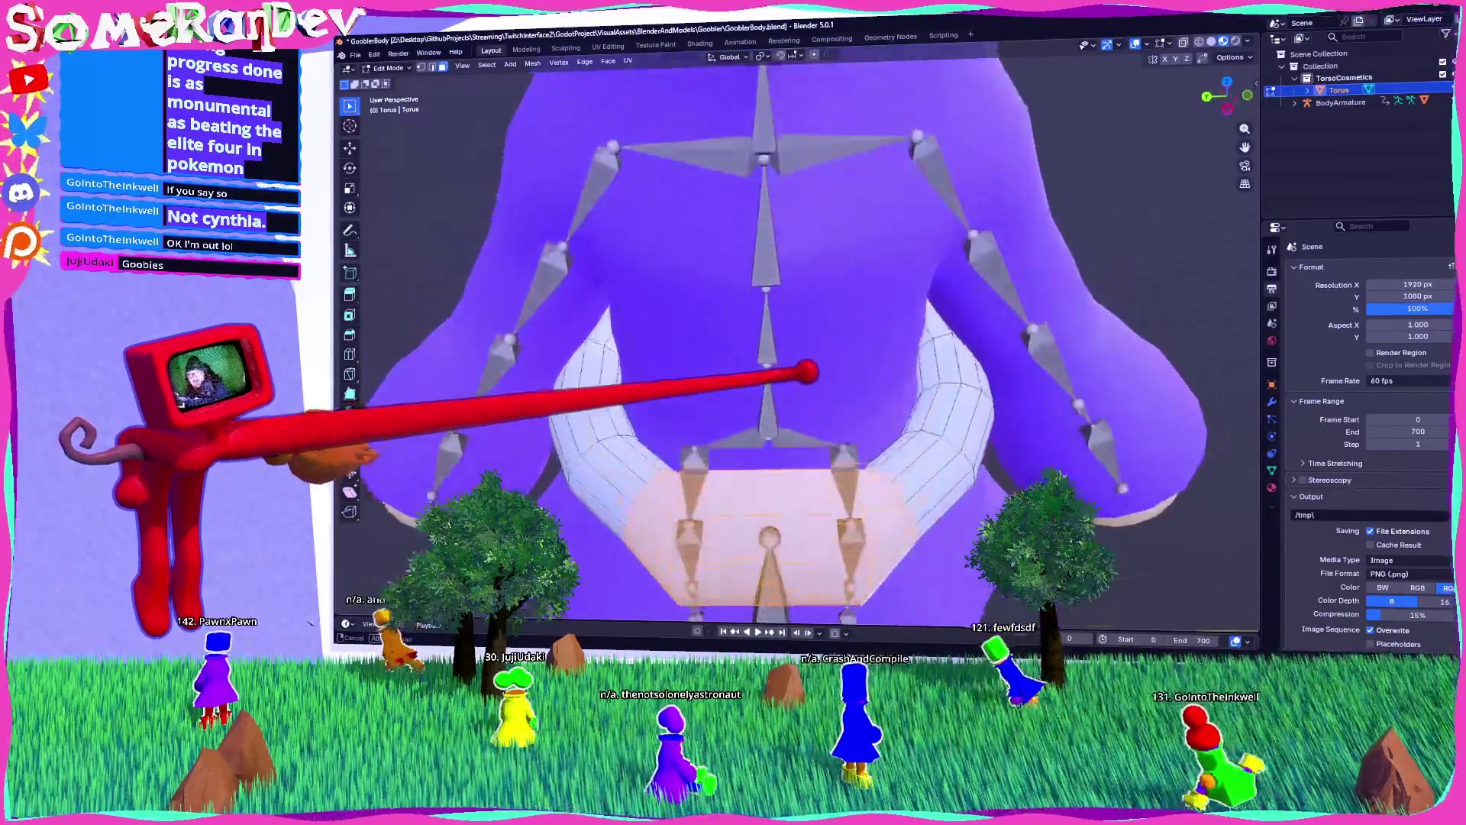
Step: Scale the bulge to about 0.7864 along Y in side view, then inspect it from other angles
key("ctrl+KP_3")
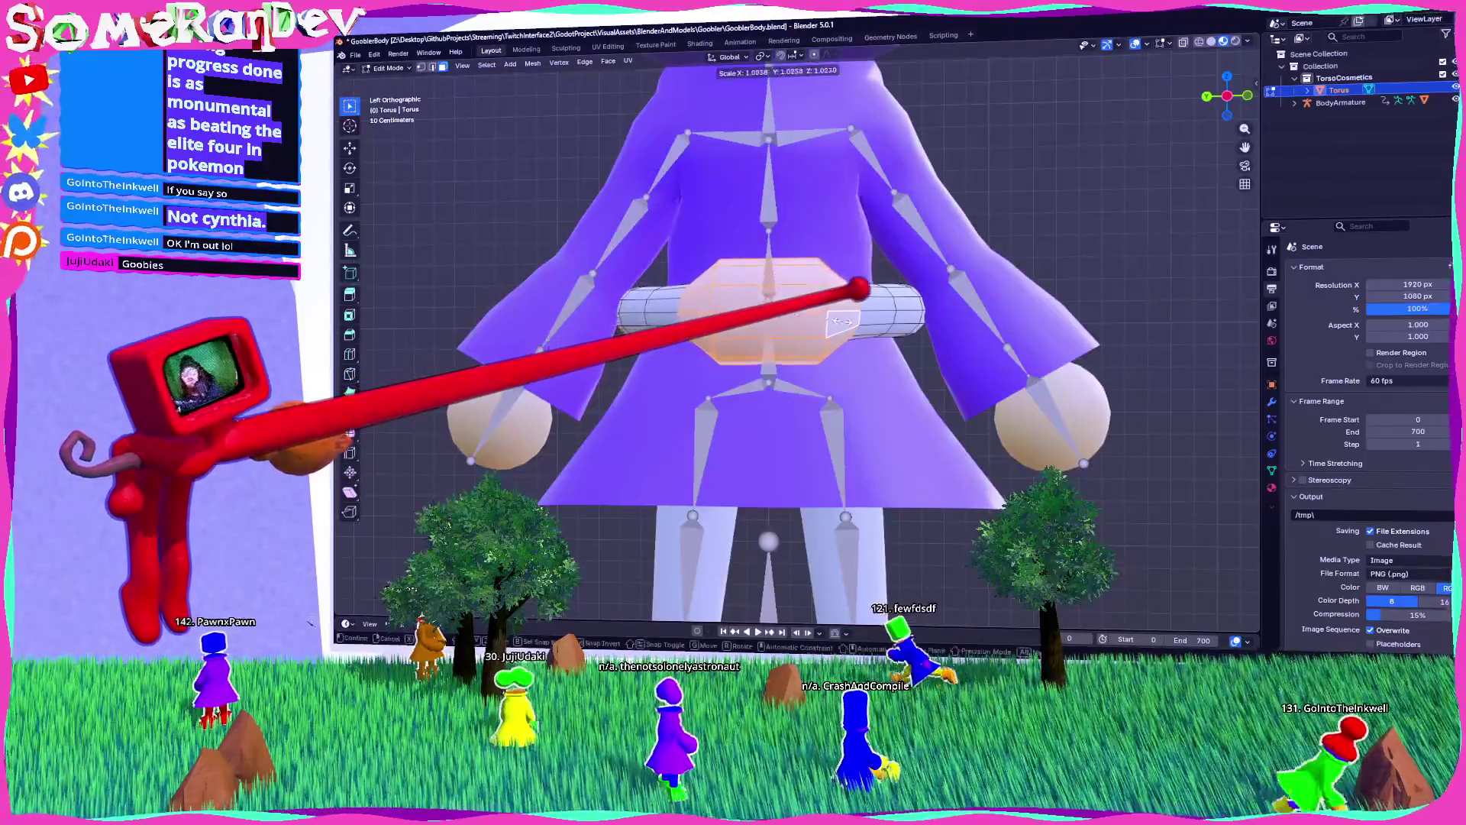
left_click(845, 324)
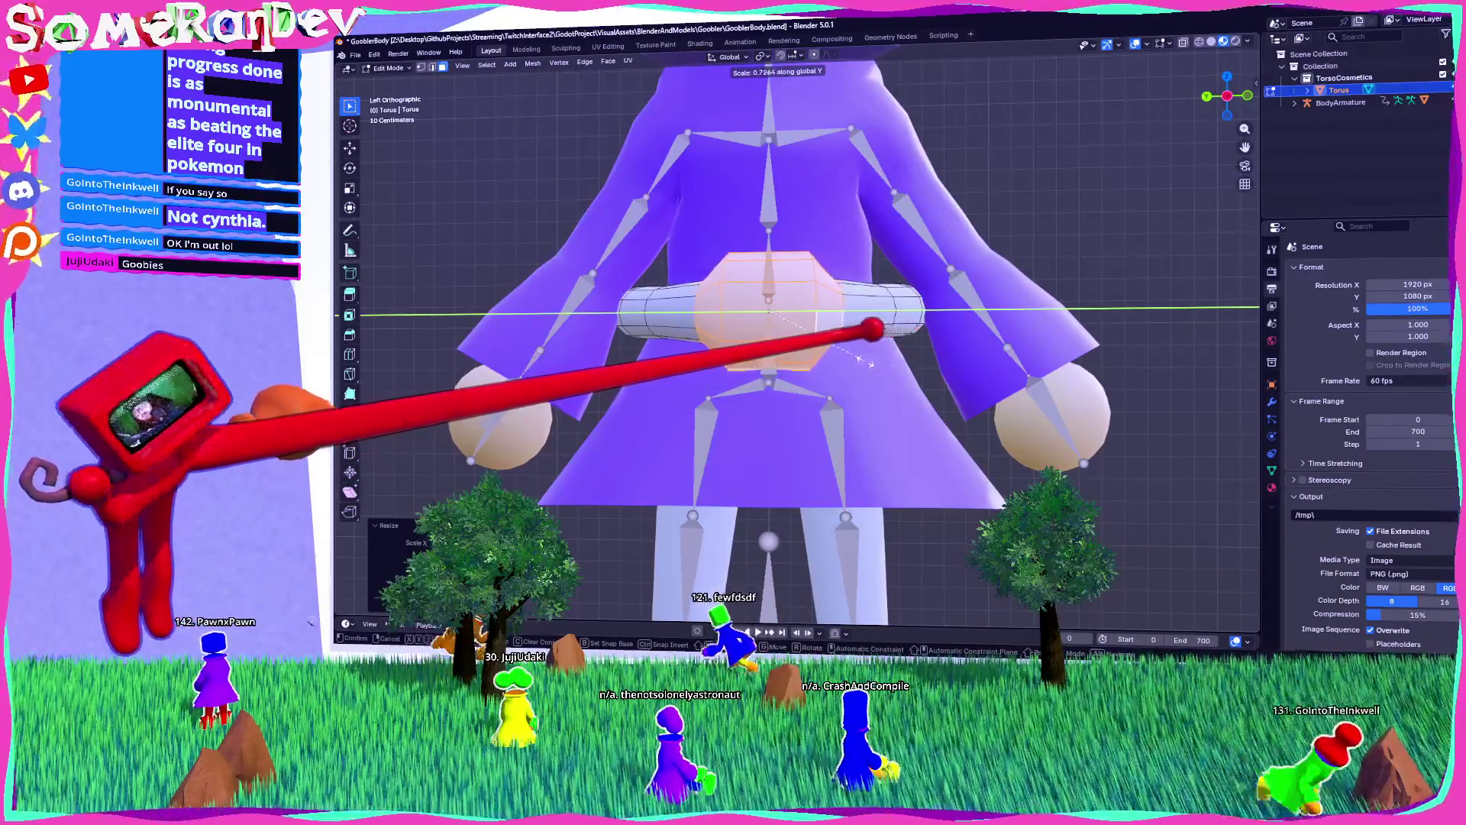
left_click_drag(876, 315, 750, 383)
scroll(749, 382, "up", 5)
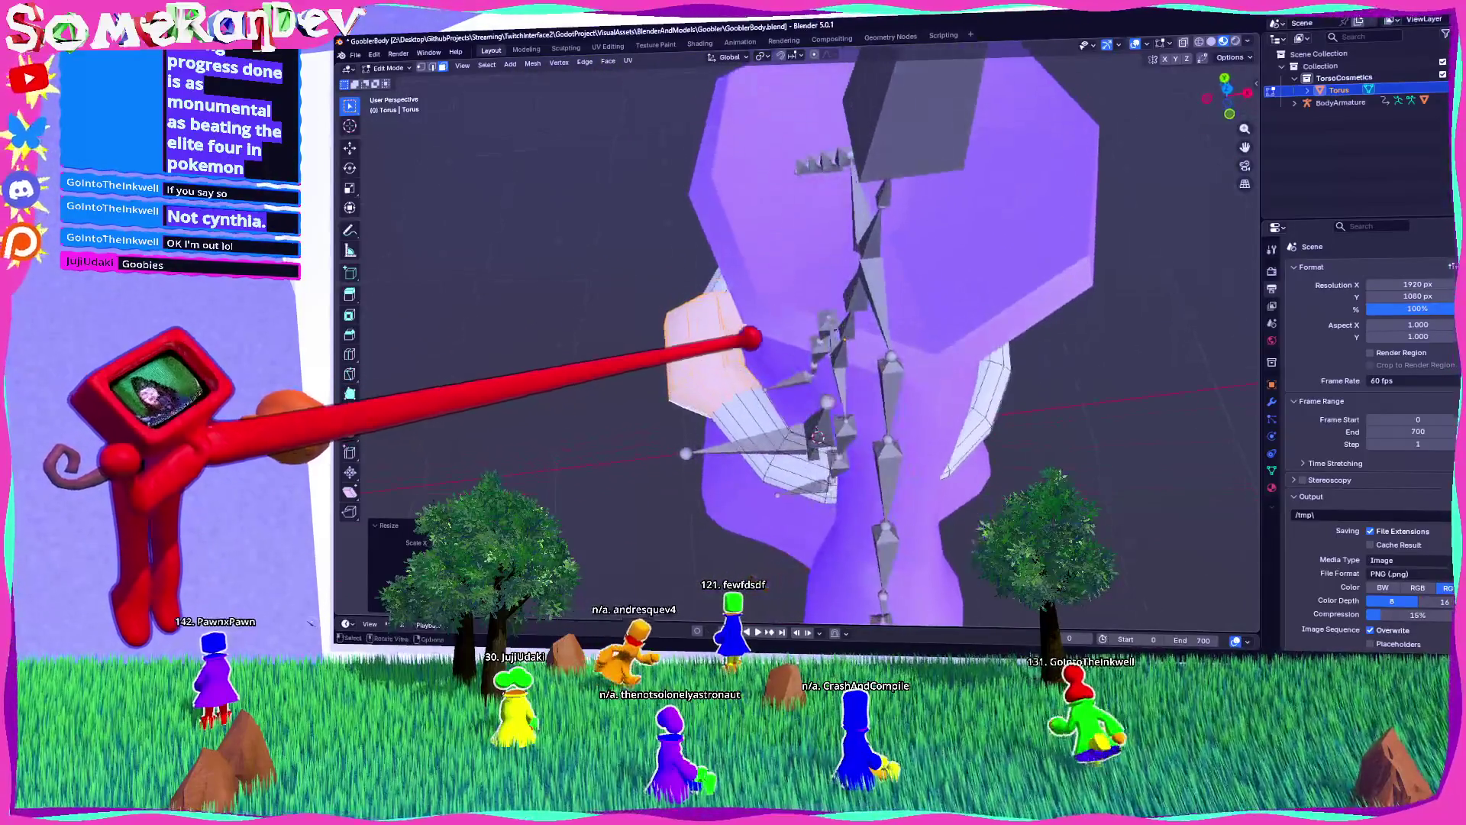
mouse_move(731, 345)
left_mouse_down()
mouse_move(697, 278)
mouse_move(723, 236)
mouse_move(621, 229)
mouse_move(776, 285)
mouse_move(745, 348)
mouse_move(966, 245)
left_mouse_up()
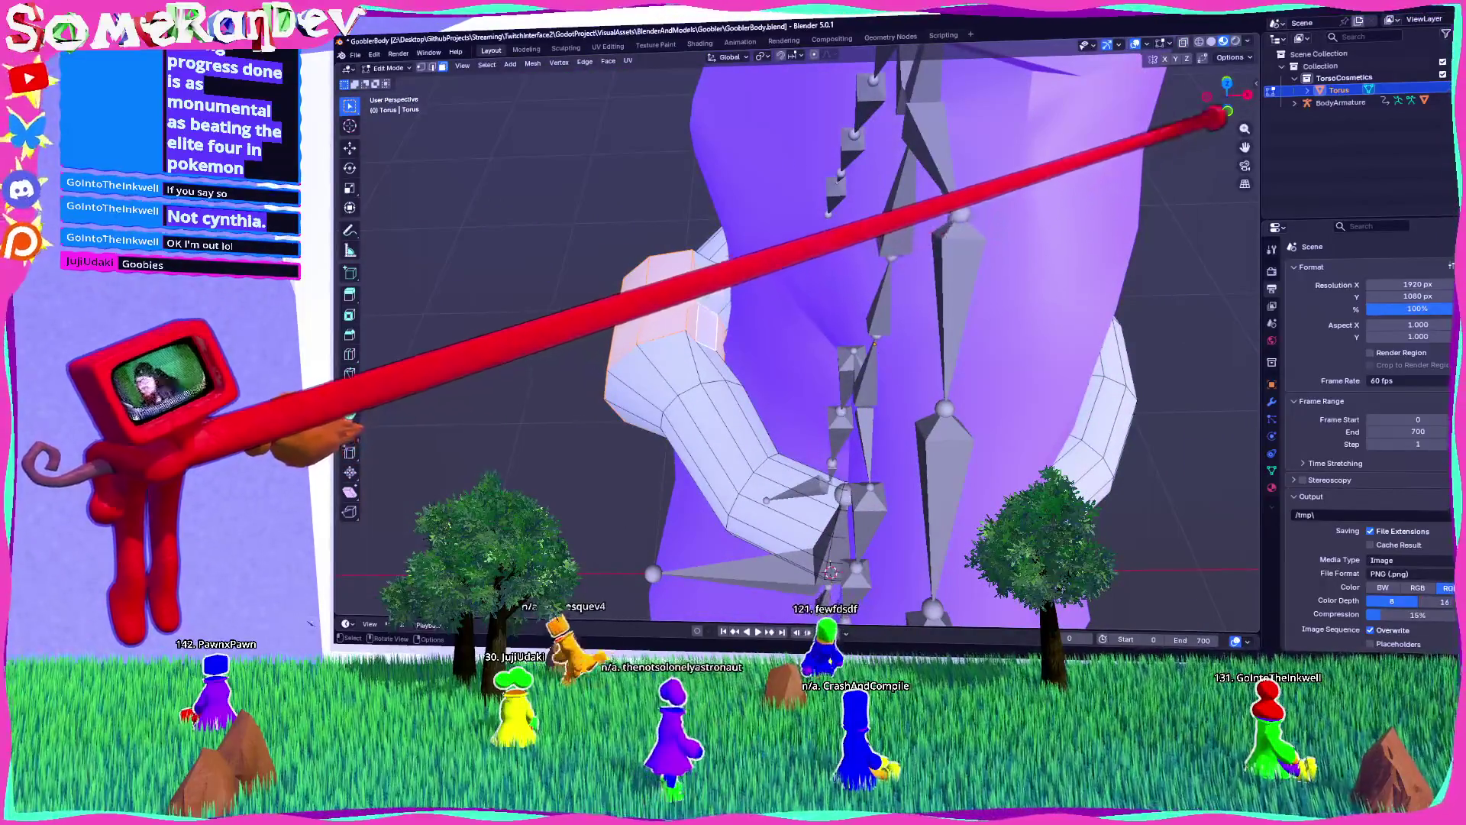
left_click(585, 62)
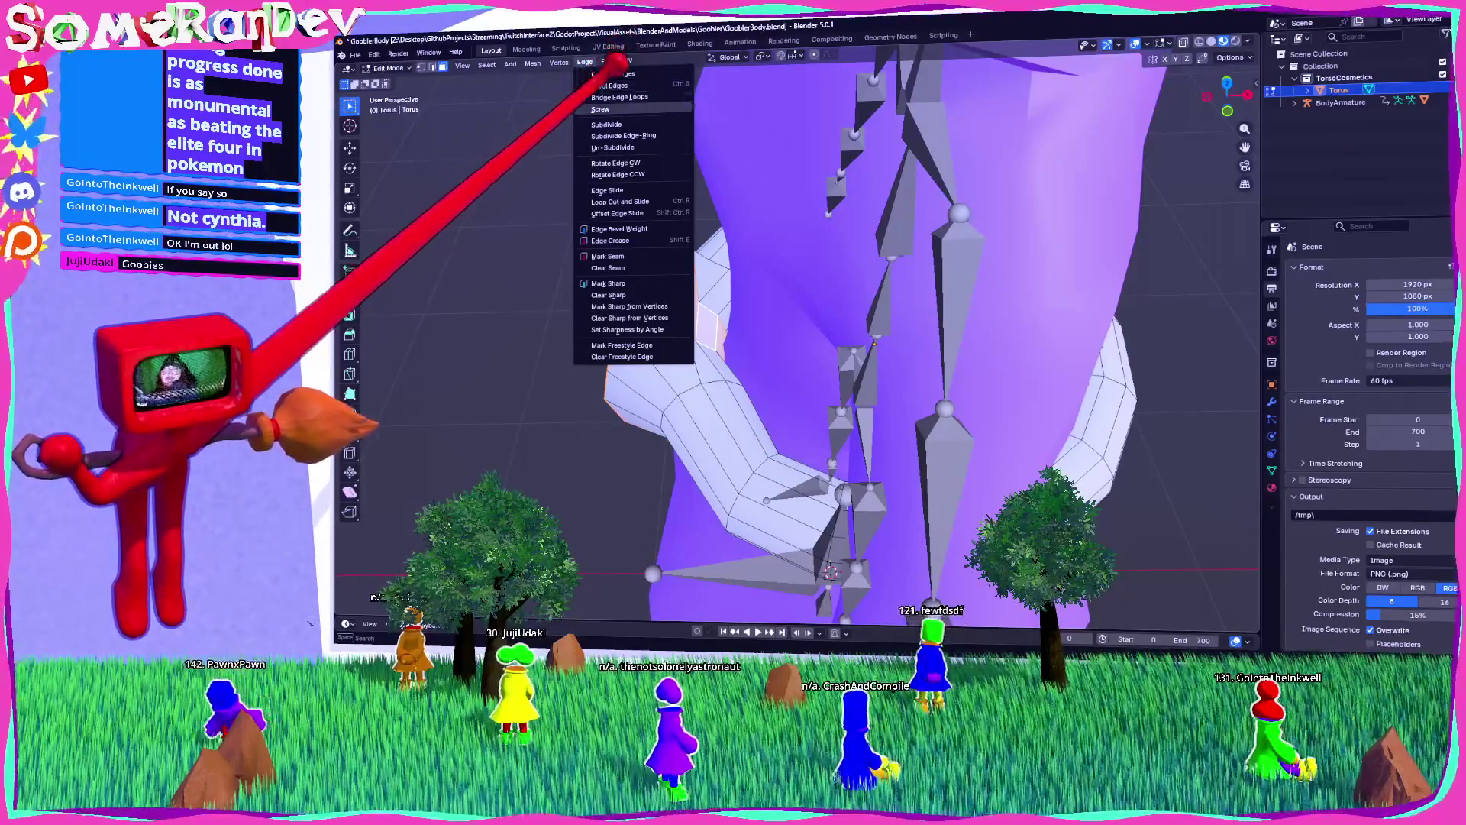
Step: Look through the Edge, Vertex and Edit menus without changing anything, then focus the browser's address bar
mouse_move(559, 62)
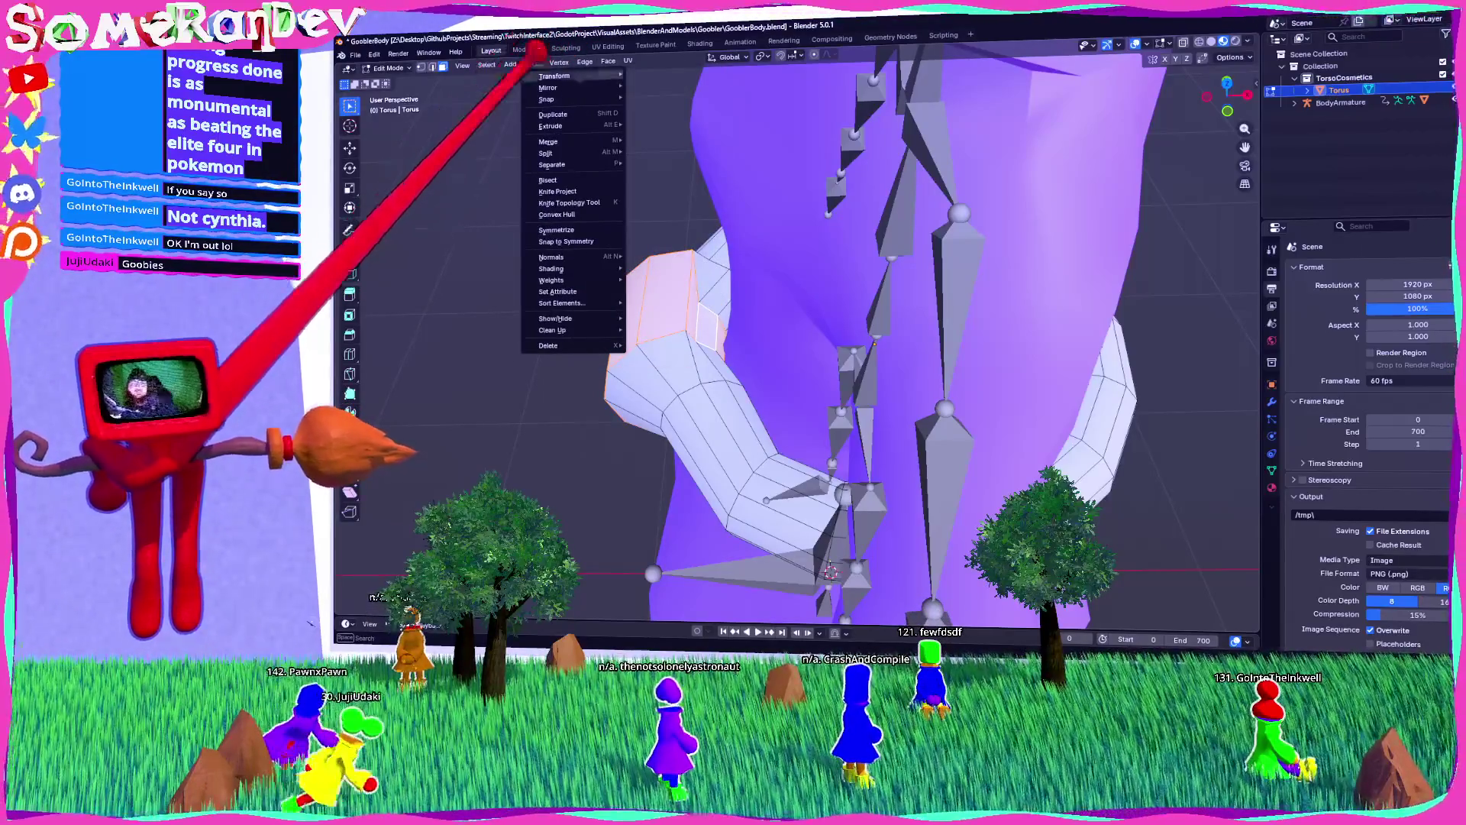
mouse_move(608, 61)
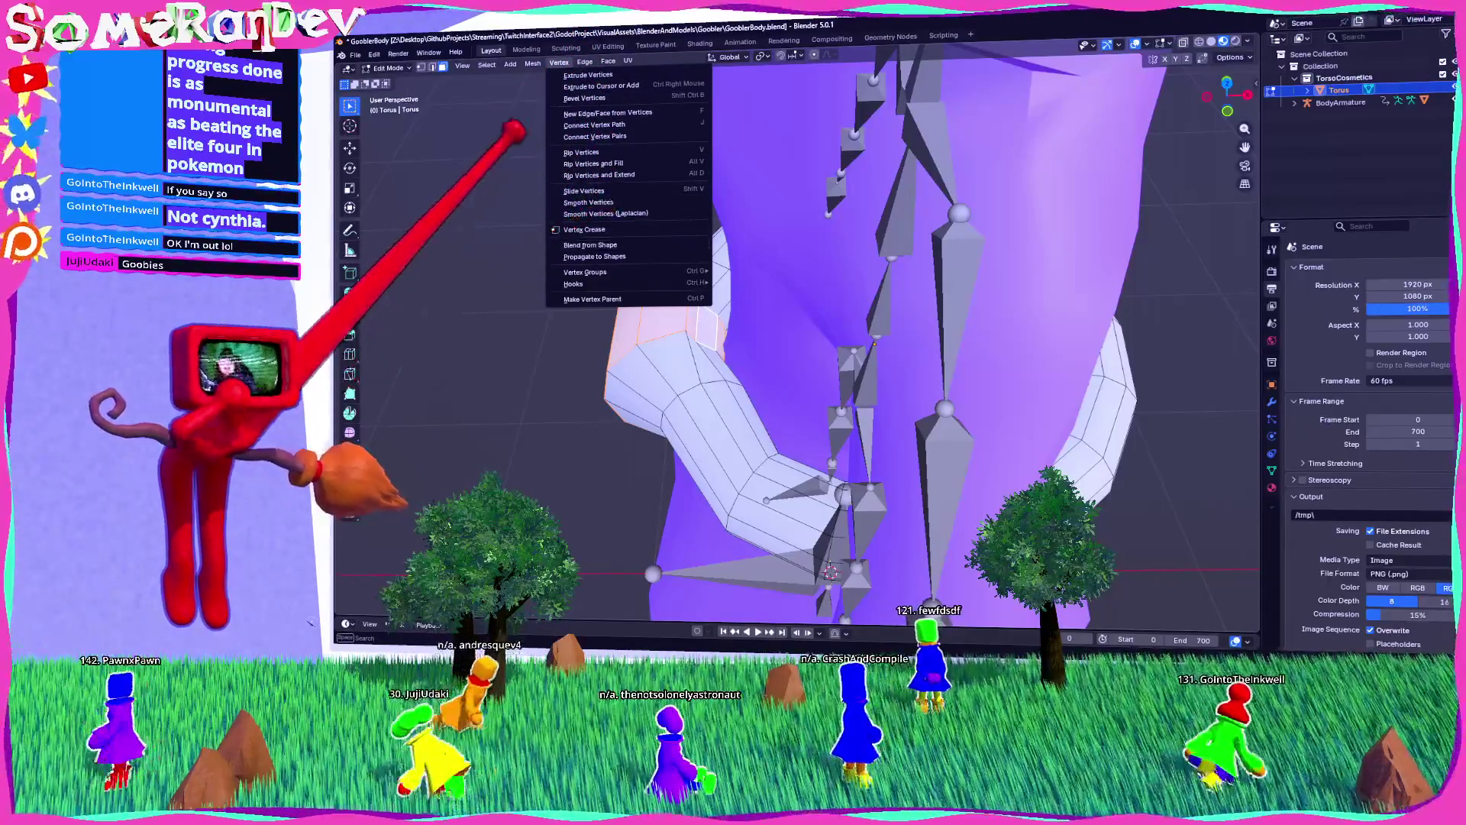
left_click(374, 54)
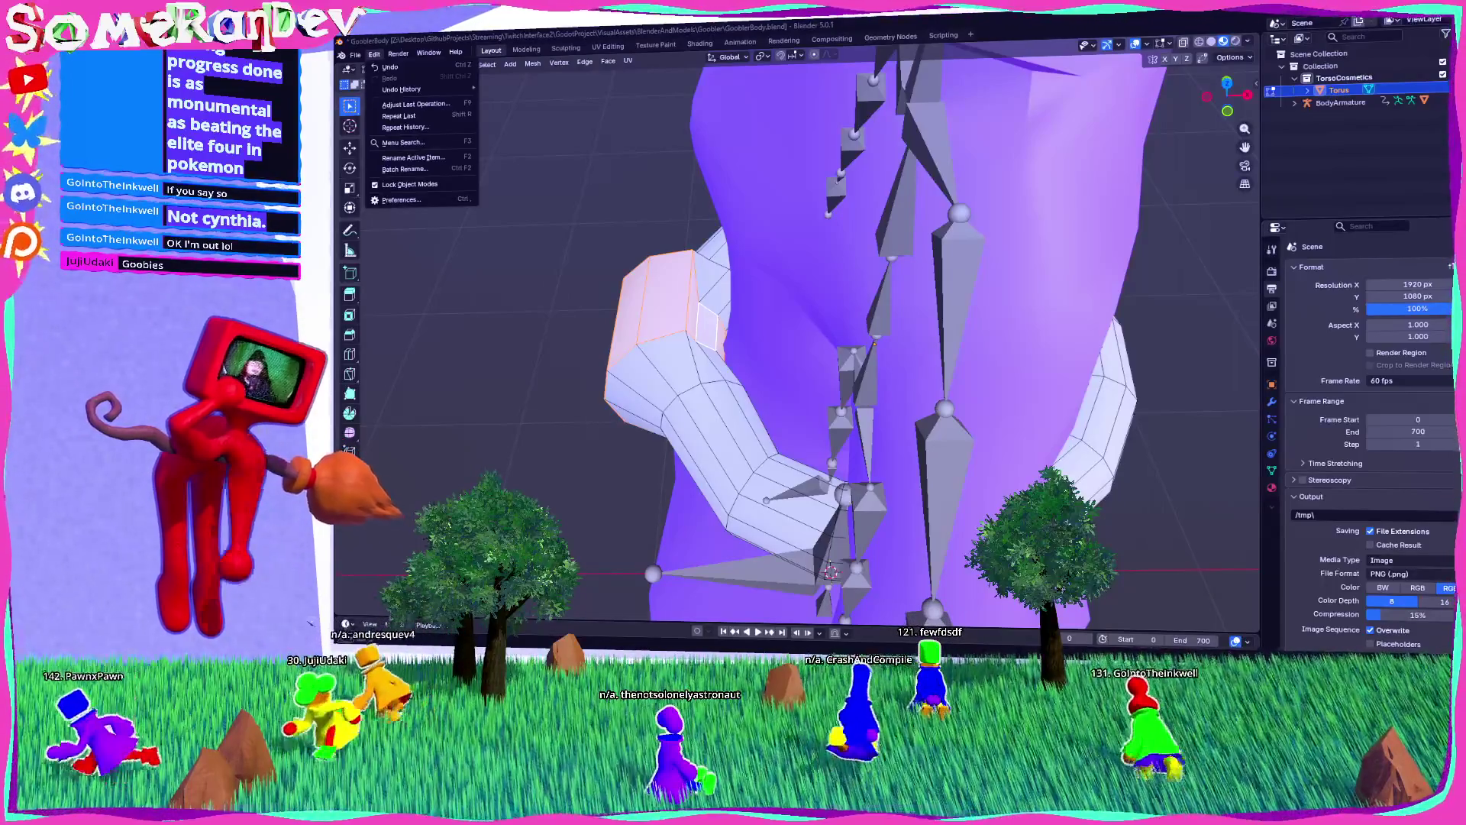
key("alt+Tab")
left_click(1043, 81)
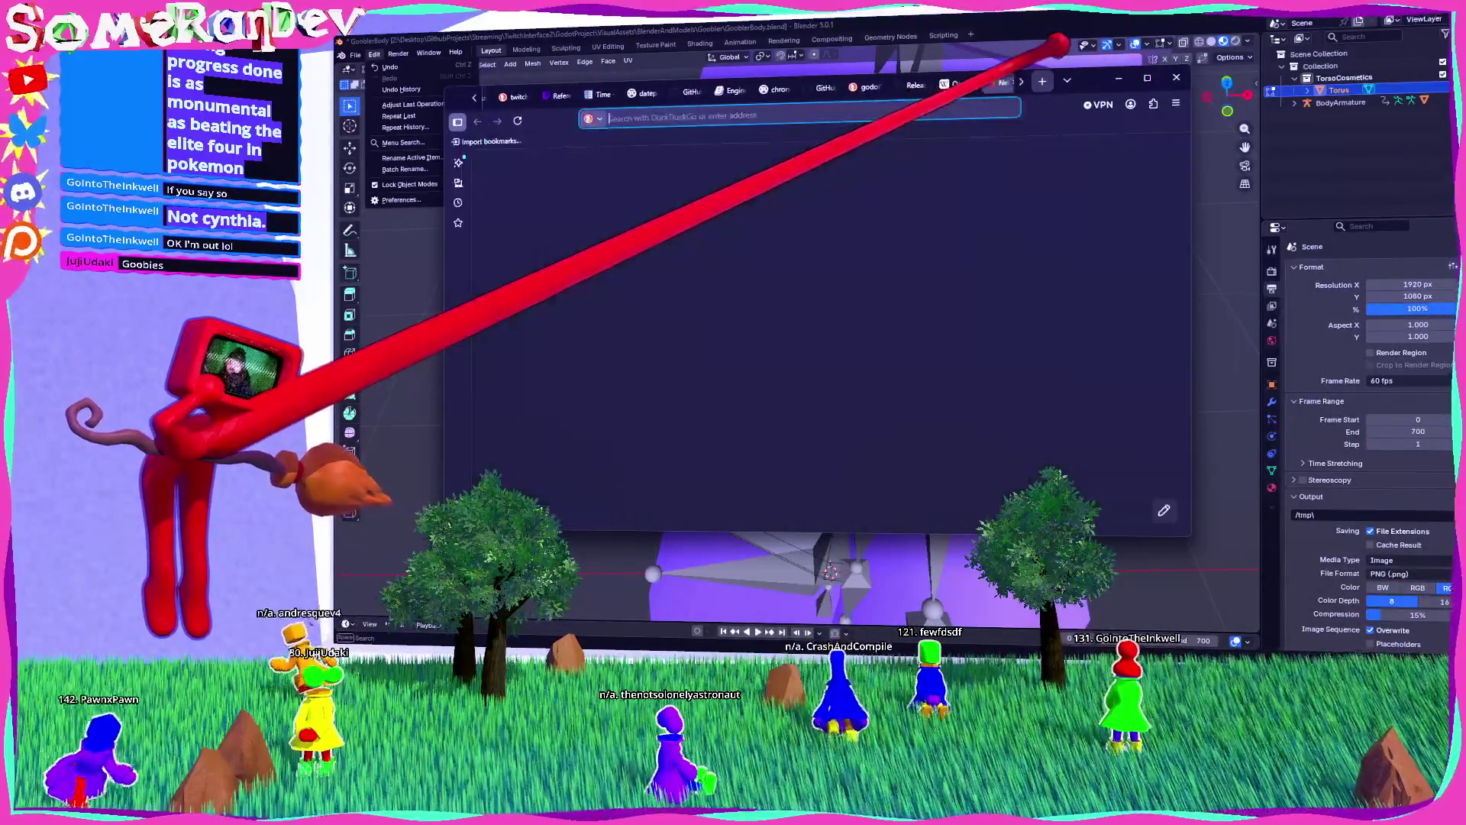
Step: Search DuckDuckGo for 'blender addon that adds circle thing', scroll the results, then return to Blender
type("blender addon that adds circ")
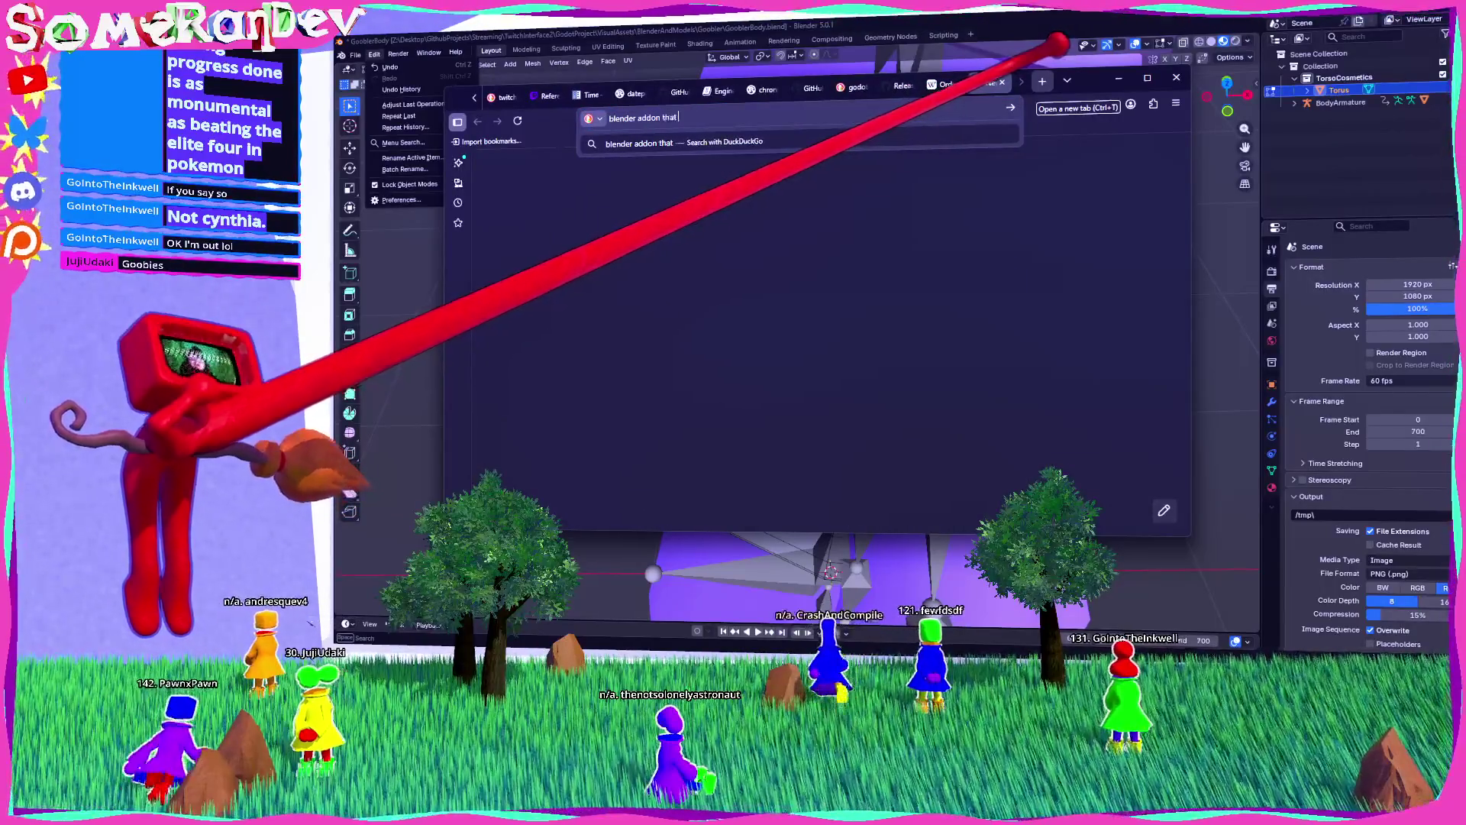
type("le thing")
key("Return")
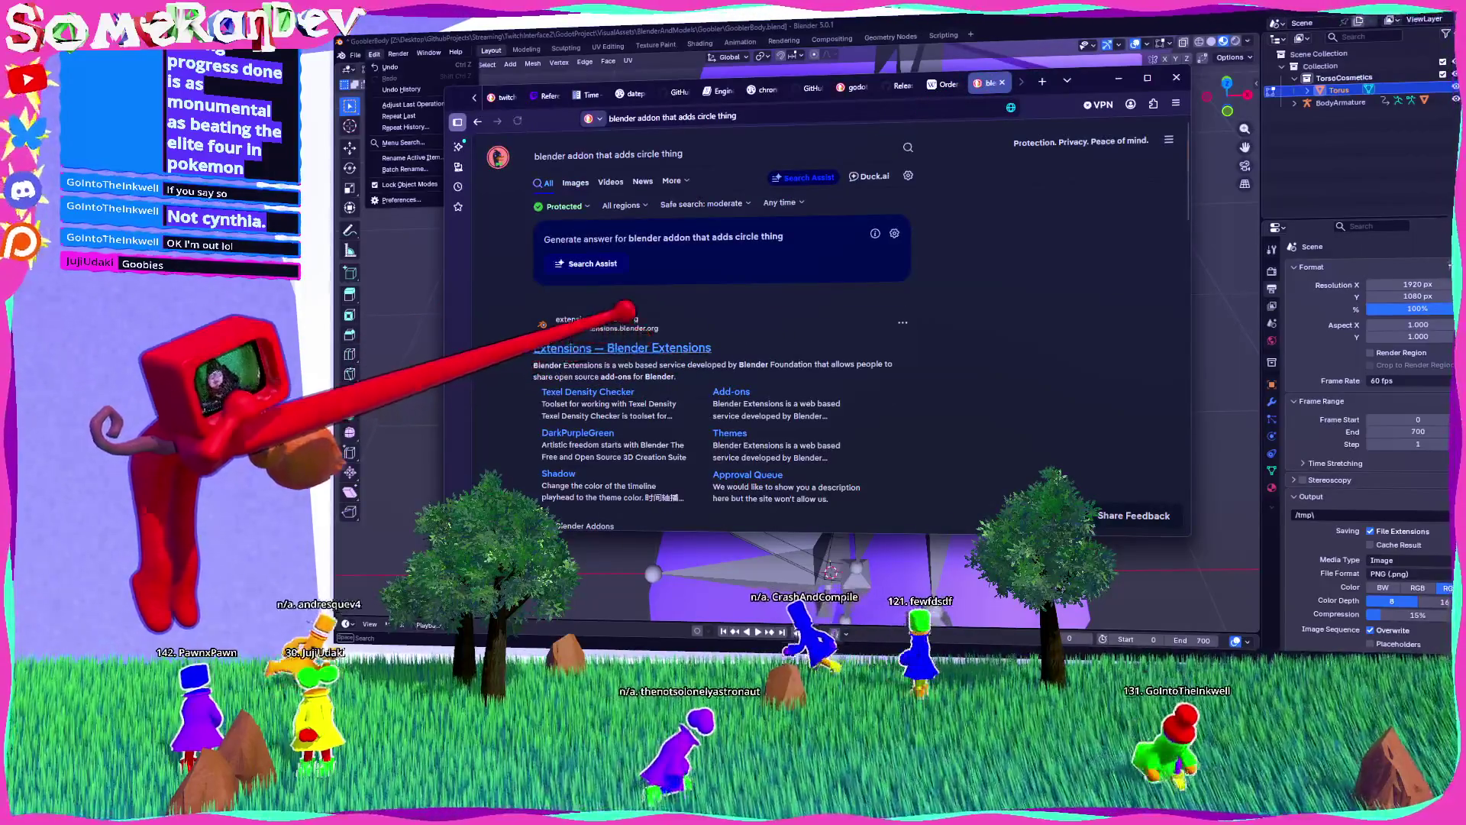
scroll(625, 312, "down", 4)
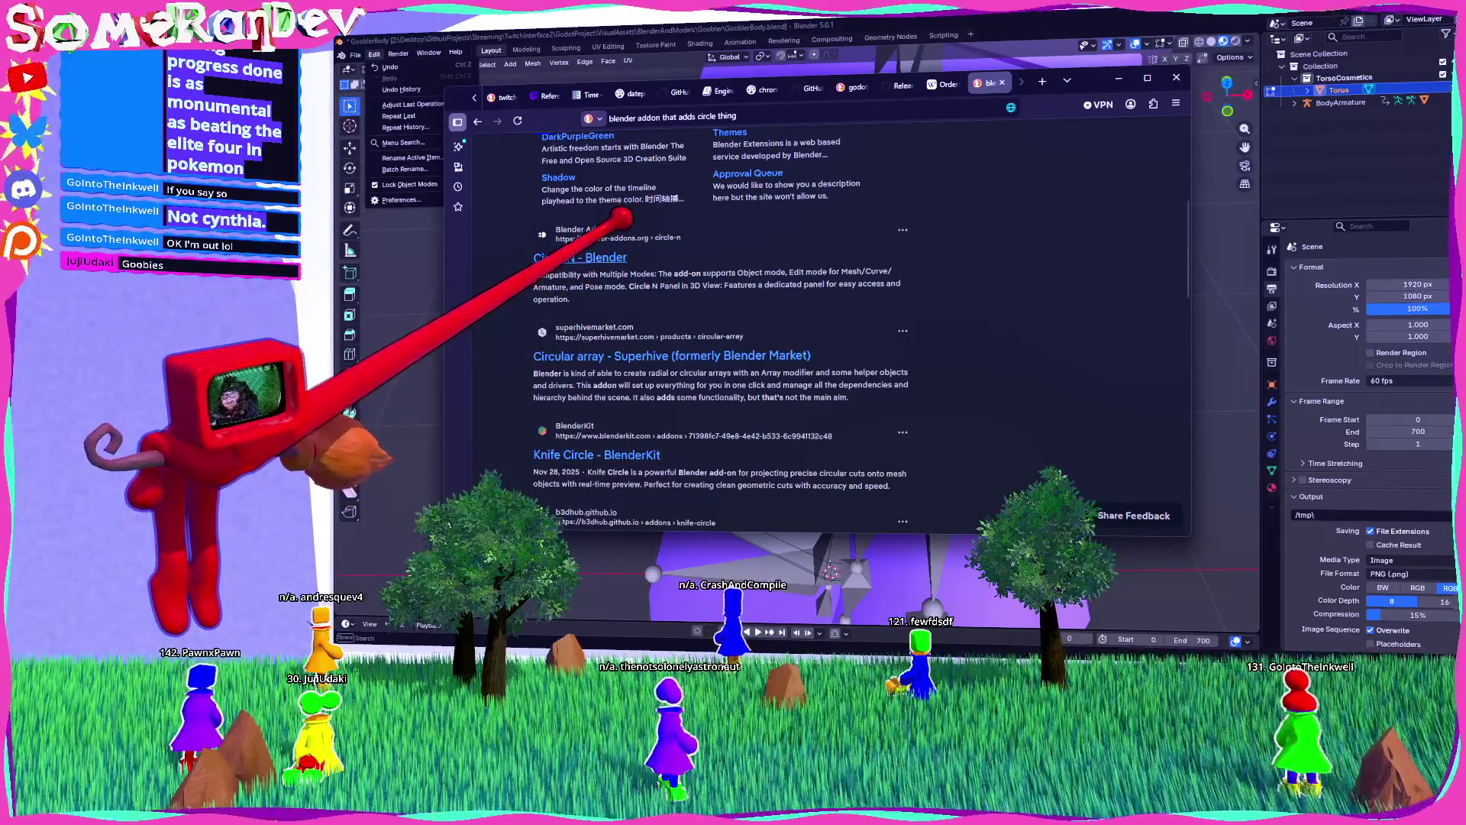
scroll(611, 252, "down", 1)
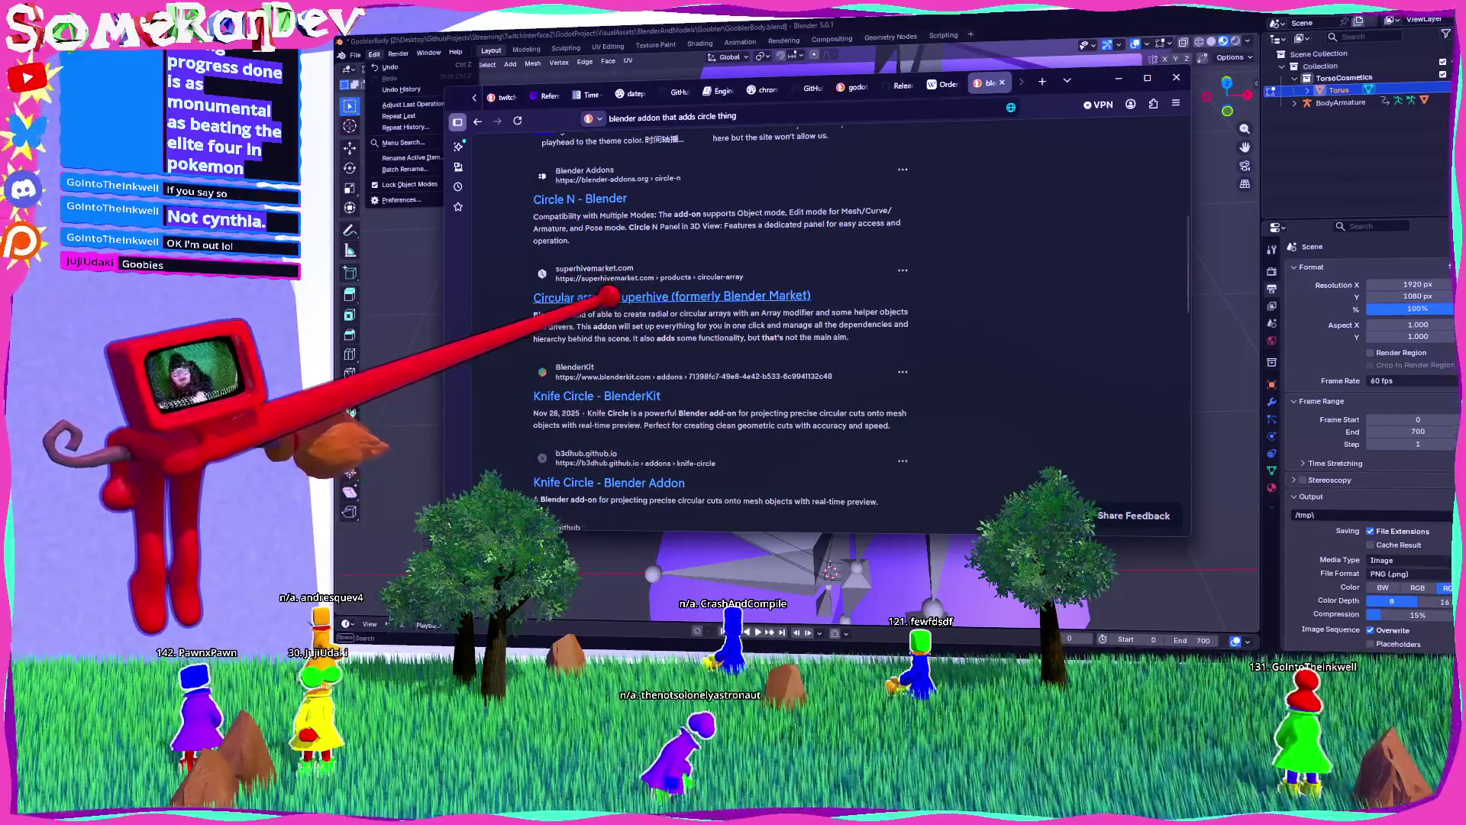
scroll(608, 294, "down", 4)
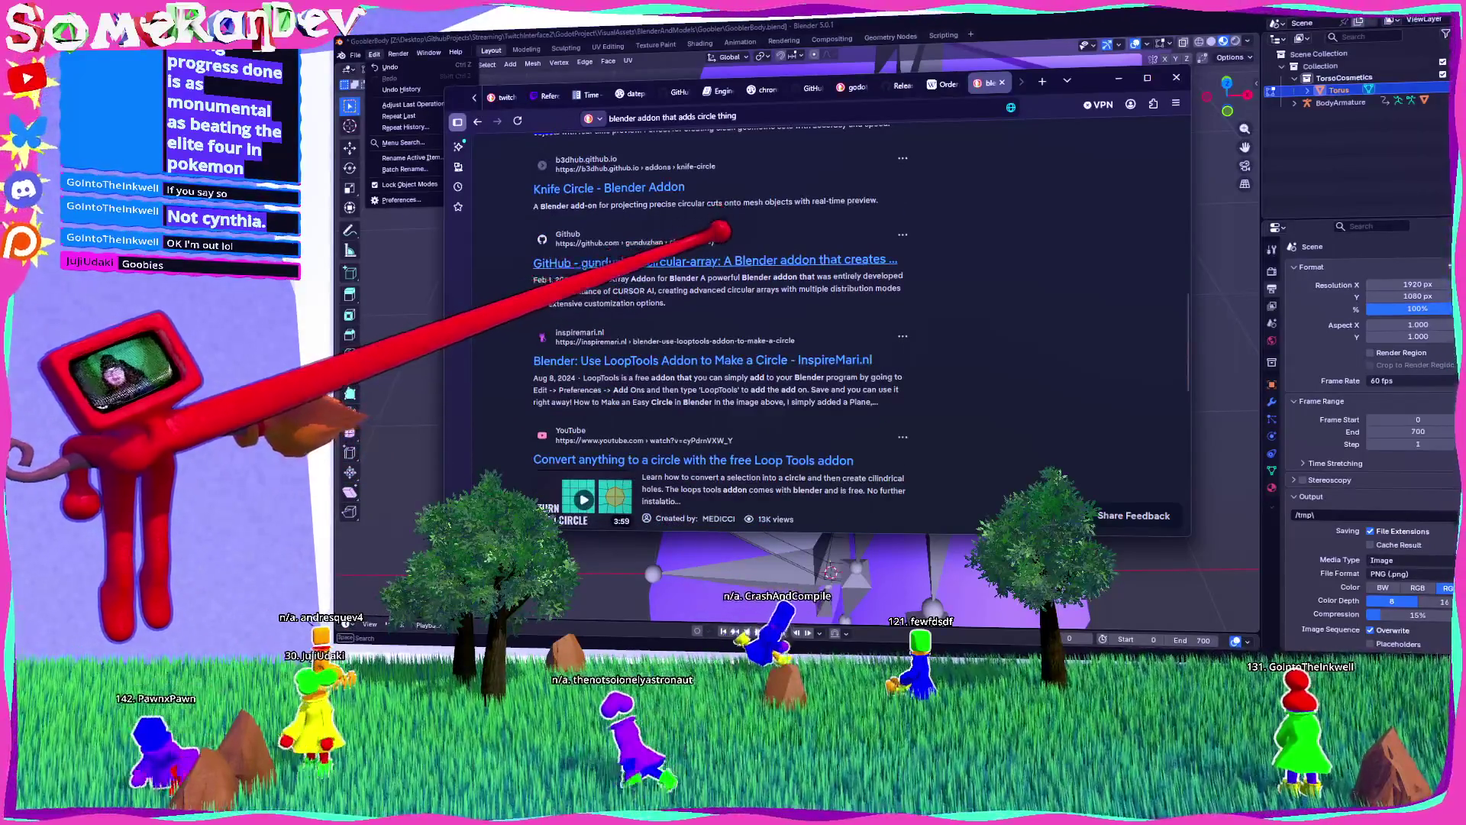
scroll(688, 244, "down", 5)
scroll(672, 290, "up", 6)
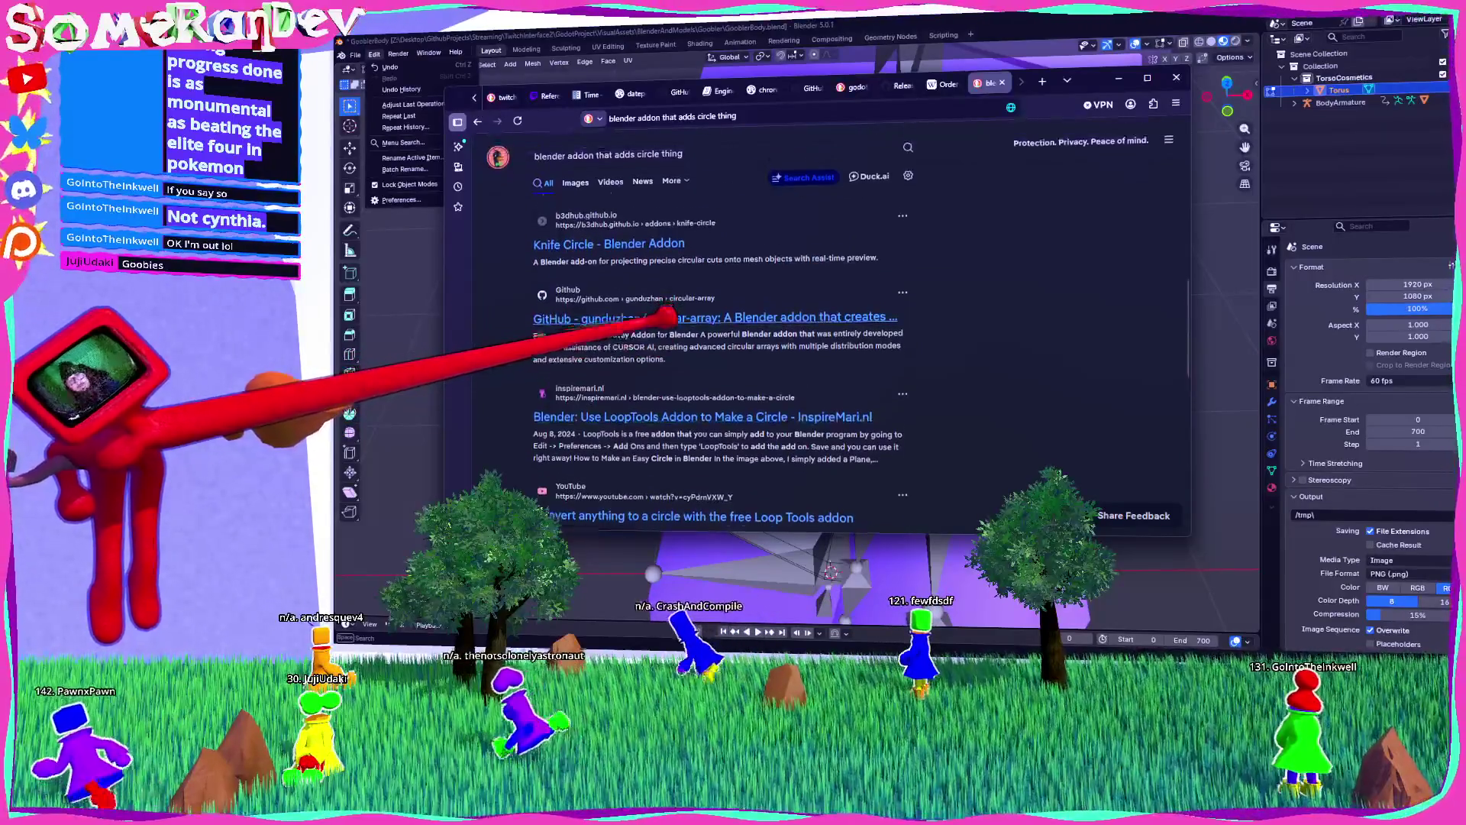
scroll(664, 316, "down", 2)
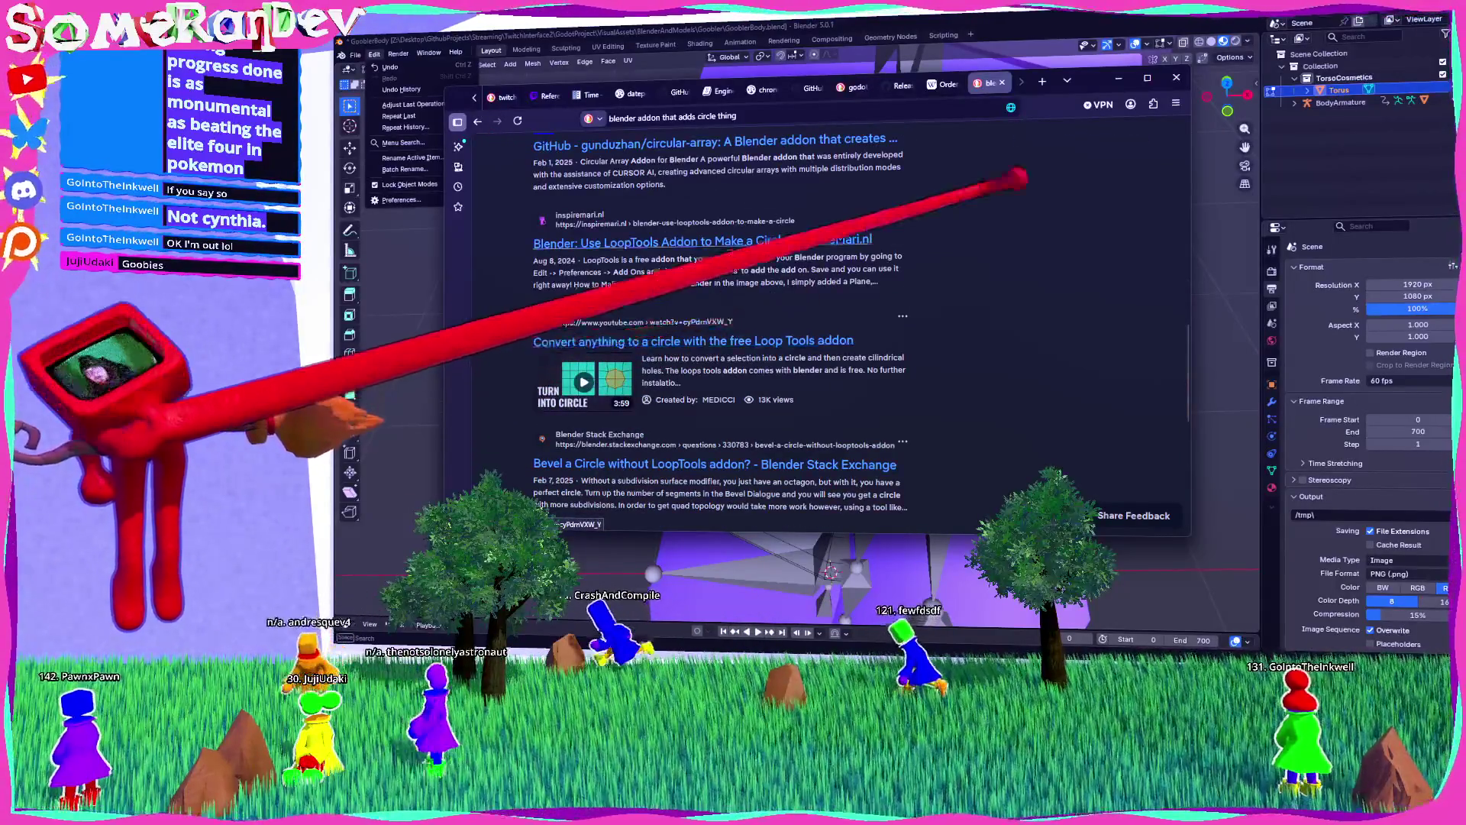
left_click(1119, 78)
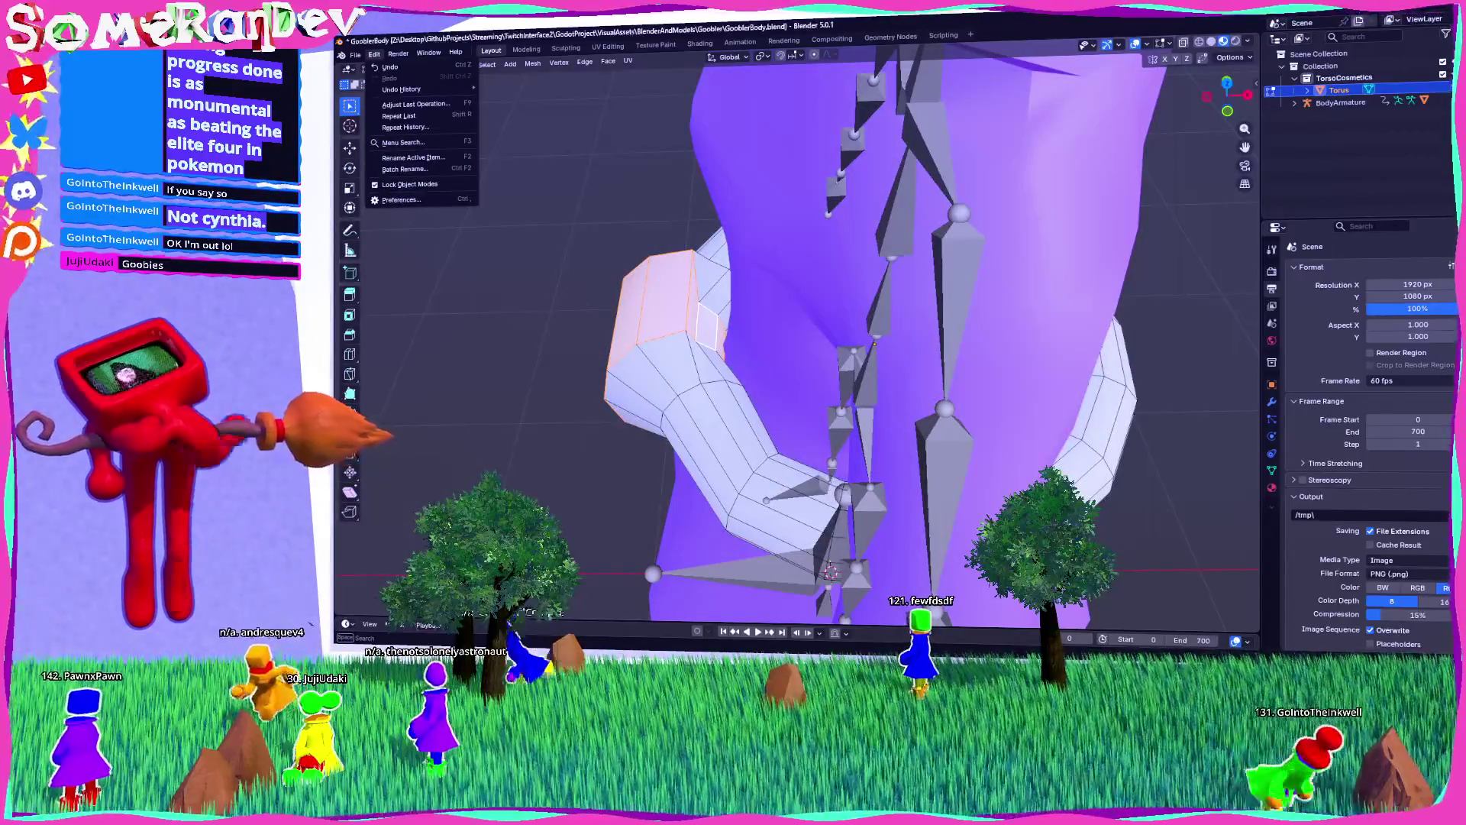
Step: In Preferences > Get Extensions, allow online access and search for 'loop tools'
left_click(401, 199)
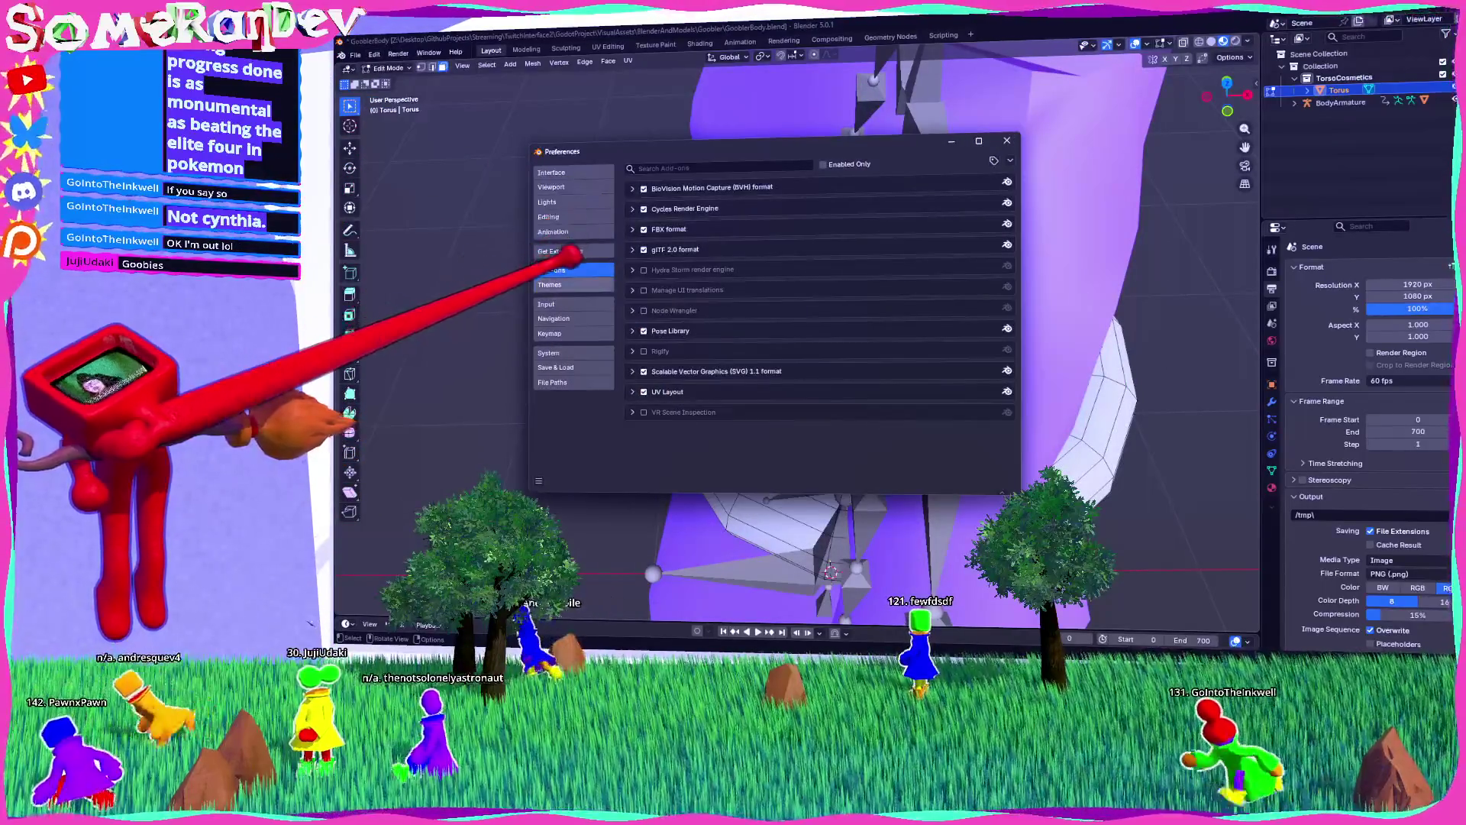
left_click(569, 252)
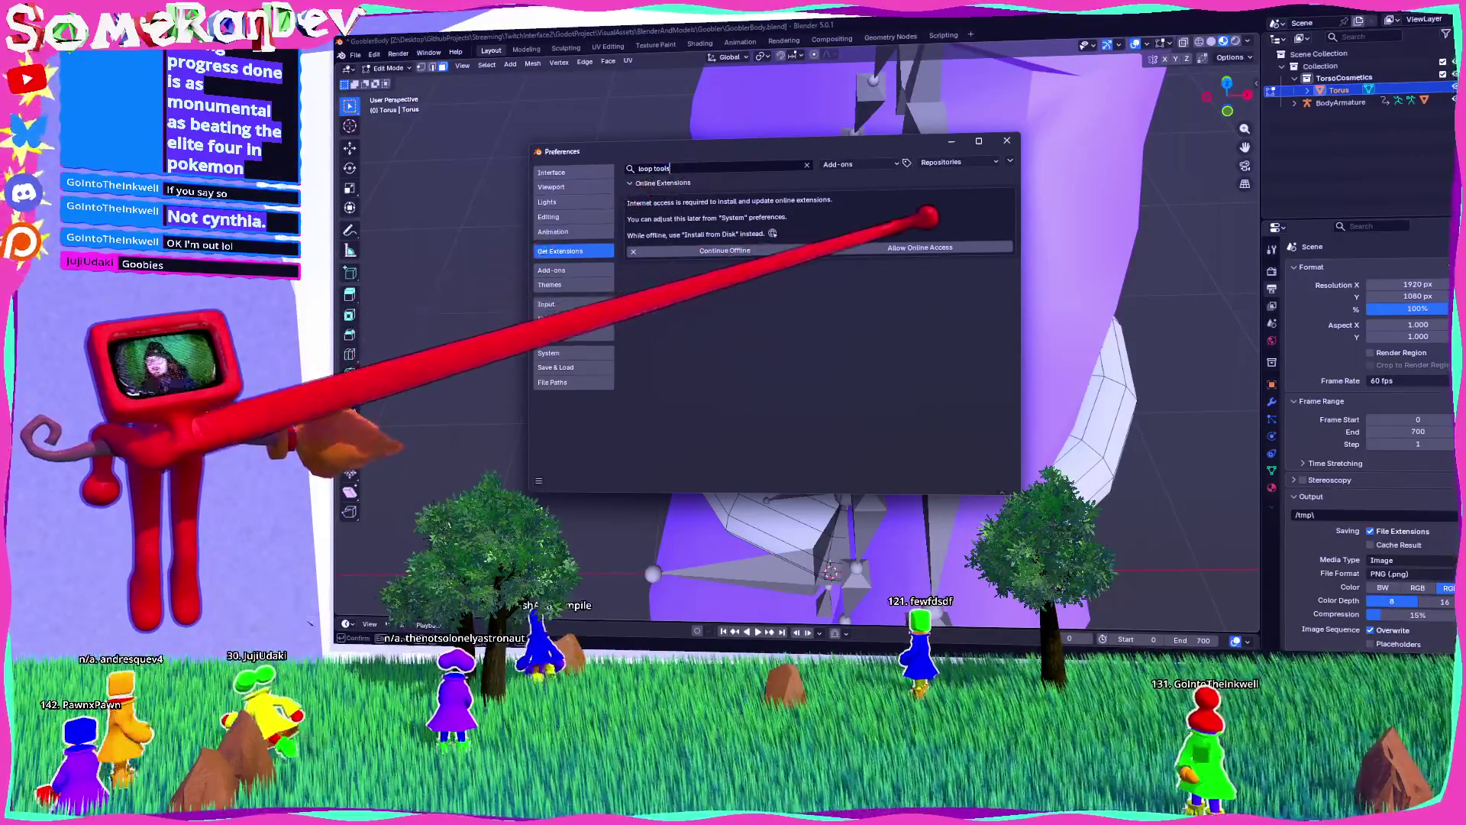
left_click(921, 248)
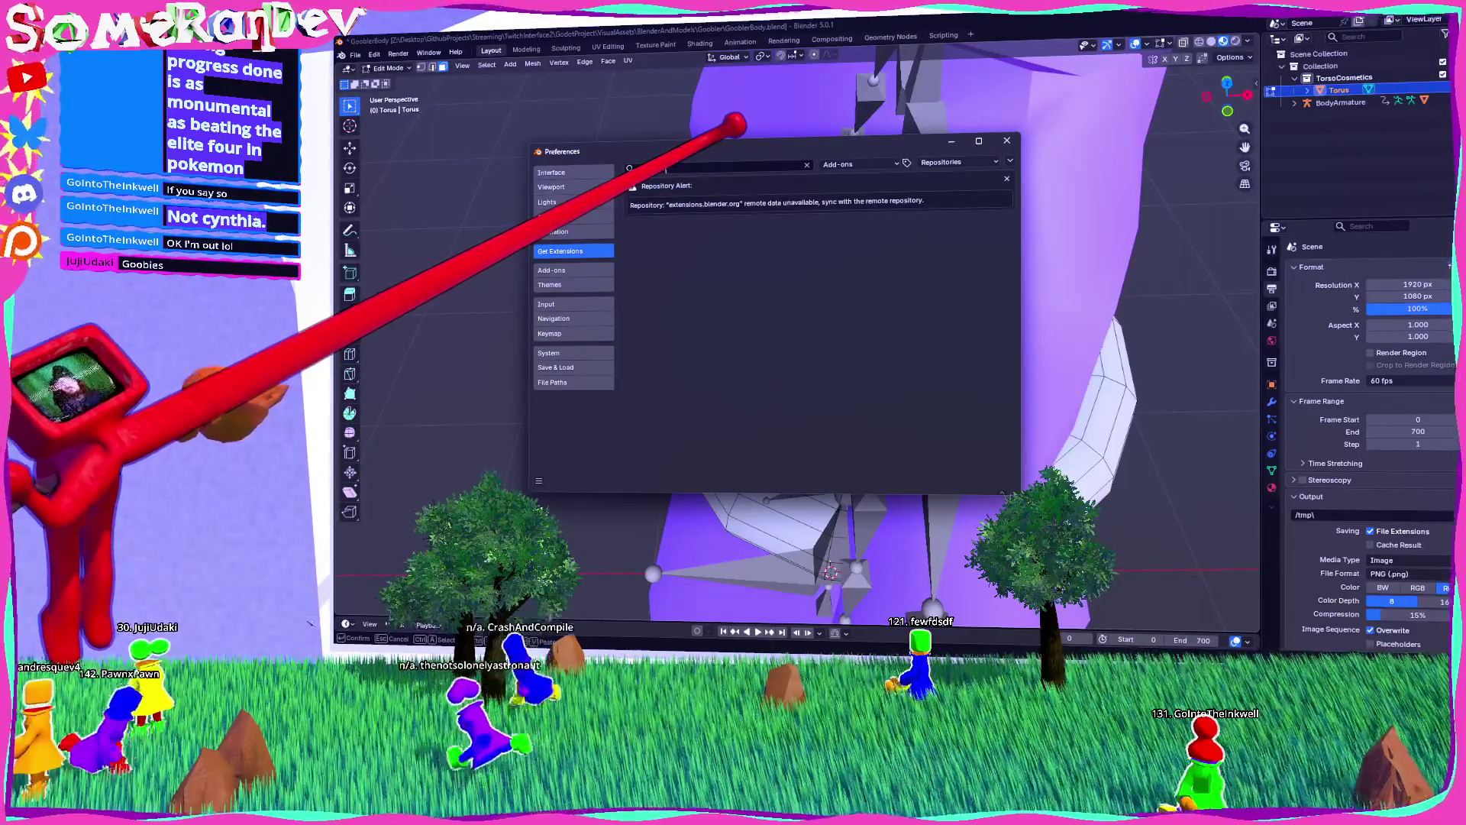
type("loop tools")
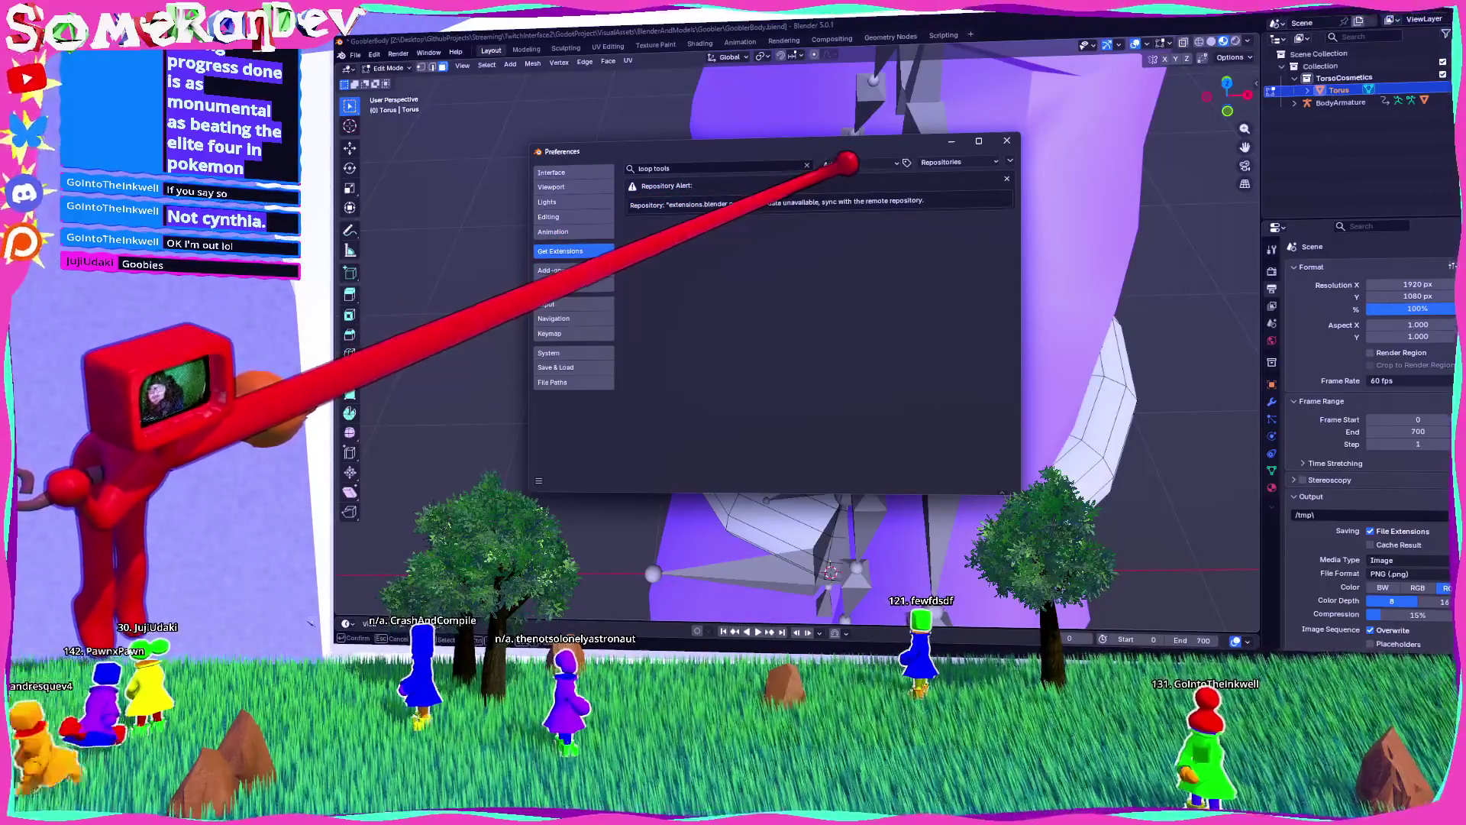
left_click(1007, 178)
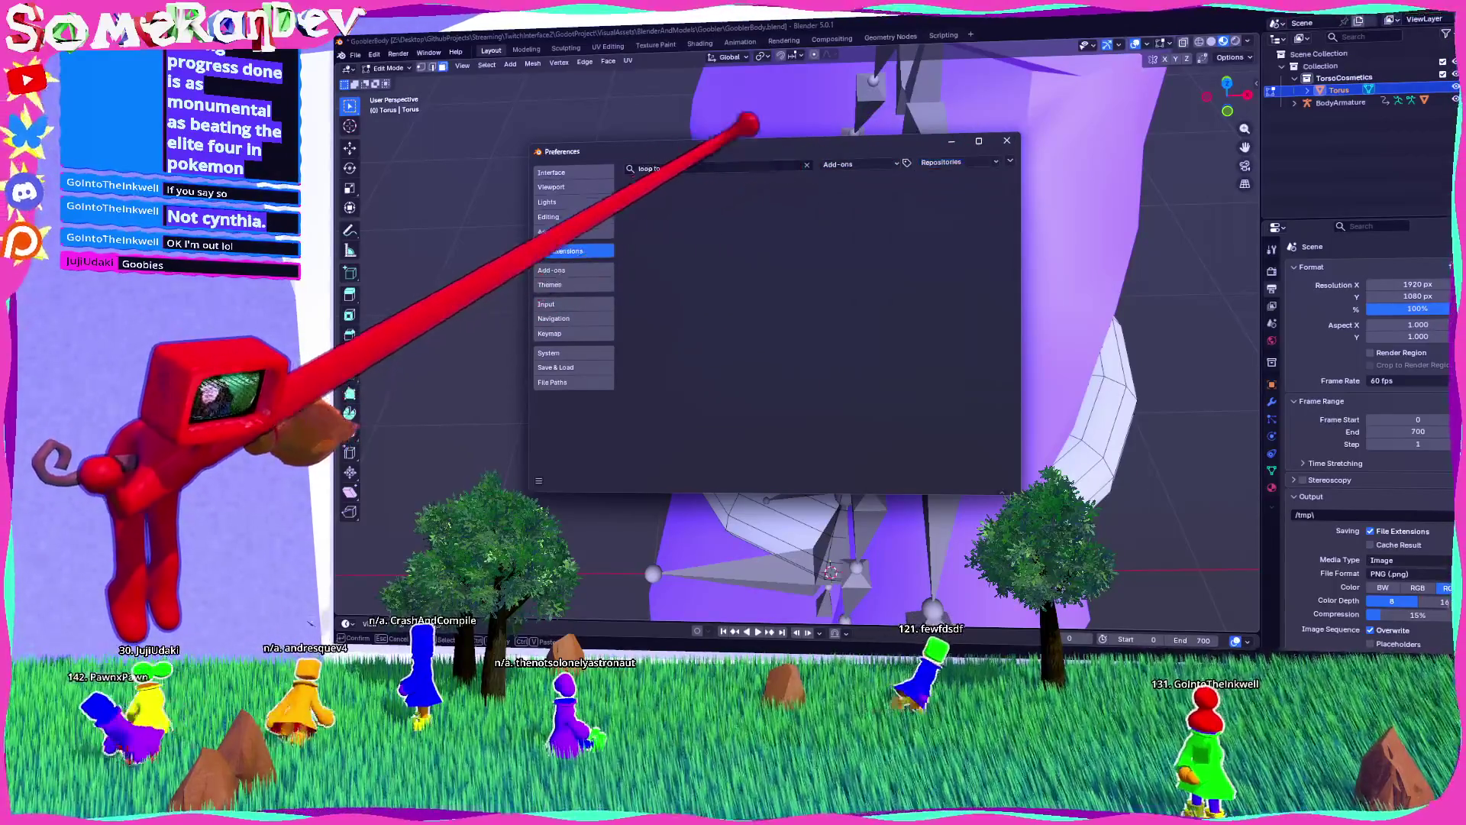
Step: Filter the extensions to add-ons and refresh the remote repository to get LoopTools
left_click(562, 270)
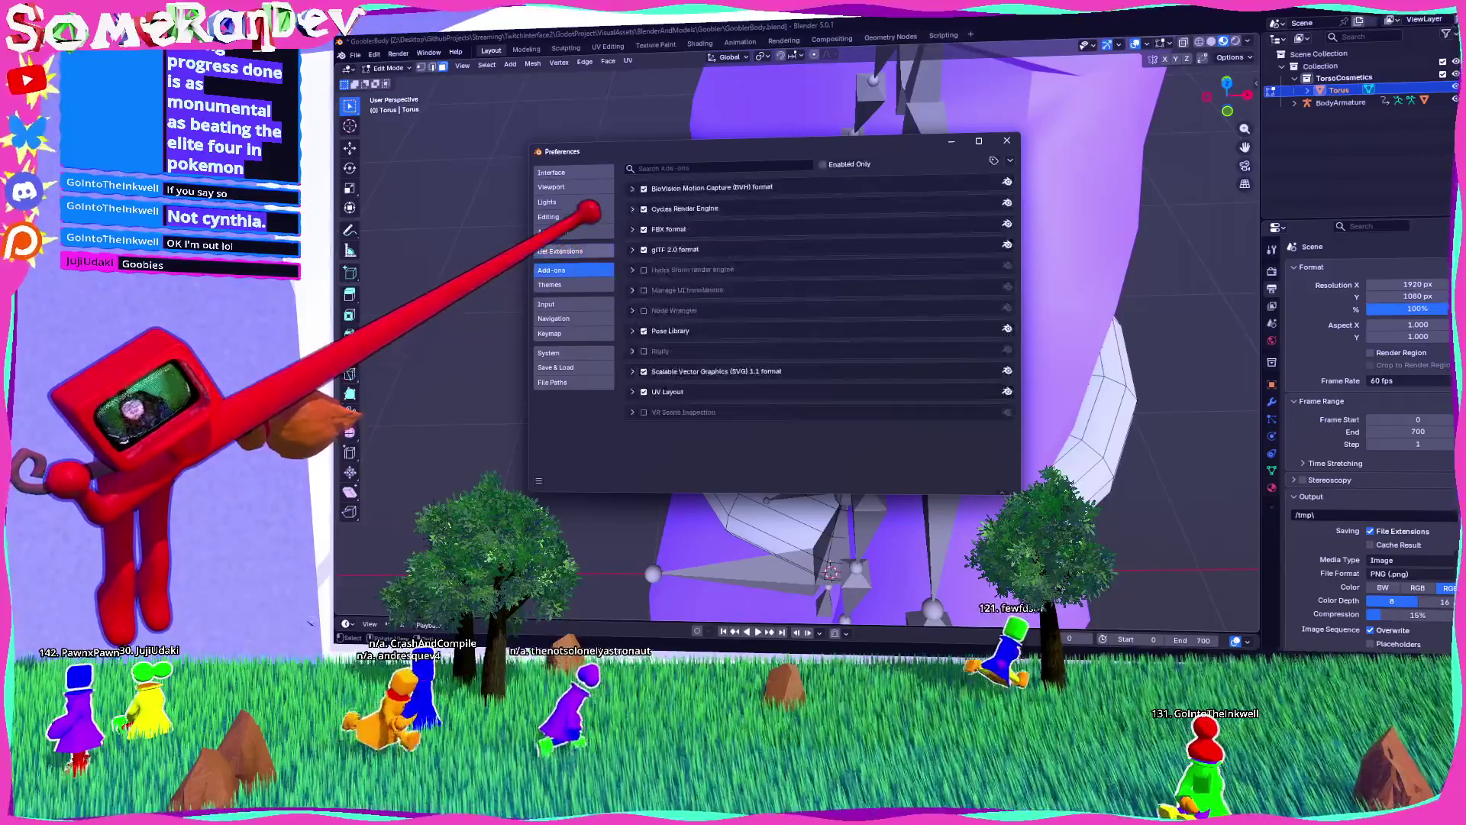
left_click(562, 250)
left_click(840, 164)
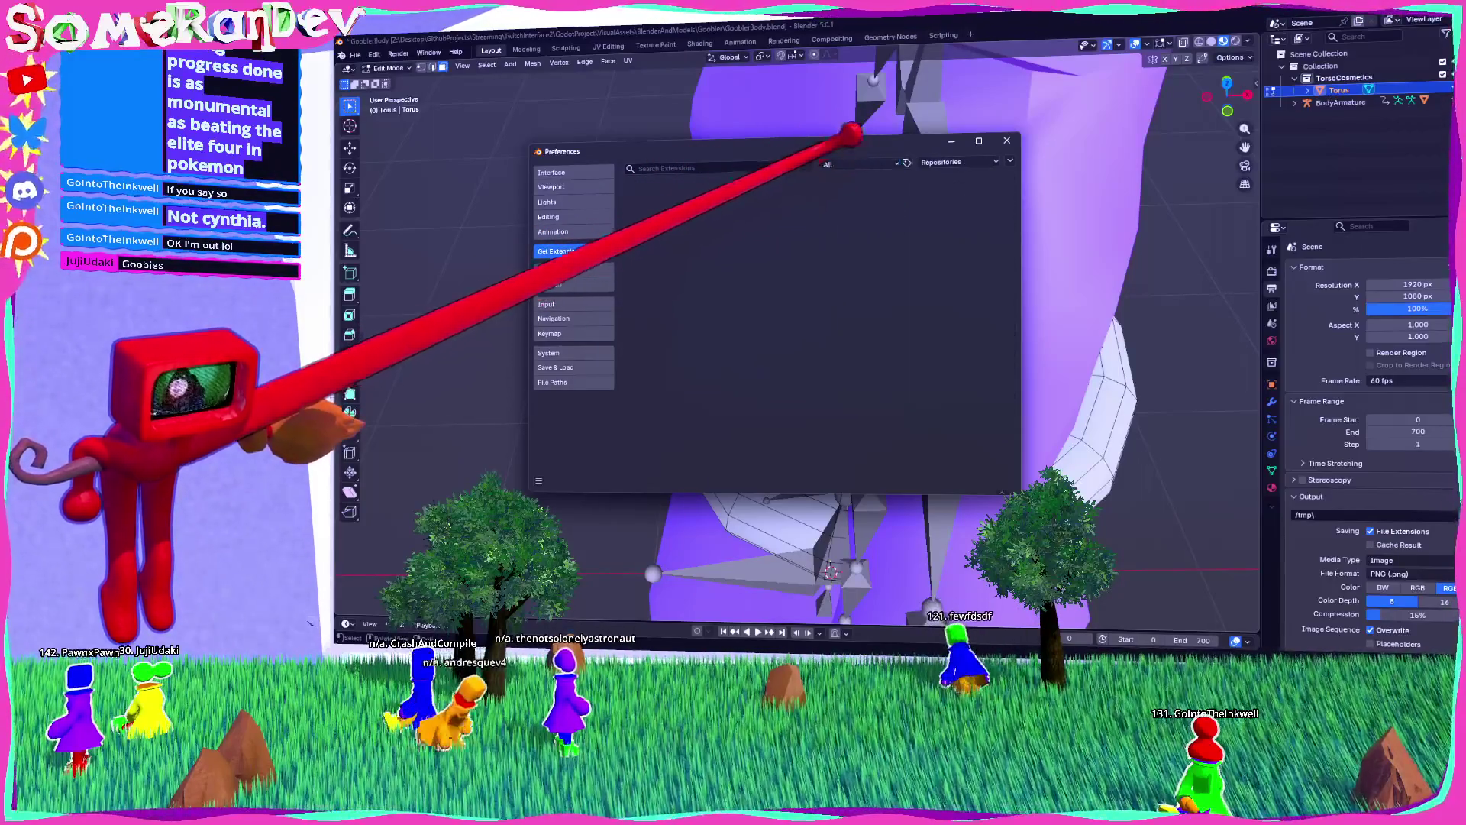
left_click(848, 164)
left_click(855, 190)
left_click(1010, 160)
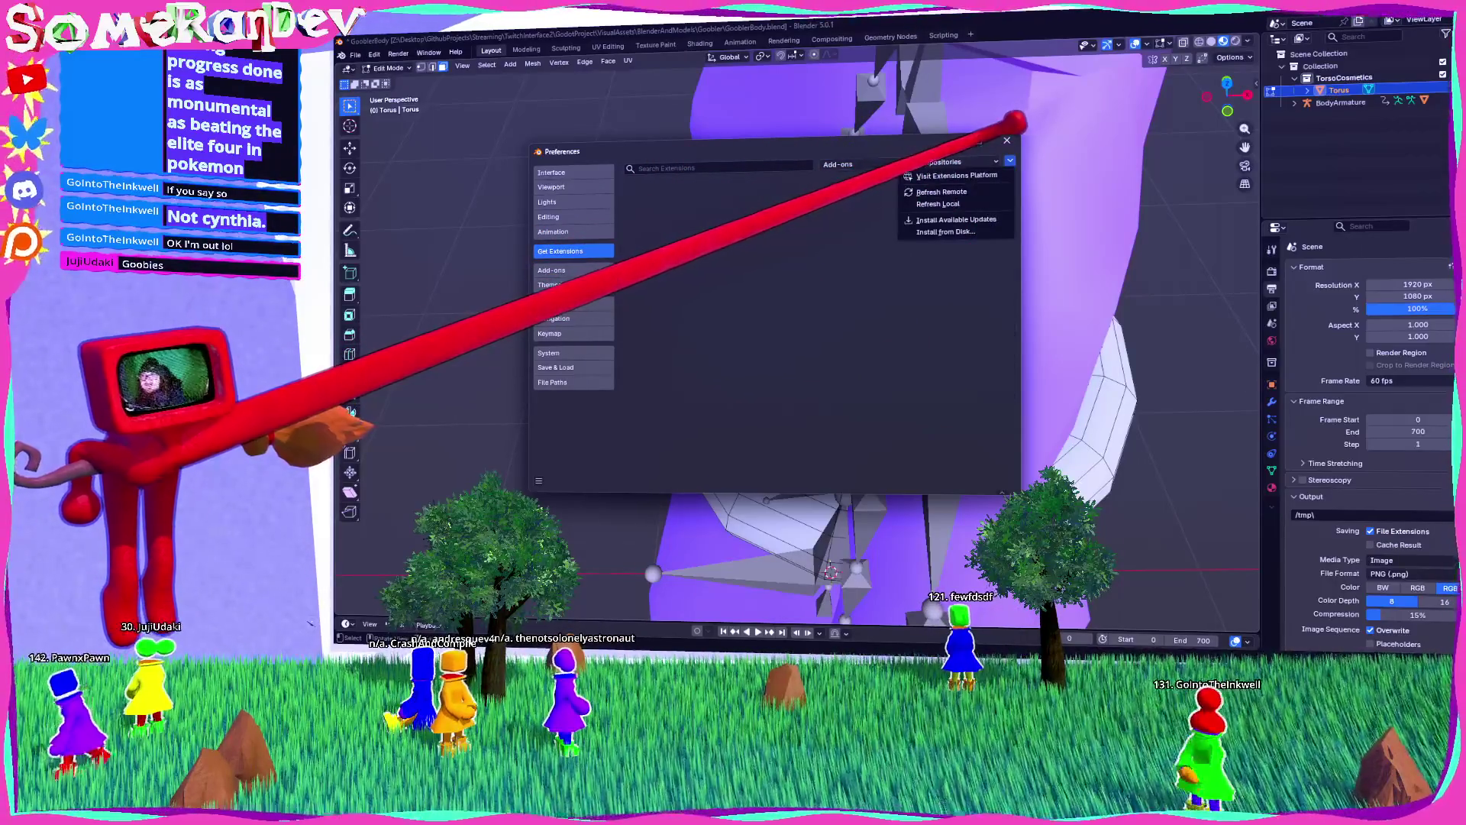
left_click(984, 153)
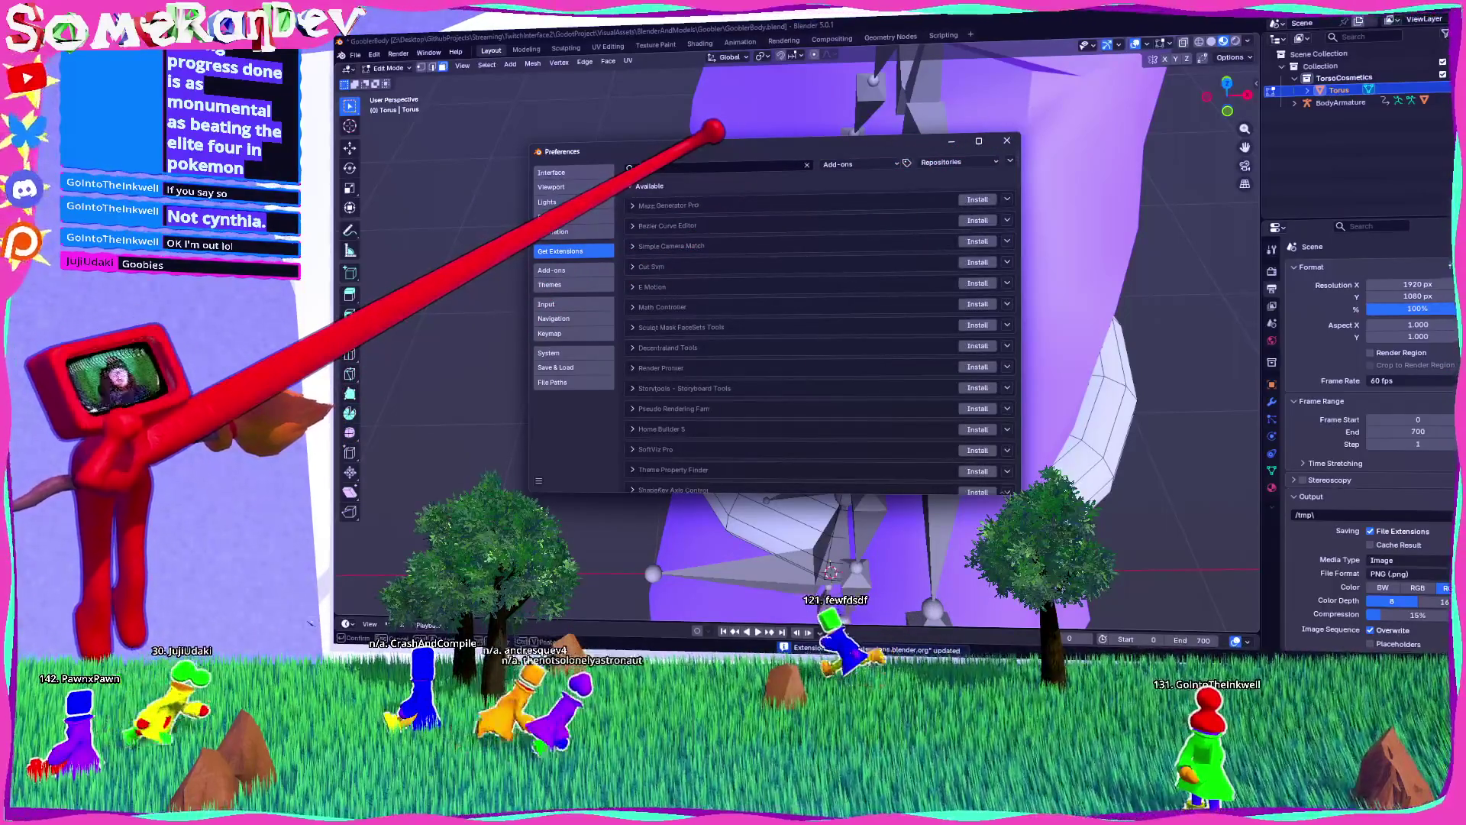
type("rig")
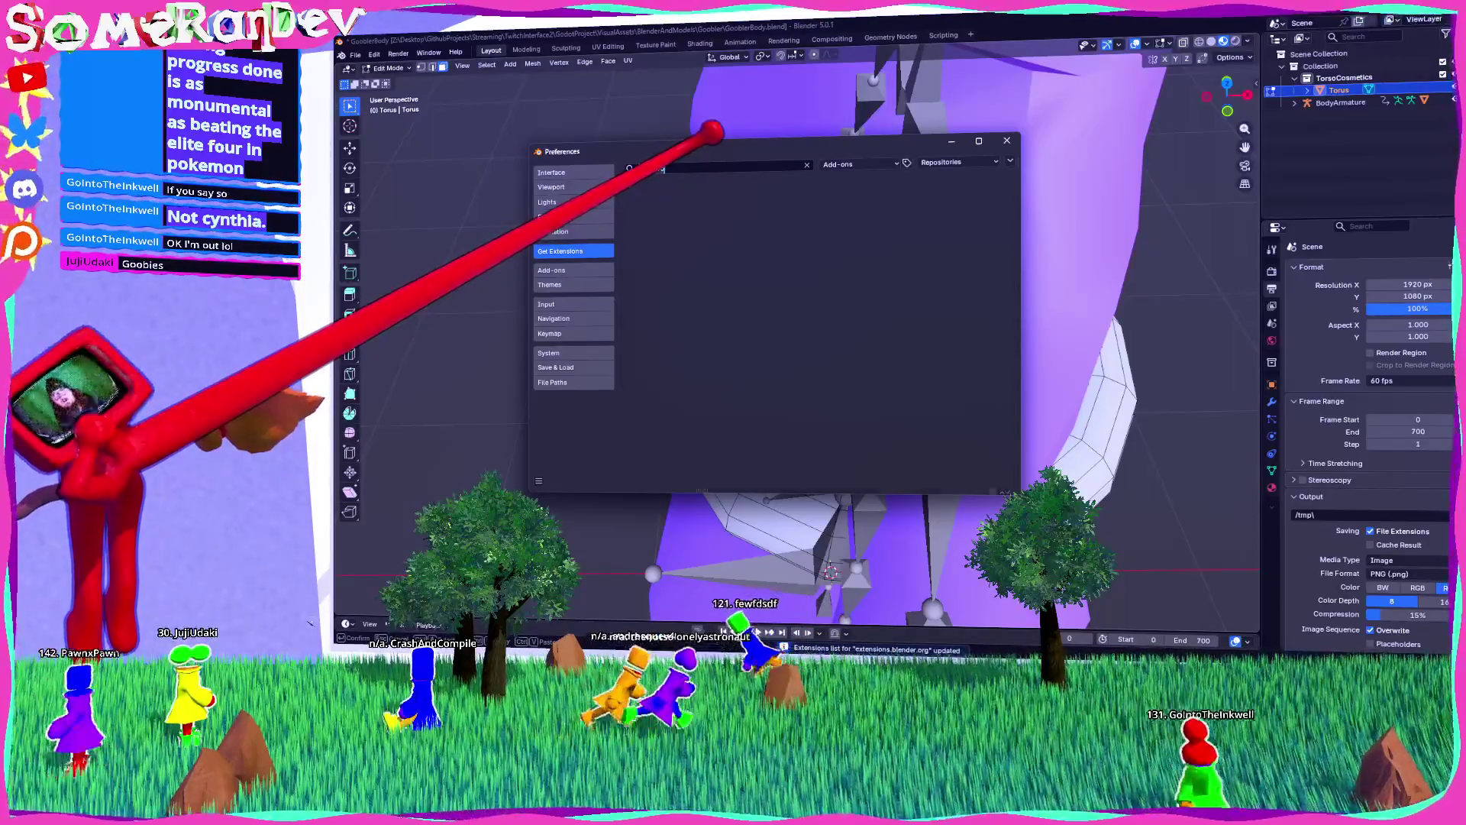
key("Escape")
left_click(1010, 160)
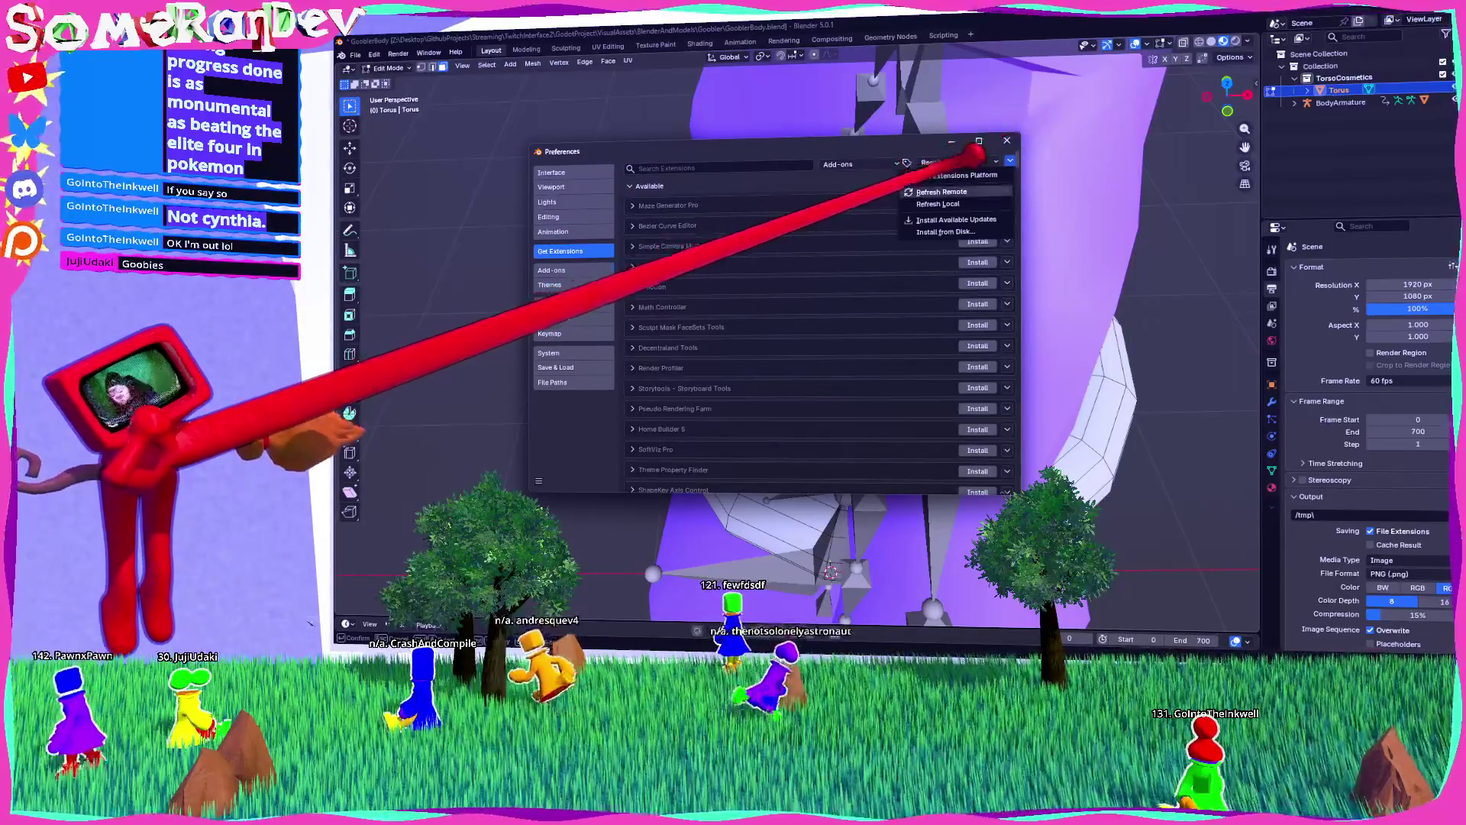
left_click(941, 192)
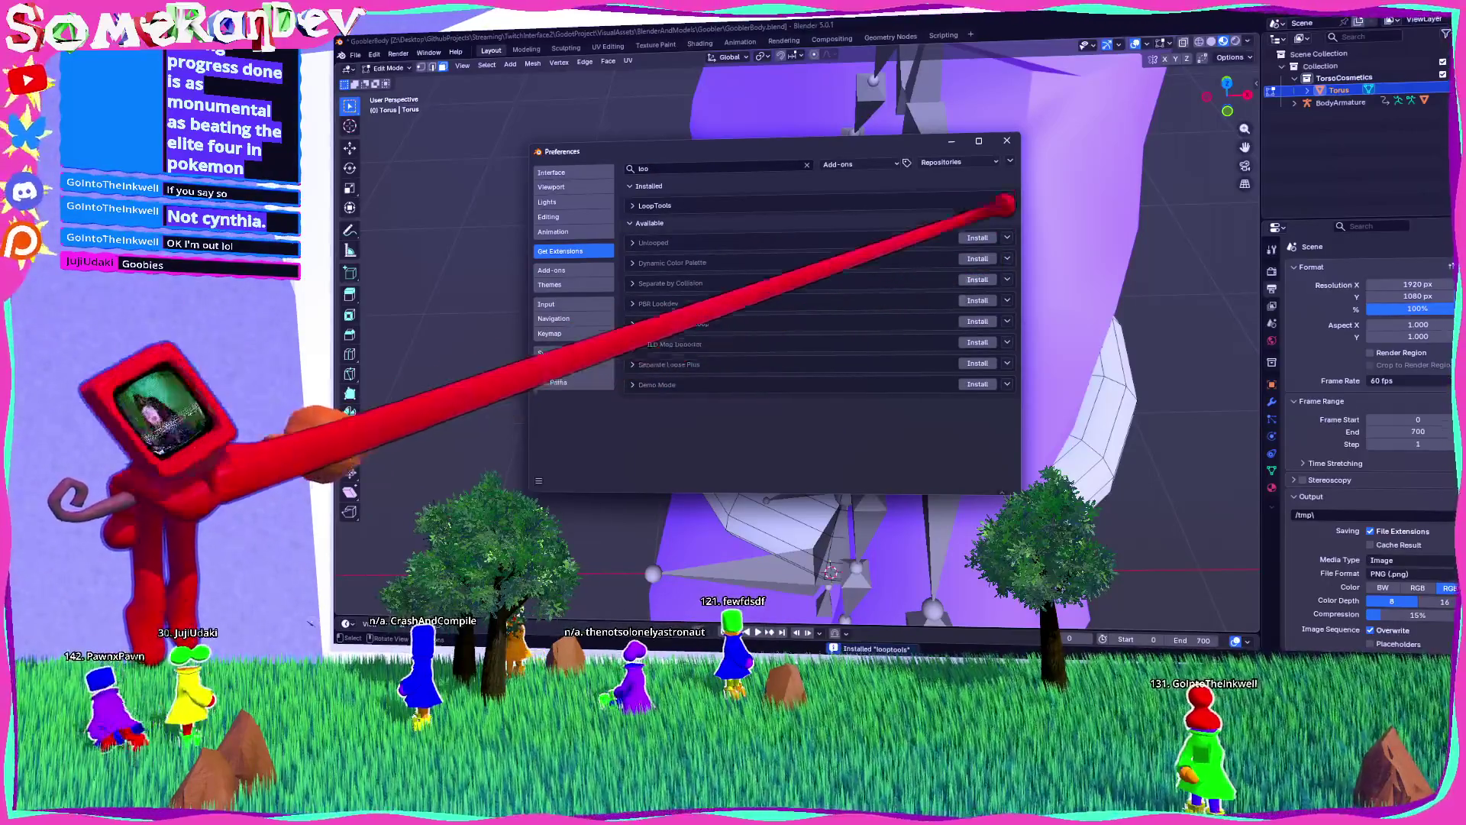
Step: Return to the 3D view close on the torus and show the side panel with LoopTools
left_click(1027, 99)
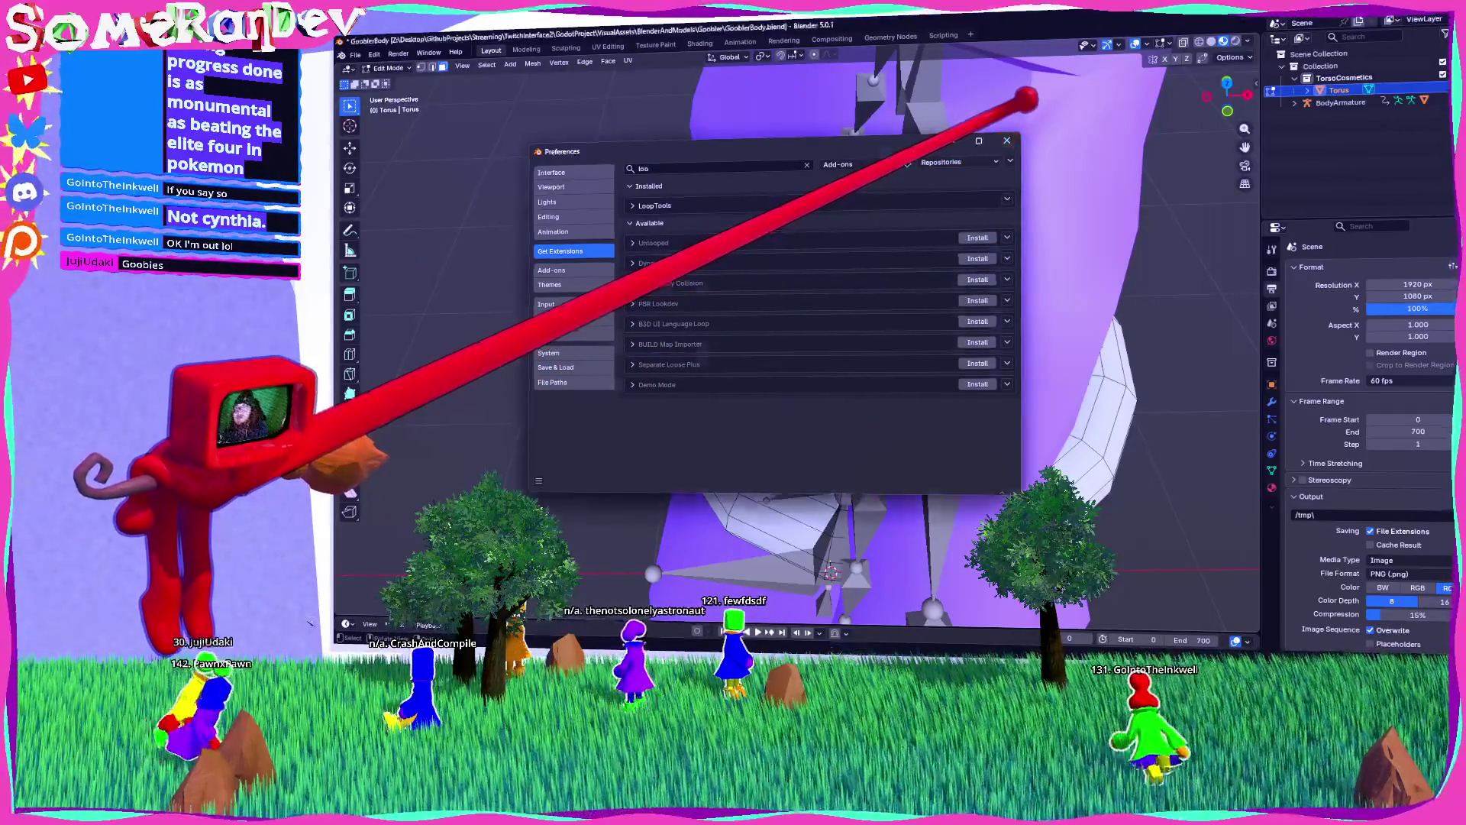
scroll(727, 236, "up", 5)
left_click_drag(1237, 98, 1287, 39)
key("n")
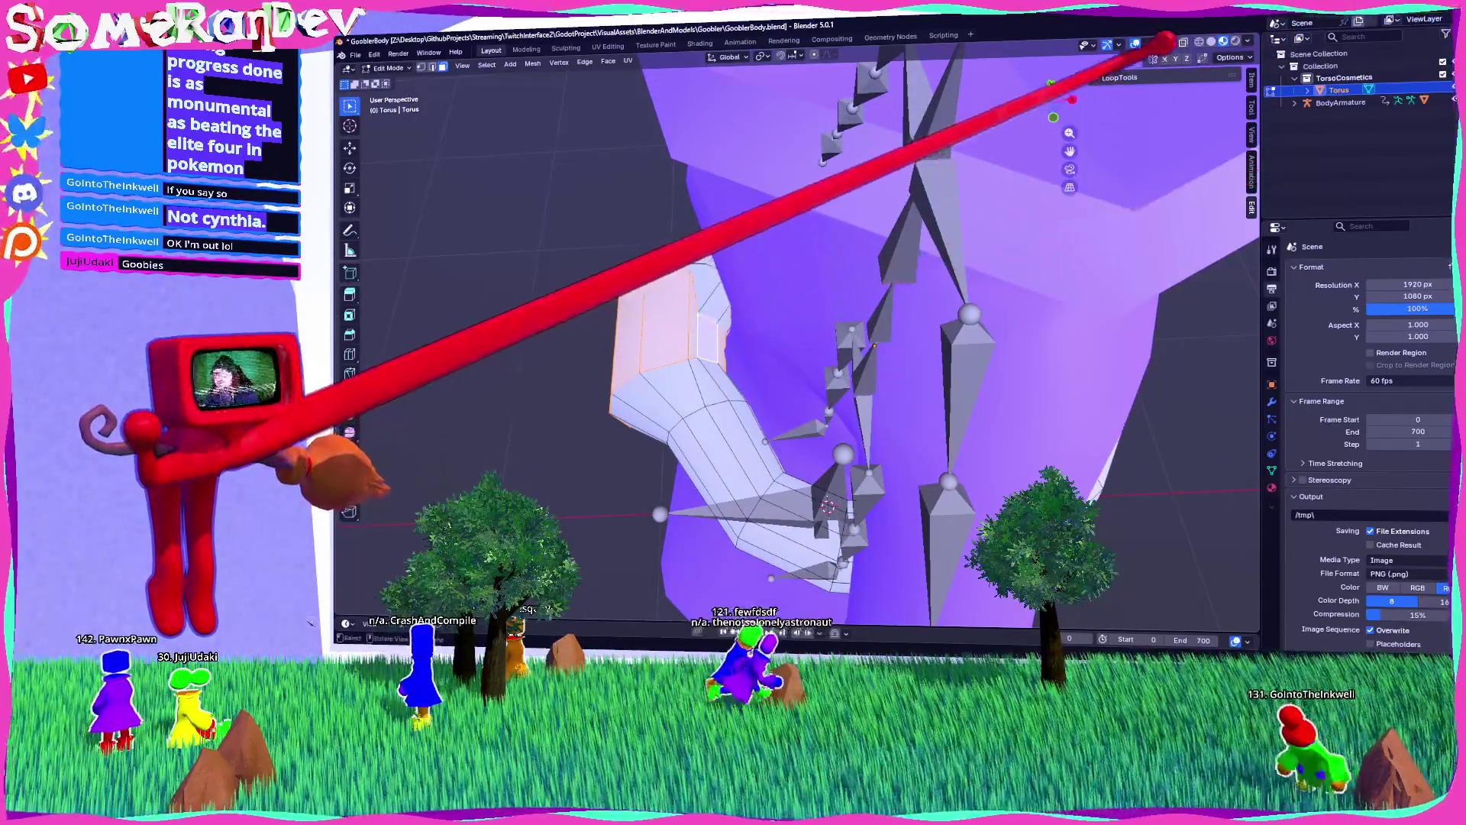
Step: Apply LoopTools Circle to make the selected loop perfectly round
left_click(1120, 78)
left_click(1177, 105)
mouse_move(726, 288)
left_mouse_down()
mouse_move(857, 229)
mouse_move(884, 191)
mouse_move(732, 273)
mouse_move(798, 237)
mouse_move(890, 288)
mouse_move(882, 328)
mouse_move(924, 288)
mouse_move(966, 295)
mouse_move(975, 262)
mouse_move(1013, 270)
mouse_move(787, 244)
mouse_move(789, 262)
mouse_move(825, 278)
mouse_move(878, 252)
left_mouse_up()
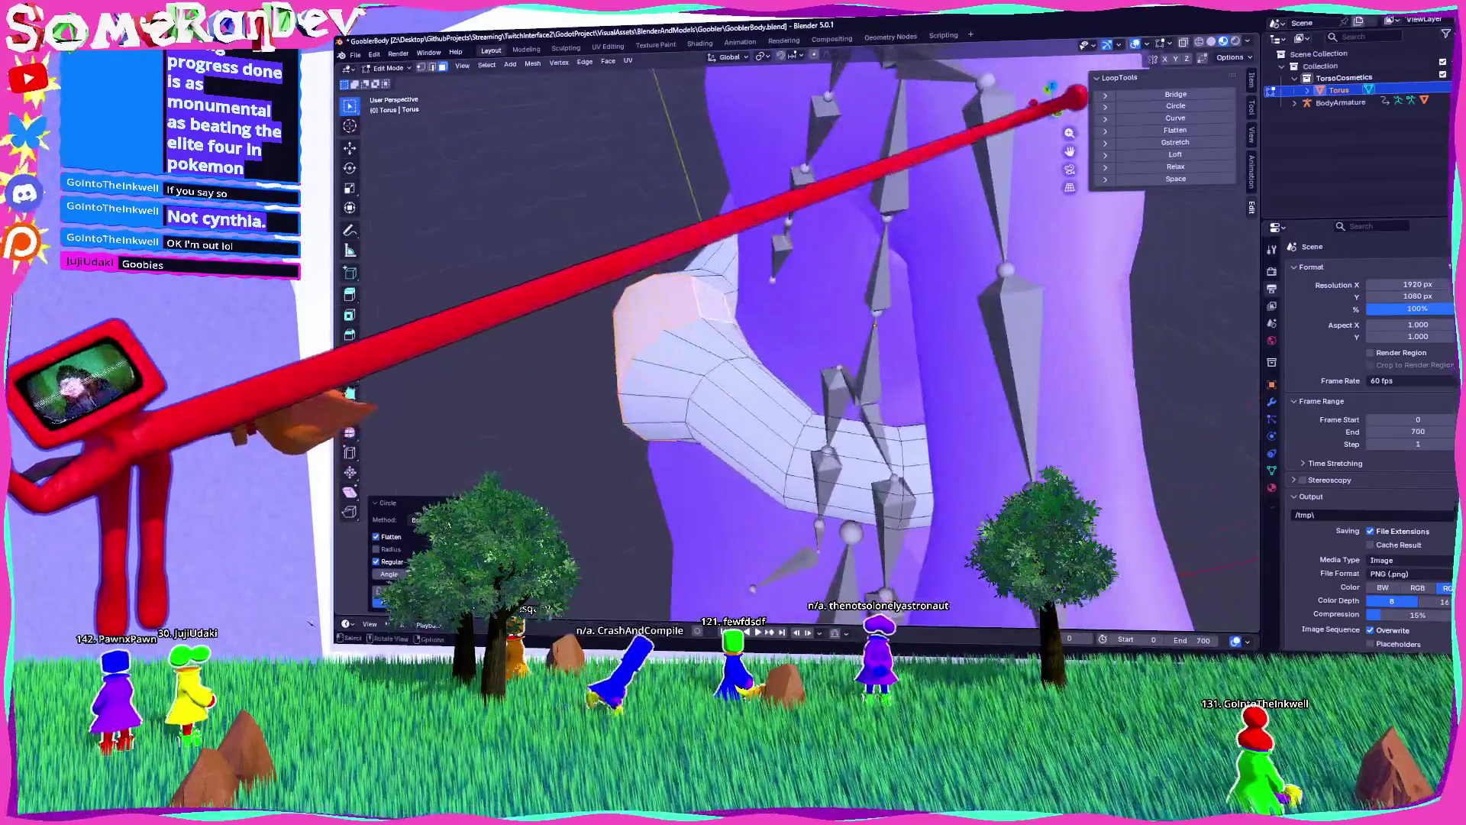
Step: In top view, move the loop along X, then return to Object Mode
left_click(1064, 65)
left_click(1054, 84)
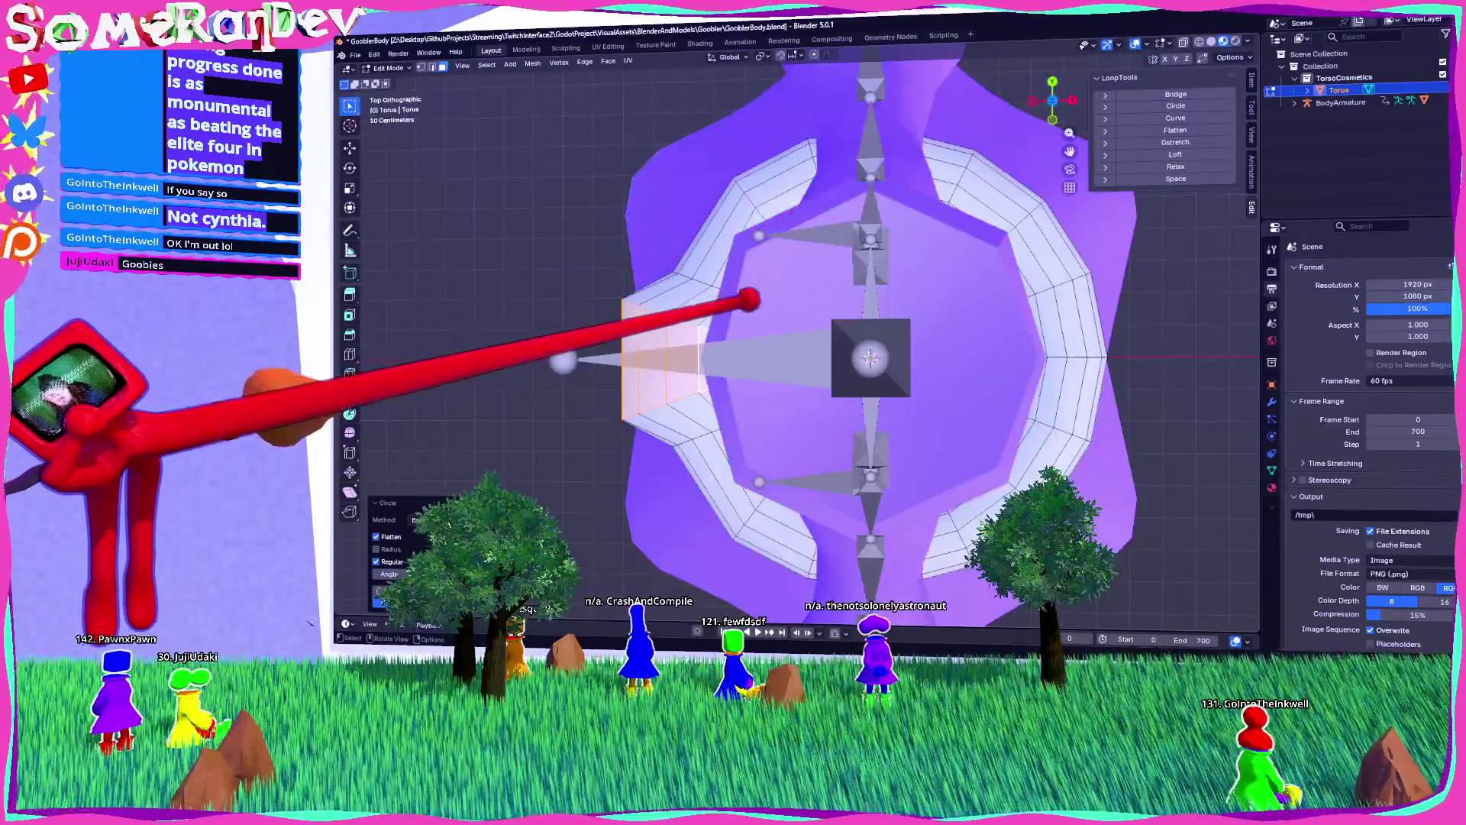
key("g")
key("x")
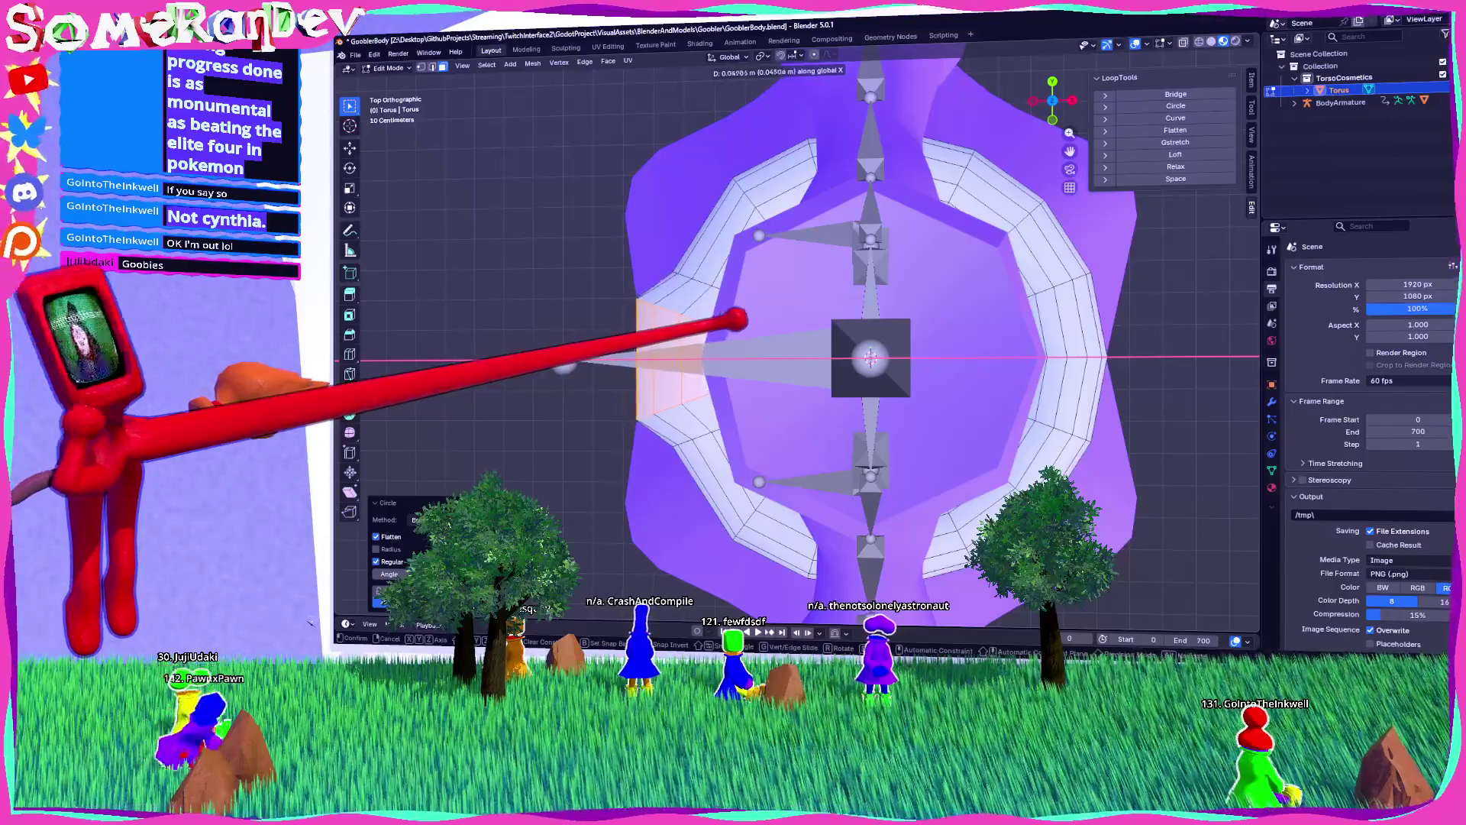
left_click(753, 324)
mouse_move(749, 321)
left_mouse_down()
mouse_move(857, 229)
mouse_move(860, 252)
mouse_move(713, 305)
mouse_move(988, 288)
mouse_move(1076, 320)
mouse_move(939, 311)
mouse_move(1016, 363)
mouse_move(924, 397)
left_mouse_up()
key("Tab")
scroll(1069, 336, "down", 5)
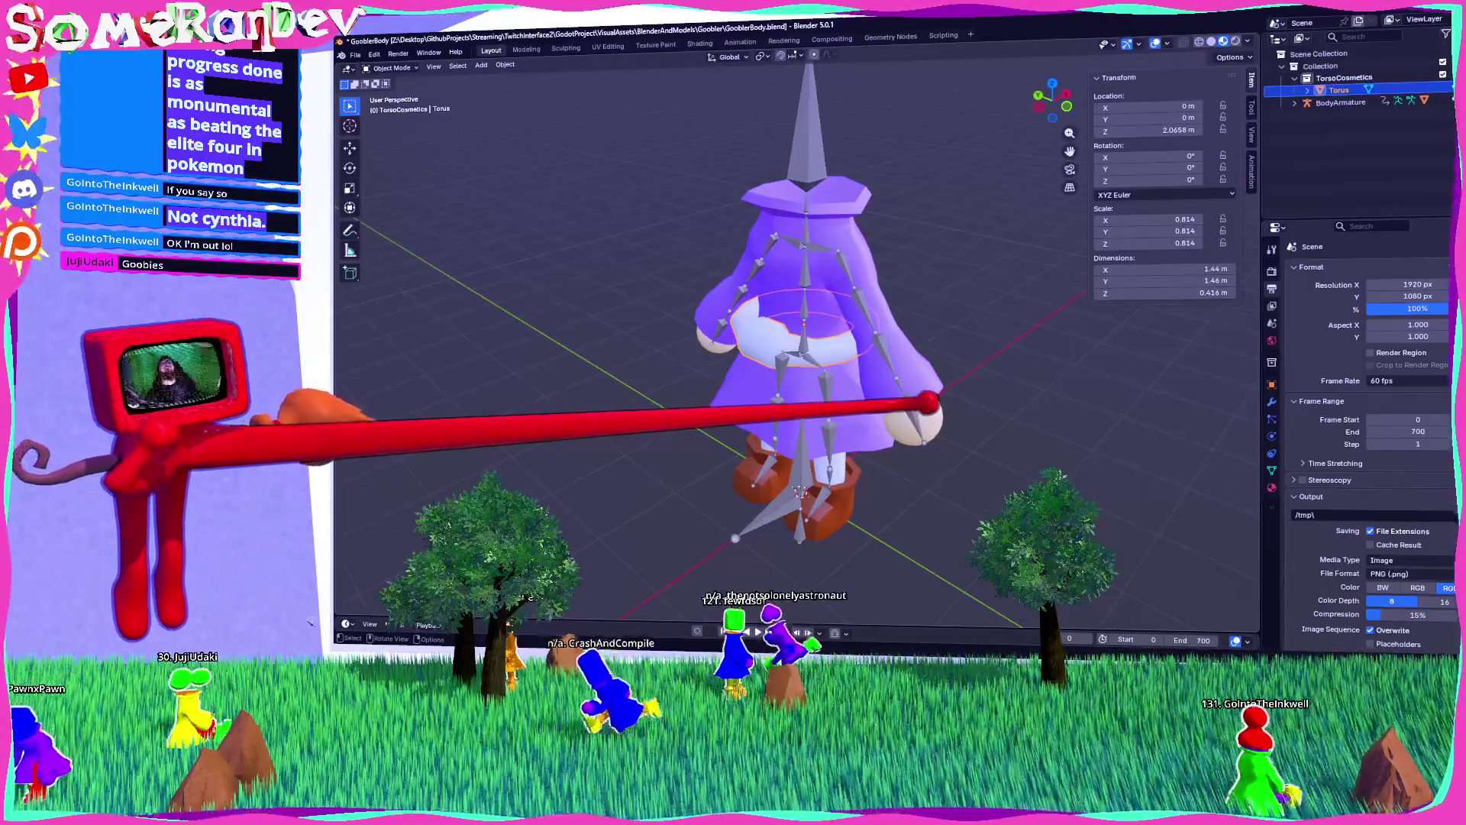
Step: Select and frame the torus, enter Edit Mode, and orbit to a near-front view of it
scroll(917, 350, "up", 5)
mouse_move(795, 337)
left_mouse_down()
mouse_move(823, 458)
mouse_move(933, 428)
mouse_move(884, 461)
mouse_move(890, 423)
mouse_move(944, 420)
mouse_move(860, 374)
mouse_move(978, 394)
left_mouse_up()
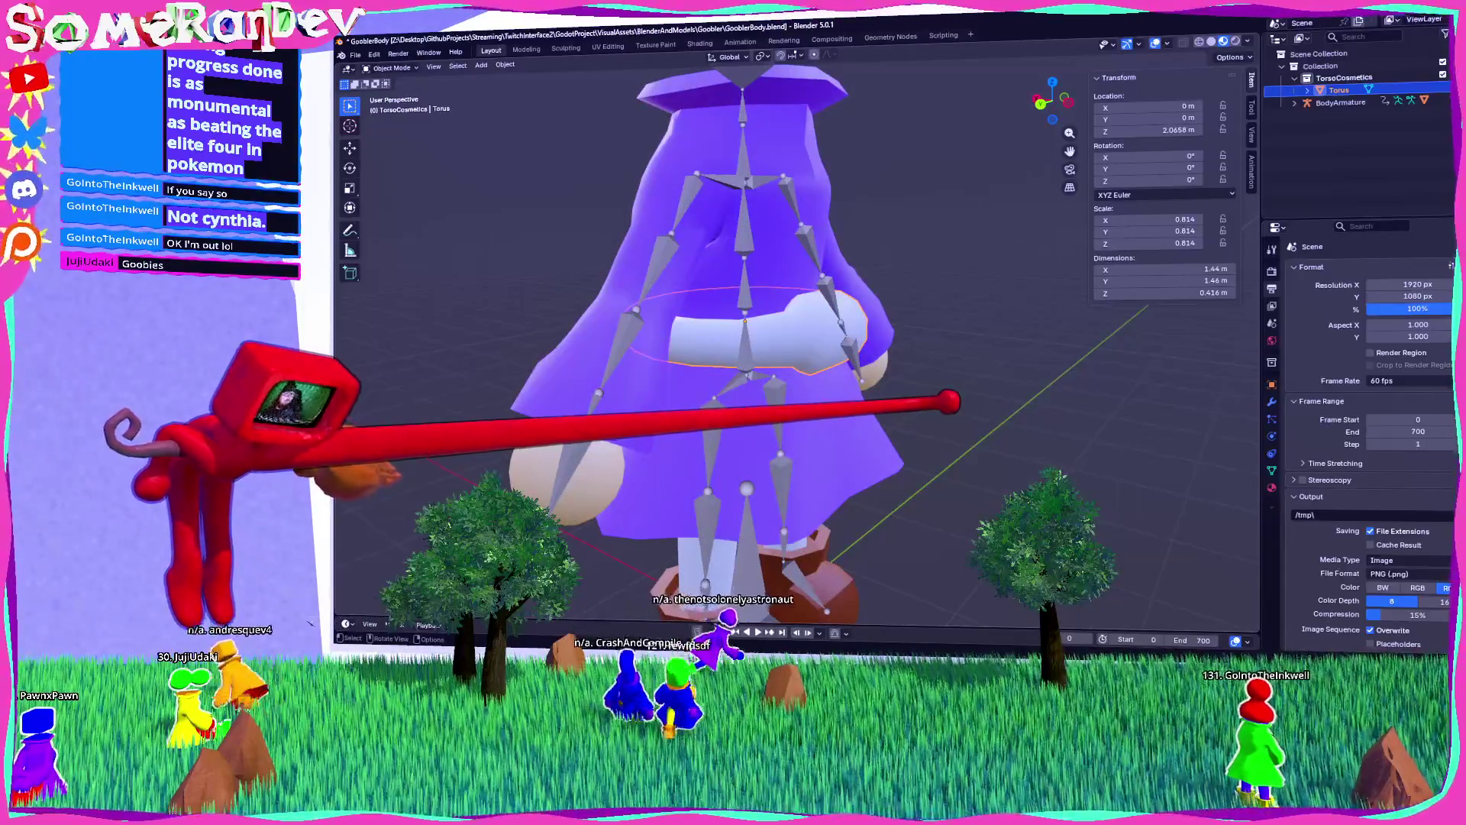
key("Tab")
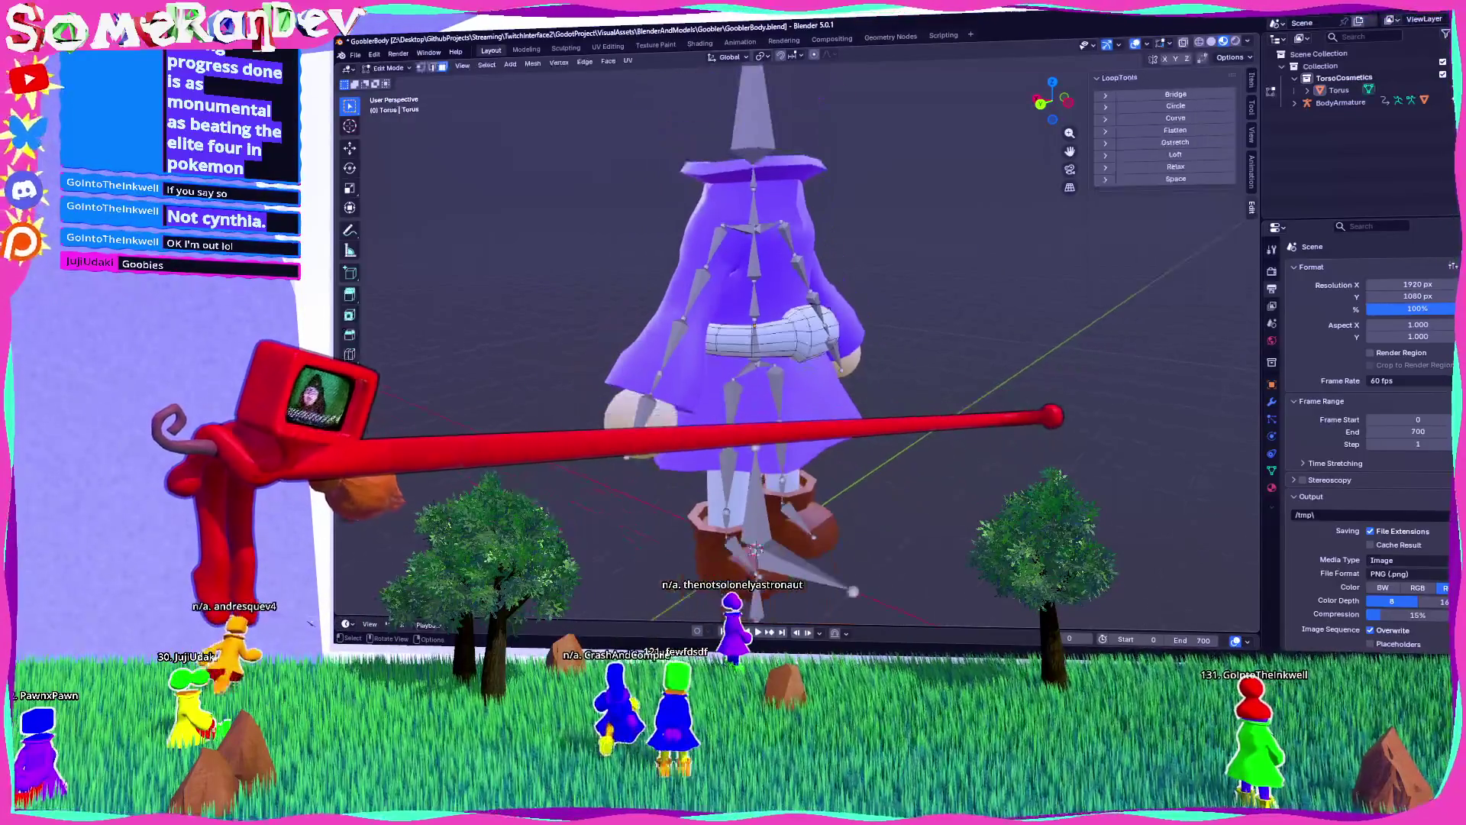
left_click_drag(1053, 416, 942, 399)
key("Tab")
mouse_move(1171, 399)
left_mouse_down()
mouse_move(932, 428)
mouse_move(779, 285)
left_mouse_up()
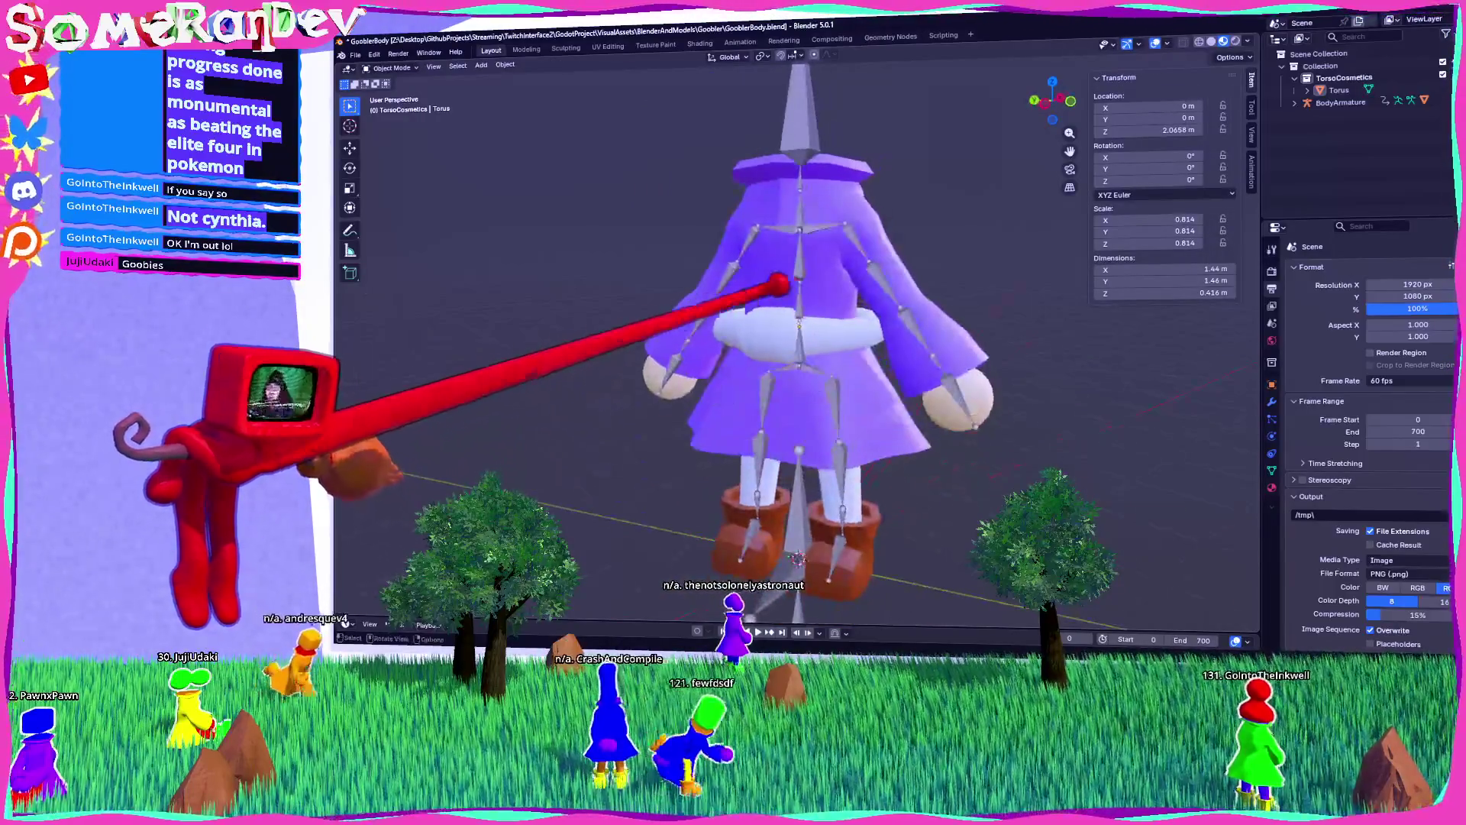
scroll(779, 285, "up", 4)
left_click(776, 300)
key("KP_Decimal")
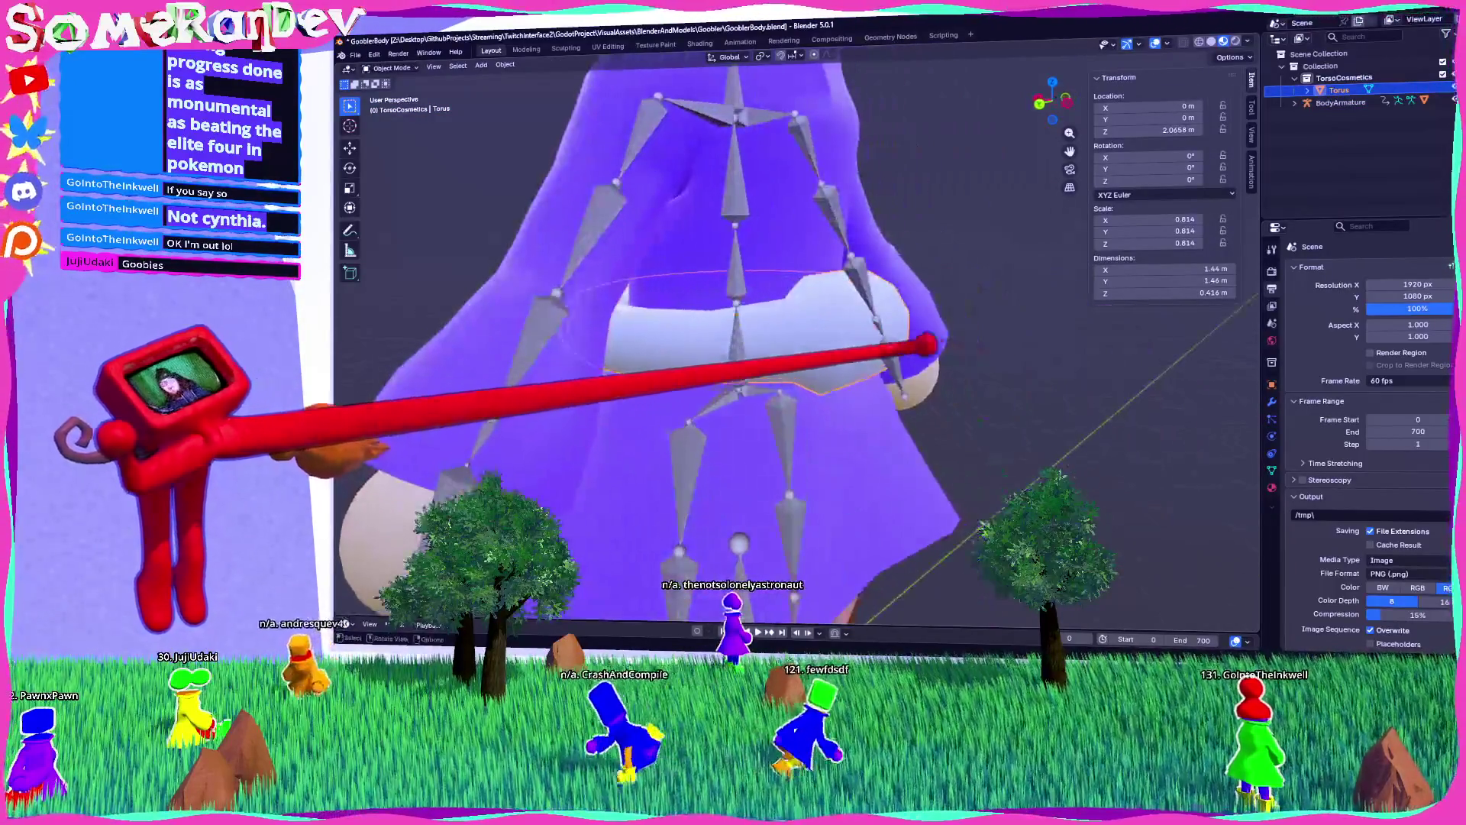
key("Tab")
scroll(690, 459, "down", 2)
left_click_drag(690, 459, 741, 359)
mouse_move(847, 361)
left_mouse_down()
mouse_move(884, 350)
mouse_move(795, 383)
mouse_move(798, 347)
left_mouse_up()
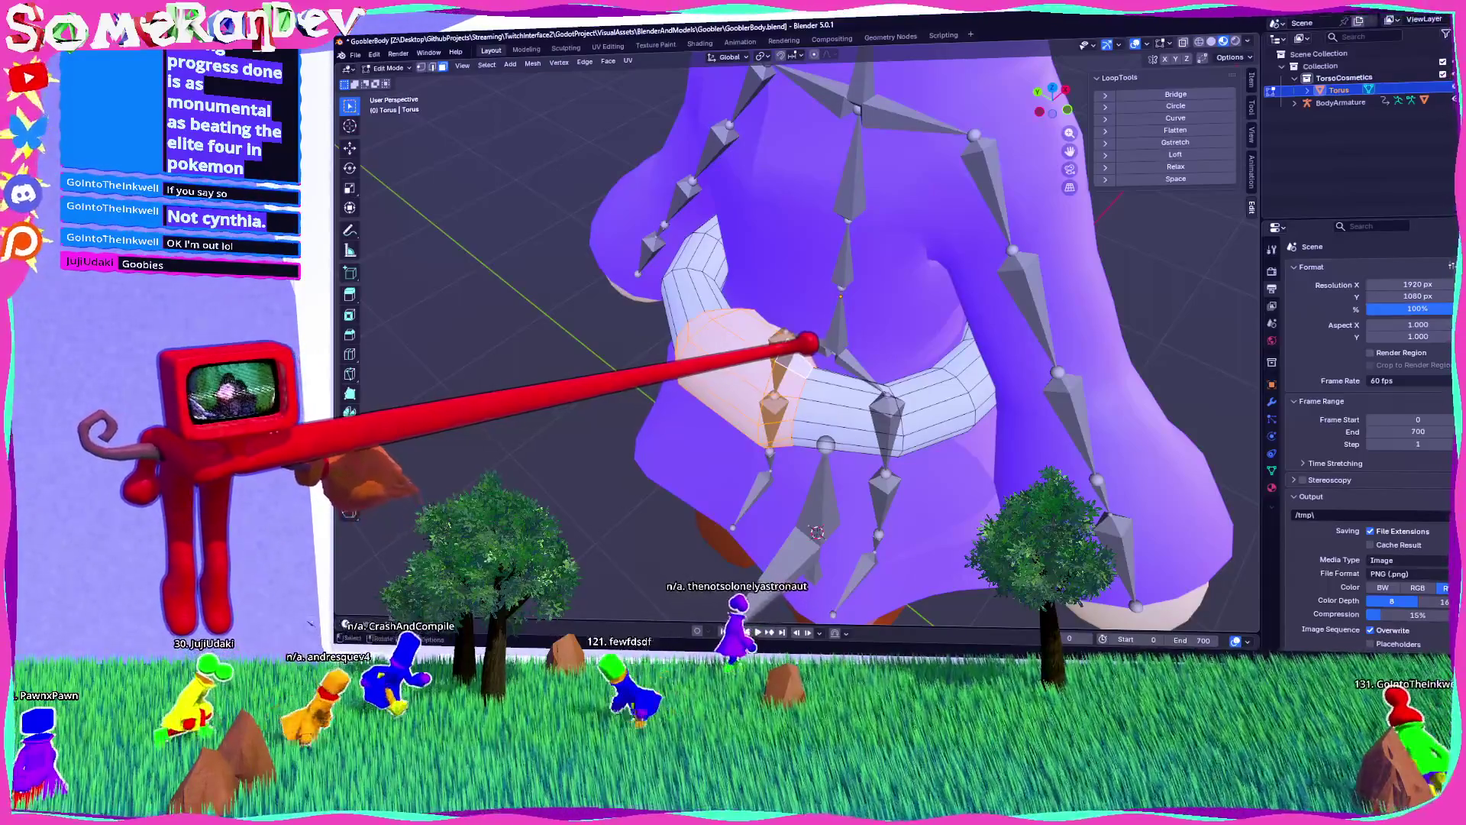
Step: Give the torus two new materials, MaterialSlot1 and MaterialSlot2, then switch to the Godot editor
left_click(1272, 487)
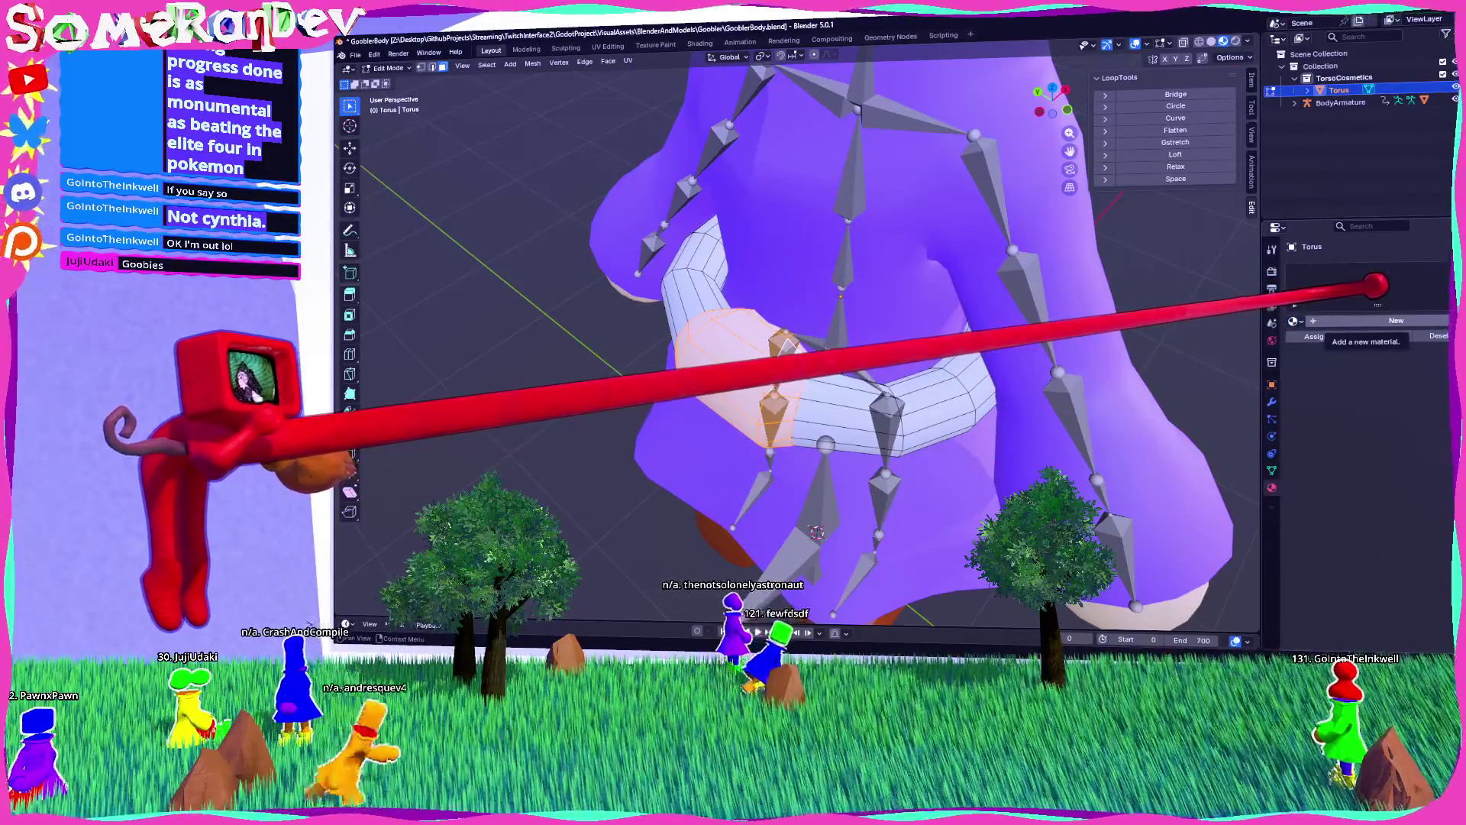
left_click(1390, 320)
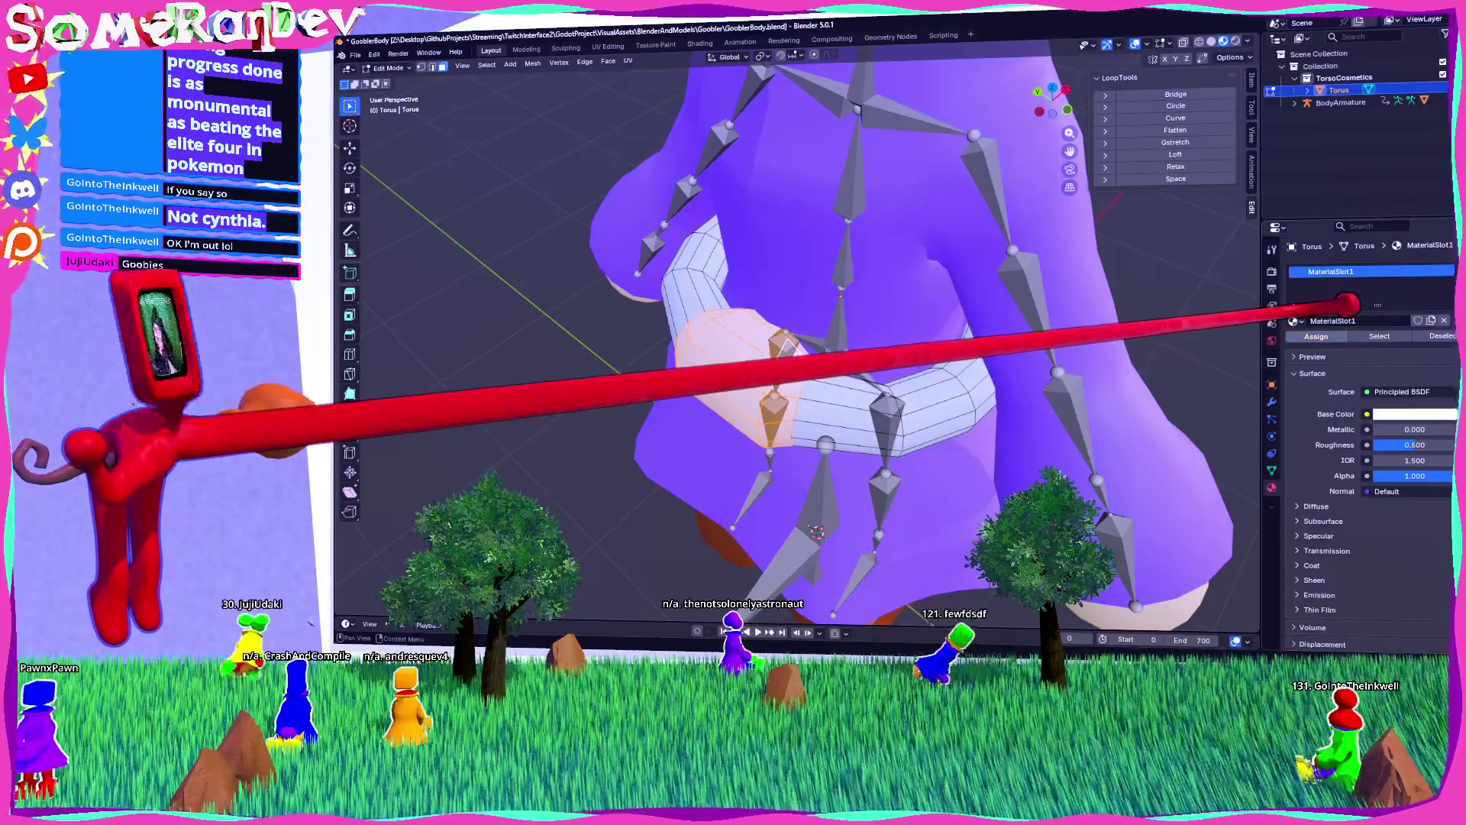
left_click(1444, 320)
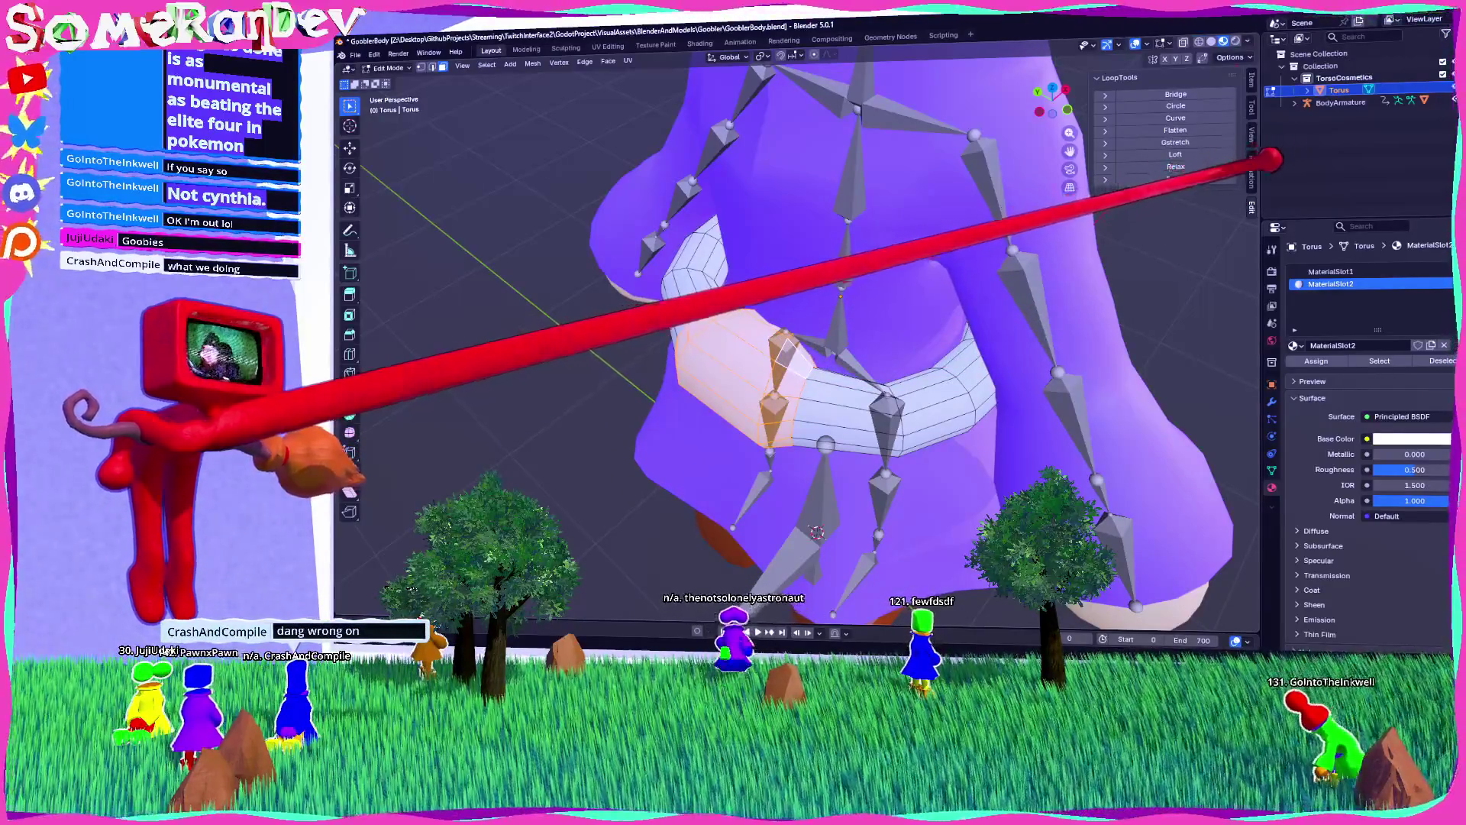
key("alt+Tab")
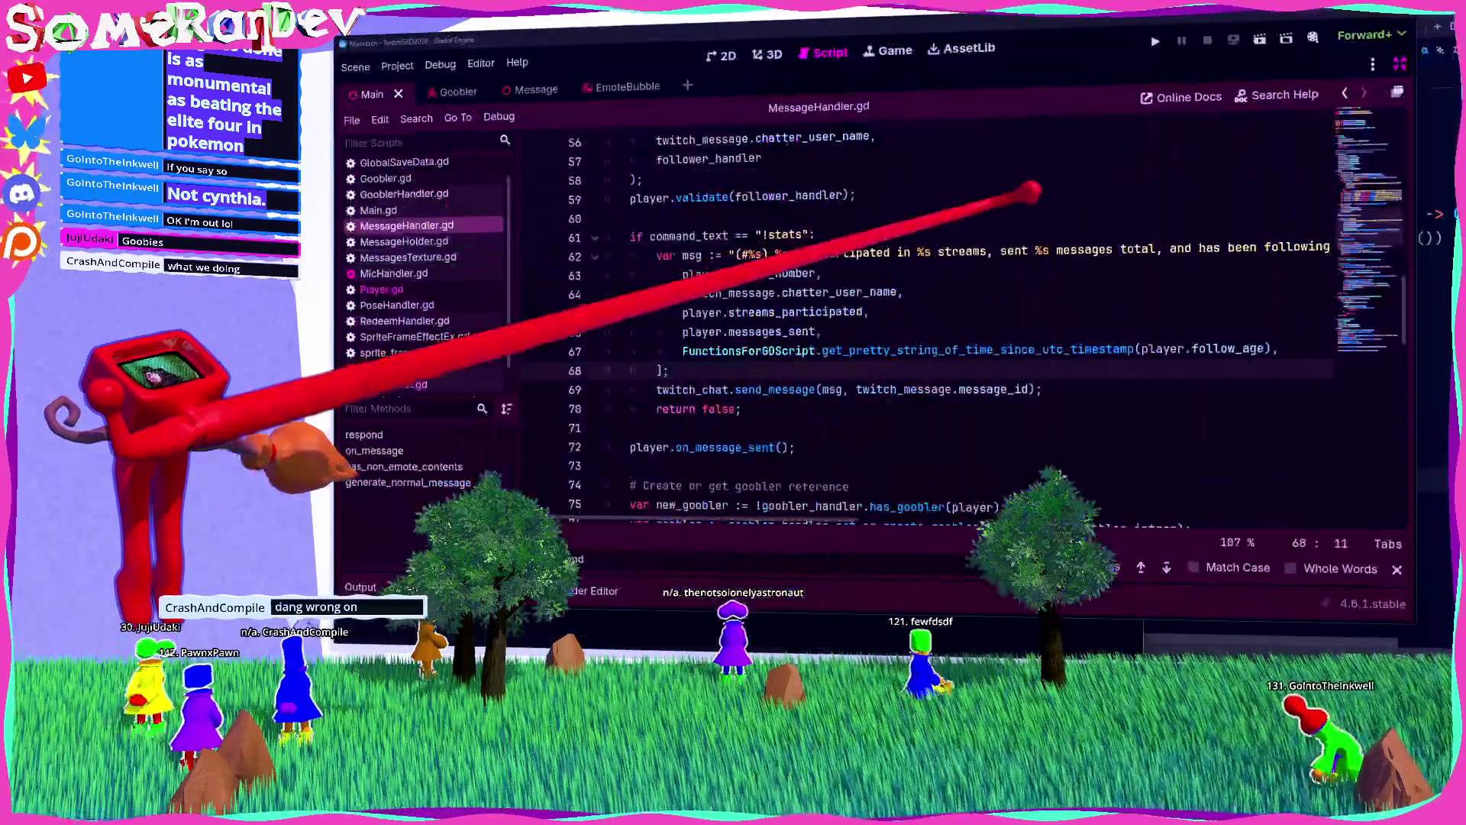
key("ctrl+F2")
mouse_move(840, 351)
left_mouse_down()
mouse_move(711, 359)
mouse_move(546, 237)
left_mouse_up()
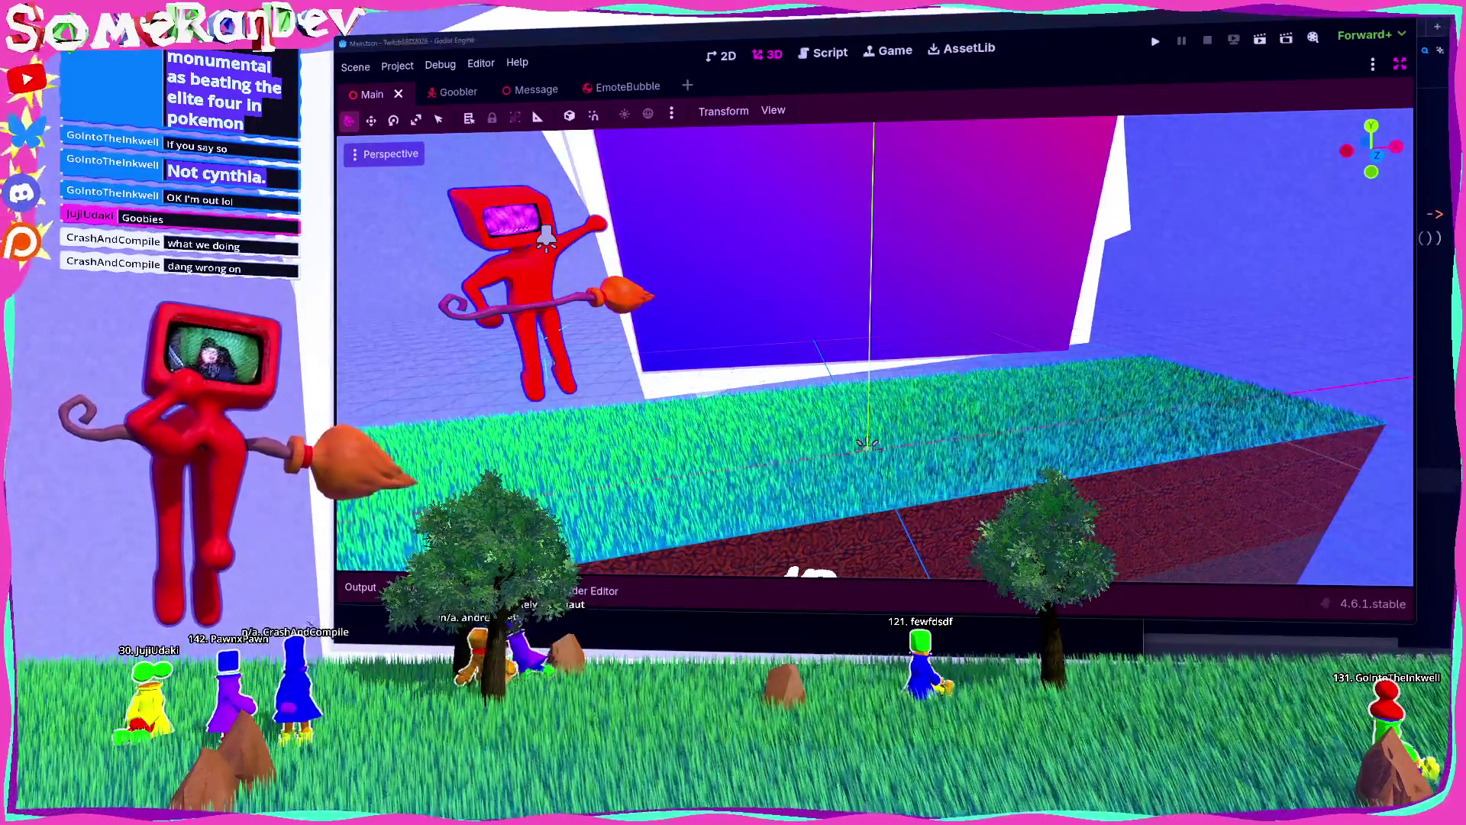
key("alt+Tab")
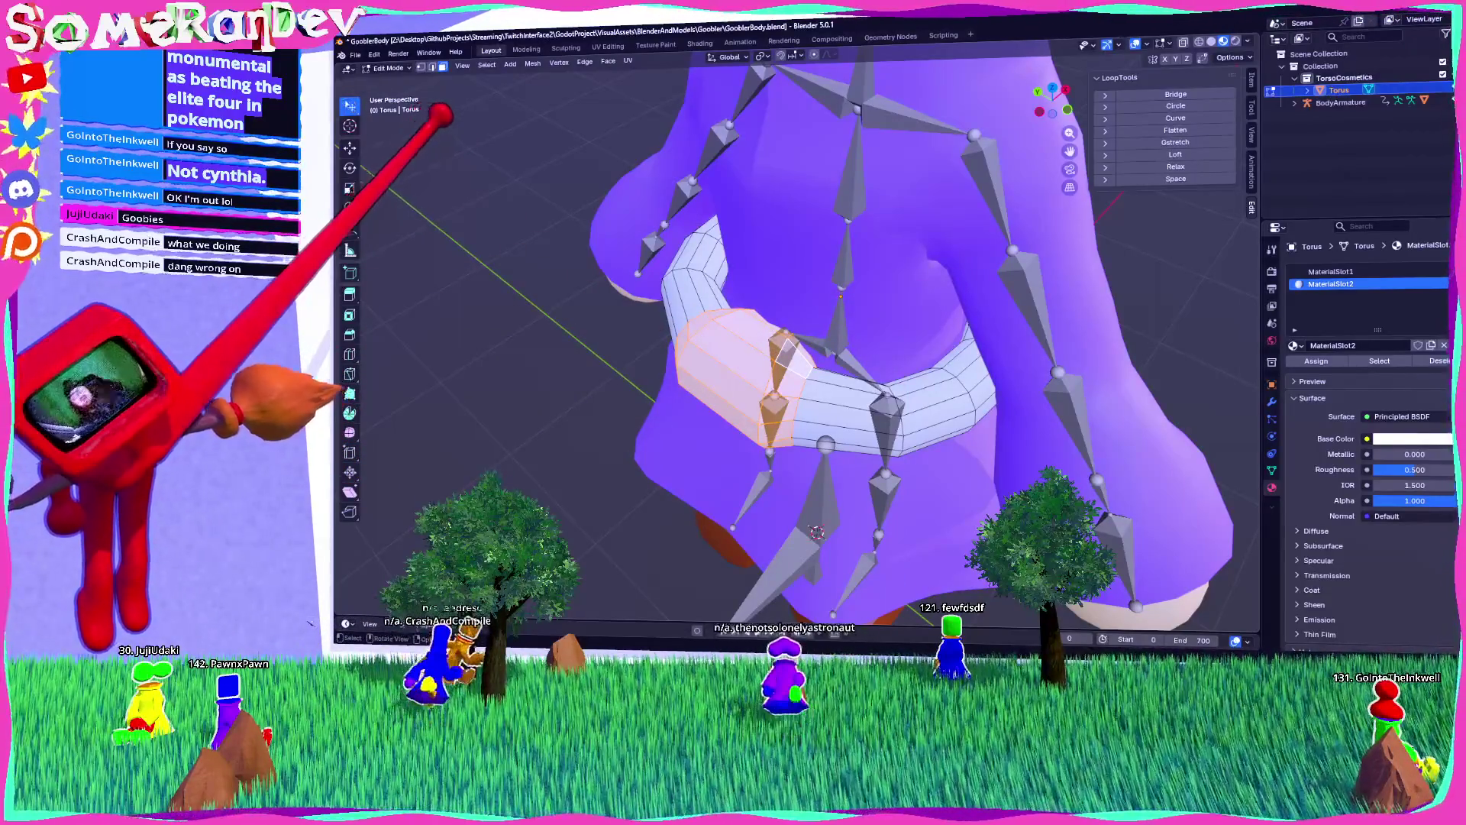
Step: Orbit to a close side view of the torus, return to Object Mode and dismiss the object menu
scroll(716, 336, "down", 5)
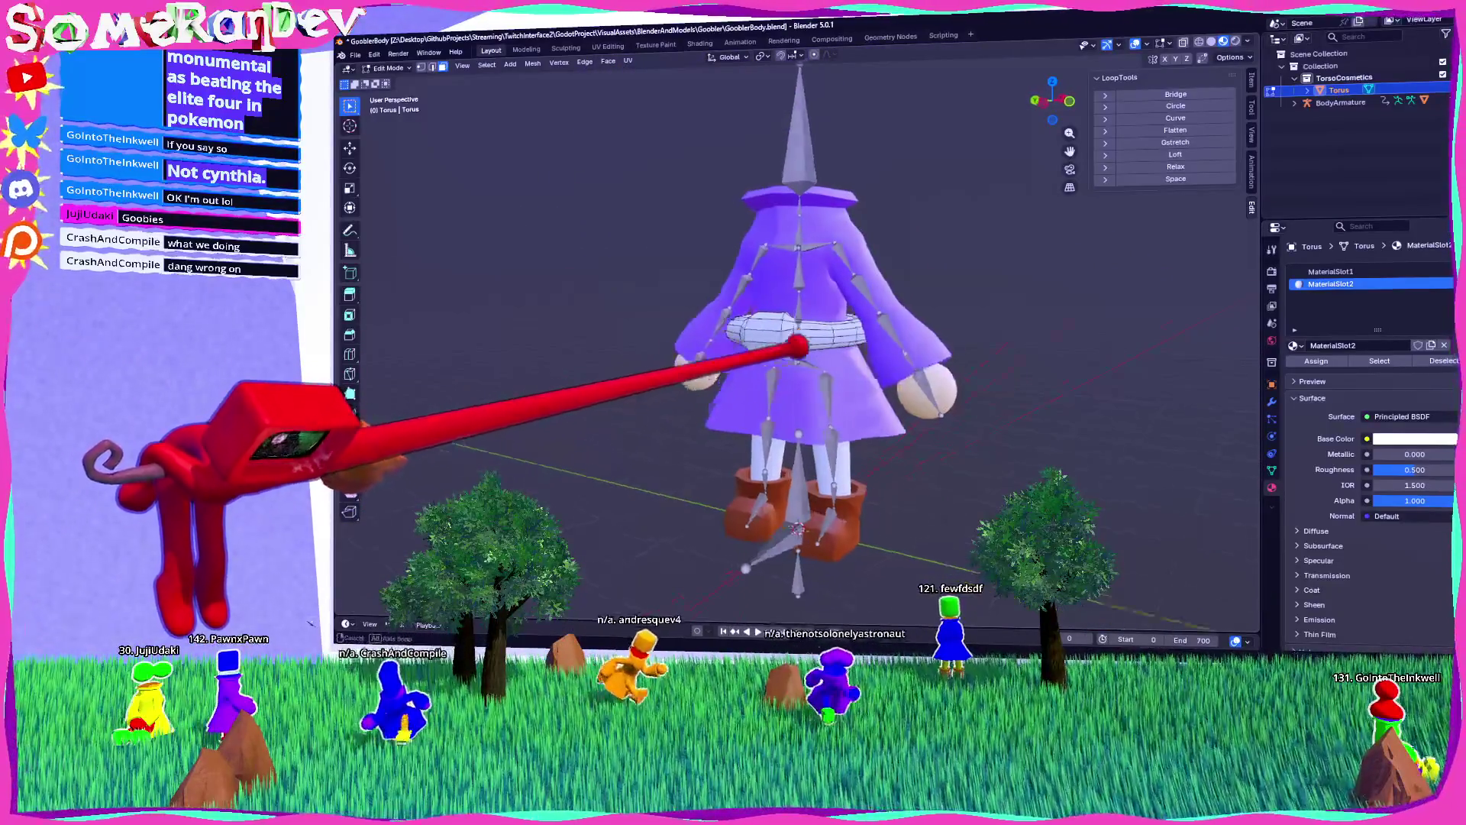
scroll(717, 336, "up", 5)
mouse_move(764, 458)
left_mouse_down()
mouse_move(821, 545)
mouse_move(947, 527)
left_mouse_up()
scroll(947, 527, "up", 4)
scroll(794, 344, "down", 6)
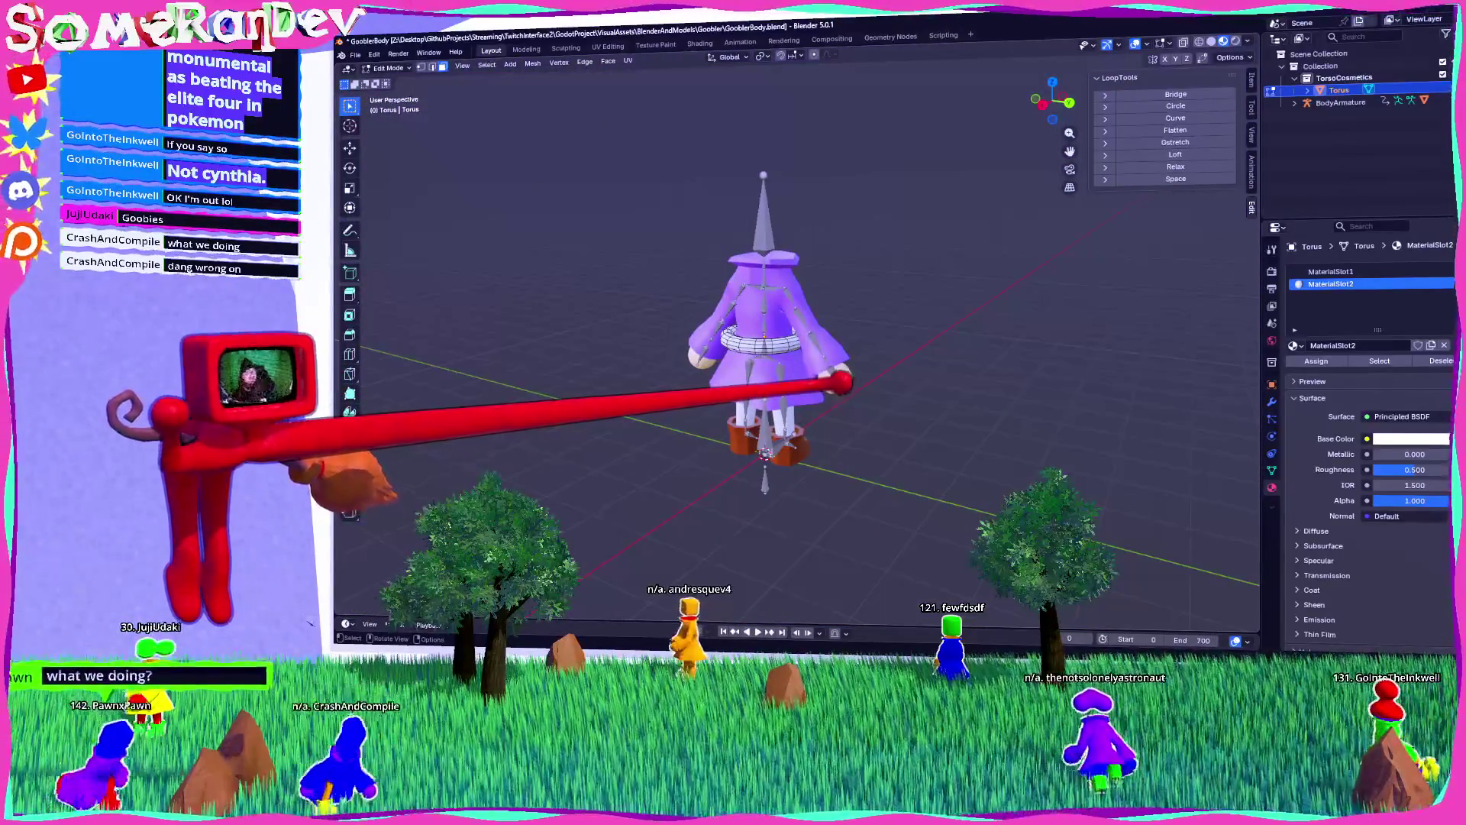
mouse_move(763, 382)
left_mouse_down()
mouse_move(825, 397)
mouse_move(771, 374)
mouse_move(825, 382)
mouse_move(779, 375)
left_mouse_up()
key("Tab")
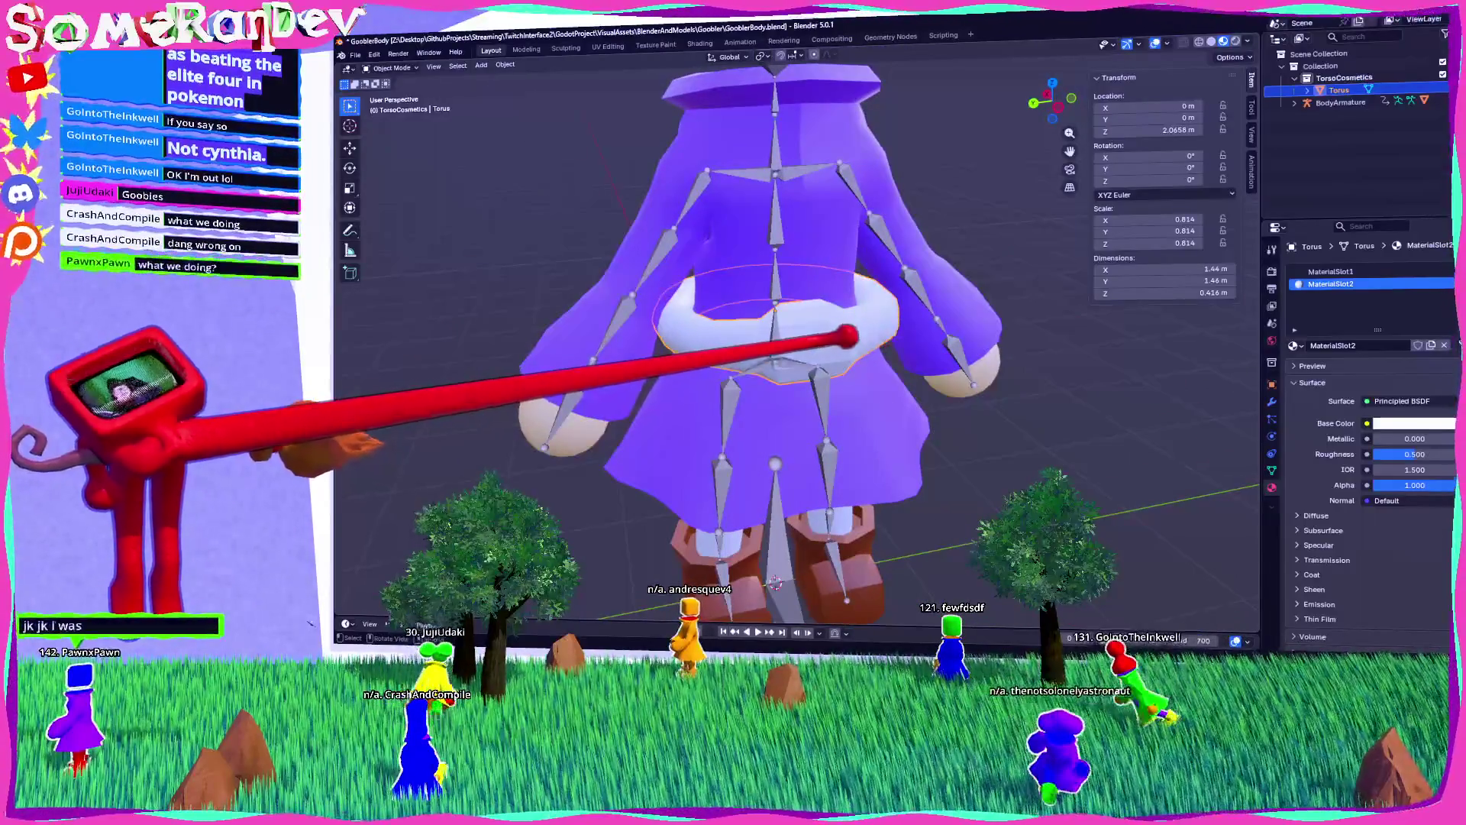
left_click(752, 350)
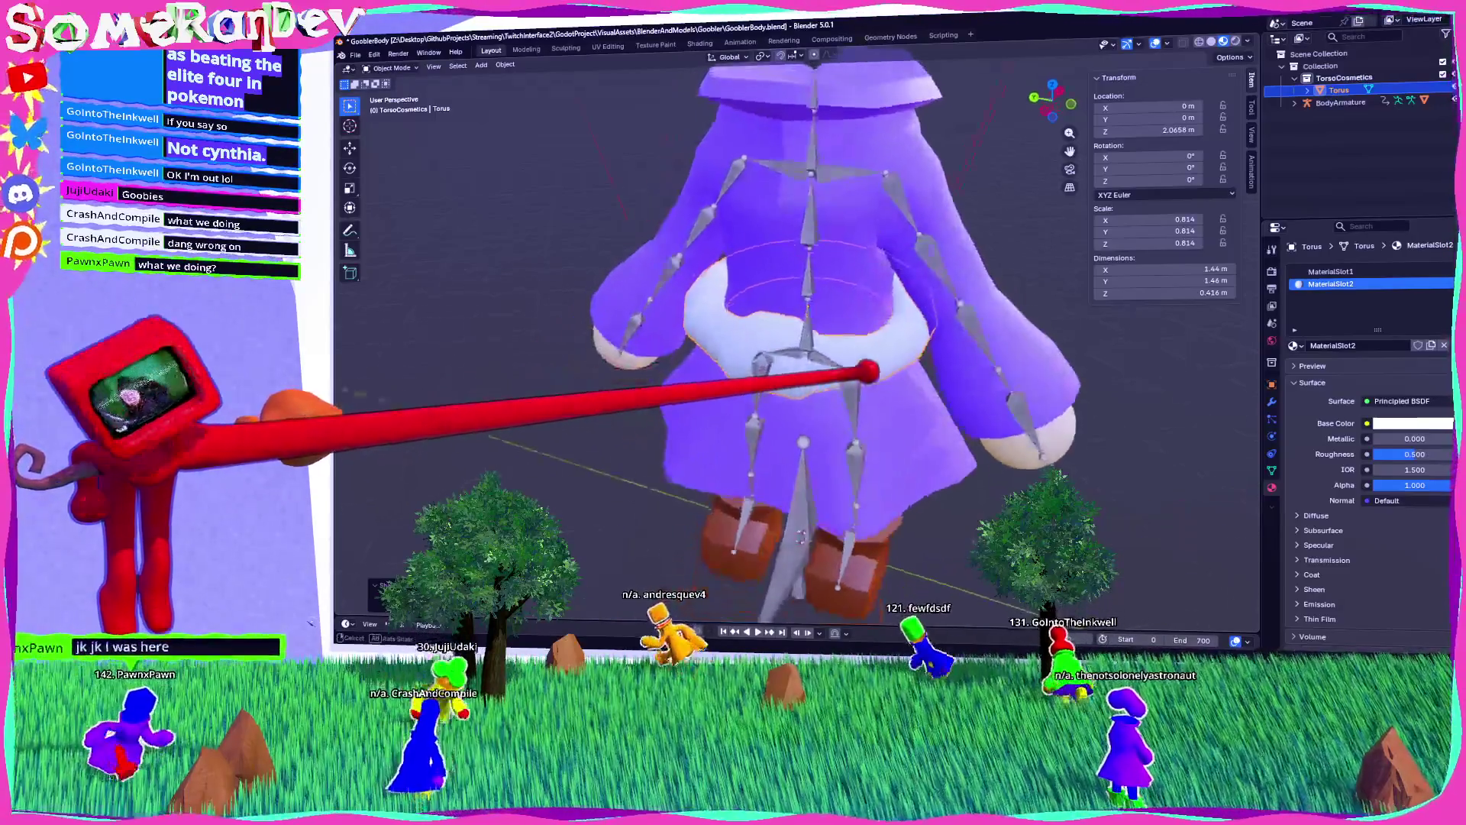
Step: Put the ring into Edit Mode, briefly toggling out to check the whole object
key("Tab")
scroll(877, 383, "up", 5)
left_click_drag(897, 372, 916, 367)
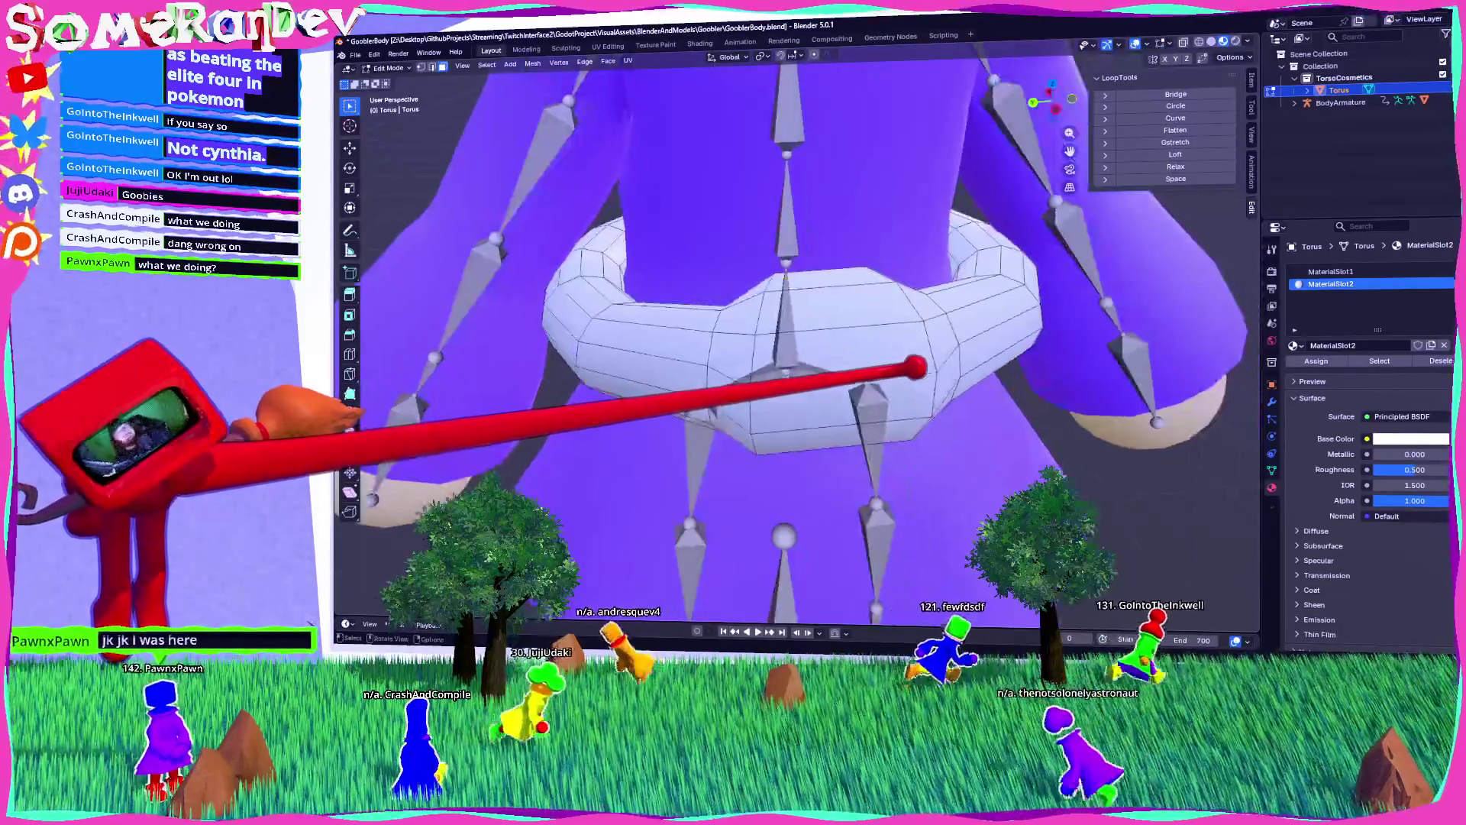
key("Tab")
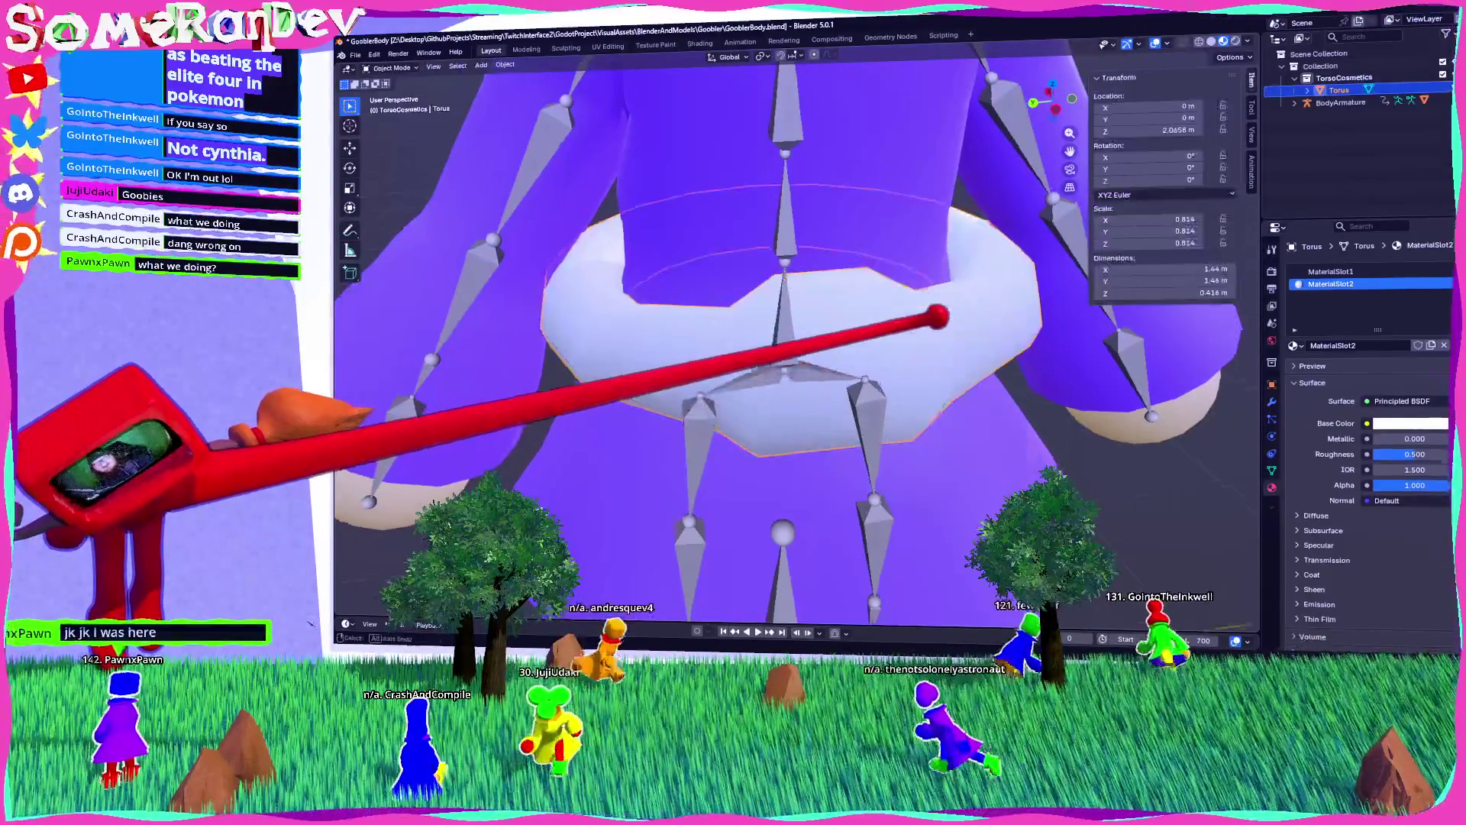
scroll(928, 325, "down", 3)
key("Tab")
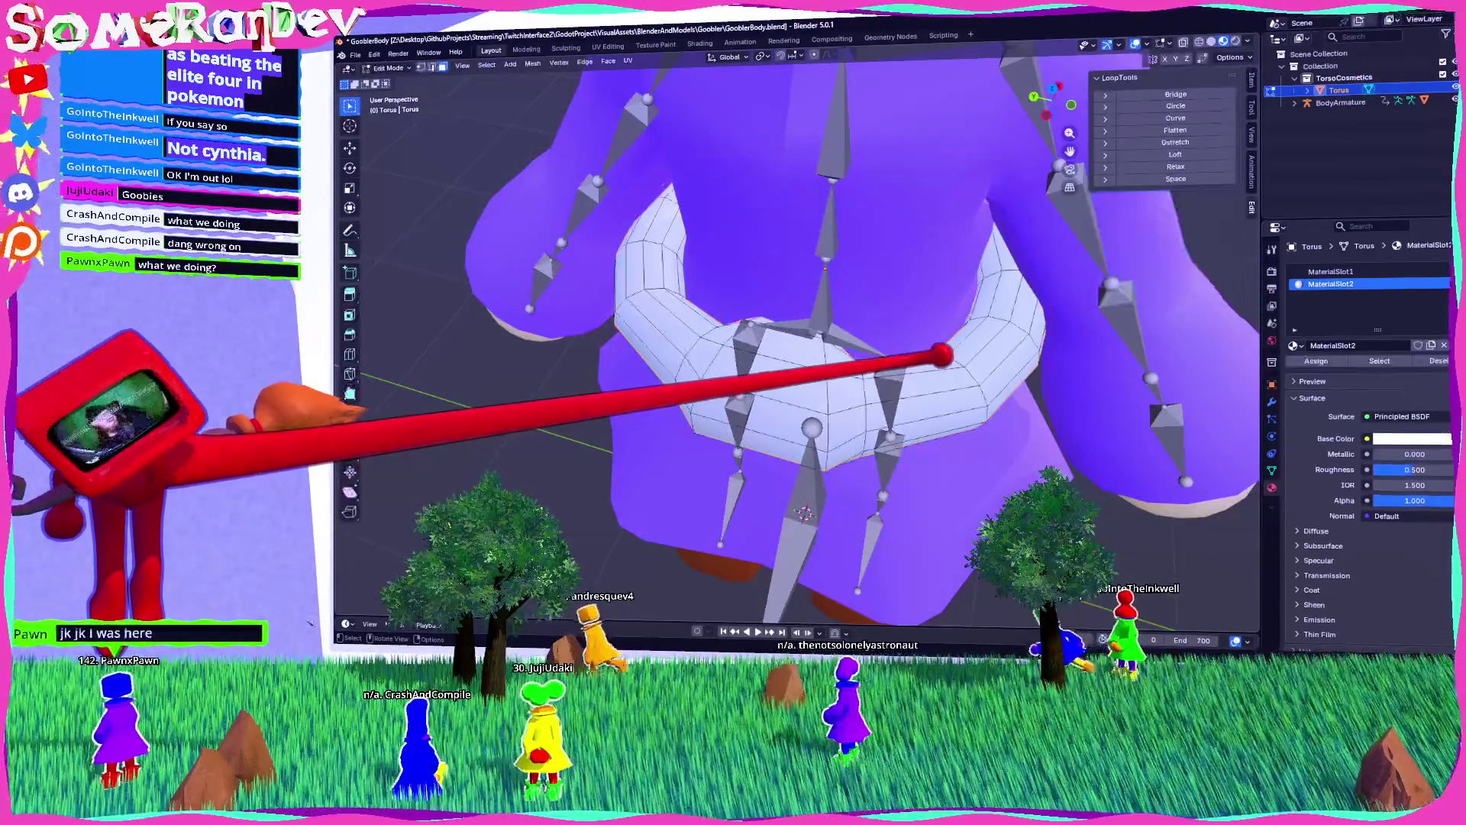
Step: Pick the material slots and set the belt's Base Color to yellow
scroll(927, 337, "up", 4)
left_click(1375, 271)
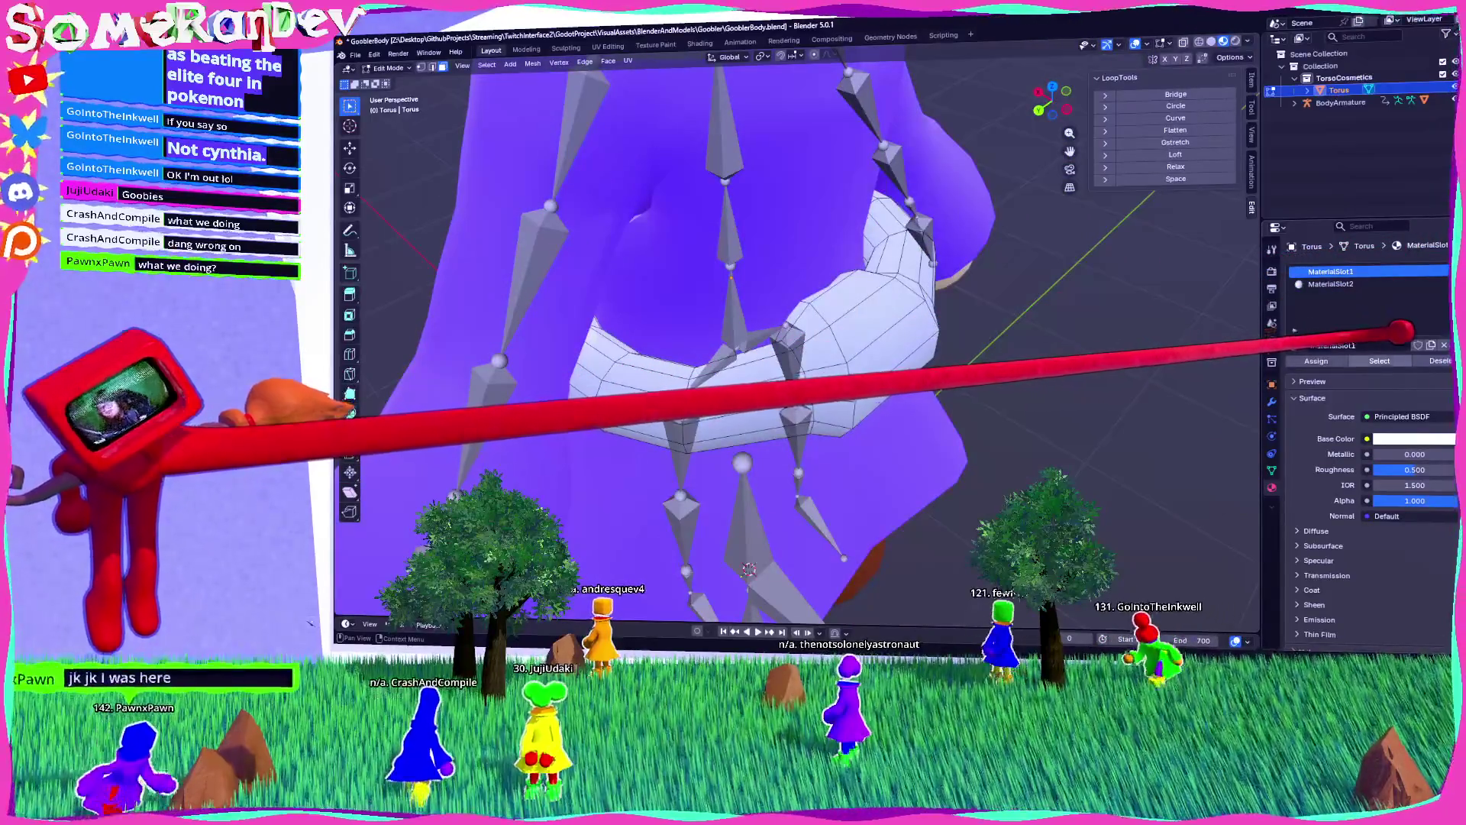
key("KP_Decimal")
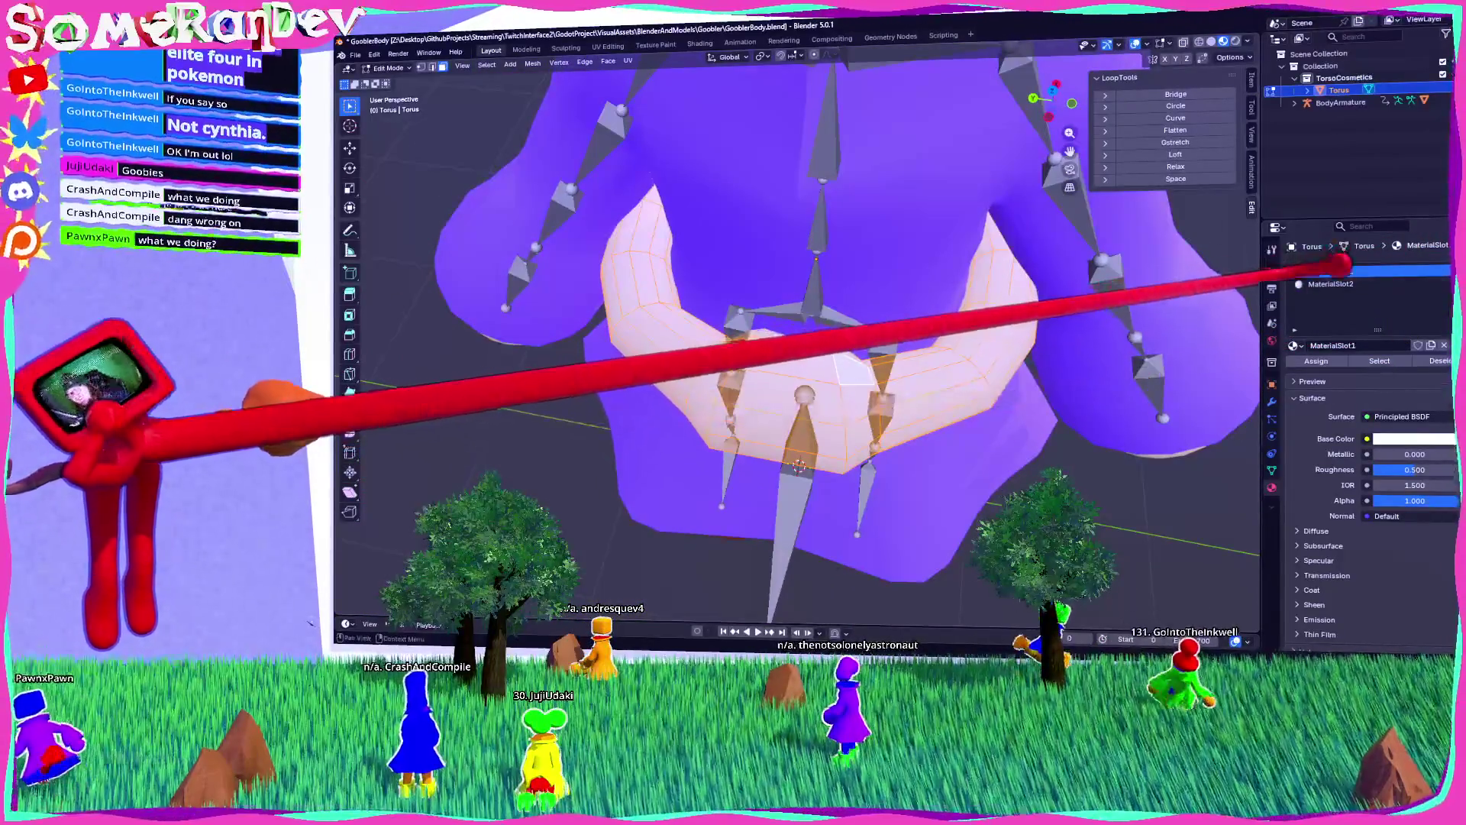
key("alt+a")
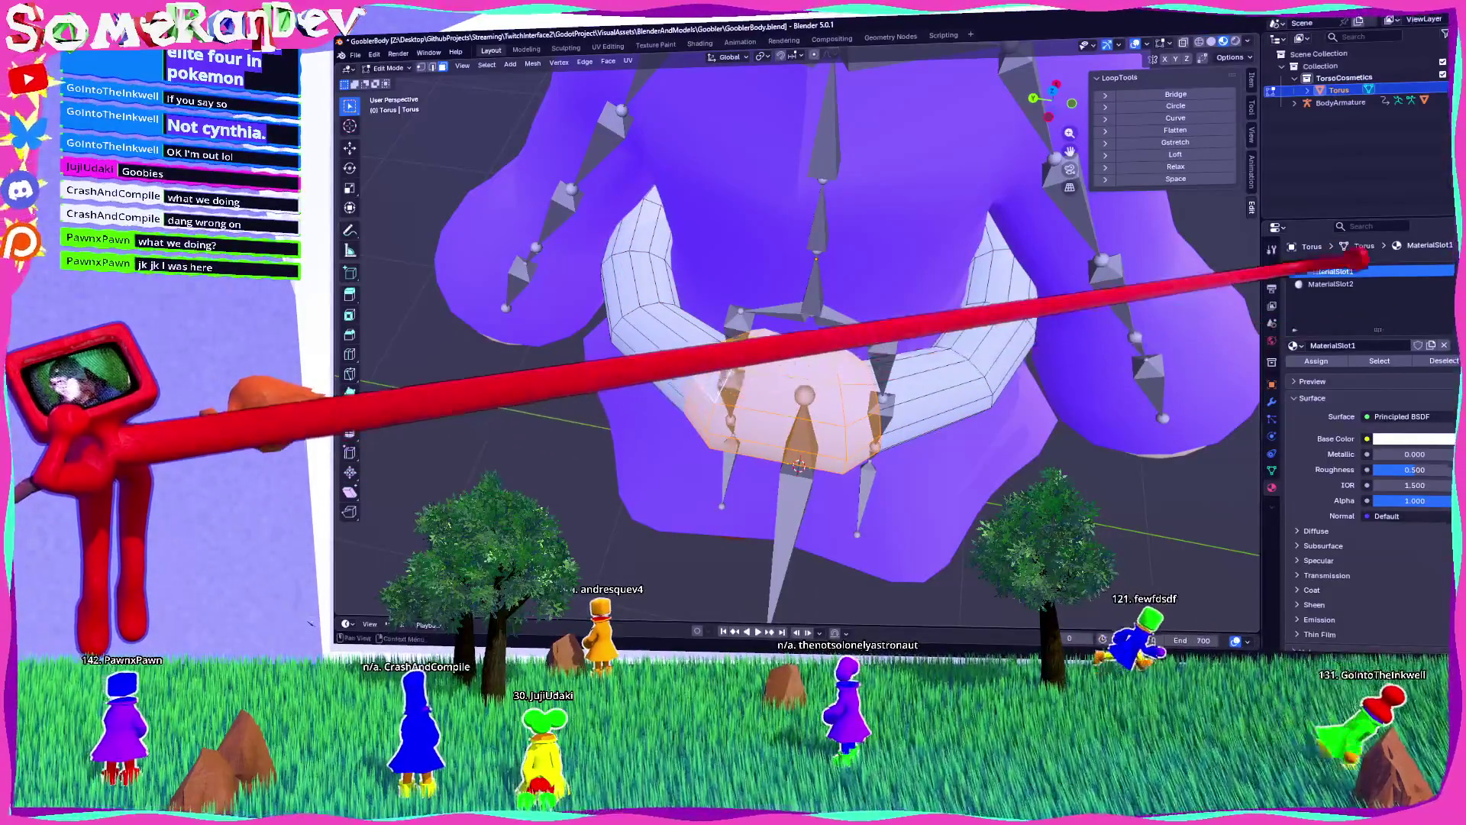
left_click(1355, 285)
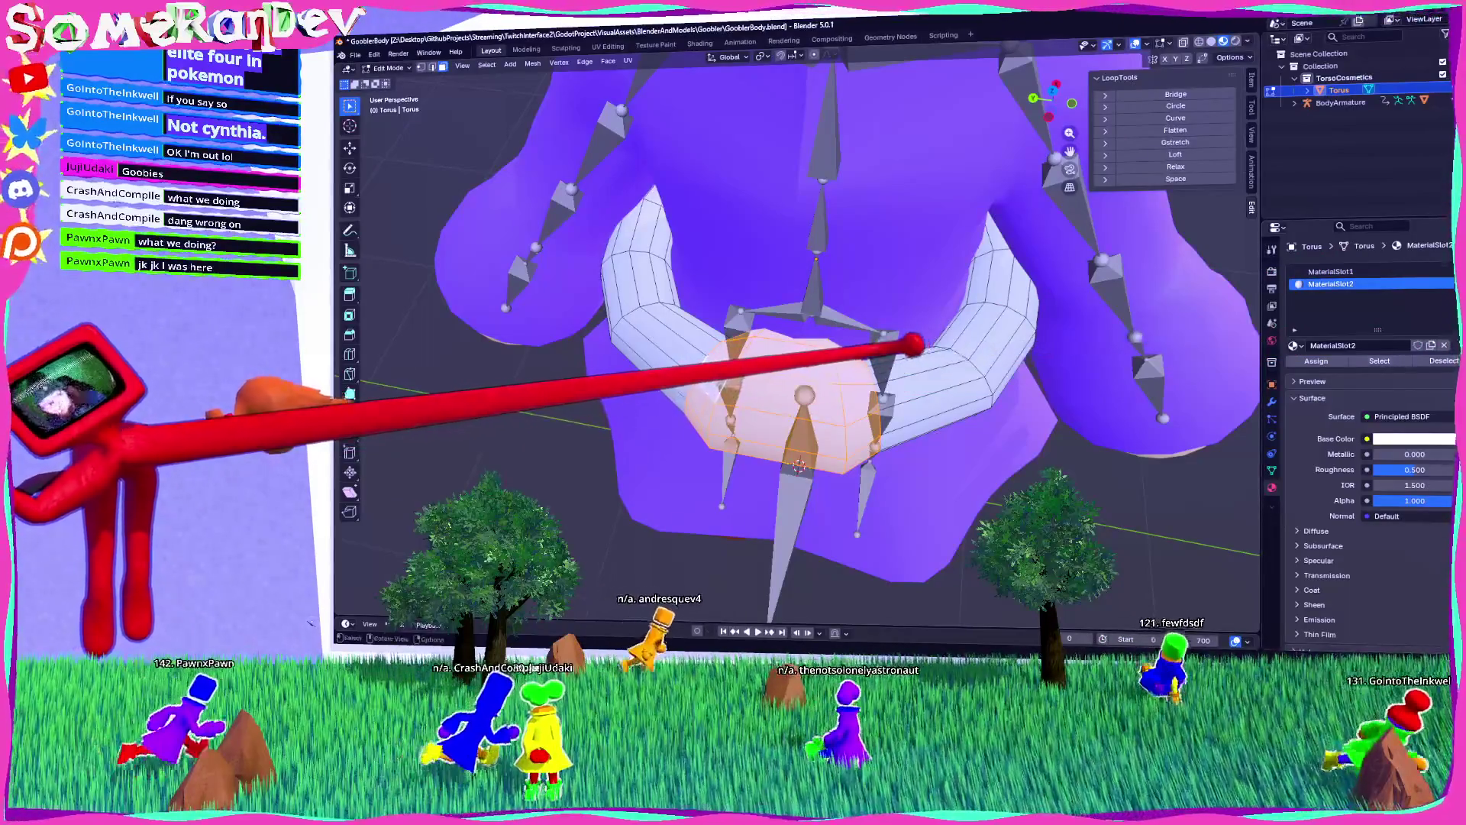
mouse_move(862, 401)
left_mouse_down()
mouse_move(979, 429)
mouse_move(1005, 396)
mouse_move(1157, 364)
left_mouse_up()
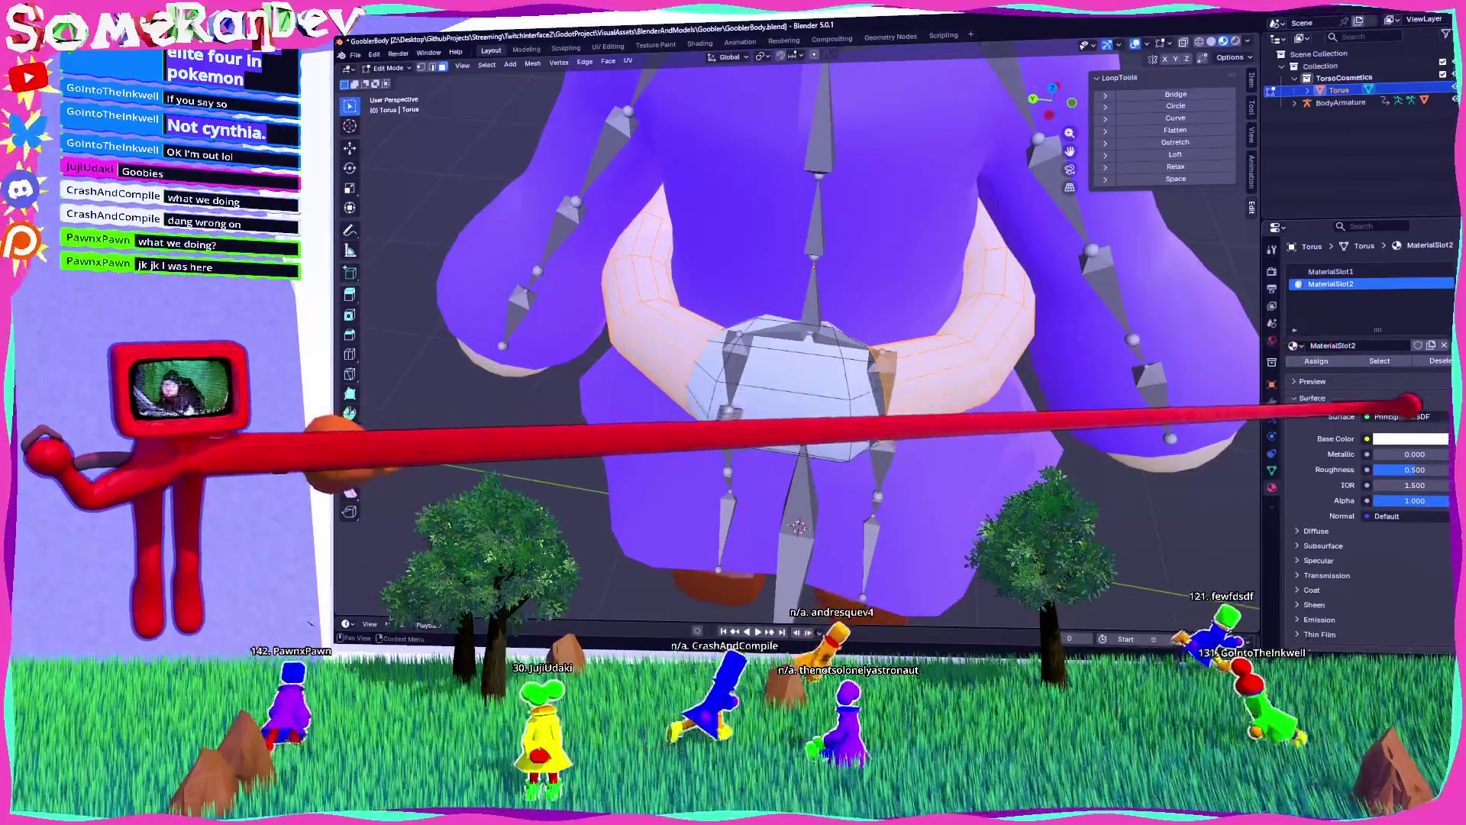
left_click(1411, 438)
left_click(1425, 271)
mouse_move(1425, 271)
left_mouse_down()
mouse_move(1353, 264)
mouse_move(1381, 241)
mouse_move(1401, 255)
mouse_move(1349, 256)
left_mouse_up()
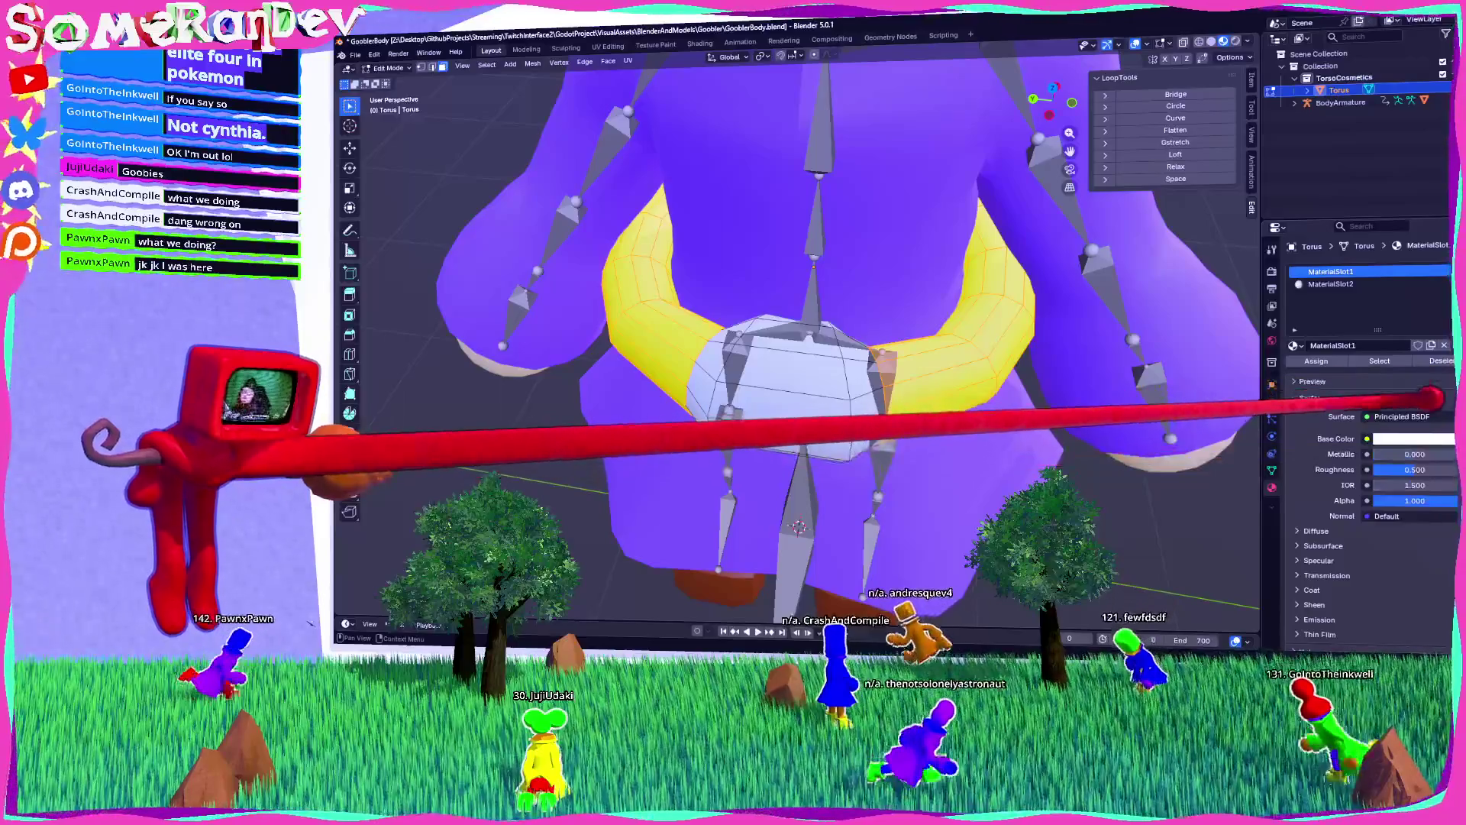
Step: Set the buckle material's Base Color to red and return to Object Mode
left_click(1413, 438)
mouse_move(1398, 268)
left_mouse_down()
mouse_move(1391, 278)
mouse_move(1417, 255)
left_mouse_up()
left_click_drag(1074, 474, 1161, 460)
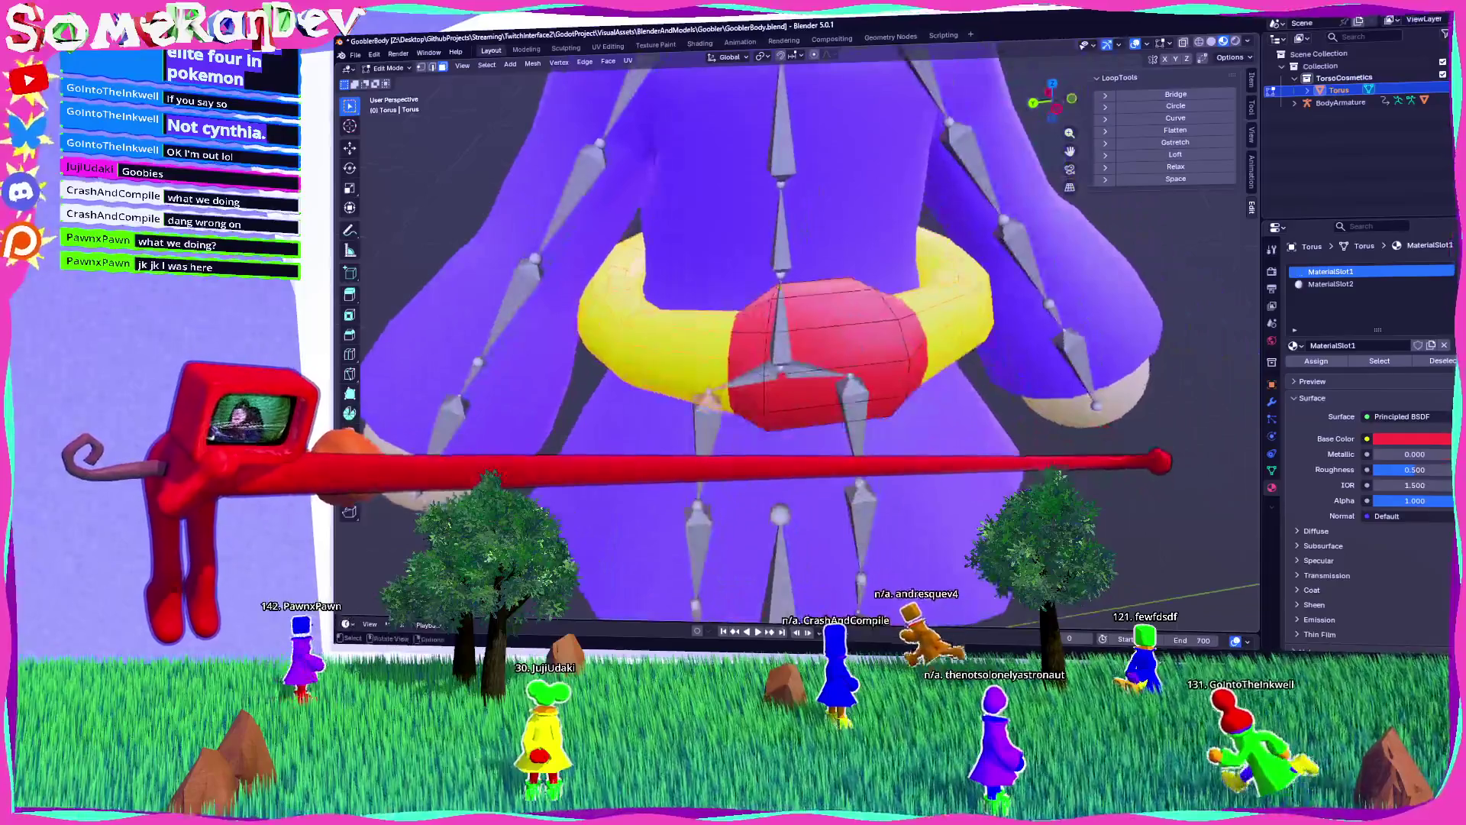
scroll(1161, 461, "down", 5)
key("Tab")
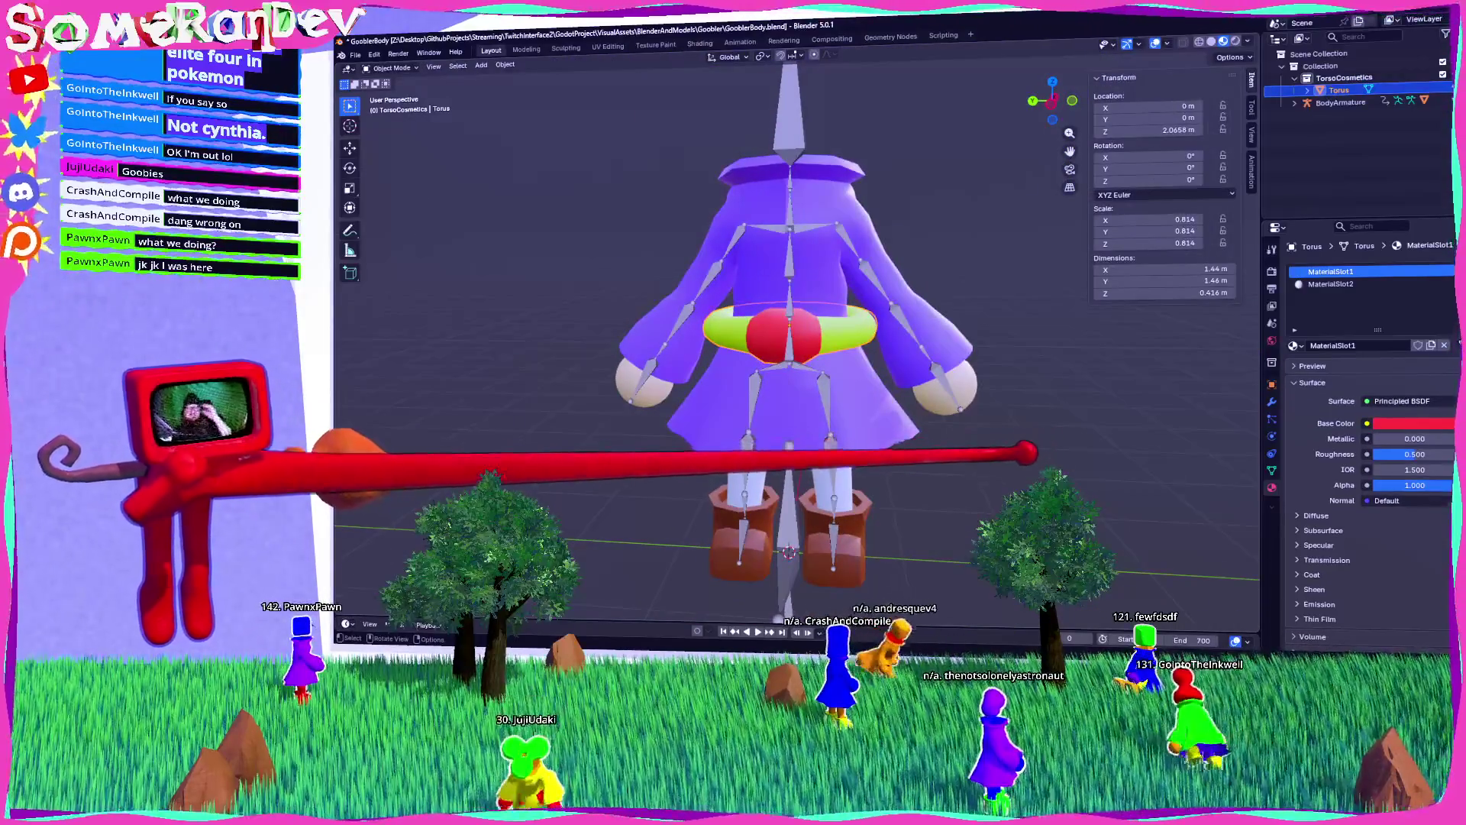
Step: Enter Edit Mode on the belt and view it straight from the front
scroll(794, 336, "up", 2)
scroll(821, 298, "up", 5)
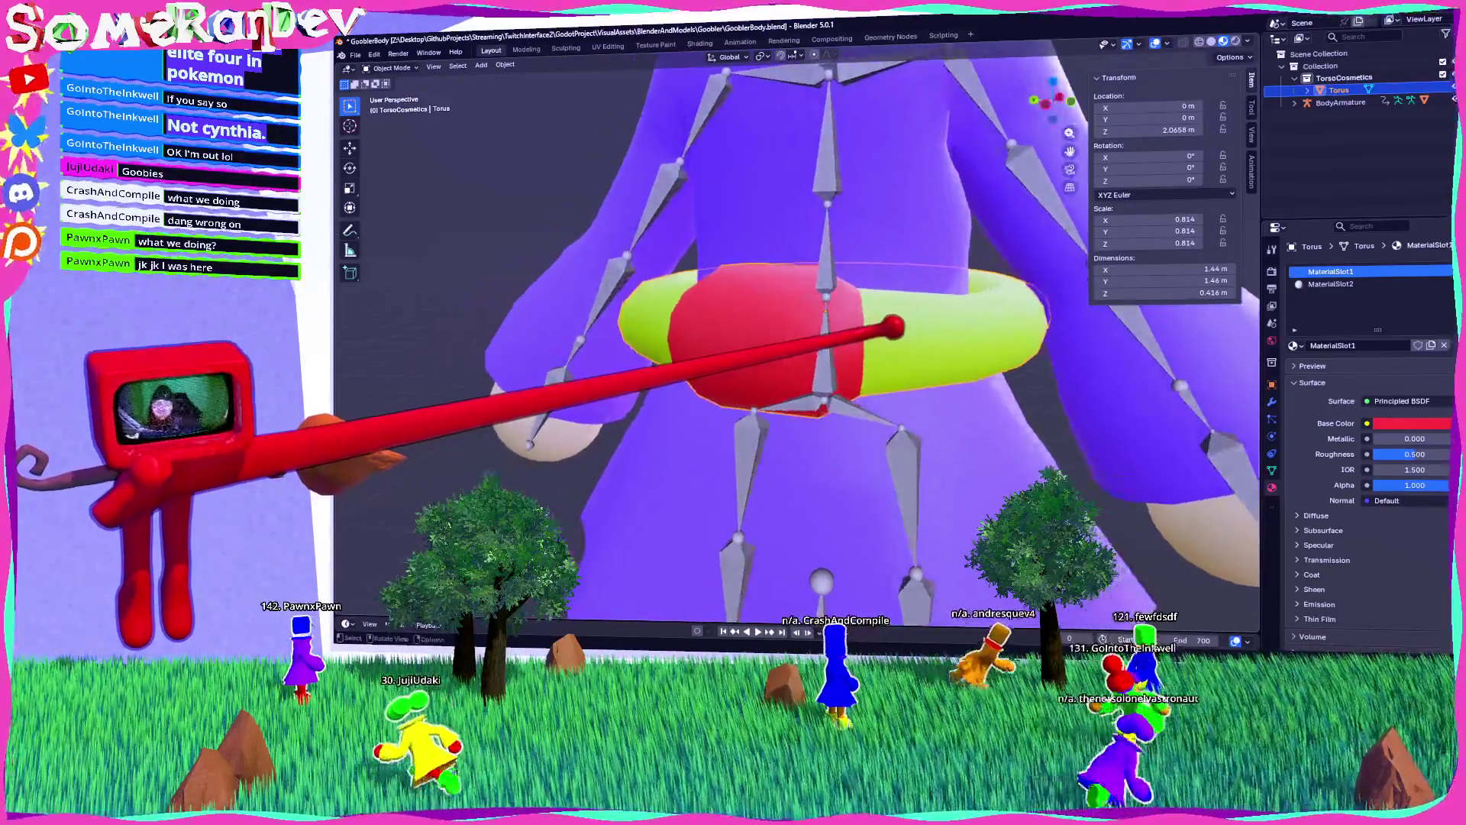
key("Tab")
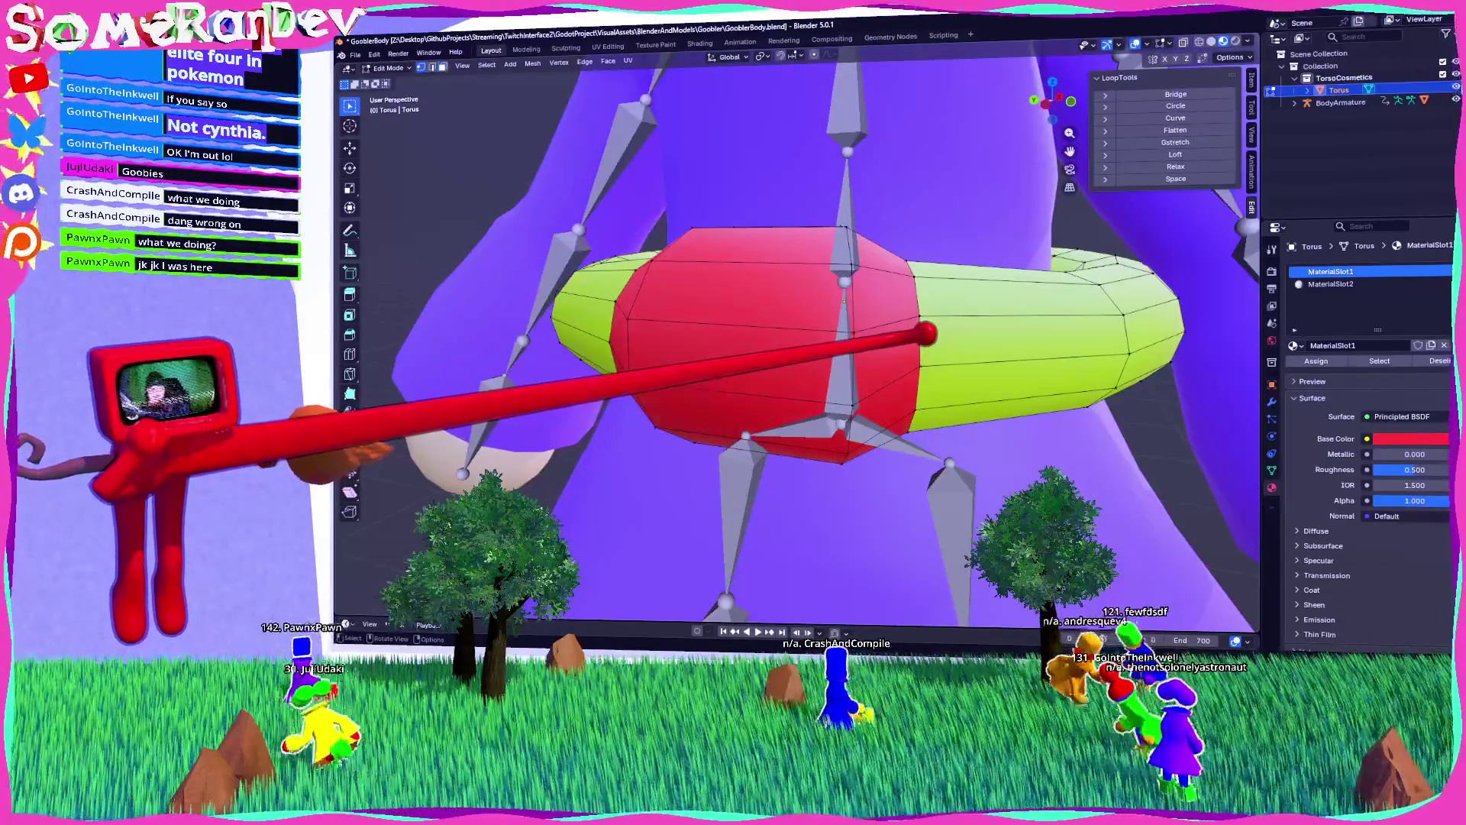
left_click_drag(932, 330, 928, 347)
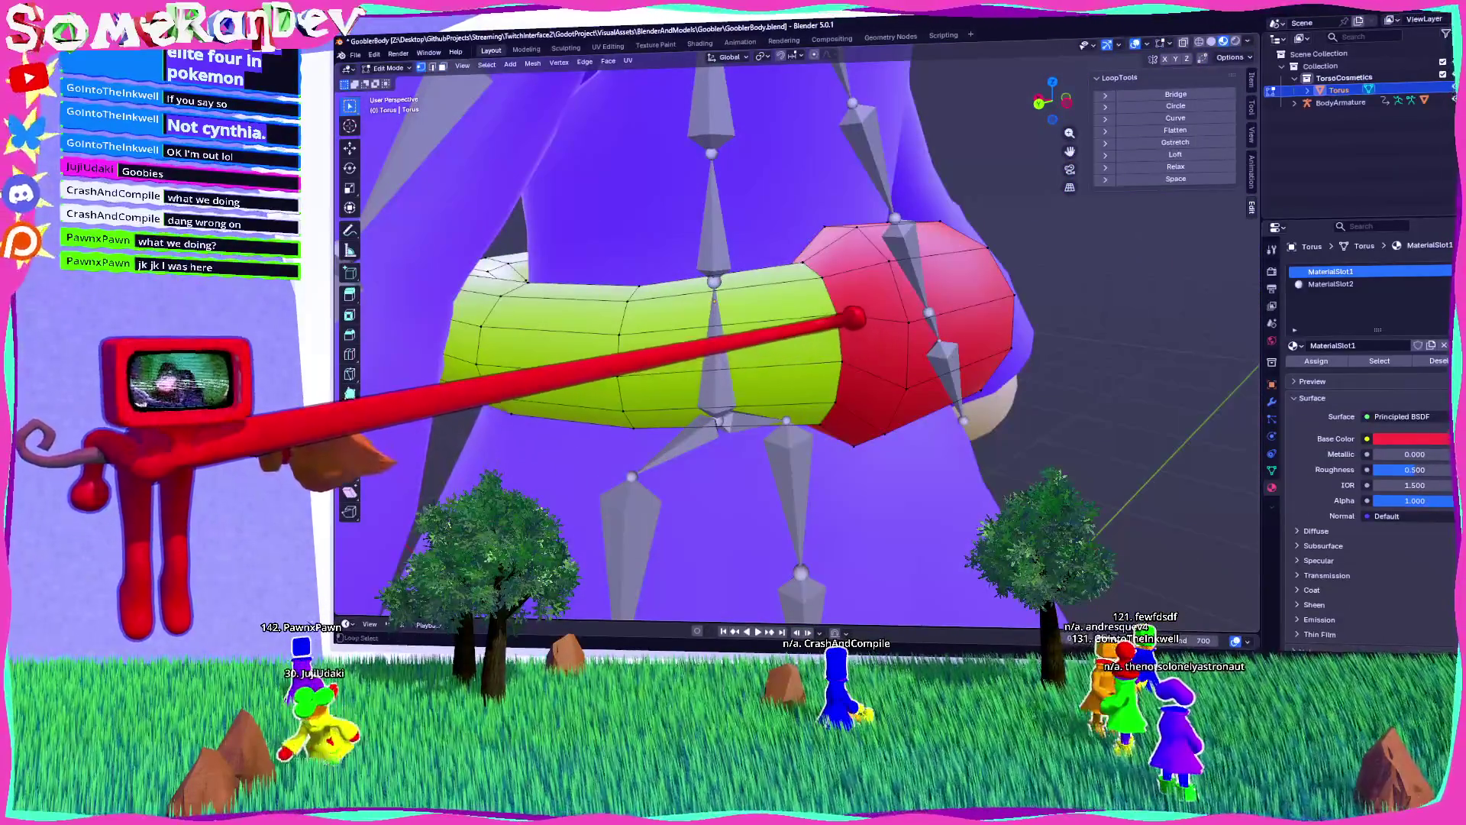
key("KP_1")
scroll(886, 321, "down", 6)
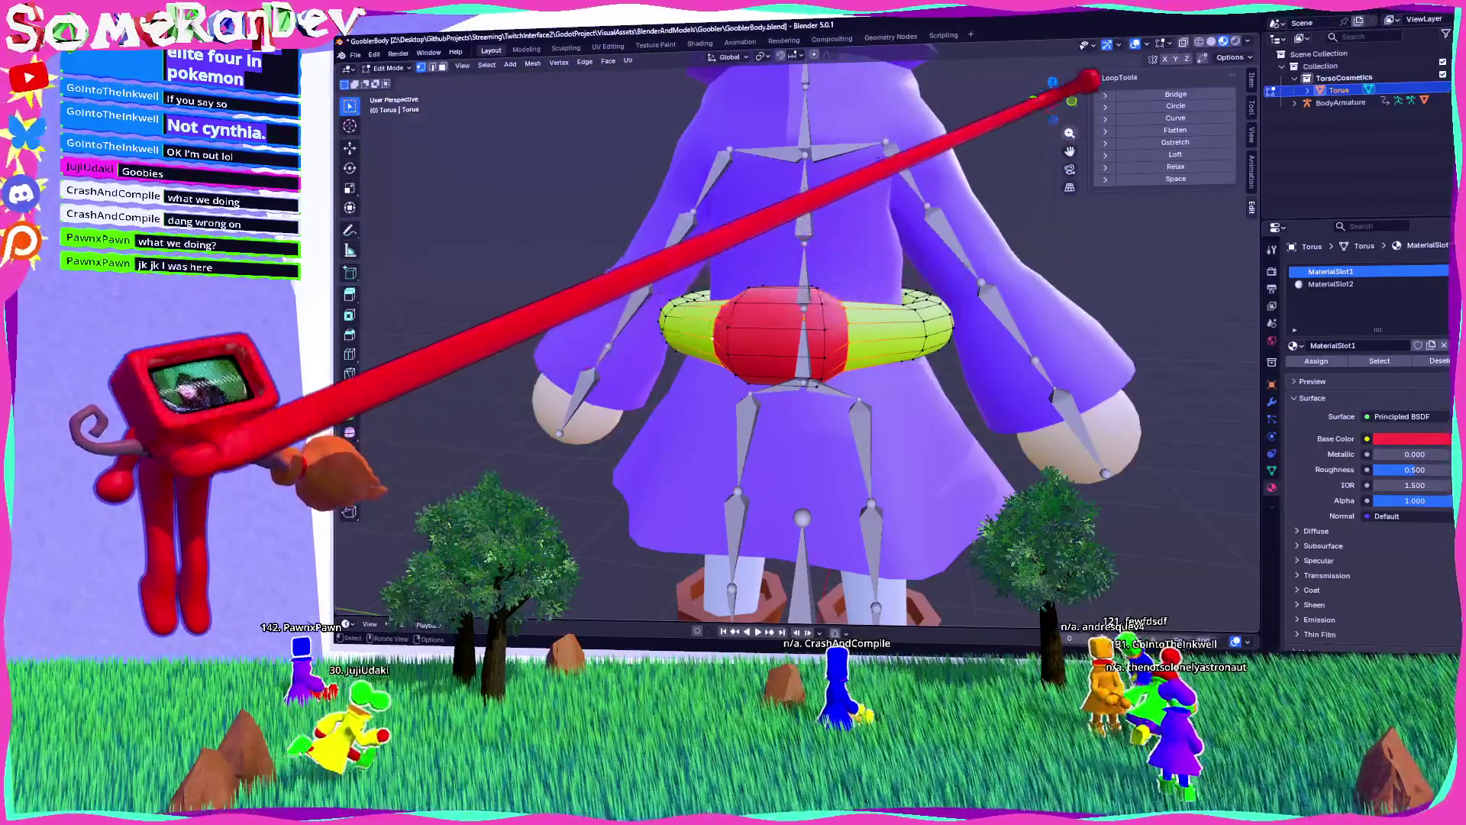
scroll(1084, 73, "up", 3)
Step: Inspect the belt from the left orthographic view and round the selected loop into a circle
key("ctrl+KP_3")
scroll(965, 354, "up", 4)
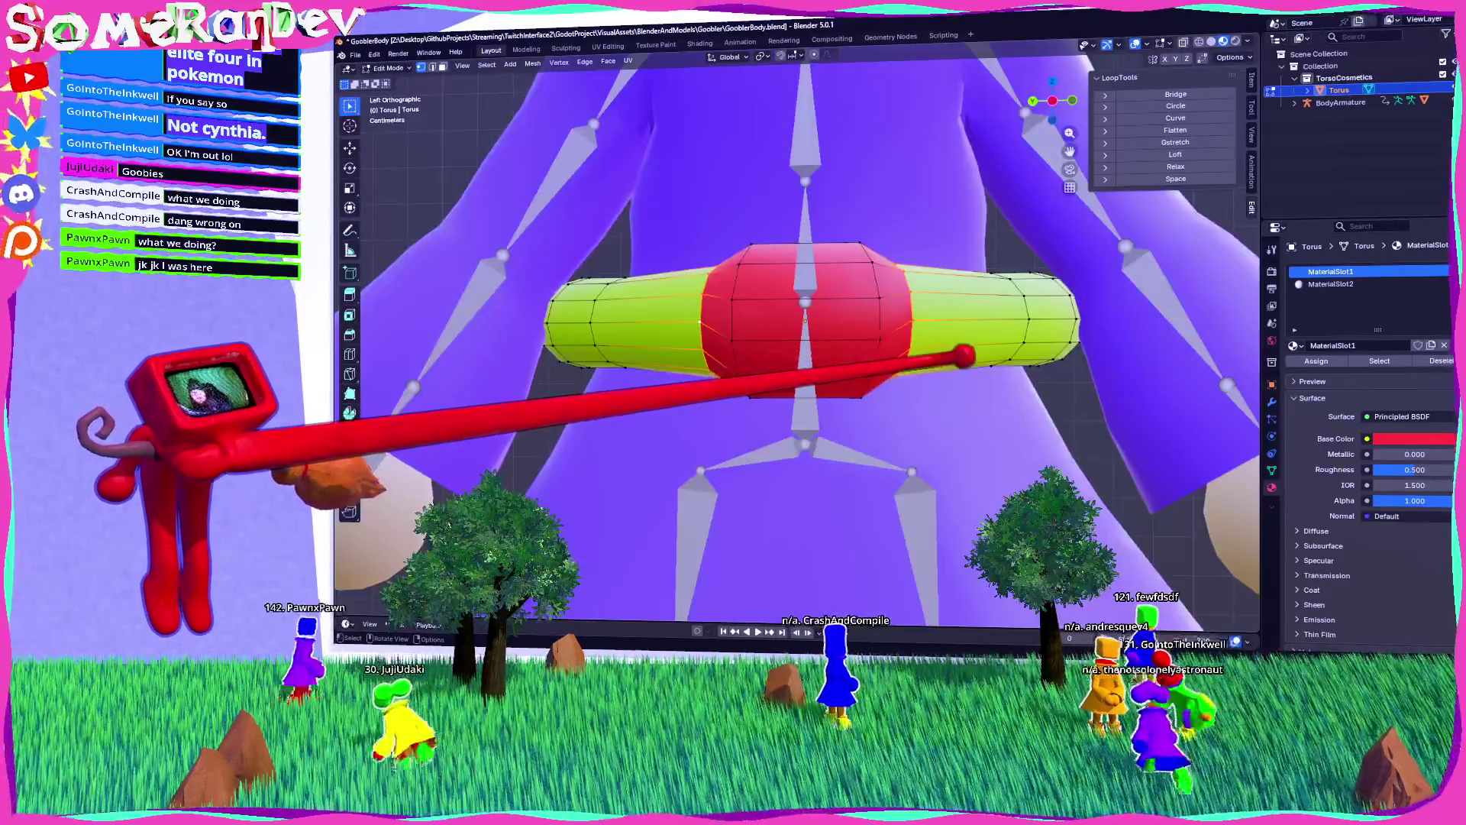
mouse_move(920, 351)
left_mouse_down()
mouse_move(779, 403)
mouse_move(802, 412)
mouse_move(947, 380)
left_mouse_up()
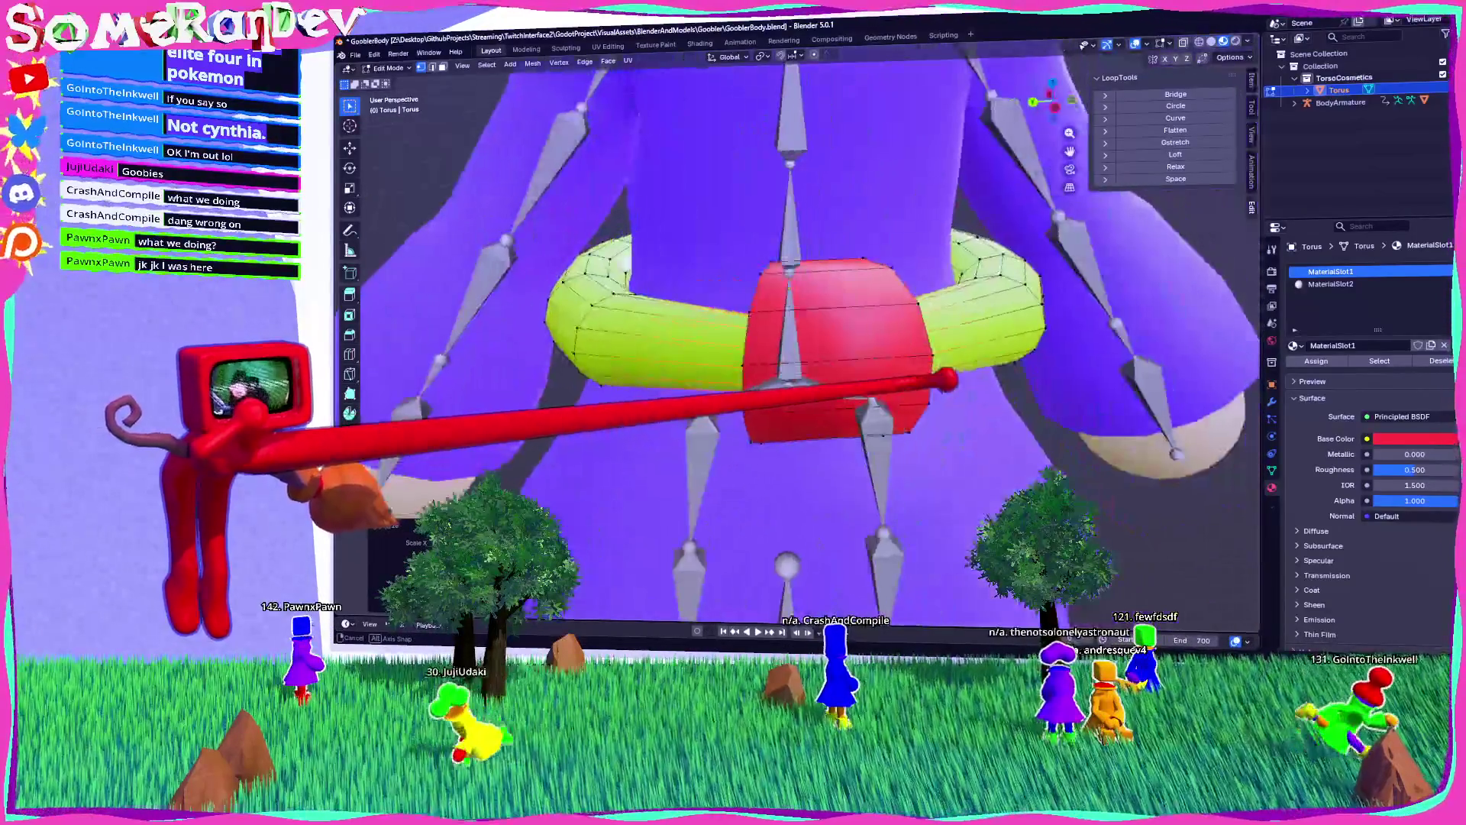
left_click(1055, 94)
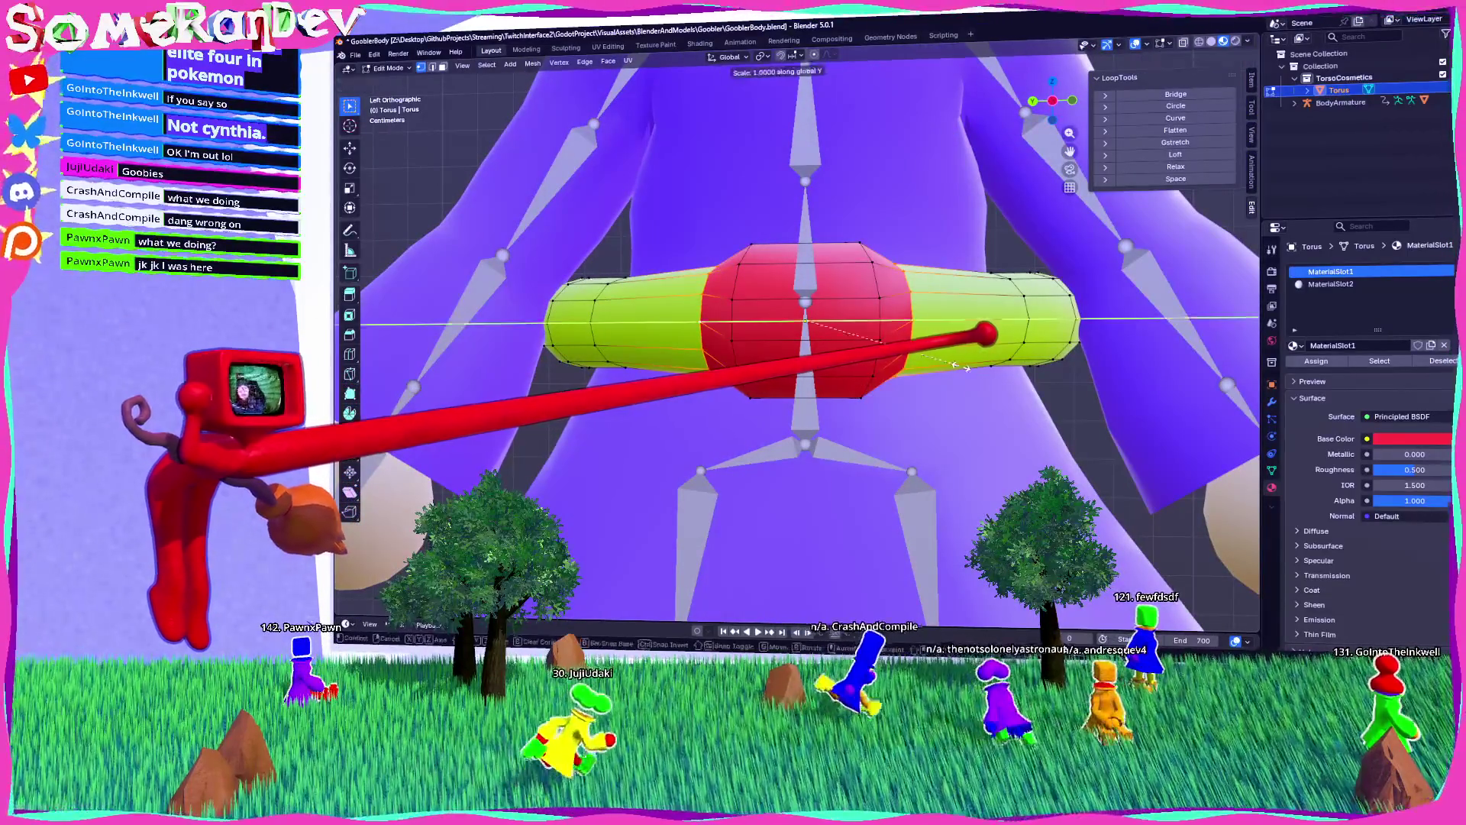
mouse_move(895, 333)
left_mouse_down()
mouse_move(1041, 370)
mouse_move(1031, 332)
left_mouse_up()
left_click(1175, 106)
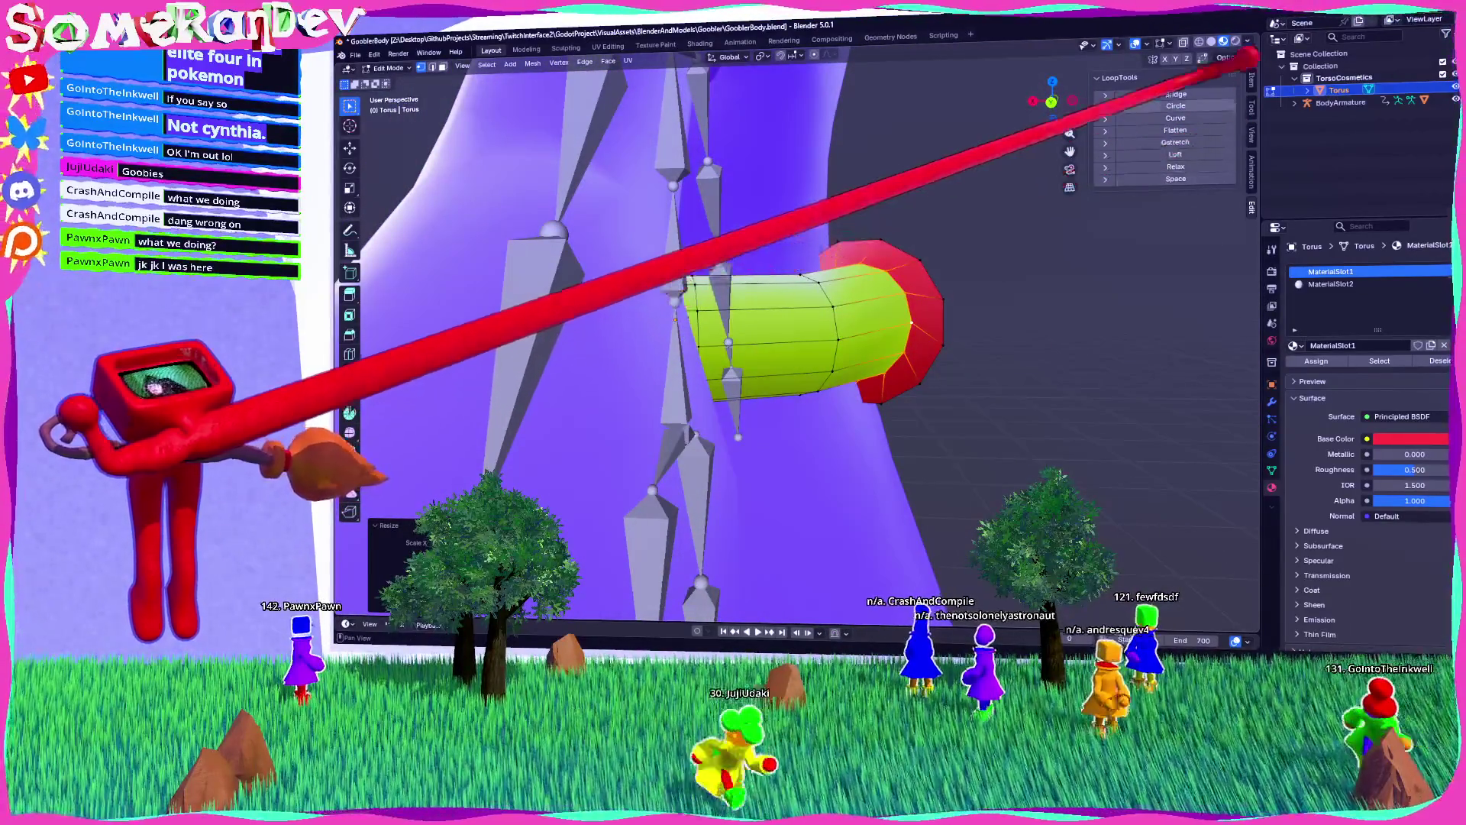
Step: Stretch the belt geometry slightly along the Y axis
mouse_move(1072, 222)
left_mouse_down()
mouse_move(851, 295)
mouse_move(850, 311)
mouse_move(1080, 349)
left_mouse_up()
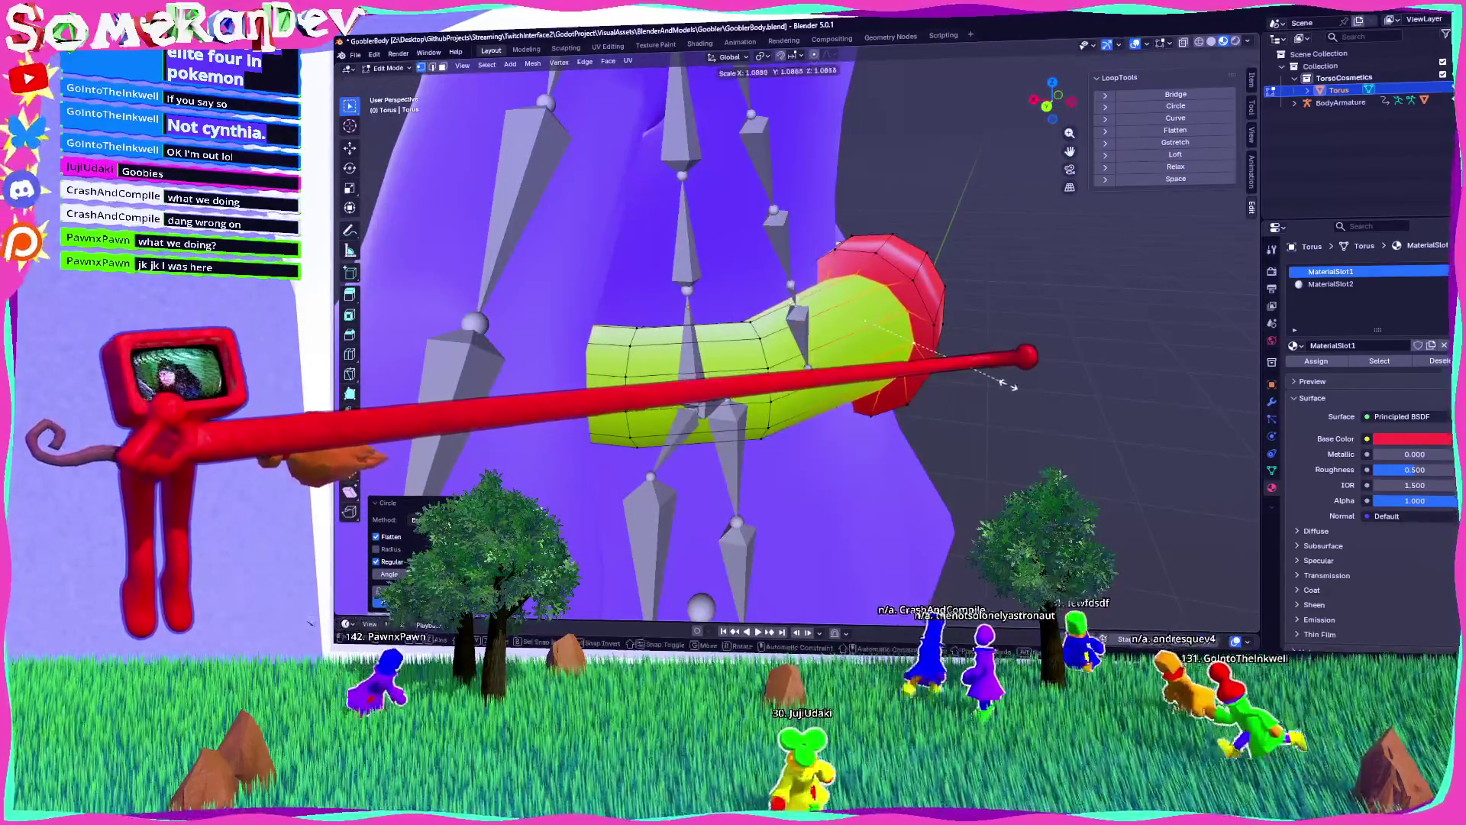
mouse_move(993, 343)
left_mouse_down()
mouse_move(840, 336)
mouse_move(1023, 403)
mouse_move(1008, 382)
mouse_move(841, 390)
left_mouse_up()
key("s")
left_click(992, 399)
left_click(950, 406)
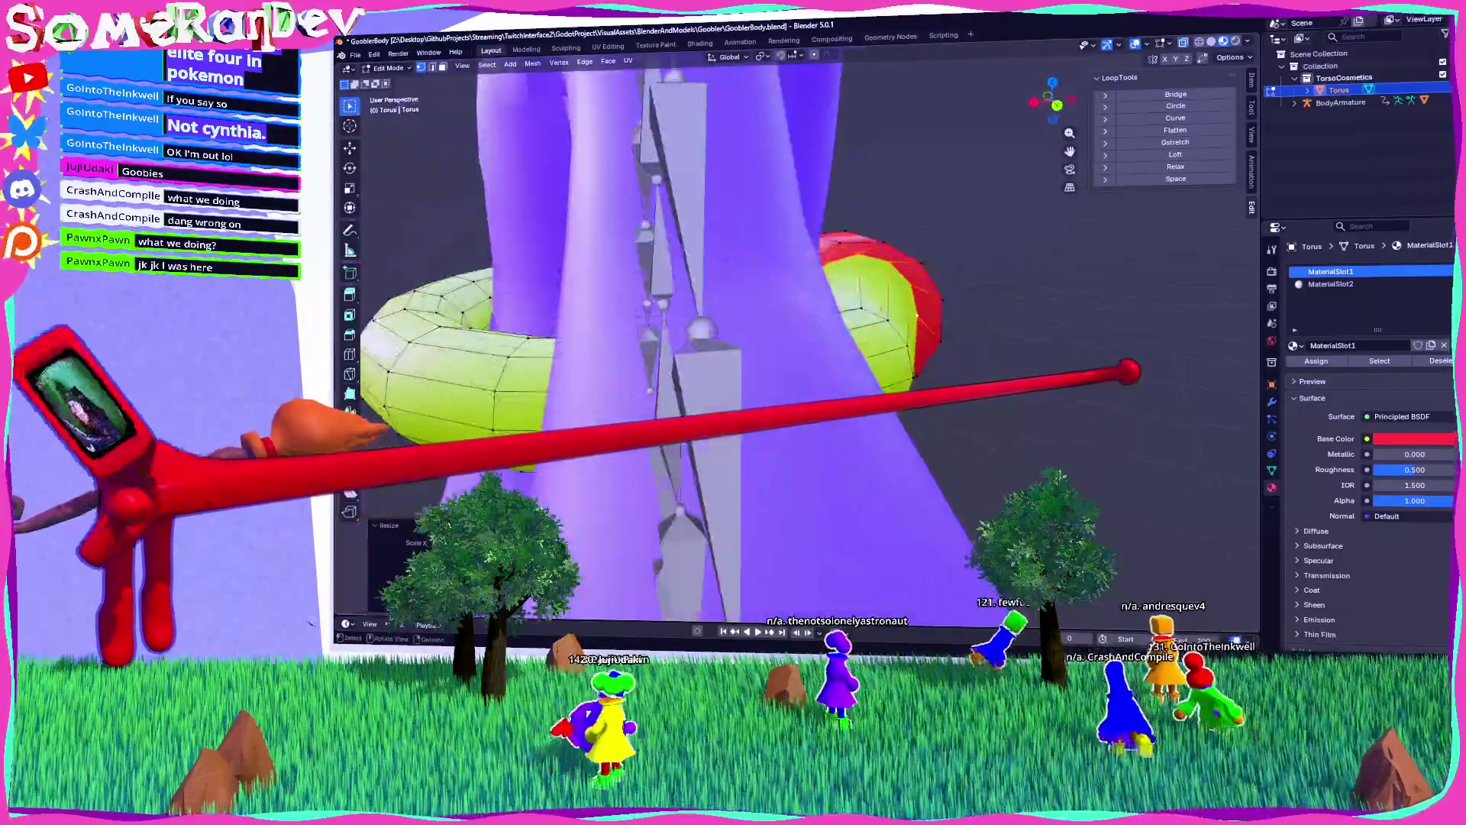
Step: Check the belt in Object Mode from front and side, then return to Edit Mode
key("Tab")
left_click_drag(916, 316, 951, 252)
scroll(1024, 402, "up", 5)
mouse_move(933, 400)
left_mouse_down()
mouse_move(704, 409)
mouse_move(1018, 405)
mouse_move(955, 419)
mouse_move(1019, 428)
left_mouse_up()
scroll(926, 415, "up", 3)
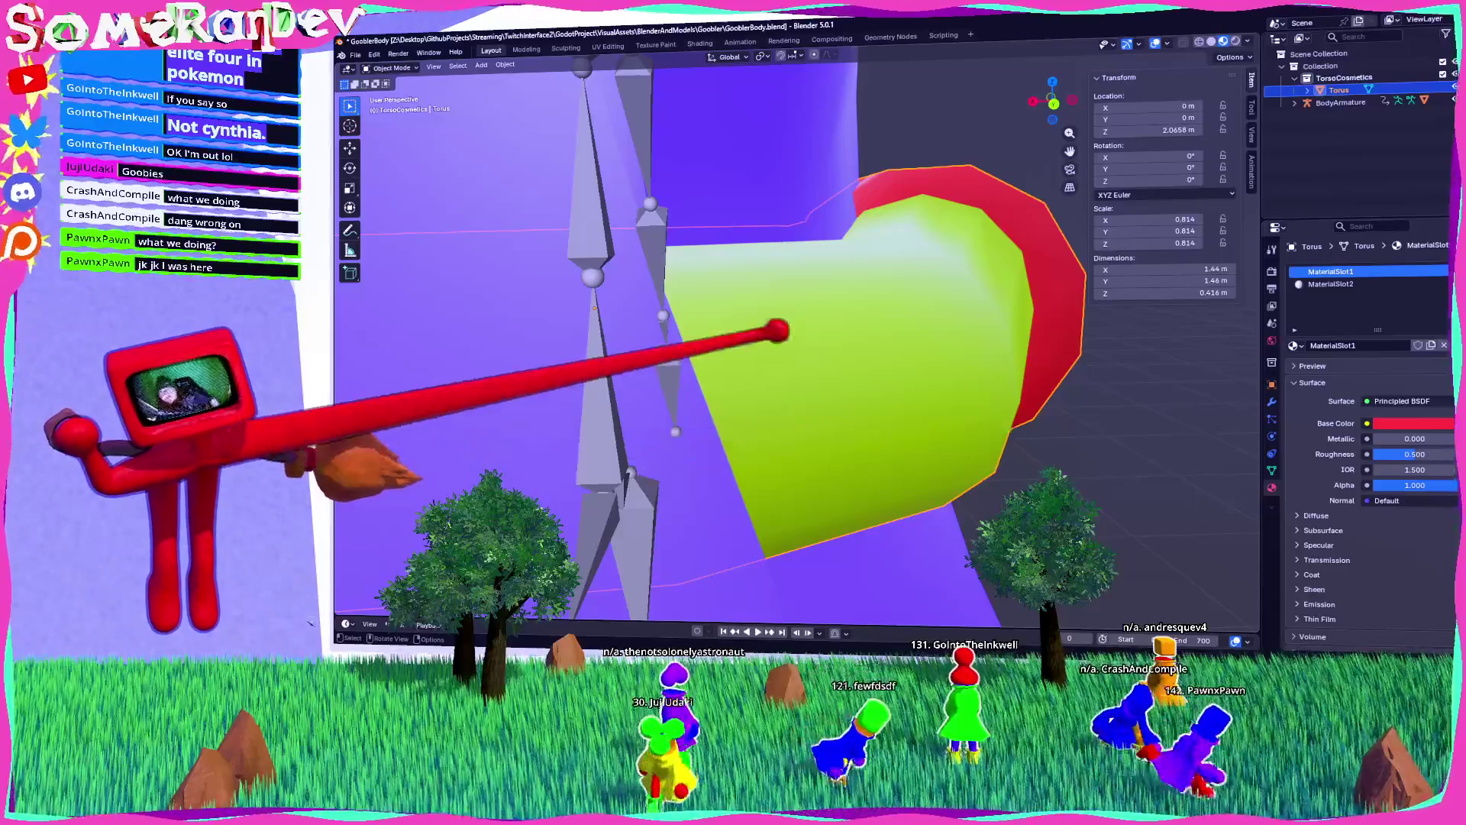
scroll(794, 344, "down", 5)
mouse_move(794, 344)
left_mouse_down()
mouse_move(840, 321)
mouse_move(922, 314)
mouse_move(769, 331)
mouse_move(868, 311)
mouse_move(857, 321)
mouse_move(923, 288)
left_mouse_up()
scroll(856, 328, "down", 3)
scroll(849, 338, "up", 5)
key("Tab")
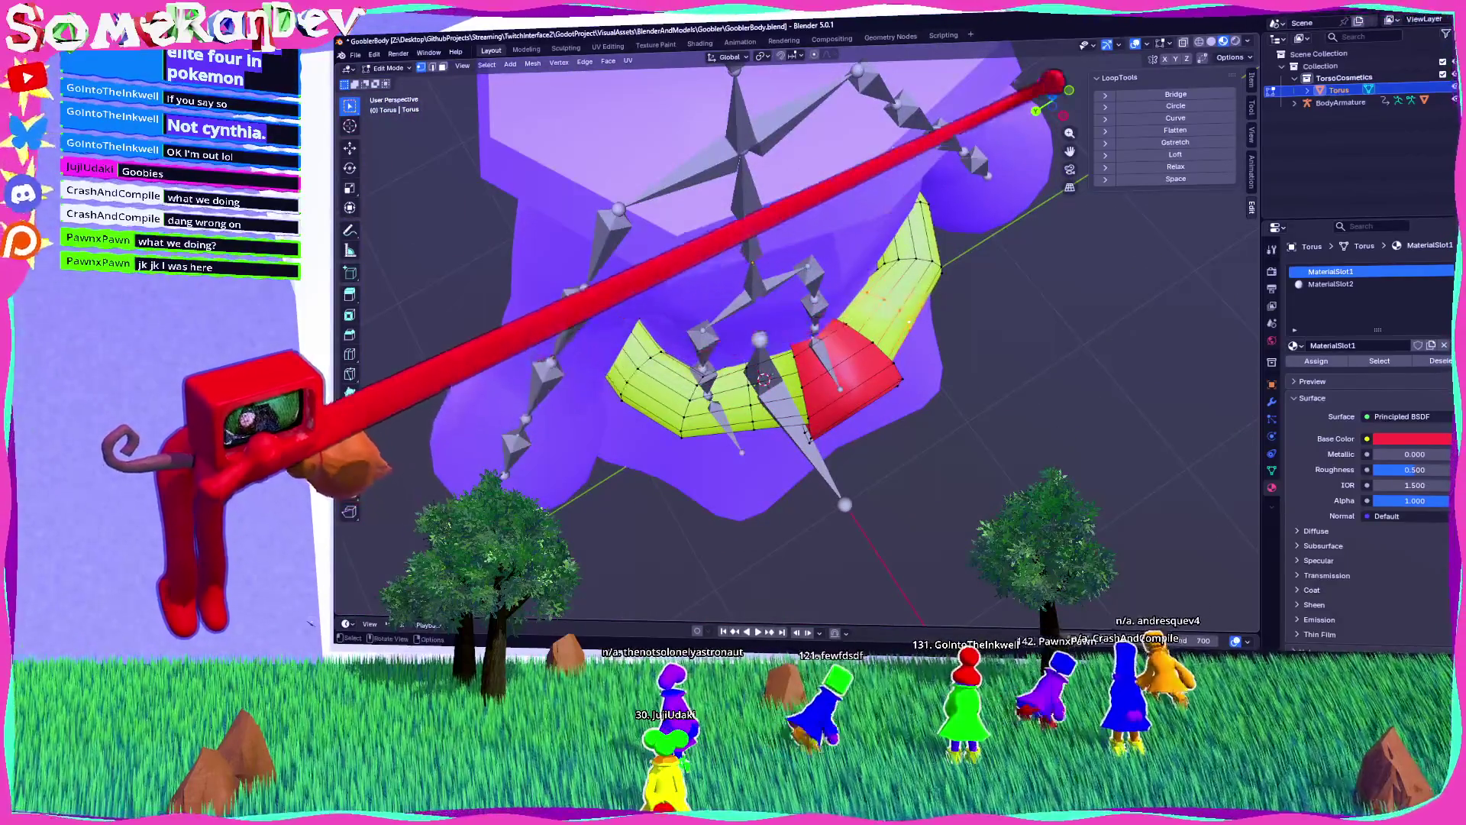
Step: Settle on a top orthographic view looking down on the belt
key("KP_7")
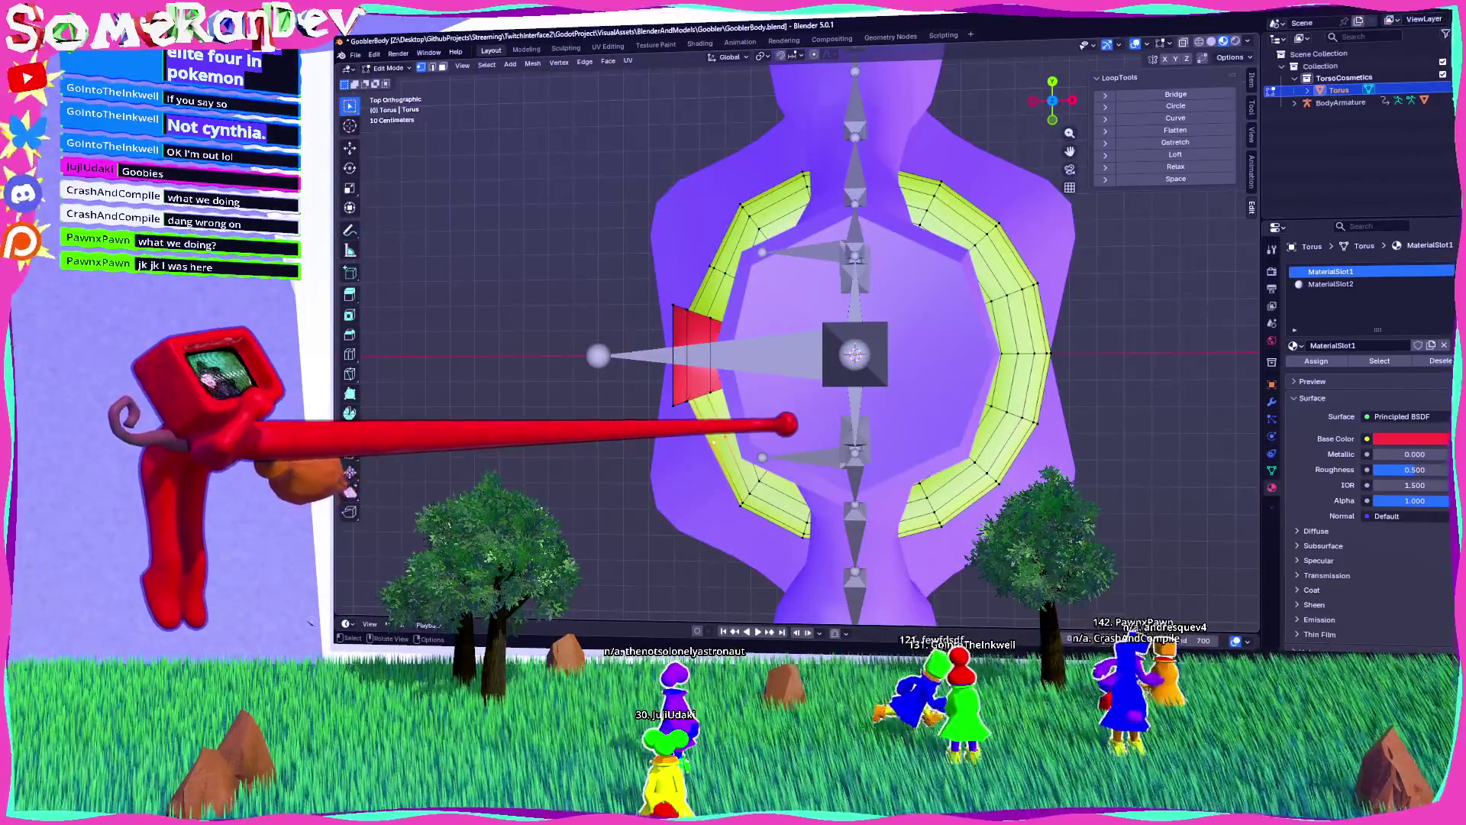
mouse_move(841, 344)
left_mouse_down()
mouse_move(871, 305)
mouse_move(886, 321)
mouse_move(779, 310)
mouse_move(1024, 456)
mouse_move(900, 501)
left_mouse_up()
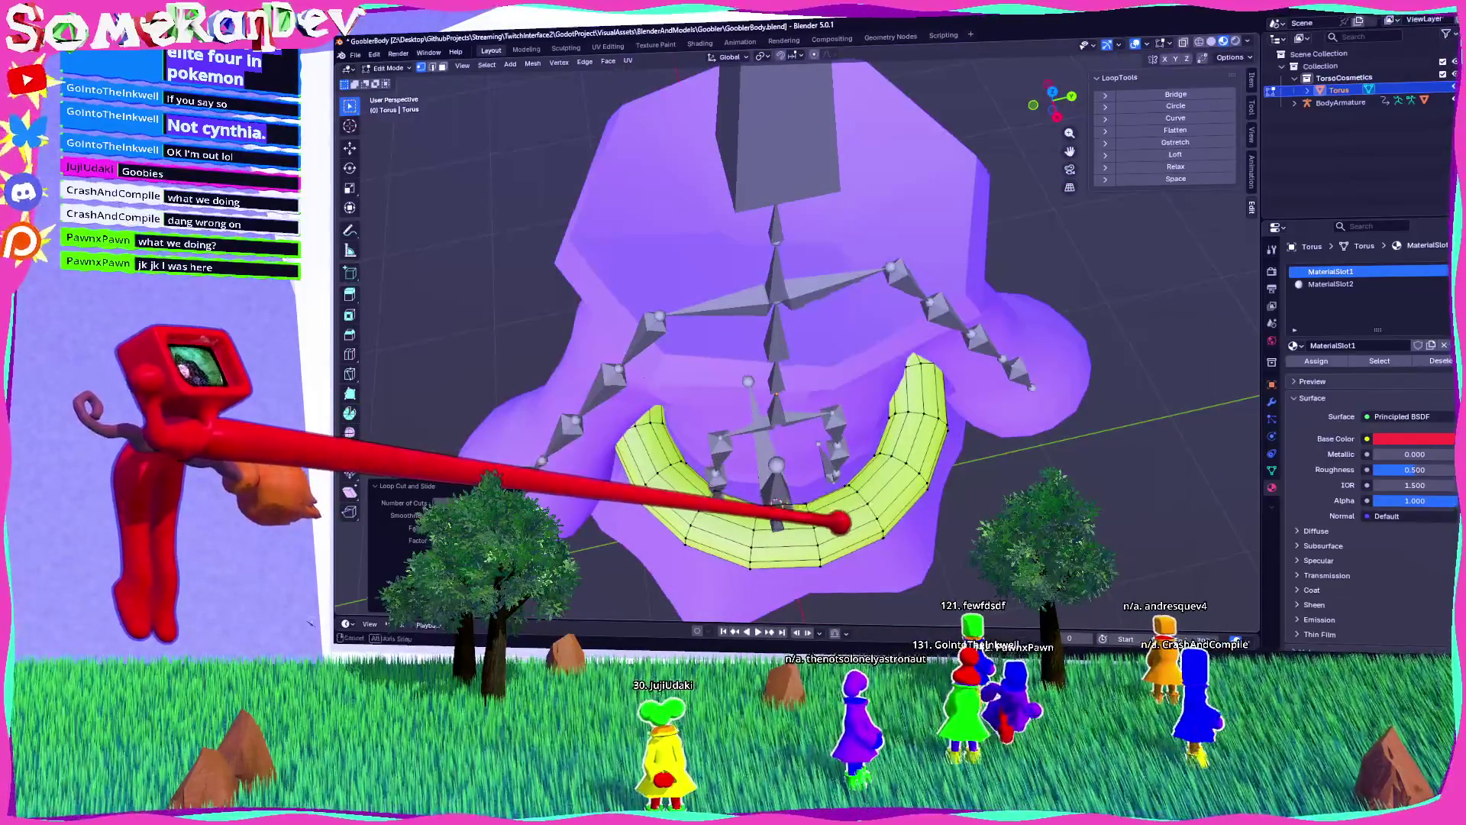
left_click(1052, 92)
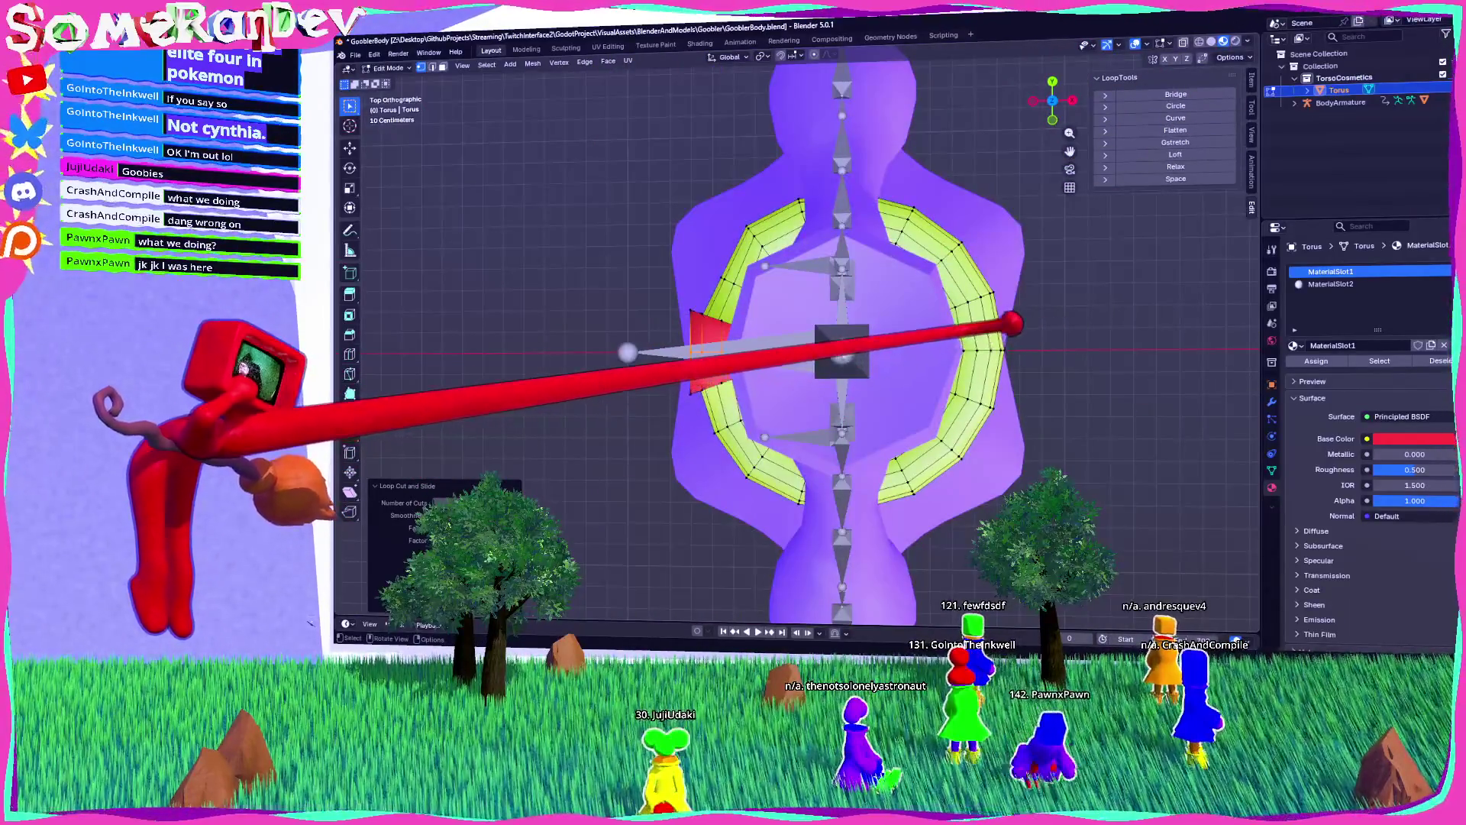
left_click_drag(748, 380, 1074, 26)
key("ctrl+KP_1")
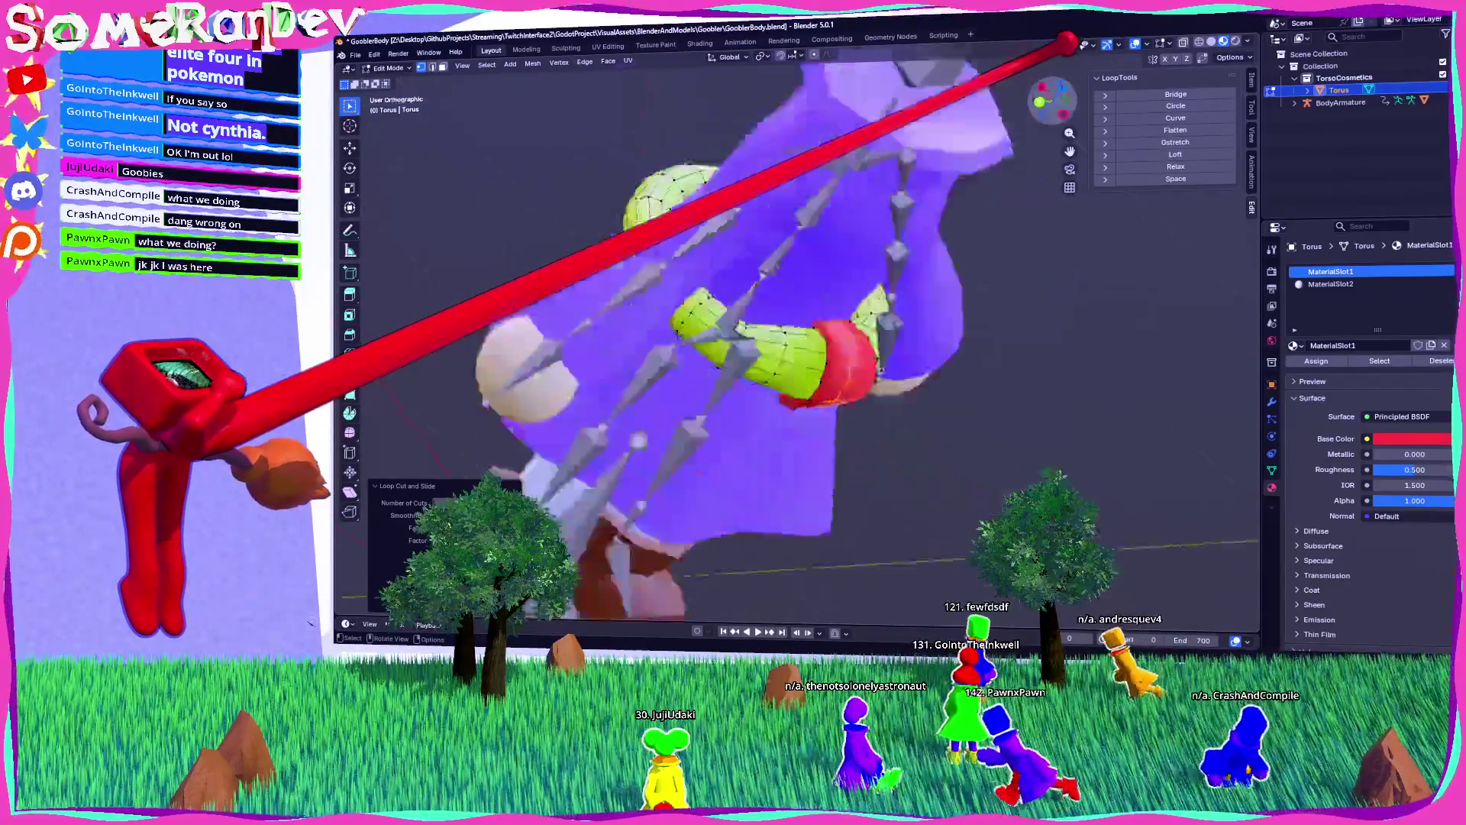
left_click(1053, 82)
Step: With X-ray on, box-select and delete the ring's back-half vertices, then leave Edit Mode
mouse_move(1060, 329)
left_mouse_down()
mouse_move(775, 267)
mouse_move(657, 222)
left_mouse_up()
key("alt+z")
mouse_move(606, 123)
left_mouse_down()
mouse_move(1048, 250)
mouse_move(1108, 342)
left_mouse_up()
key("x")
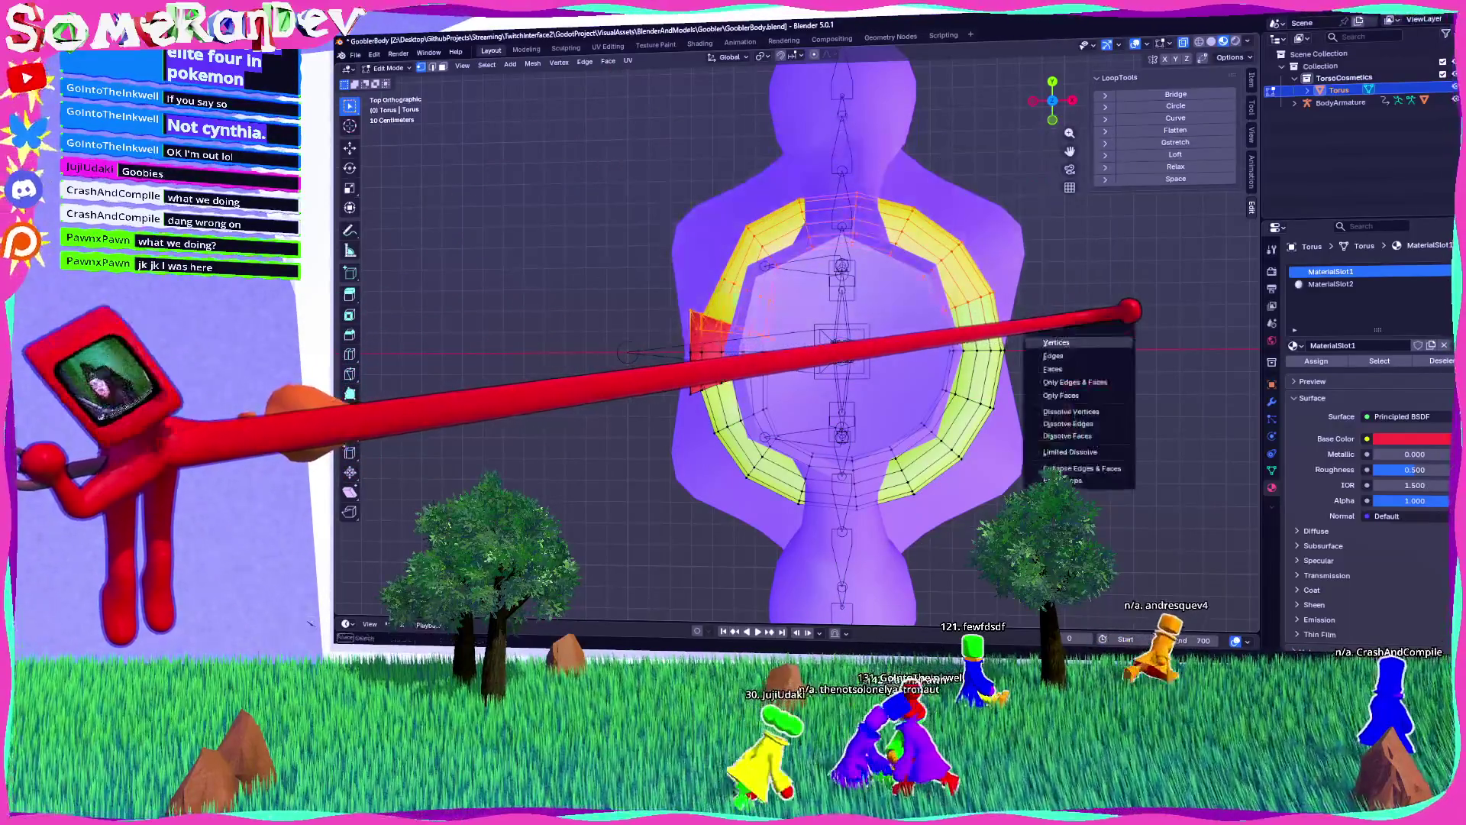
left_click(1057, 342)
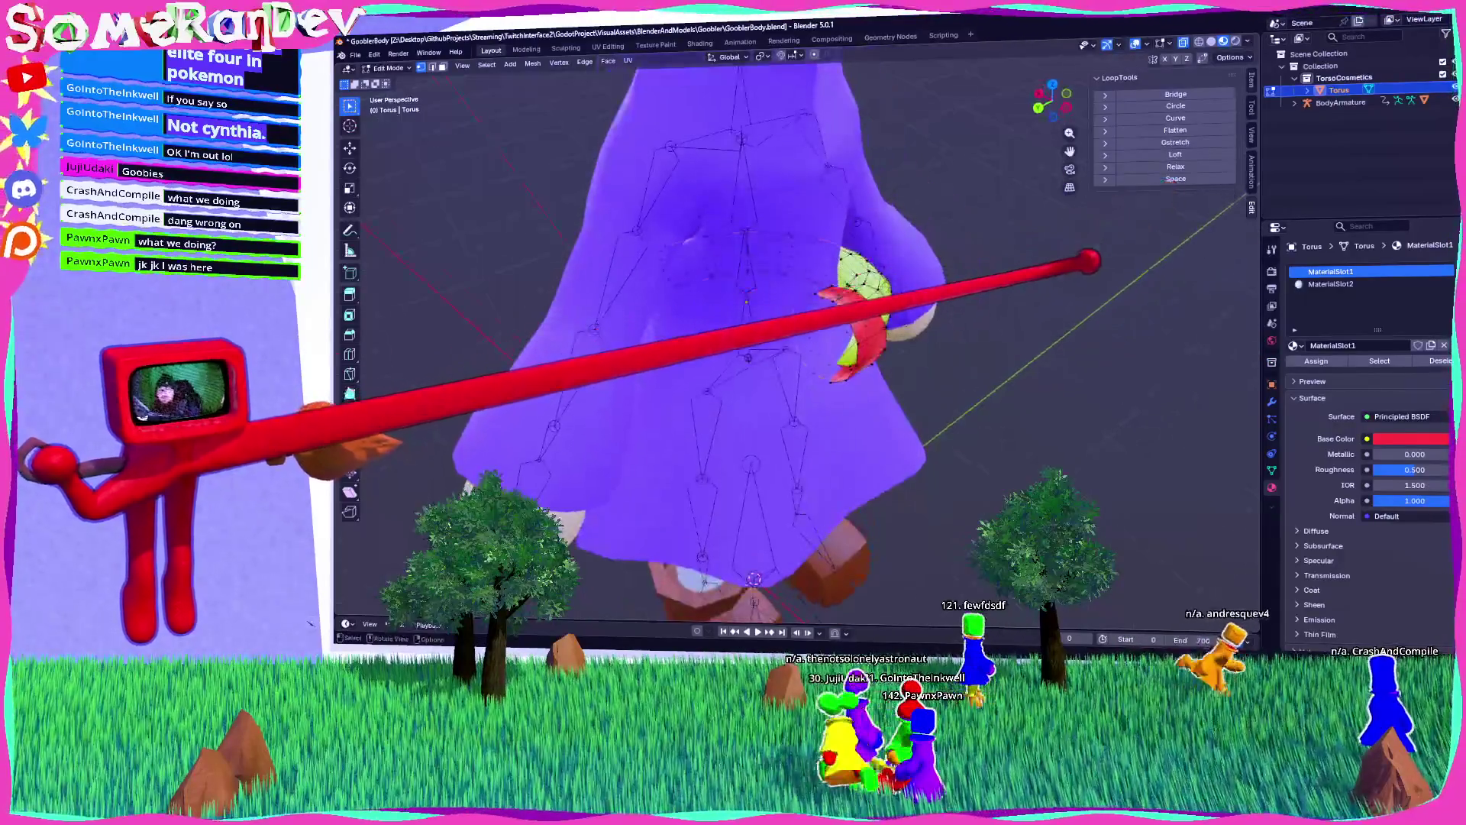
key("Tab")
left_click(1271, 401)
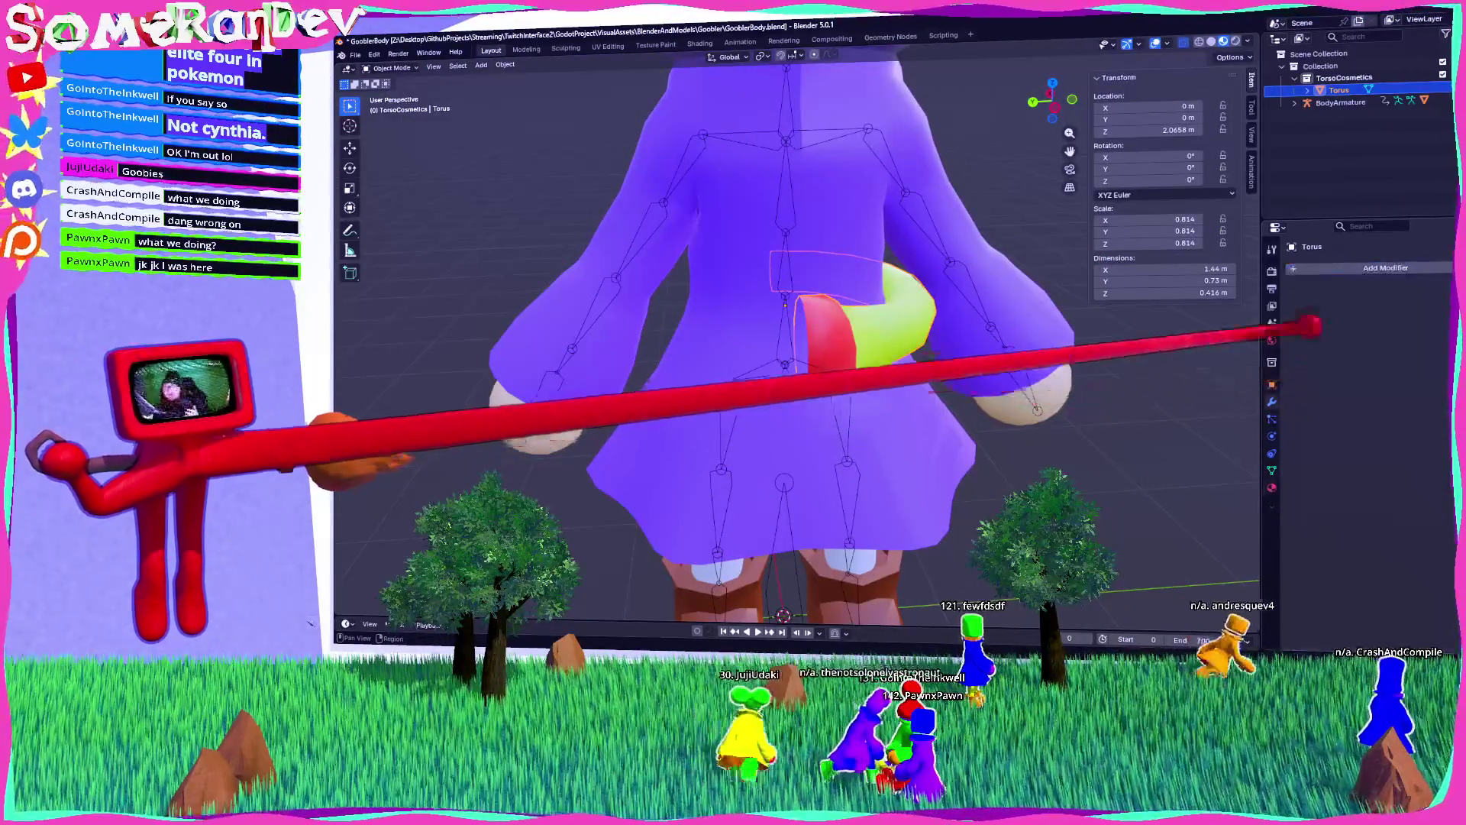
Step: Add a Mirror modifier on the Y axis to restore the full ring
left_click(1382, 267)
left_click(1264, 270)
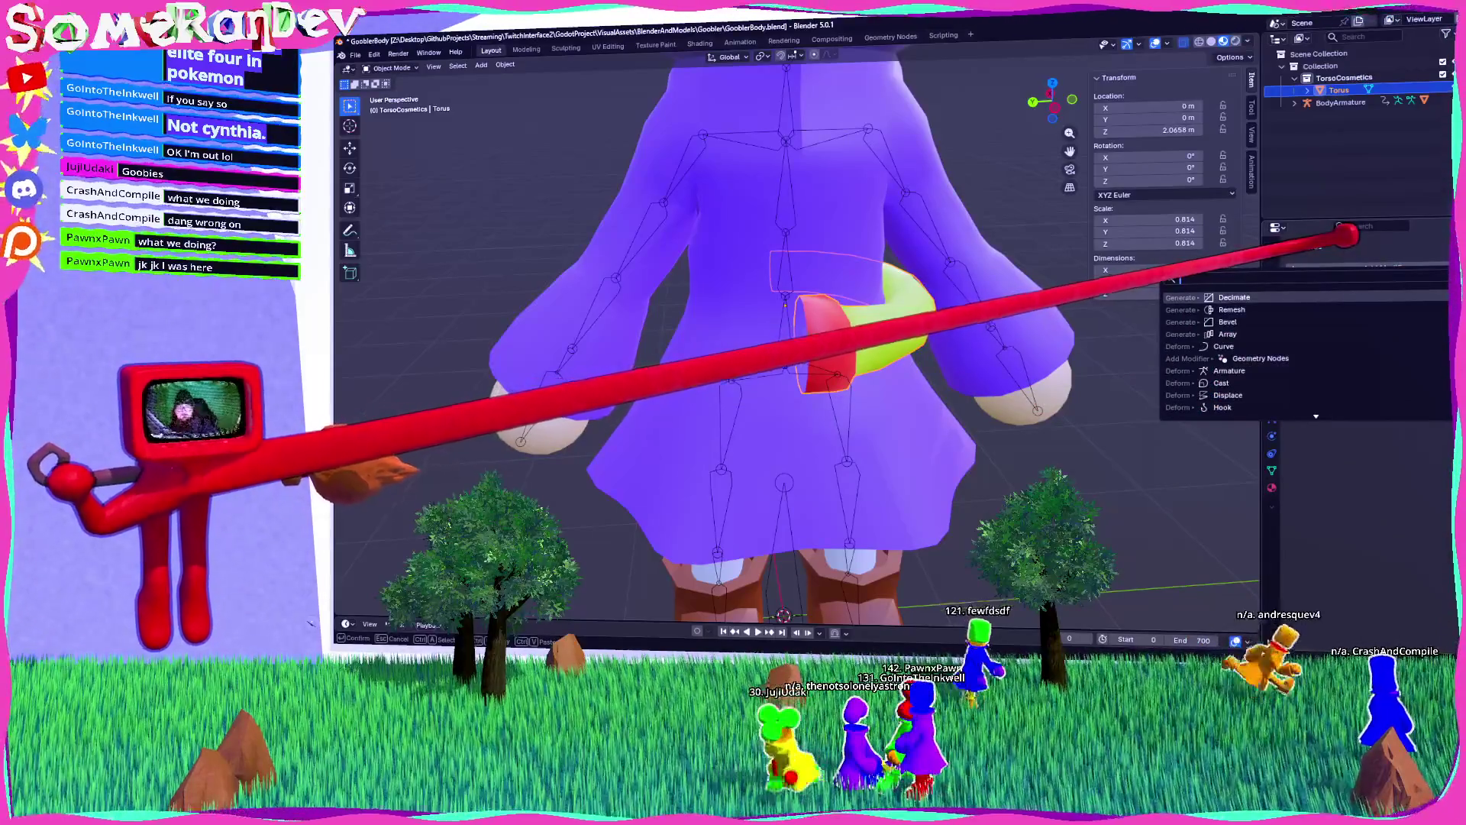
type("mirror")
key("Return")
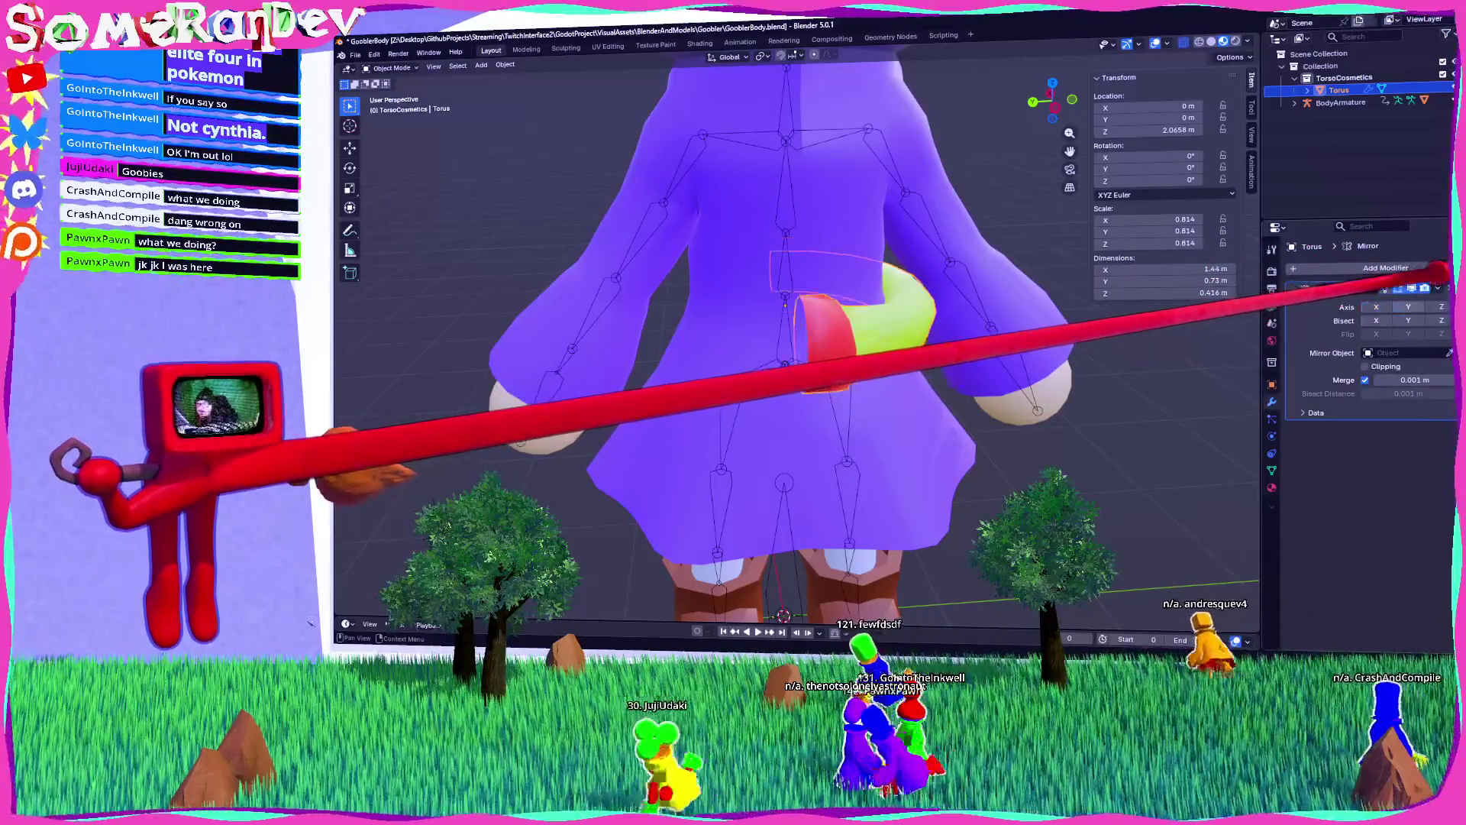
left_click(1408, 306)
mouse_move(1097, 425)
left_mouse_down()
mouse_move(976, 390)
mouse_move(950, 420)
mouse_move(1244, 451)
mouse_move(1080, 445)
left_mouse_up()
scroll(1080, 446, "down", 3)
scroll(972, 406, "up", 2)
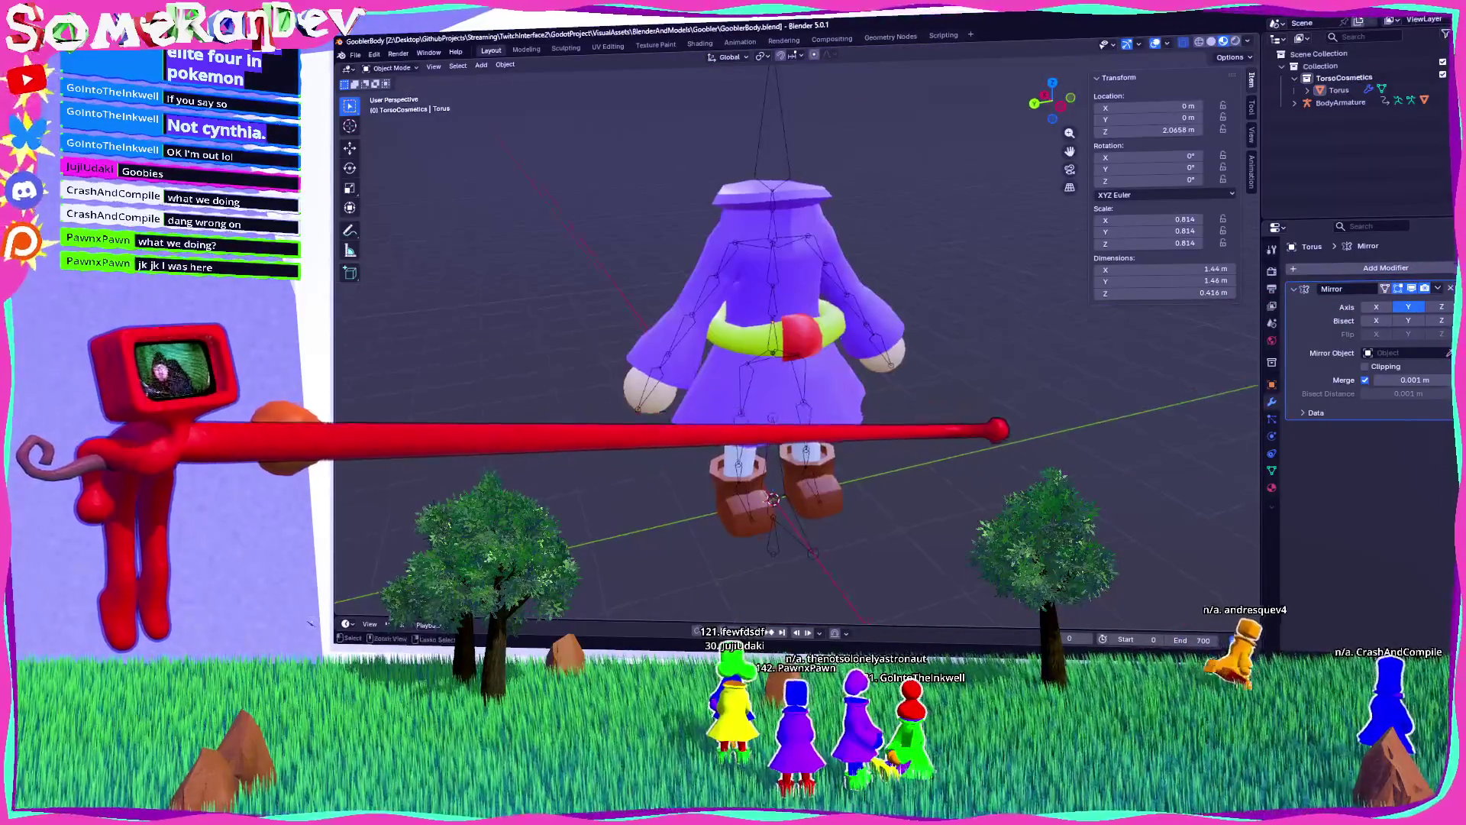
scroll(783, 321, "up", 3)
Step: Save the file and rename the Torus object to BigRingBelt
key("ctrl+s")
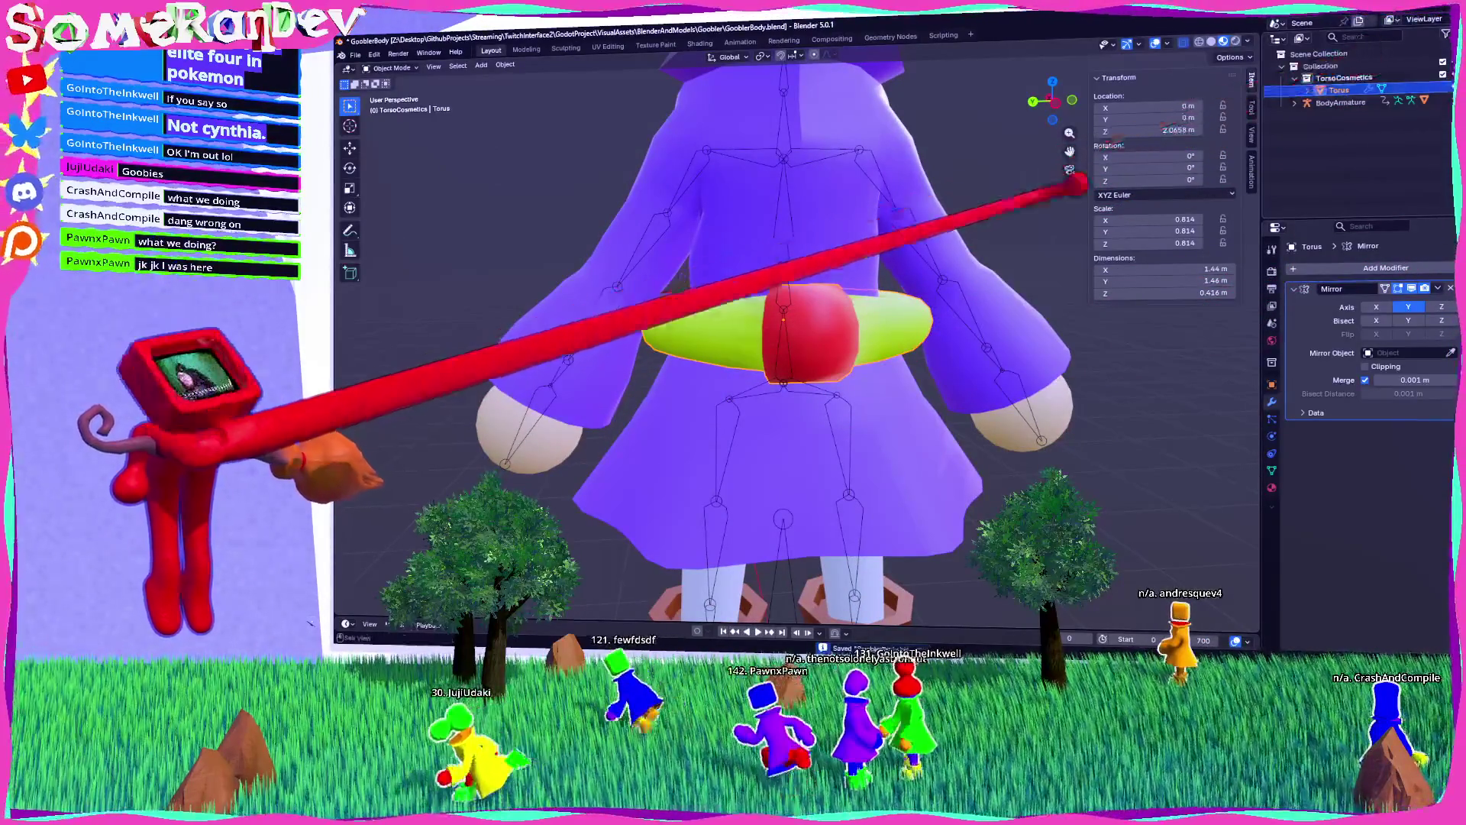
scroll(998, 370, "down", 3)
double_click(1338, 89)
type("BigRingBelt")
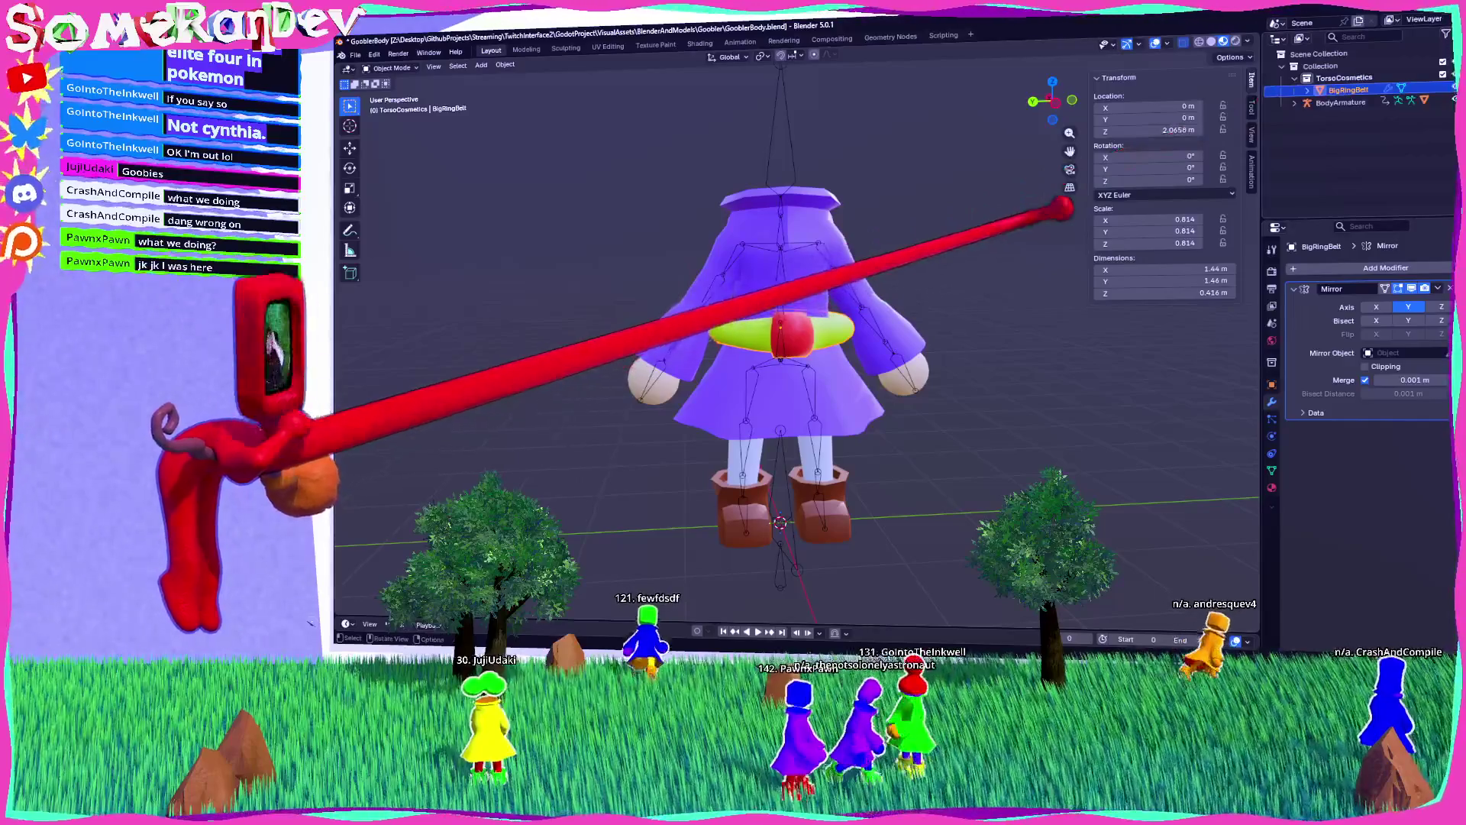
Step: Apply Shade Auto Smooth to the yellow belt
scroll(955, 313, "up", 5)
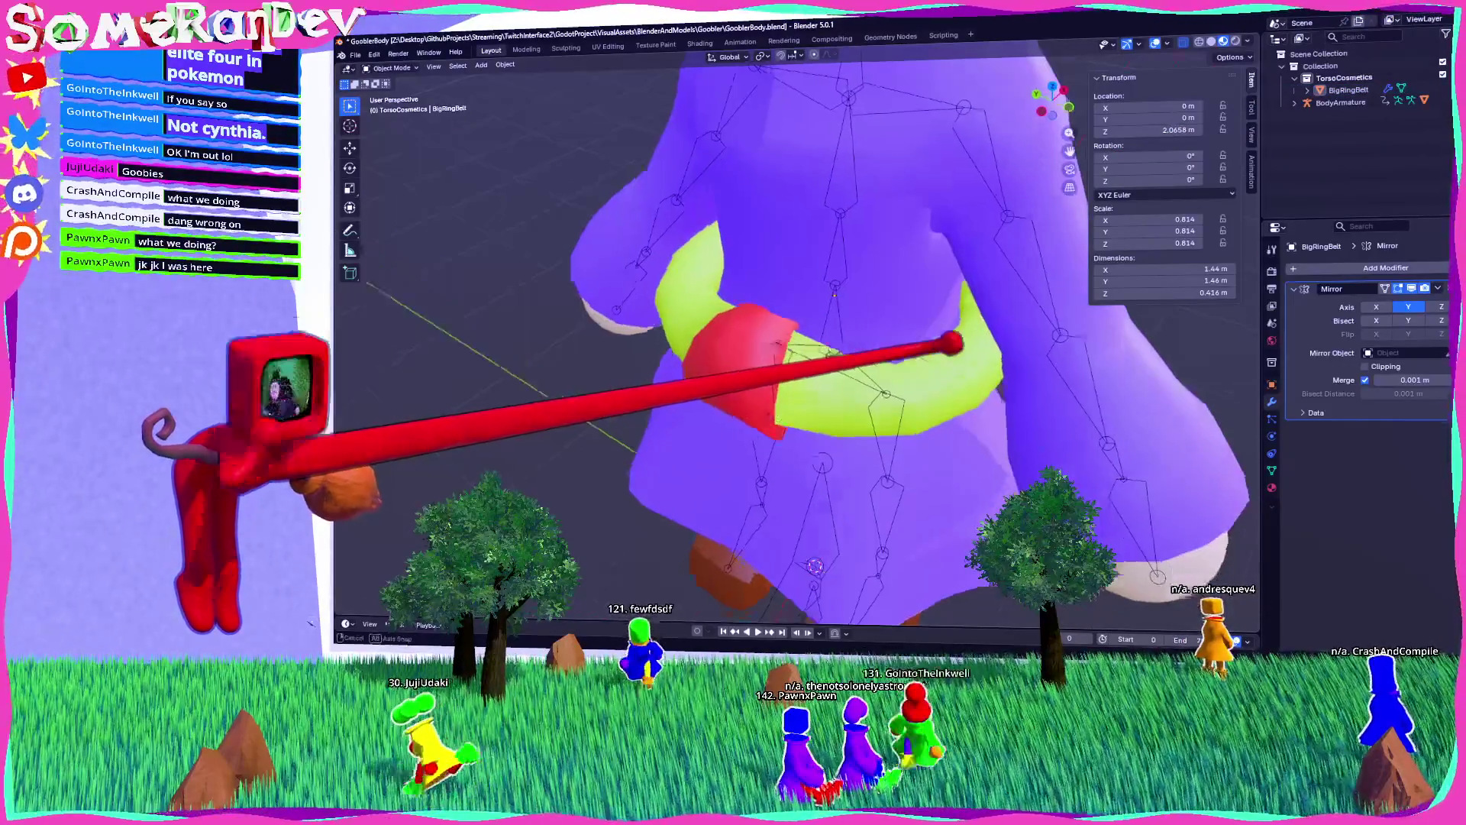
scroll(804, 441, "down", 5)
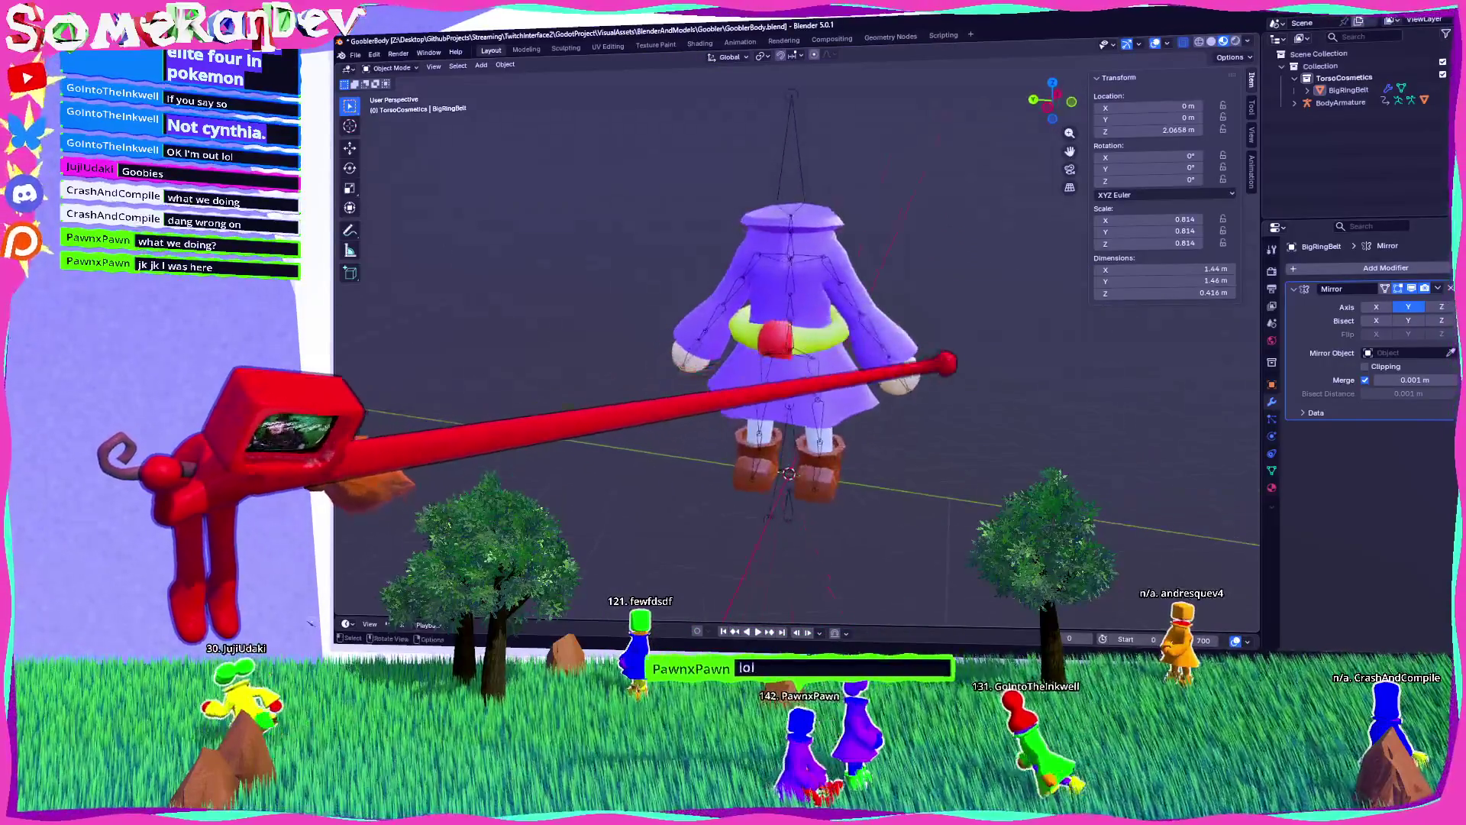
scroll(905, 355, "up", 5)
left_click(855, 310)
right_click(869, 306)
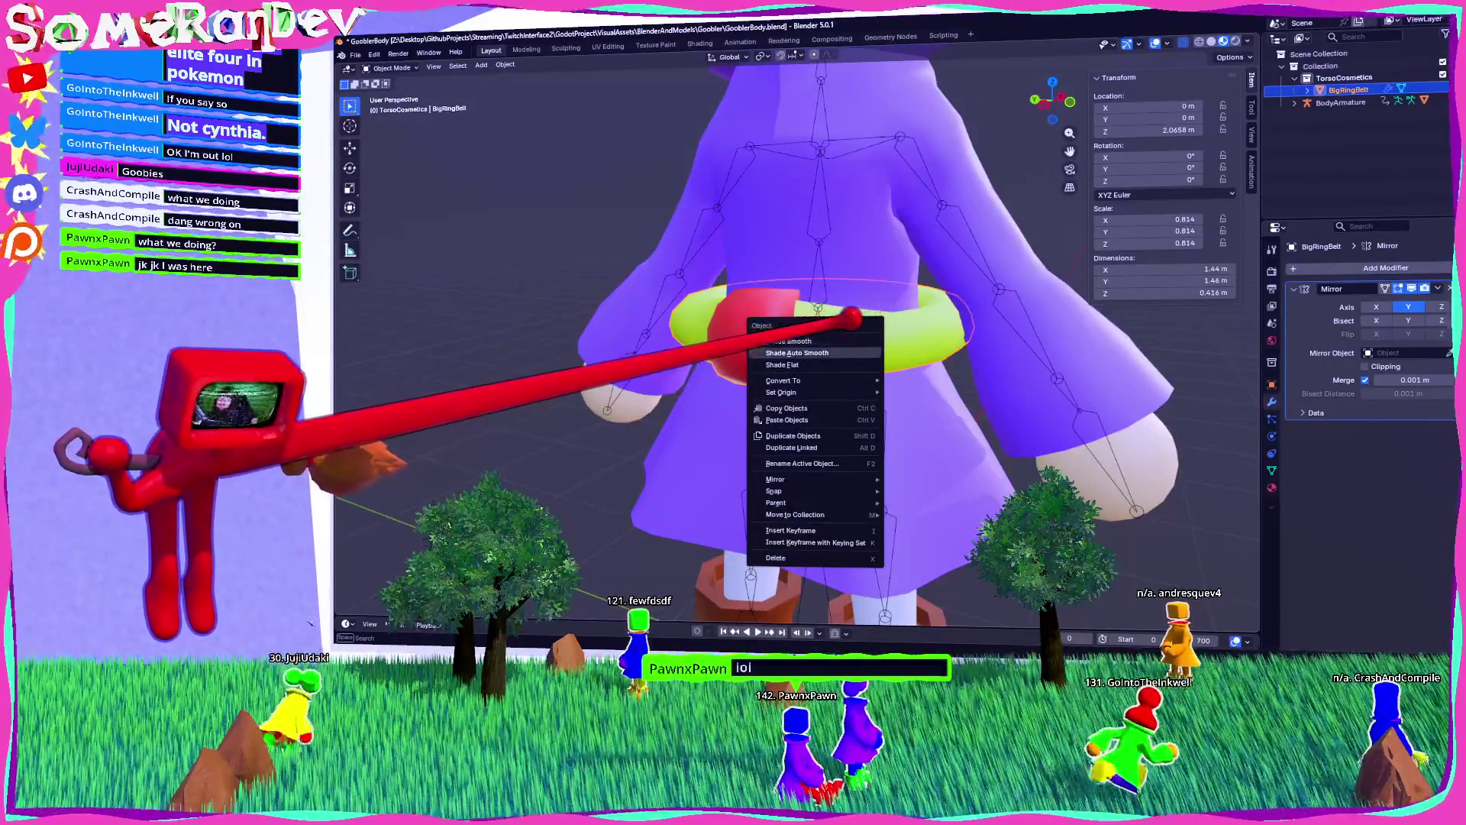
left_click(794, 353)
mouse_move(760, 315)
left_mouse_down()
mouse_move(972, 386)
mouse_move(983, 338)
left_mouse_up()
right_click(836, 306)
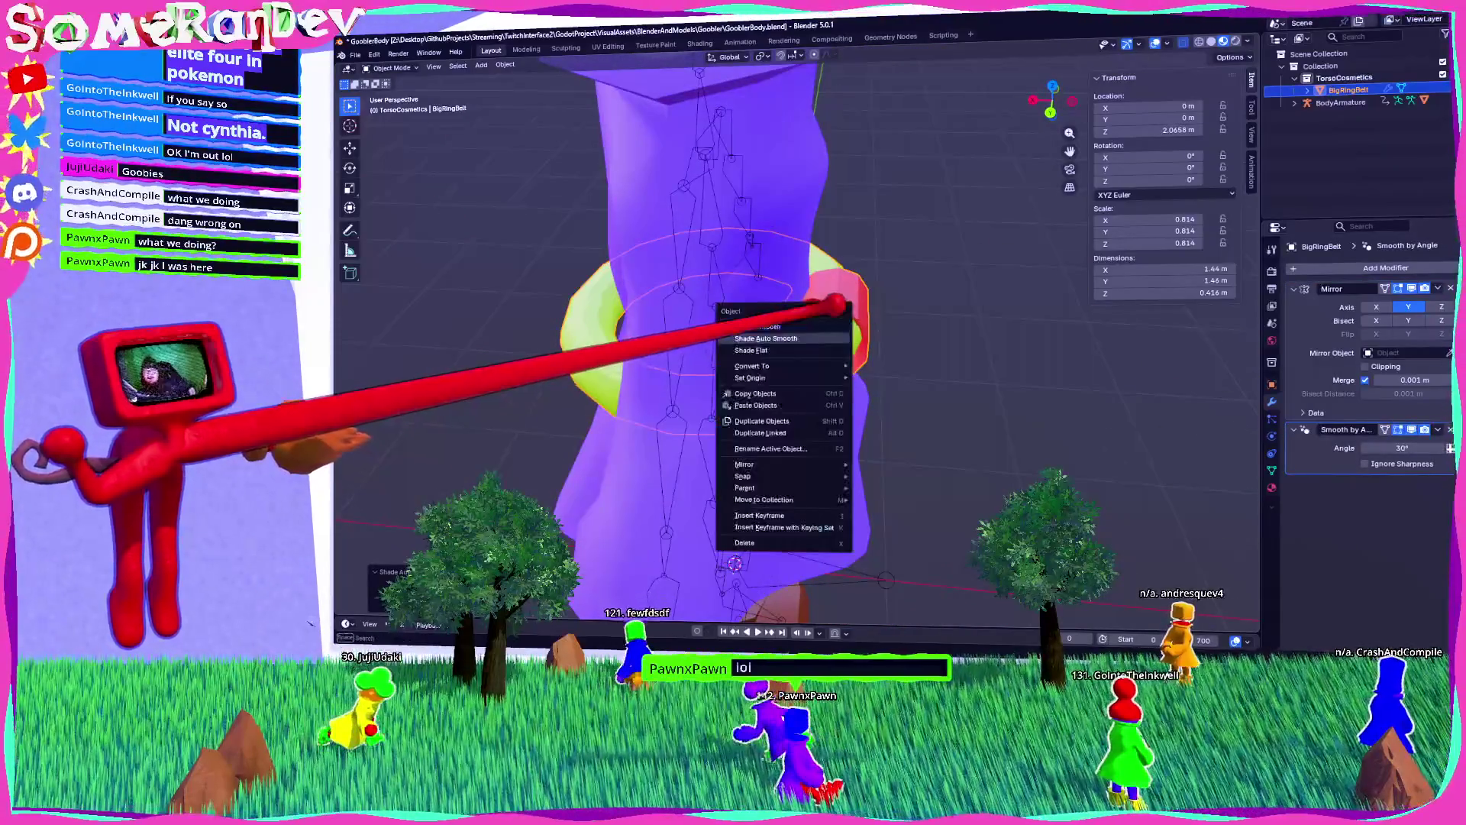
left_click(758, 326)
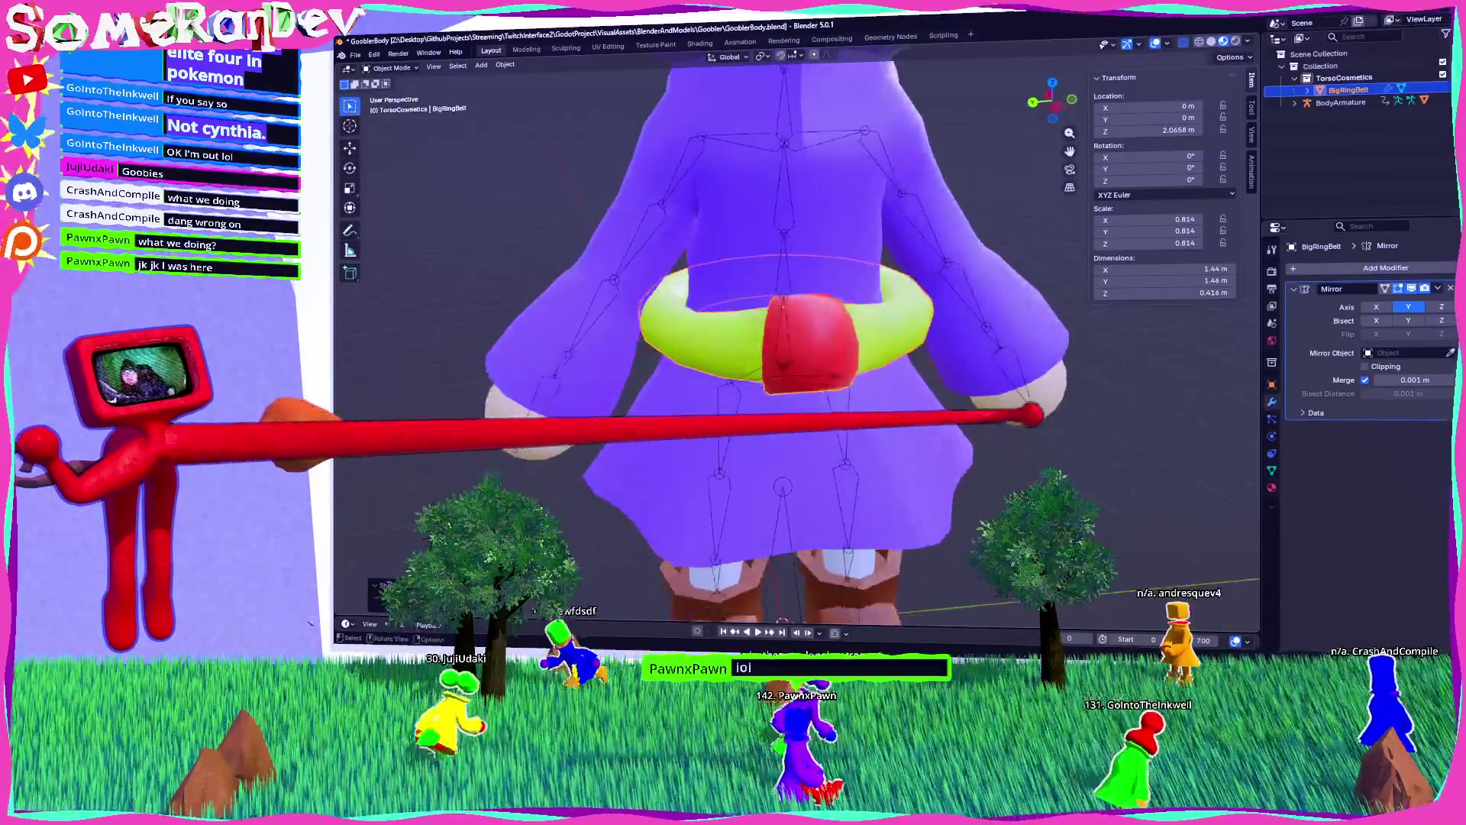
right_click(744, 351)
left_click(763, 367)
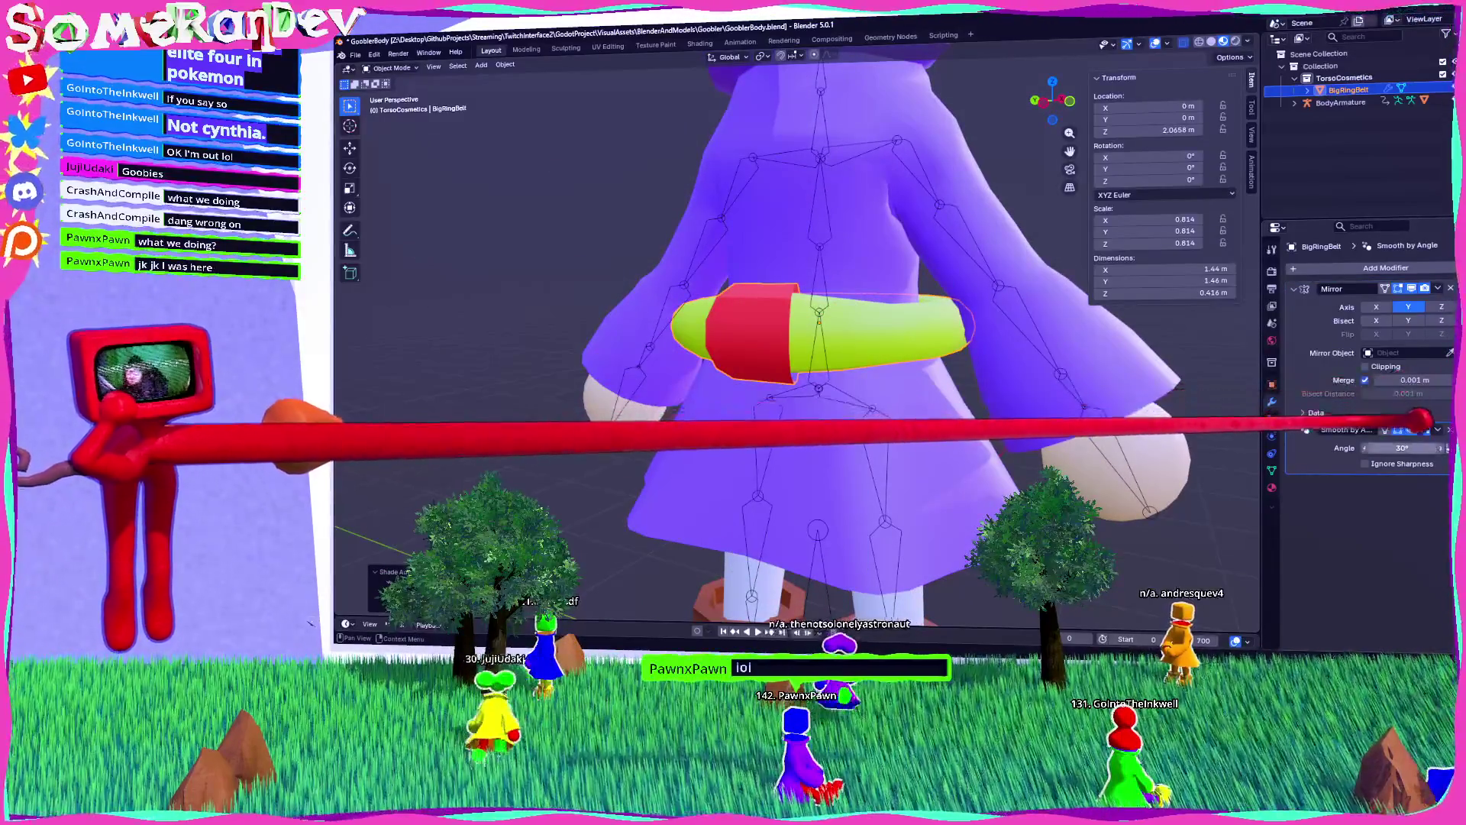
Step: Set the Smooth by Angle modifier's angle to 40° and save the file
left_click_drag(1402, 448, 1422, 448)
mouse_move(972, 288)
left_mouse_down()
mouse_move(838, 328)
mouse_move(795, 321)
mouse_move(827, 344)
mouse_move(914, 357)
mouse_move(1034, 547)
mouse_move(939, 259)
left_mouse_up()
scroll(914, 357, "down", 4)
key("ctrl+s")
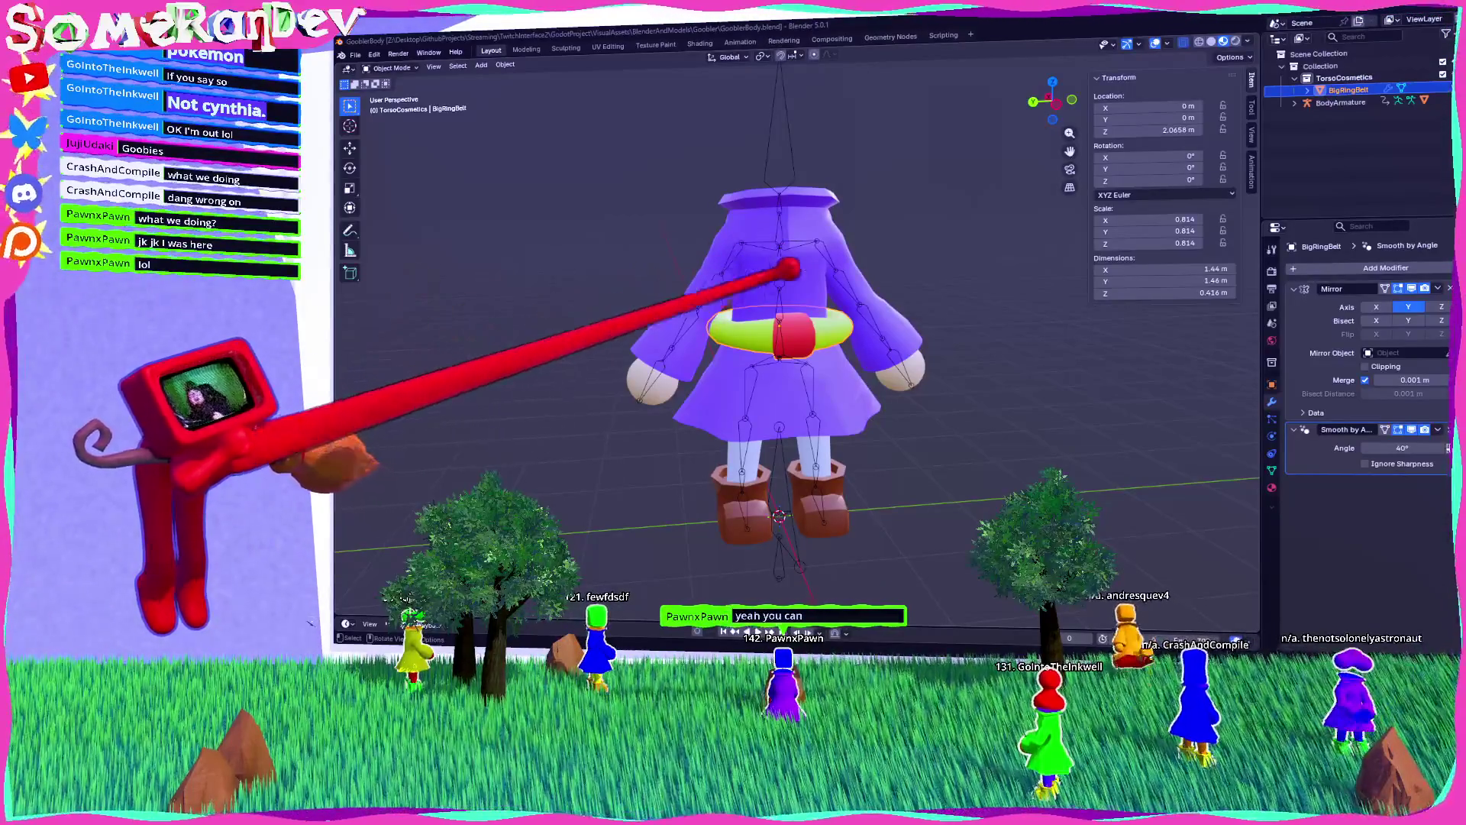
Step: Hide BigRingBelt, make TorsoCosmetics the active collection, and open the Add menu
scroll(859, 294, "up", 4)
scroll(859, 294, "down", 4)
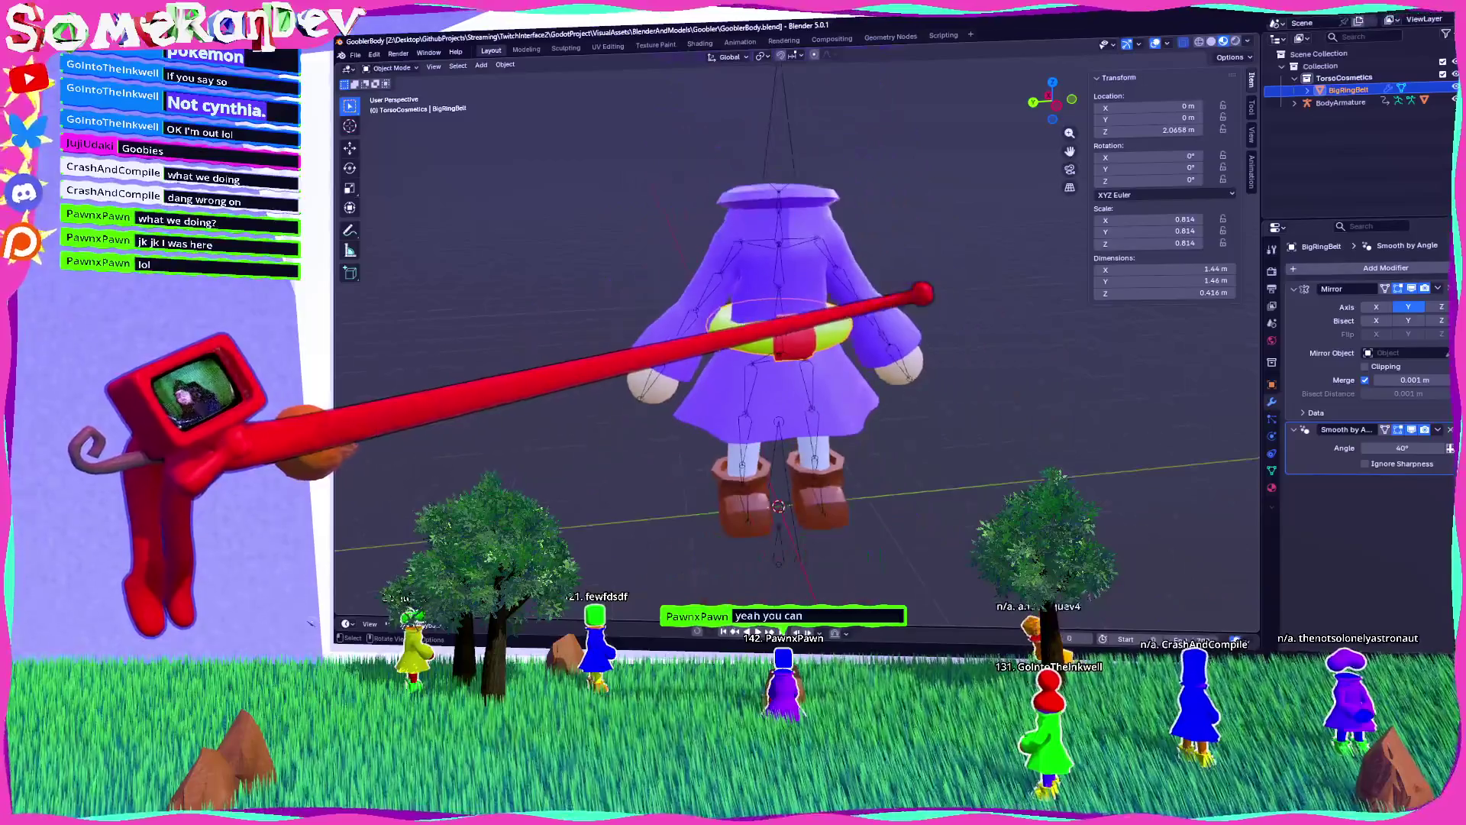
left_click(1453, 90)
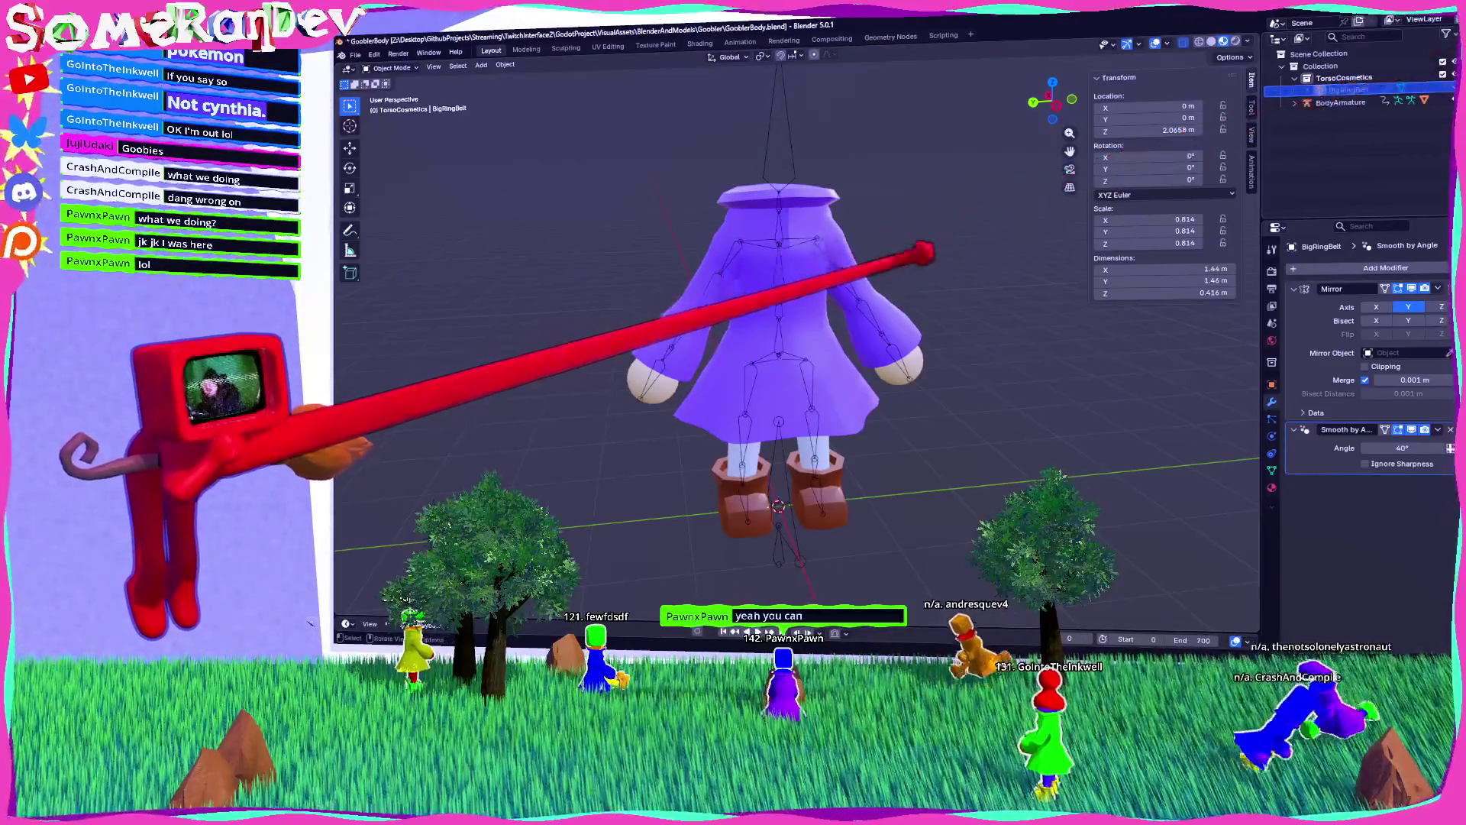
scroll(878, 245, "up", 3)
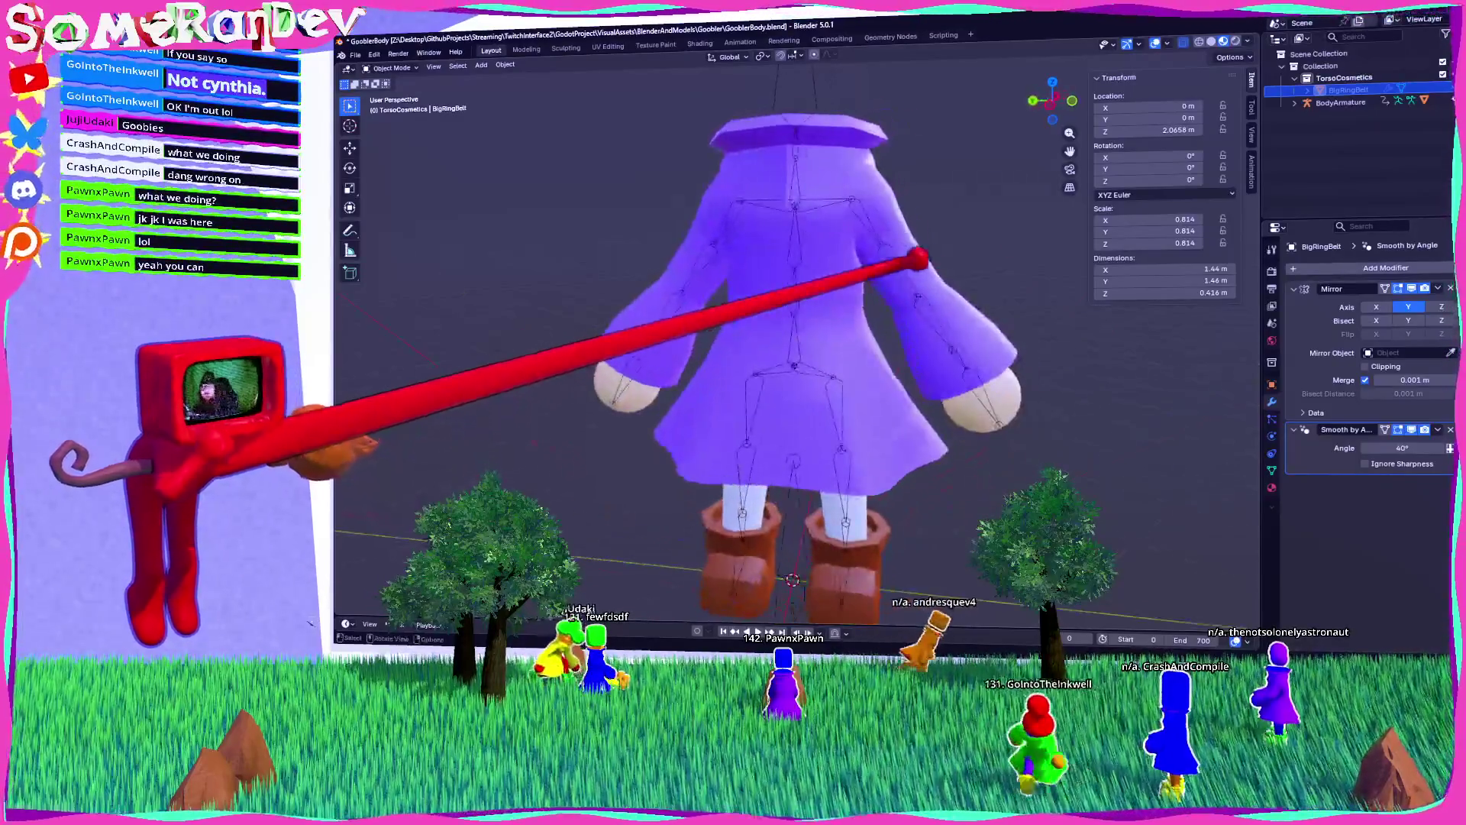
left_click(1344, 78)
left_click(481, 64)
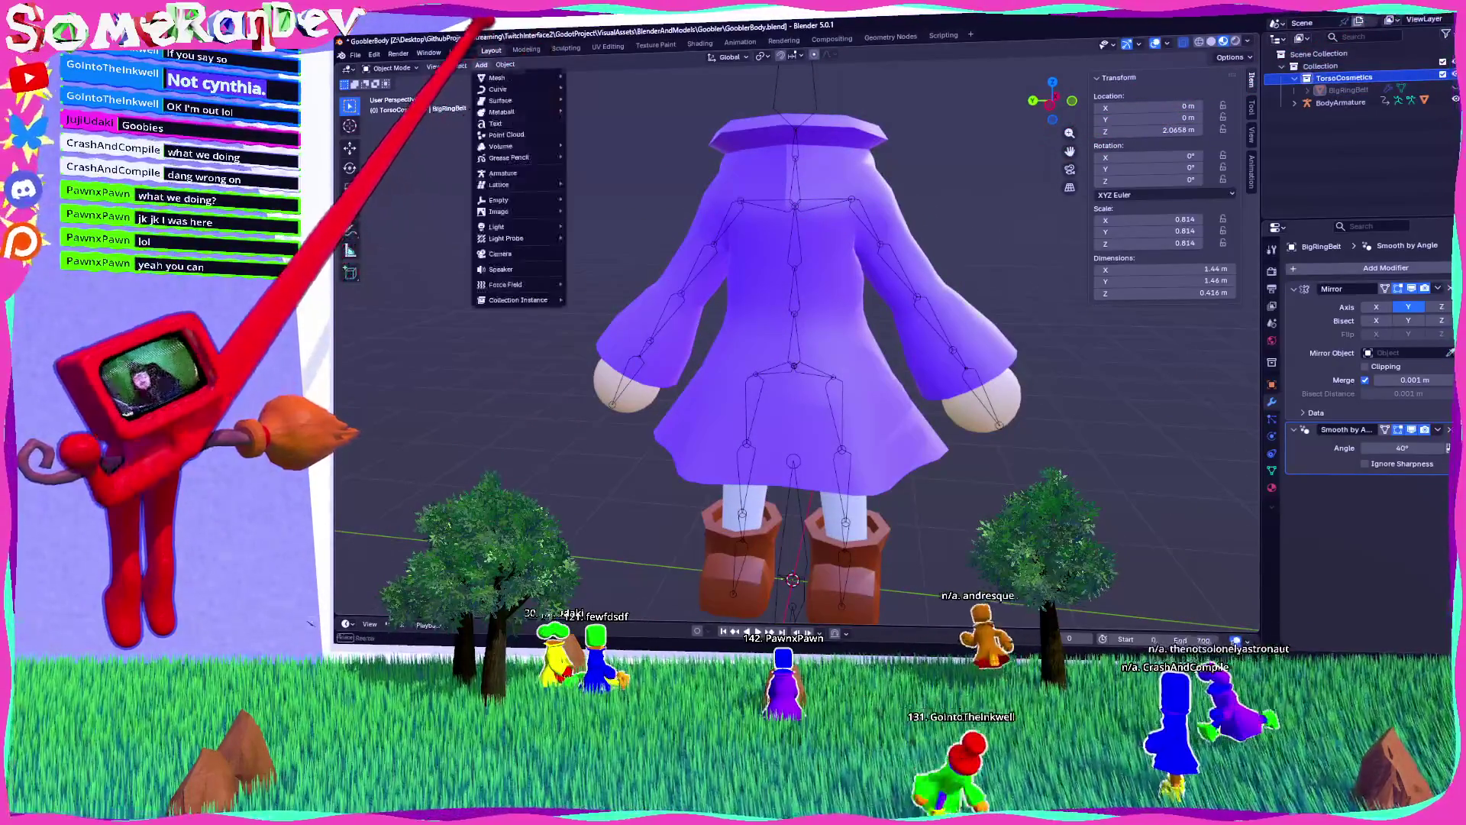
Step: Add a 1 m cube and scale it narrow along X in Edit Mode
mouse_move(527, 77)
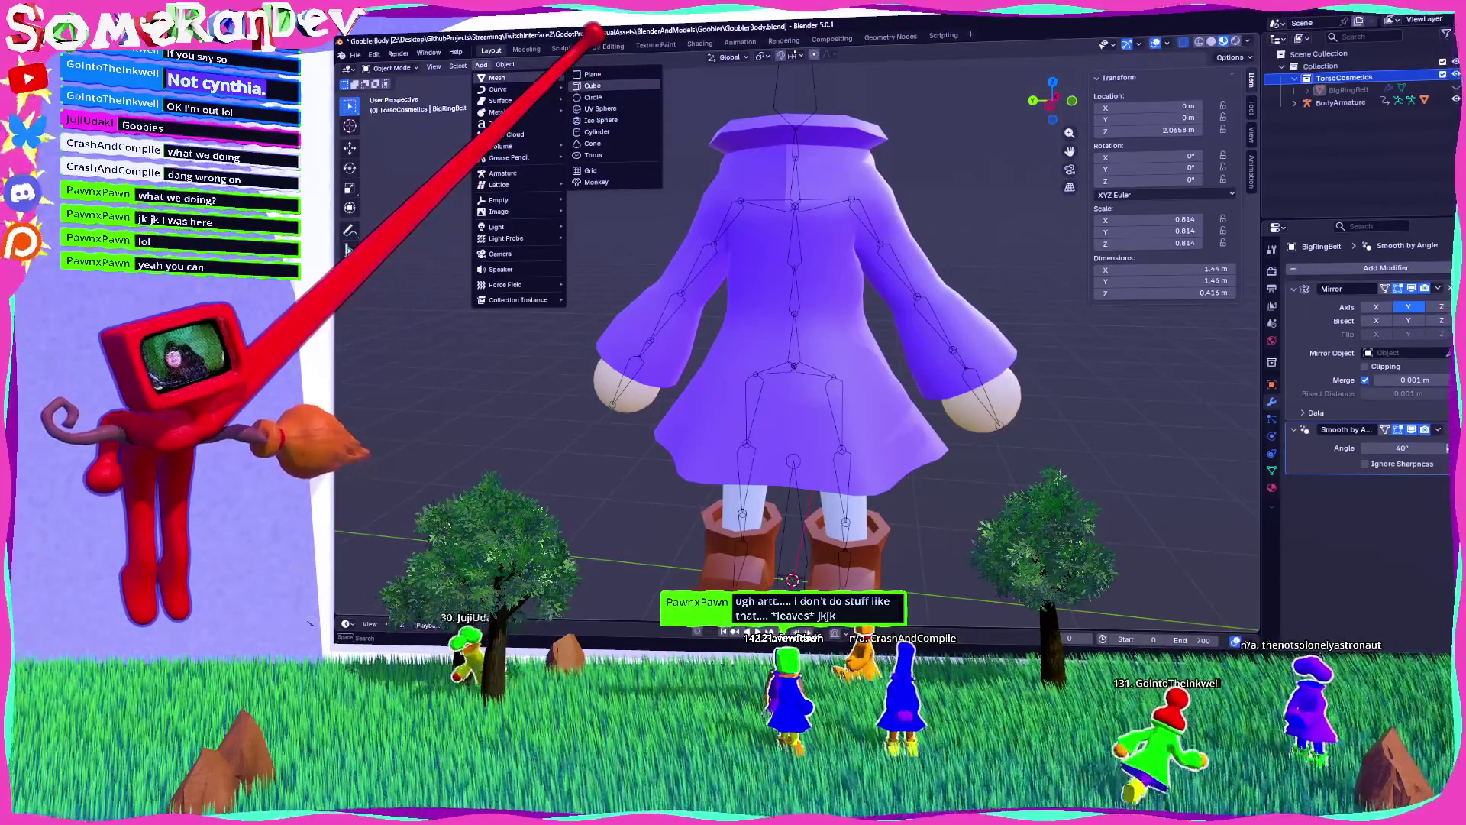
left_click(593, 86)
scroll(786, 344, "down", 3)
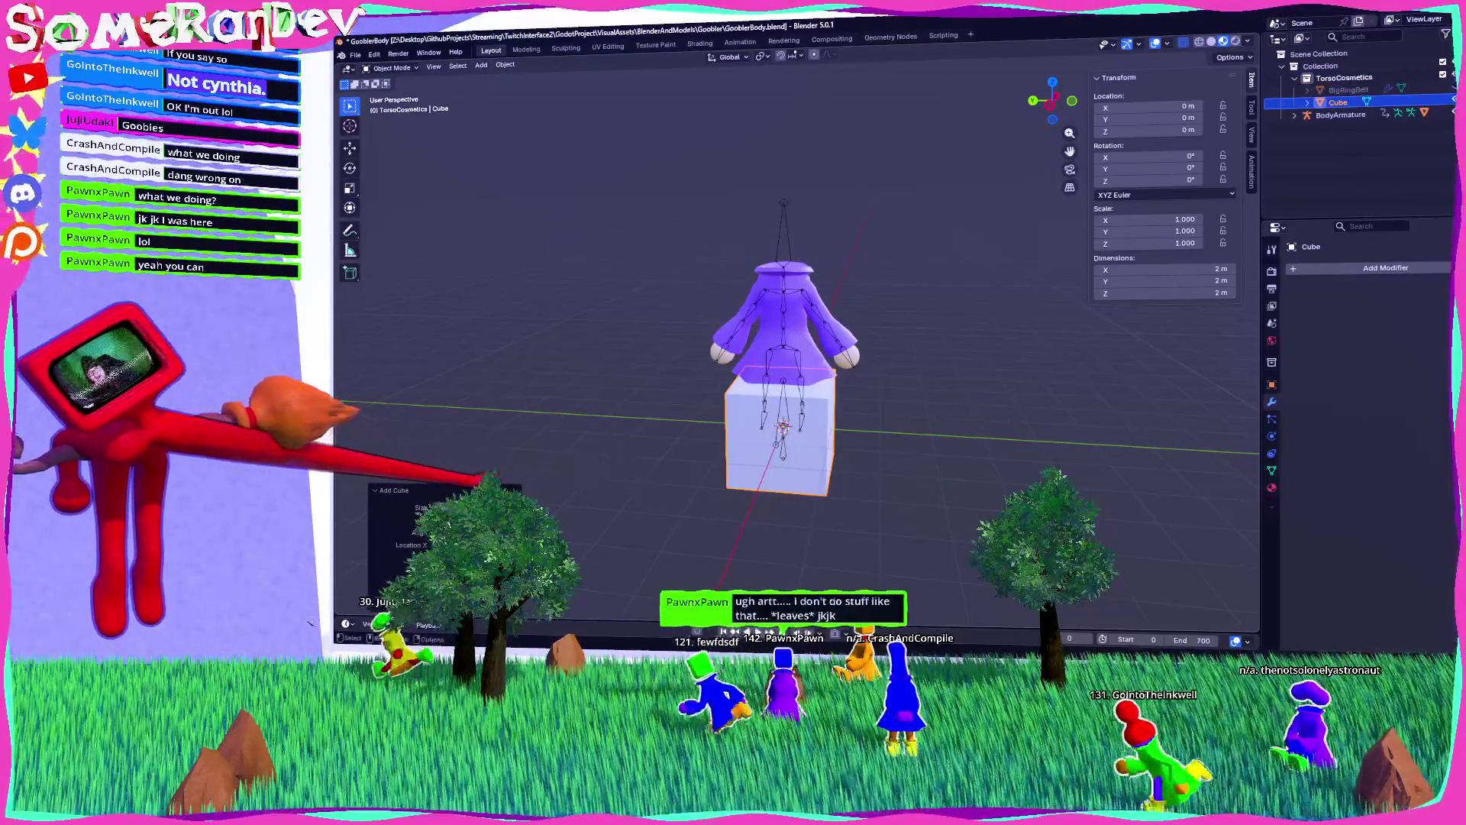
scroll(802, 344, "up", 3)
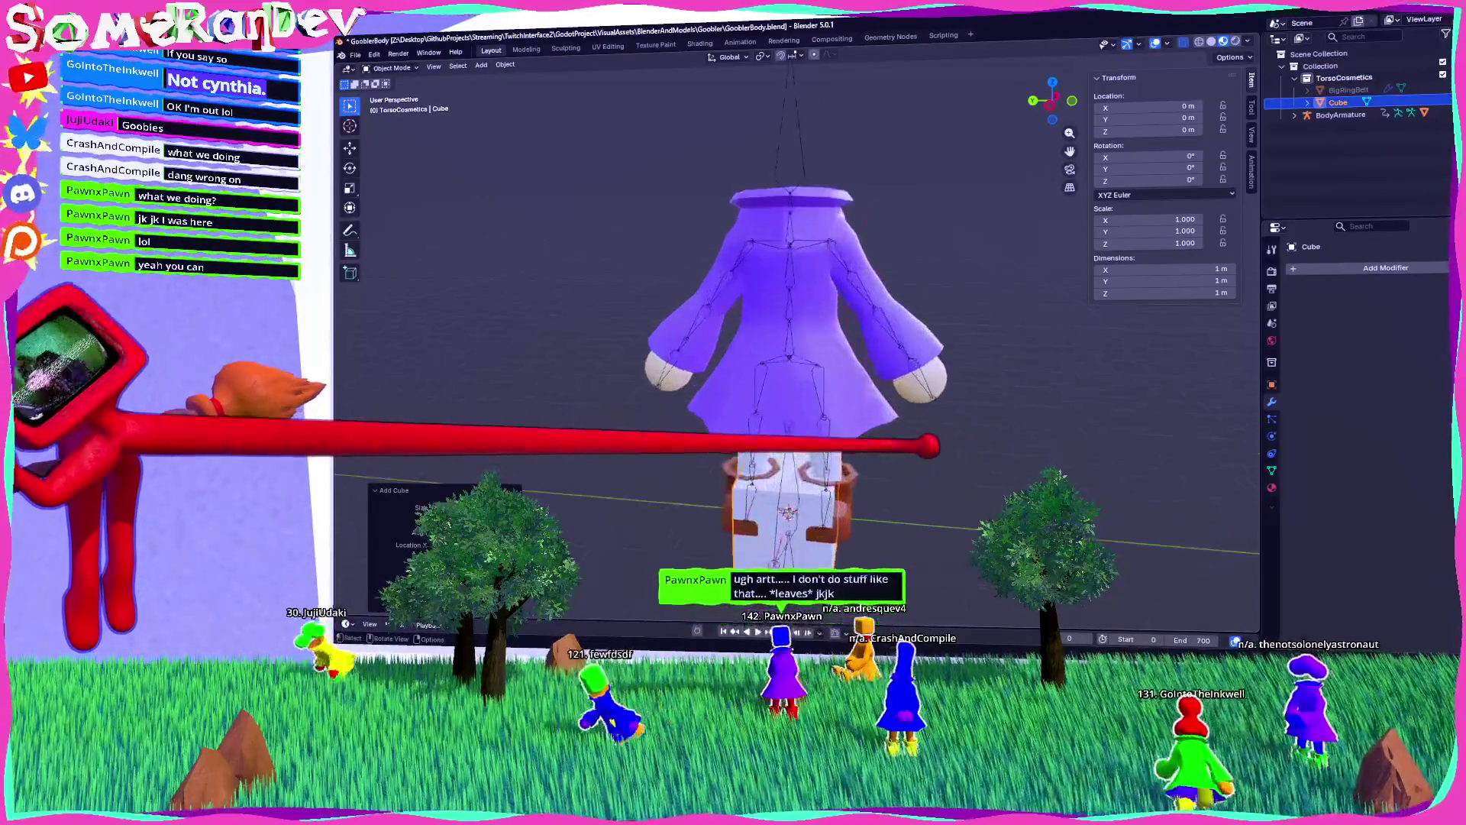
key("KP_1")
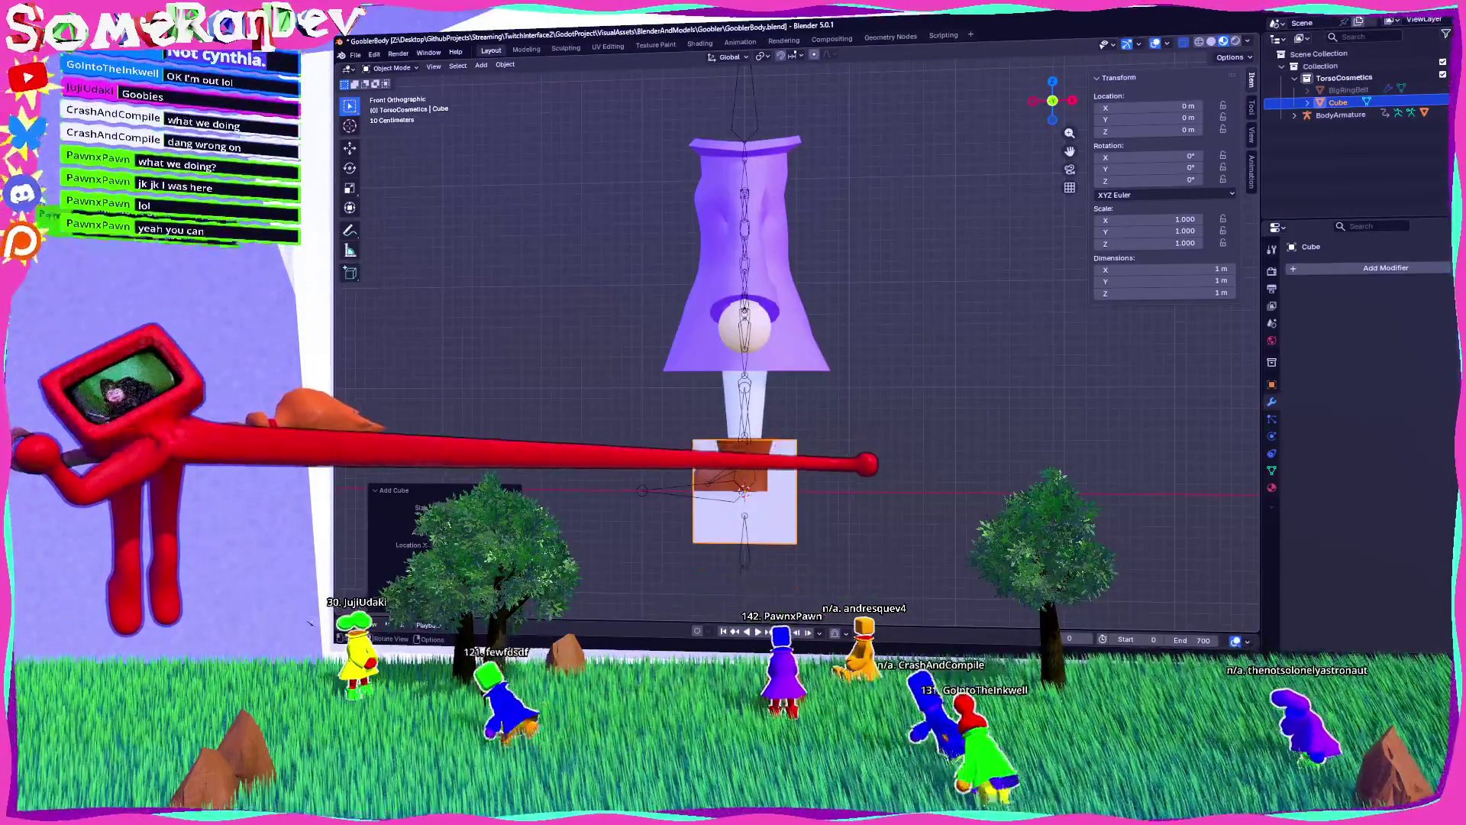
key("Tab")
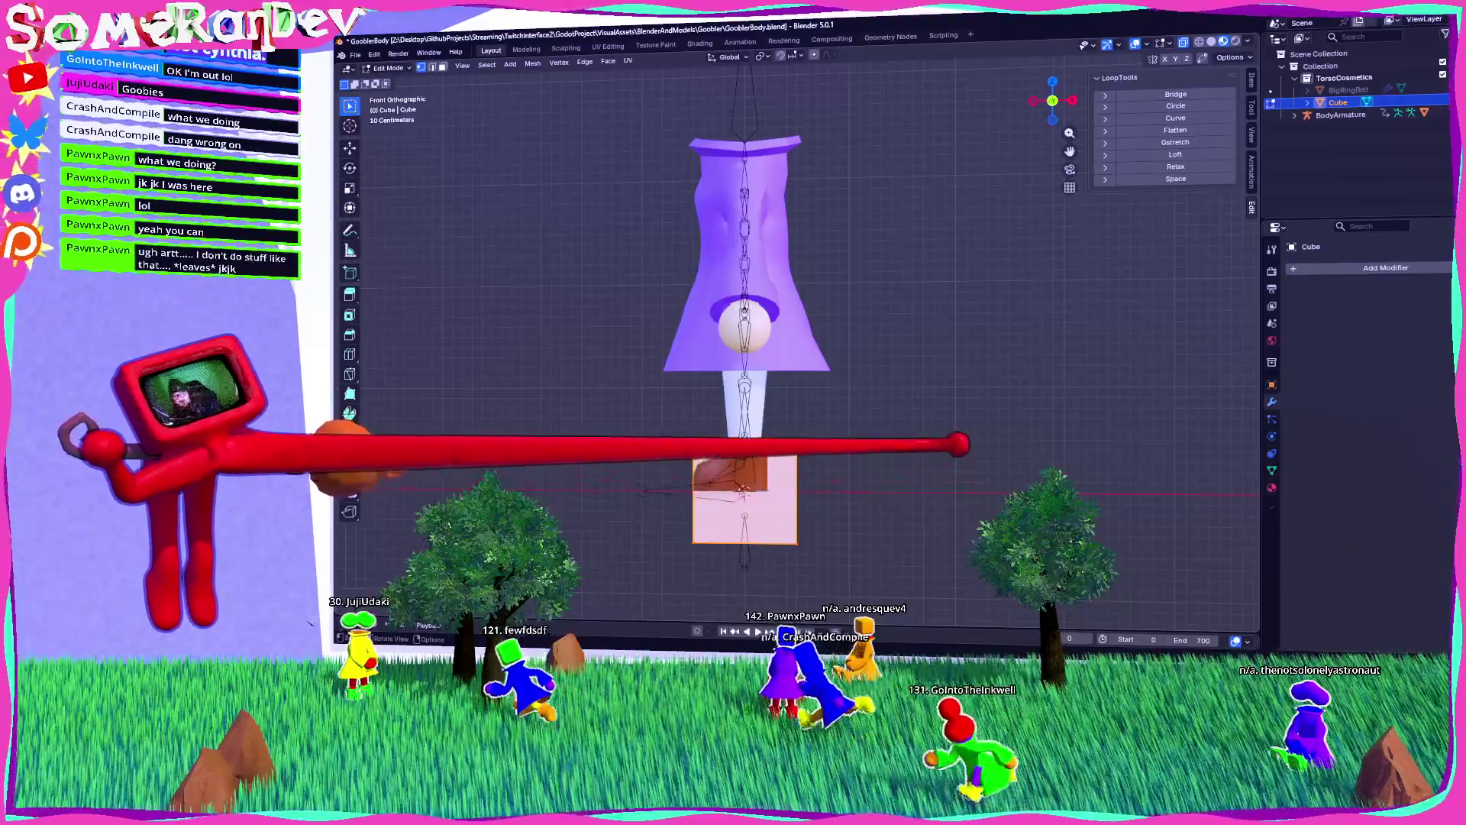
key("s")
key("x")
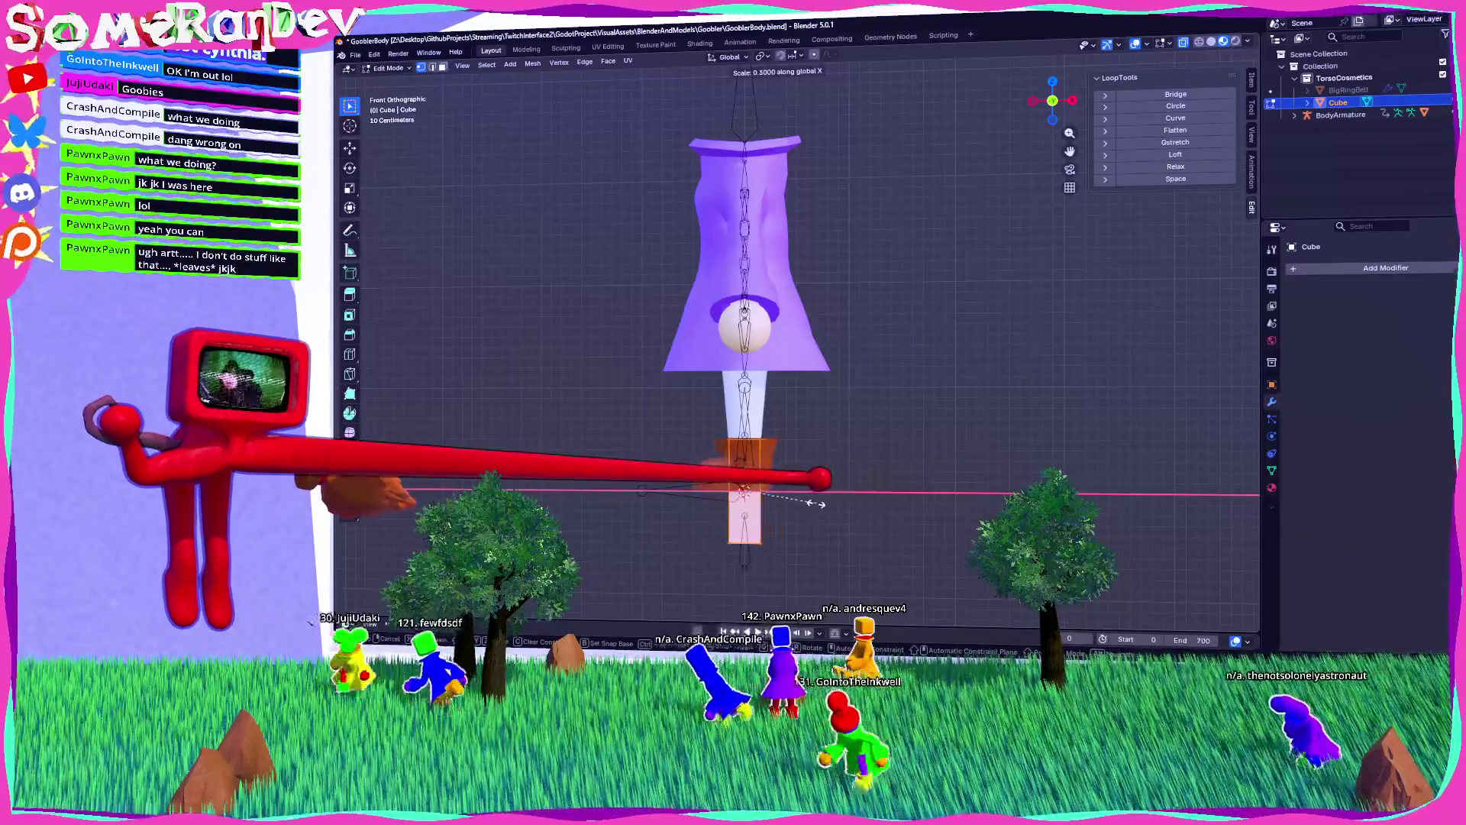
key("Return")
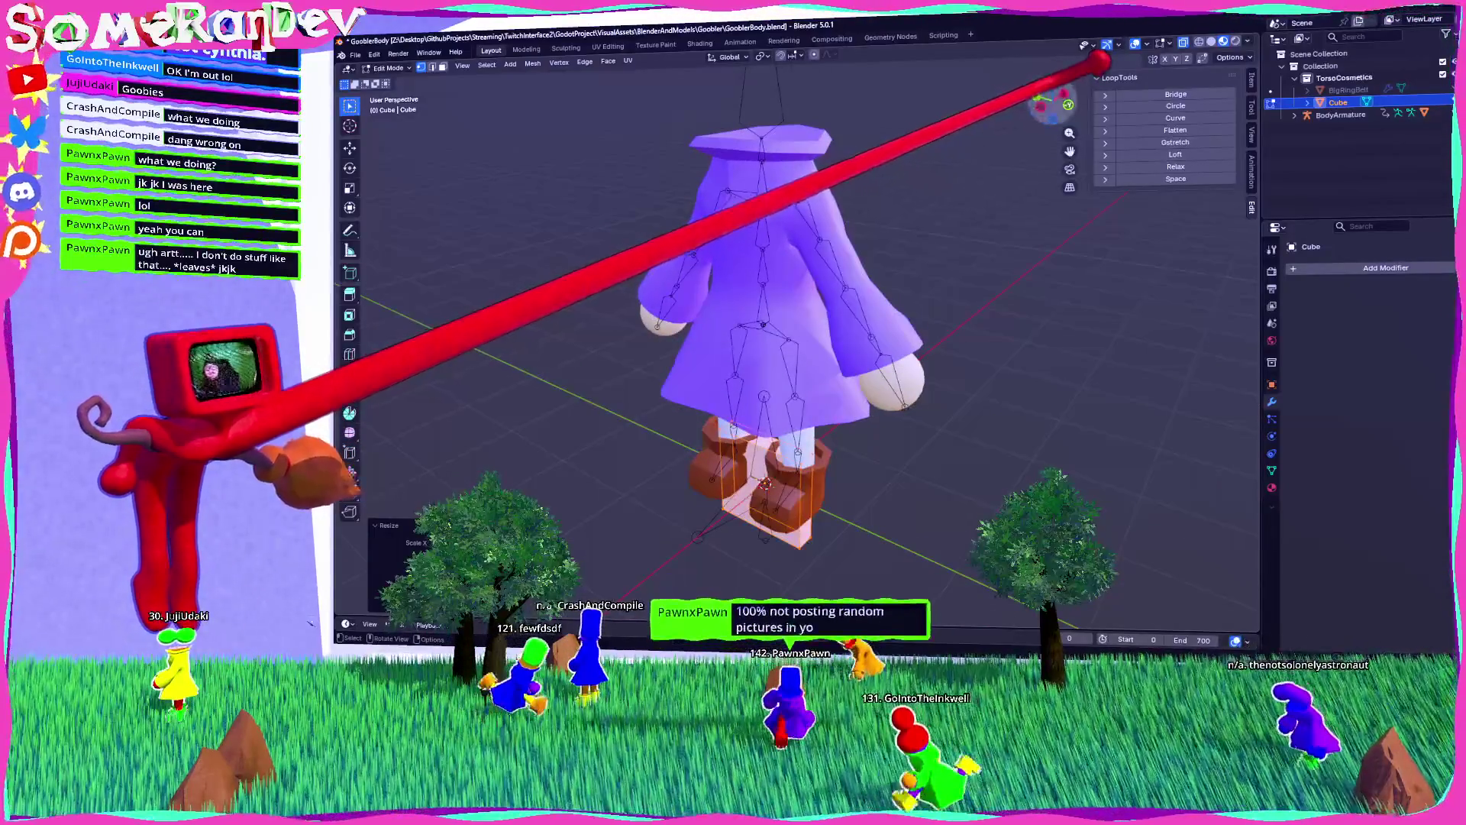
Step: Narrow the cube further along X in the front view
key("KP_1")
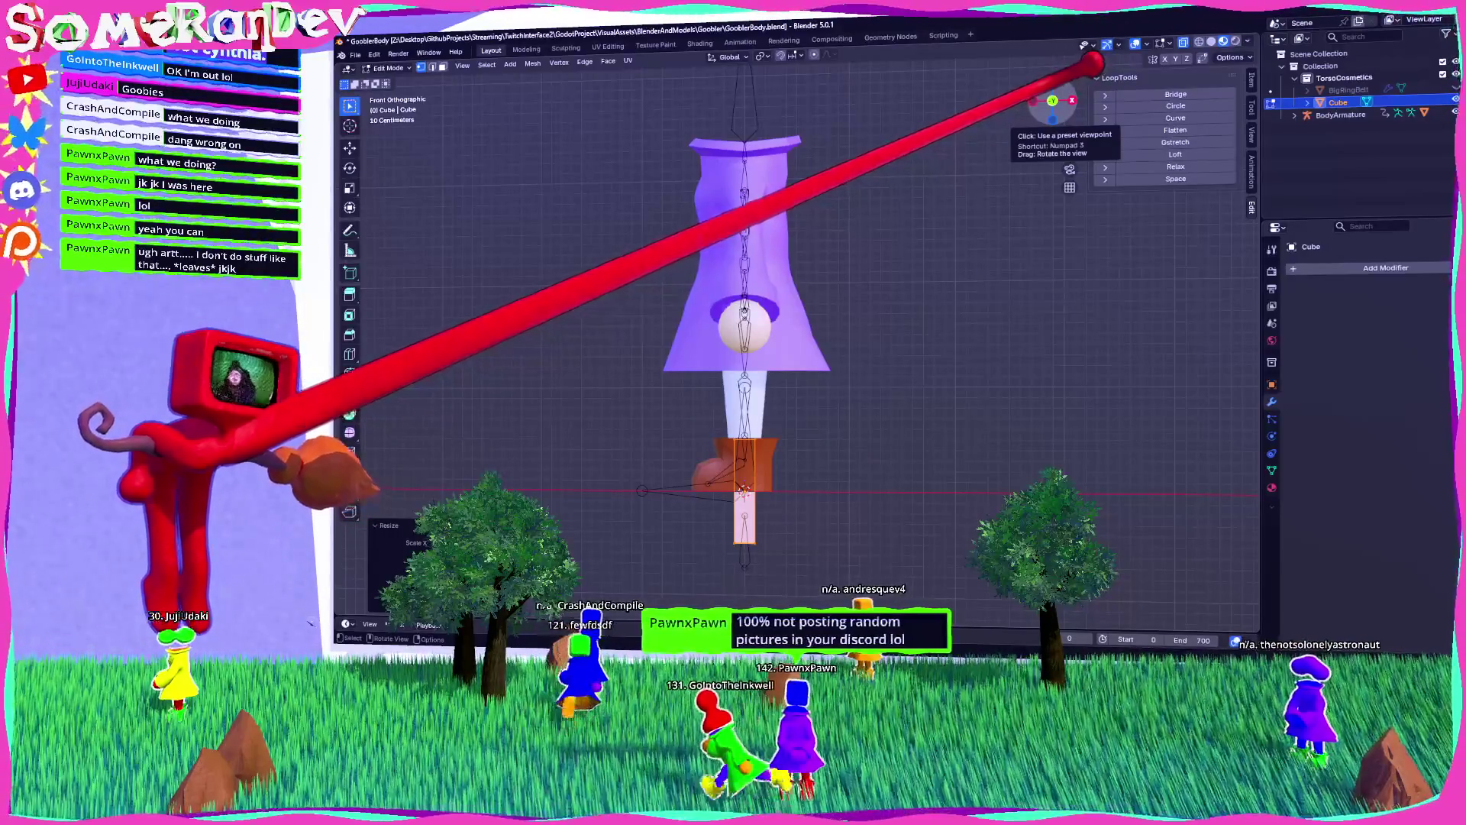
scroll(764, 428, "up", 3)
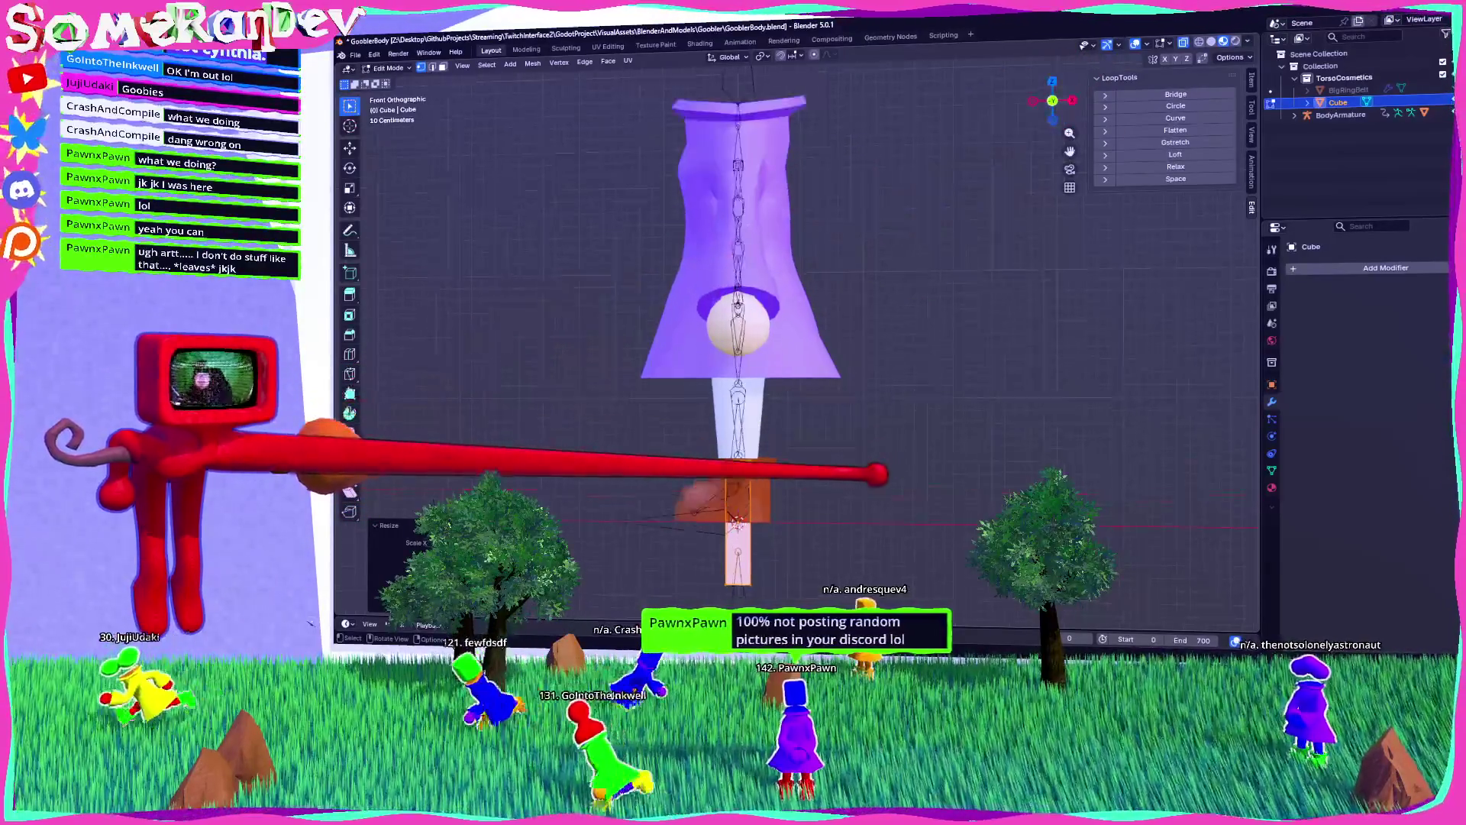
scroll(764, 344, "down", 5)
scroll(764, 343, "up", 3)
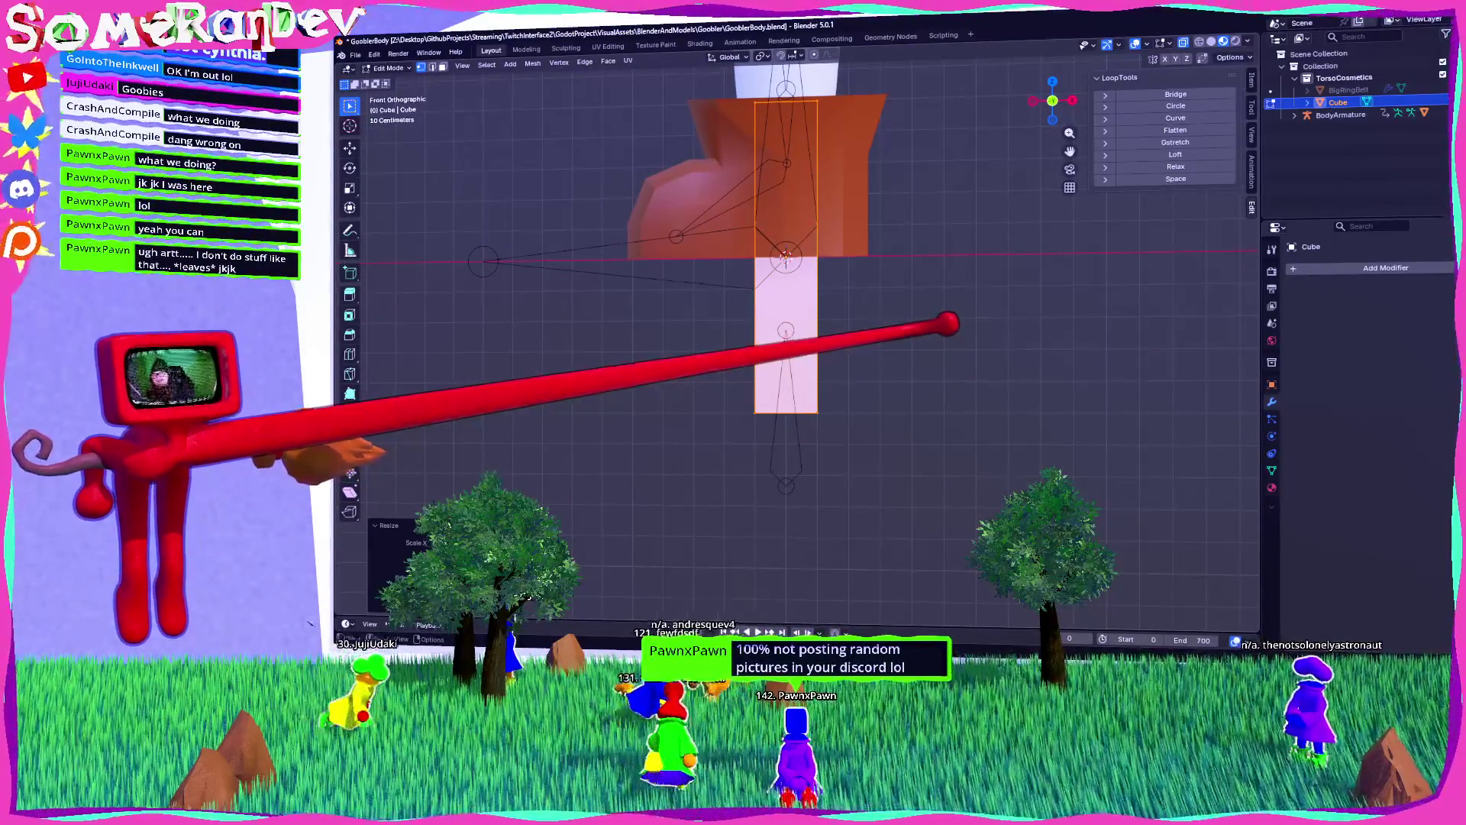
key("s")
key("x")
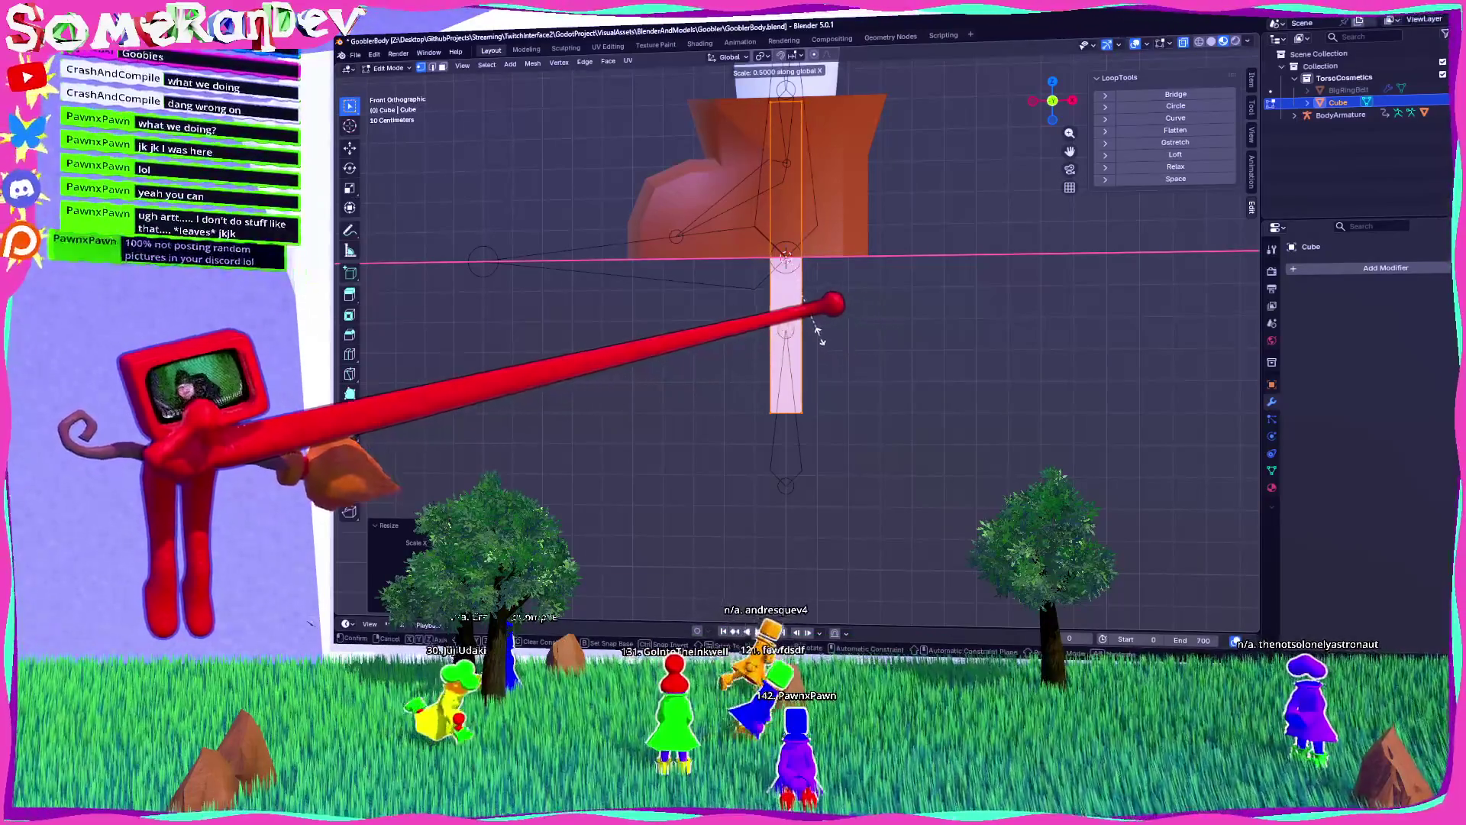
left_click(812, 330)
Step: From the left view, shrink it to a 0.1 × 0.35 × 0.6 m block and leave Edit Mode
left_click(1032, 100)
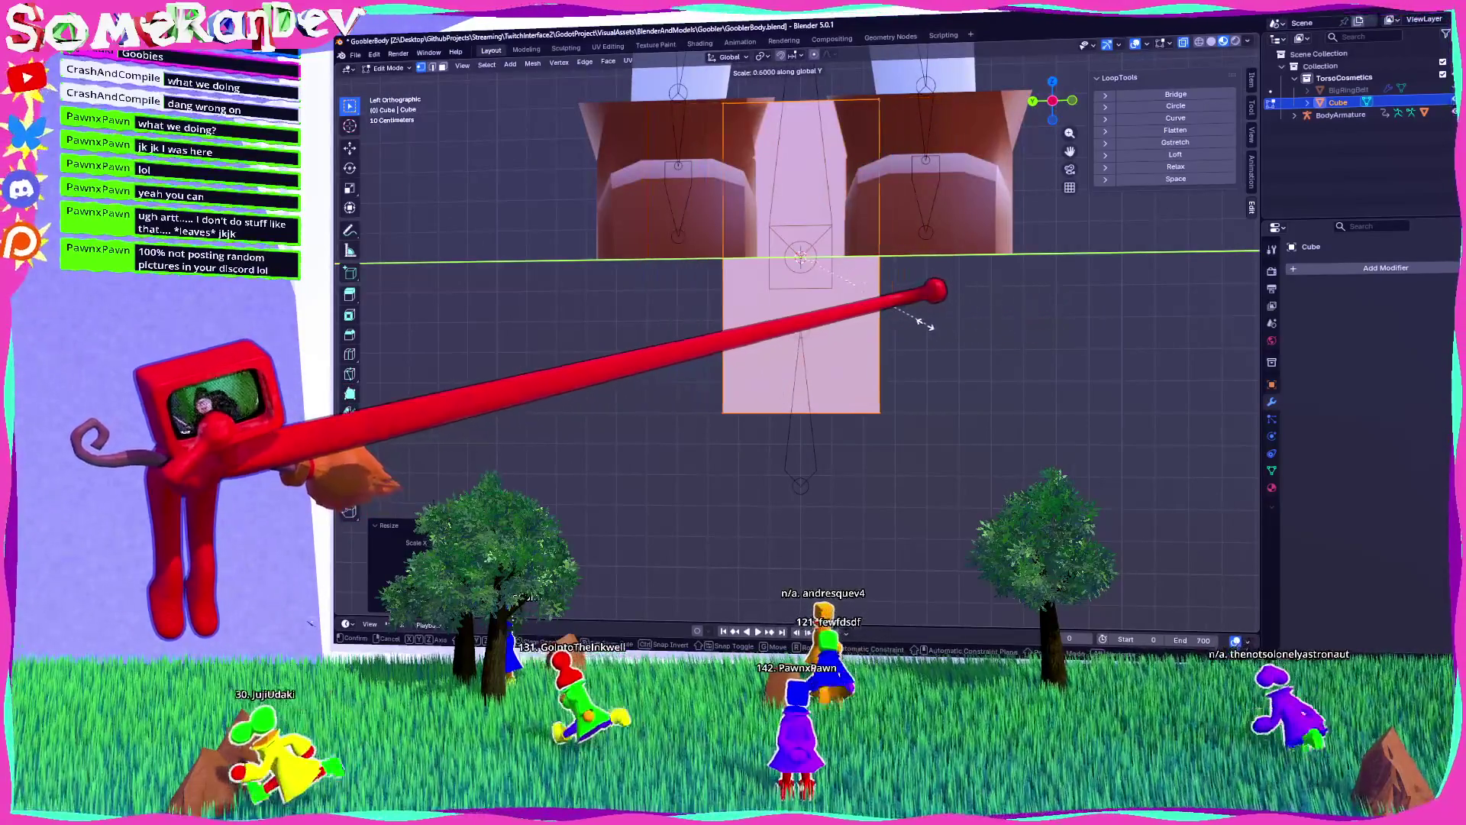
left_click(928, 302)
scroll(928, 302, "down", 3)
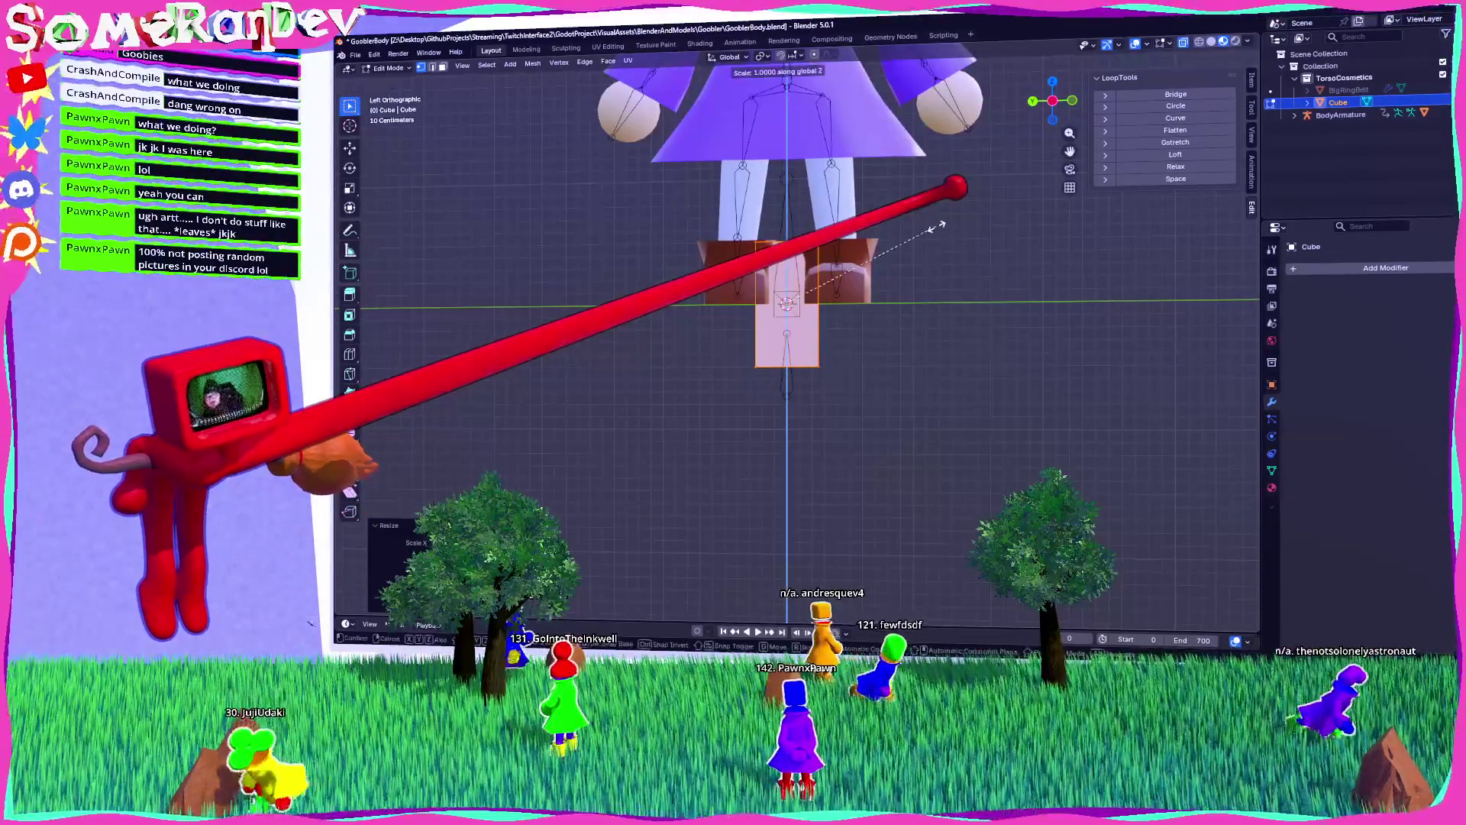
left_click(907, 330)
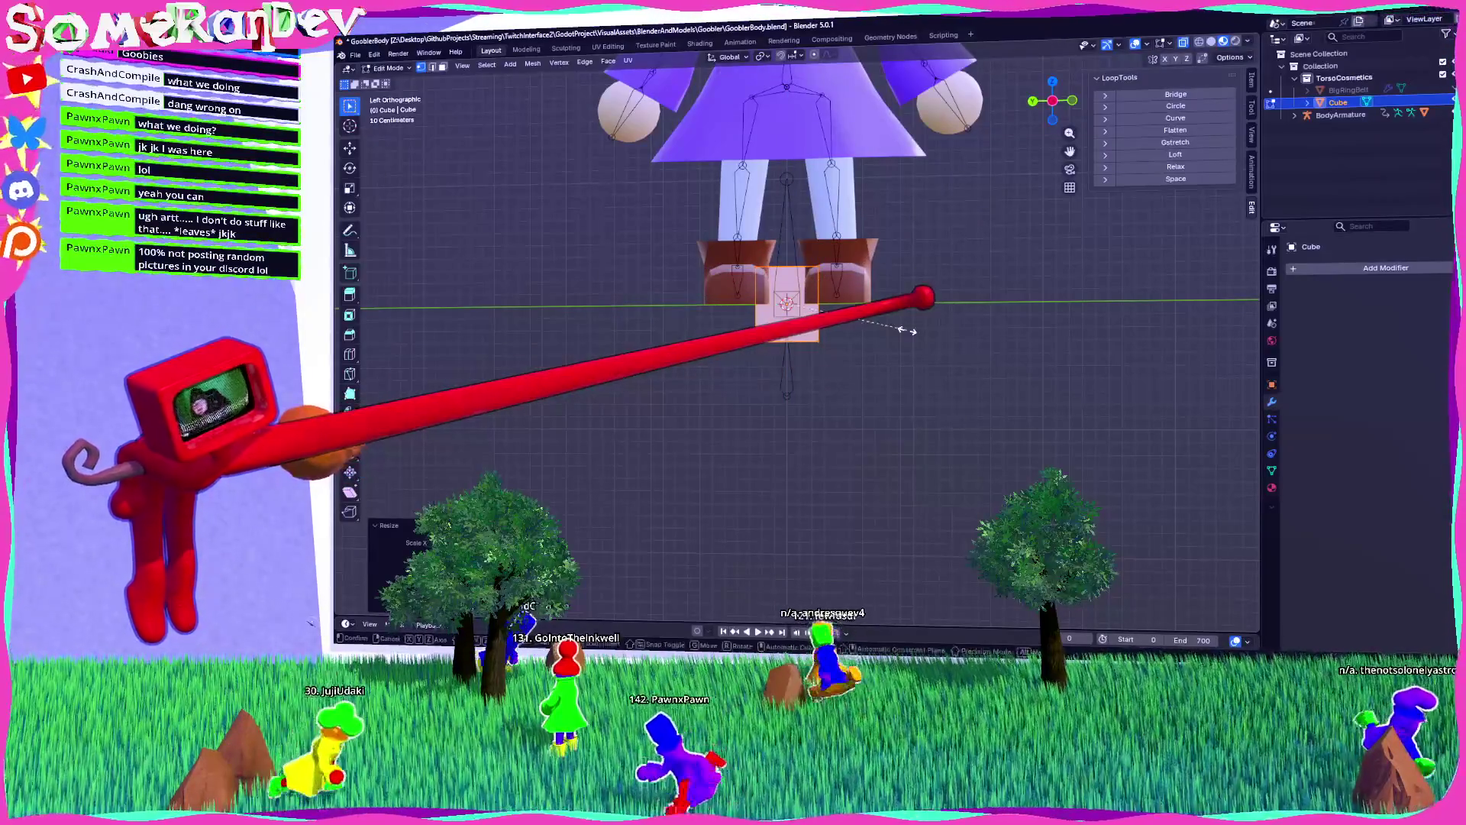
left_click(874, 290)
scroll(874, 290, "down", 2)
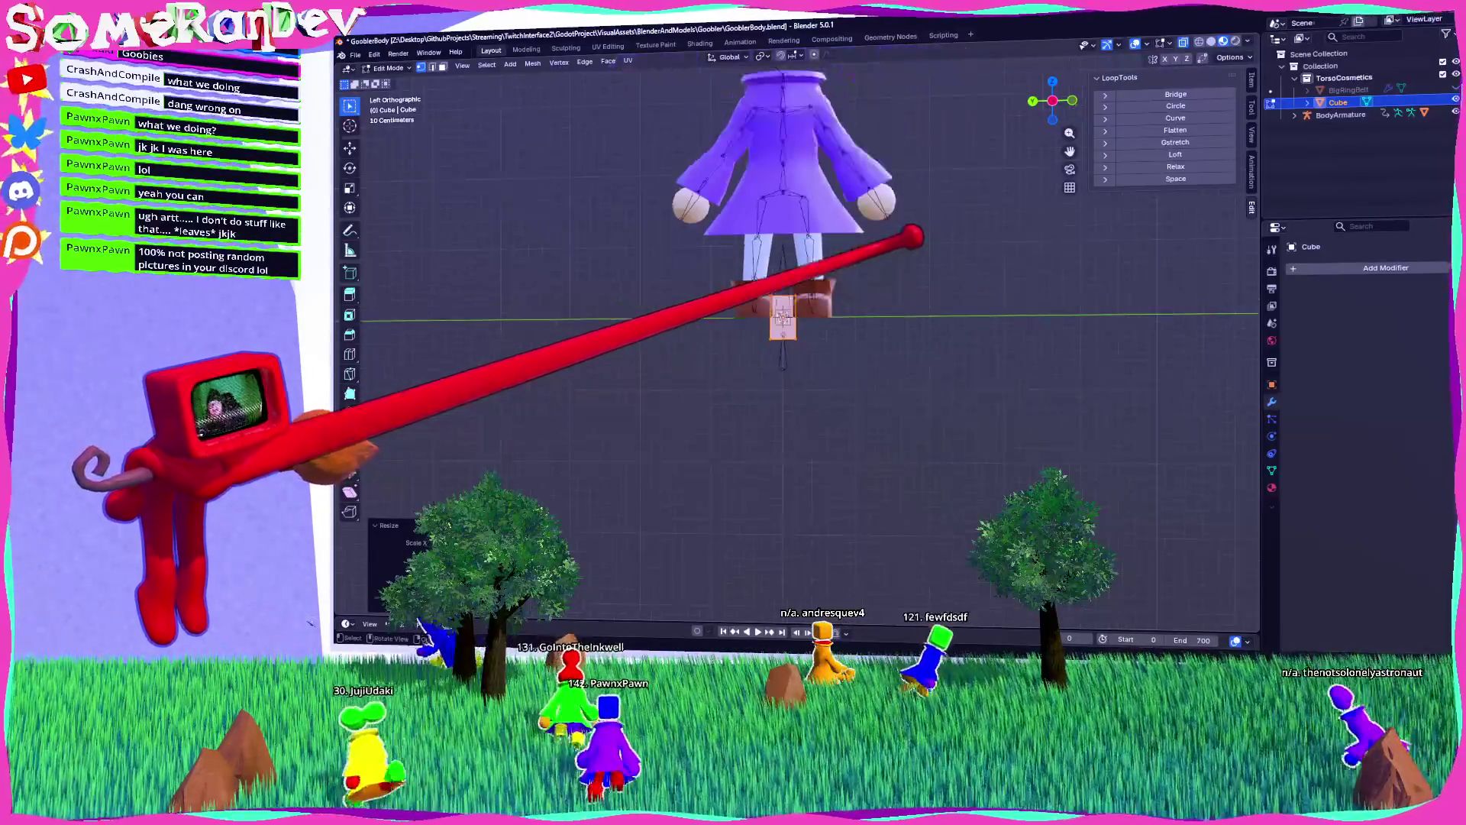
scroll(802, 305, "up", 2)
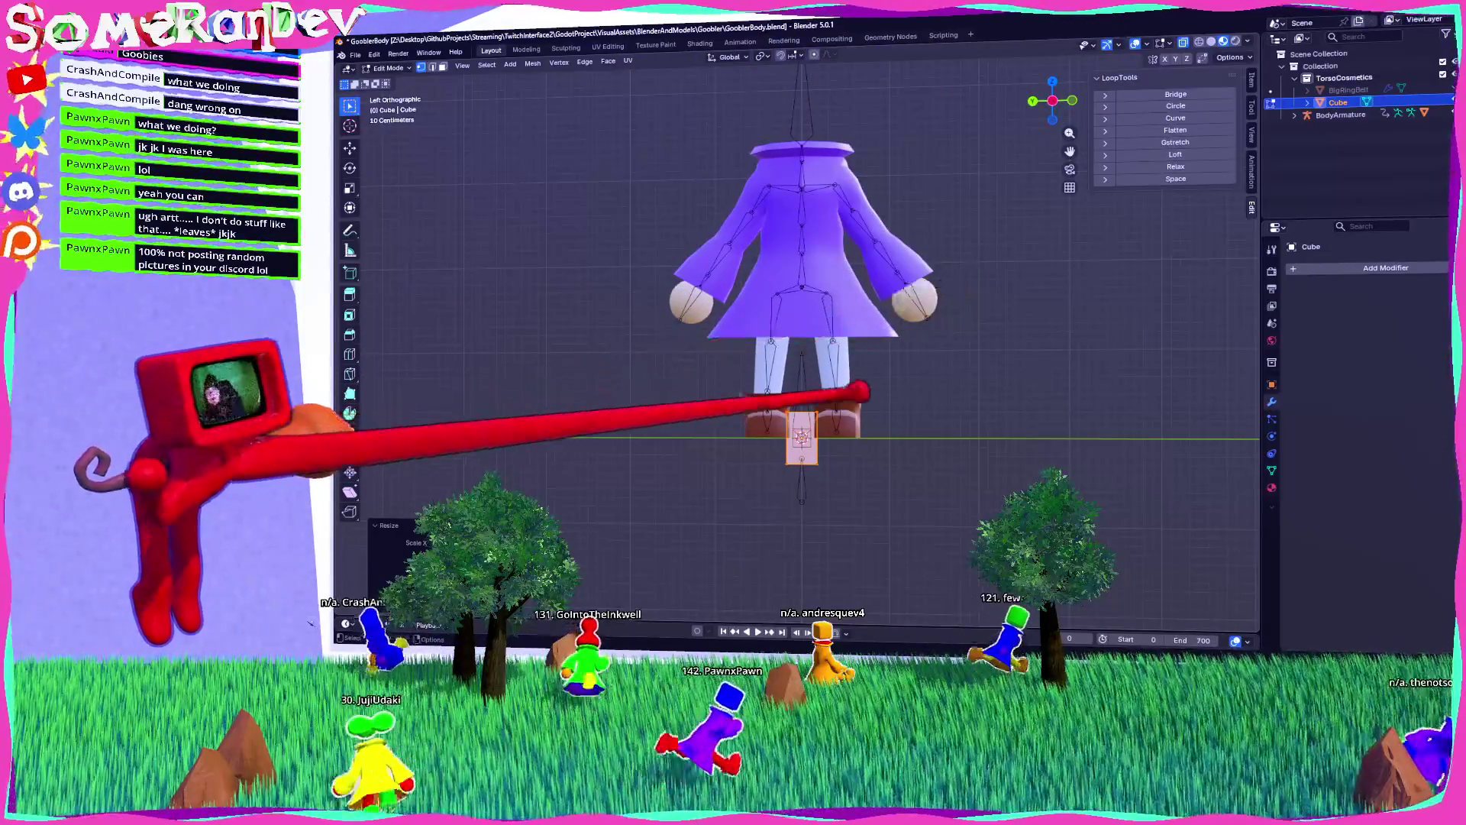
key("Tab")
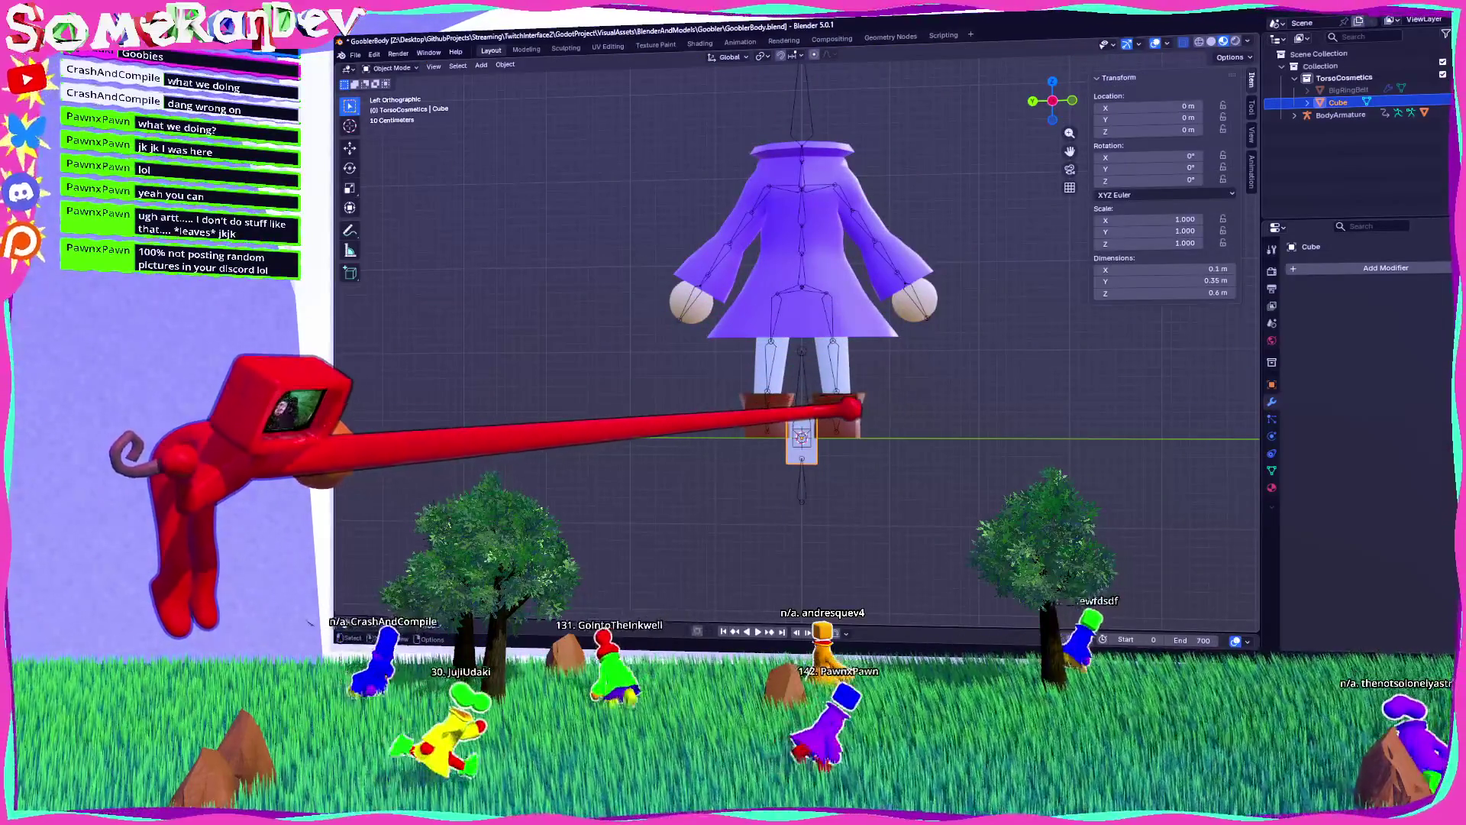
Step: Raise the cube to 2.3 m on the coat's front and slide it along X to -0.5 m
key("g")
left_click(847, 198)
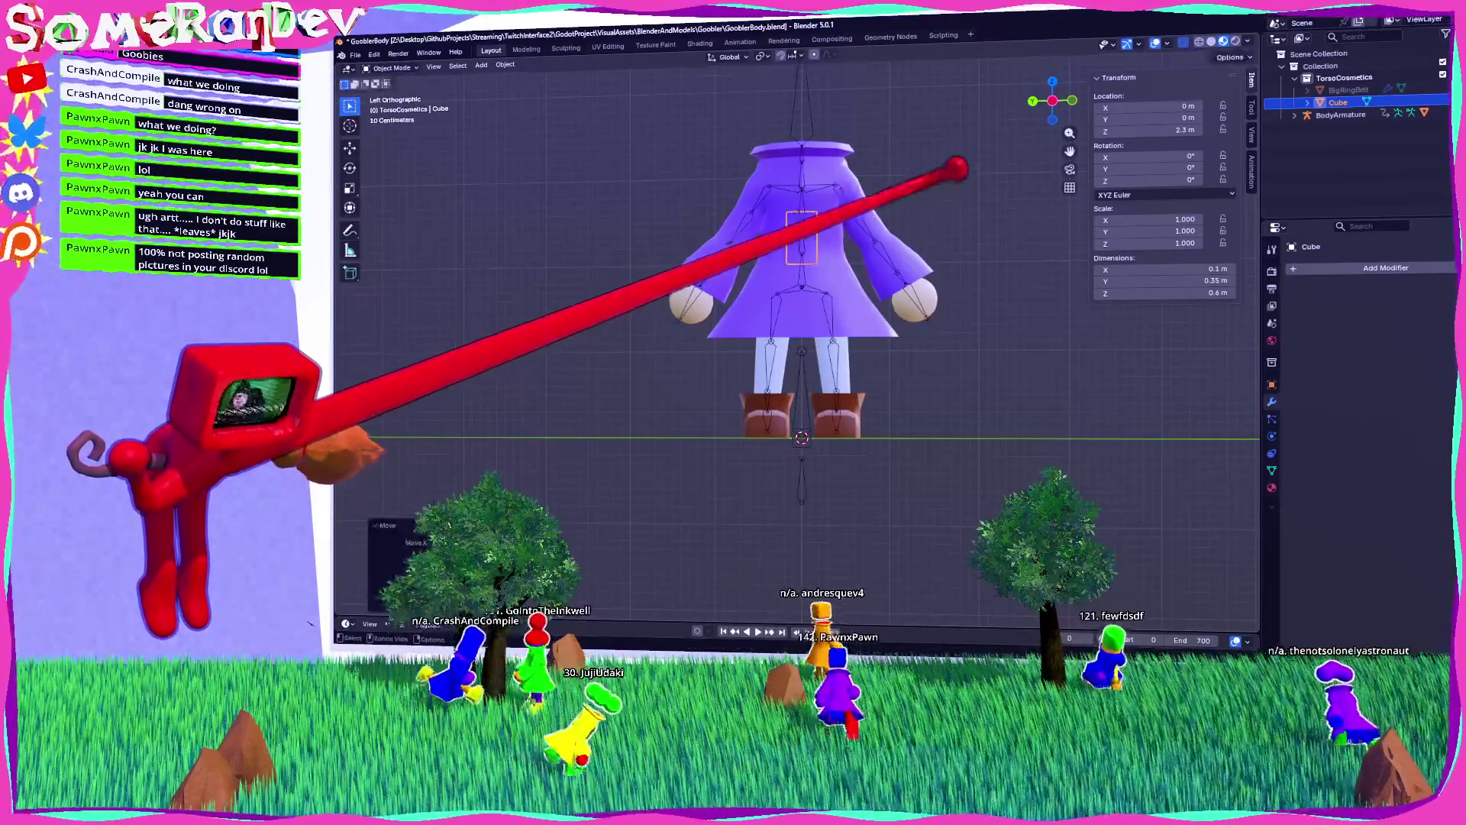
left_click(1073, 100)
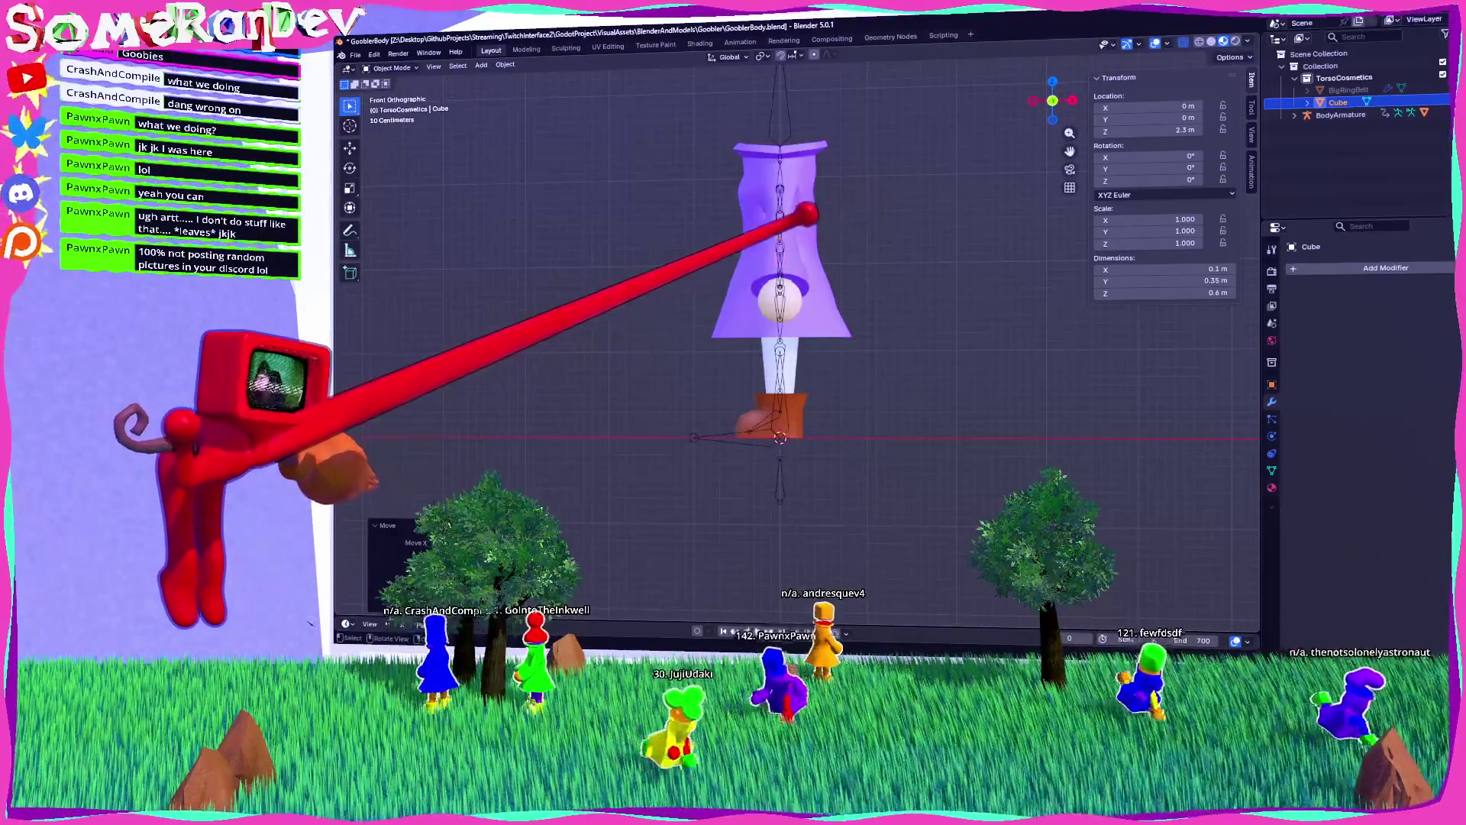
key("g")
key("x")
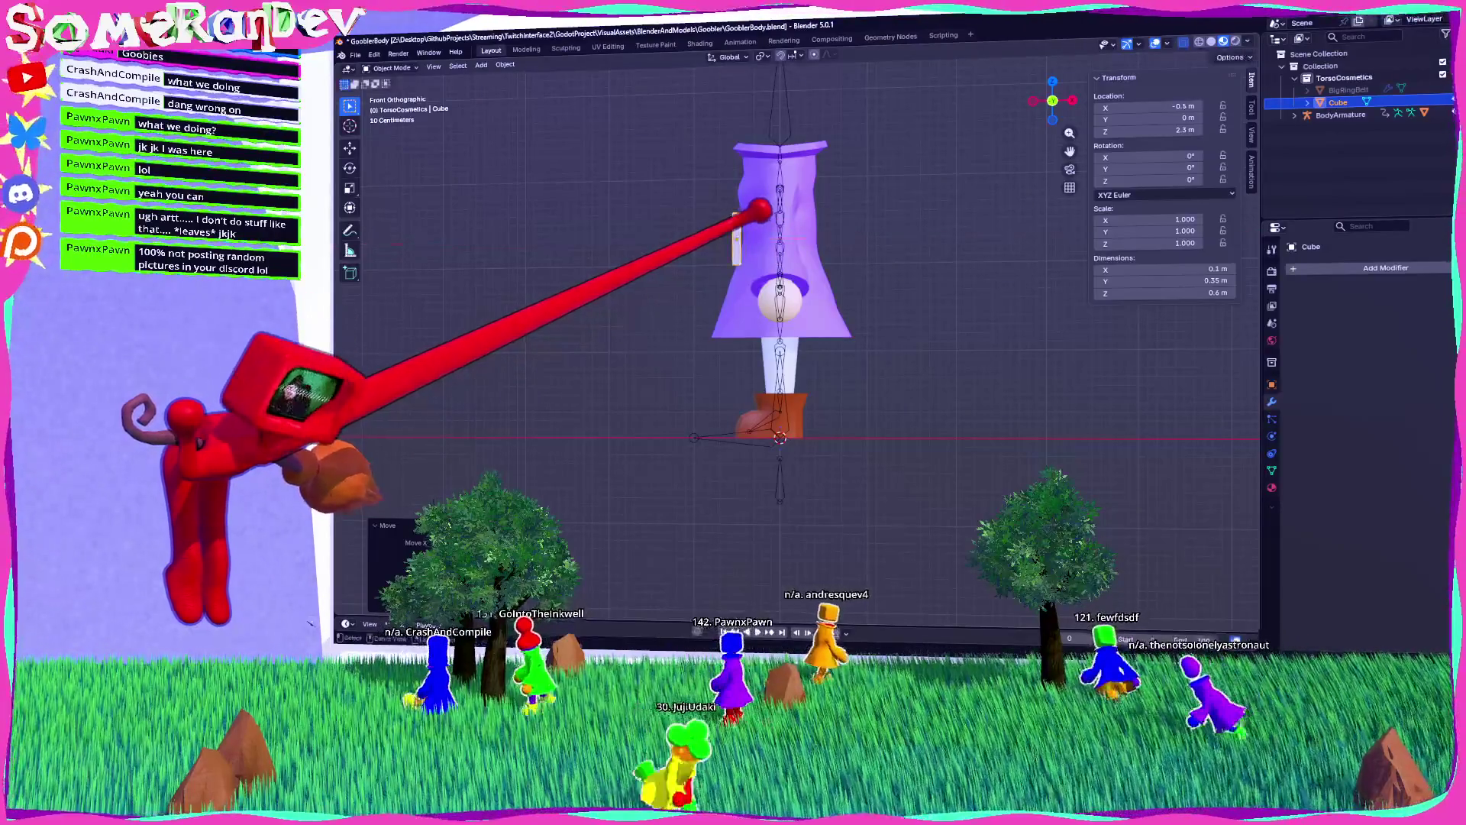
key("ctrl+KP_3")
scroll(876, 209, "up", 2)
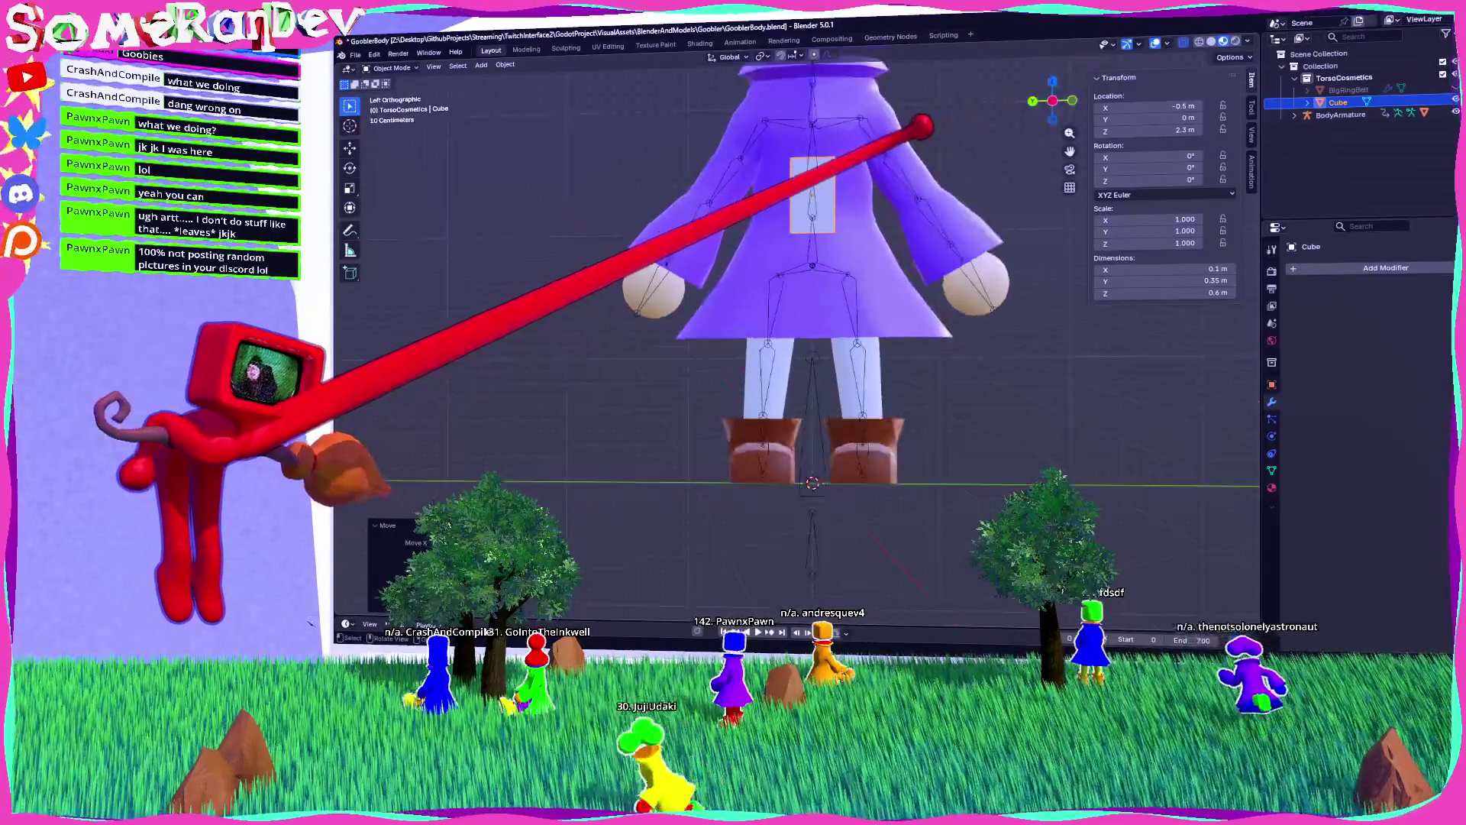
mouse_move(935, 184)
left_mouse_down()
mouse_move(874, 304)
mouse_move(789, 305)
mouse_move(886, 265)
mouse_move(737, 317)
left_mouse_up()
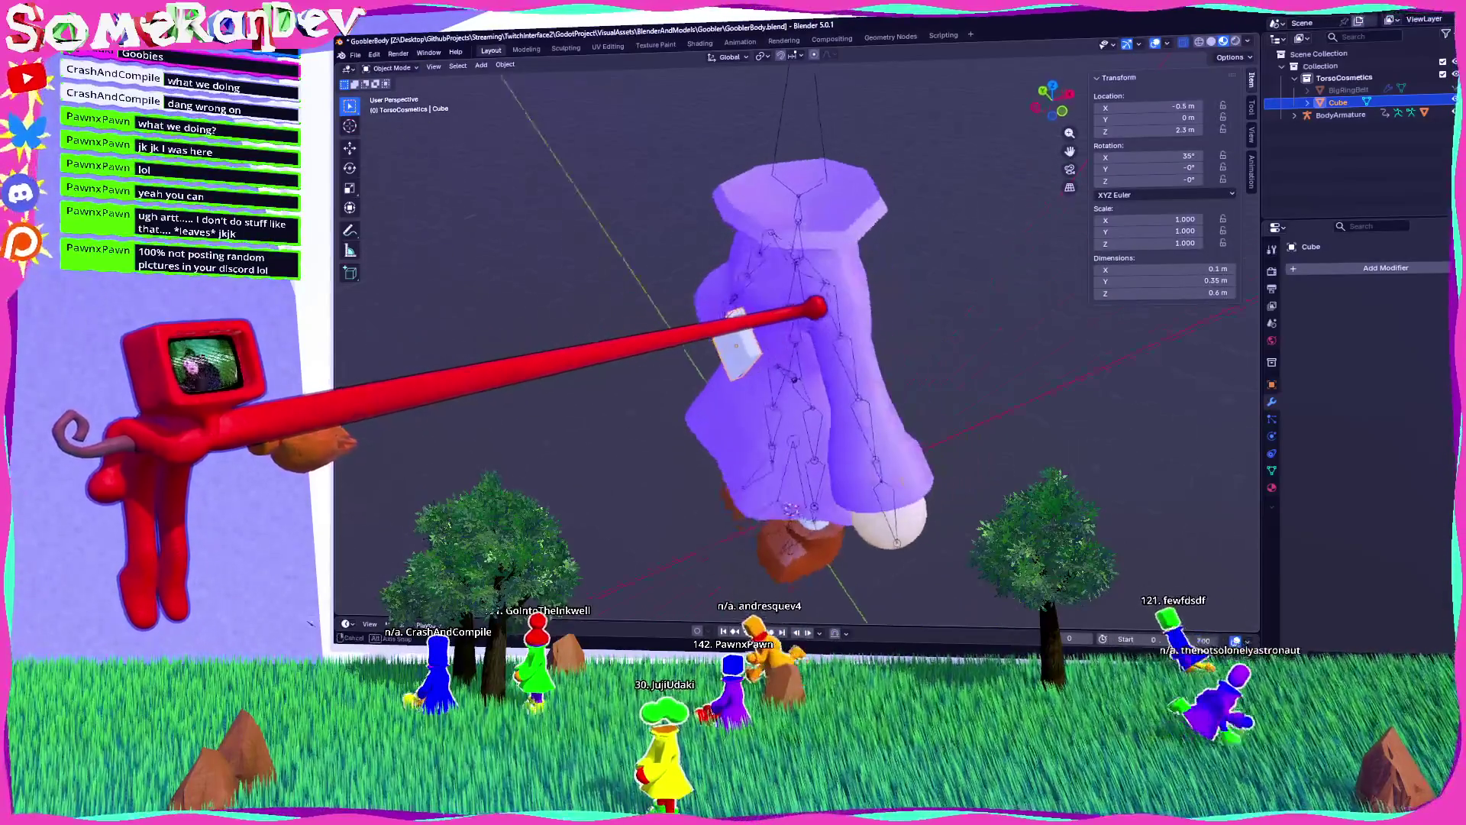
Step: In Edit Mode, extrude the cube's selected face outward from a side view
key("Tab")
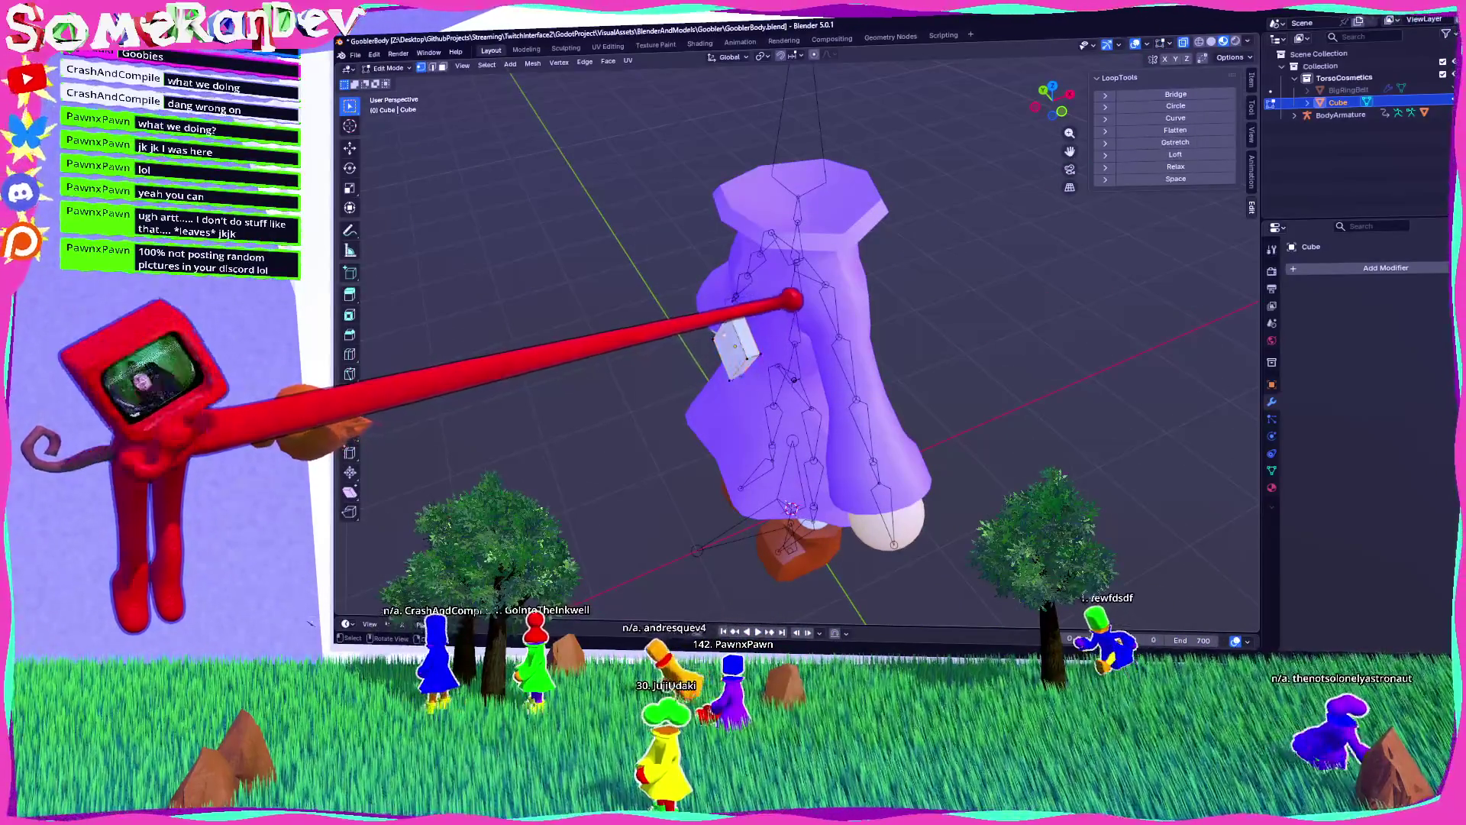
left_click_drag(764, 302, 982, 239)
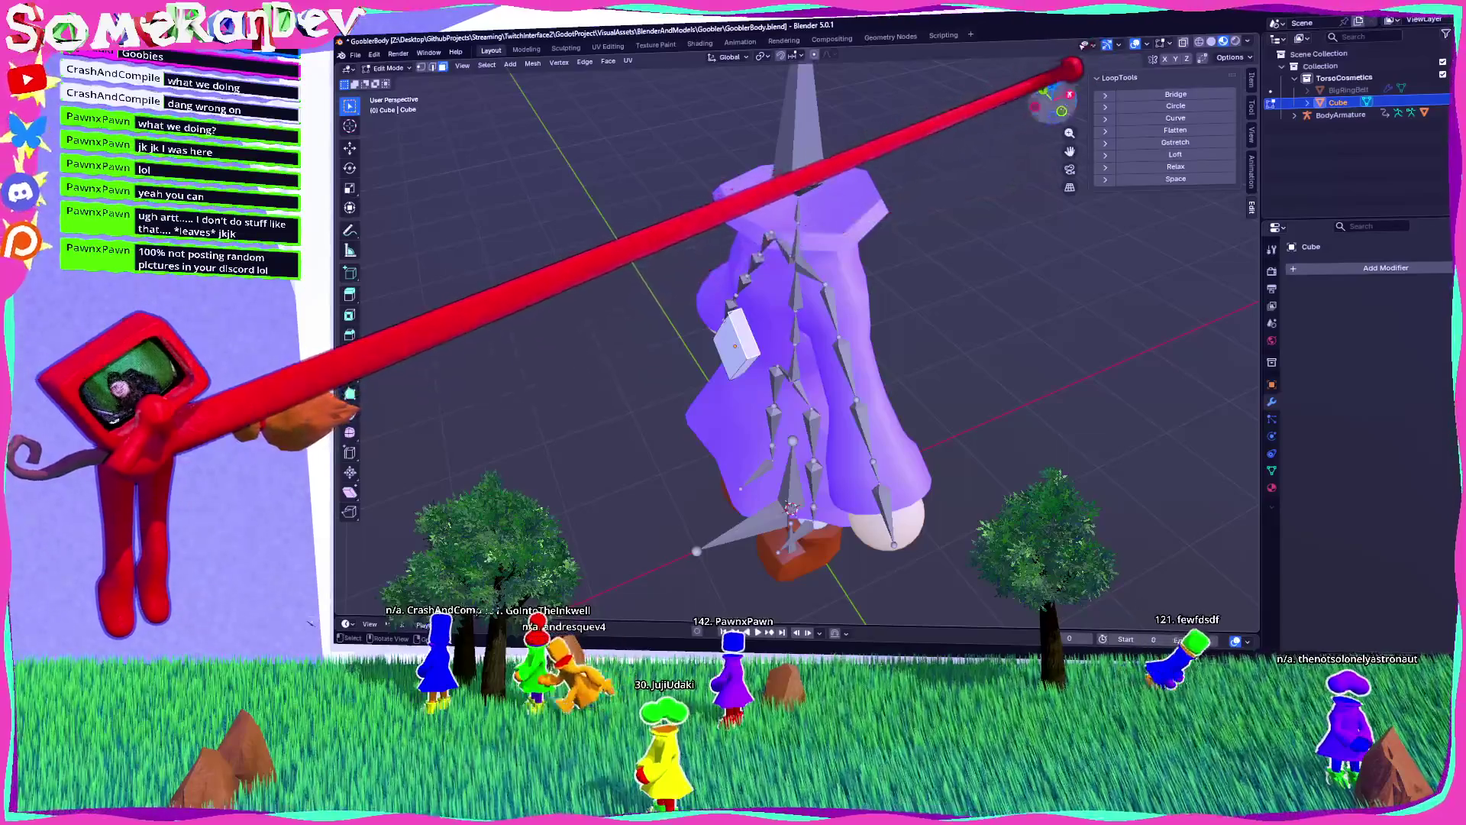
left_click(1054, 80)
scroll(935, 200, "up", 1)
key("e")
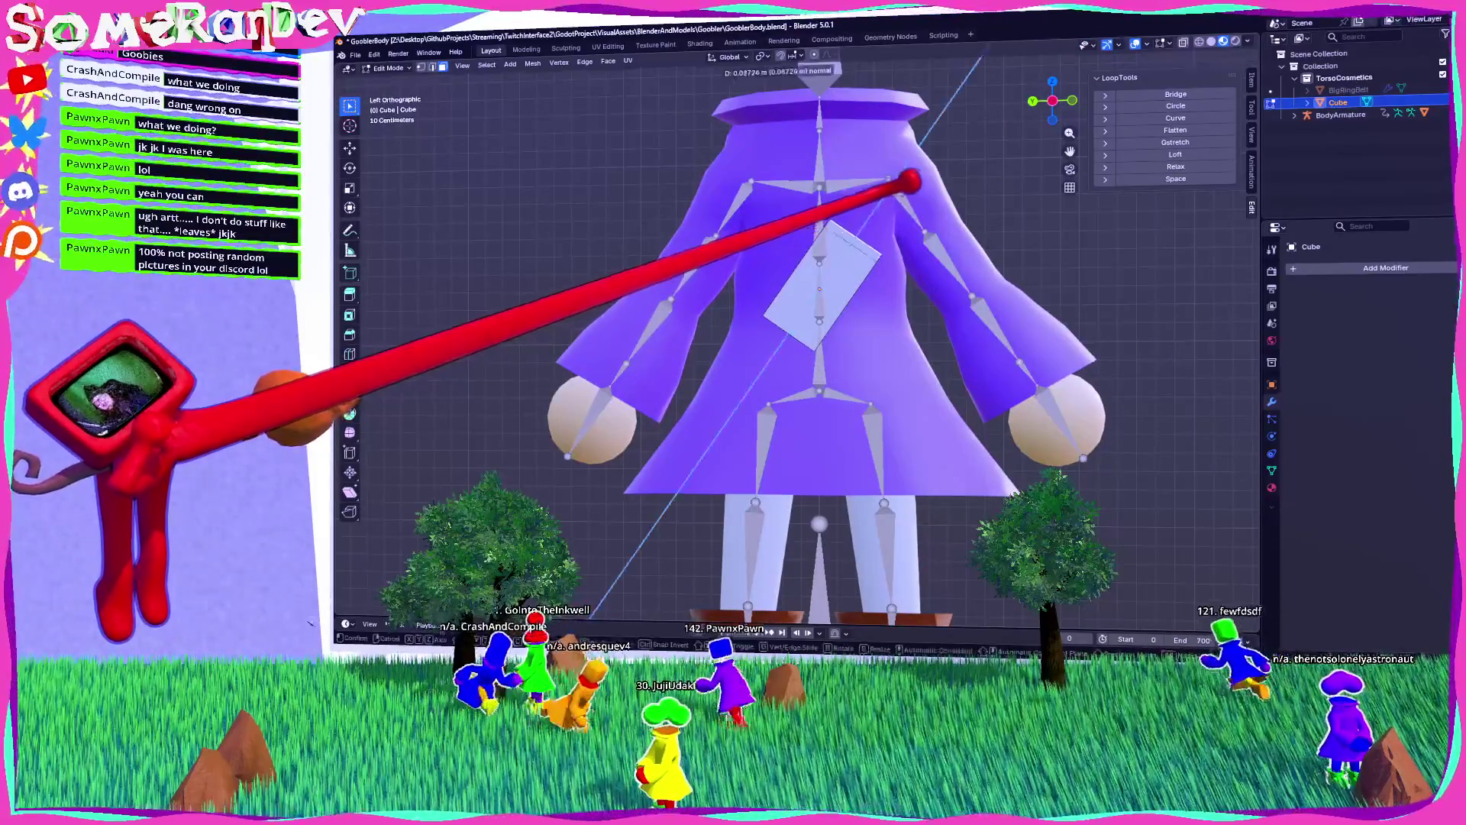
left_click(939, 122)
Step: Extrude the face a second time to lengthen the plank
mouse_move(965, 121)
left_mouse_down()
mouse_move(878, 180)
mouse_move(1057, 66)
mouse_move(785, 140)
mouse_move(883, 49)
left_mouse_up()
left_click(1008, 92)
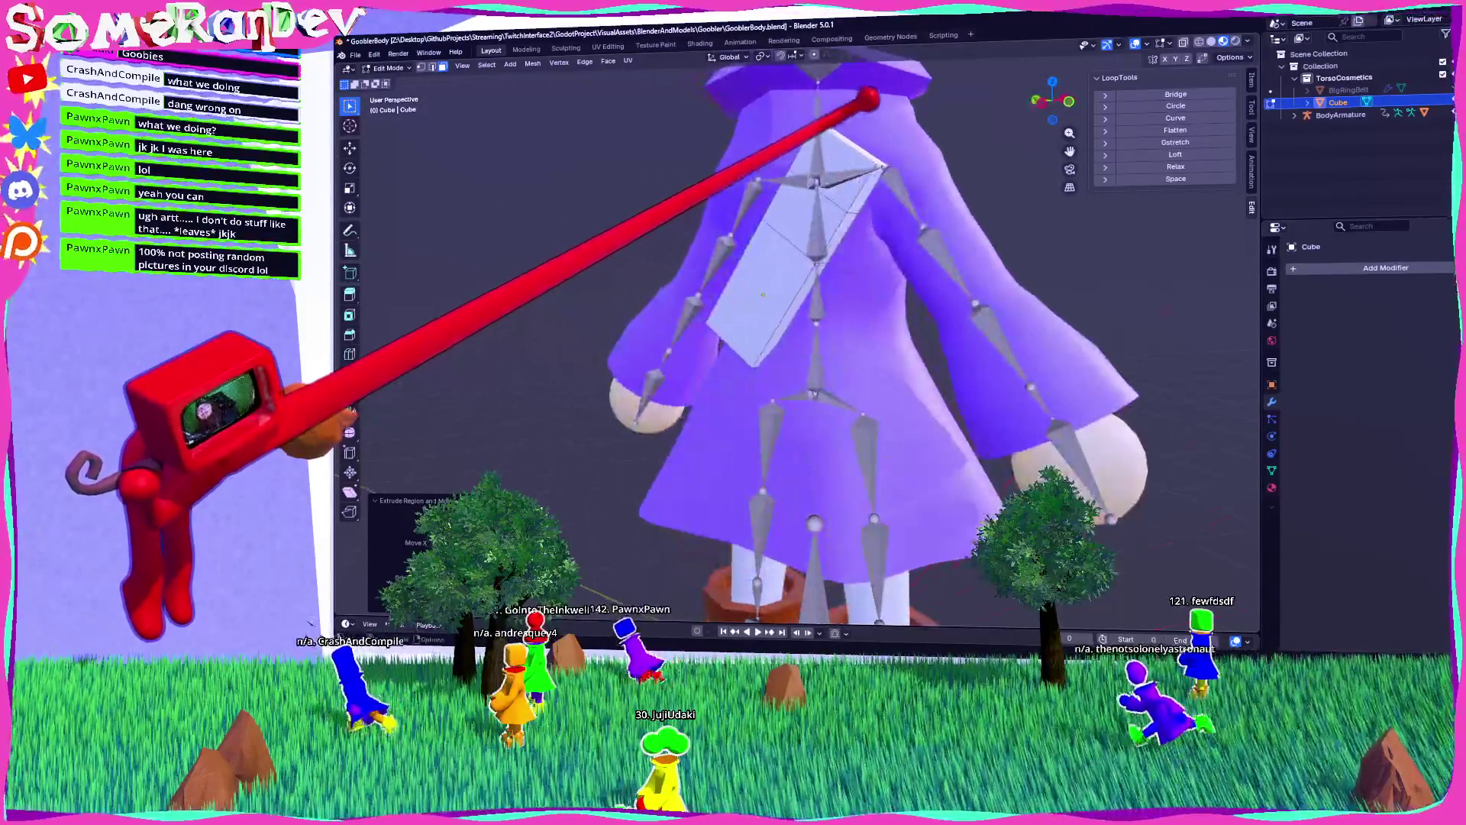
scroll(936, 50, "down", 4)
mouse_move(923, 114)
left_mouse_down()
mouse_move(857, 288)
mouse_move(775, 363)
mouse_move(858, 305)
mouse_move(878, 337)
mouse_move(834, 310)
left_mouse_up()
key("e")
left_click(870, 296)
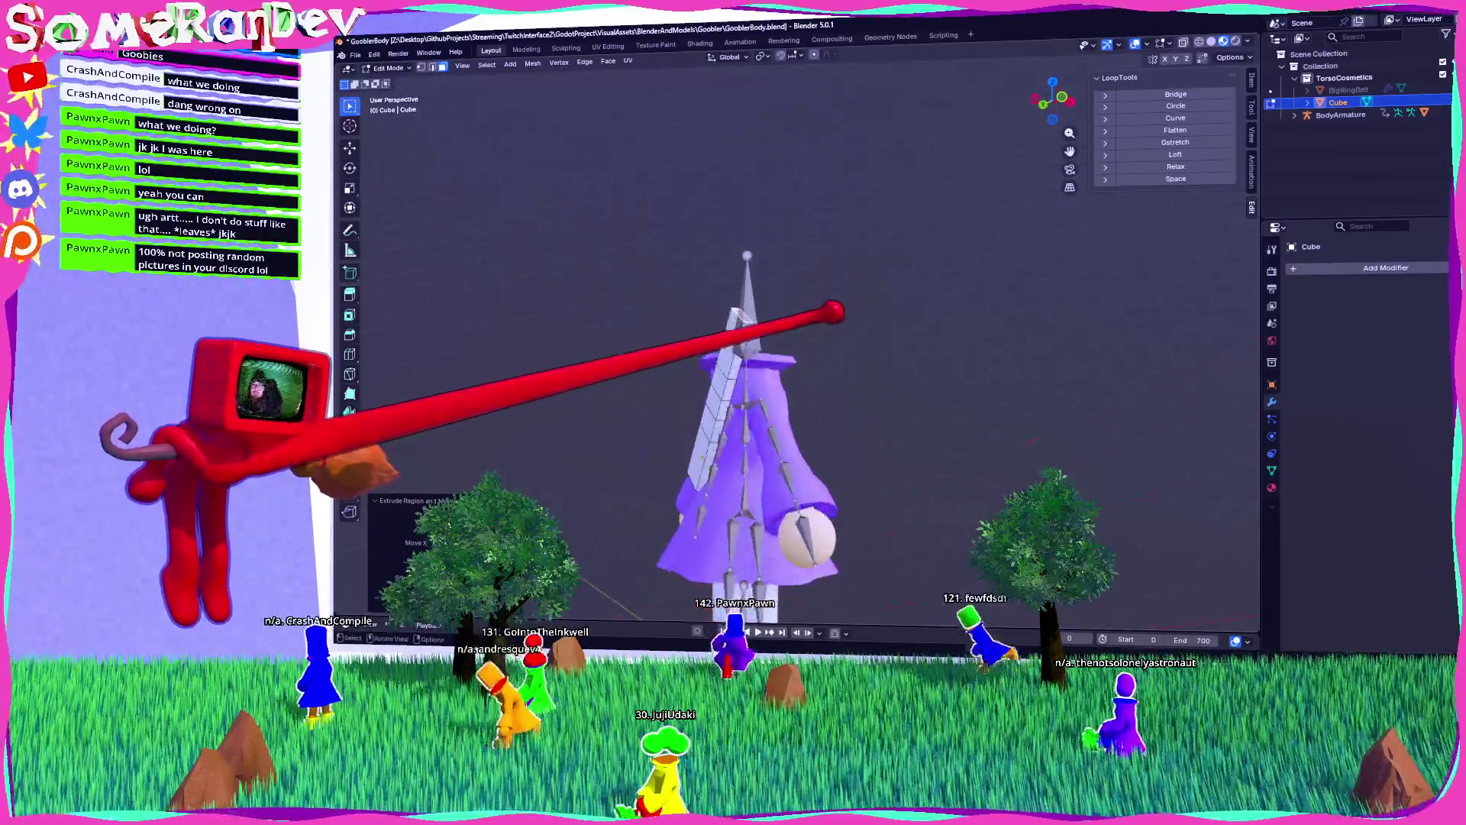
Step: Move the extruded geometry into place against the coat's front
left_click(1062, 95)
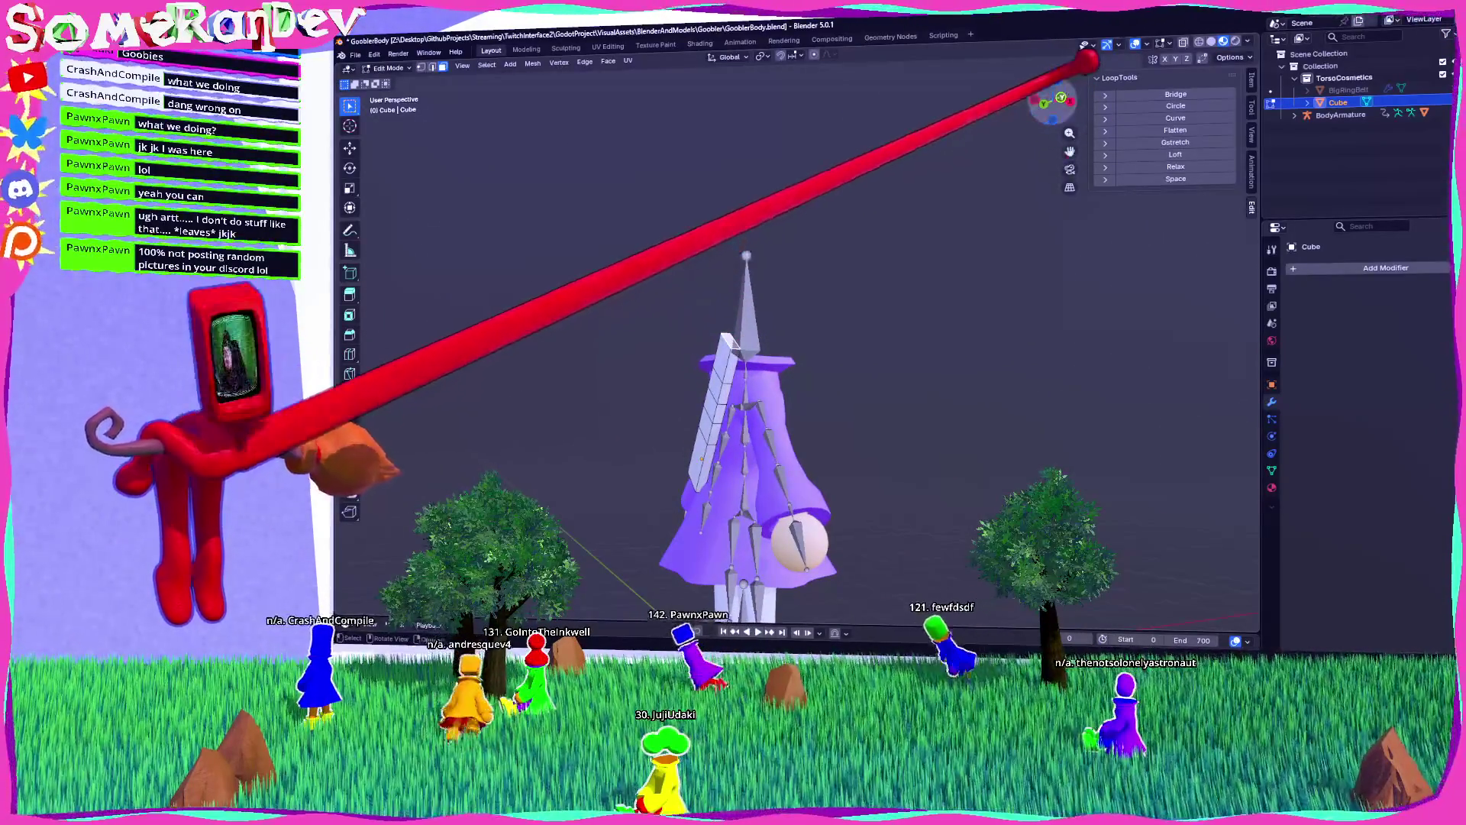
key("g")
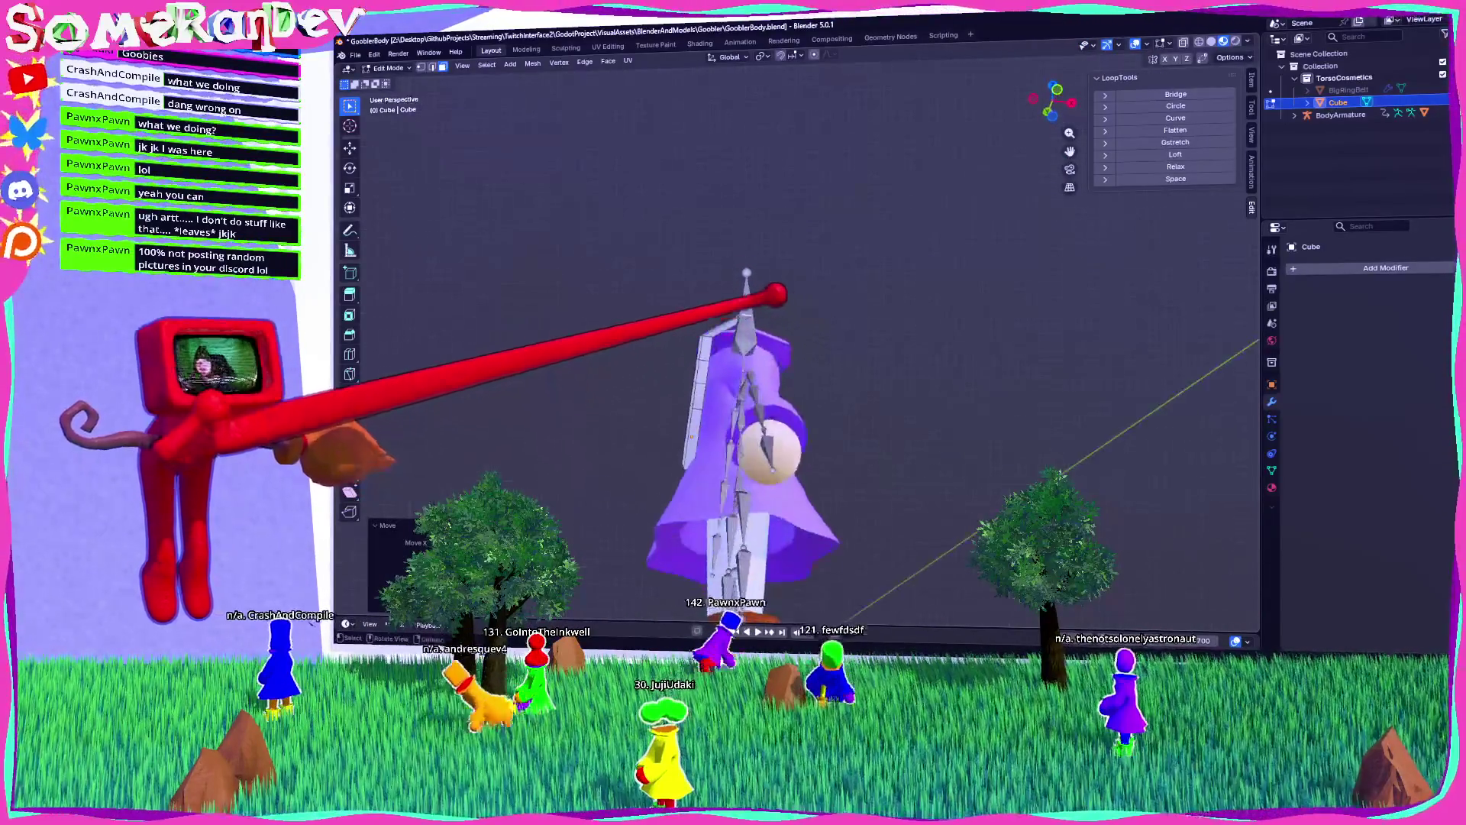
scroll(776, 294, "up", 2)
mouse_move(857, 370)
left_mouse_down()
mouse_move(845, 353)
mouse_move(861, 352)
left_mouse_up()
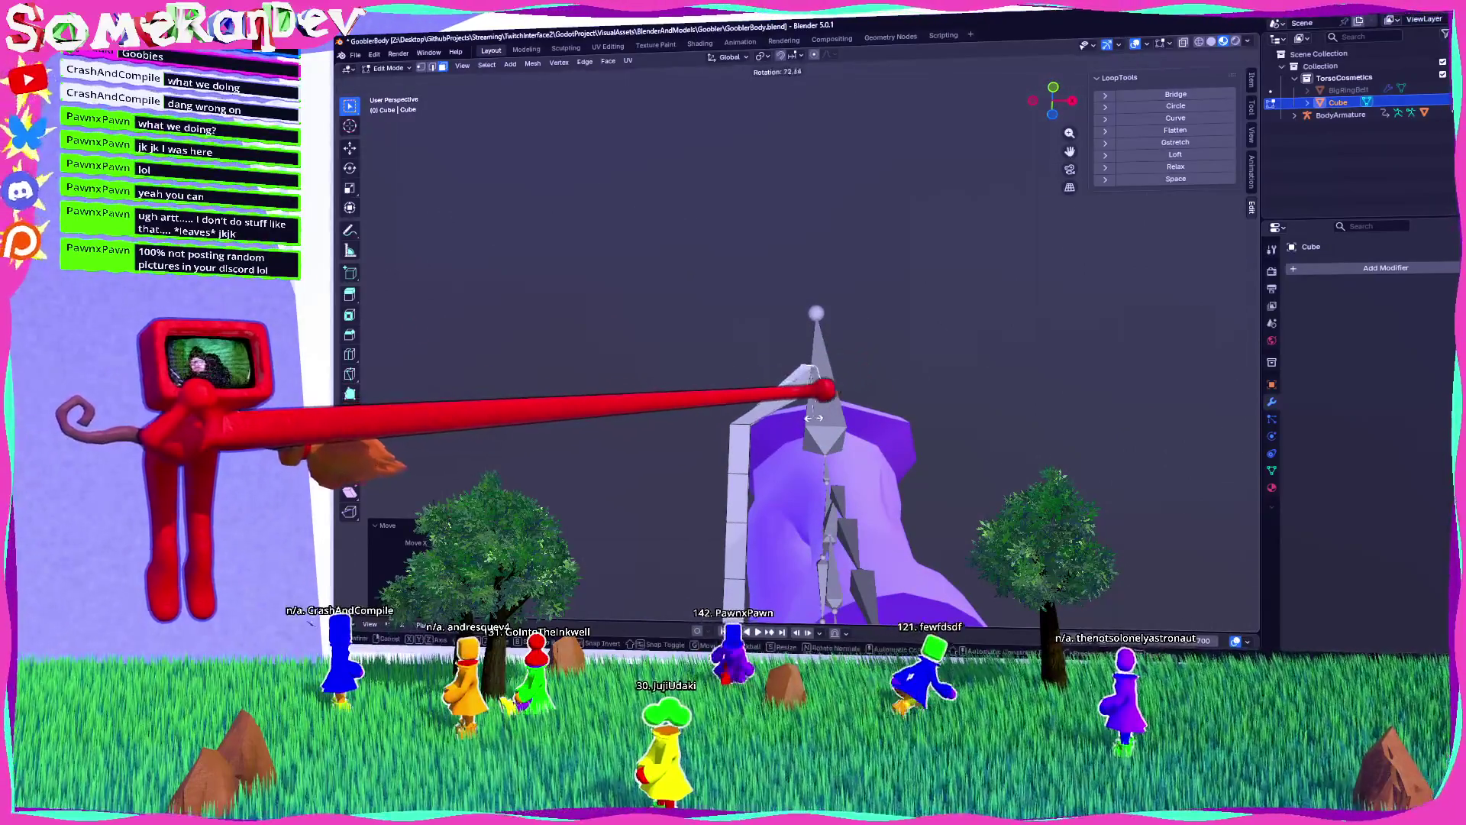
mouse_move(1053, 100)
left_mouse_down()
mouse_move(1023, 101)
mouse_move(1066, 96)
left_mouse_up()
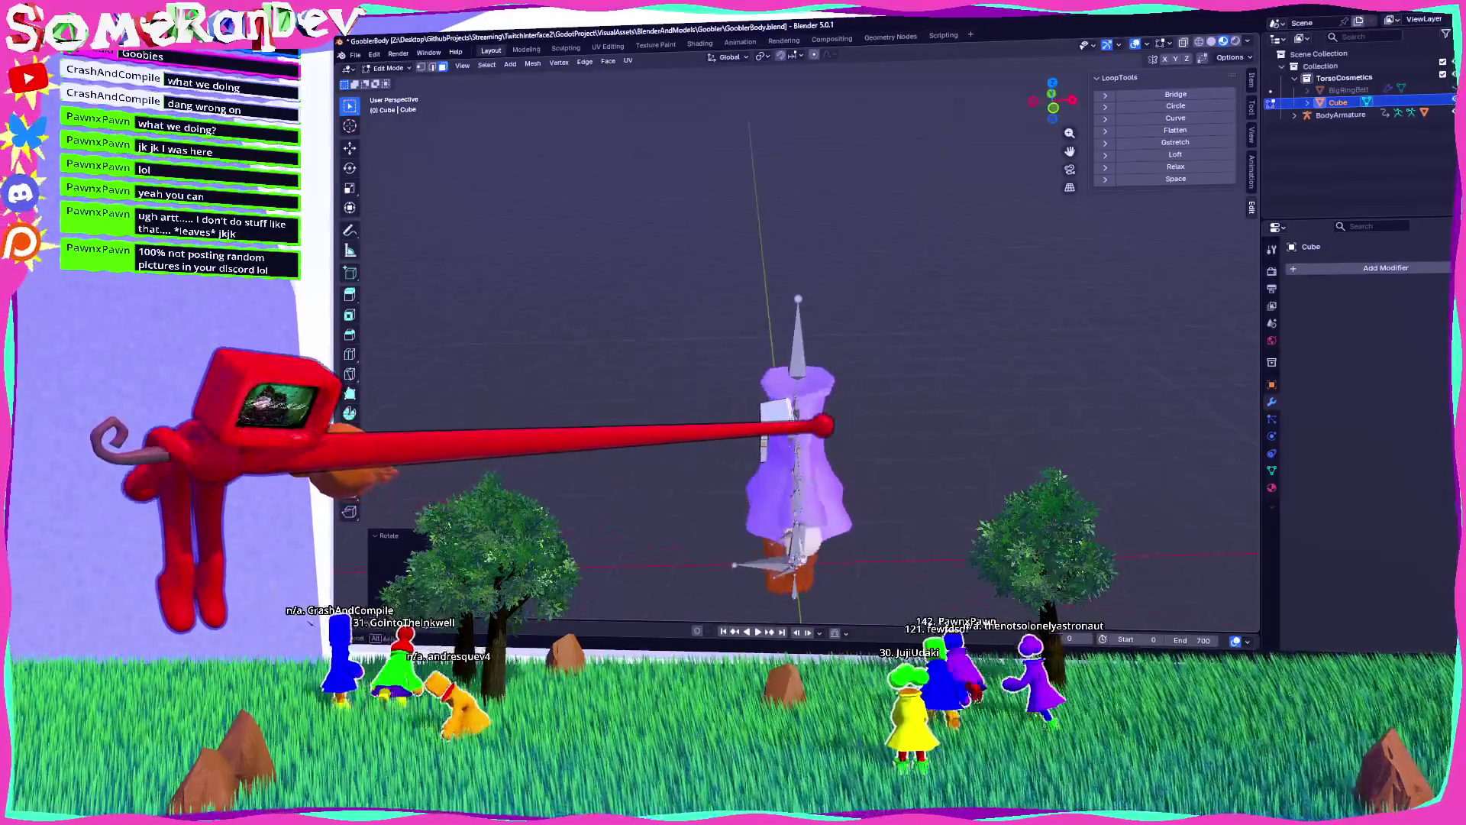
scroll(853, 412, "up", 4)
Step: Rotate the plank geometry to match the coat's angle, then return to Object Mode
key("r")
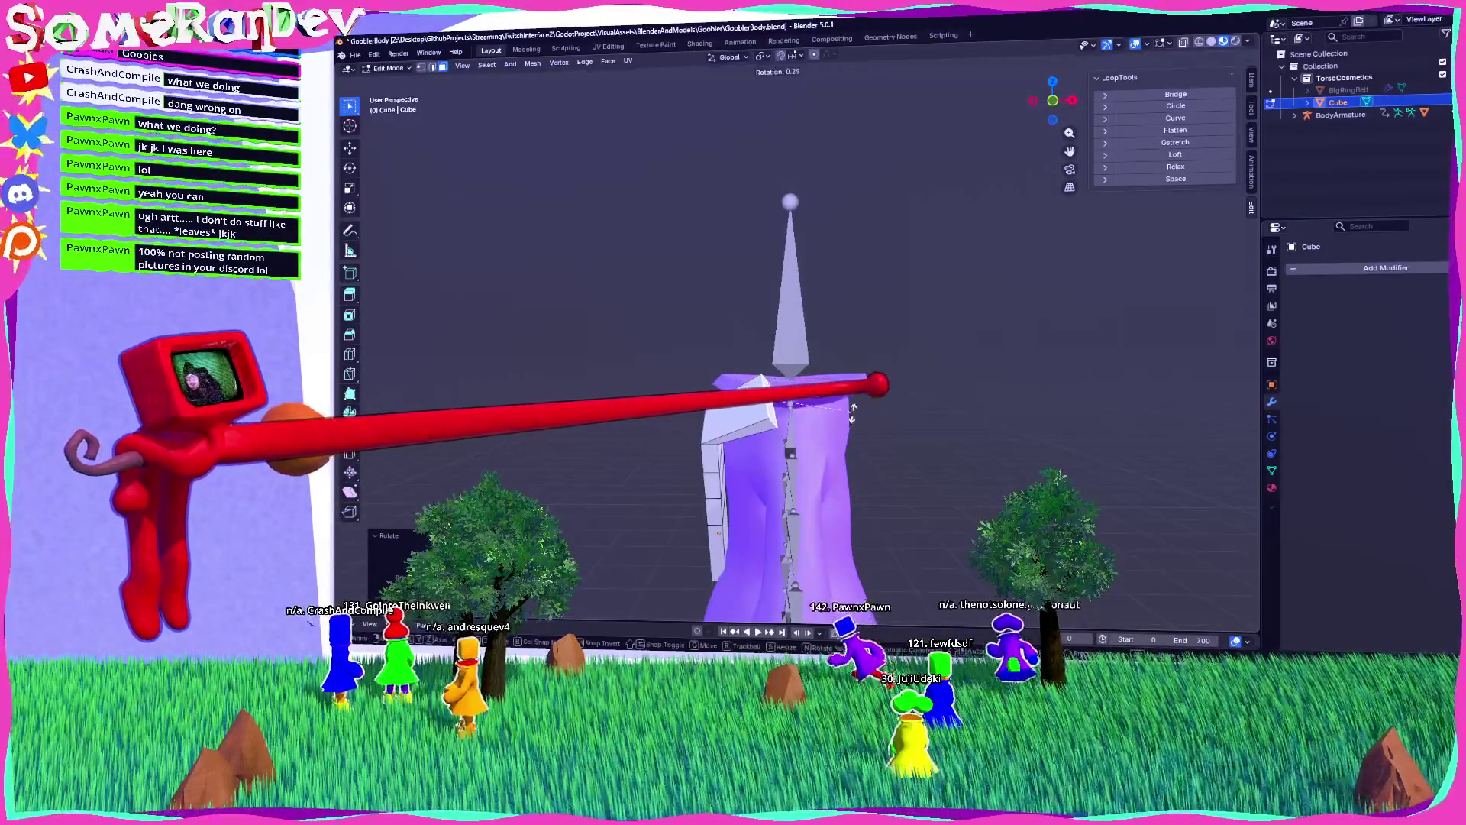
left_click(1052, 100)
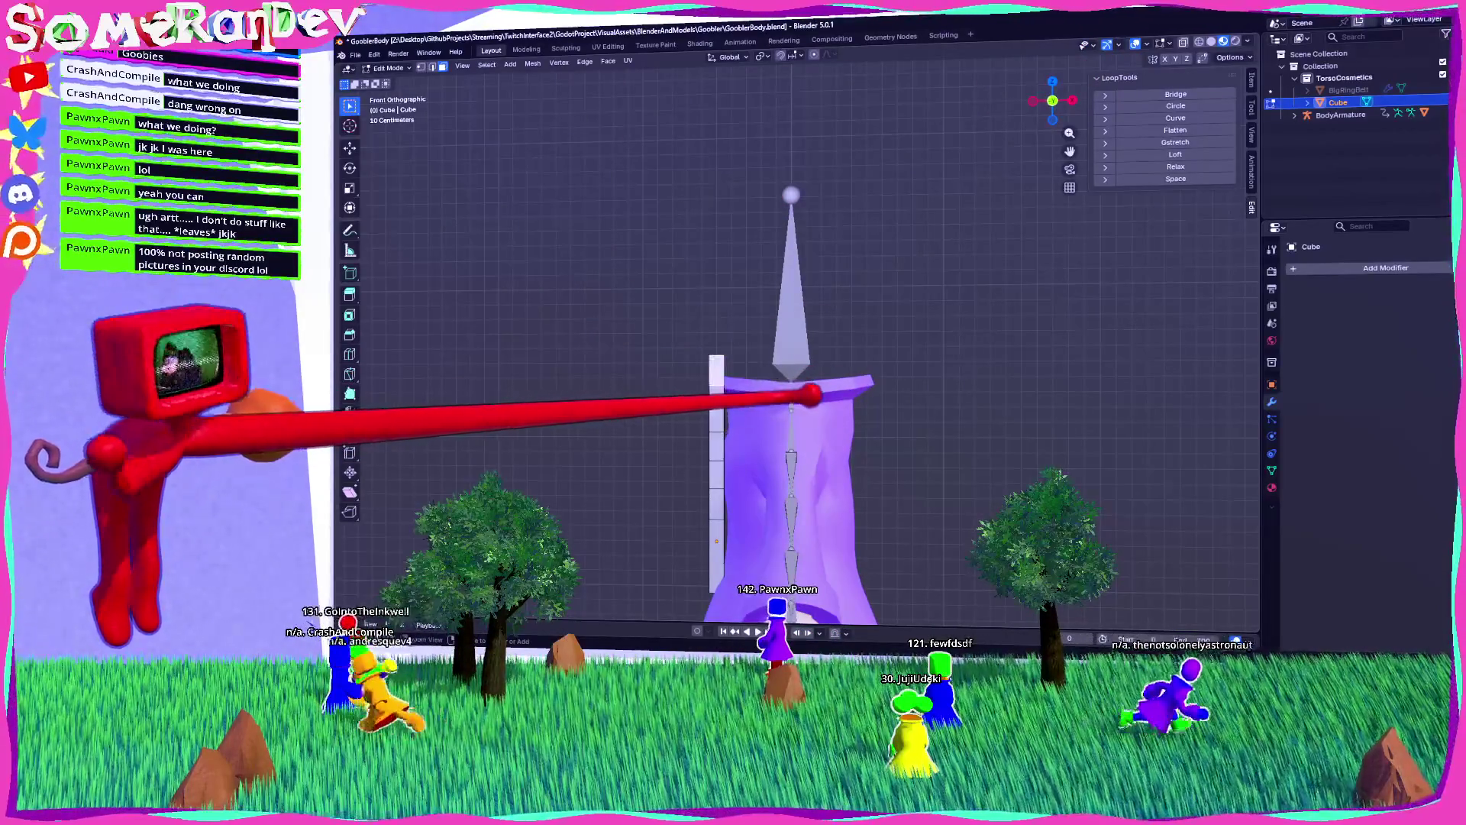
left_click_drag(1052, 101, 1068, 90)
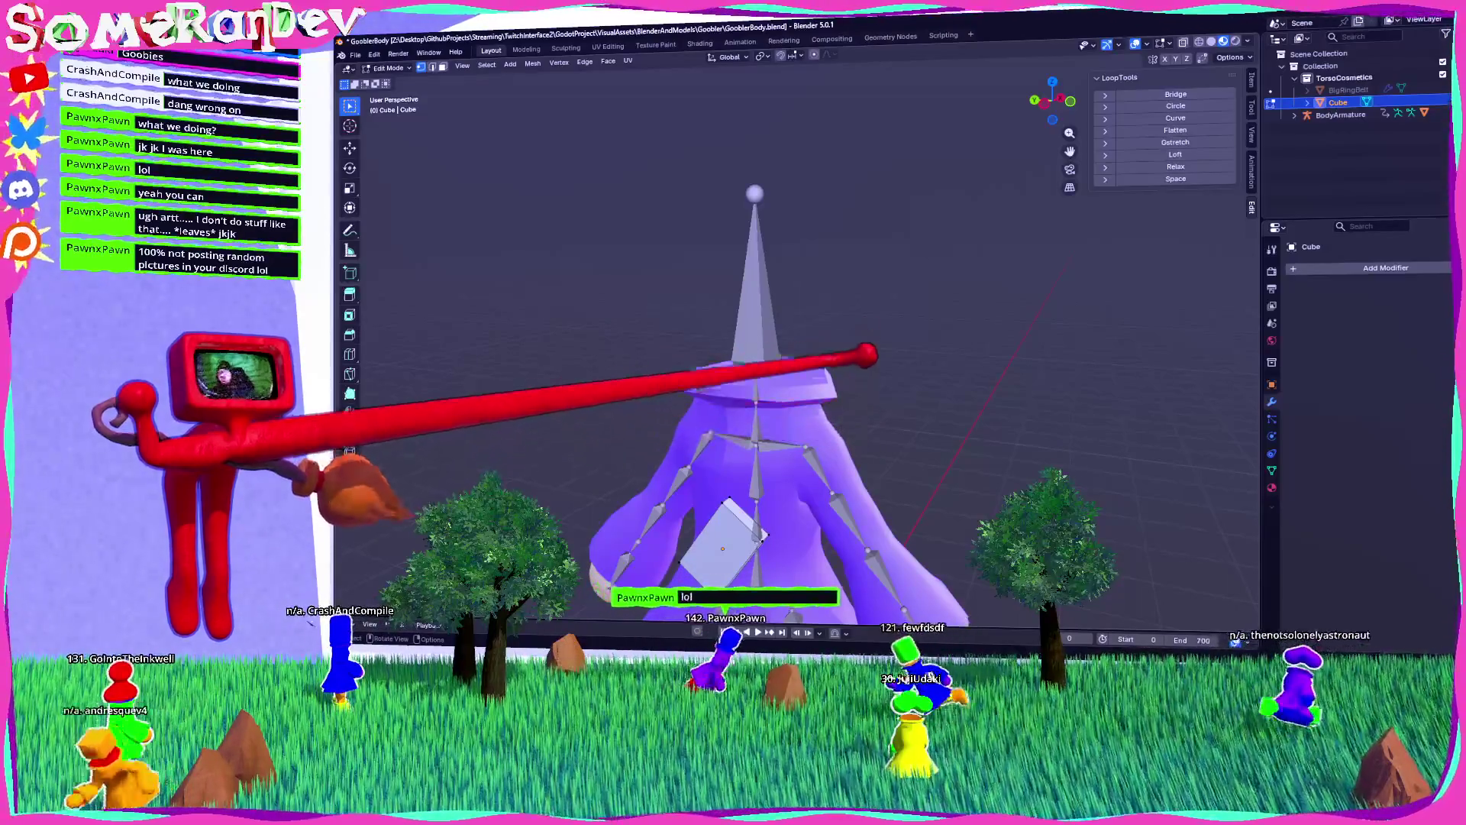
key("Tab")
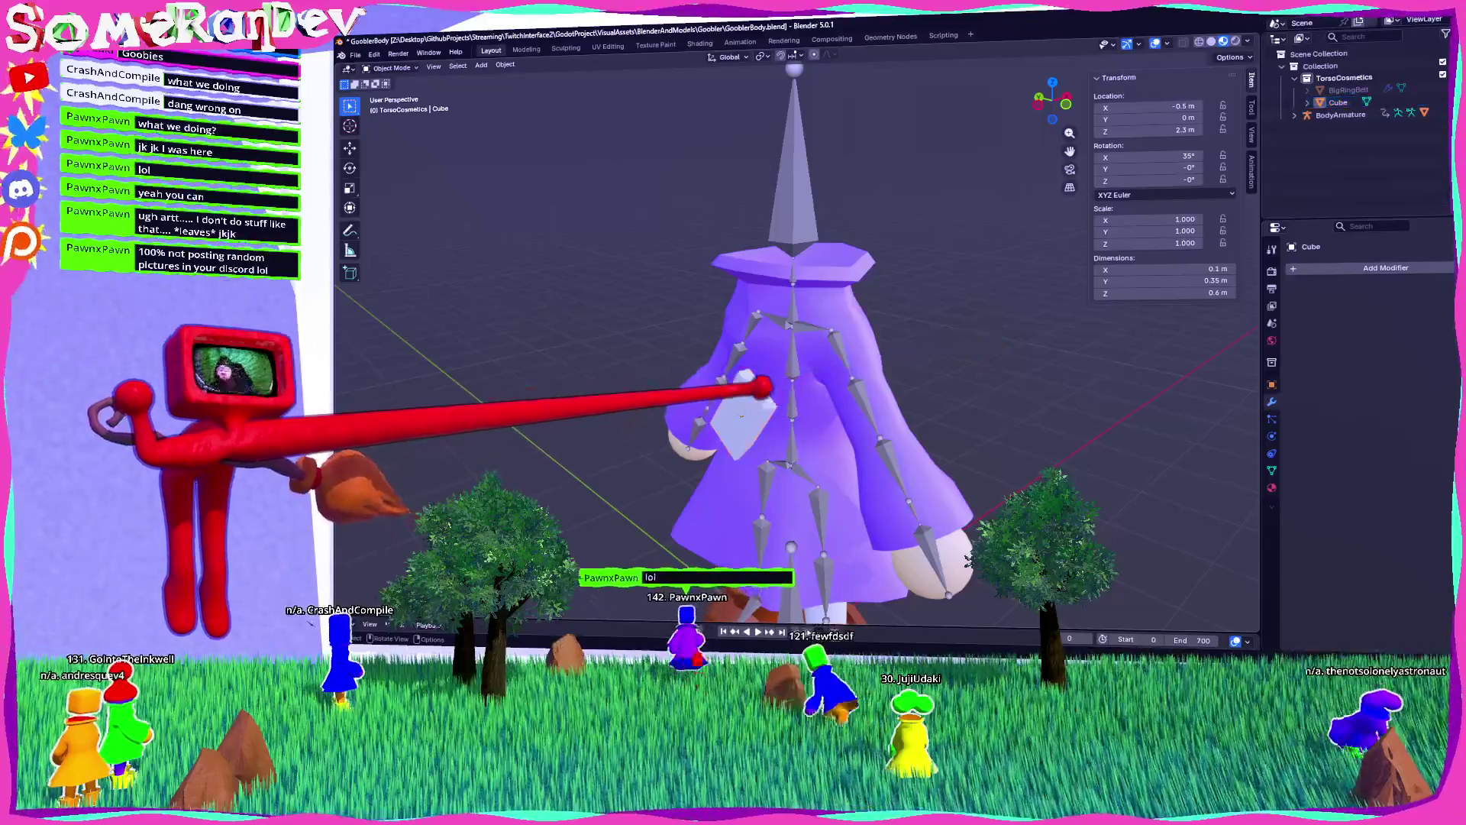
Step: Delete the cube and add a Bezier circle in its place
key("Delete")
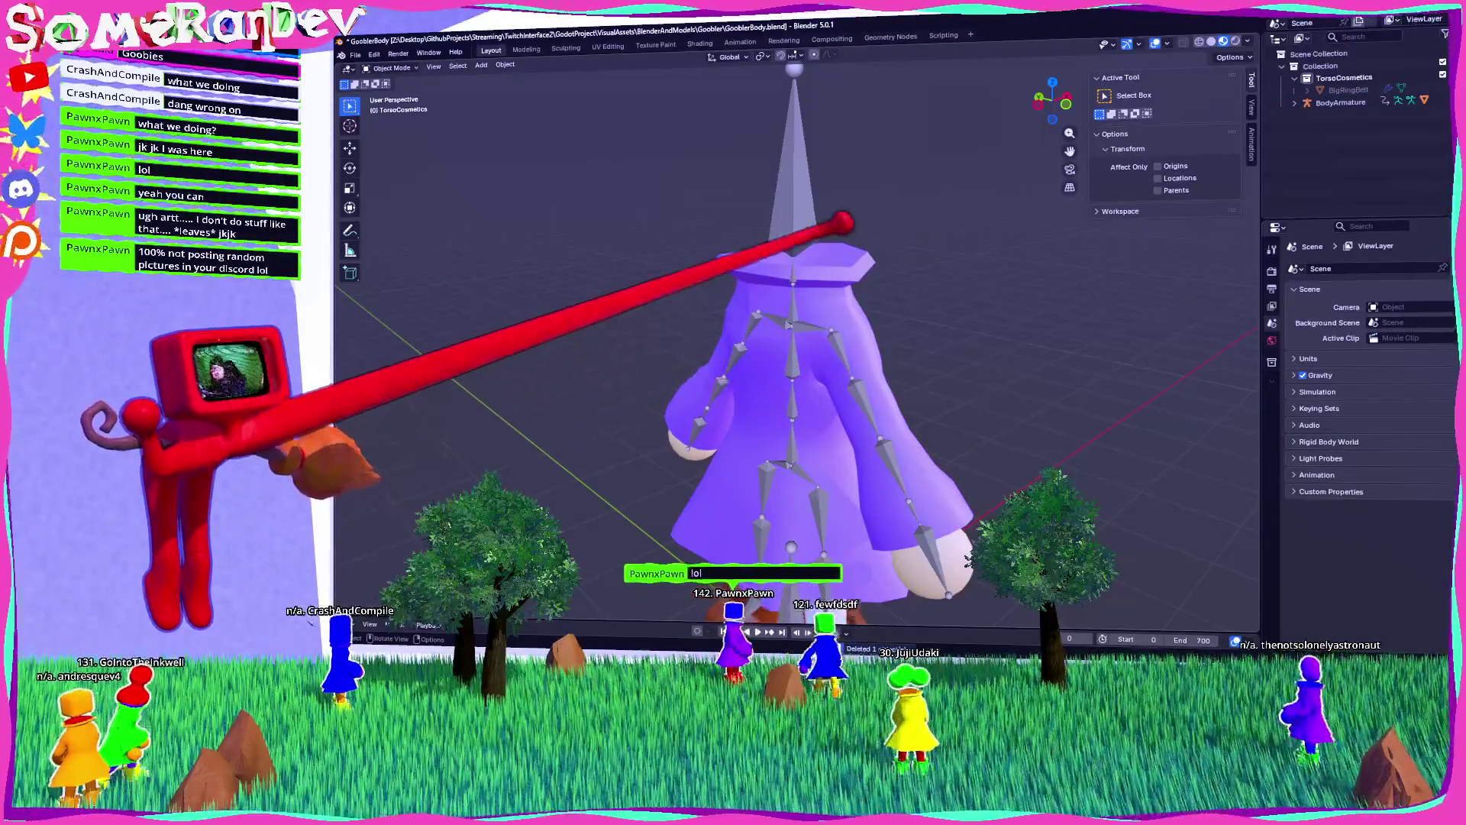
left_click(481, 64)
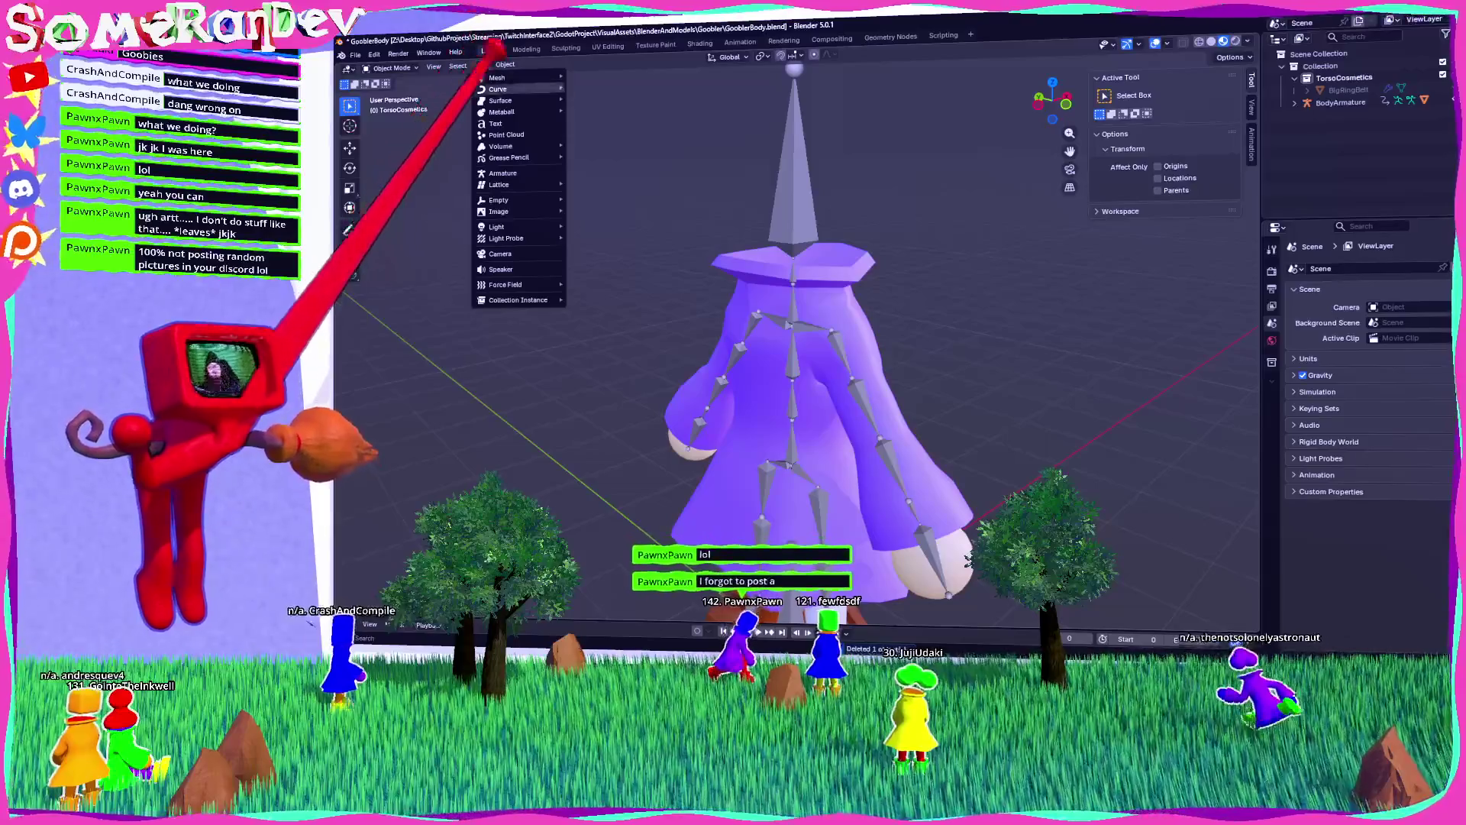
mouse_move(500, 112)
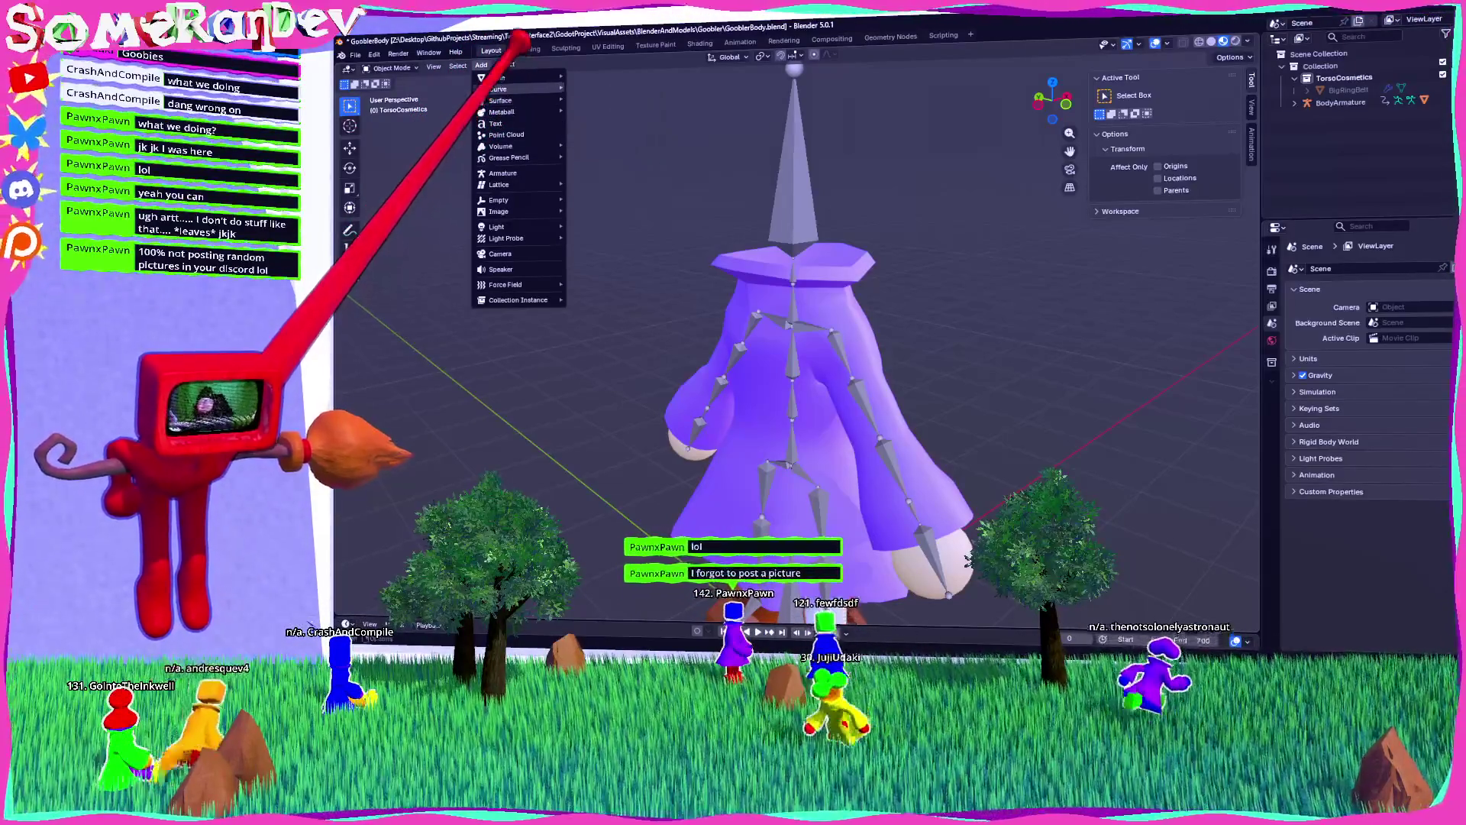
left_click(604, 97)
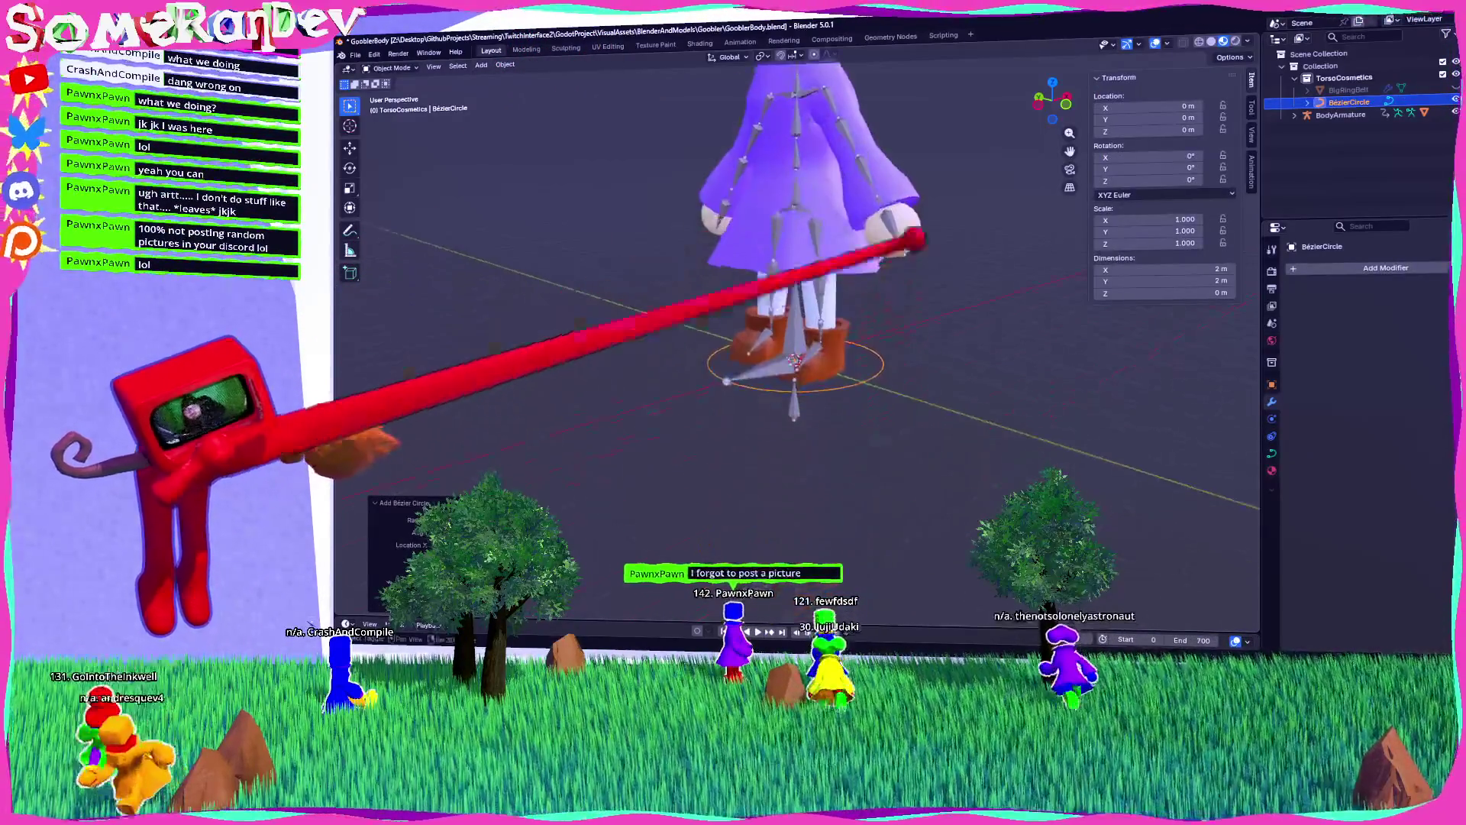
Step: Edit the Bezier circle's control points, checking them from bottom, side and front views
key("Tab")
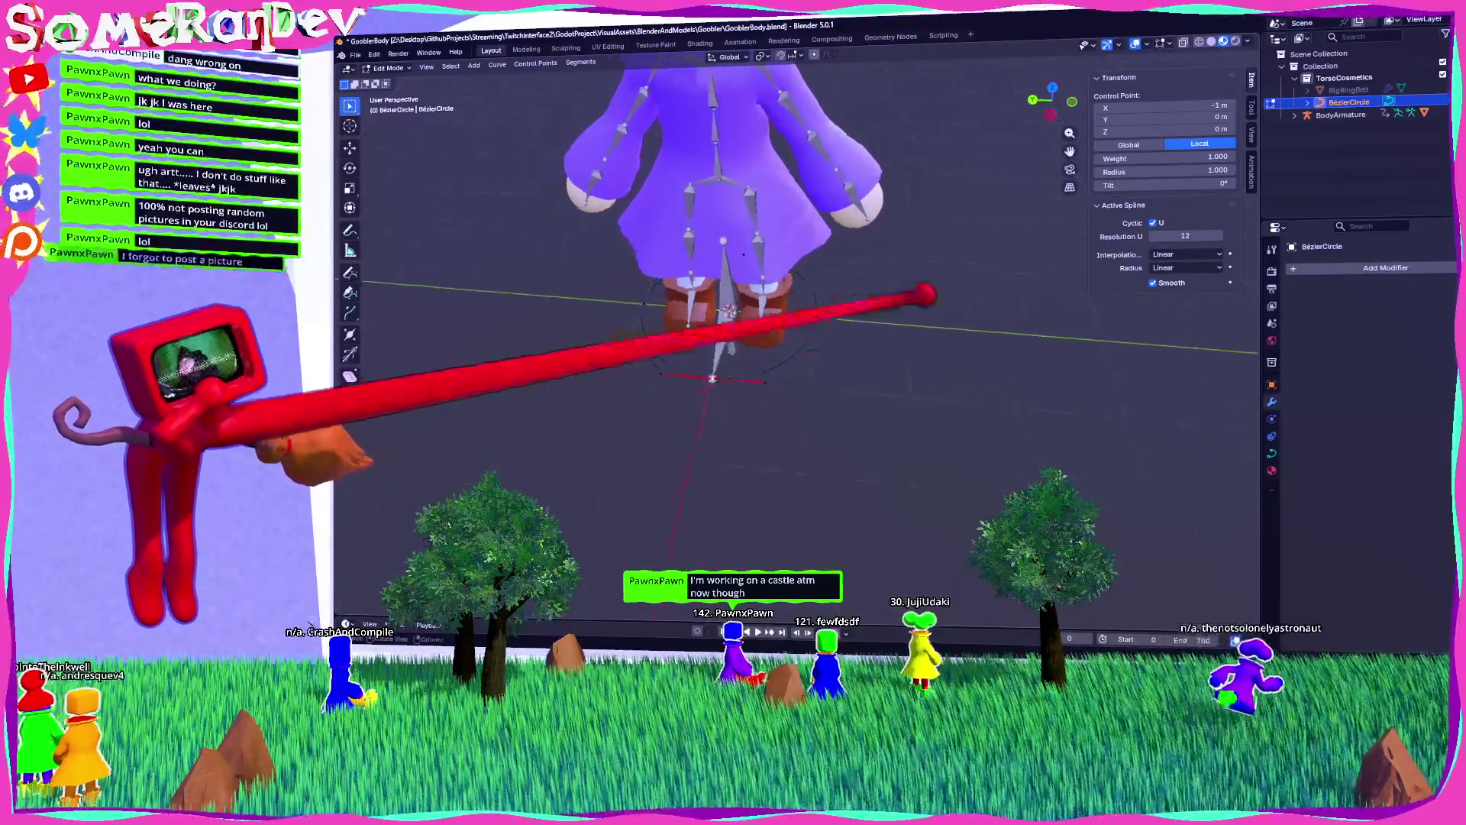
left_click(1052, 86)
left_click(1033, 101)
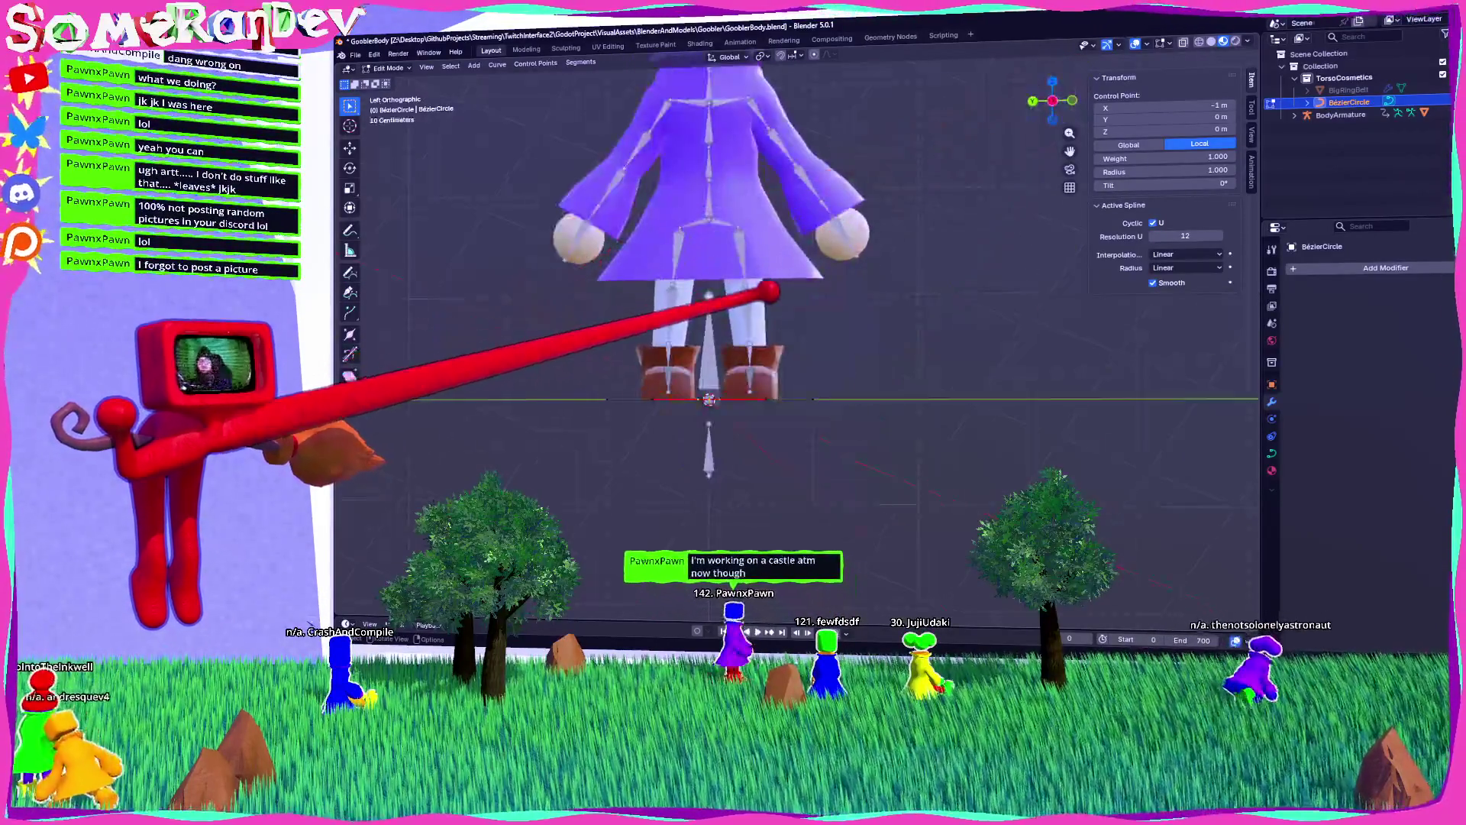
mouse_move(795, 186)
left_mouse_down()
mouse_move(802, 282)
mouse_move(867, 354)
mouse_move(1031, 50)
left_mouse_up()
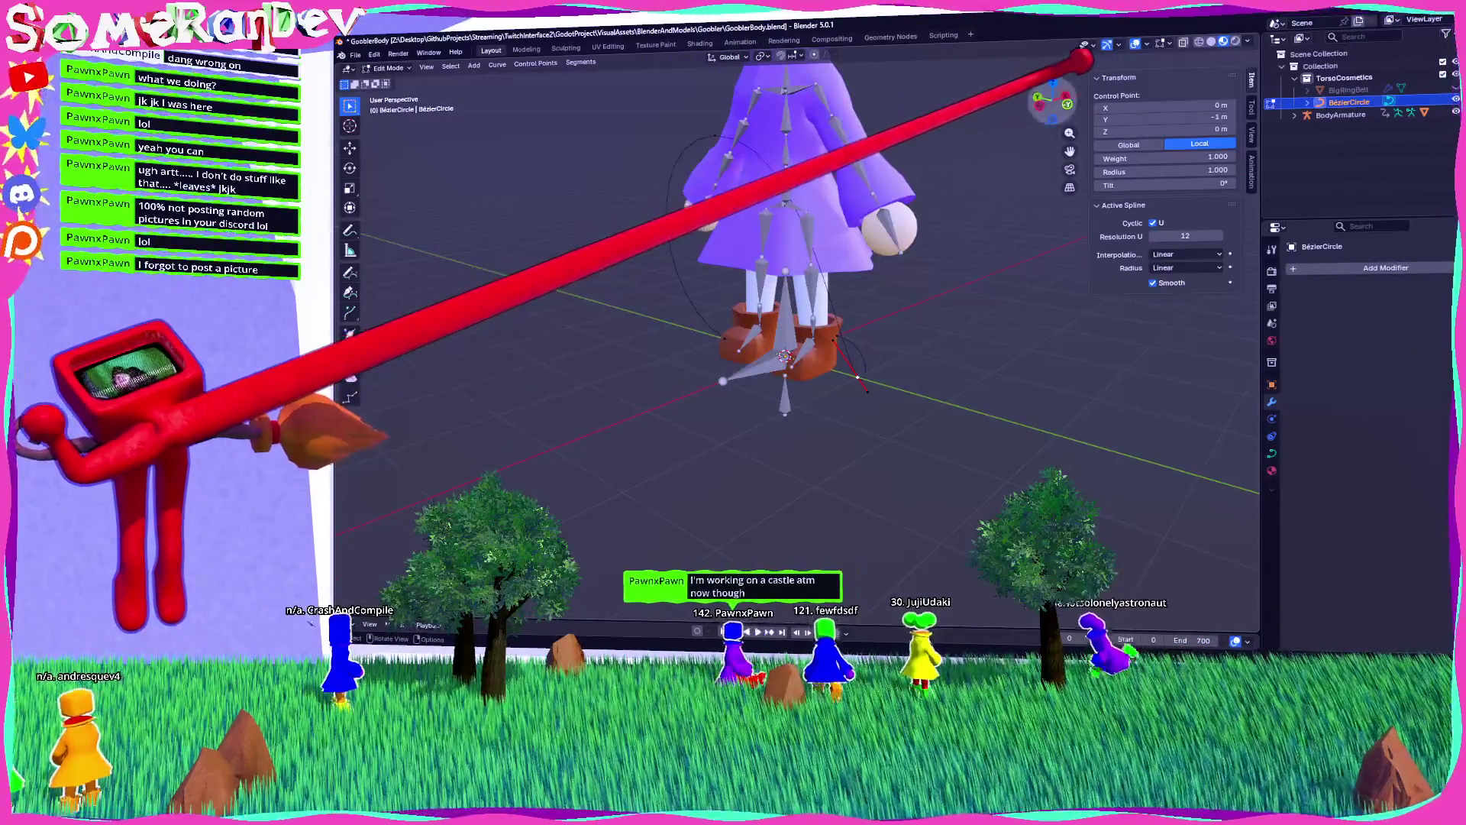
left_click(1067, 104)
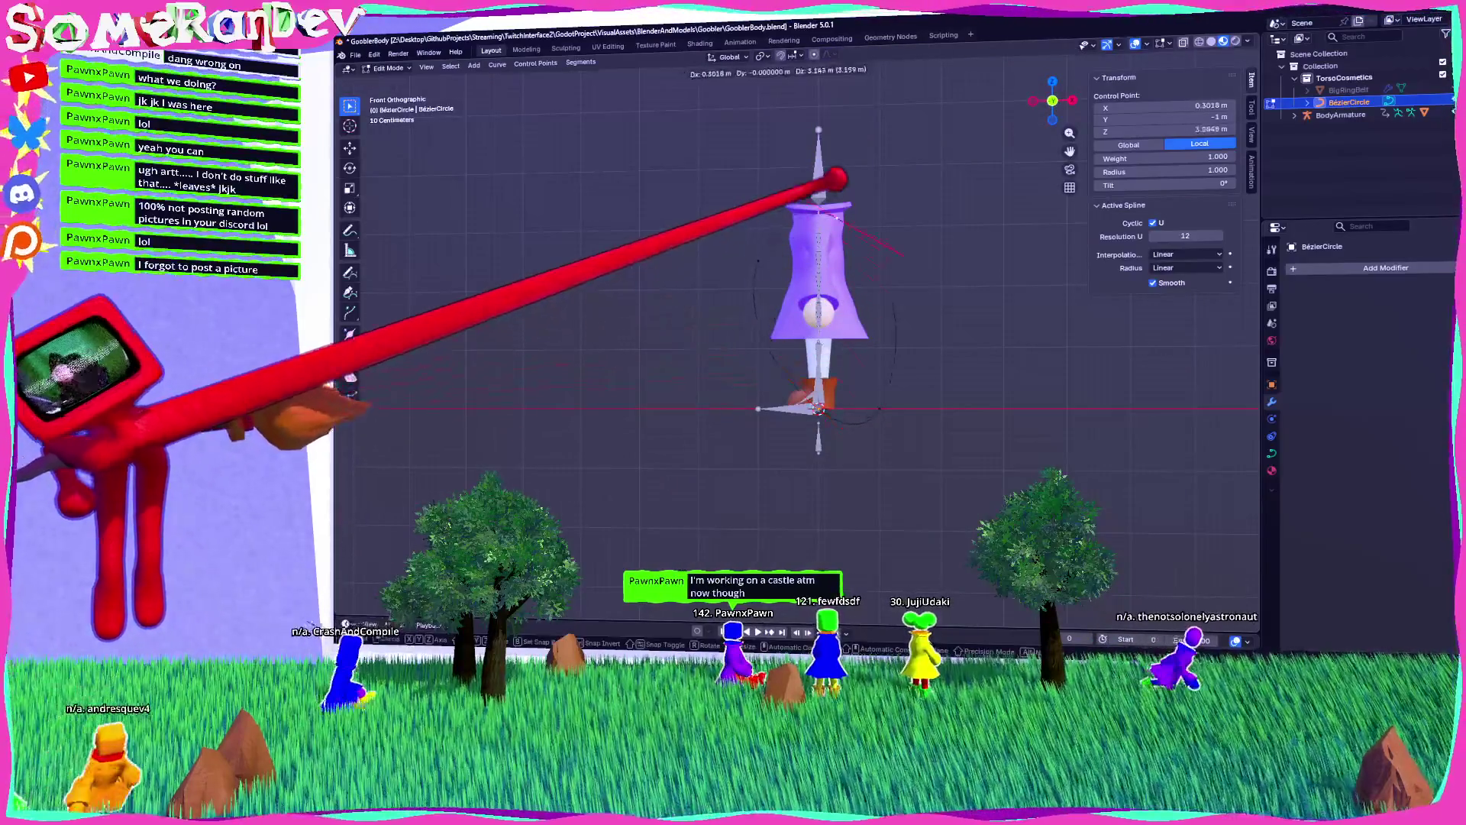